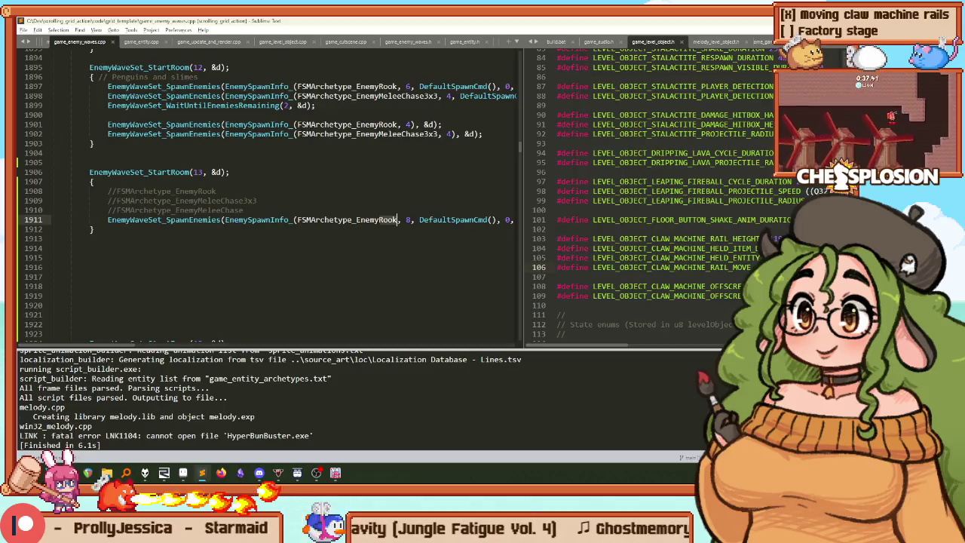
Step: Switch room 13's spawn call to FSMArchetype_EnemyMelee2Tiles, then rebuild and launch the game
text(2Tiles)
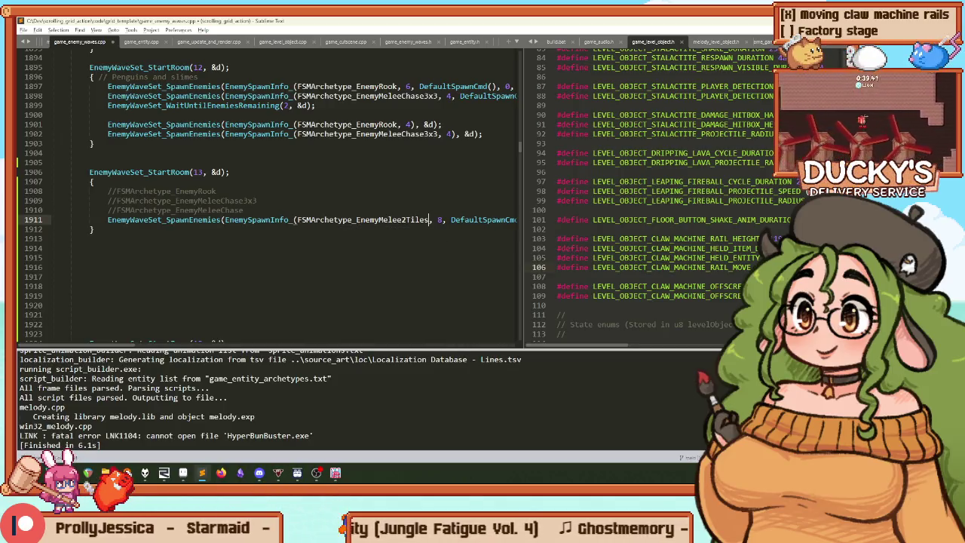
key(ctrl+b)
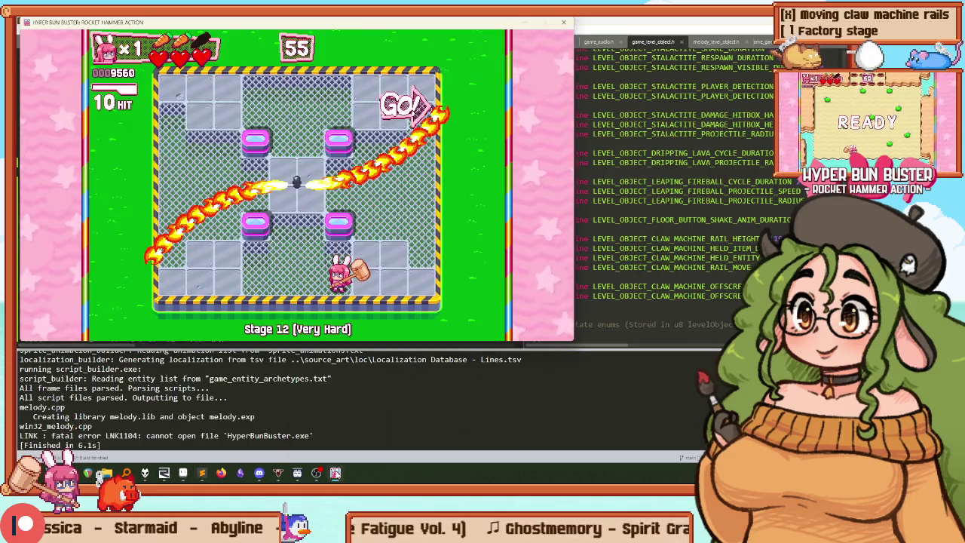
Step: Toggle the debug editor overlay on and off, then return to play
key(F1)
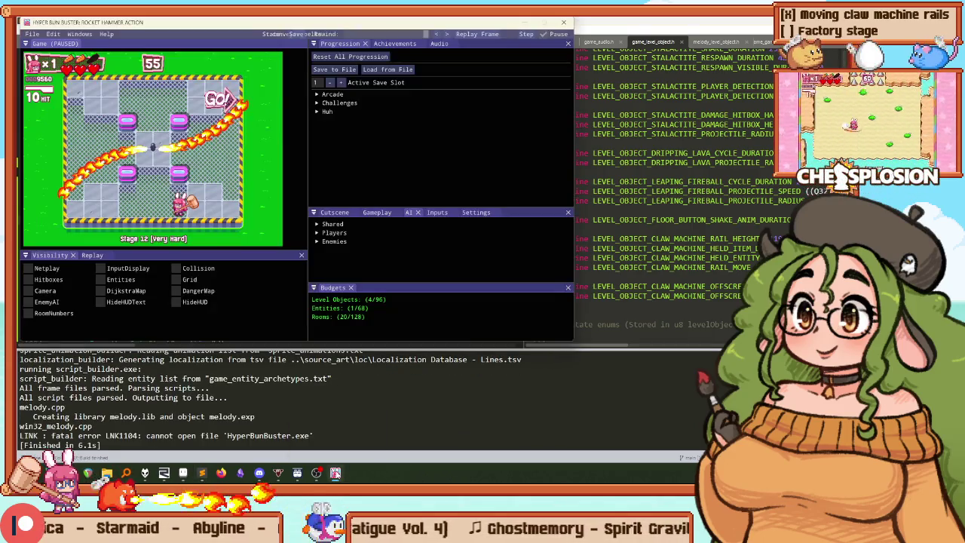
key(F1)
key(F1)
key(F1)
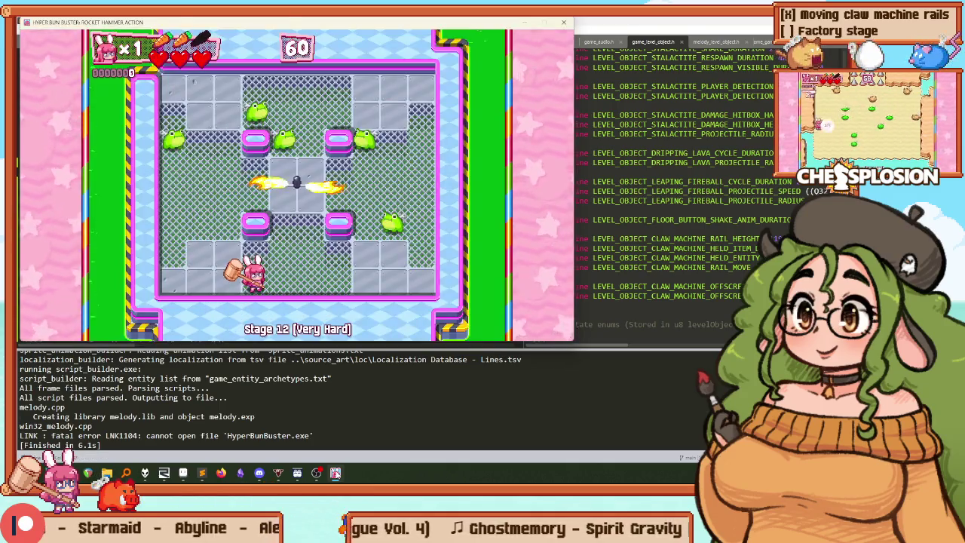
key(F1)
key(F1)
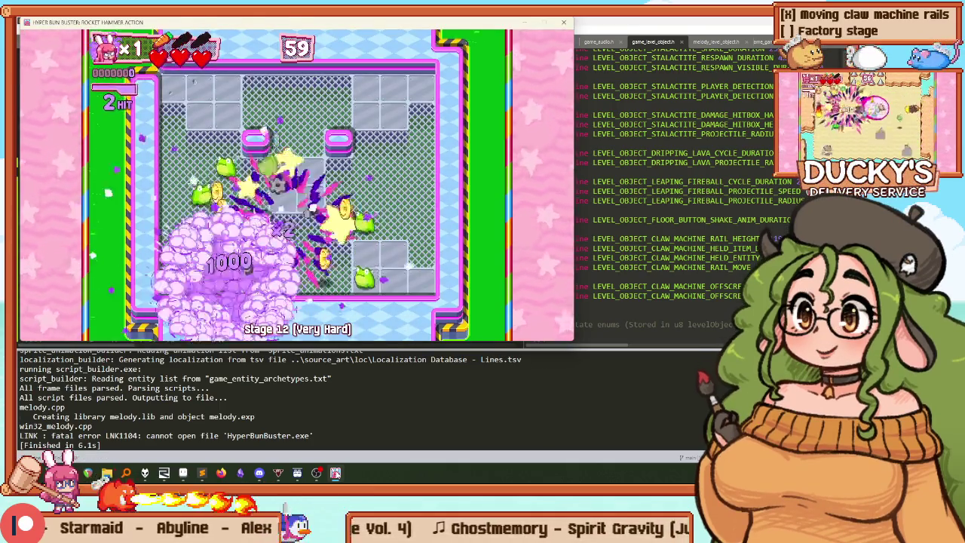
key(r)
Step: Play Stage 12, restarting once, and hammer the frogs into a chain explosion
key(Up)
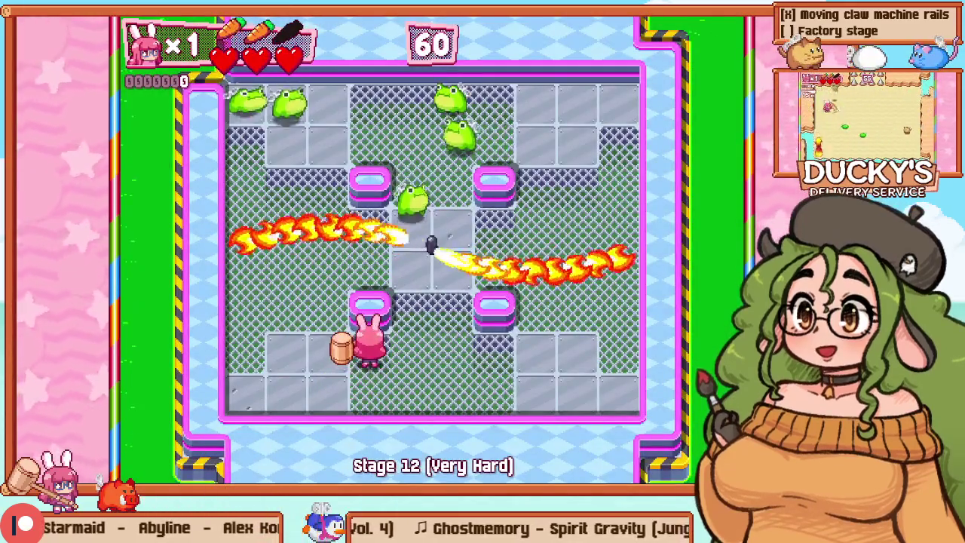
key(Left)
key(Up)
key(r)
key(Left)
key(Up)
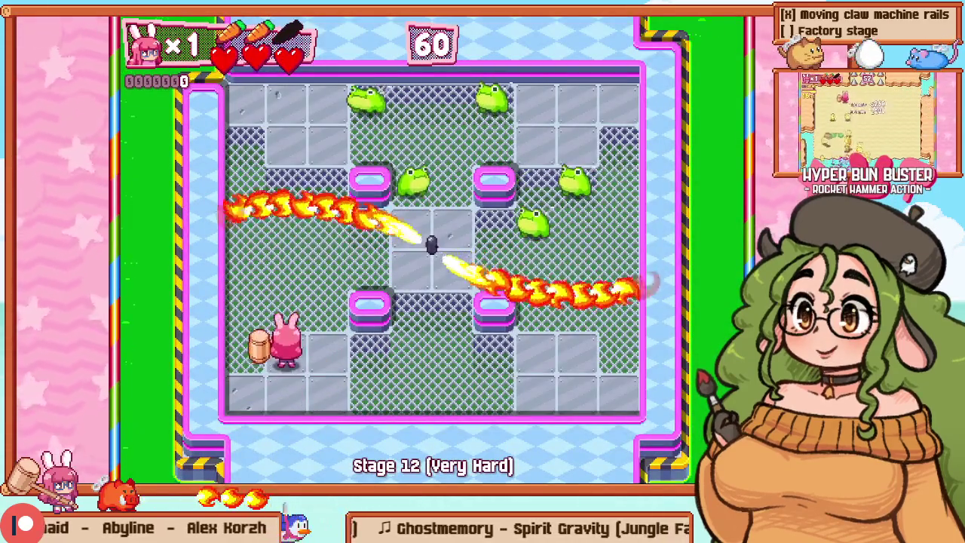
key(Left)
key(Up)
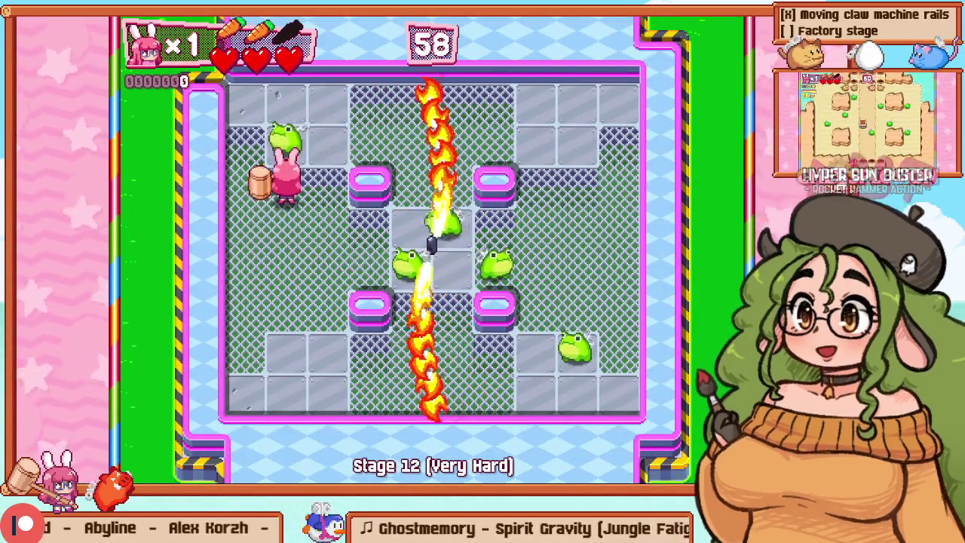
key(Right)
key(Right)
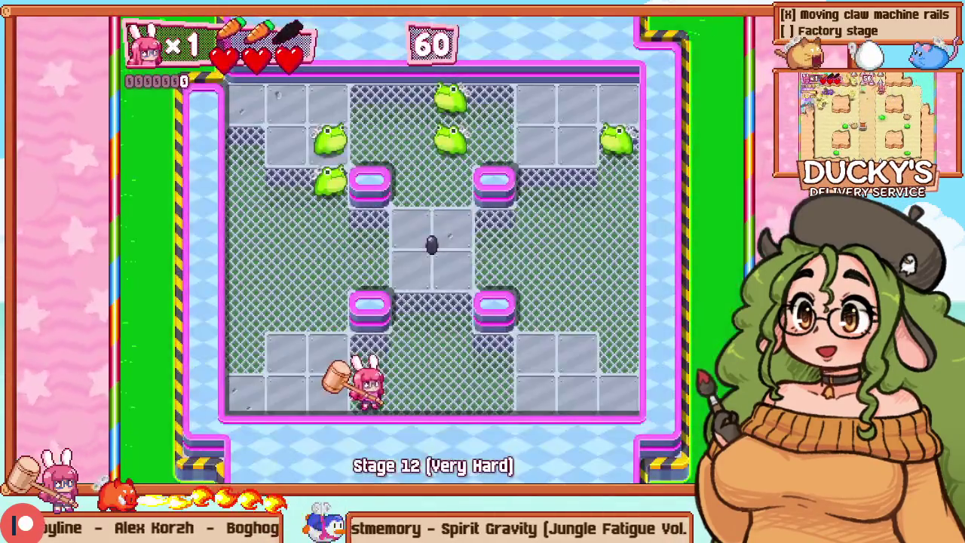
key(Up)
key(Left)
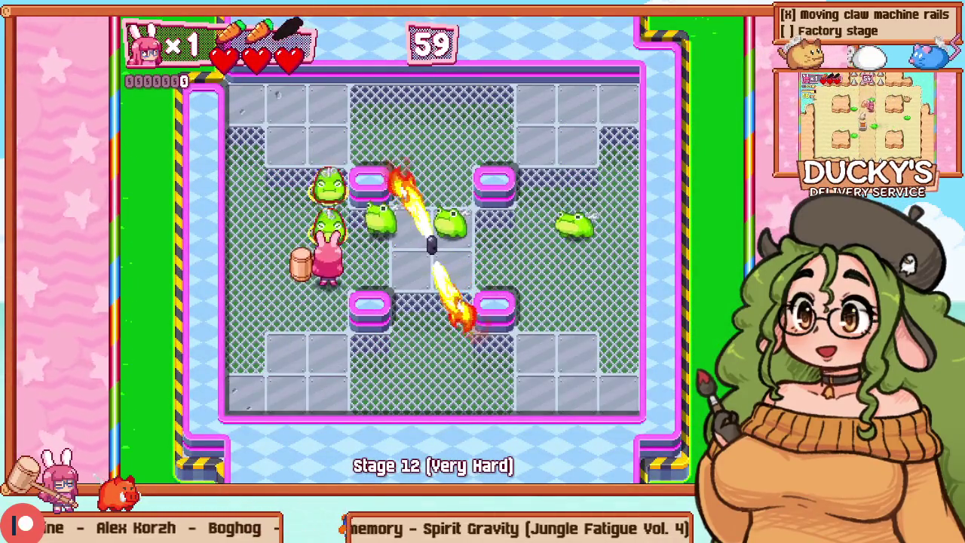
key(Up)
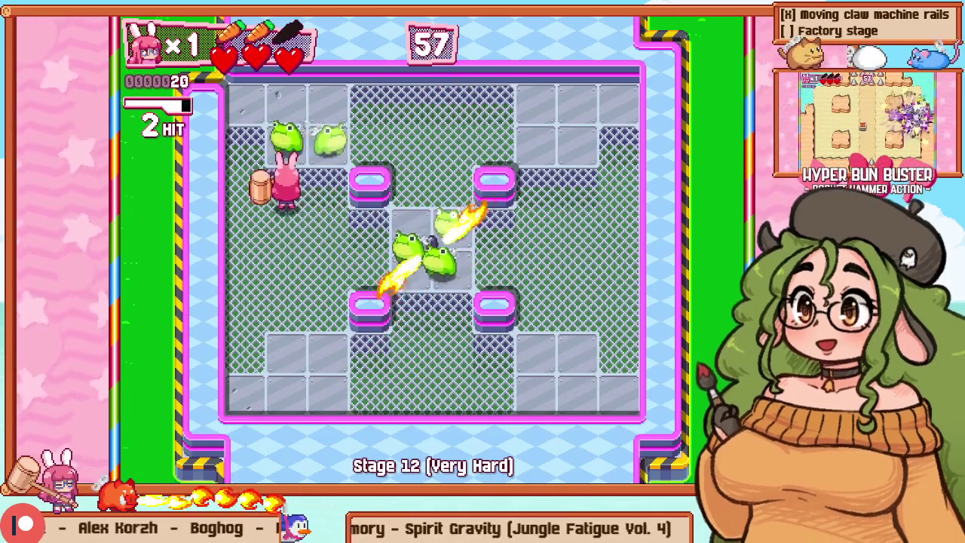
key(Right)
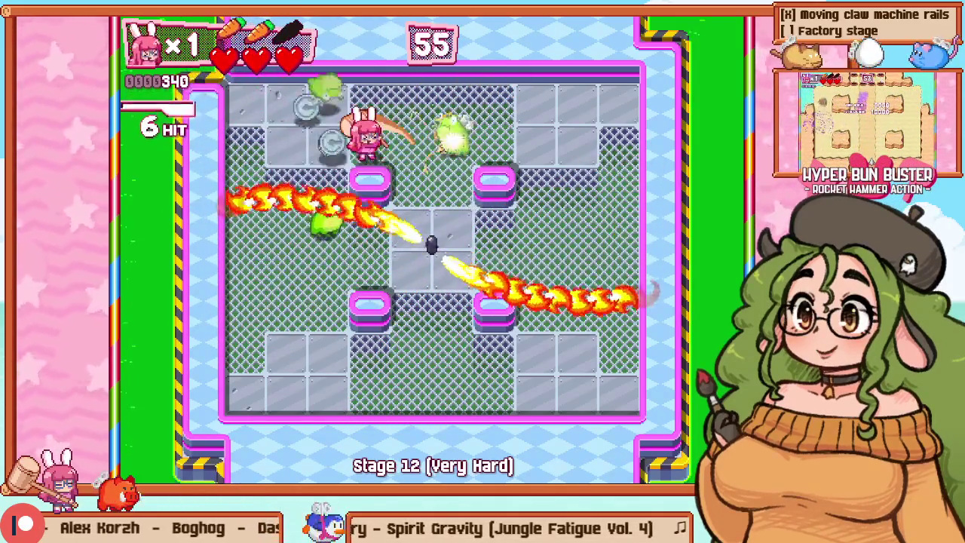
key(Right)
key(Down)
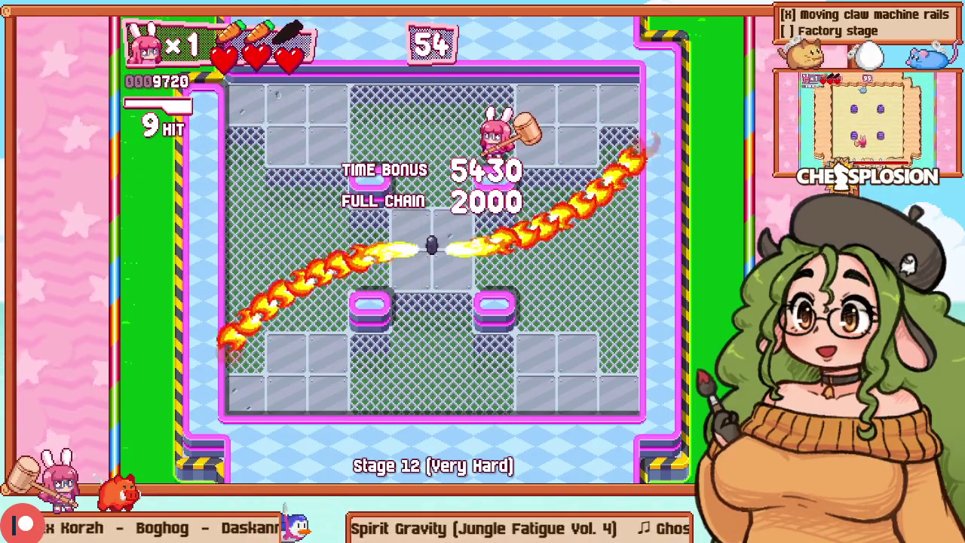
Step: Retry the stage from the pause menu and hammer the nearby frogs into an explosion
key(Escape)
key(Down)
key(Return)
key(Up)
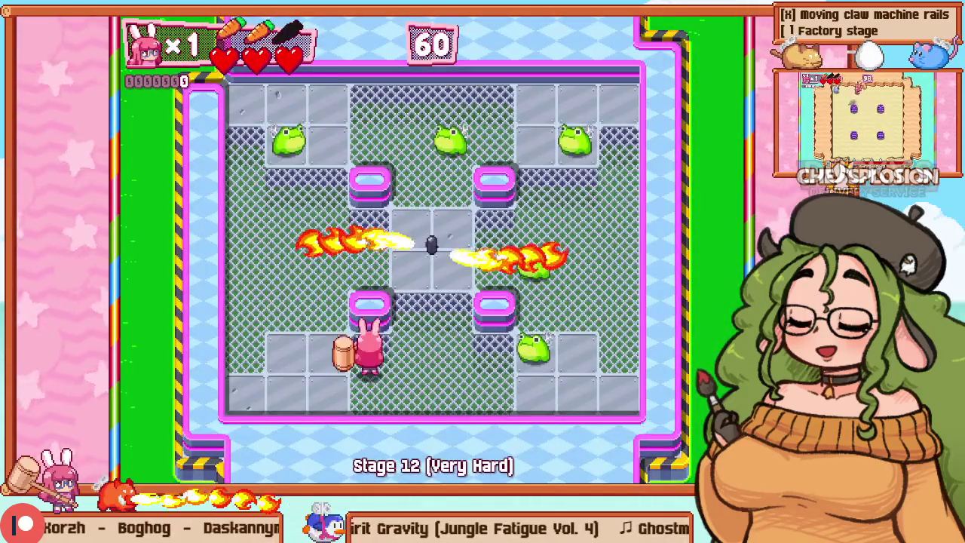
key(Left)
key(Up)
key(Left)
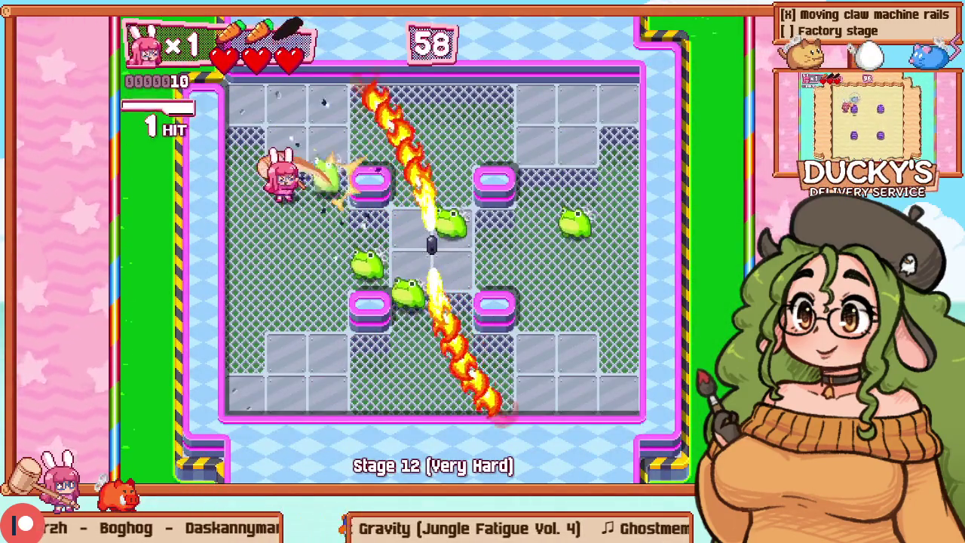
key(Up)
key(Right)
key(z)
Step: Retry again and hammer frogs along the top until the room clears with a 5150 time bonus
key(Escape)
key(Down)
key(Return)
key(Up)
key(Left)
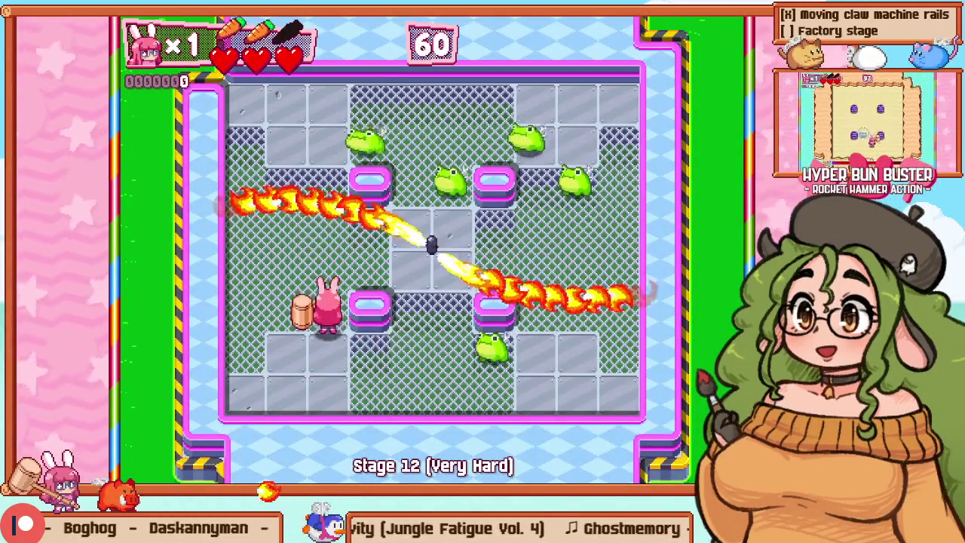
key(Up)
key(Up)
key(z)
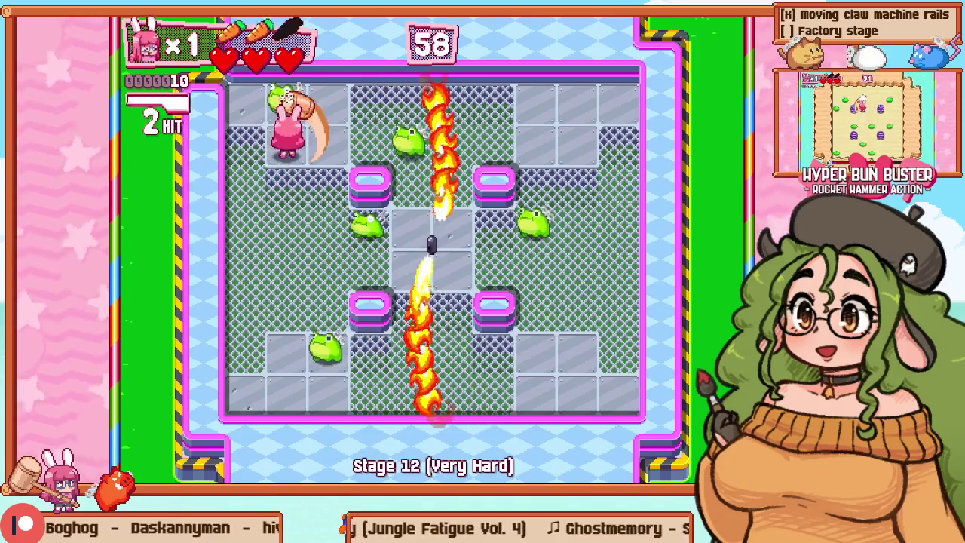
key(Right)
key(z)
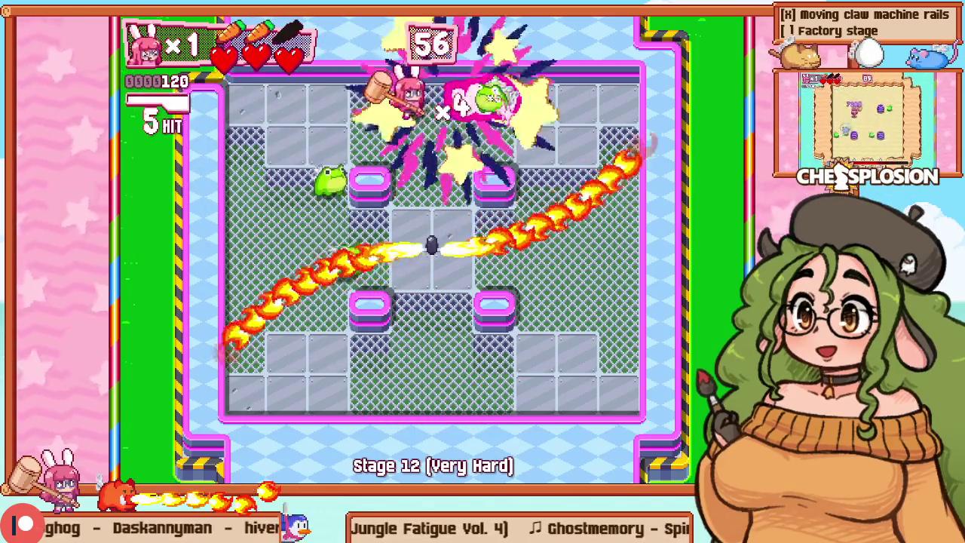
key(Left)
key(Right)
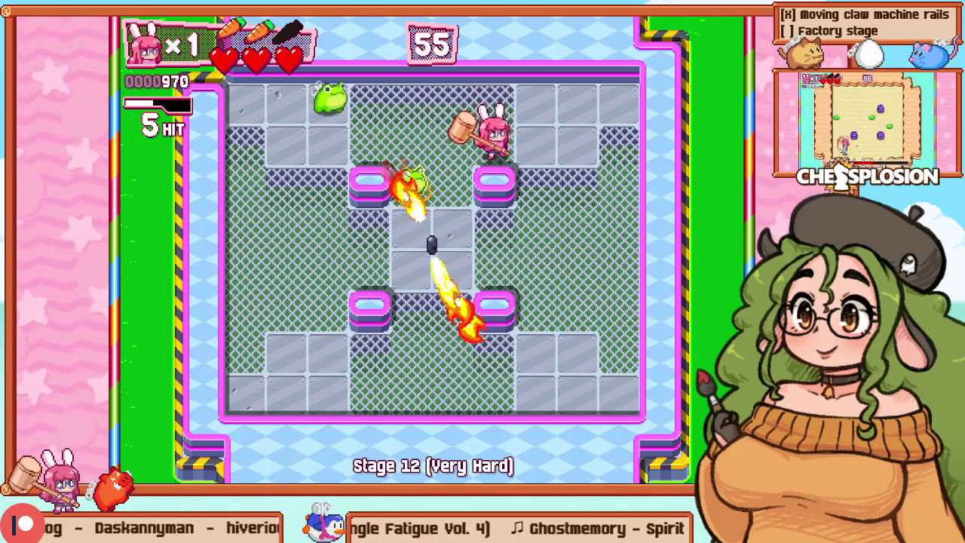
key(Right)
key(Down)
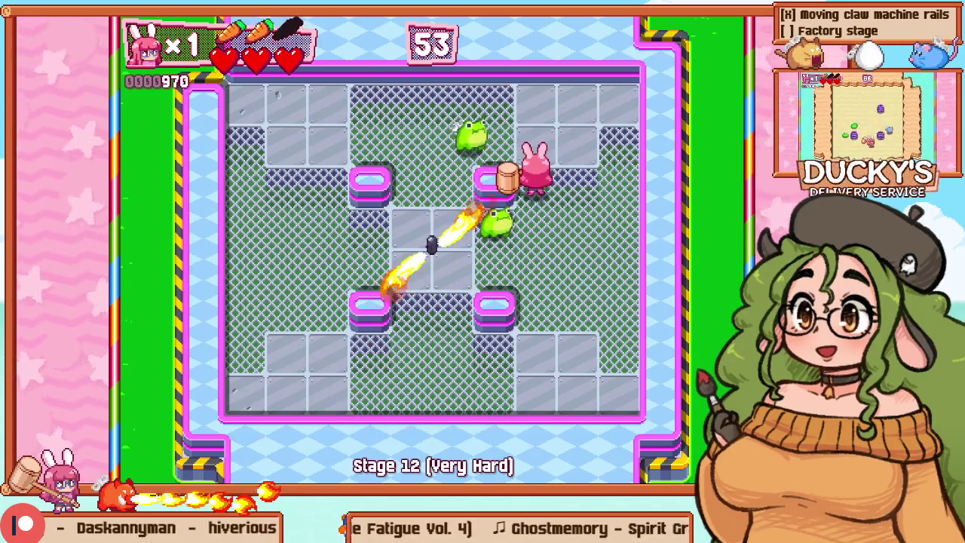
key(z)
key(Up)
key(Left)
key(z)
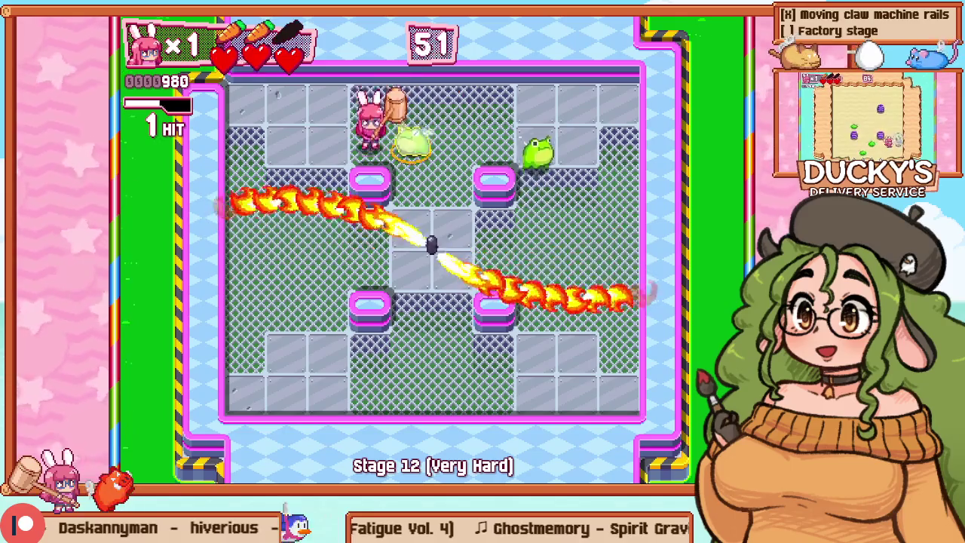
key(Right)
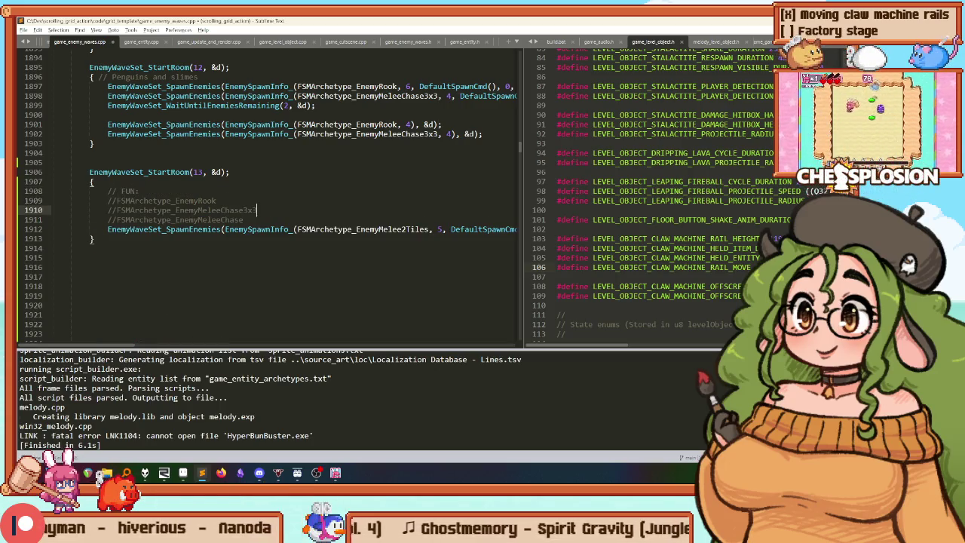
Step: Add a '// MAYBE:' heading and duplicate the commented EnemyMeleeChase line under it
key(Return)
text(MAYBE:)
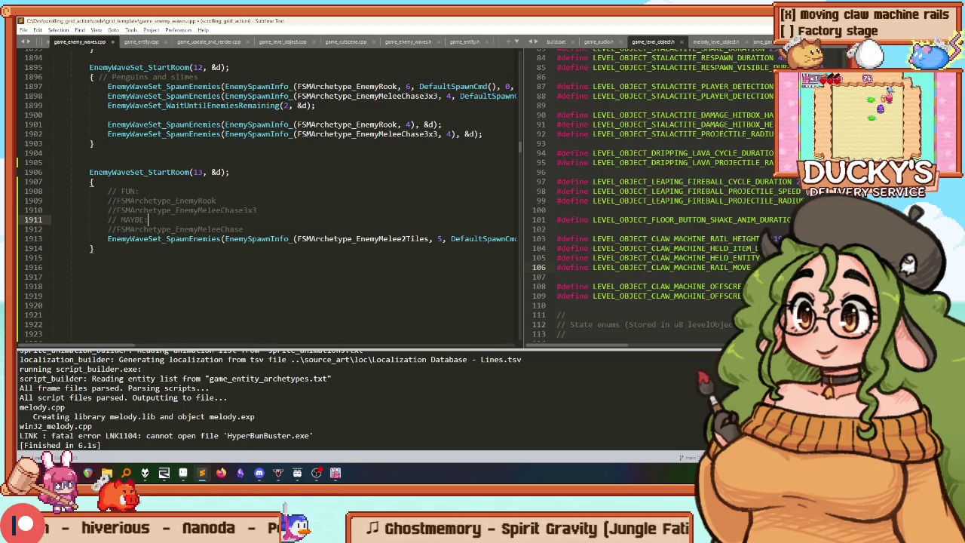
key(End)
key(Return)
text(//FSMArchetype_EnemyMeleeChase)
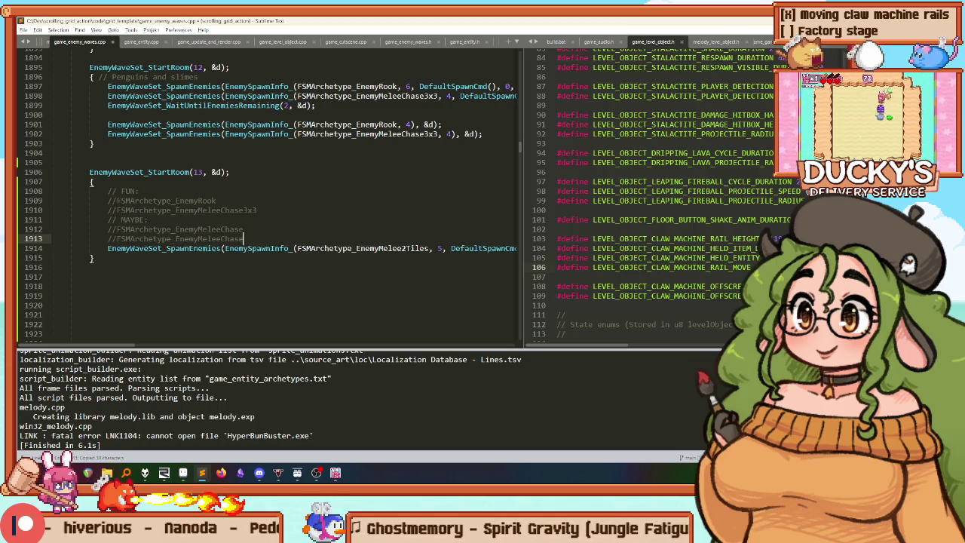
Step: Replace the duplicated comment's enemy name with EnemyMelee2Tiles
double_click(204, 239)
text(FSMArchetype_EnemyMelee2Tiles)
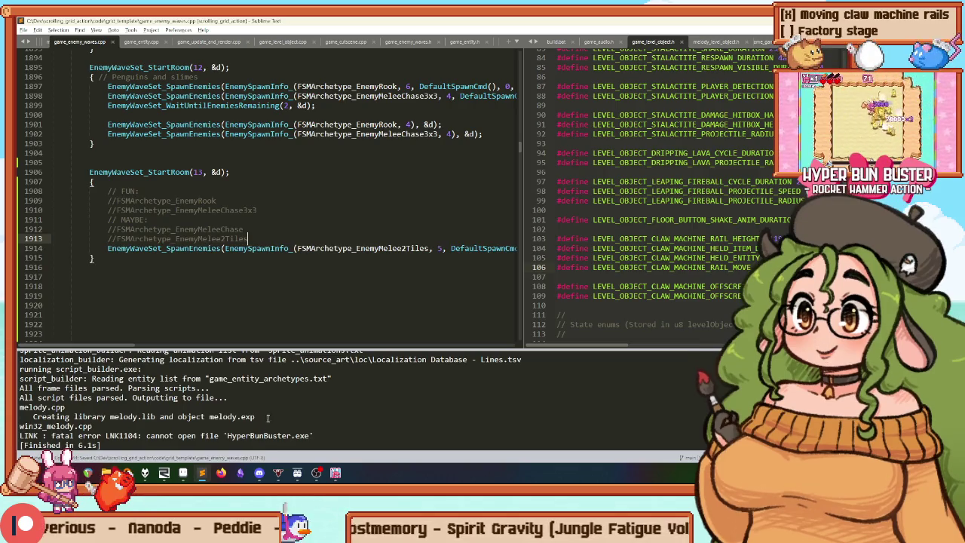
click(336, 473)
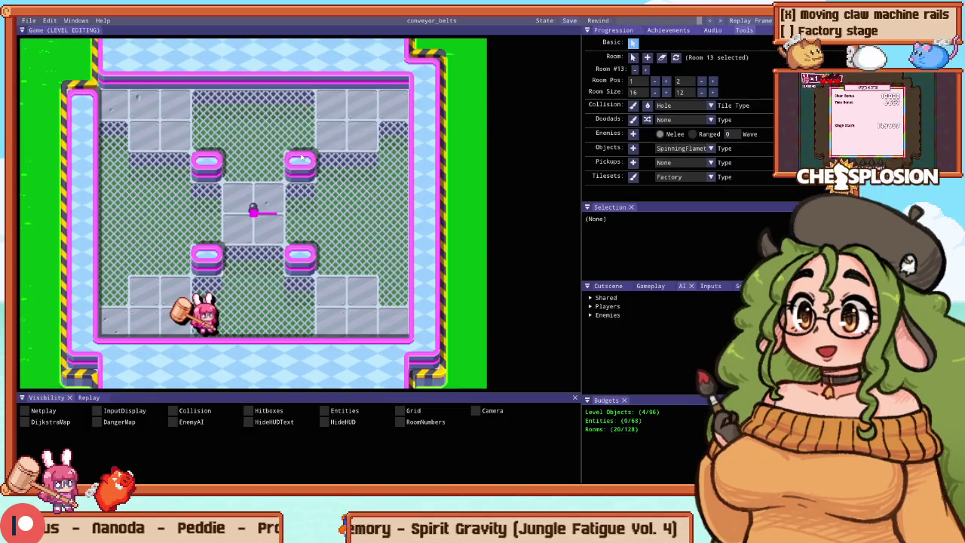
Step: Zoom and pan the level editor view onto room 13's layout
scroll(302, 156, down, 5)
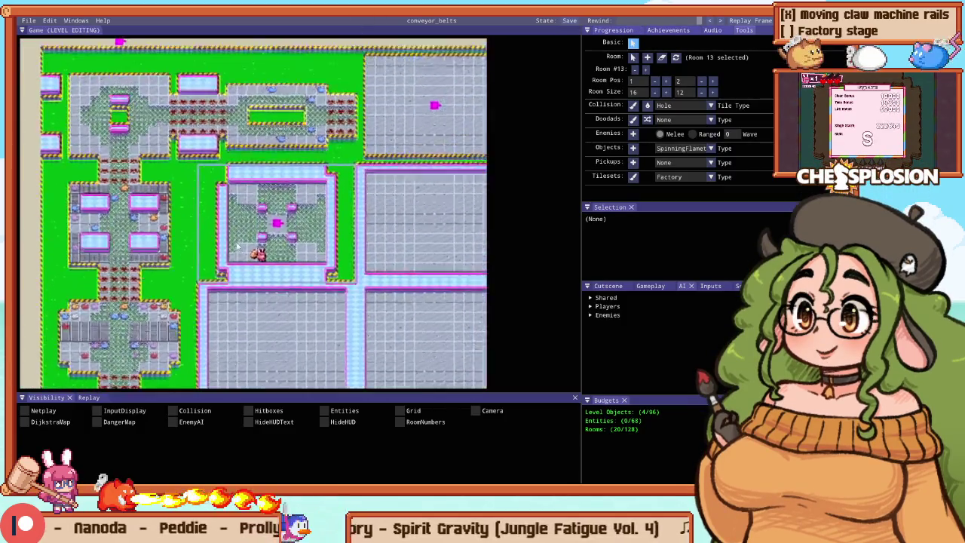
scroll(230, 261, up, 5)
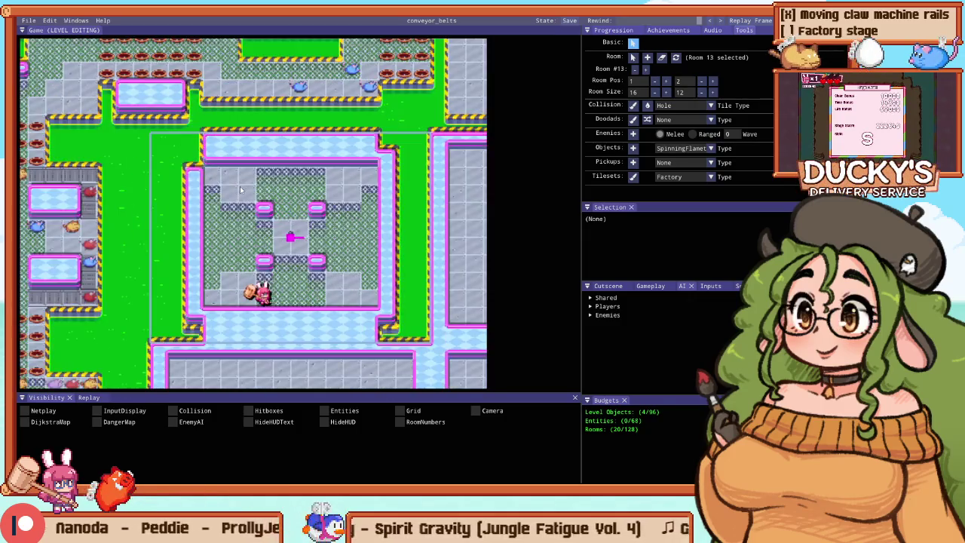
scroll(294, 198, down, 4)
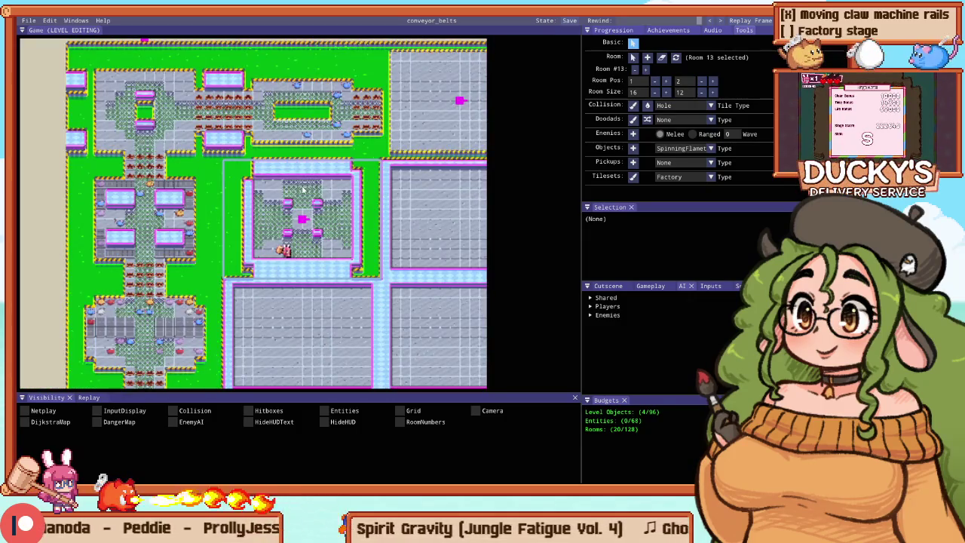
drag(303, 190, 295, 169)
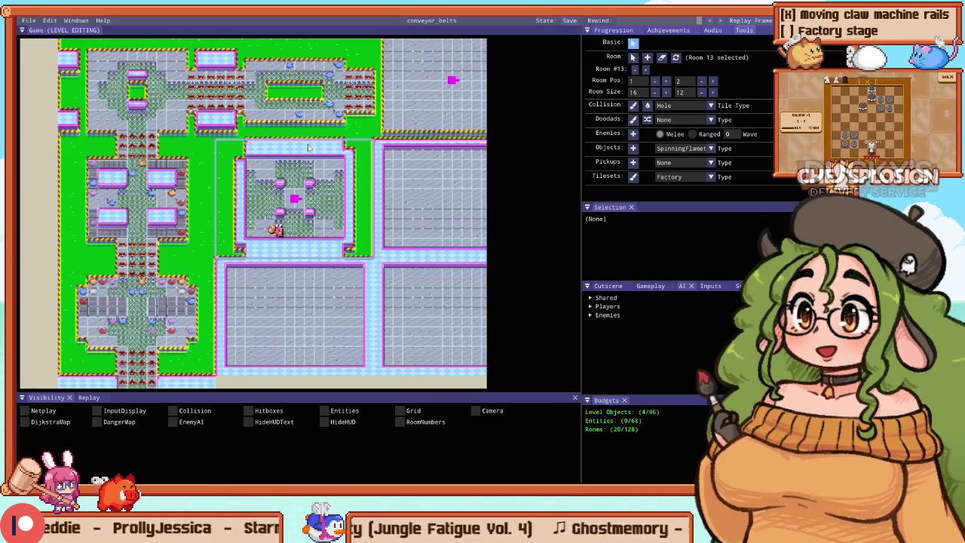
scroll(320, 123, up, 2)
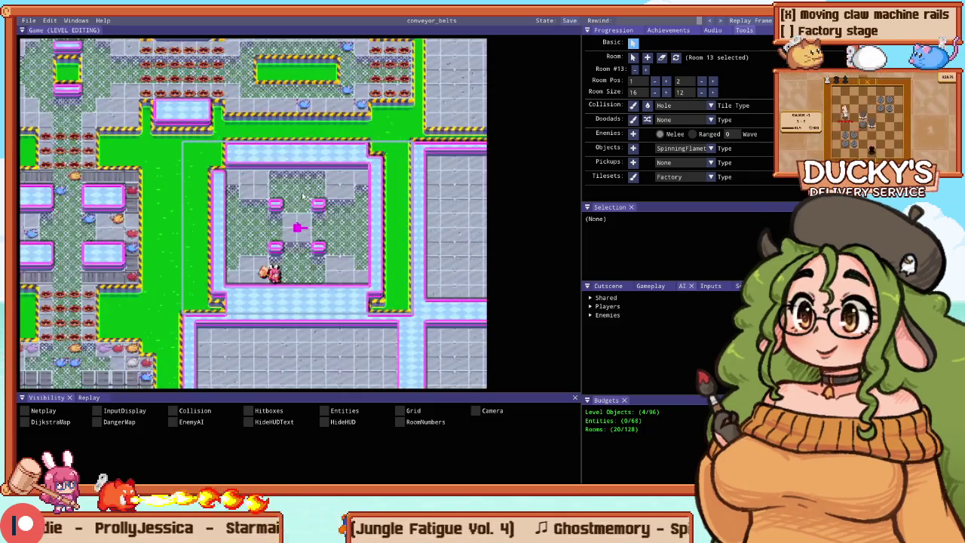
Step: Play-test Stage 12 and hammer the frogs to clear room 13 for a 5770 time bonus
key(F5)
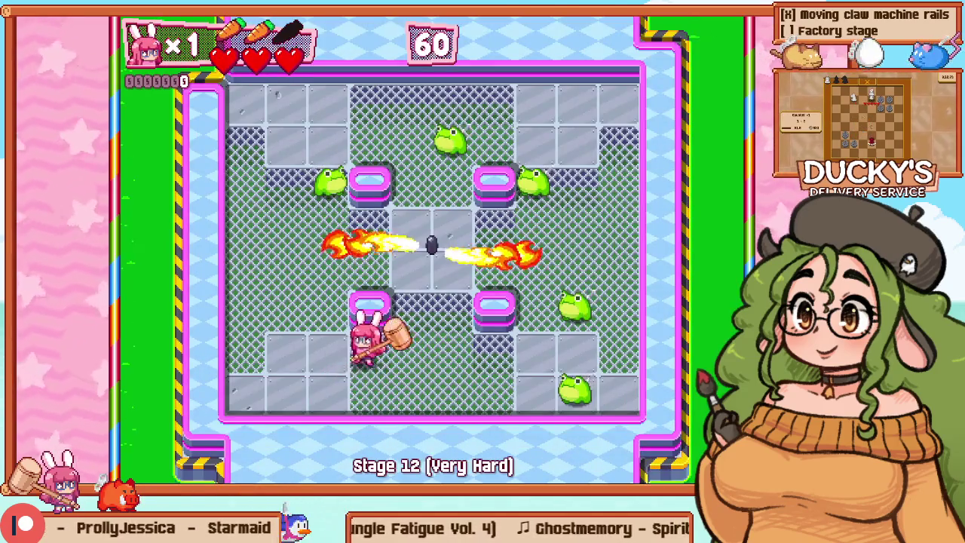
key(Up)
key(Right)
key(x)
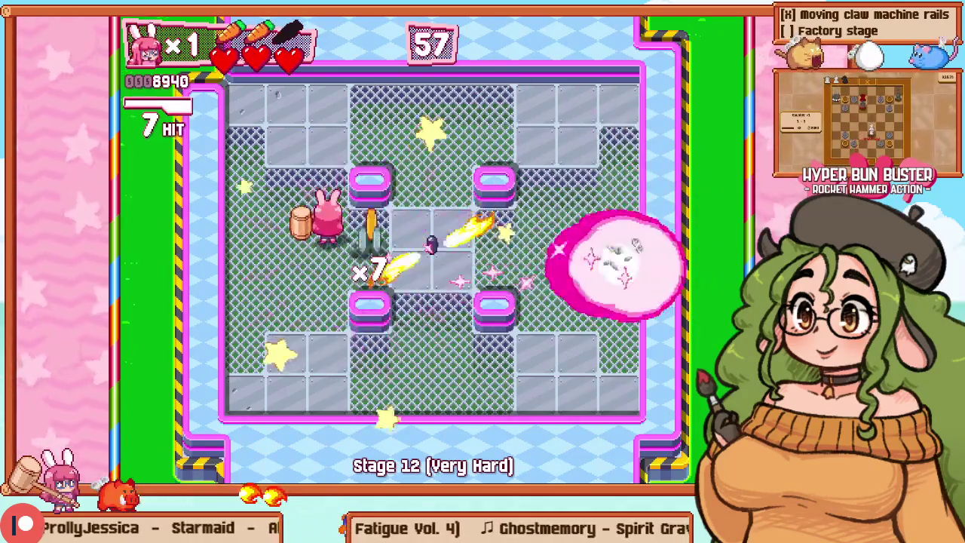
key(Up)
Step: Exit the play test, switch to the enemy wave code, and widen the left code pane
key(Escape)
key(alt+Tab)
scroll(189, 215, down, 3)
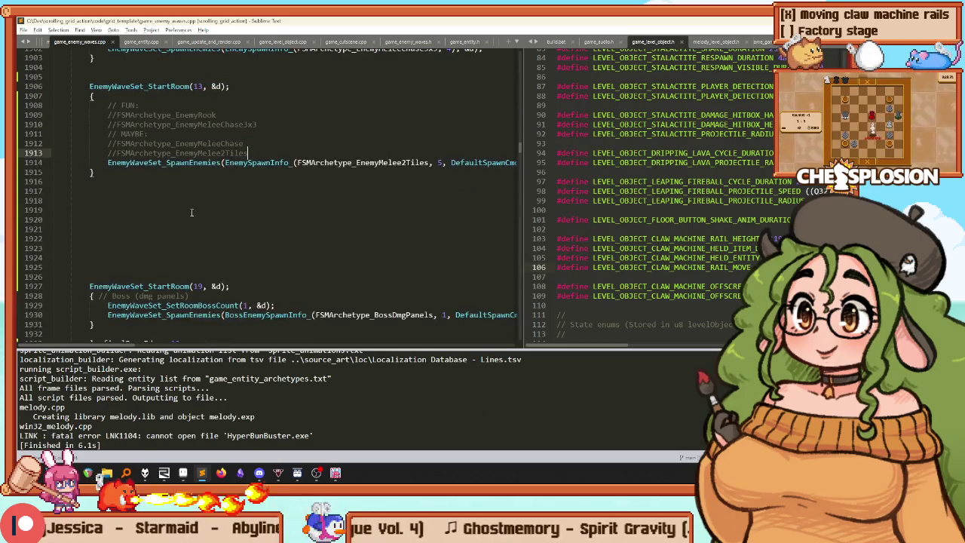
drag(520, 144, 653, 147)
Step: Paint hole tiles down room 13's right edge column, then start a Stage 12 playtest
key(alt+Tab)
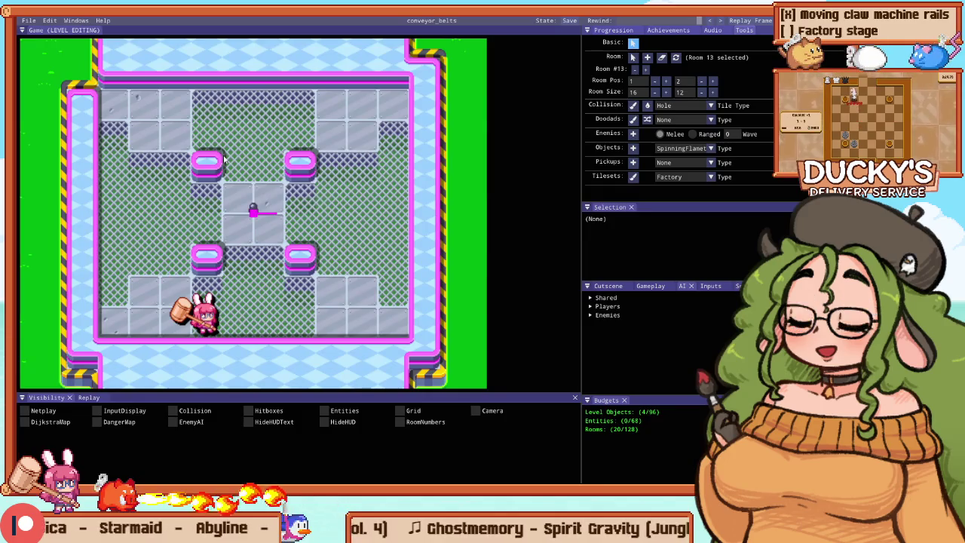
key(F1)
key(F1)
key(F1)
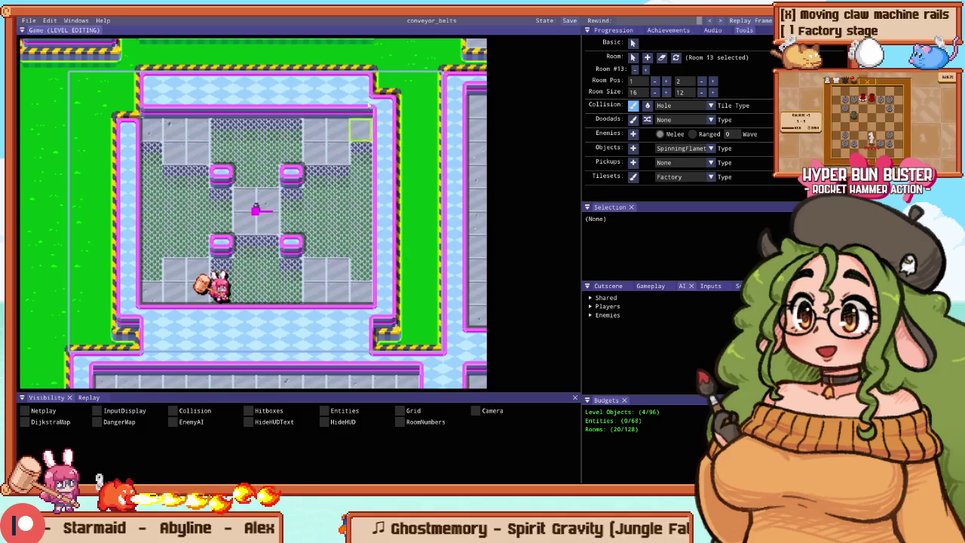
drag(388, 91, 386, 343)
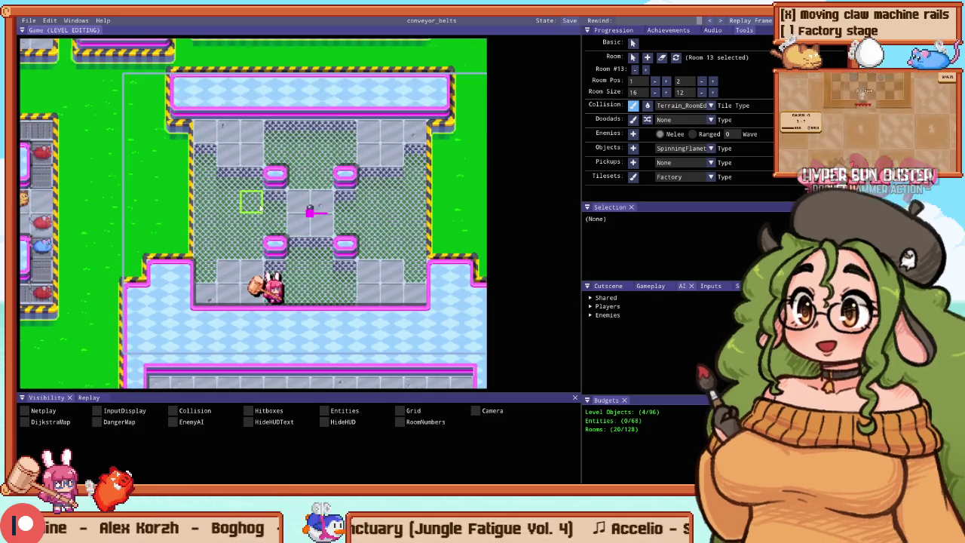
key(F5)
key(F5)
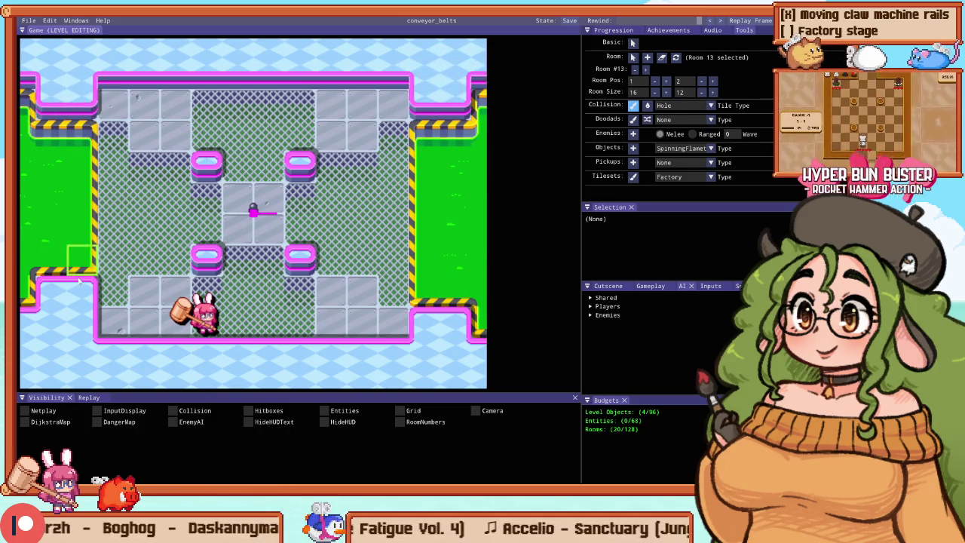
key(F5)
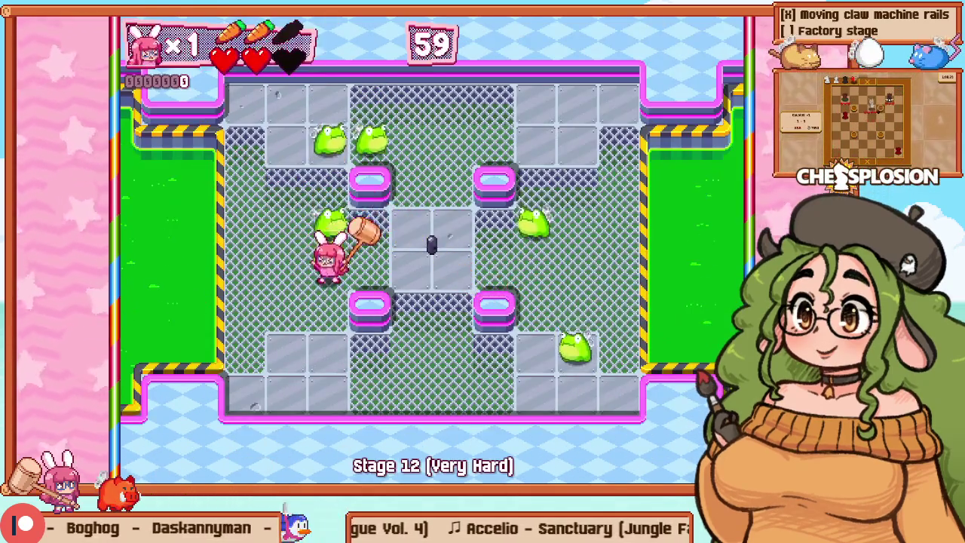
Step: Retry the stage twice from the pause menu after early hits
key(Escape)
key(Down)
key(Return)
key(Up)
key(Right)
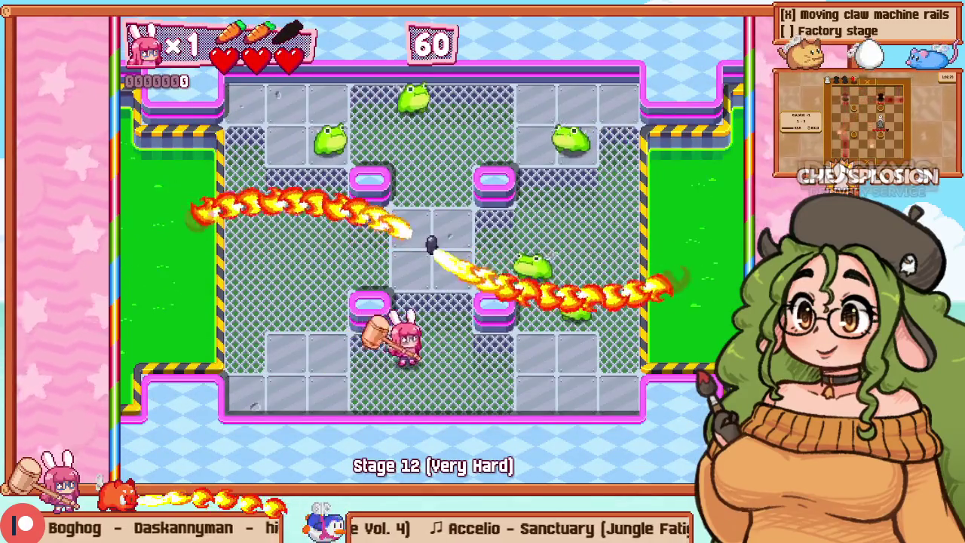
key(Escape)
key(Down)
key(Return)
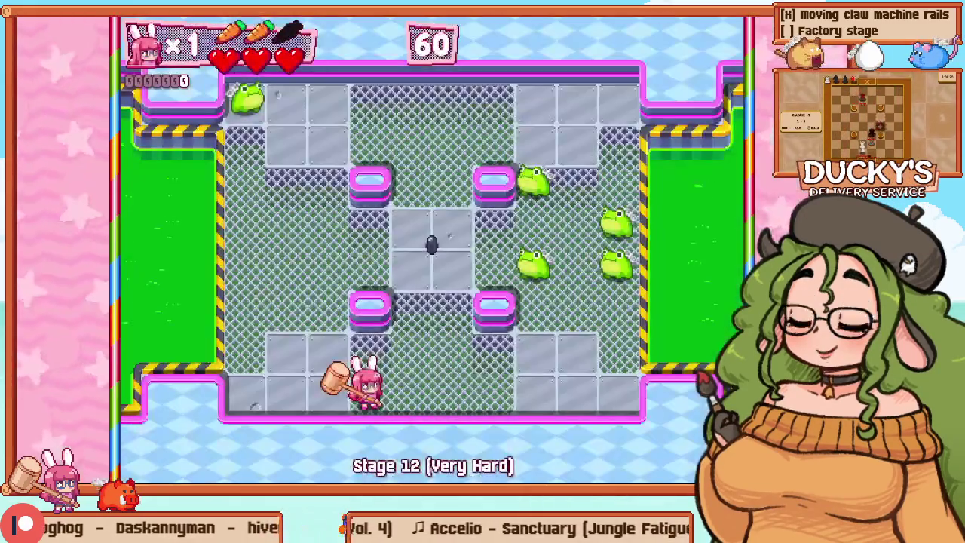
Step: Smash the frogs in combos until cleared with a 5430 time bonus, then return to the editor
key(Left)
key(Up)
key(Left)
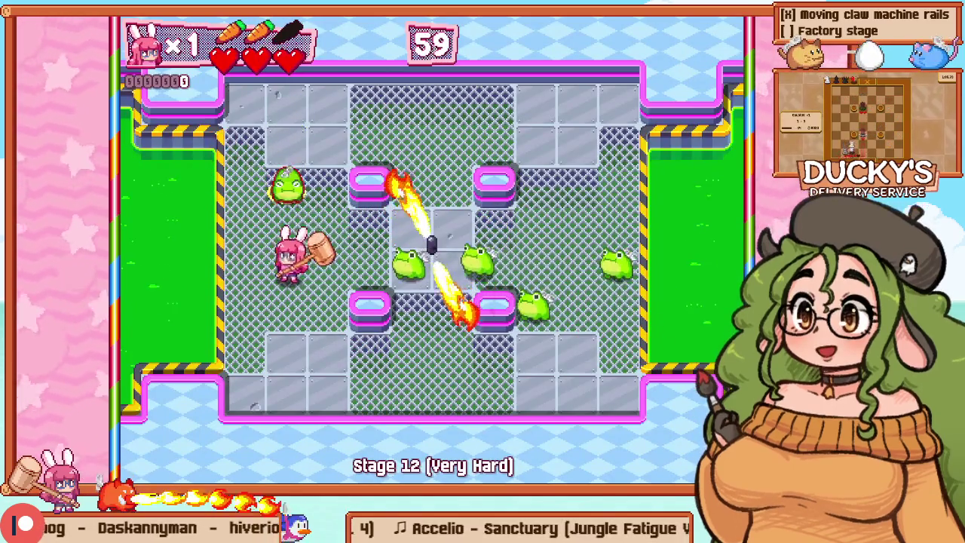
key(Up)
key(Right)
key(Right)
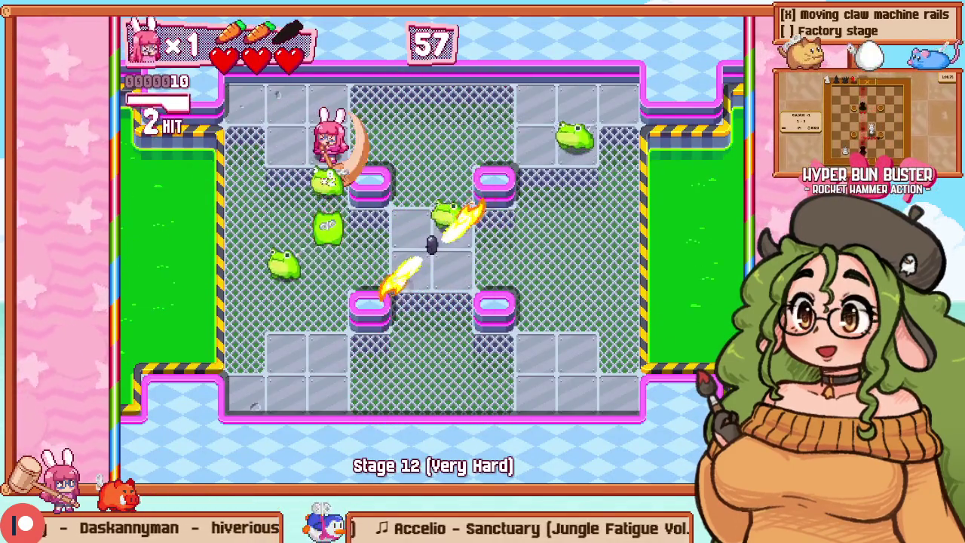
key(z)
key(Up)
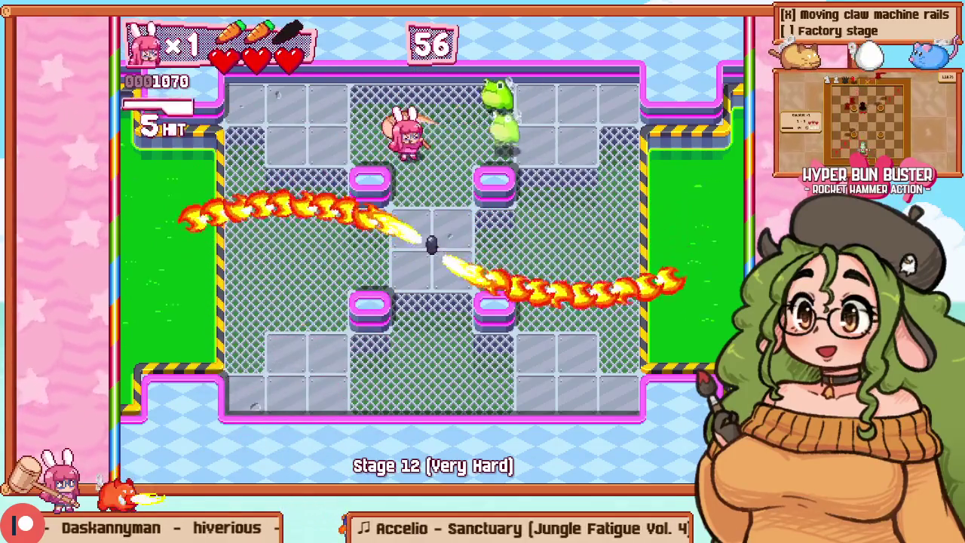
key(Right)
key(Up)
key(z)
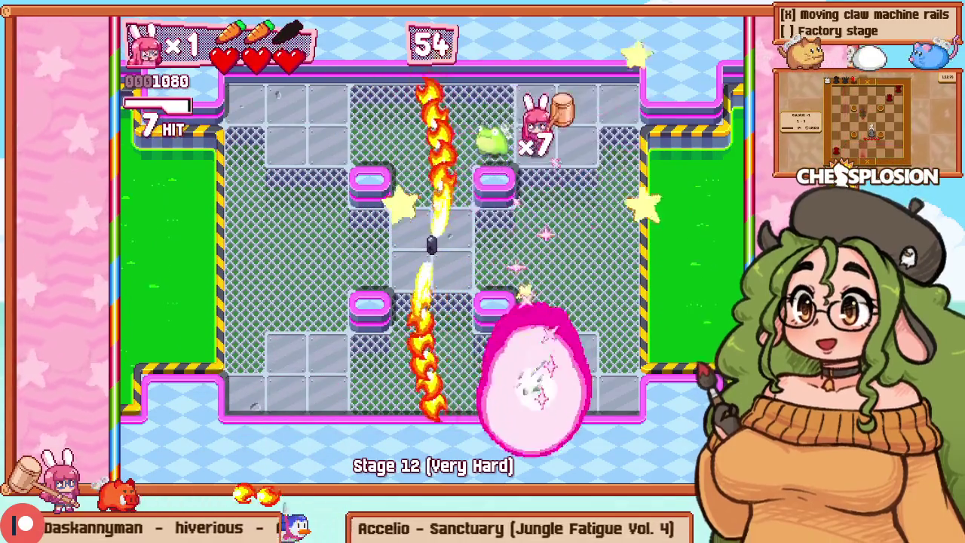
key(Down)
key(Down)
key(Left)
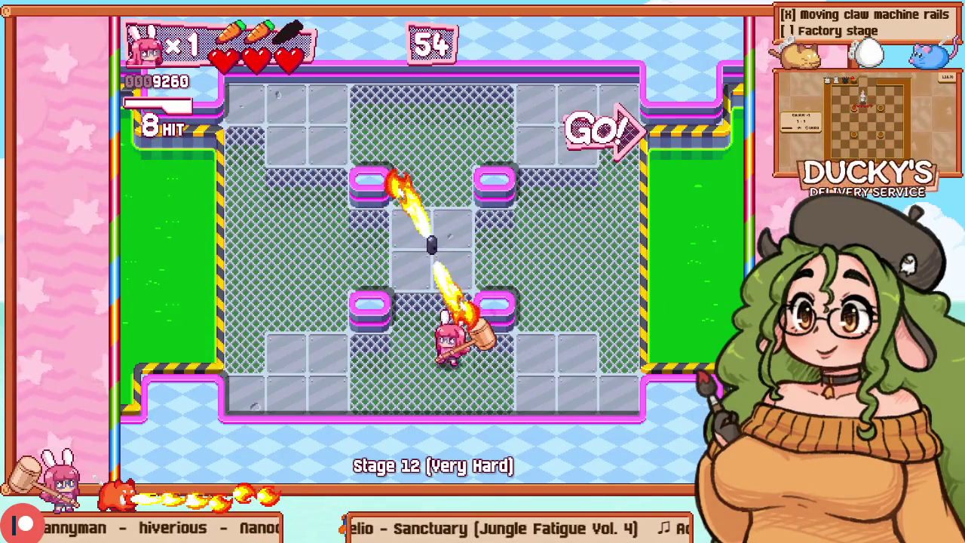
key(F1)
scroll(114, 167, down, 5)
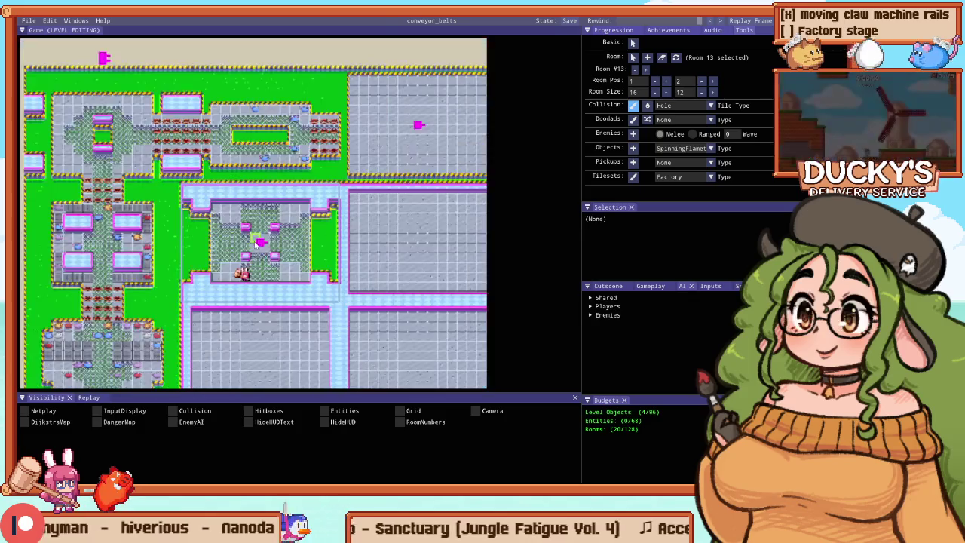
Step: Zoom in on room 13's upper spiked doorway, then start a Stage 12 playtest
scroll(195, 61, up, 4)
scroll(273, 281, up, 2)
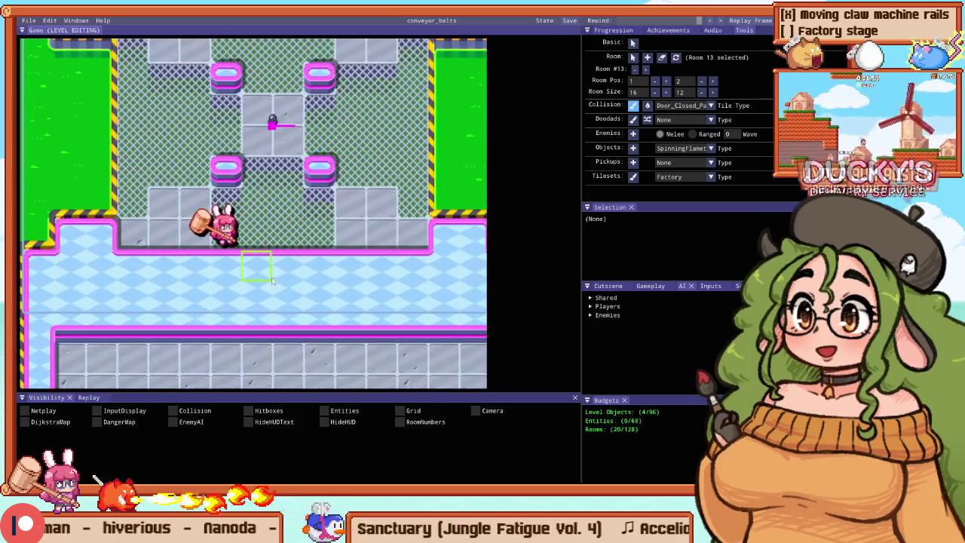
key(Up)
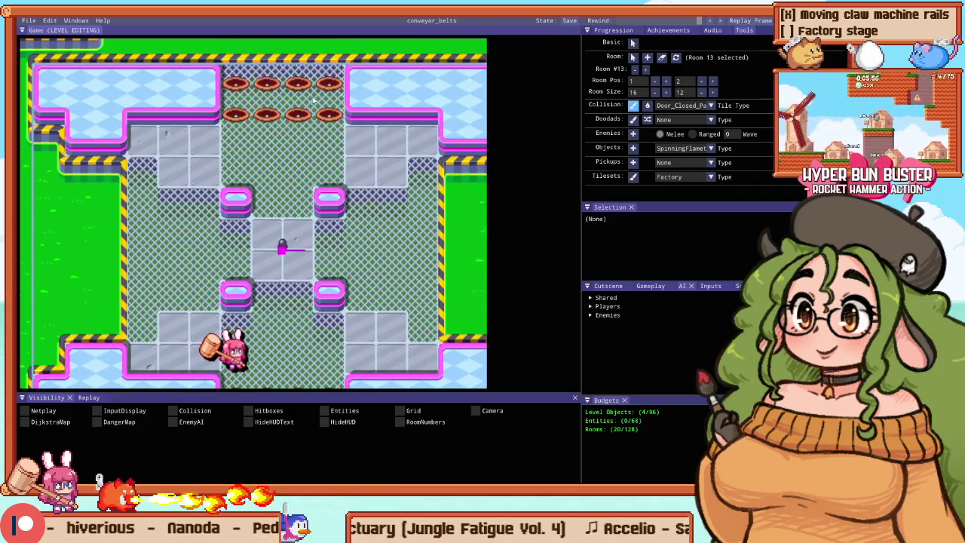
key(F5)
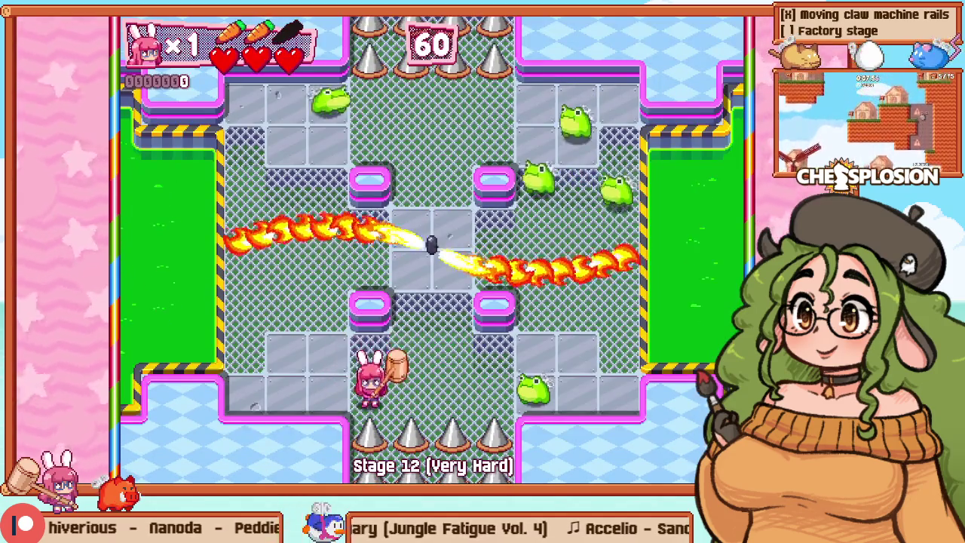
Step: Hammer the first frogs in a combo until knocked out
key(Left)
key(Up)
key(z)
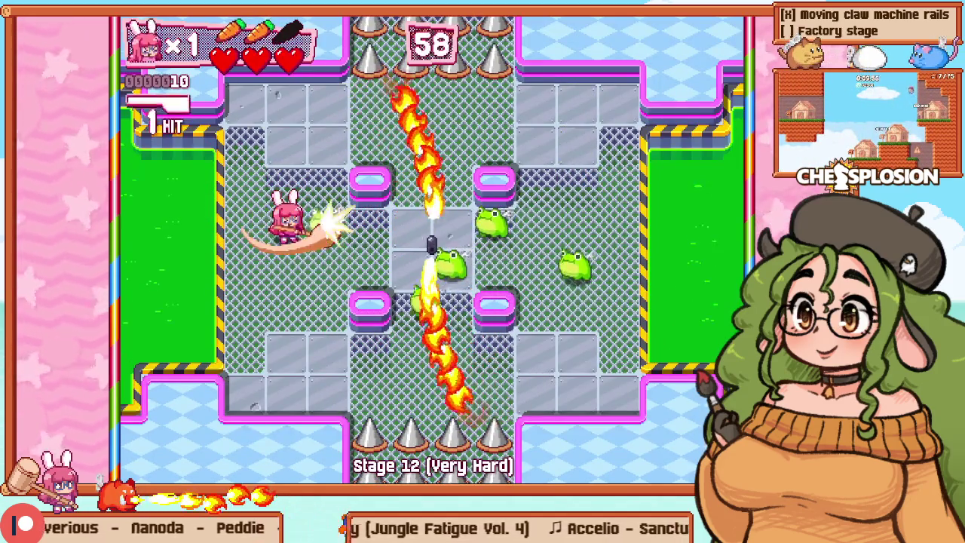
key(Up)
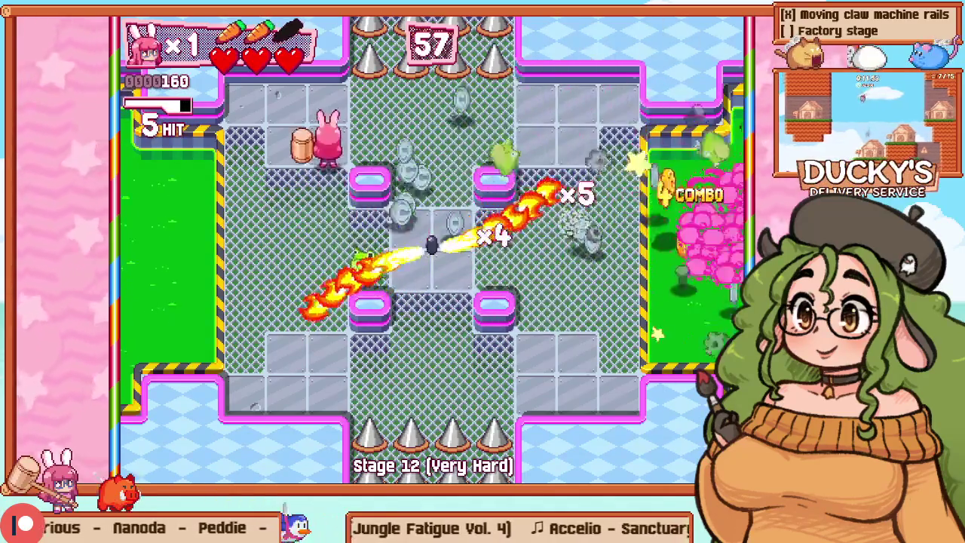
key(Right)
key(Left)
key(Right)
key(z)
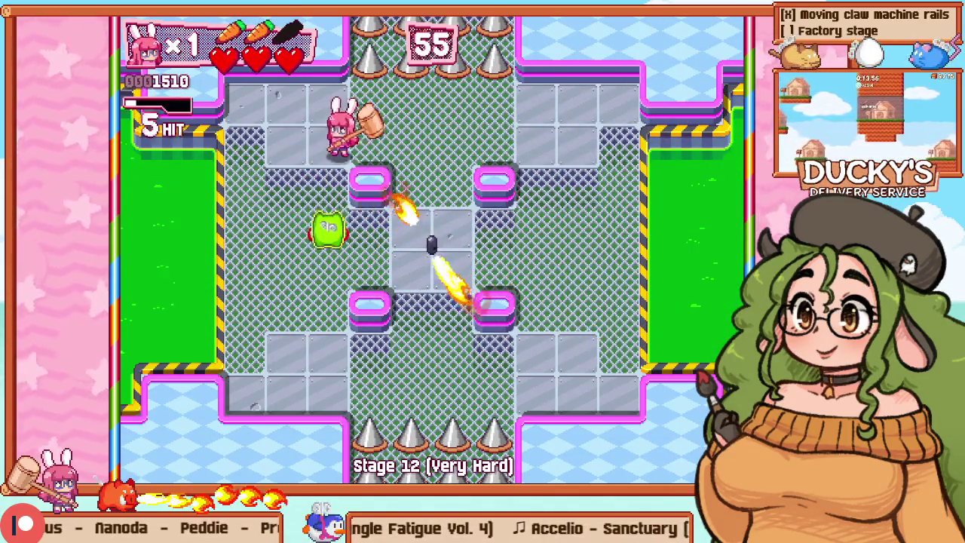
Step: Retry from the pause menu, smash the remaining frogs, then exit to the editor and zoom out
key(Escape)
key(Down)
key(z)
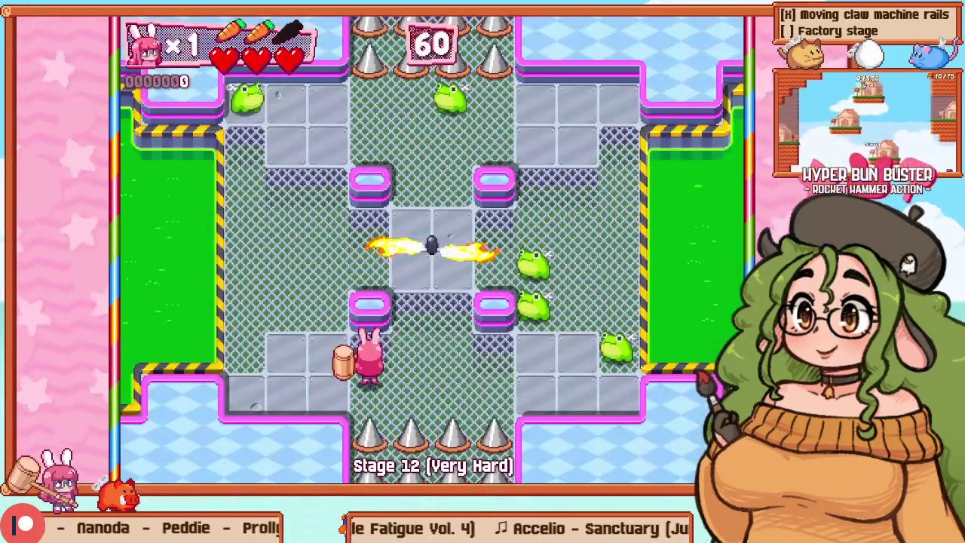
key(Up)
key(Left)
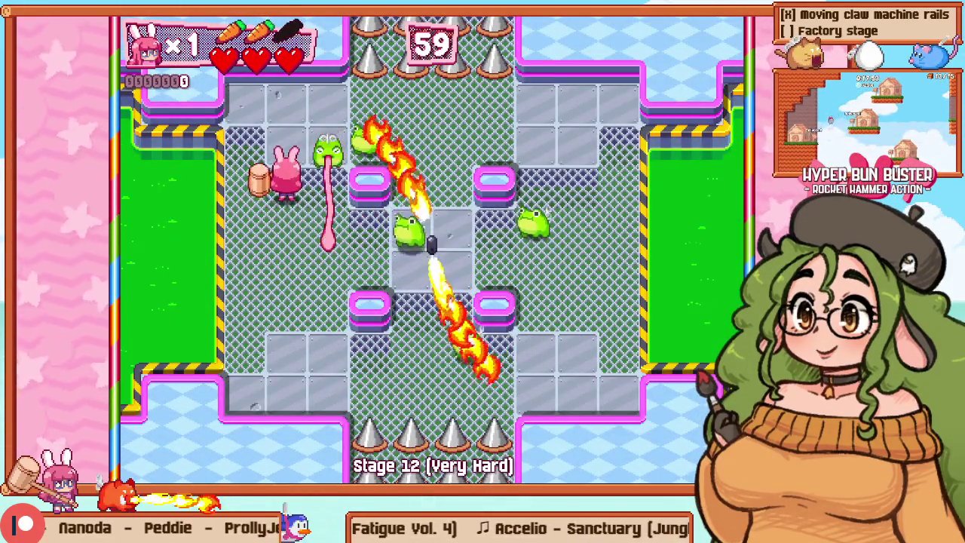
key(z)
key(Right)
key(z)
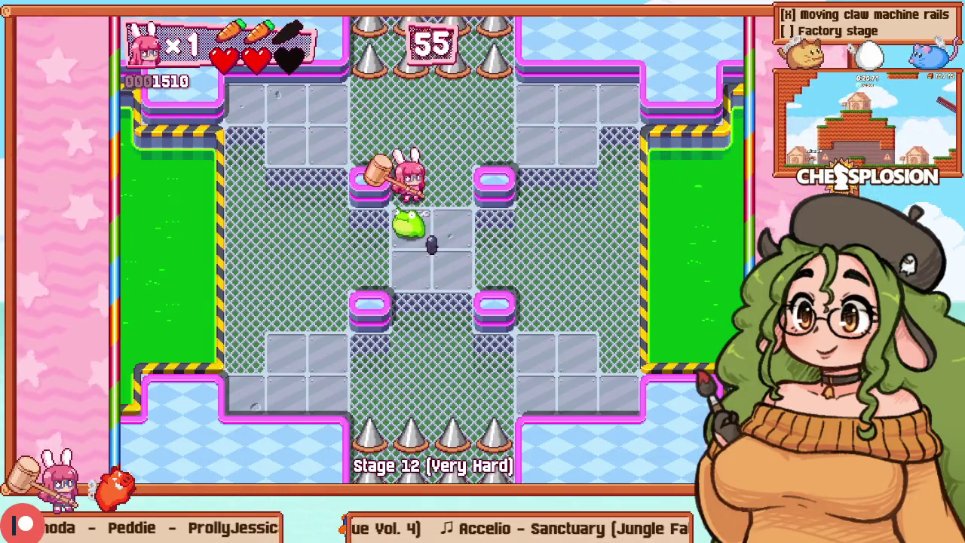
key(Down)
key(z)
key(Left)
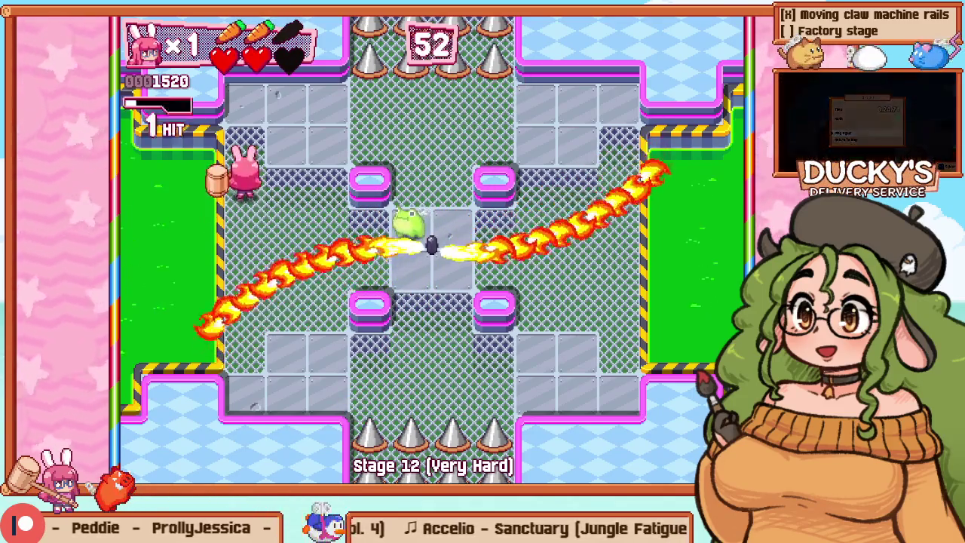
key(F1)
scroll(429, 167, down, 5)
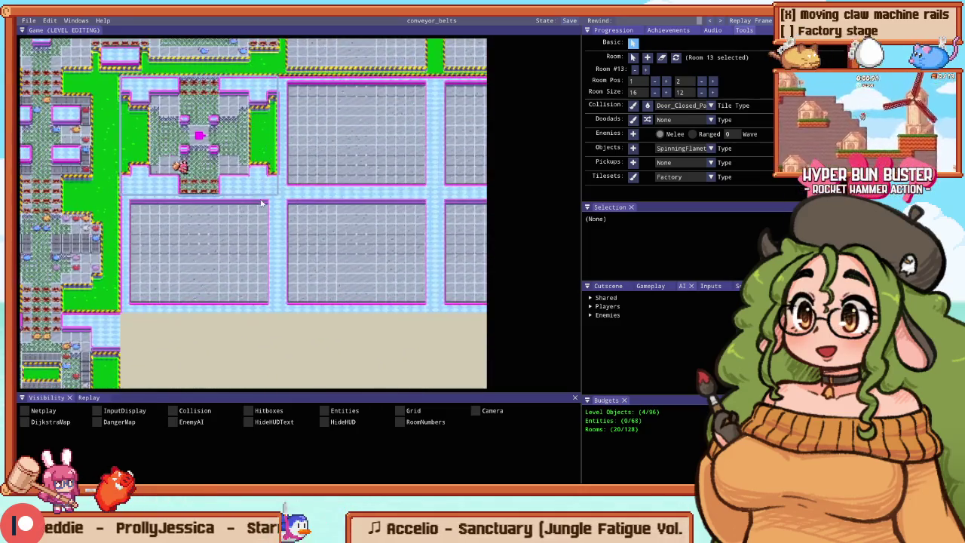
Step: Annotate MeleeChase as very strong/difficult and Melee2Tiles as overpowering in the comments, then save
key(alt+Tab)
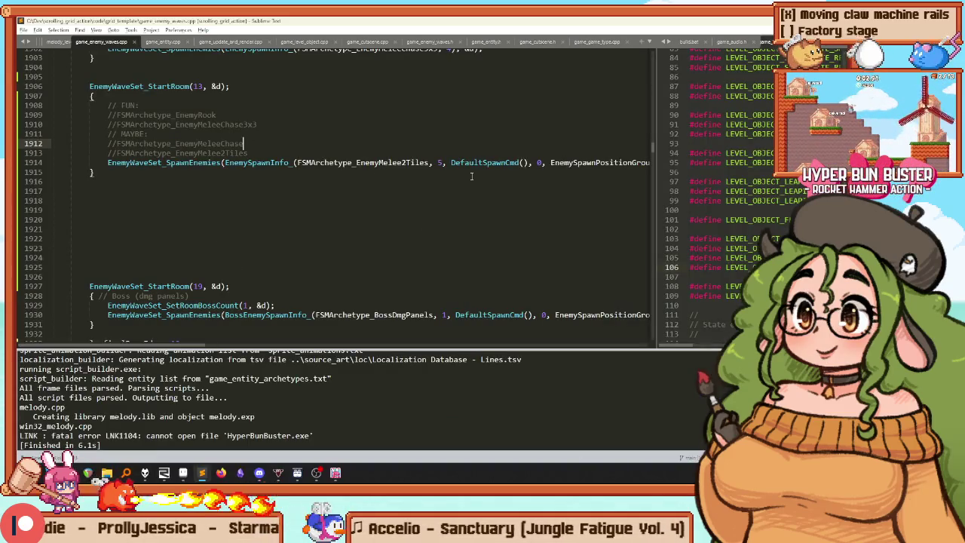
text(Qui)
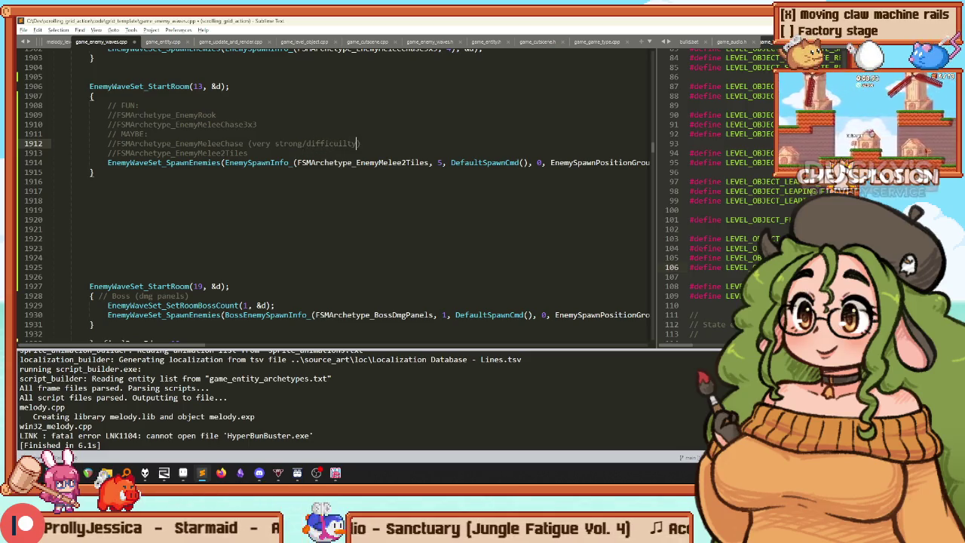
text(cul)
text( (overe)
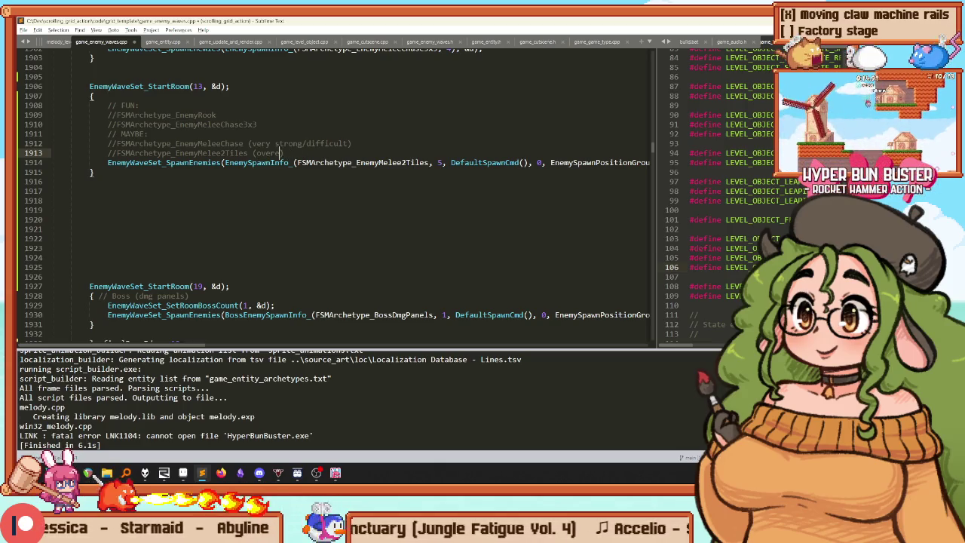
text(were)
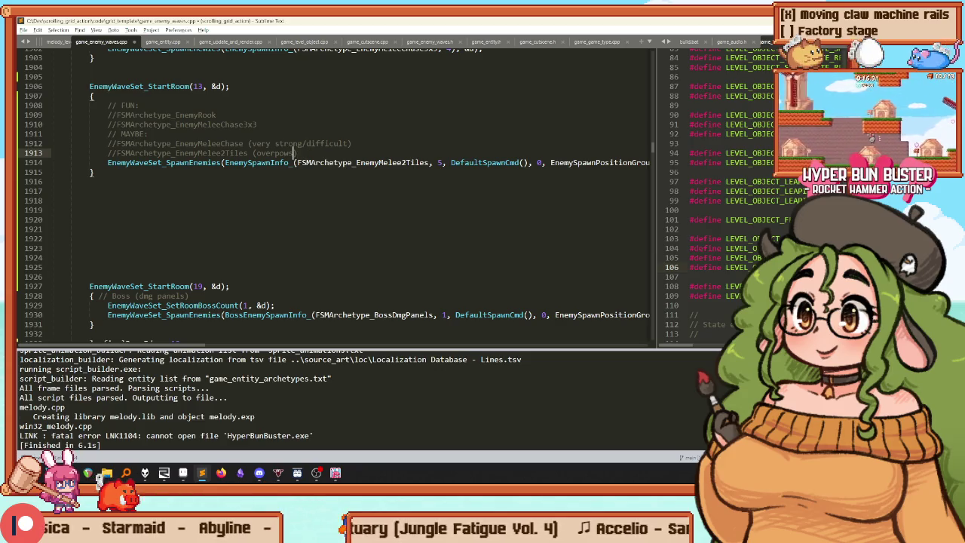
text(ering, makes it feel like a F)
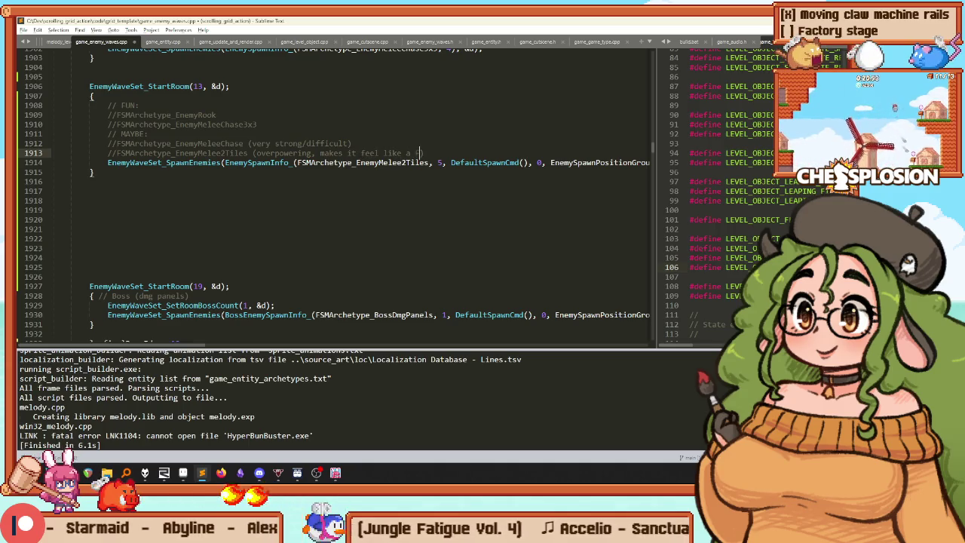
text(Encounter)
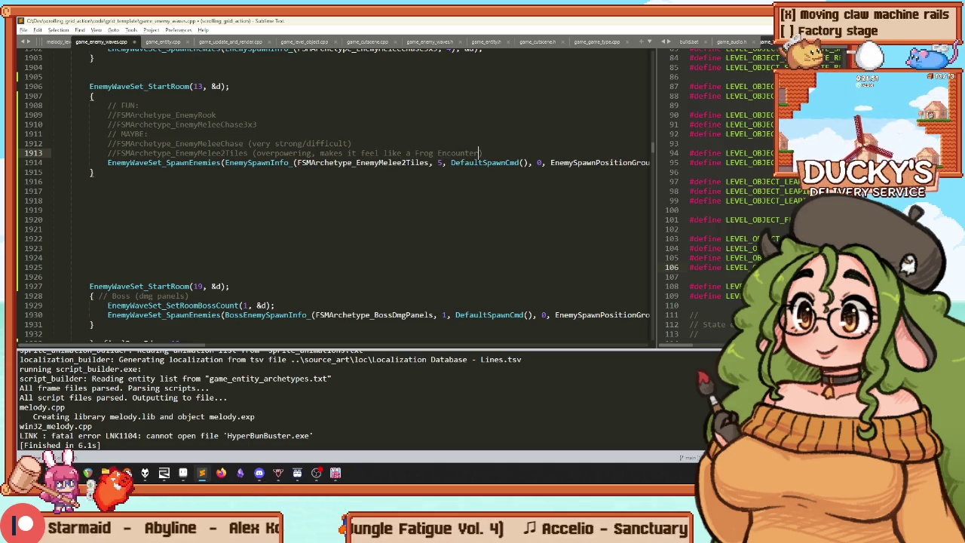
text(t a Flamethrower Encounter)
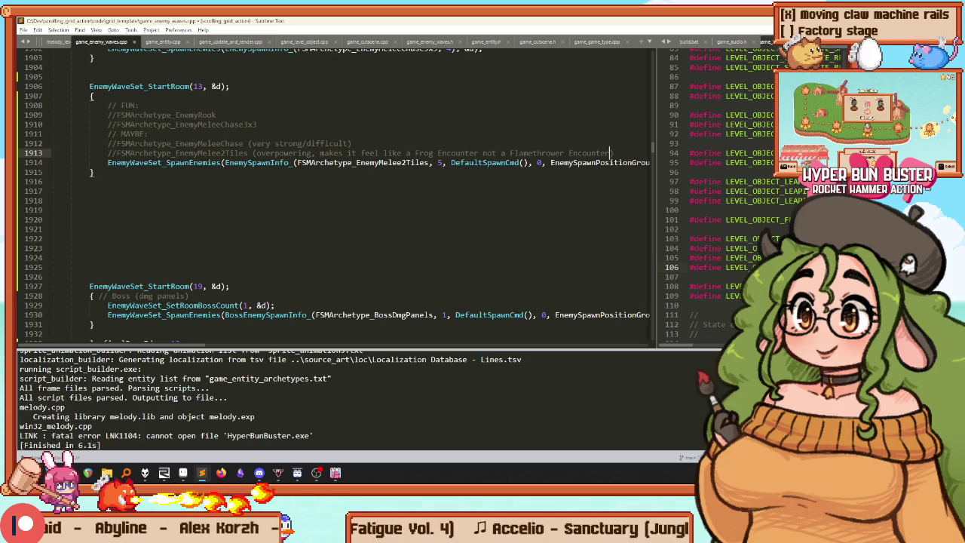
key(ctrl+s)
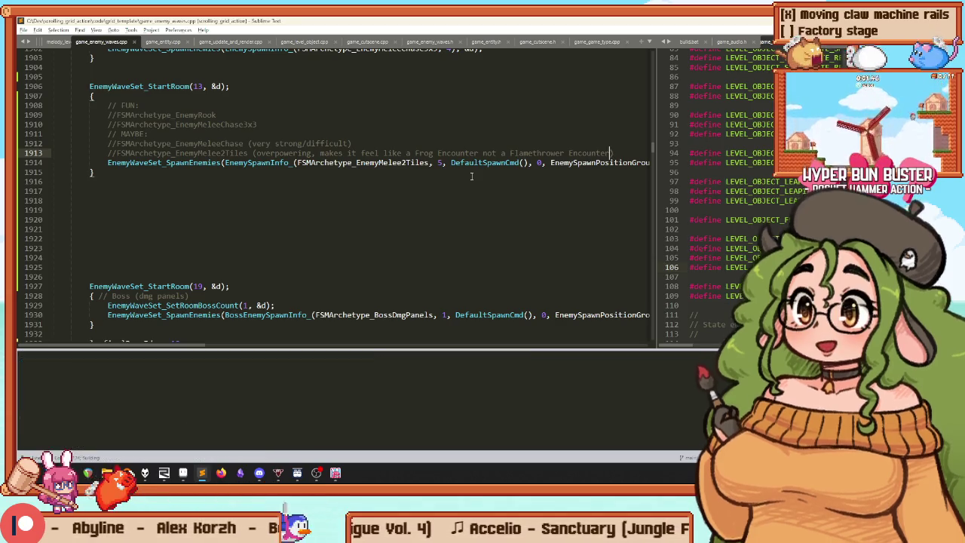
Step: Rebuild the game, then select and copy the StartRoom(13) enemy wave block
key(ctrl+b)
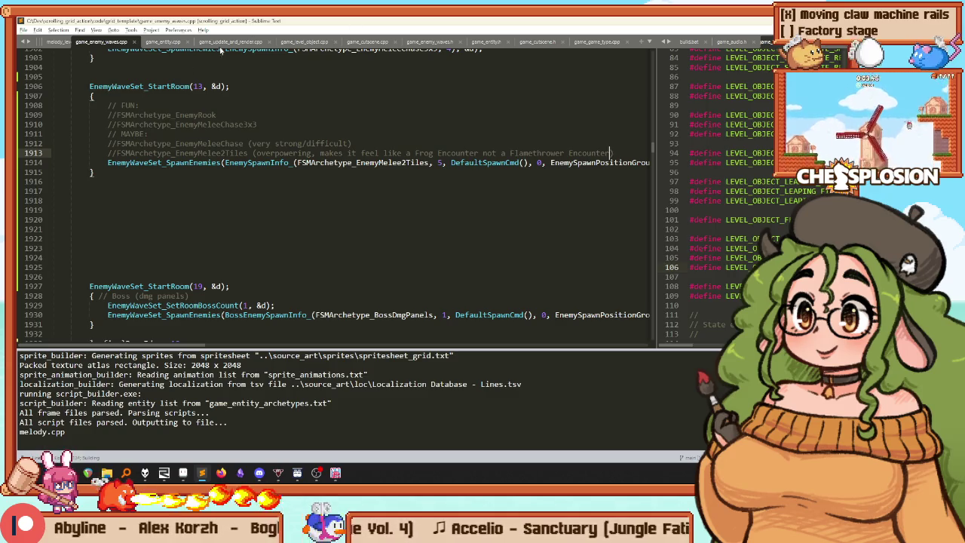
drag(110, 174, 89, 103)
click(89, 86)
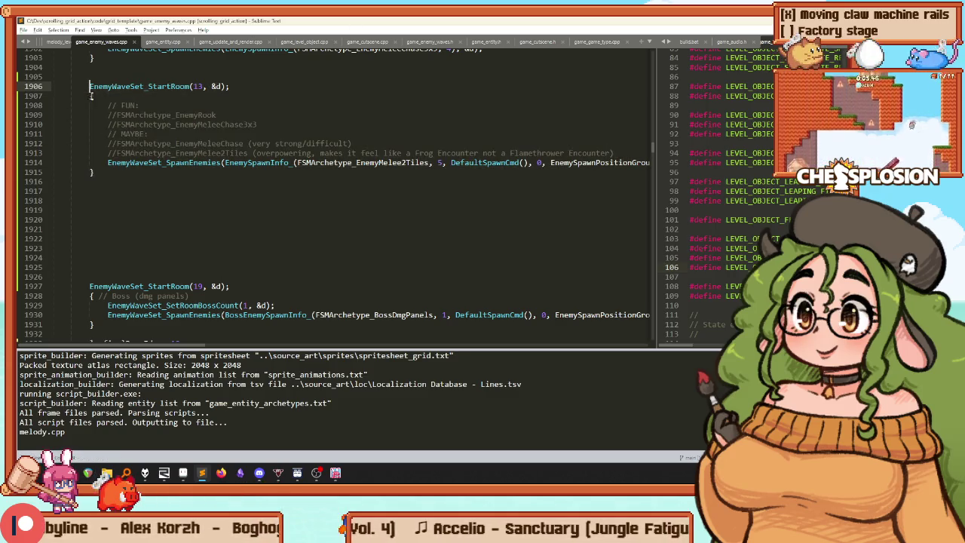
click(90, 181)
drag(90, 182, 88, 86)
click(89, 86)
drag(94, 173, 89, 86)
key(ctrl+c)
Step: Paste a duplicate of the block below it and change its room number from 13 to 14
click(90, 200)
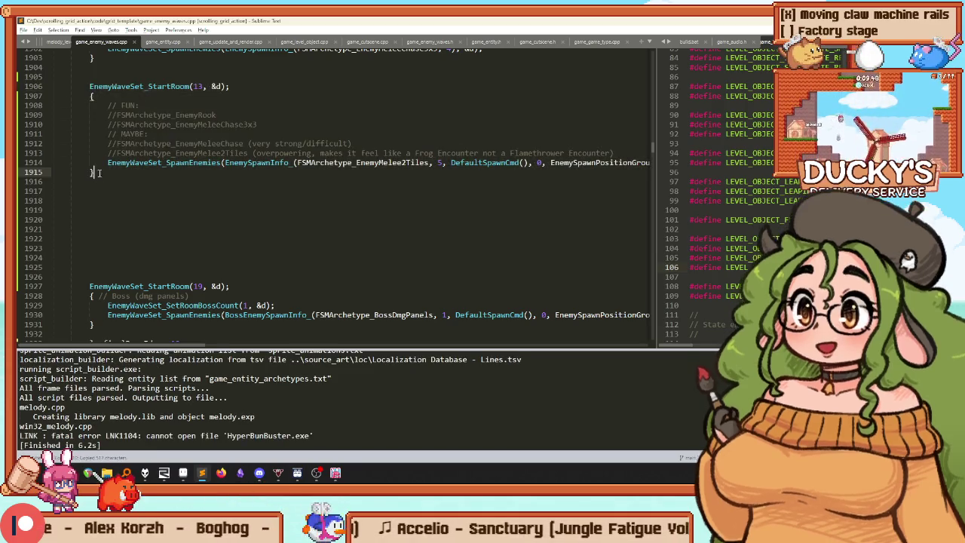
key(ctrl+v)
scroll(332, 196, up, 1)
key(Up)
key(Up)
key(Up)
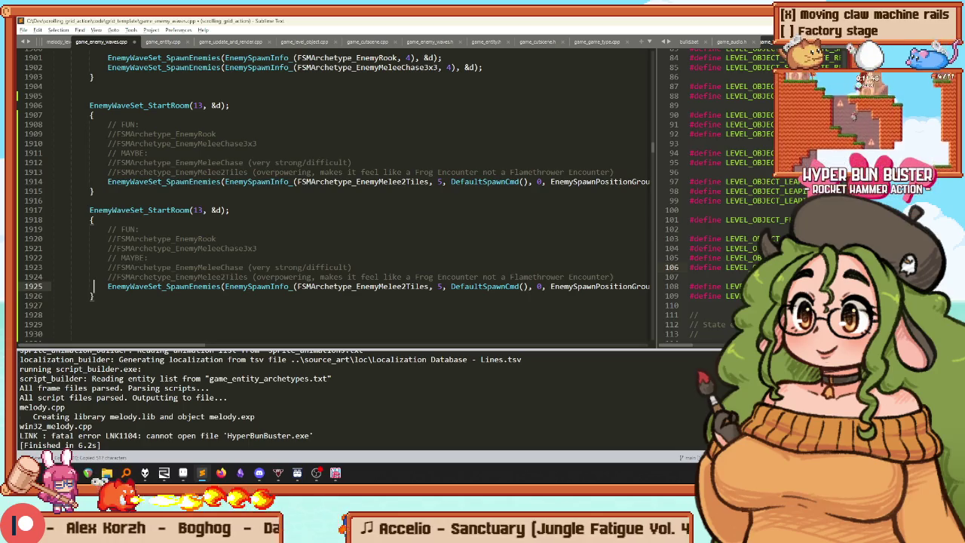
key(ctrl+Right)
key(ctrl+Right)
key(ctrl+Right)
key(BackSpace)
text(4)
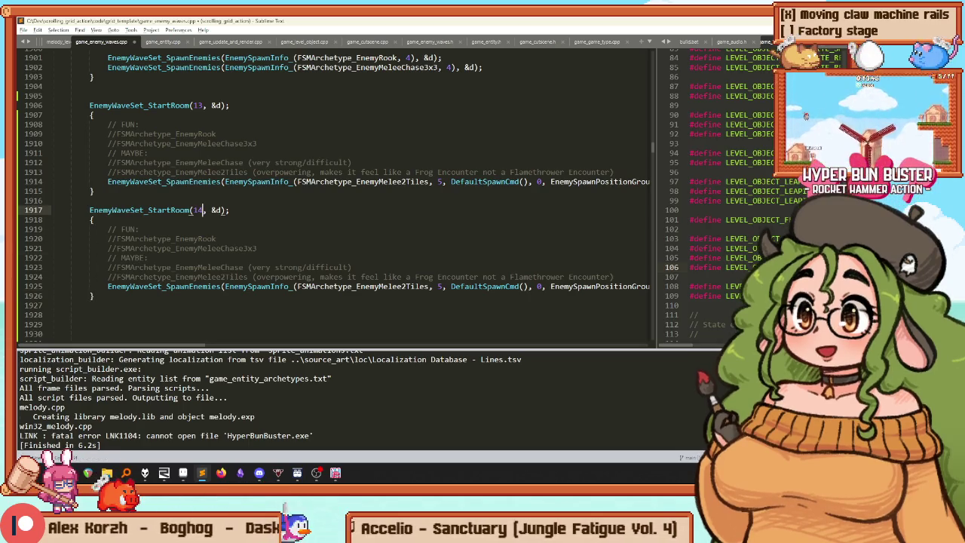
Step: Rebuild the project with the room 14 wave and return to the level editor
key(ctrl+b)
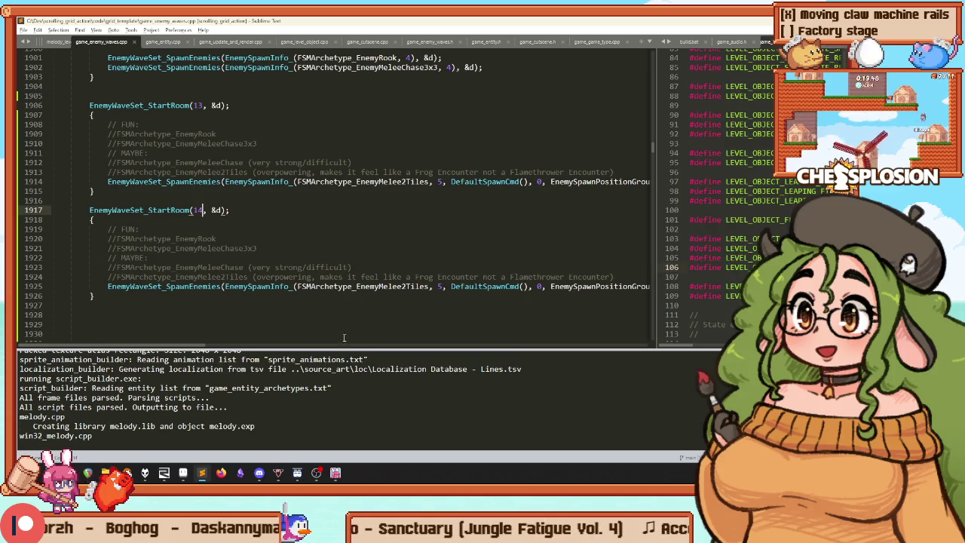
mouse_move(336, 474)
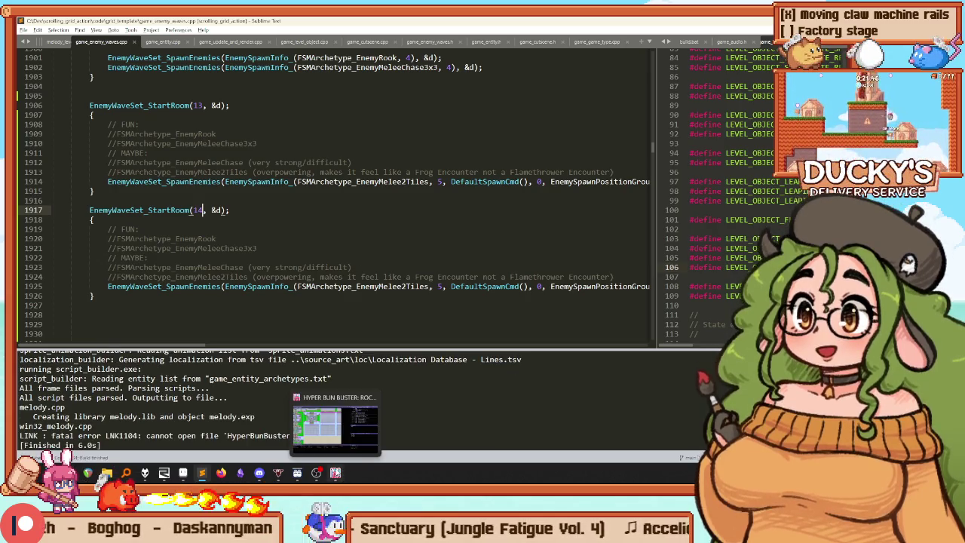
click(335, 426)
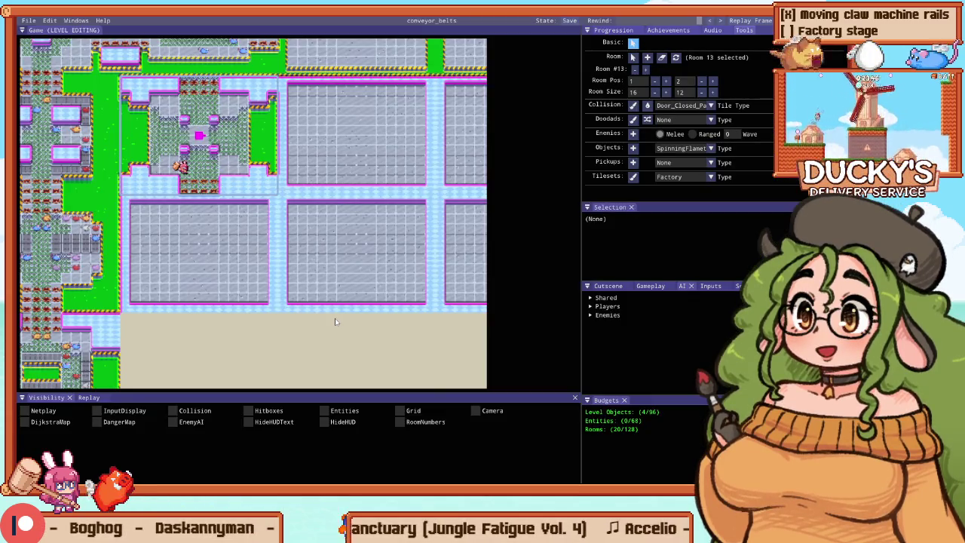
Step: Select room 14 with the Room tool and bring it fully into view
key(r)
click(357, 125)
scroll(281, 124, up, 2)
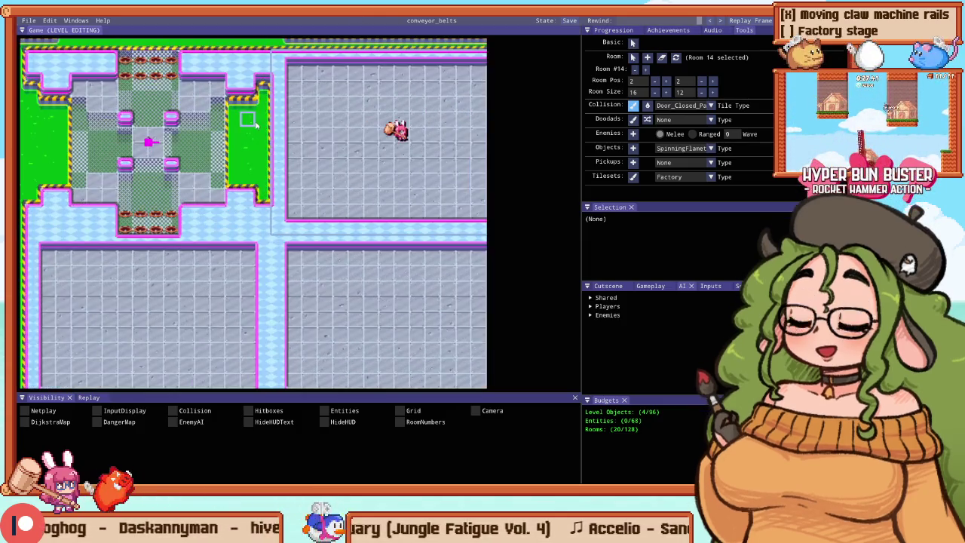
key(Right)
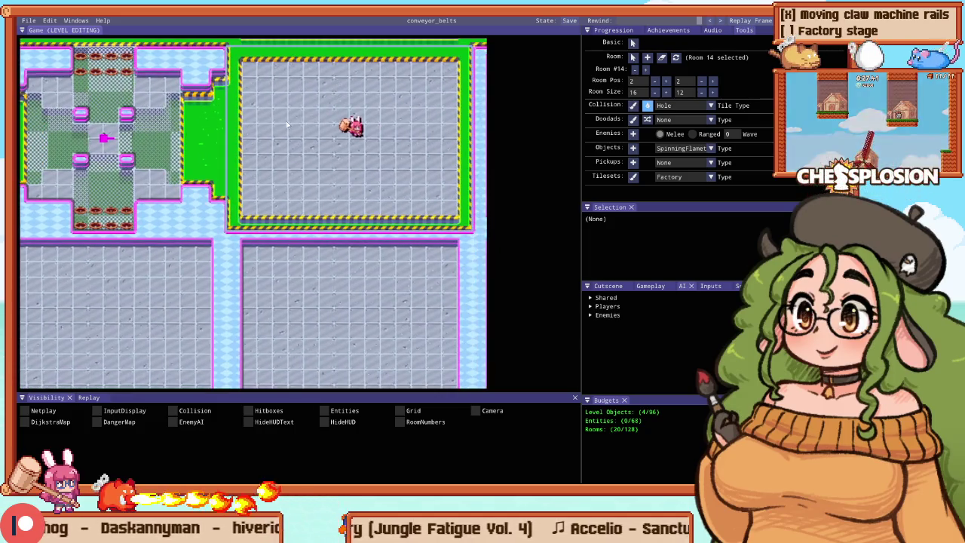
Step: Ring room 14 with hole tiles, move Player 1 start to its bottom-left, and playtest
drag(288, 86, 287, 224)
mouse_move(427, 217)
mouse_down()
mouse_move(408, 72)
mouse_move(456, 66)
mouse_move(248, 65)
mouse_up()
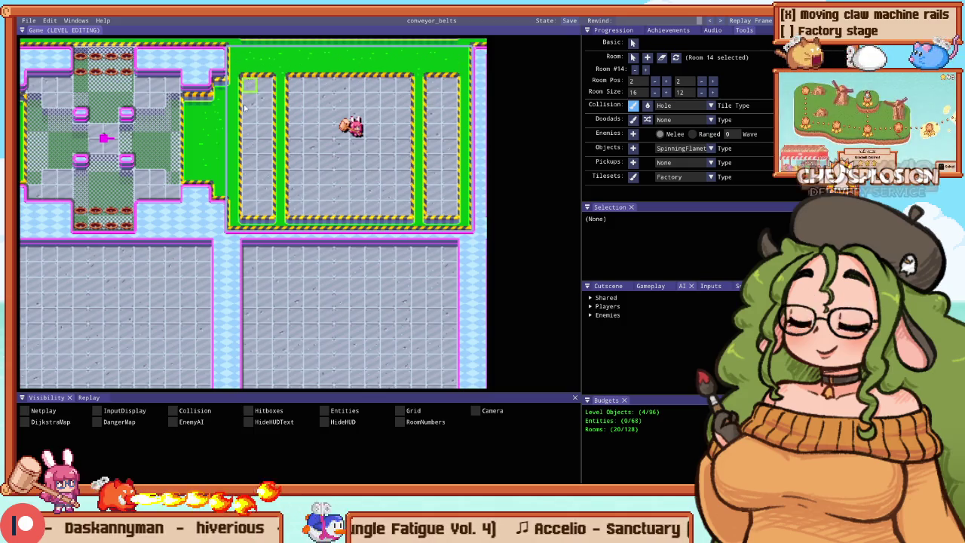
mouse_move(252, 211)
mouse_down()
mouse_move(445, 211)
mouse_move(445, 76)
mouse_move(256, 134)
mouse_up()
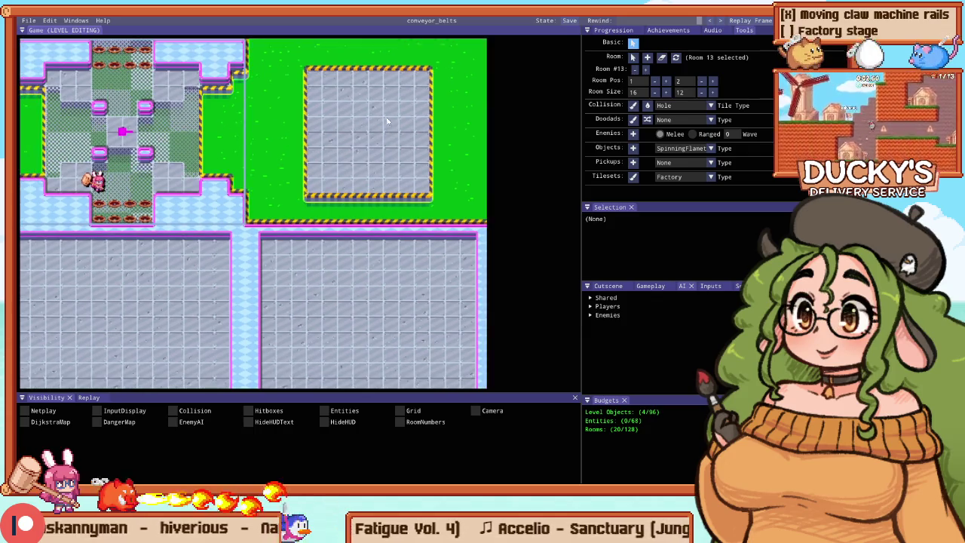
drag(366, 119, 332, 198)
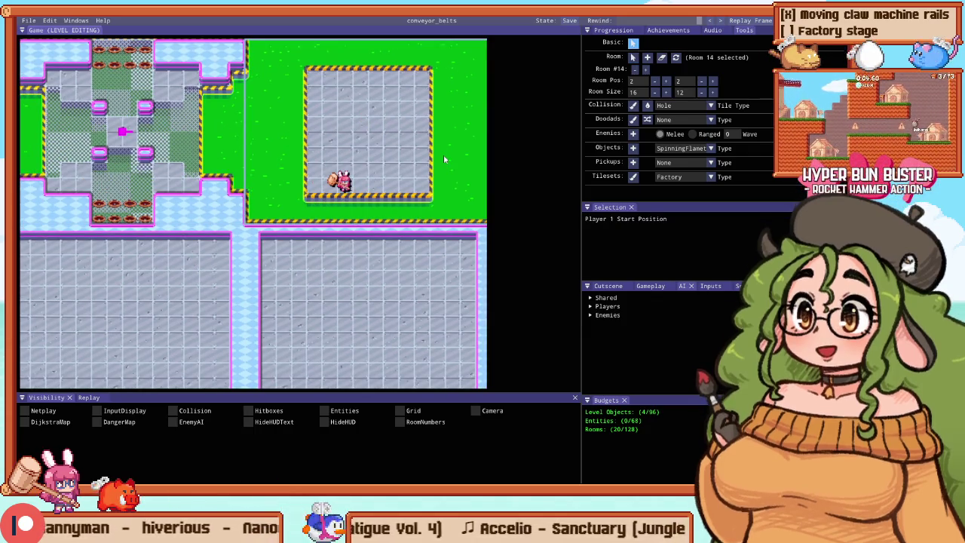
key(F1)
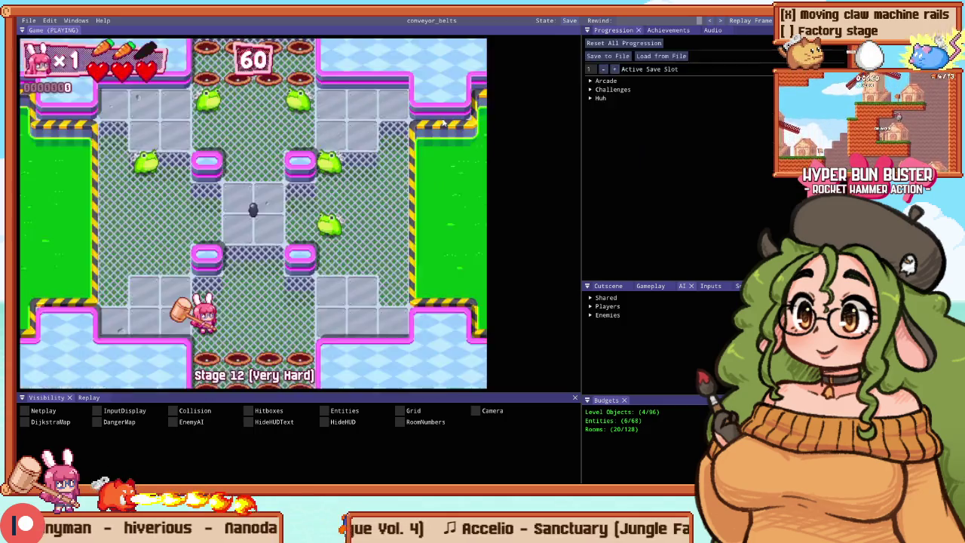
Step: Start a Practice run from room 15
key(Escape)
click(689, 218)
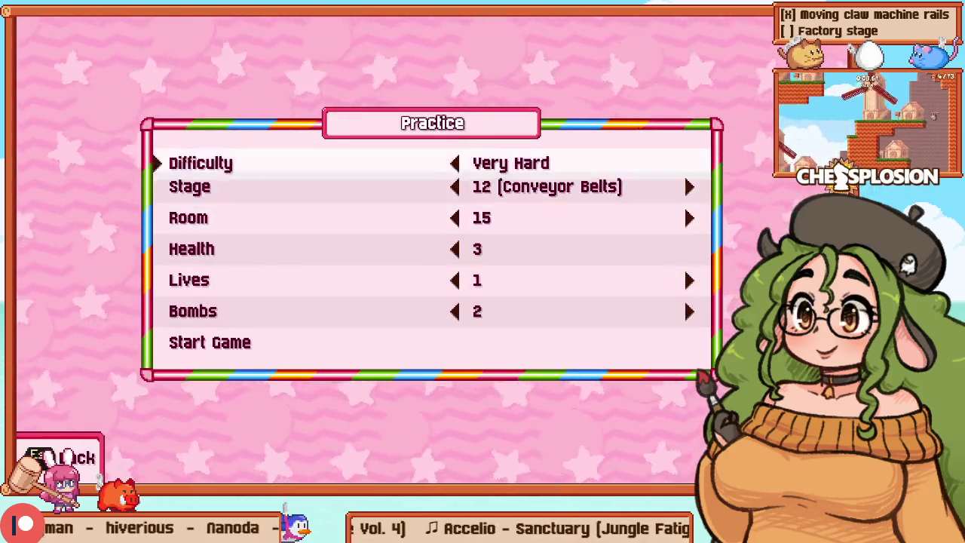
key(Return)
Step: Move the bunny around briefly, then switch back to the code editor
key(Up)
key(Up)
key(Left)
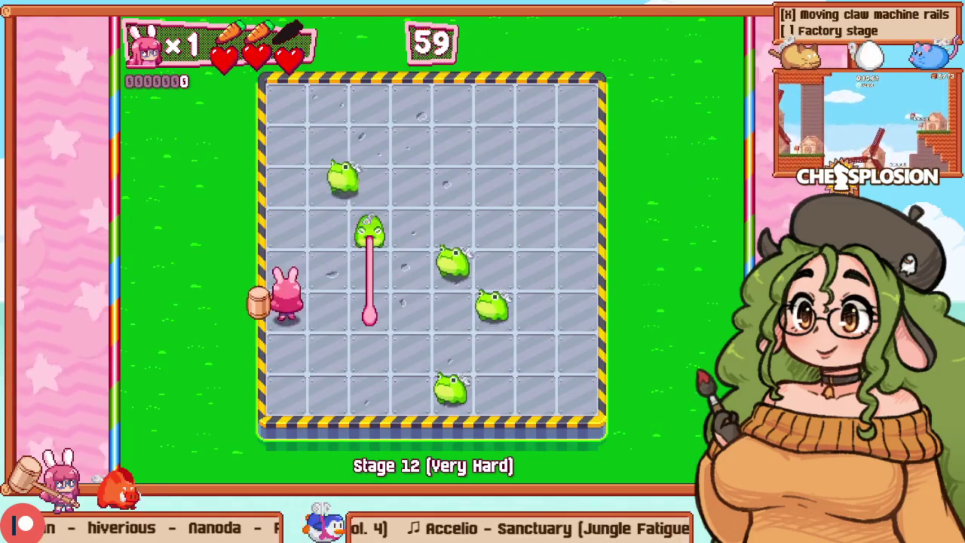
key(Up)
key(Right)
key(Up)
key(alt+F4)
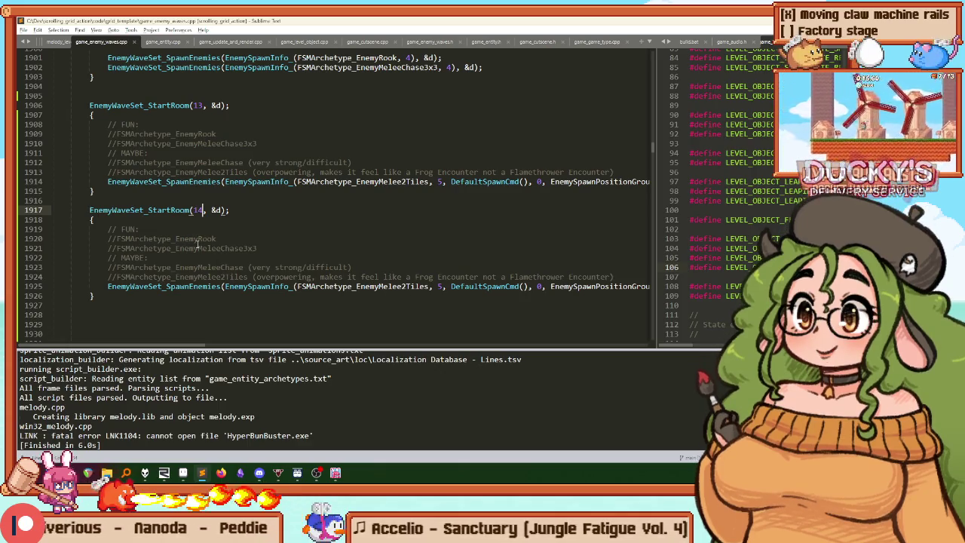
Step: Replace EnemyMelee2Tiles on line 1925 with FSMArchetype_EnemyMeleeChase3x3 and rebuild the game
double_click(217, 249)
key(ctrl+c)
double_click(343, 287)
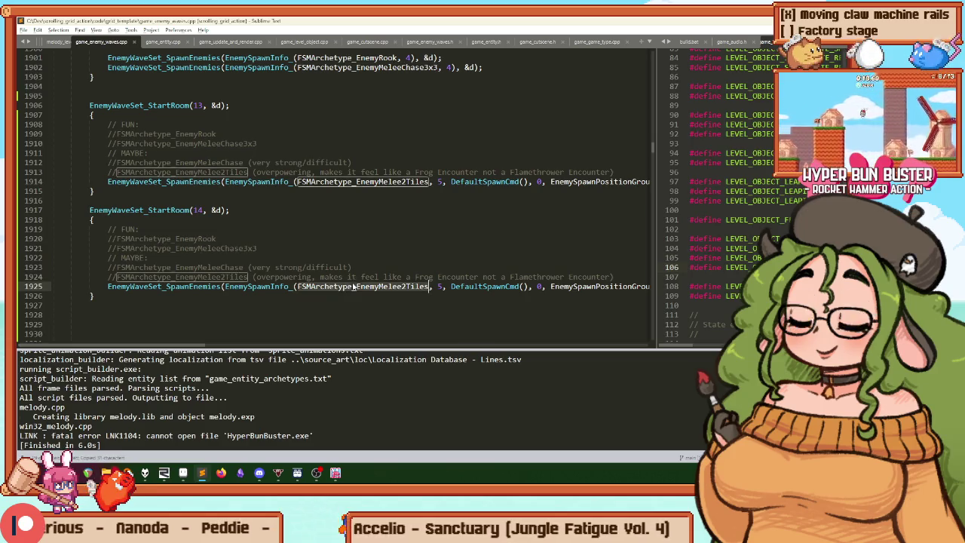
key(ctrl+v)
key(ctrl+b)
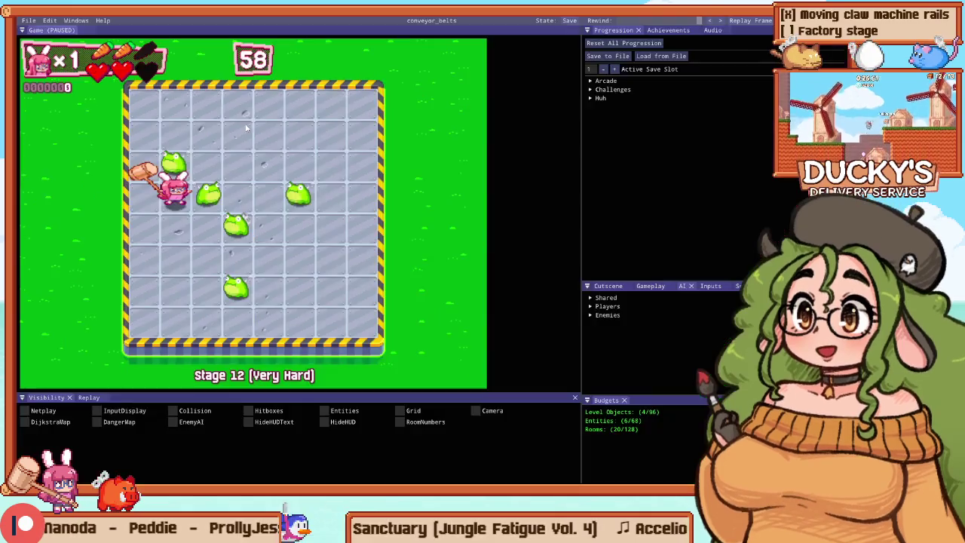
Step: Enter level editing and place a spinning flamethrower in room 14
key(Tab)
click(633, 148)
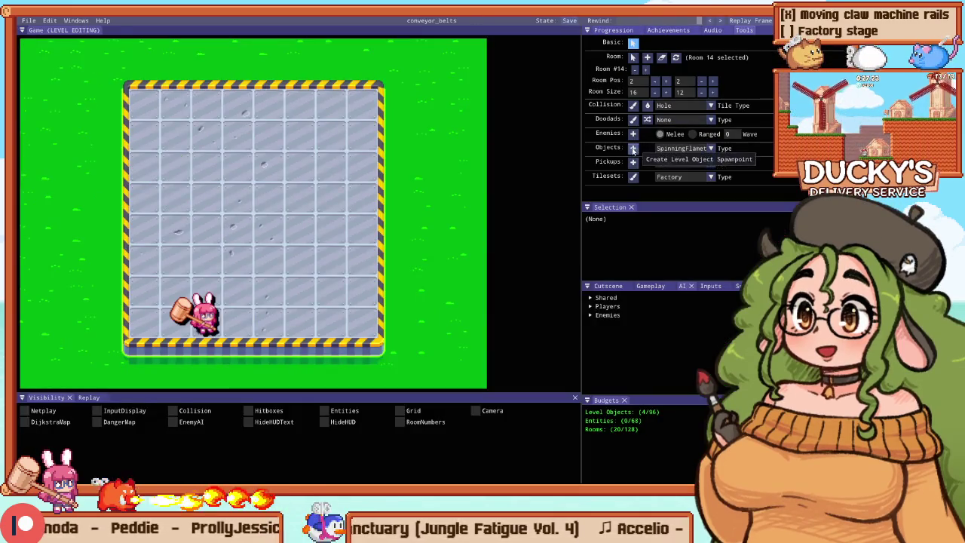
click(254, 156)
Step: Widen room 14 with floor columns on its left and right sides
key(c)
mouse_move(112, 102)
mouse_down()
mouse_move(111, 298)
mouse_move(93, 330)
mouse_move(113, 136)
mouse_move(82, 104)
mouse_up()
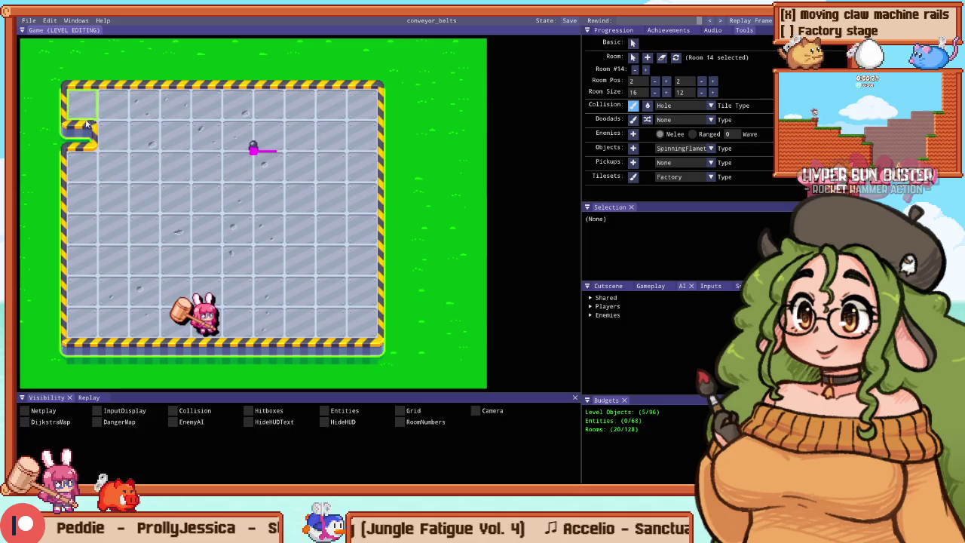
click(413, 105)
drag(411, 108, 414, 316)
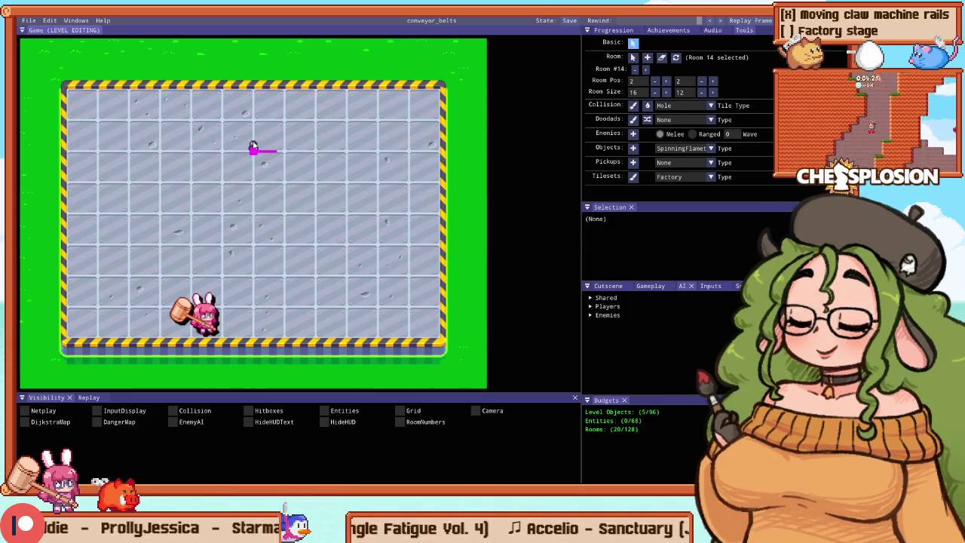
Step: Move the flamethrower toward the left side, face it left, and keep Clockwise (Slow)
drag(254, 148, 142, 198)
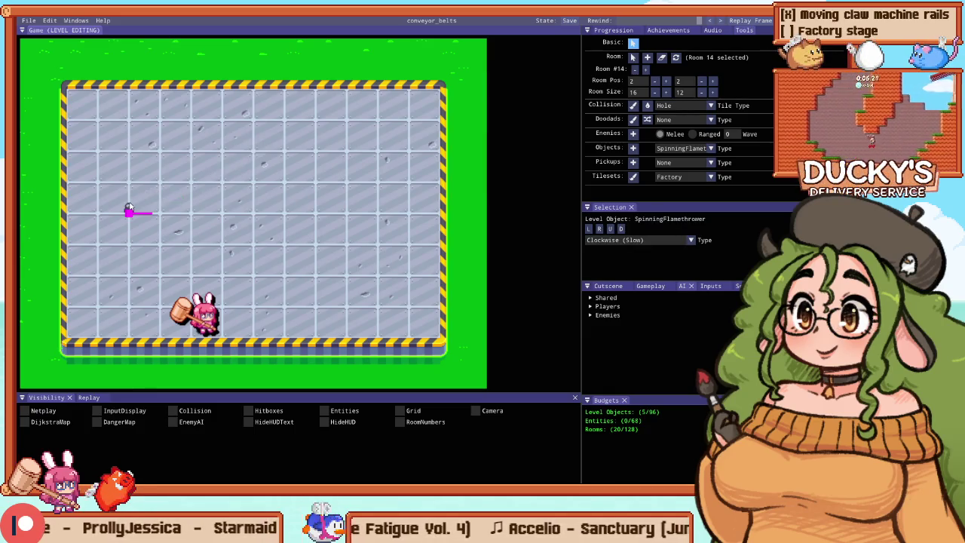
scroll(271, 182, up, 2)
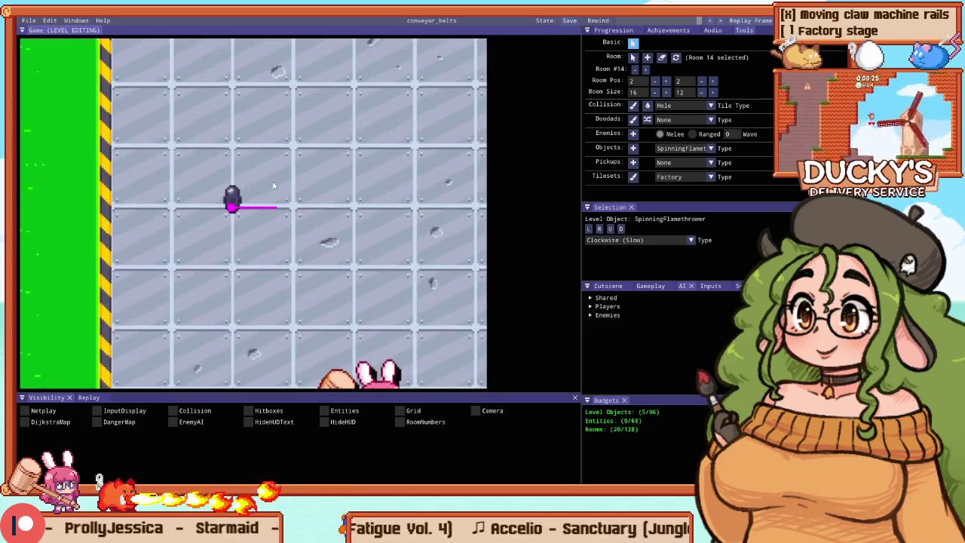
click(601, 230)
click(602, 230)
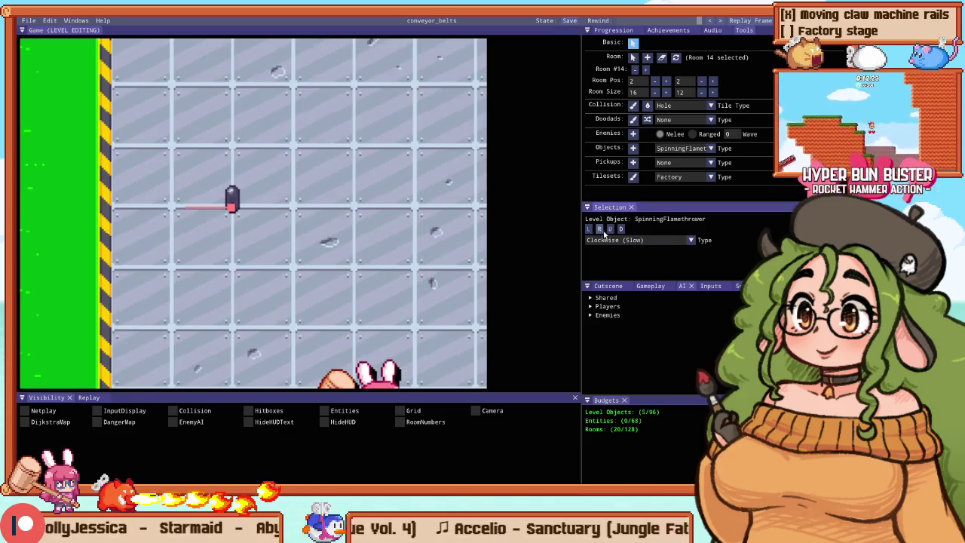
click(621, 240)
click(622, 229)
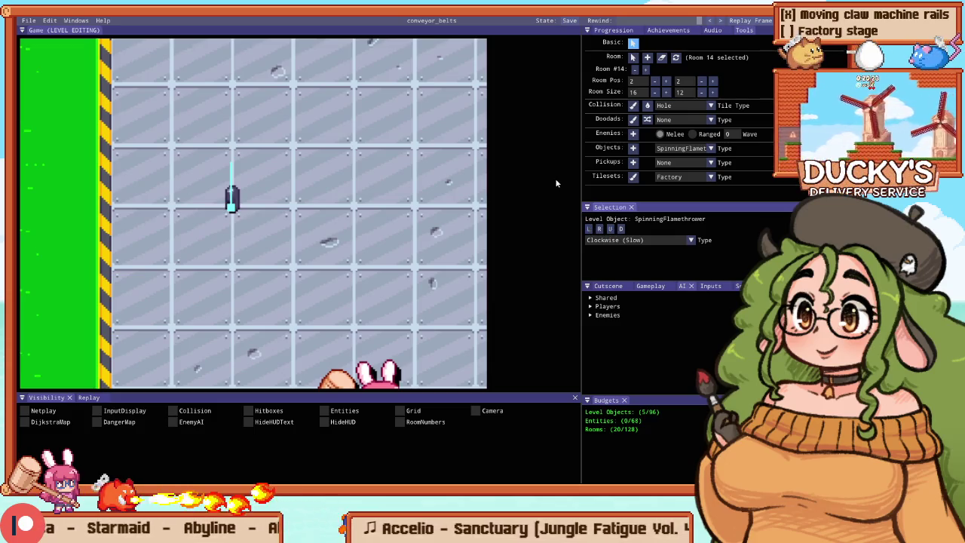
Step: Playtest the room, set the flamethrower facing left again, and test once more
key(F1)
key(F1)
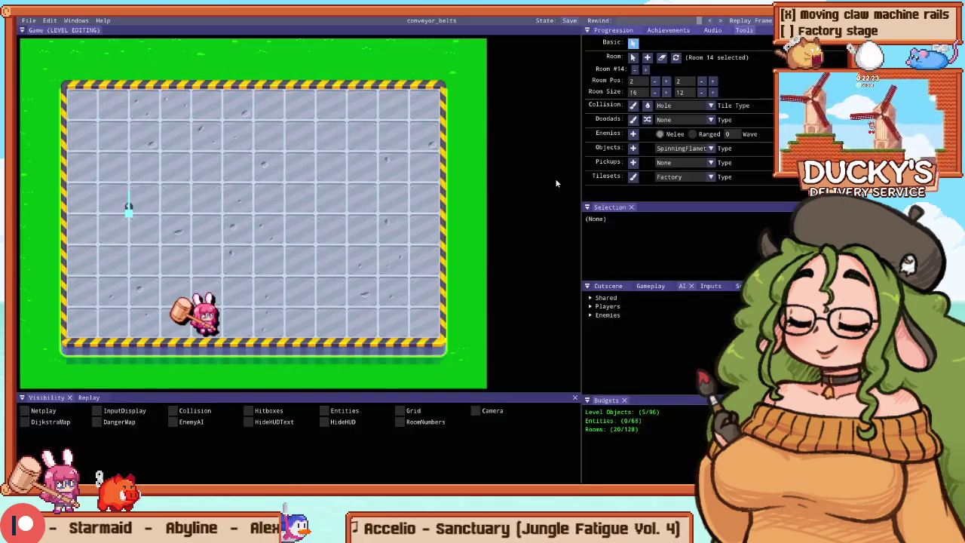
click(124, 214)
click(589, 229)
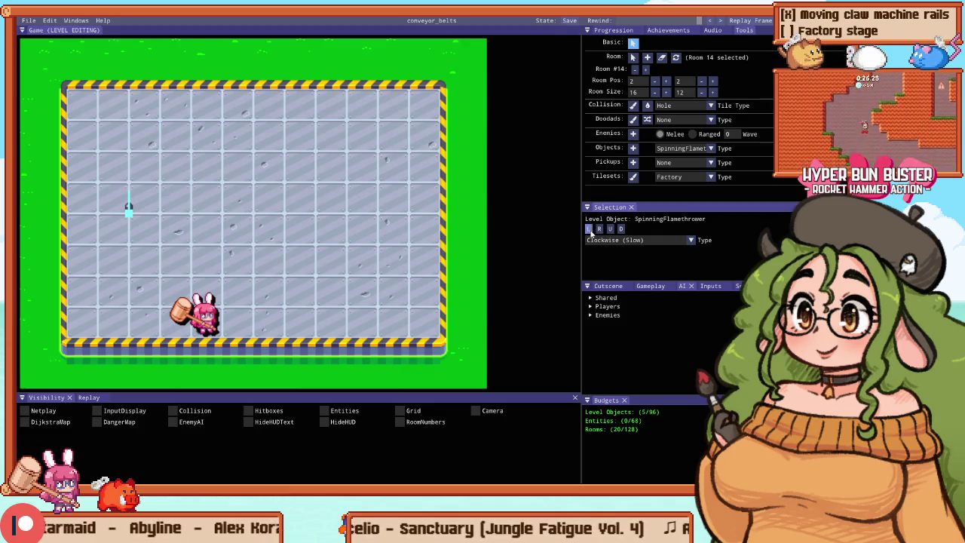
key(Tab)
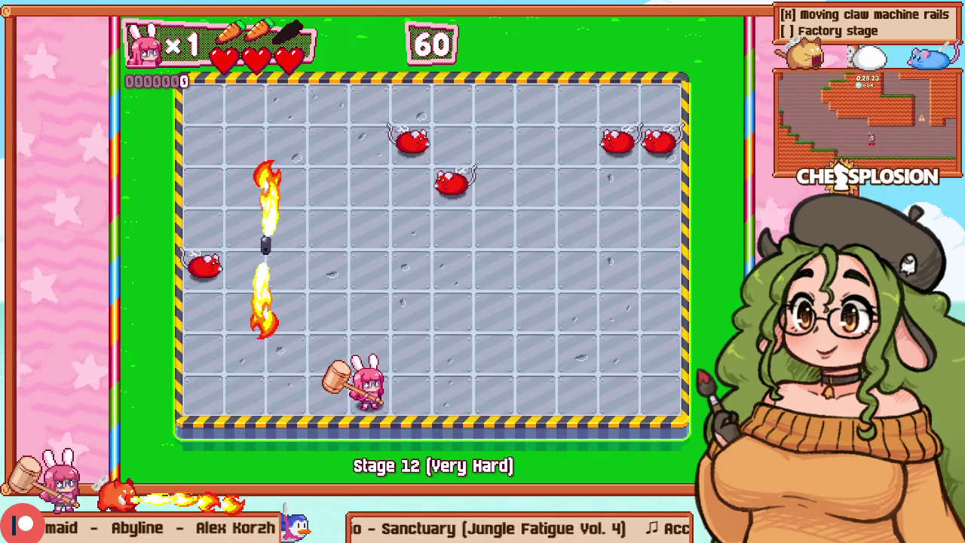
key(Tab)
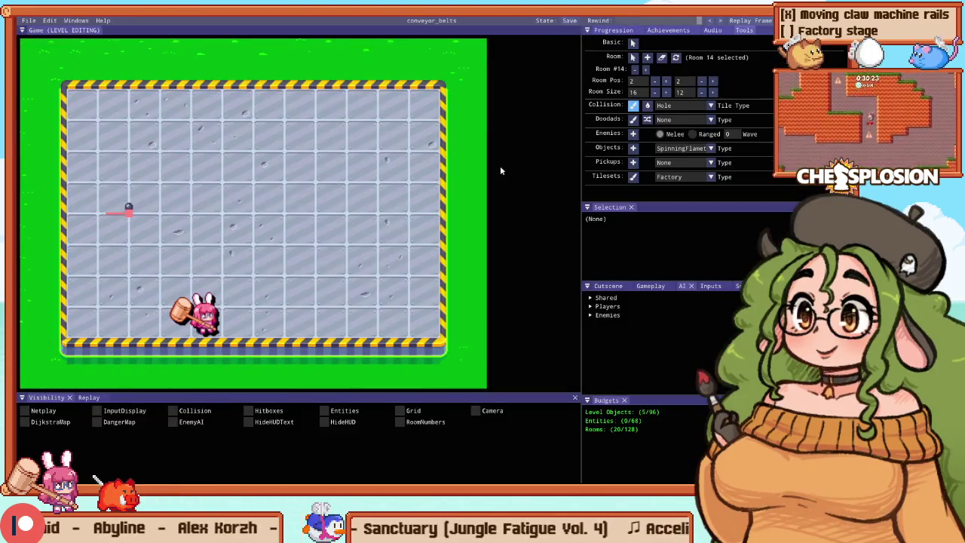
click(130, 215)
Step: Paint a horizontal collision barrier above the flamethrower, undoing a trial vertical column
key(c)
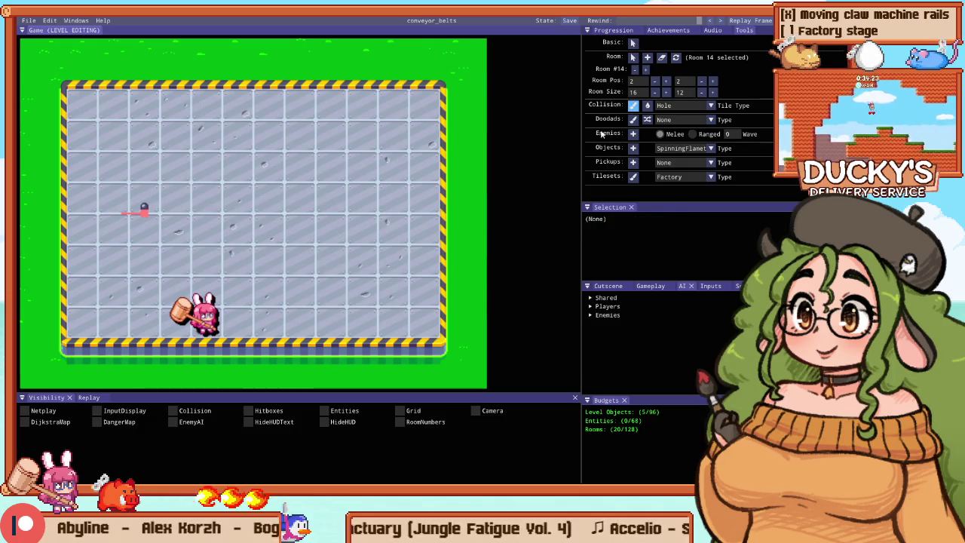
scroll(301, 166, down, 5)
scroll(201, 134, up, 3)
scroll(200, 133, up, 4)
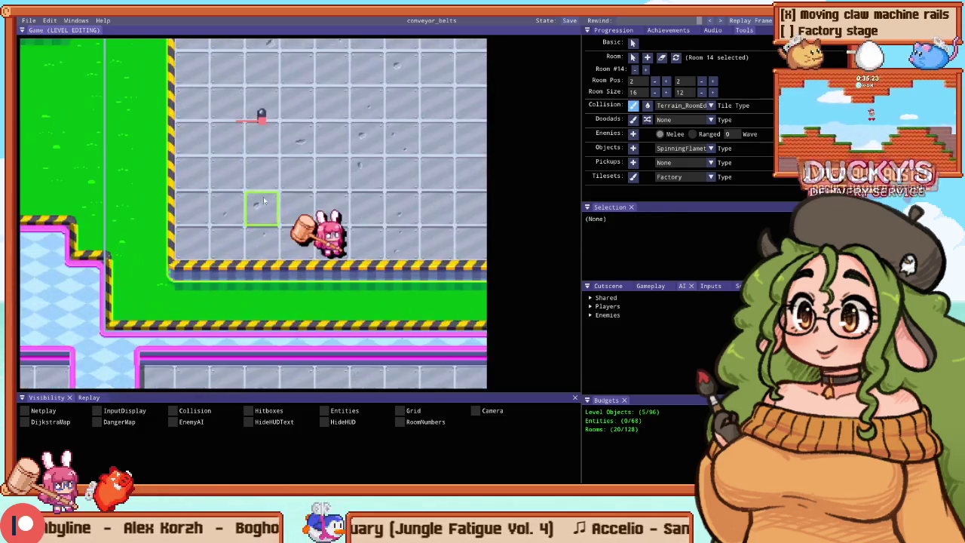
drag(179, 298, 183, 235)
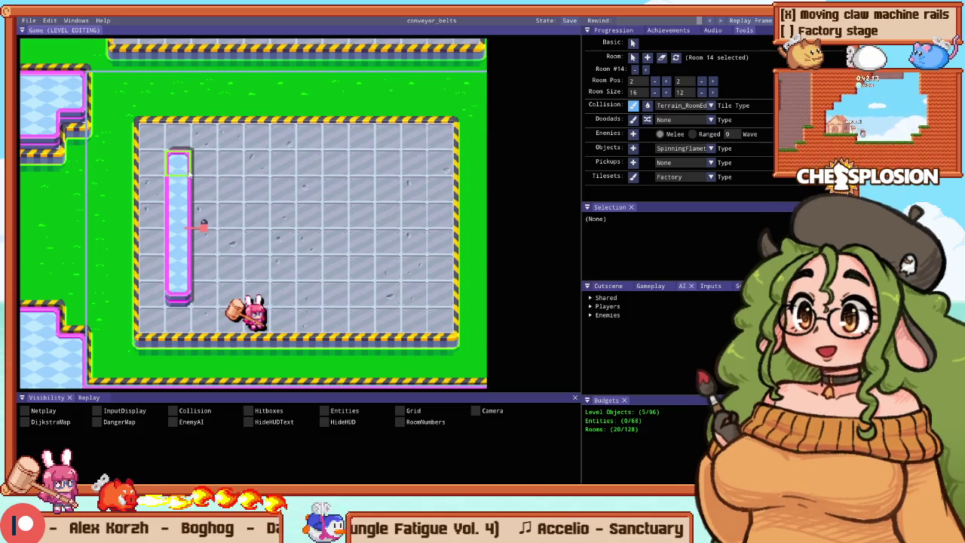
key(ctrl+z)
scroll(151, 161, up, 1)
mouse_move(368, 157)
mouse_down()
mouse_move(163, 150)
mouse_move(285, 188)
mouse_move(392, 181)
mouse_up()
Step: Move the flamethrower right just under the barrier, face it right, and playtest
drag(165, 225, 262, 212)
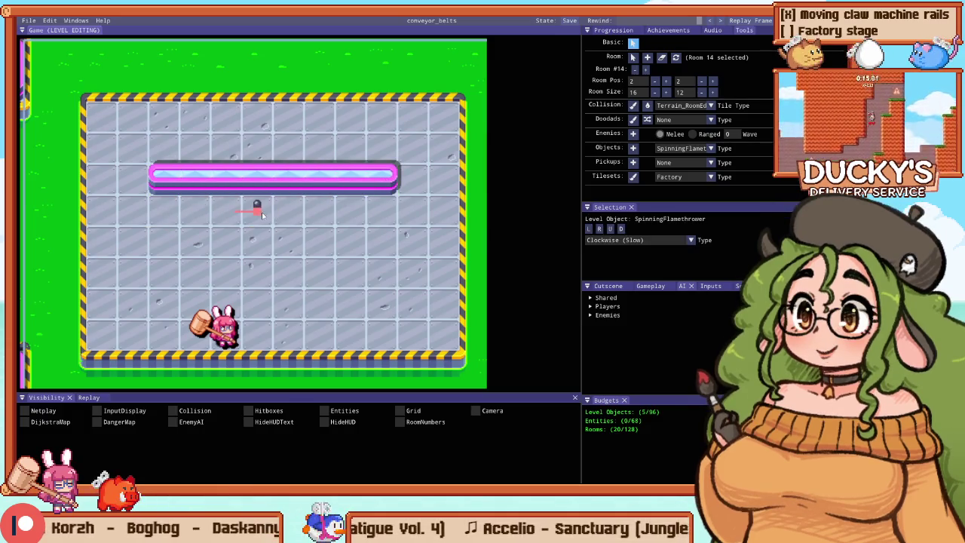
scroll(260, 212, up, 1)
scroll(260, 212, up, 1)
scroll(264, 199, down, 2)
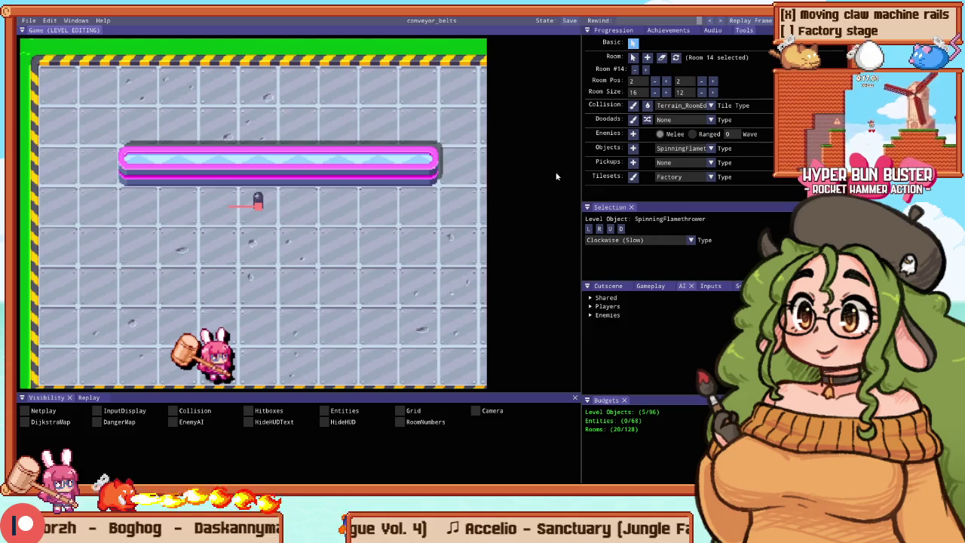
click(600, 230)
key(F5)
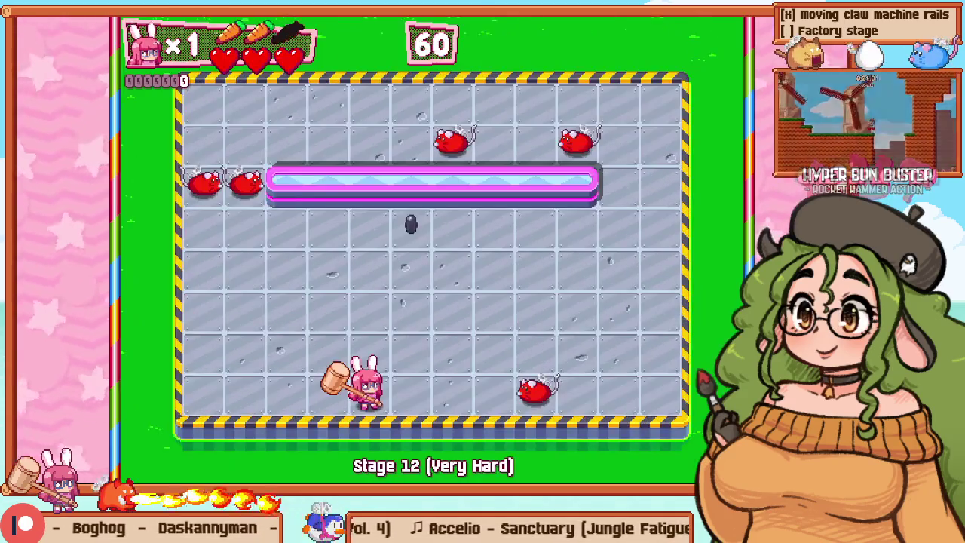
Step: Fight briefly in room 14, then retry the stage from the pause menu
key(z)
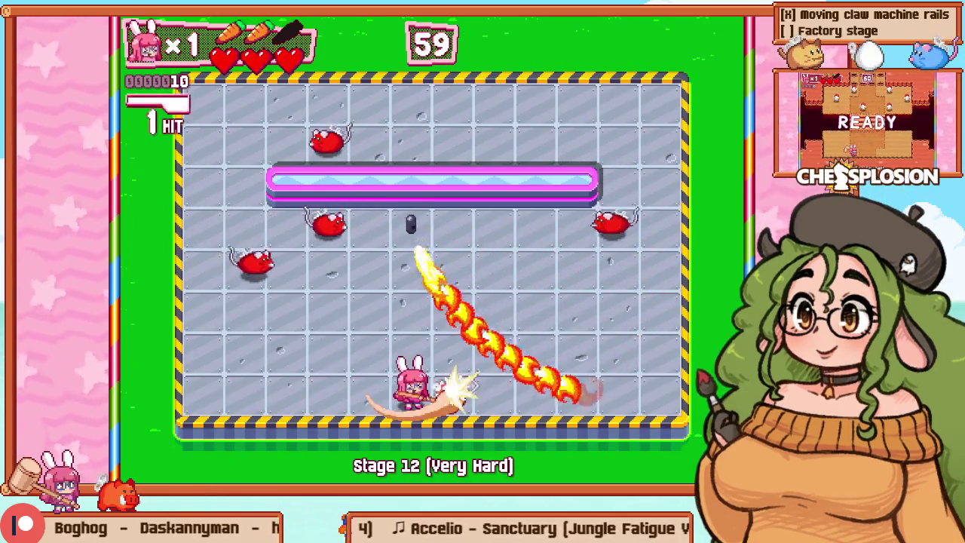
key(Up)
key(Escape)
key(Down)
key(z)
Step: Play the retry, hammering enemies along the top row, then return to the editor
key(Up)
key(z)
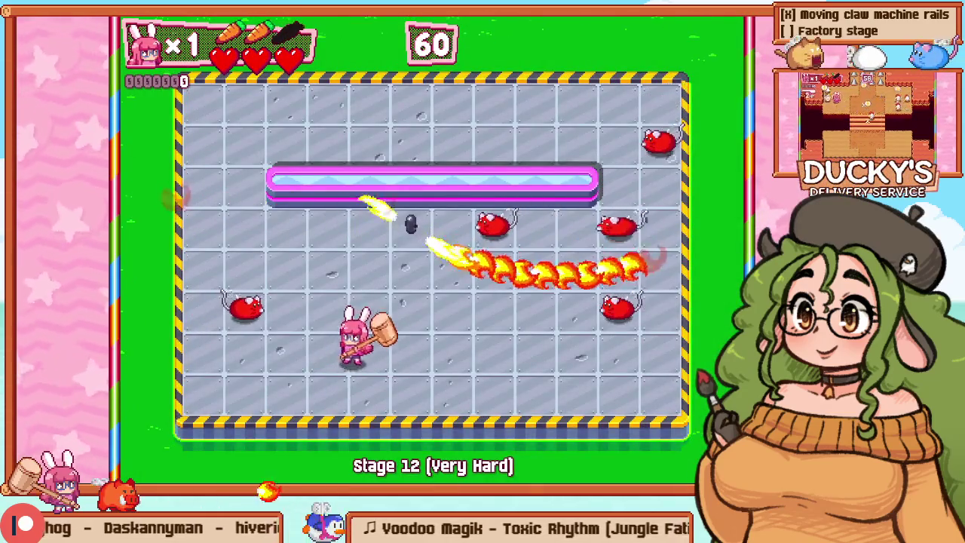
key(Left)
key(z)
key(Up)
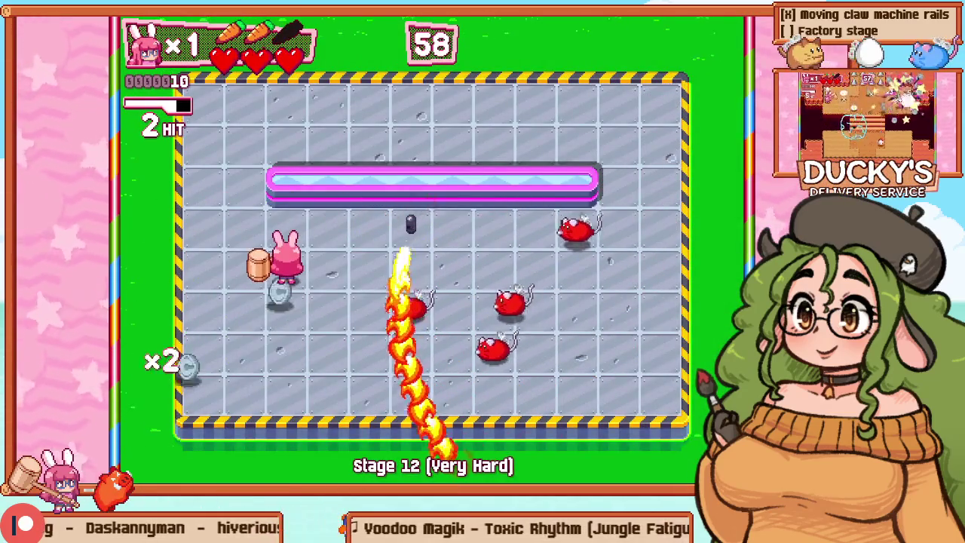
key(Left)
key(Right)
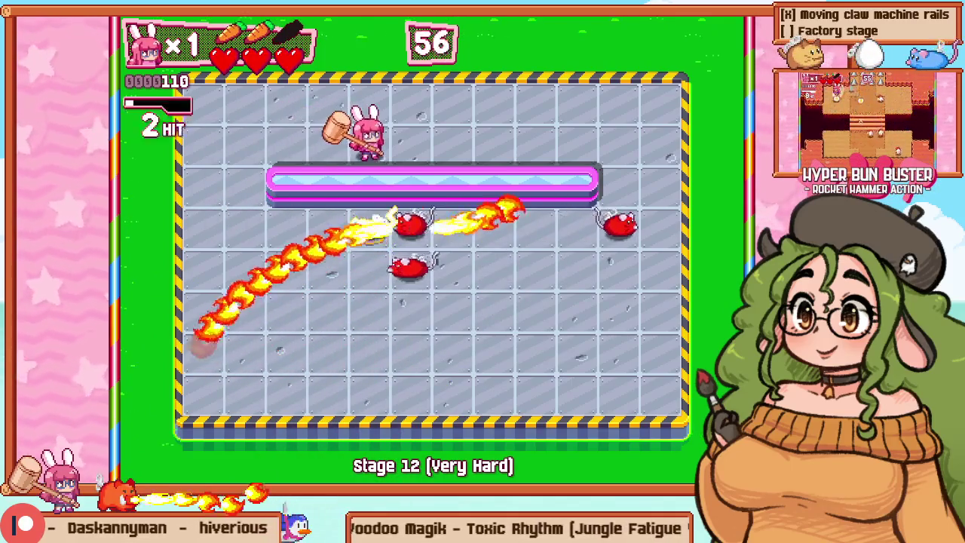
key(F1)
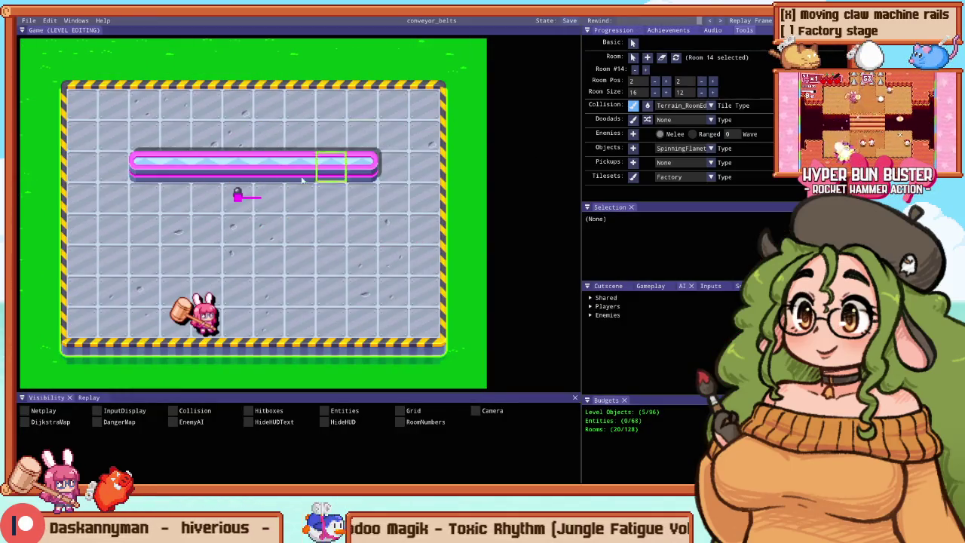
Step: Erase two middle barrier tiles to split it, enable Grid, and move the flamethrower one tile right
click(238, 165)
click(270, 165)
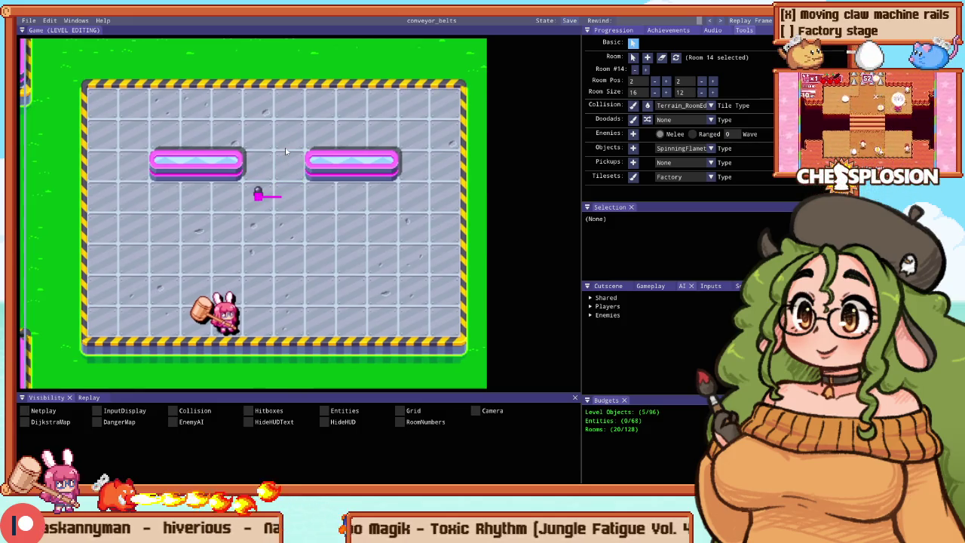
key(g)
scroll(255, 199, down, 1)
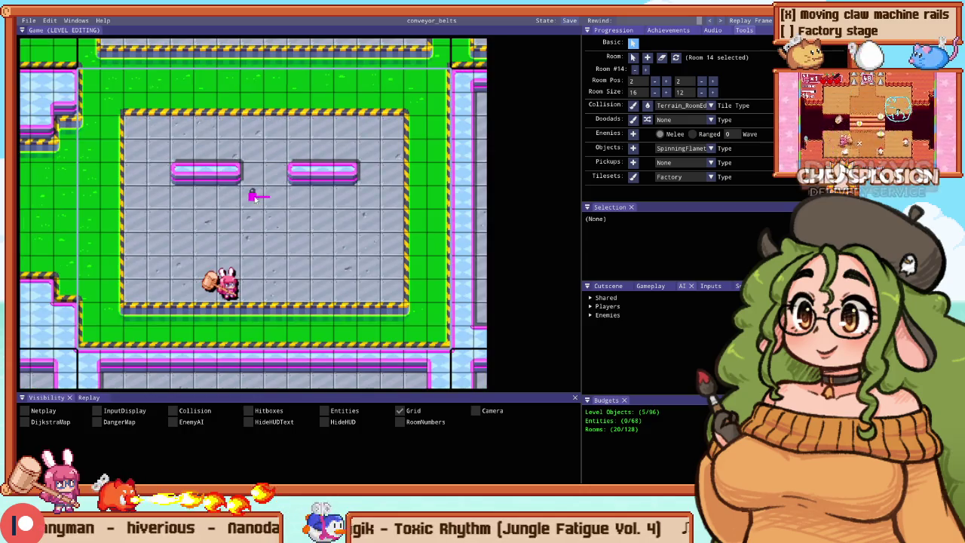
drag(255, 200, 265, 199)
Step: Playtest the split-barrier room, smashing enemies near the left barrier
key(F5)
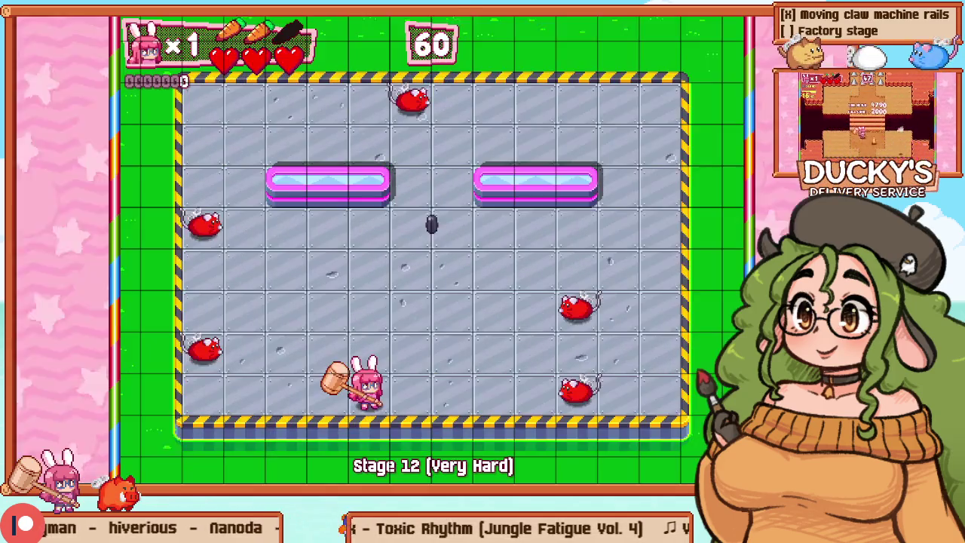
key(Left)
key(Up)
key(Up)
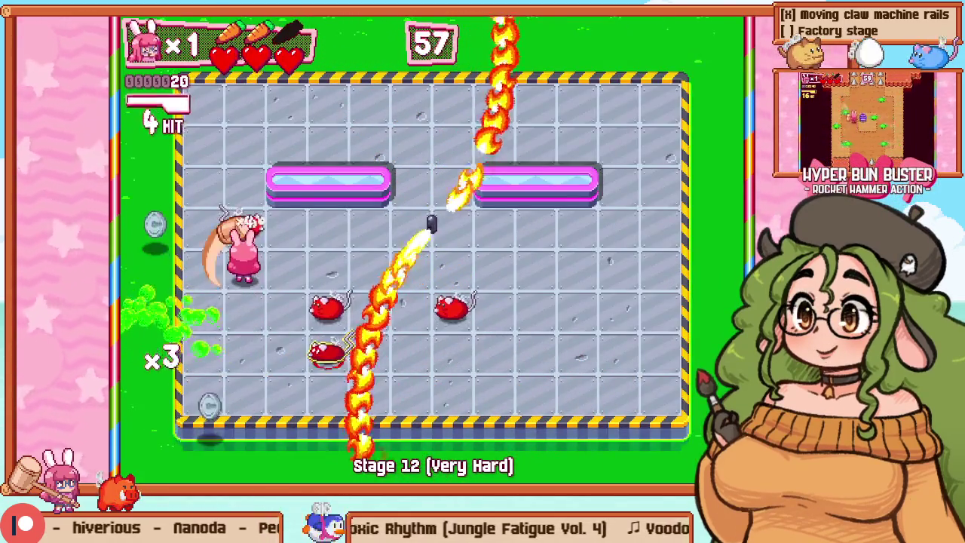
key(Right)
key(Up)
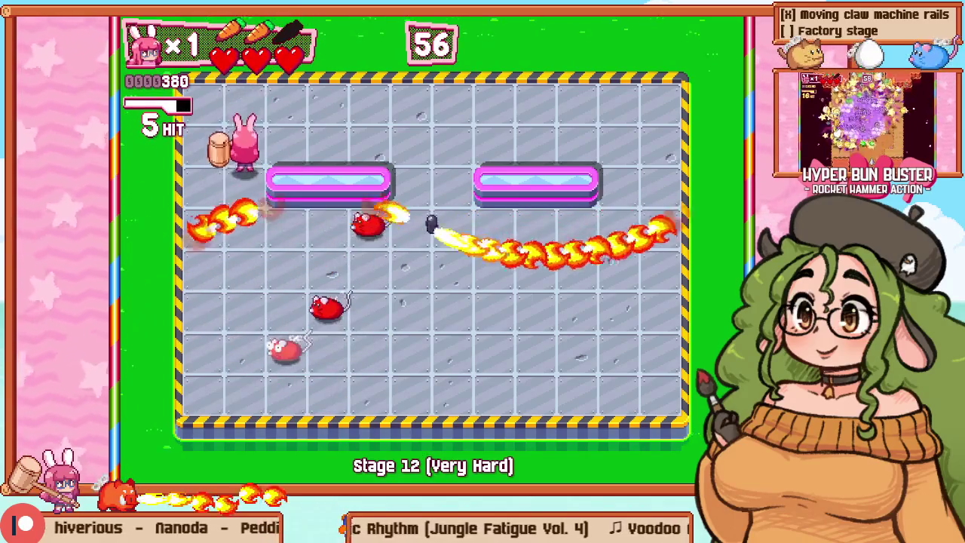
key(Left)
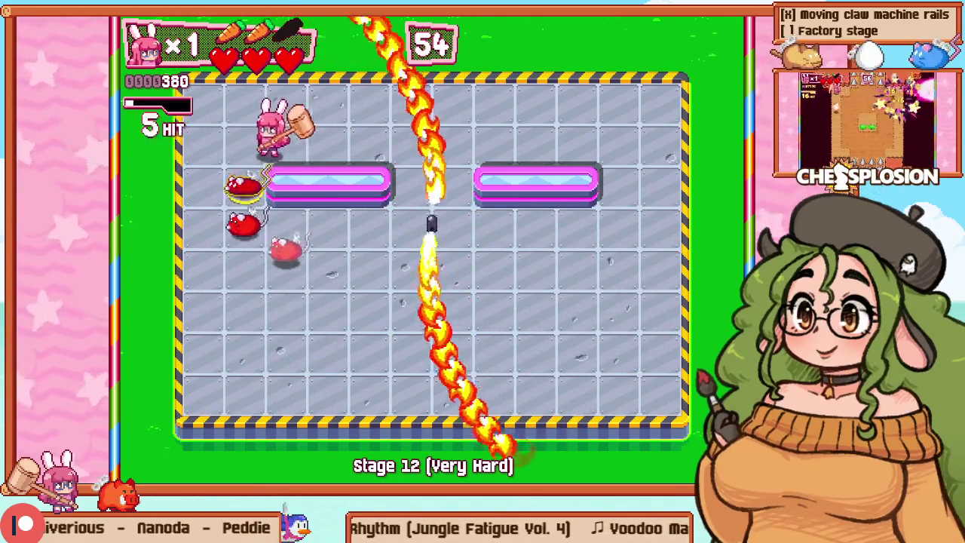
key(Down)
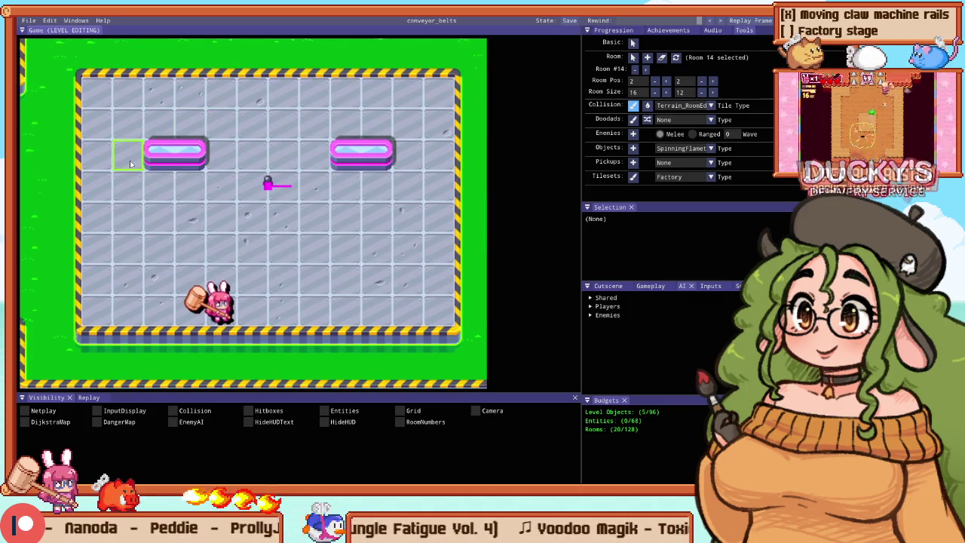
Step: Adjust the two barriers by one tile each, with a quick test in between
click(406, 151)
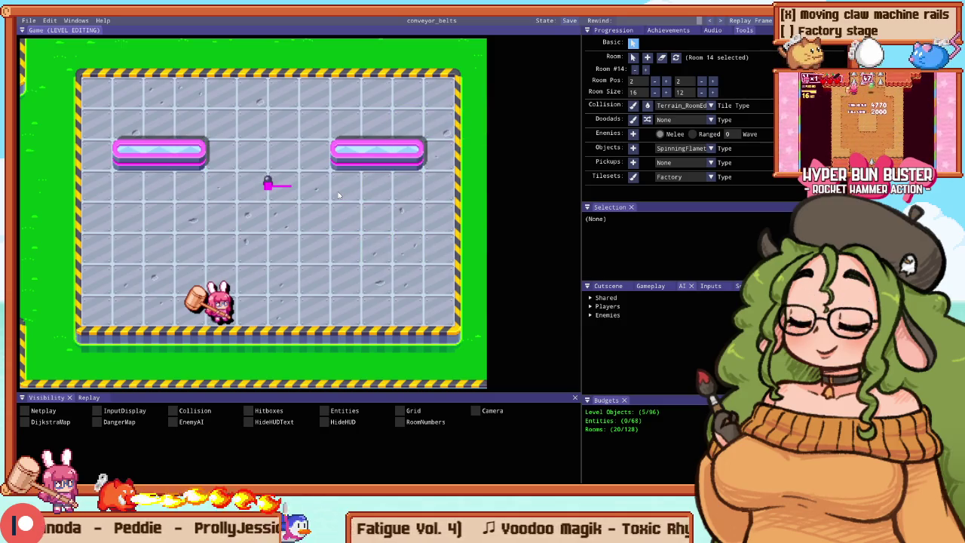
key(F5)
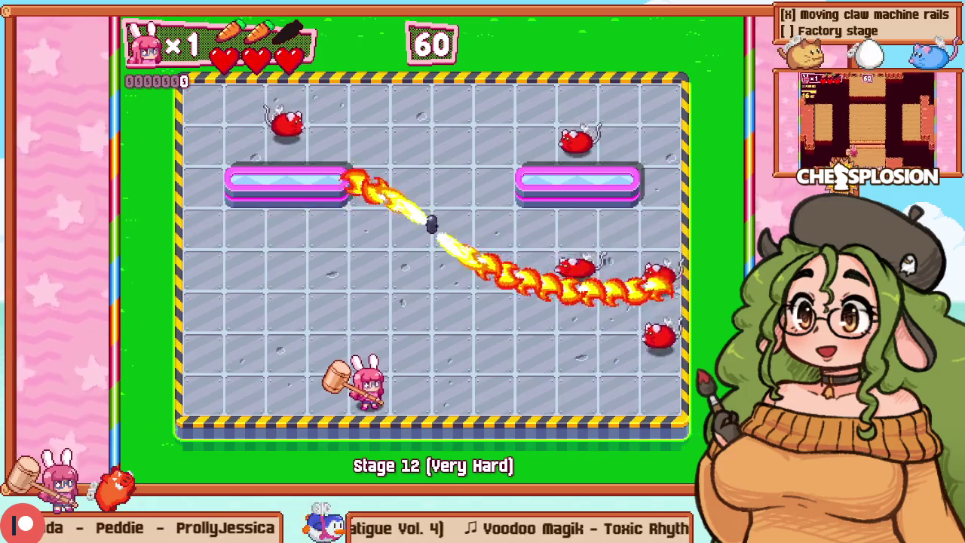
key(F5)
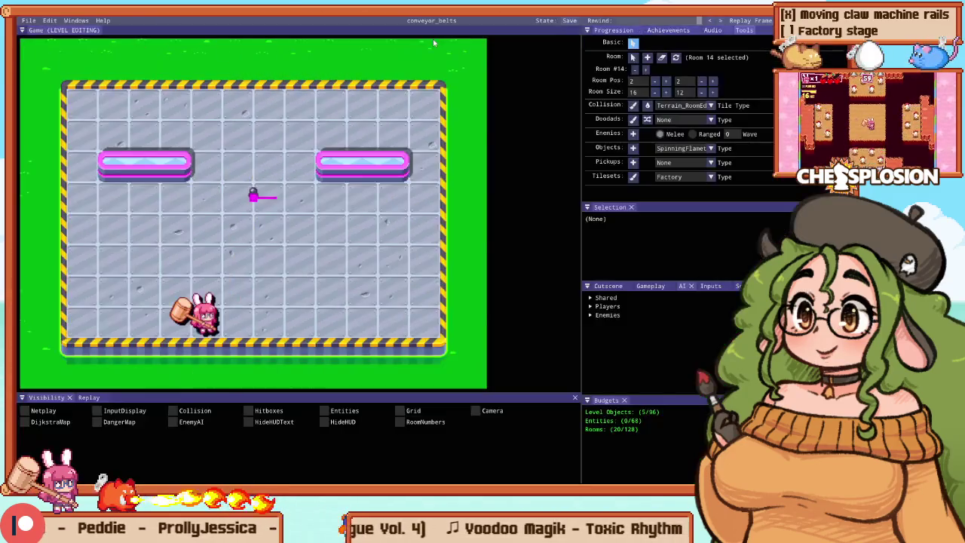
click(208, 164)
click(301, 165)
Step: Playtest room 14, hammering enemies while working up to the upper-left corner
key(F5)
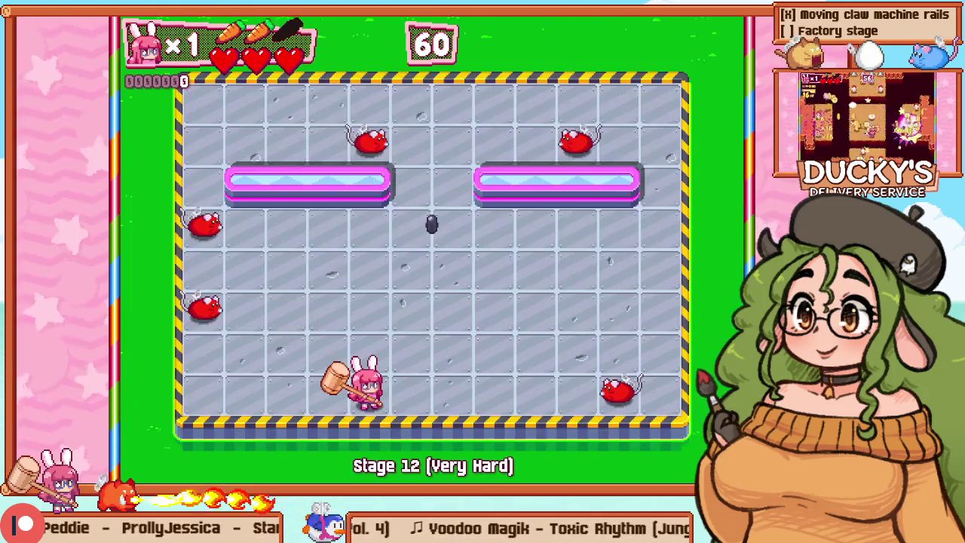
key(F5)
key(F5)
key(Right)
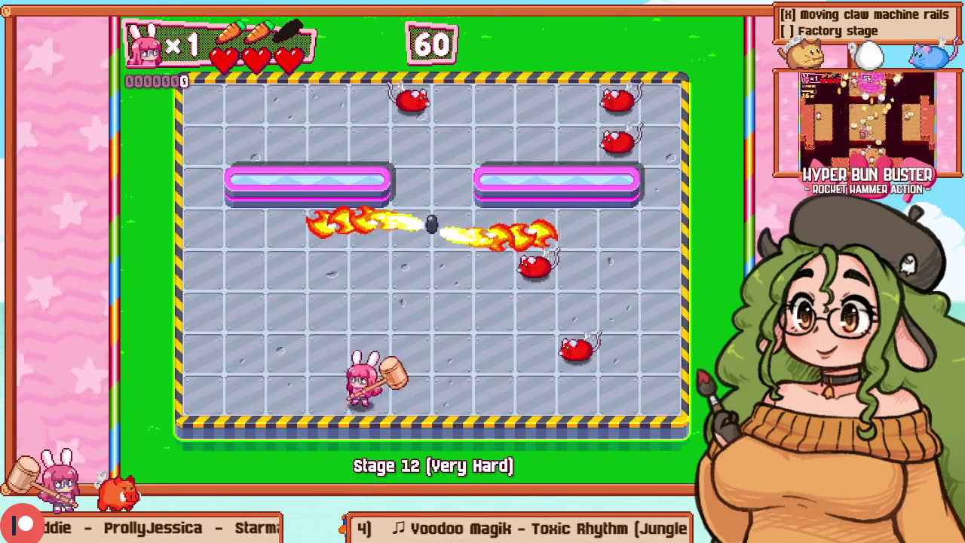
key(Left)
key(Up)
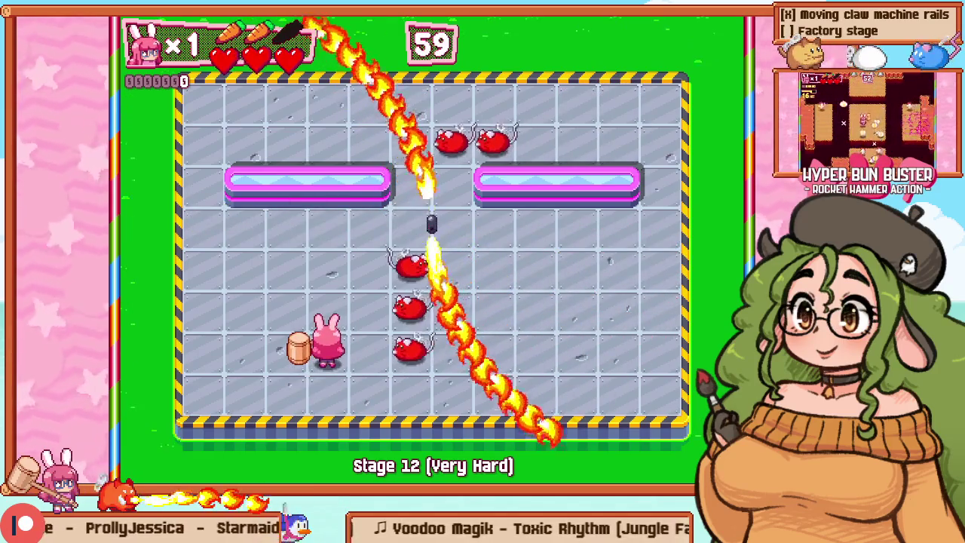
key(x)
key(Up)
key(Up)
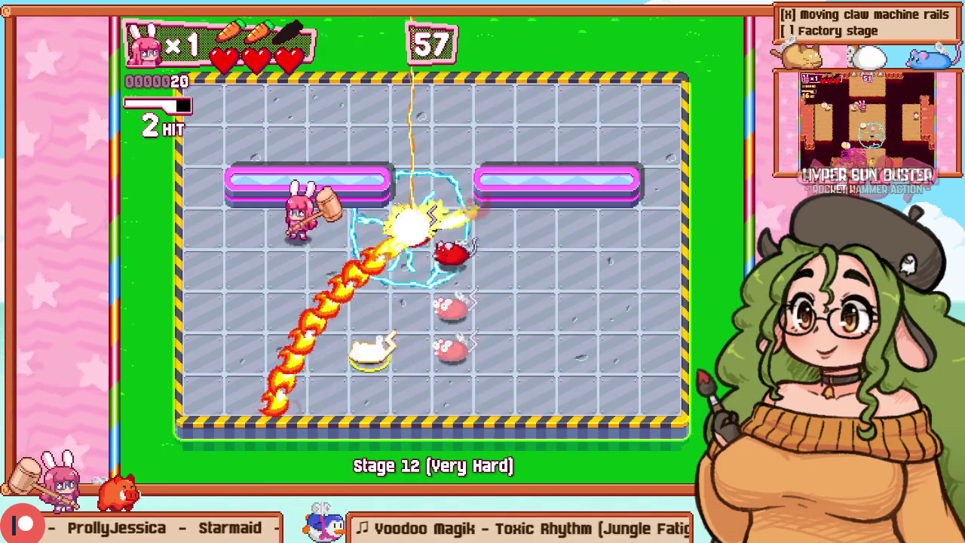
key(Left)
key(Left)
key(Up)
key(Left)
key(Up)
Step: Sweep along the row knocking enemies into a chain explosion, then move into the top row
key(Down)
key(Down)
key(Right)
key(x)
key(Right)
key(Right)
key(Left)
key(x)
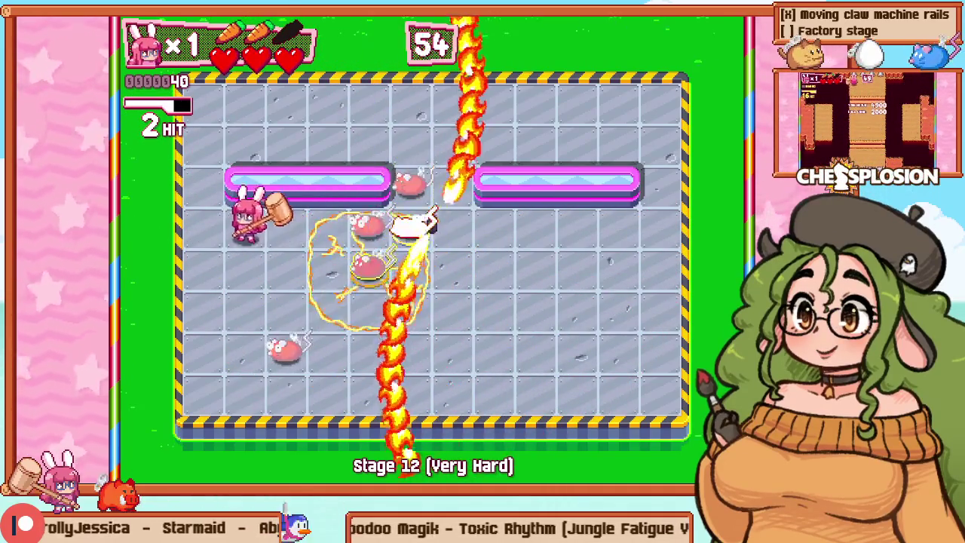
key(Left)
key(Left)
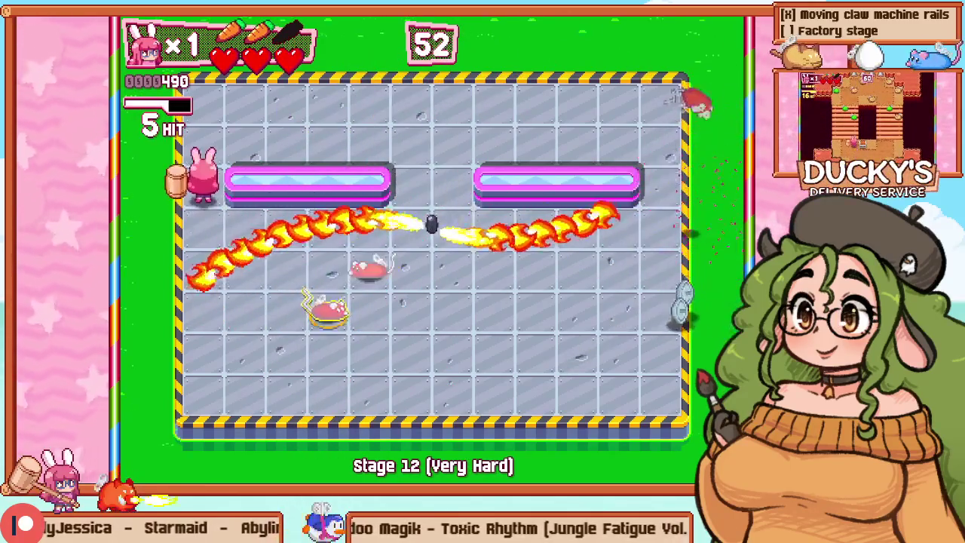
key(Up)
key(Right)
key(Right)
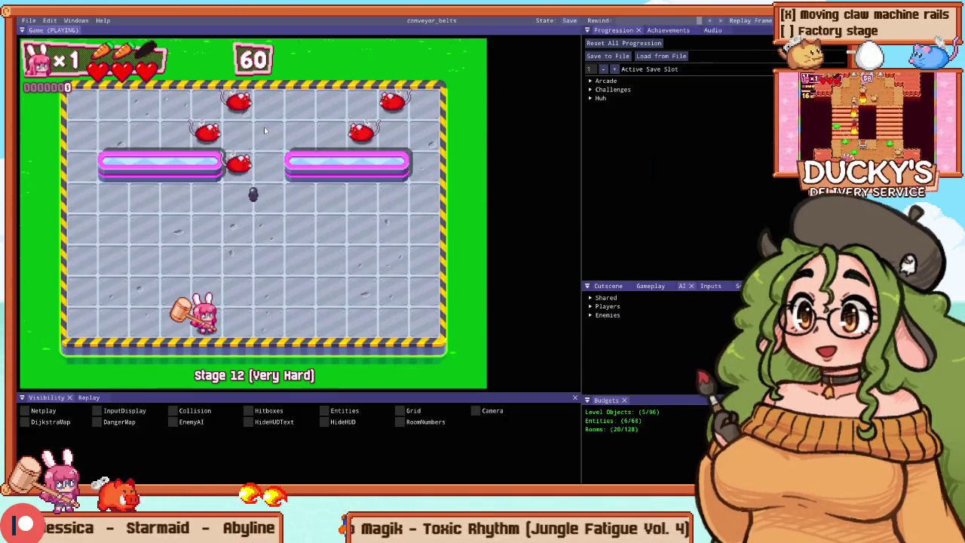
Step: Hammer the remaining enemies with the bunny to clear the Stage 12 room
key(Up)
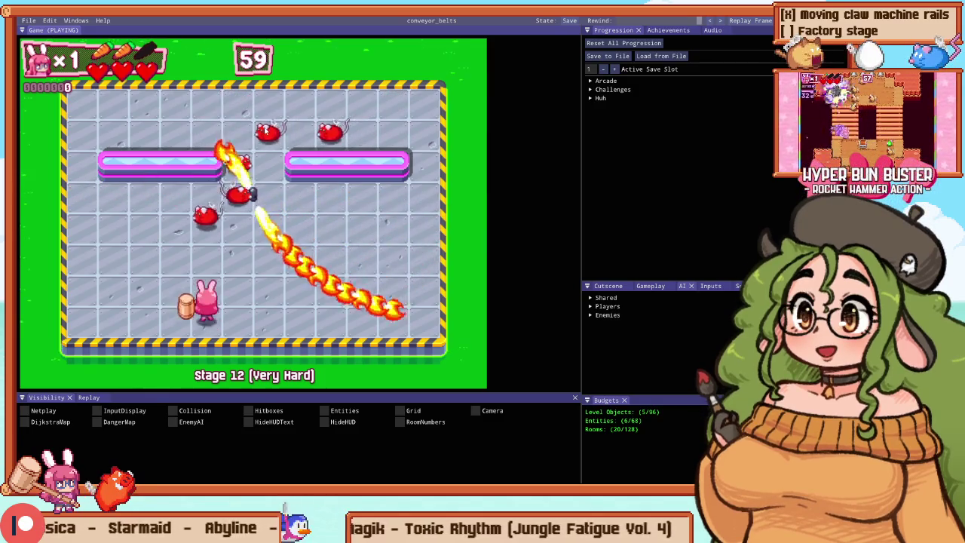
key(x)
key(Up)
key(x)
key(Left)
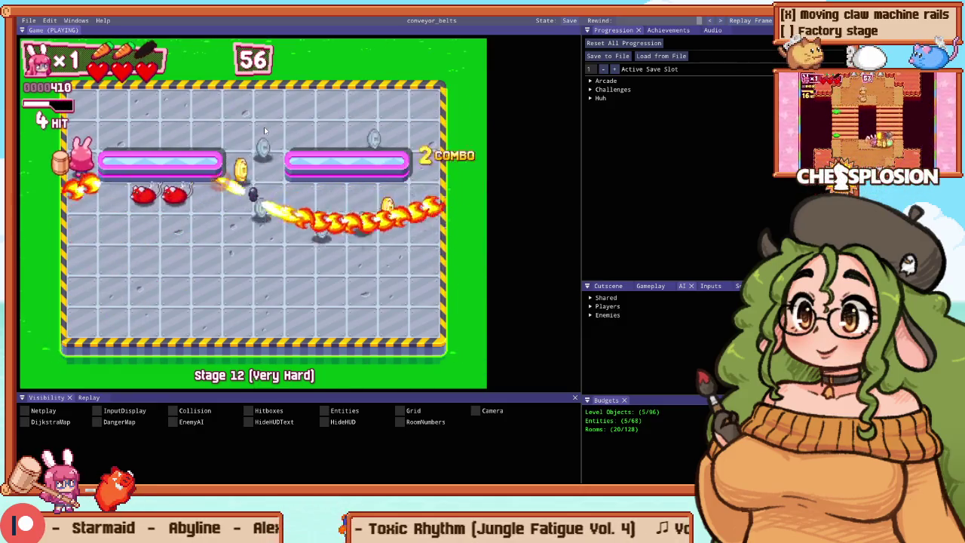
key(Left)
key(Right)
key(x)
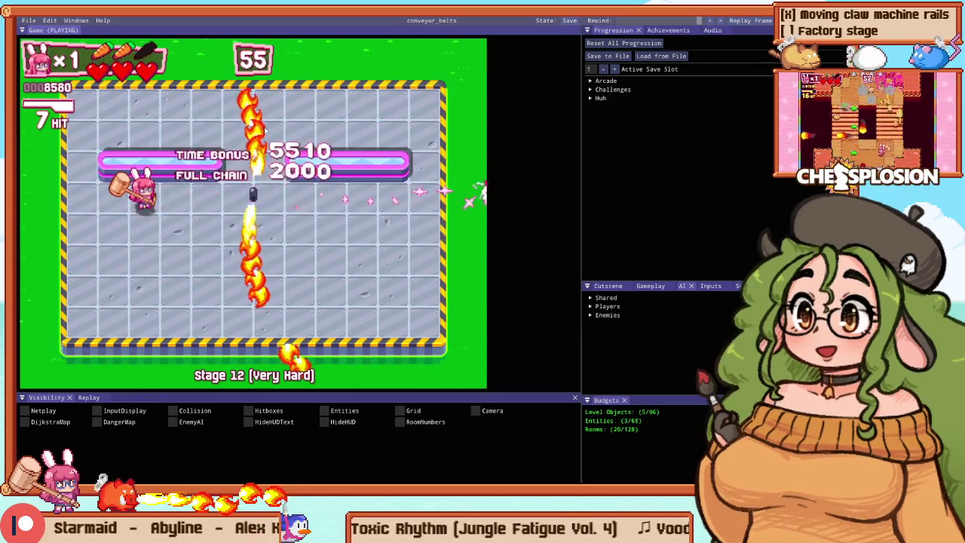
Step: Roam the cleared arena, pause, Retry the stage, and toggle back to Level Editing
key(Left)
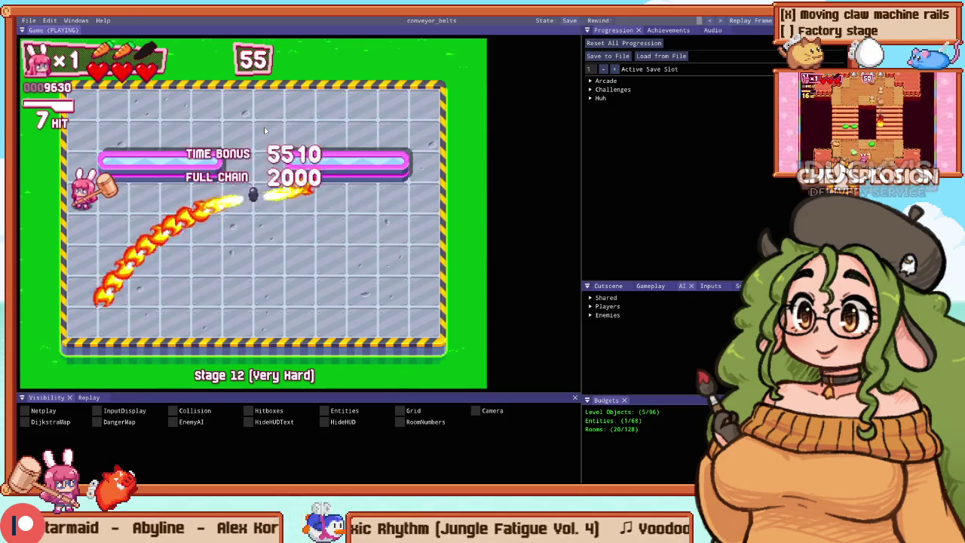
key(Right)
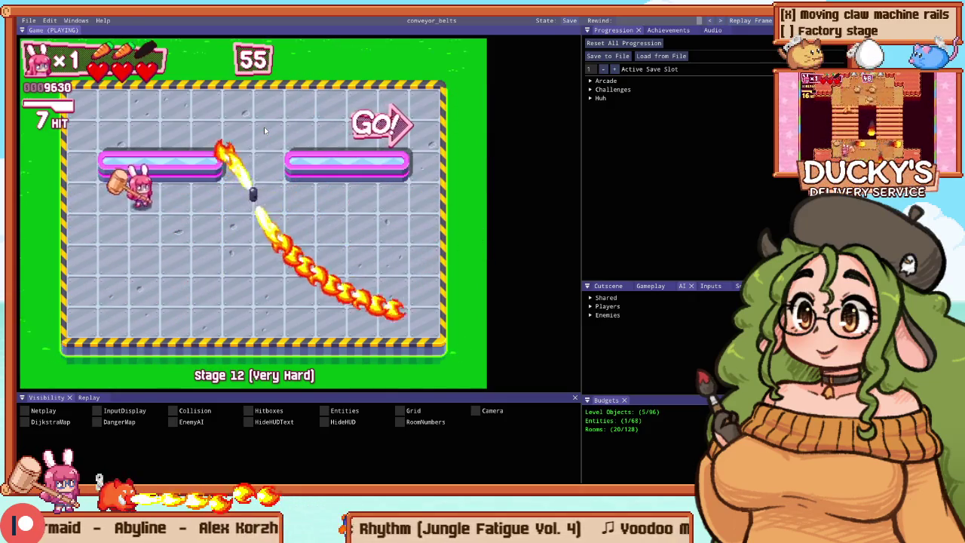
key(Right)
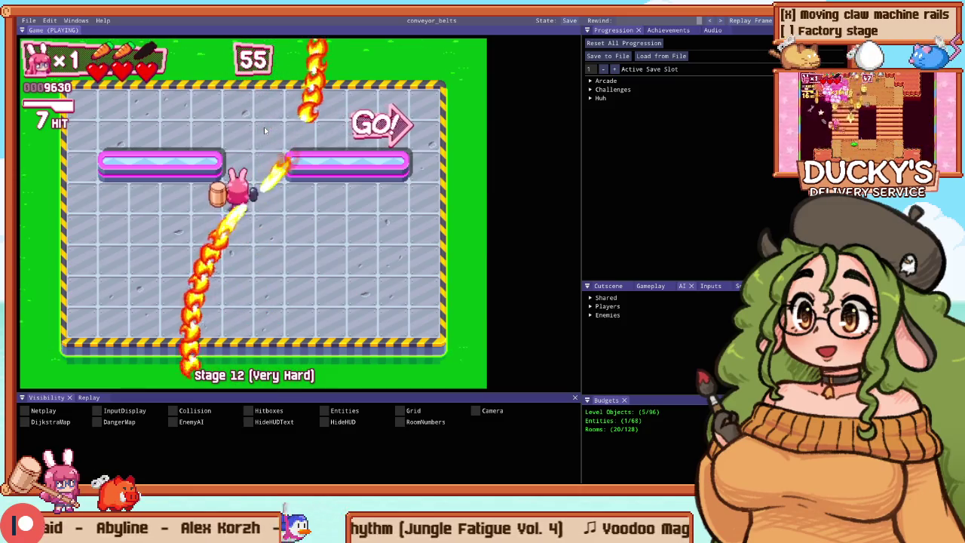
key(Down)
key(Left)
key(Left)
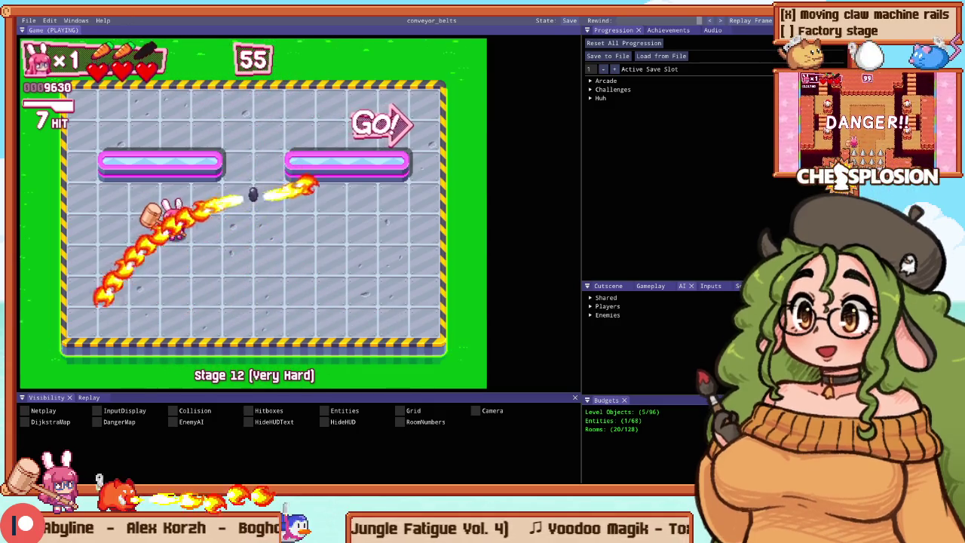
key(Escape)
key(Escape)
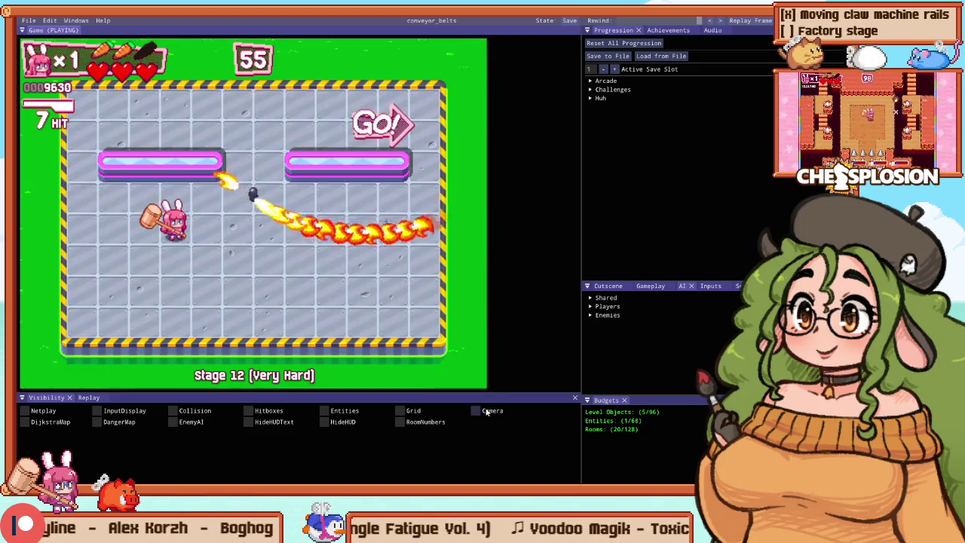
key(Escape)
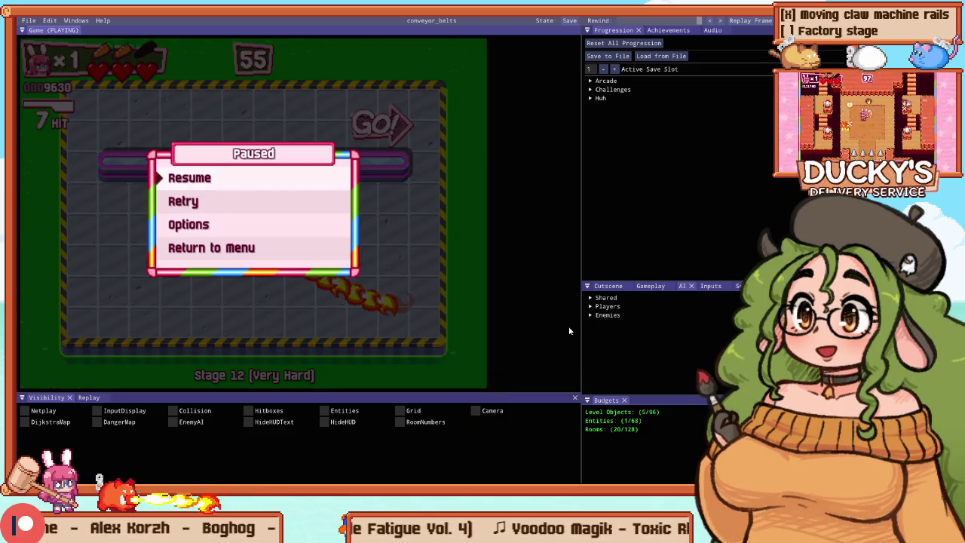
key(Escape)
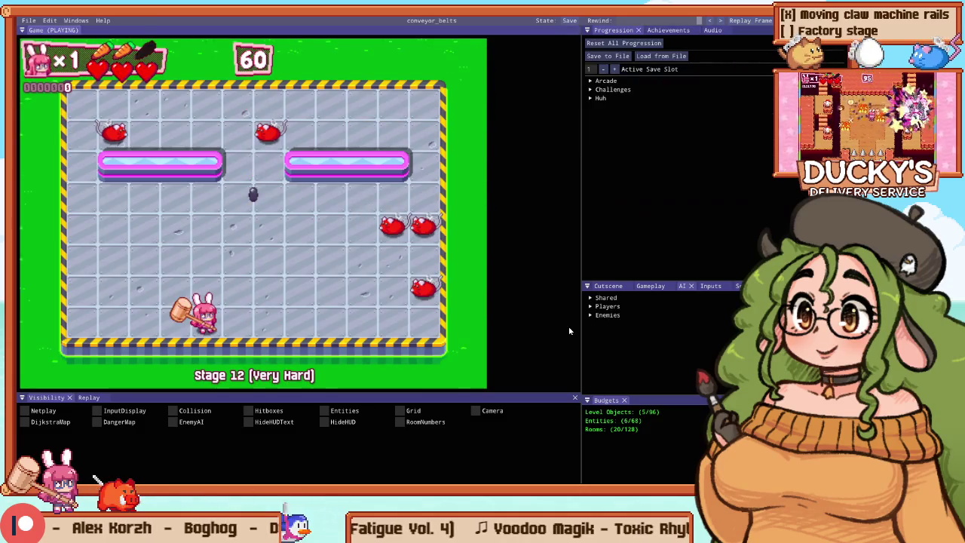
key(Tab)
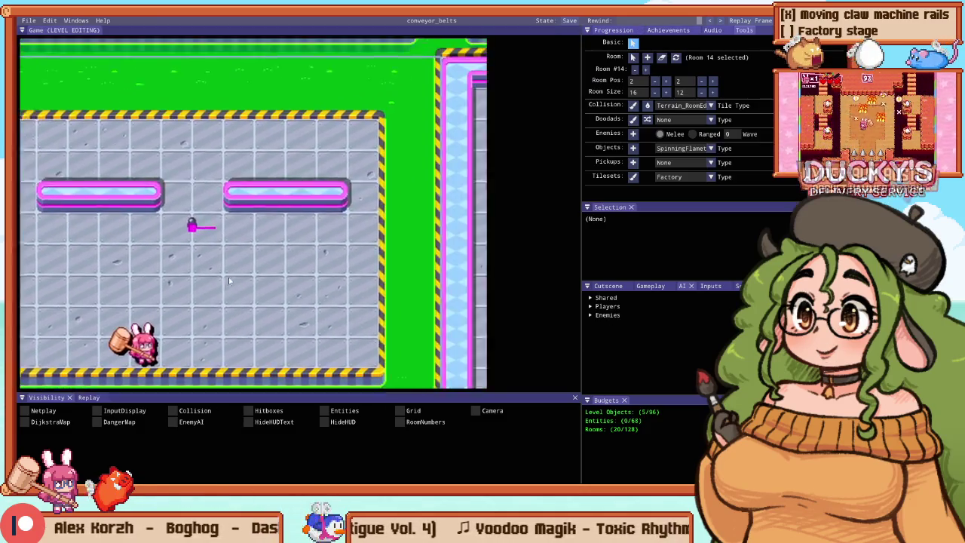
Step: Zoom the view over the two long barriers flanking the flamethrower
scroll(211, 202, down, 5)
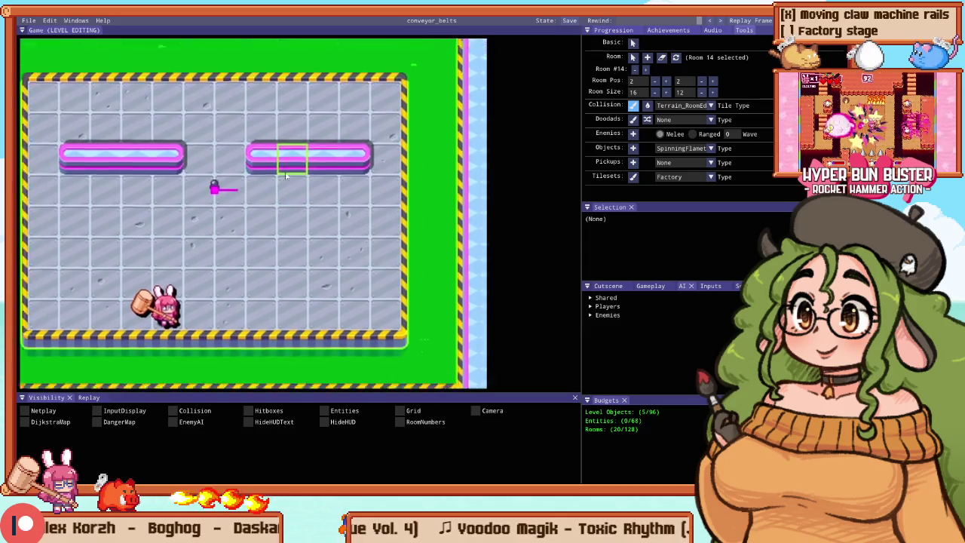
scroll(123, 232, up, 2)
scroll(281, 214, up, 3)
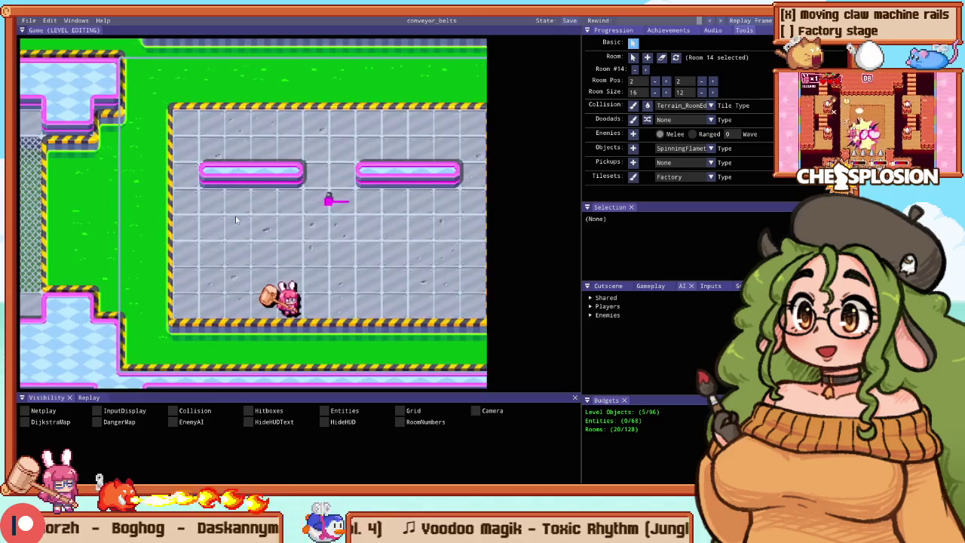
scroll(297, 201, up, 1)
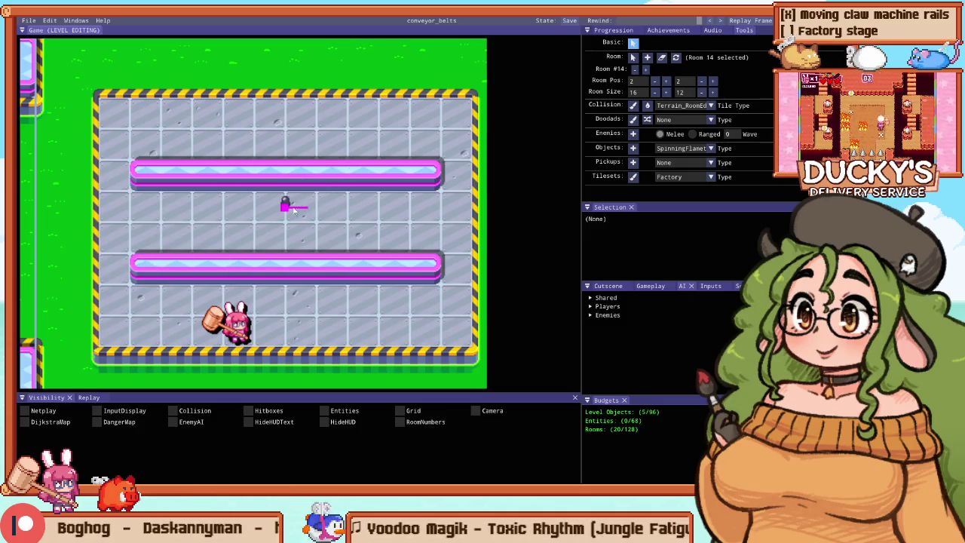
Step: Playtest room 14, hammering enemies along the left side and bottom, then return to editing
key(F5)
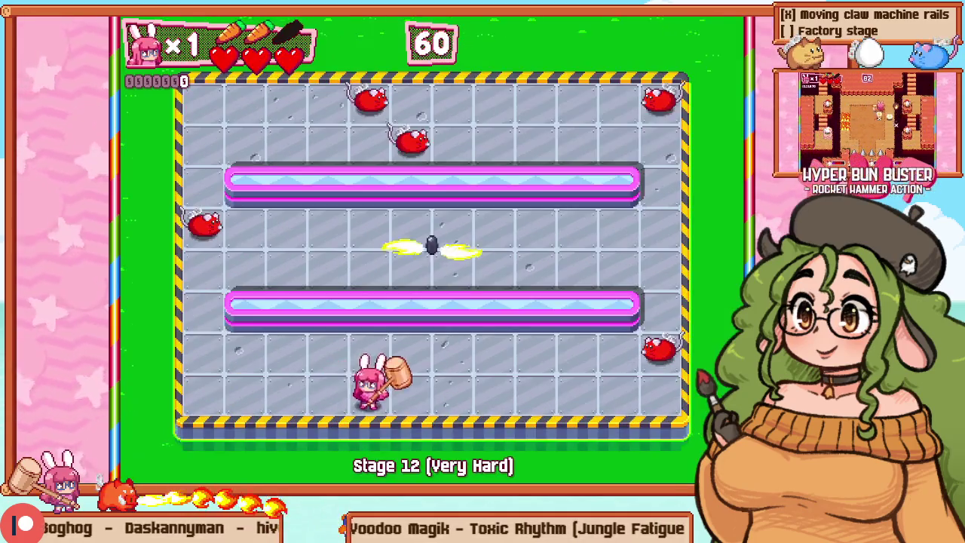
key(Left)
key(z)
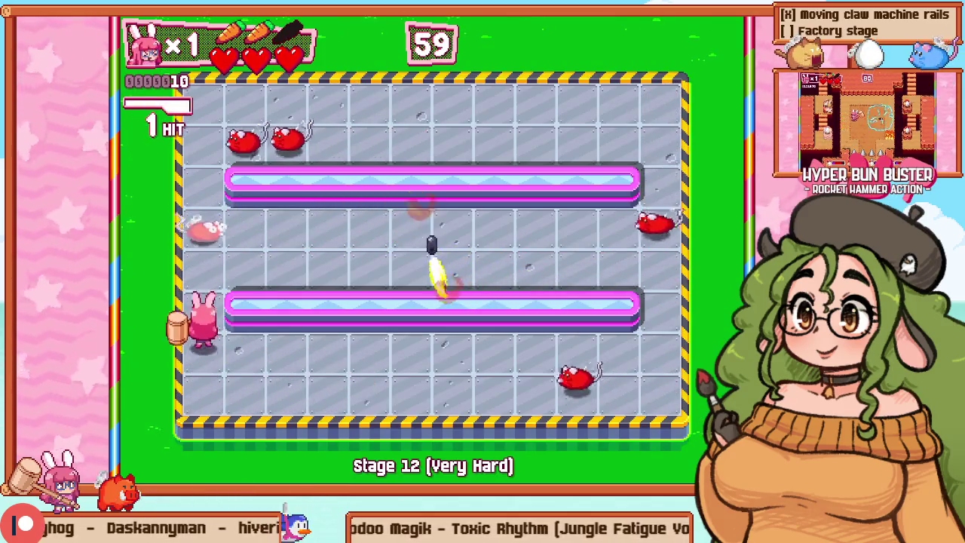
key(Up)
key(Down)
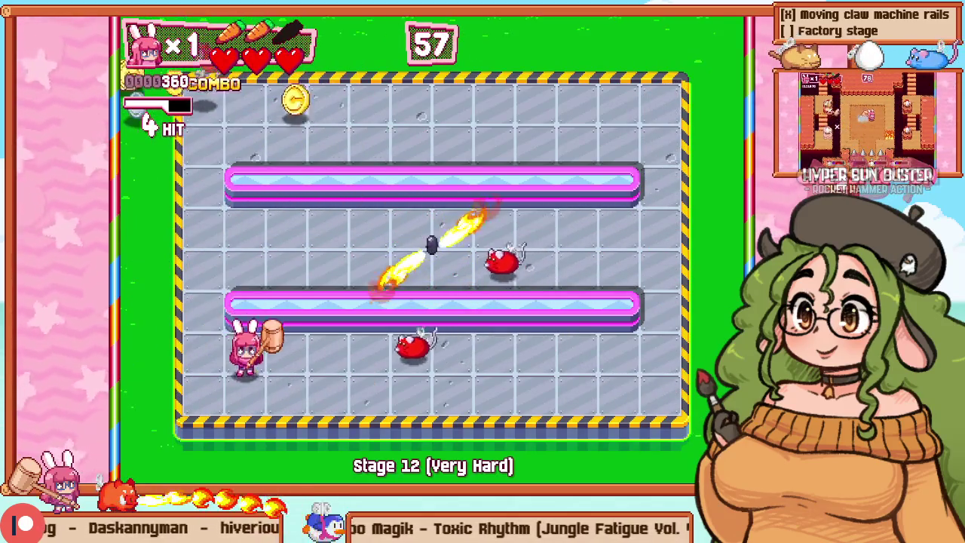
key(Right)
key(z)
key(Up)
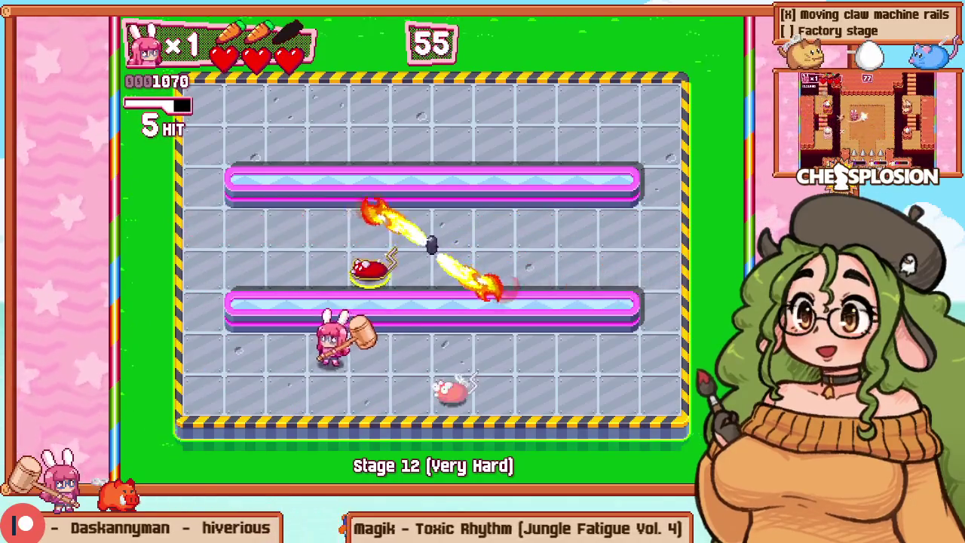
key(F5)
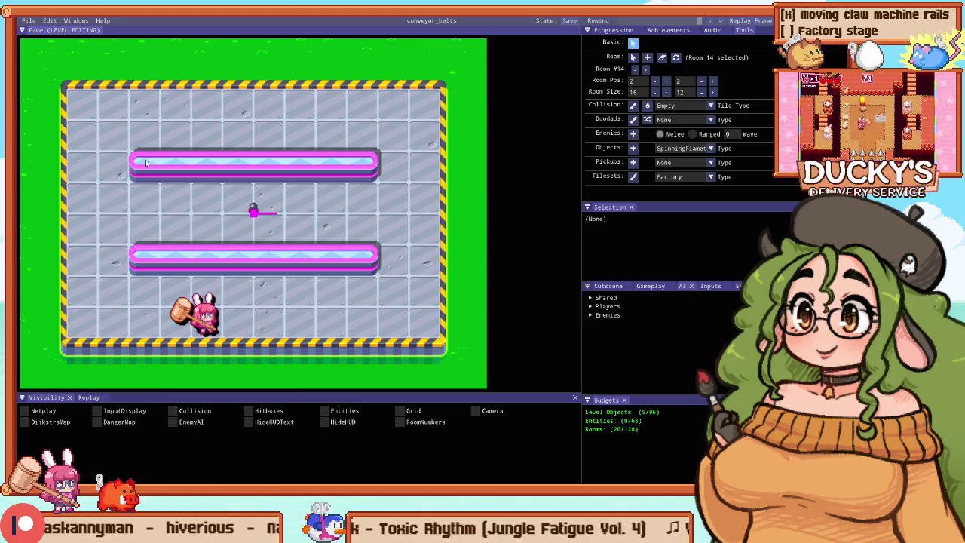
Step: Move the spinning flamethrower to the top-left cell, playtest it briefly, and review the room
drag(254, 213, 121, 147)
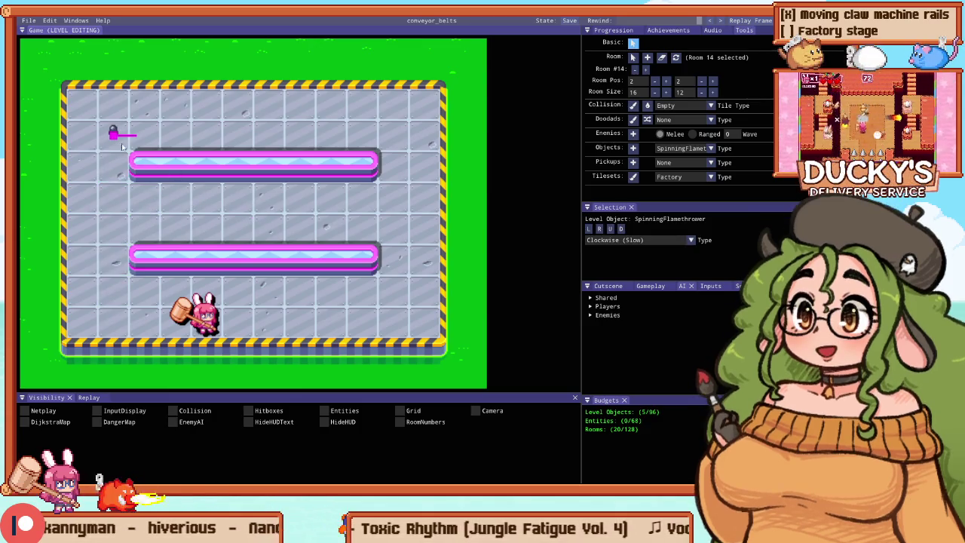
key(F5)
key(Up)
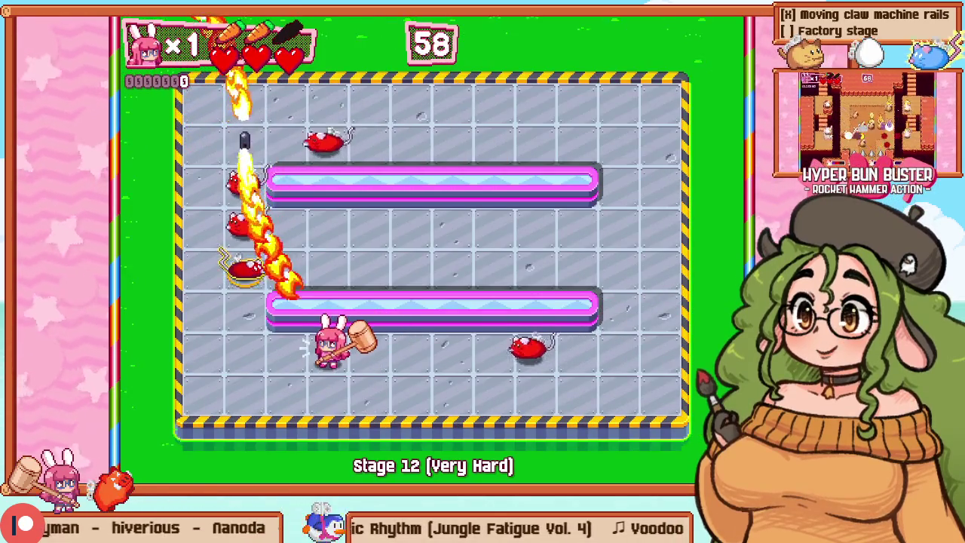
key(F5)
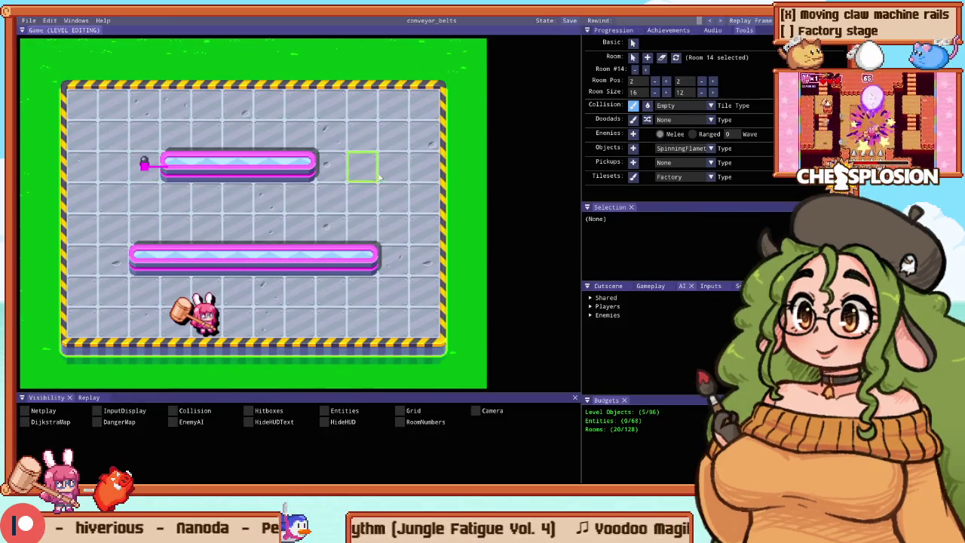
scroll(179, 254, down, 5)
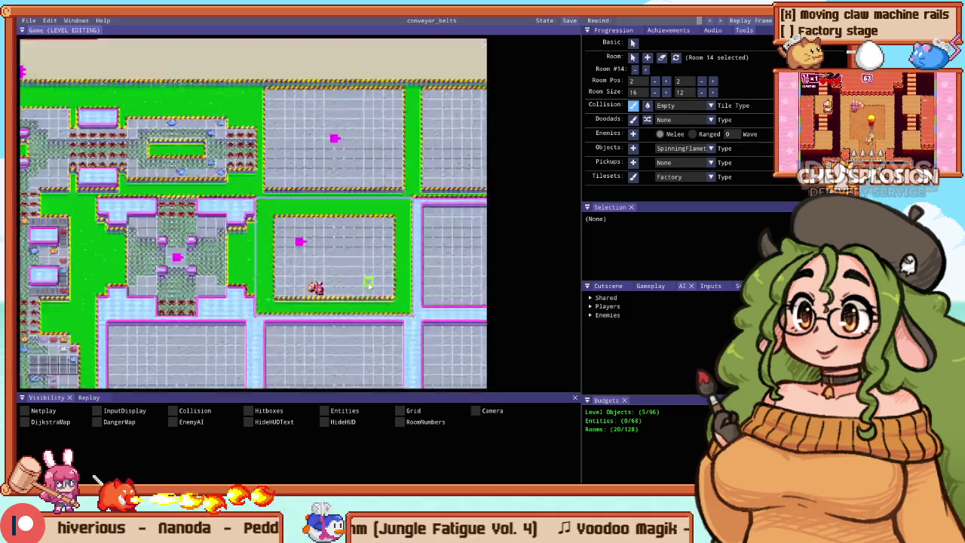
scroll(277, 211, up, 4)
scroll(277, 211, up, 2)
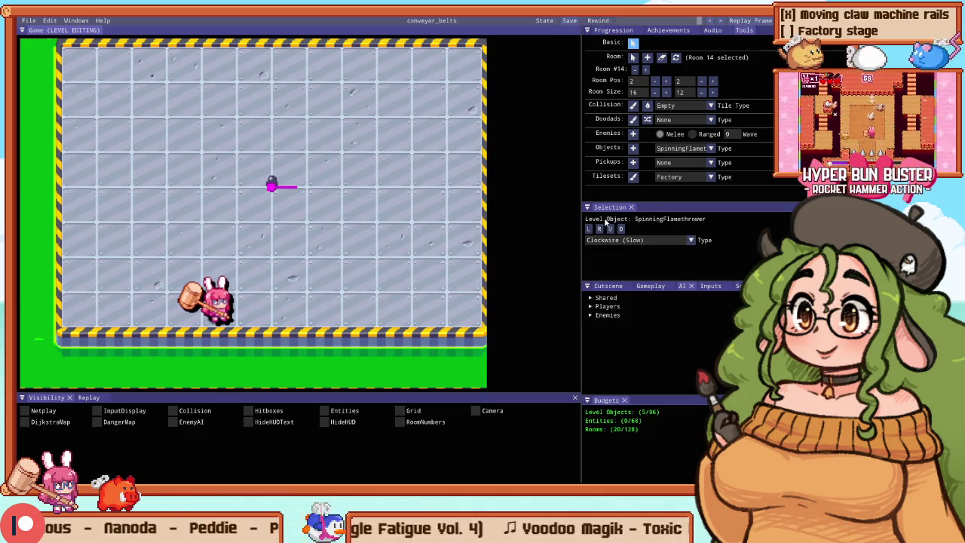
Step: Place a second spinning flamethrower beside the first and set it to Counter-Clockwise (Slow)
click(634, 149)
click(359, 187)
scroll(359, 188, down, 3)
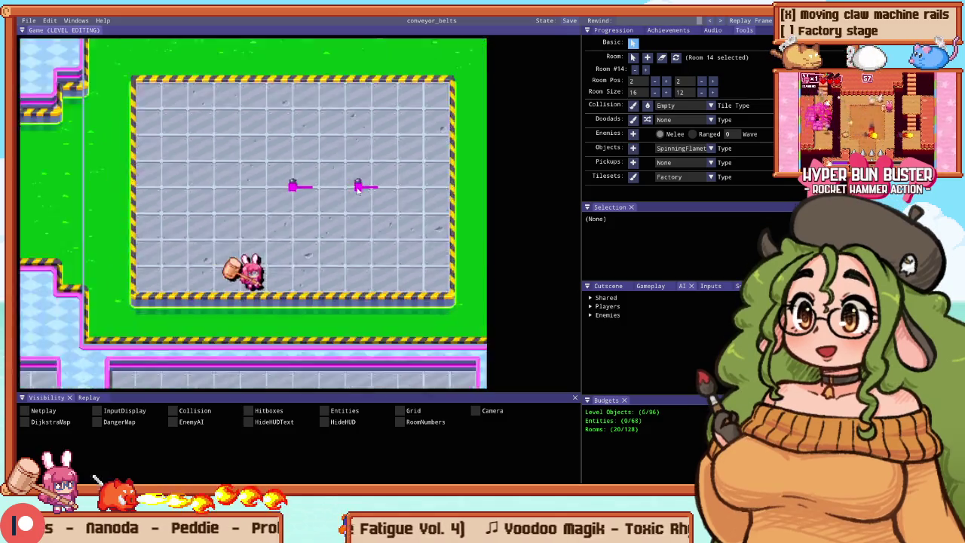
click(604, 240)
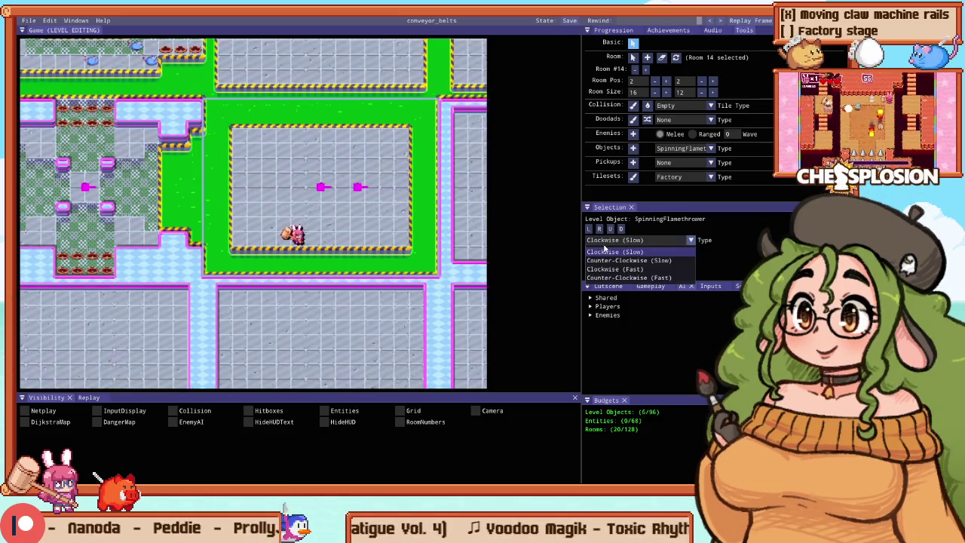
click(603, 260)
scroll(347, 151, up, 3)
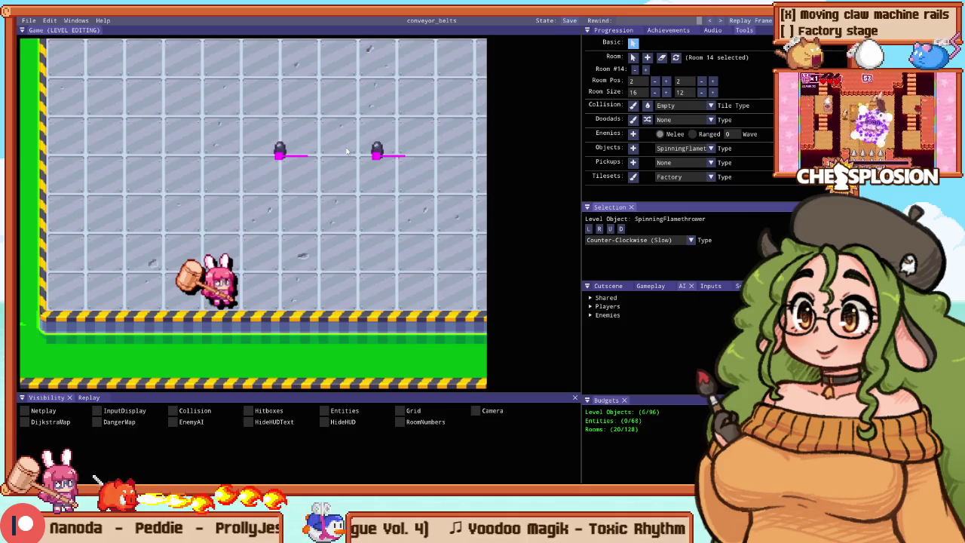
Step: Playtest the two flamethrowers, select the right one, and playtest again
key(F1)
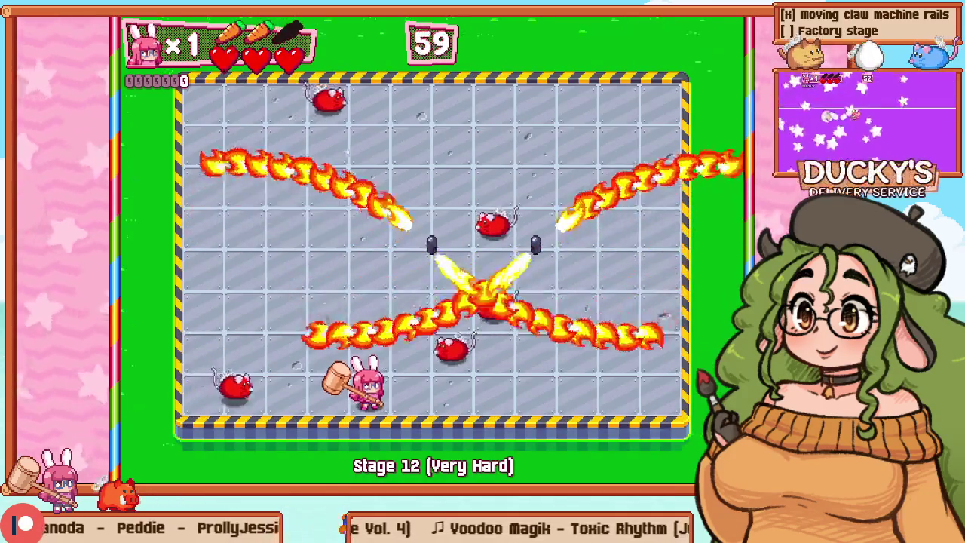
key(F1)
scroll(335, 208, up, 1)
click(331, 213)
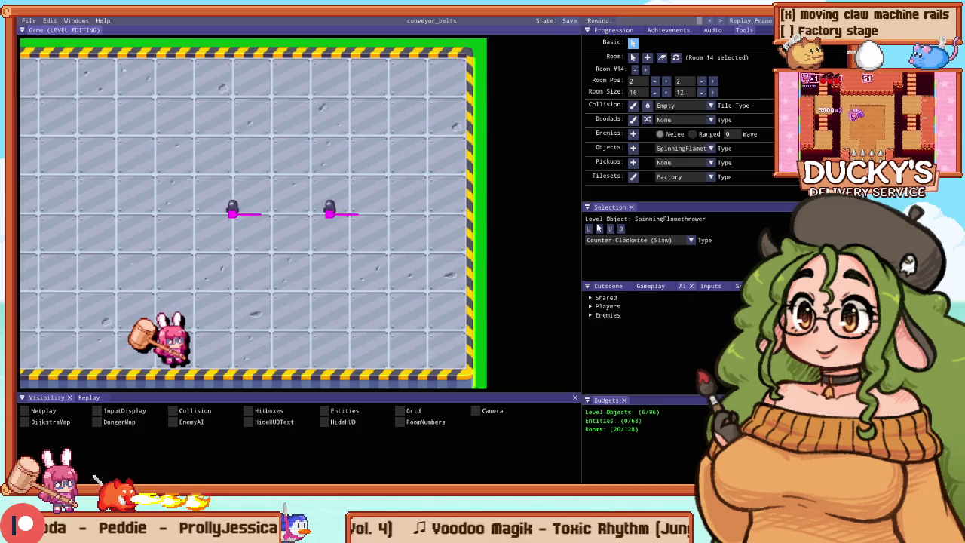
scroll(311, 220, up, 2)
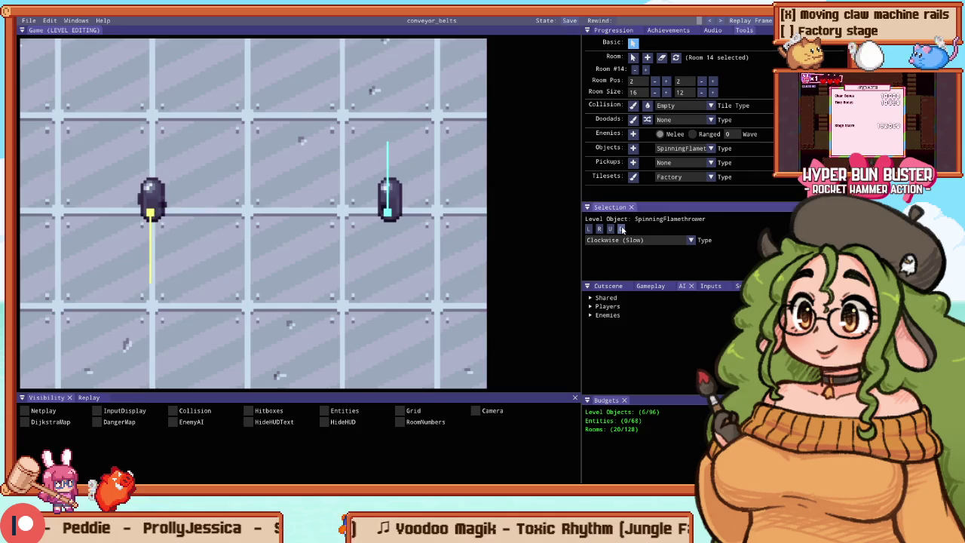
key(F1)
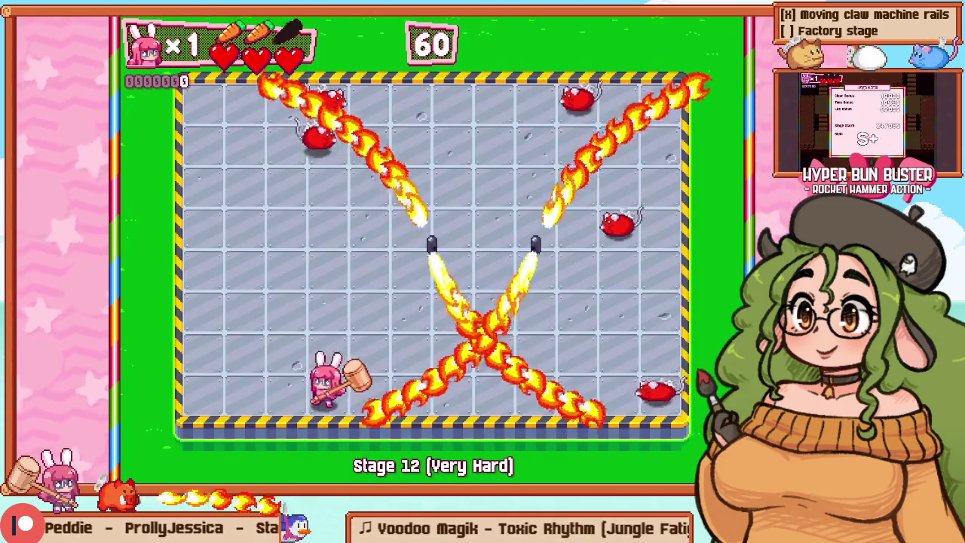
key(F1)
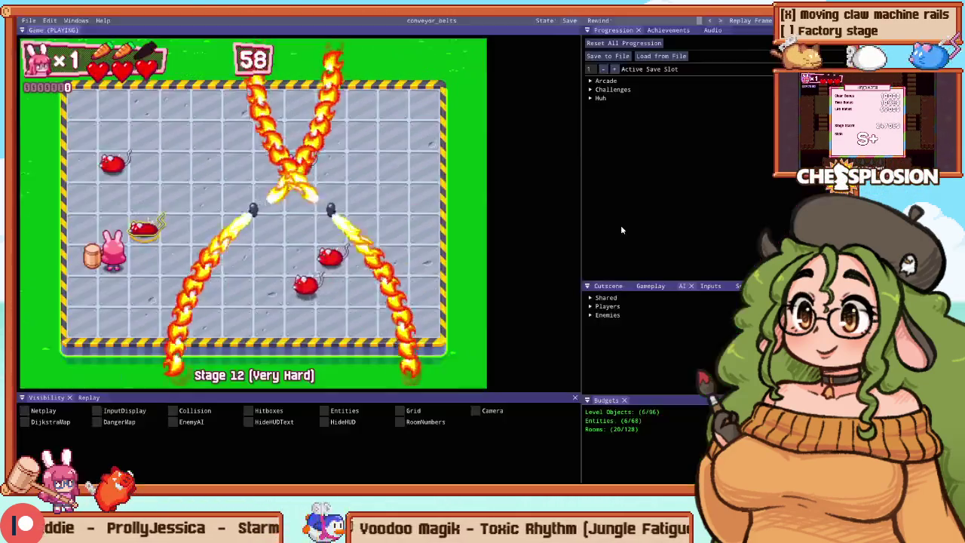
Step: Playtest the two-flamethrower room twice, deselecting the flamethrower between runs
key(F1)
key(Escape)
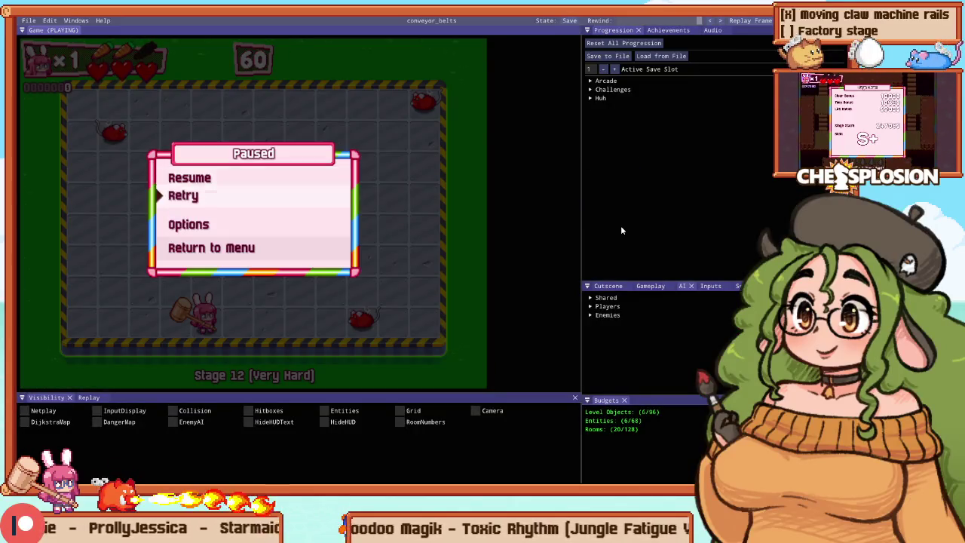
key(Escape)
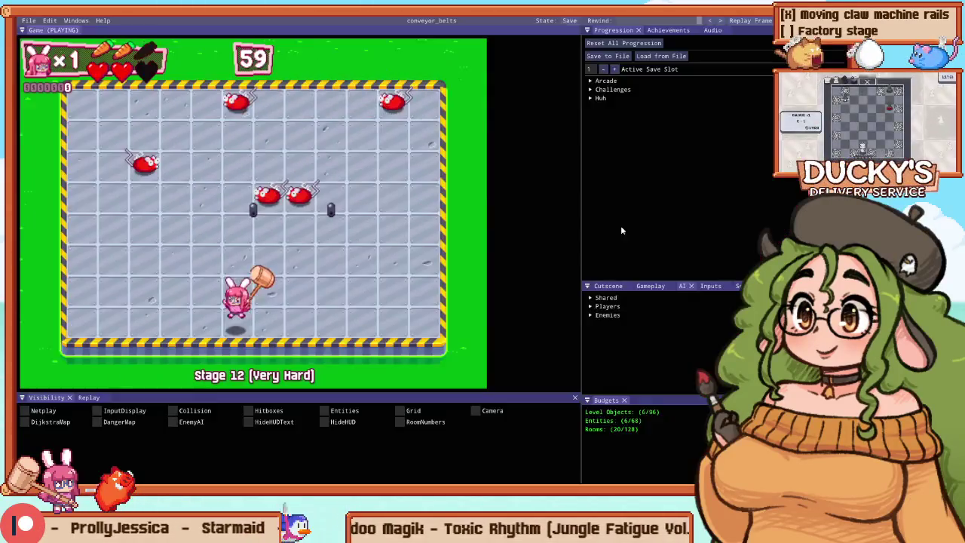
key(F1)
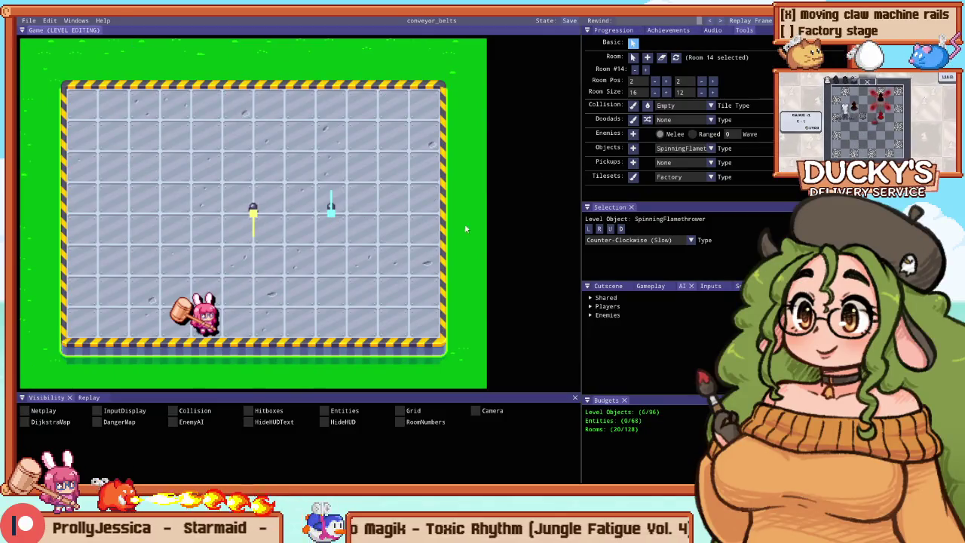
click(254, 216)
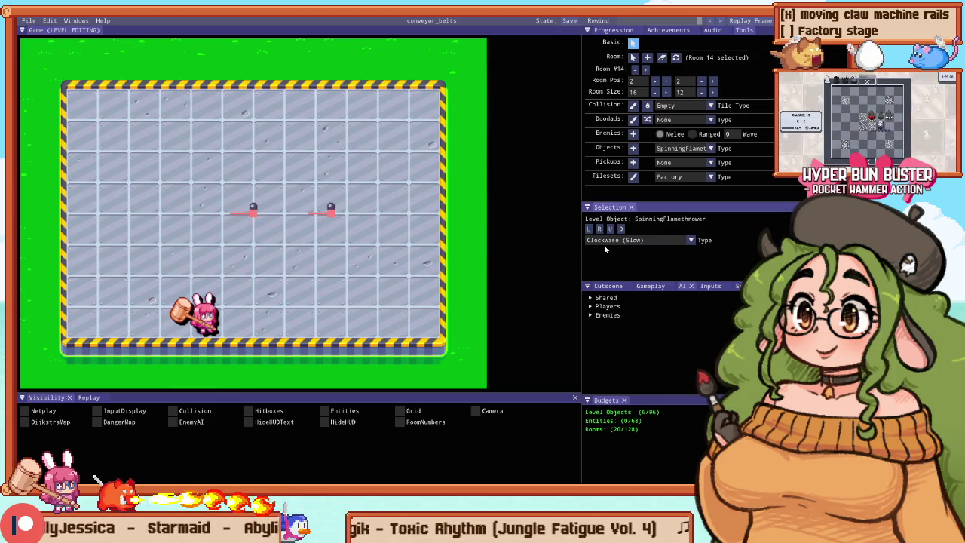
key(F1)
key(Up)
key(z)
key(Left)
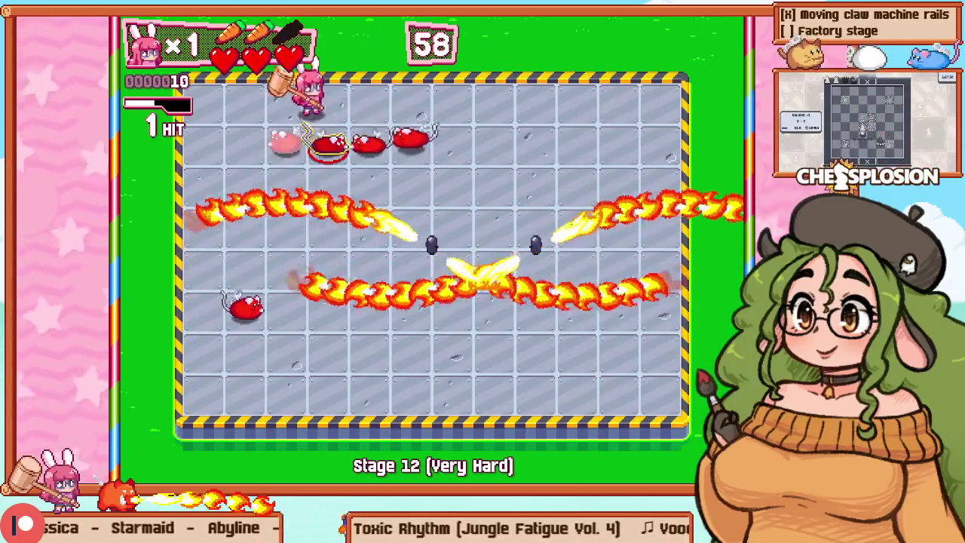
key(F1)
Step: Move one flamethrower a tile closer to the other and playtest the crossing jets
drag(265, 214, 327, 260)
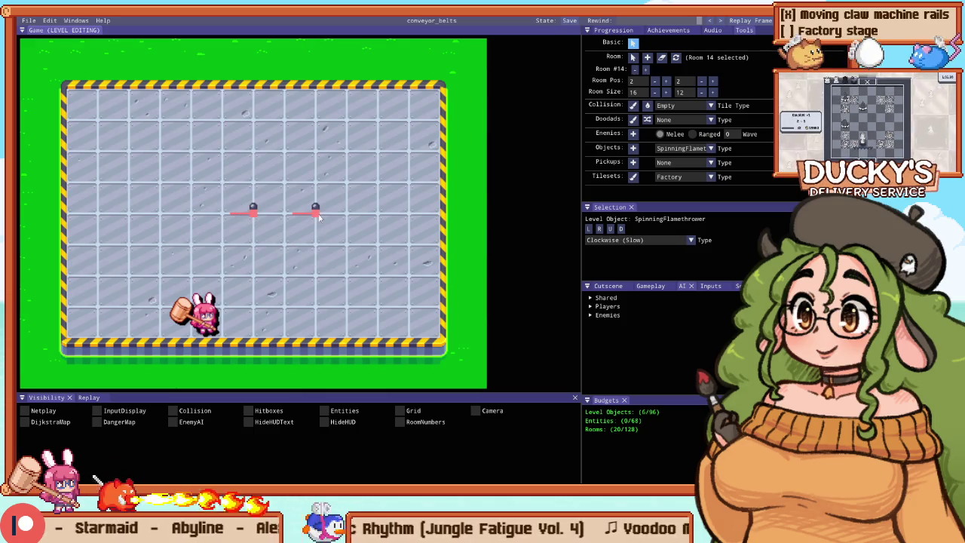
key(F1)
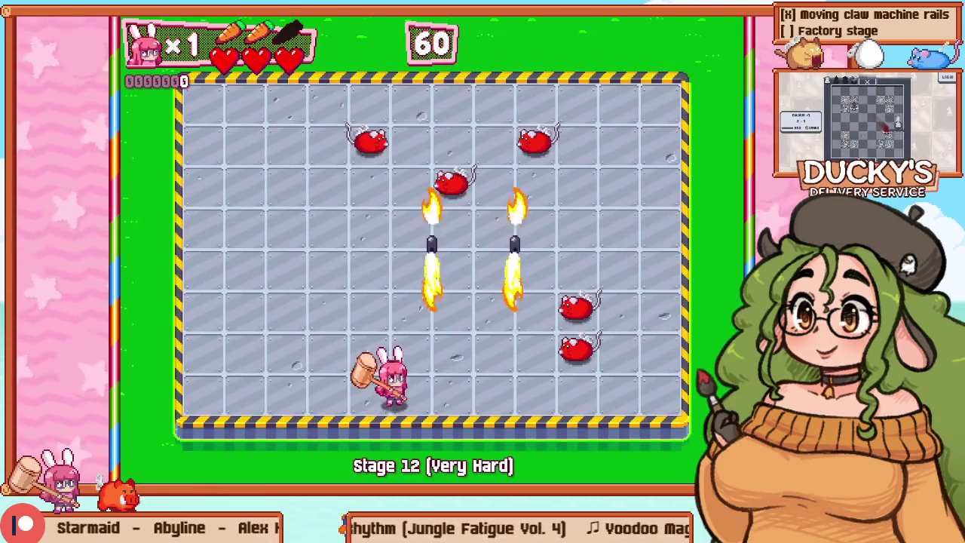
key(F1)
Step: Make the right flamethrower start facing down, playtest, then shift the left one up-left
scroll(291, 285, up, 3)
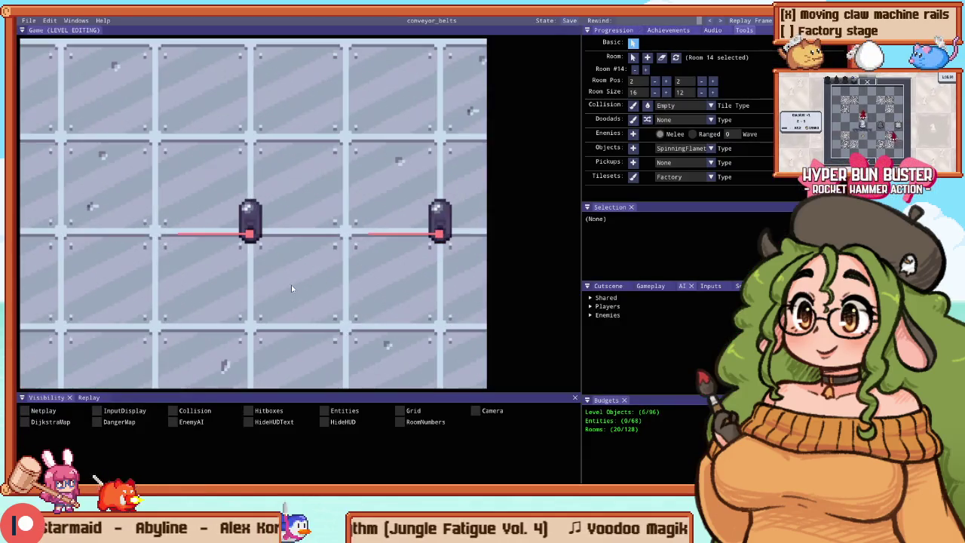
click(251, 224)
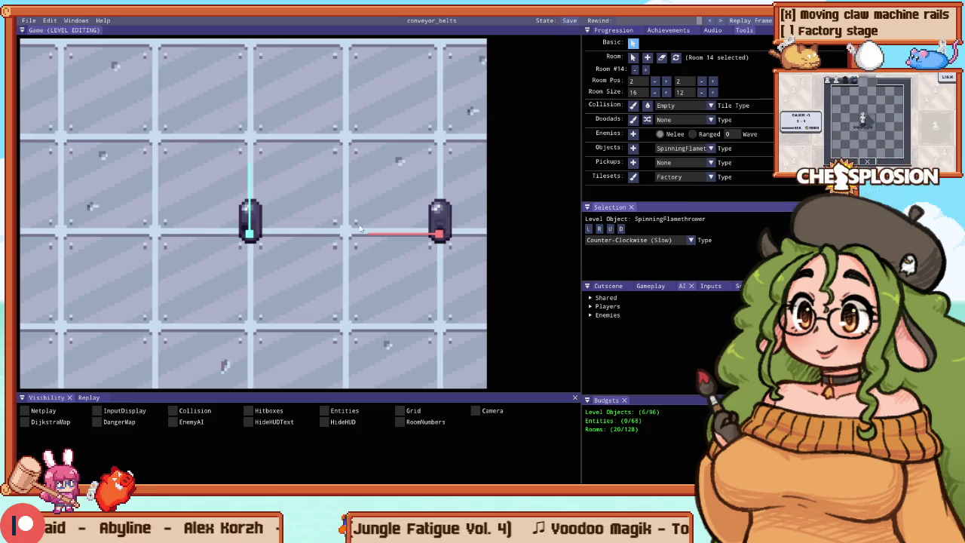
key(Right)
click(625, 237)
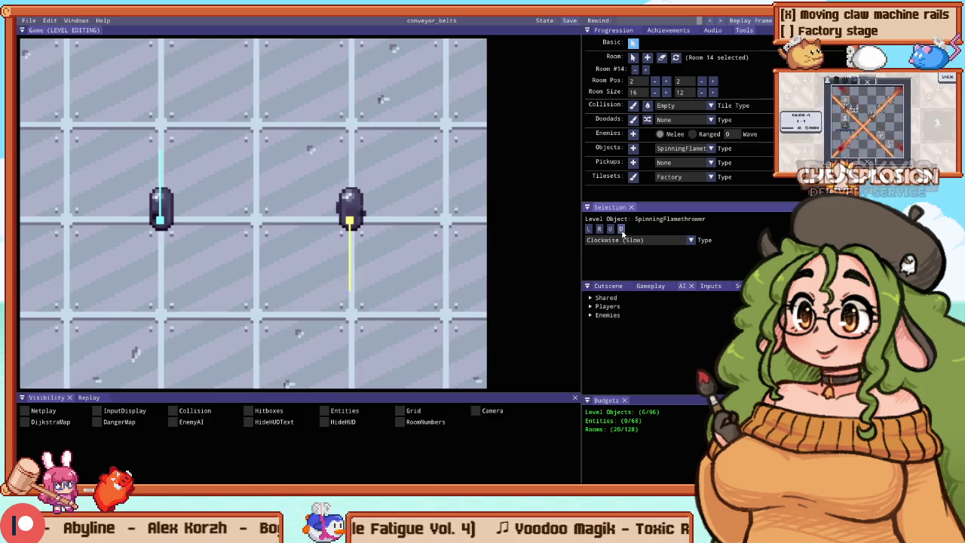
key(F1)
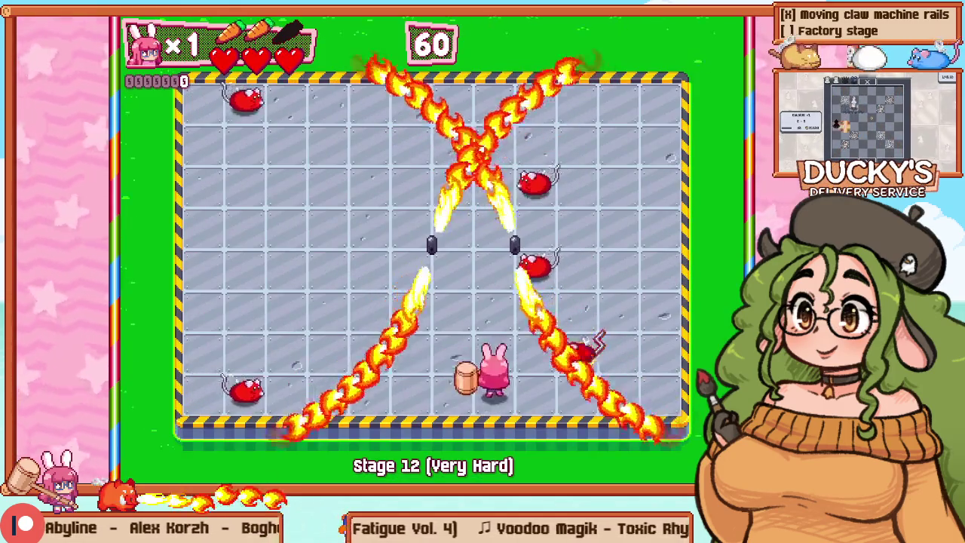
key(F1)
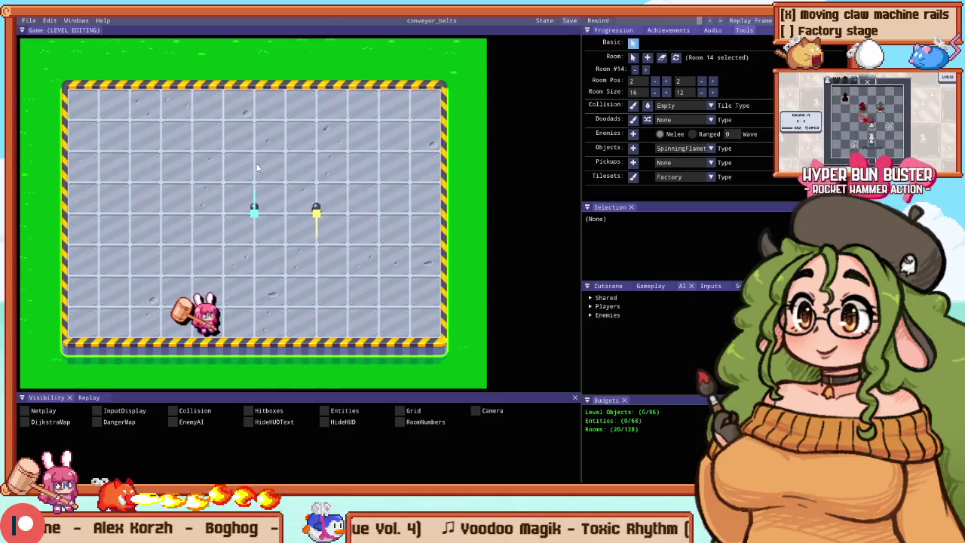
drag(249, 213, 216, 205)
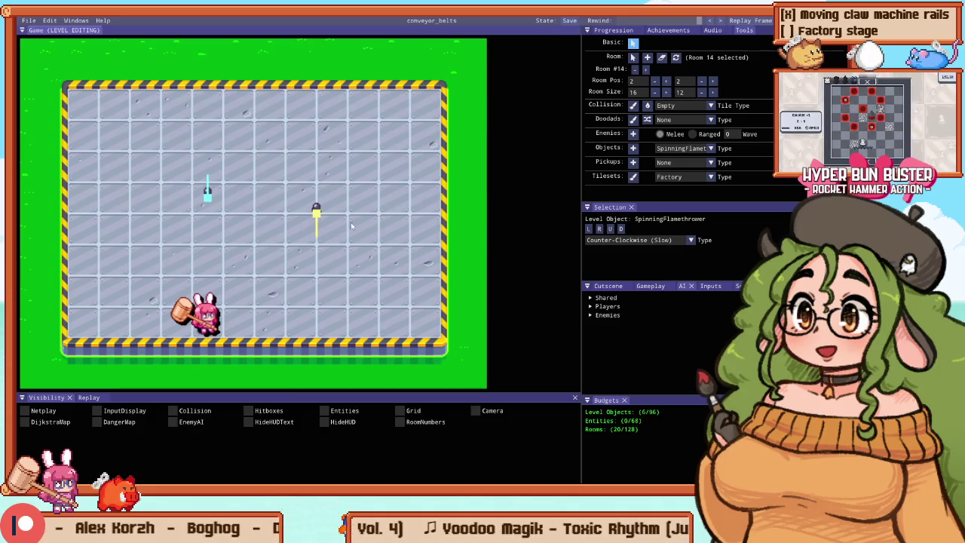
Step: Select the right flamethrower and nudge the level view slightly
click(316, 215)
scroll(227, 177, down, 4)
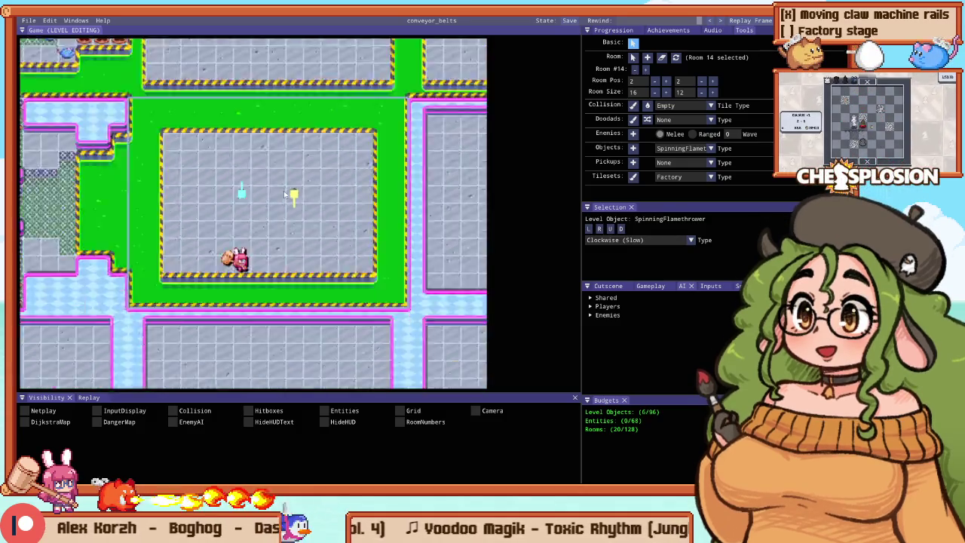
mouse_move(220, 176)
mouse_down()
mouse_move(215, 189)
mouse_move(213, 168)
mouse_up()
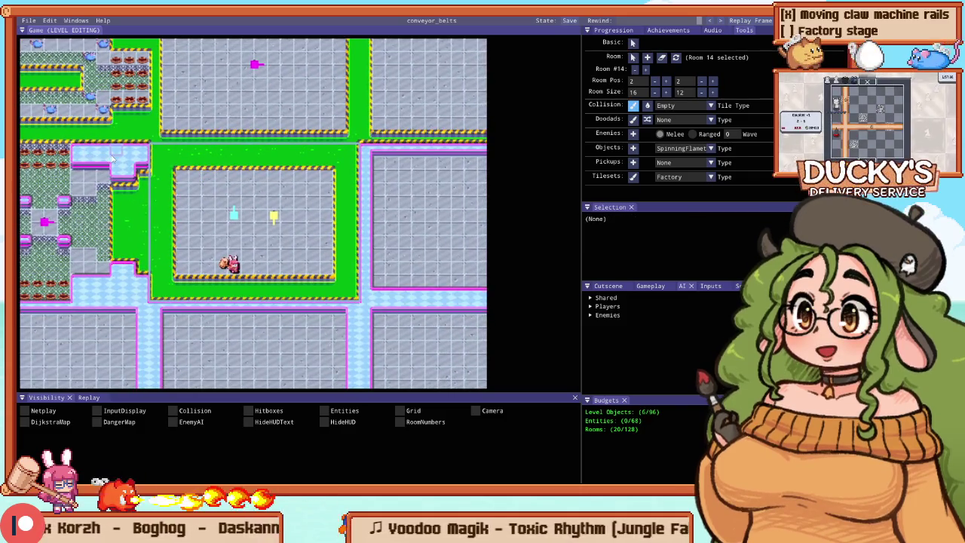
scroll(268, 205, up, 4)
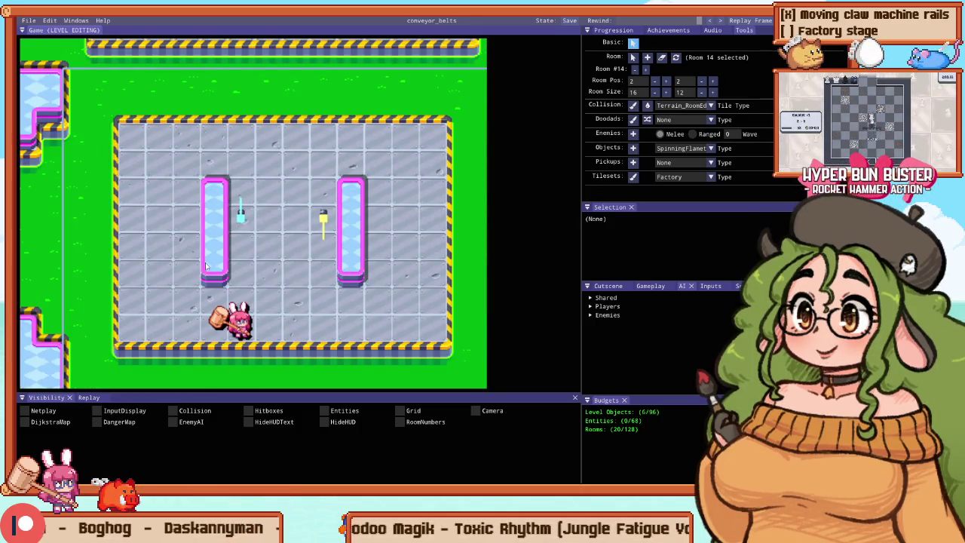
Step: Playtest the room with the new barriers, hammering enemies, then exit back to editing
key(F5)
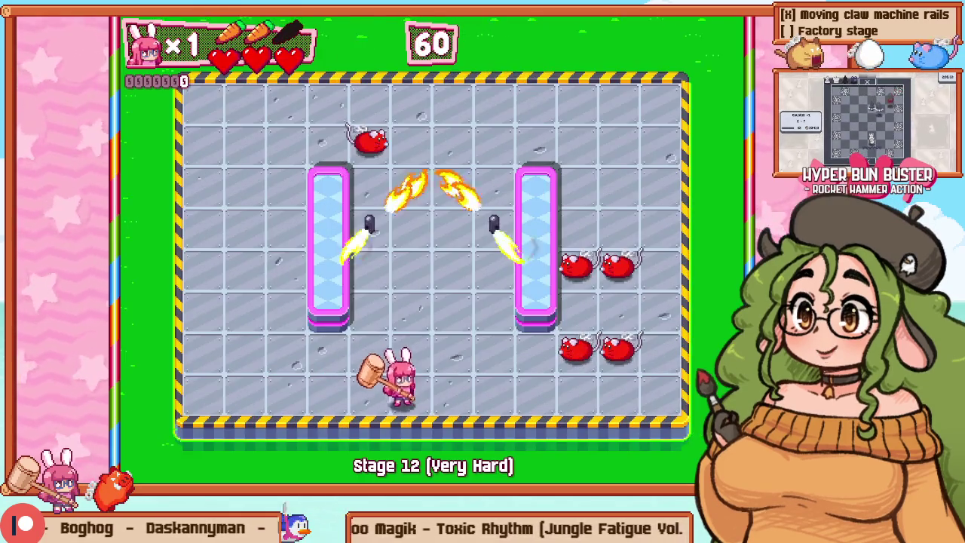
key(Right)
key(Up)
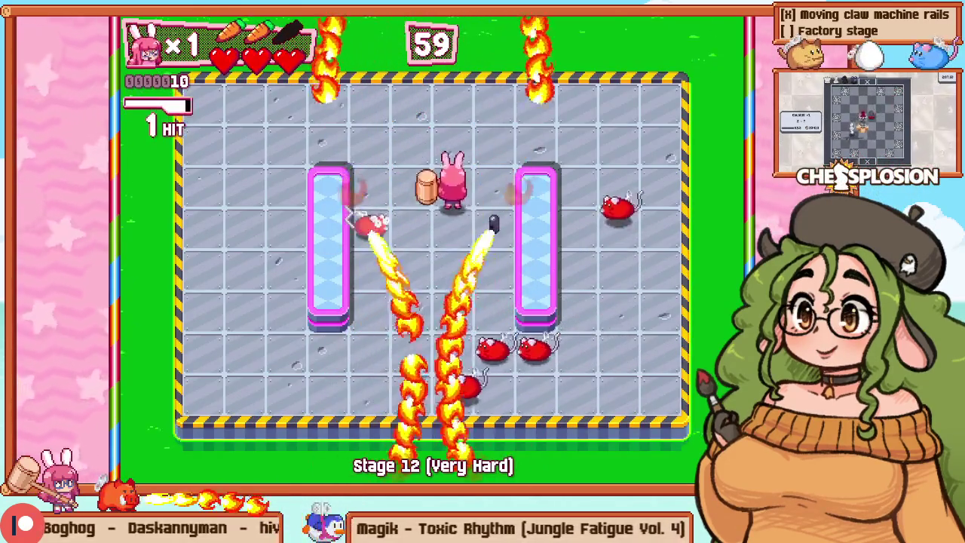
key(Left)
key(Up)
key(Right)
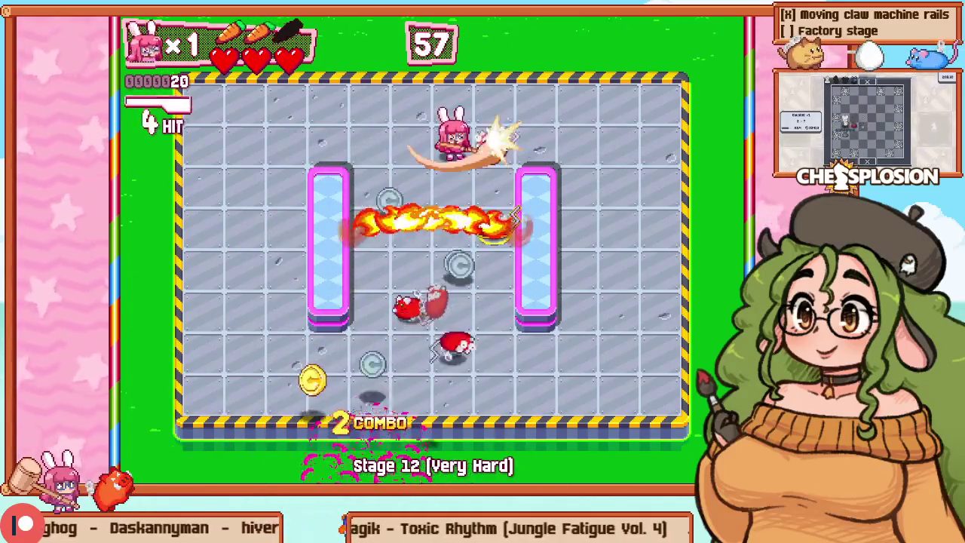
key(Right)
key(Up)
key(Escape)
key(Down)
key(Return)
key(F1)
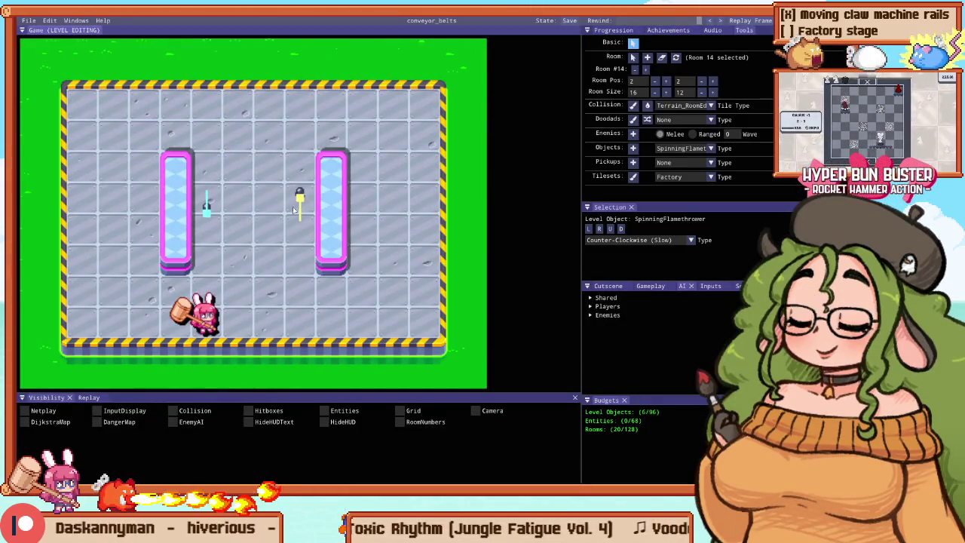
Step: Start another playtest and restart the stage via the pause menu's Retry
key(F1)
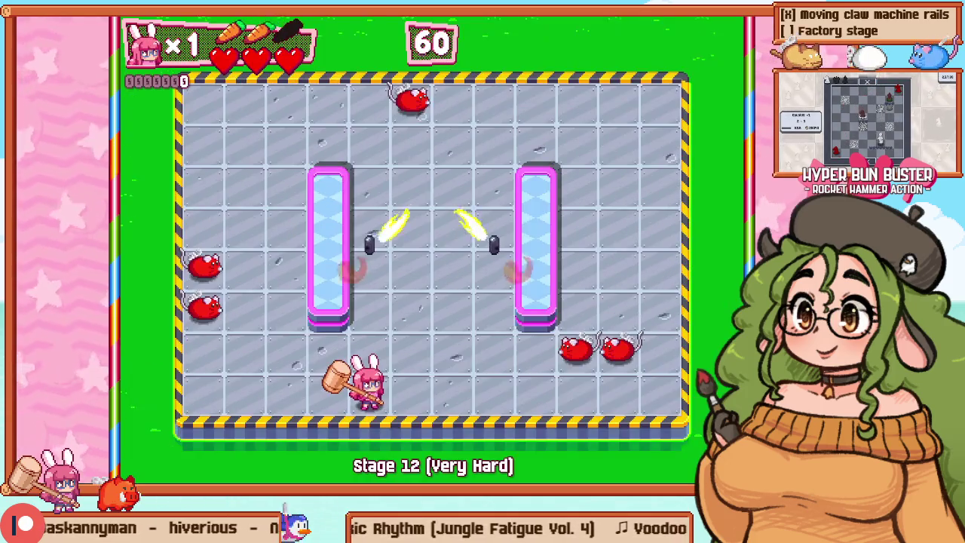
key(Left)
key(Up)
Step: Move the bunny beside the left barrier and through the gap, dodging flames while hammering enemies
key(Up)
key(Escape)
key(Down)
key(Return)
key(Right)
key(Up)
key(Up)
key(Up)
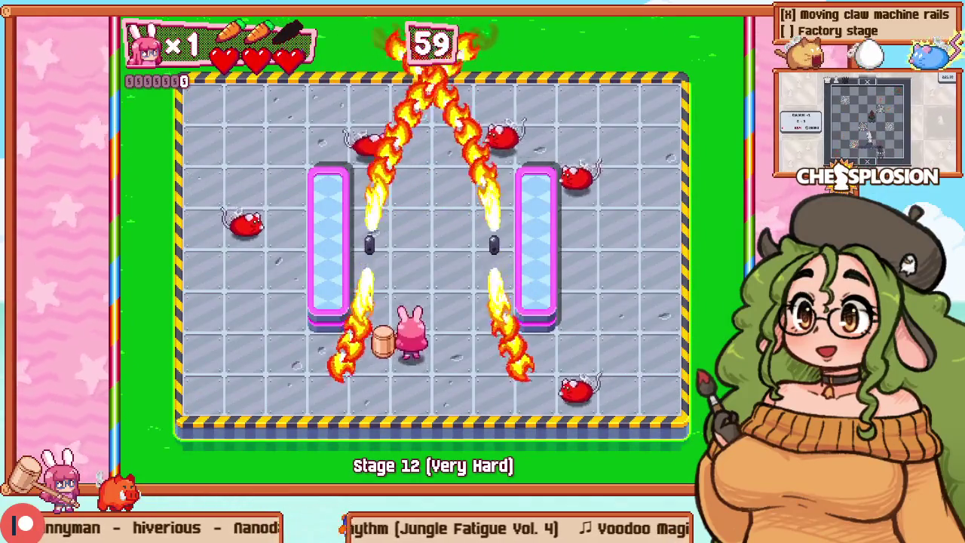
key(Up)
key(Up)
key(Up)
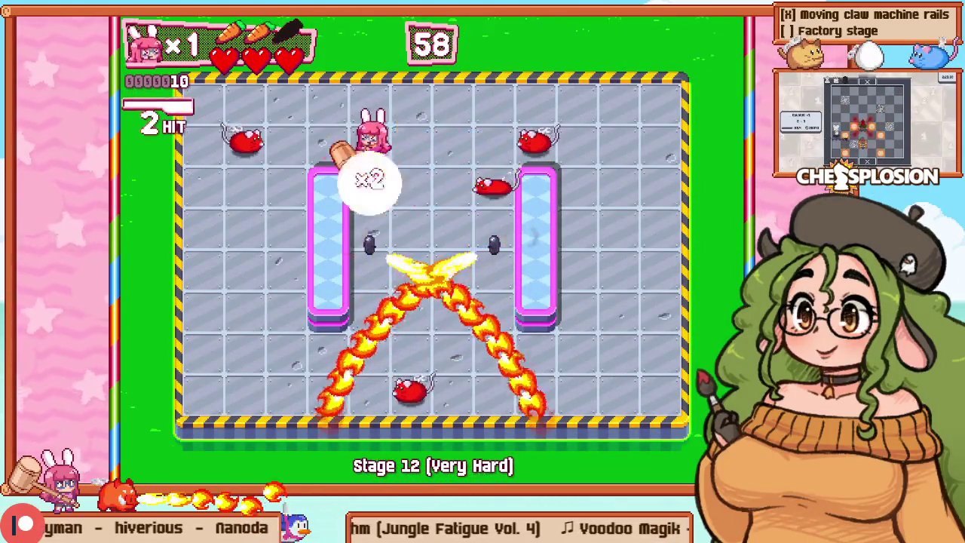
key(Right)
key(Right)
key(Right)
key(Right)
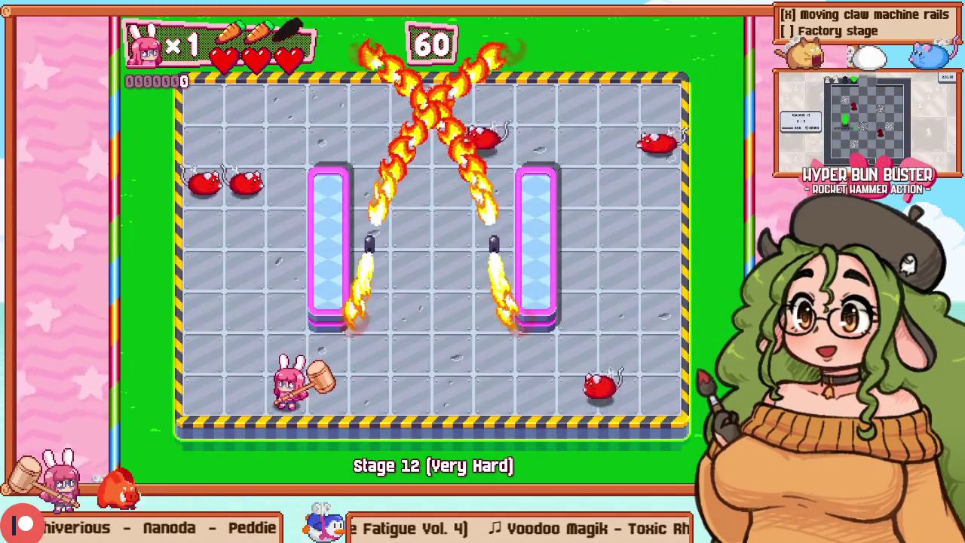
key(Left)
key(Up)
key(Up)
key(z)
key(Right)
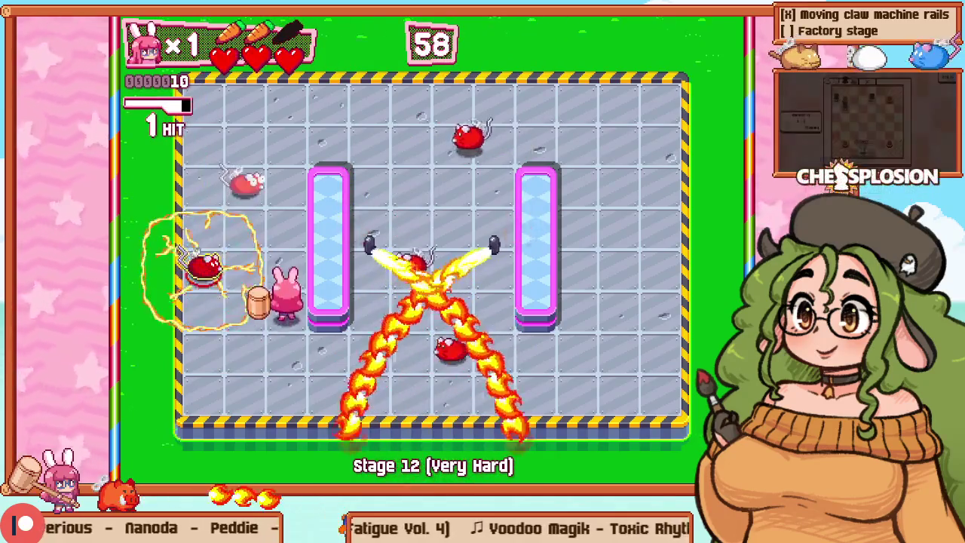
key(Up)
key(Left)
key(z)
key(Right)
key(Up)
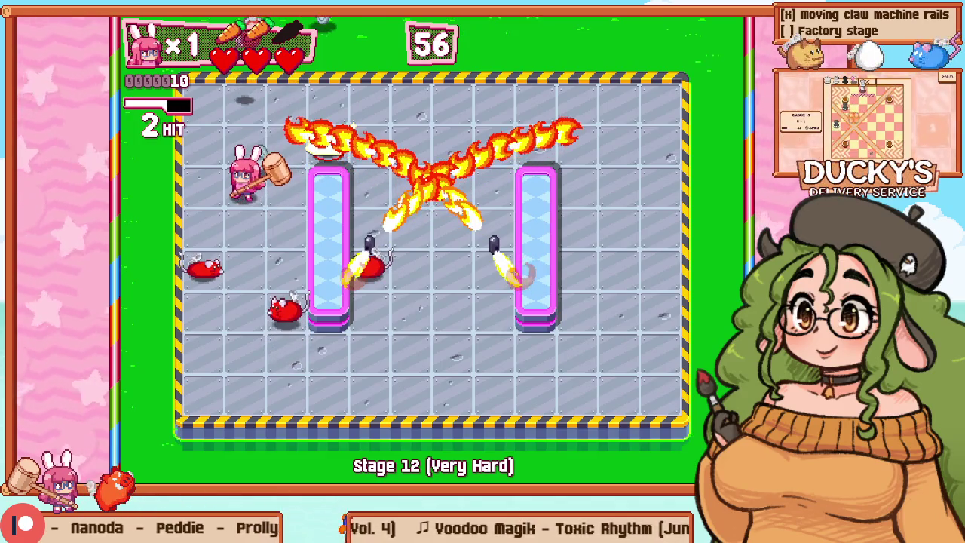
Step: Restart the stage, chain hammer hits on enemies, then pause into the debug editor
key(Escape)
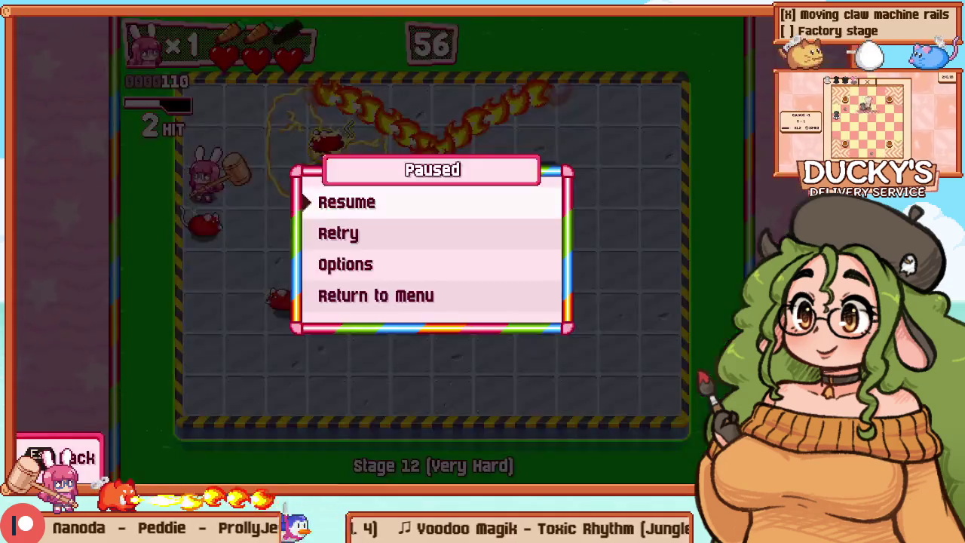
key(z)
key(Left)
key(Up)
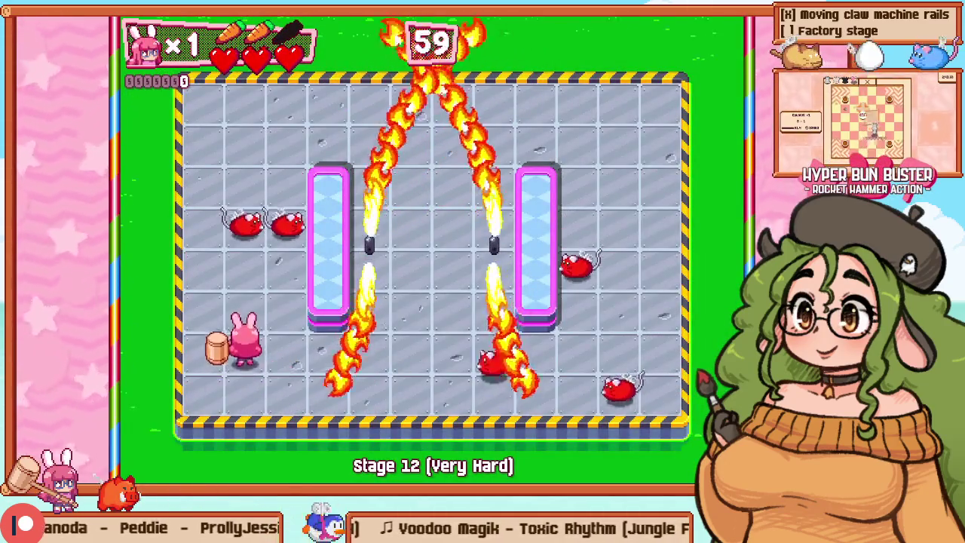
key(z)
key(Up)
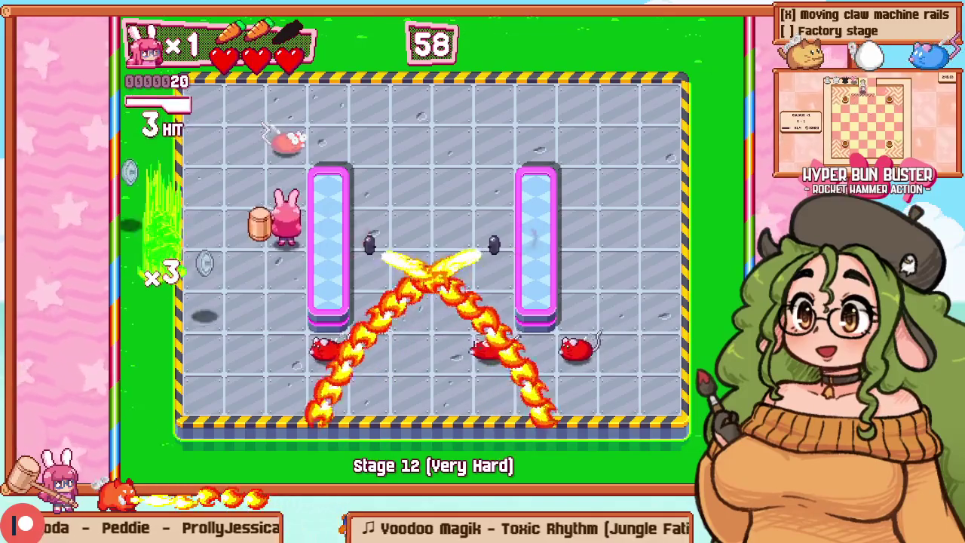
key(Up)
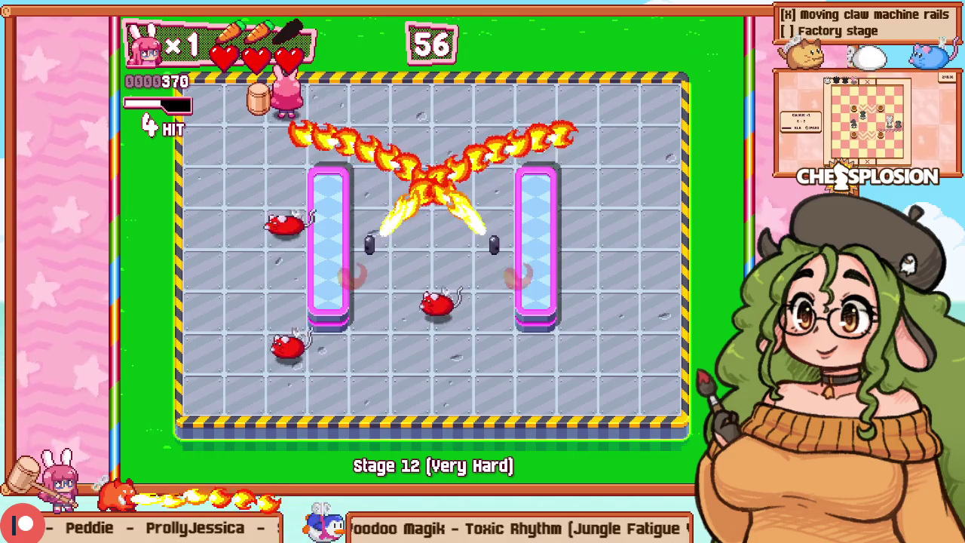
key(Down)
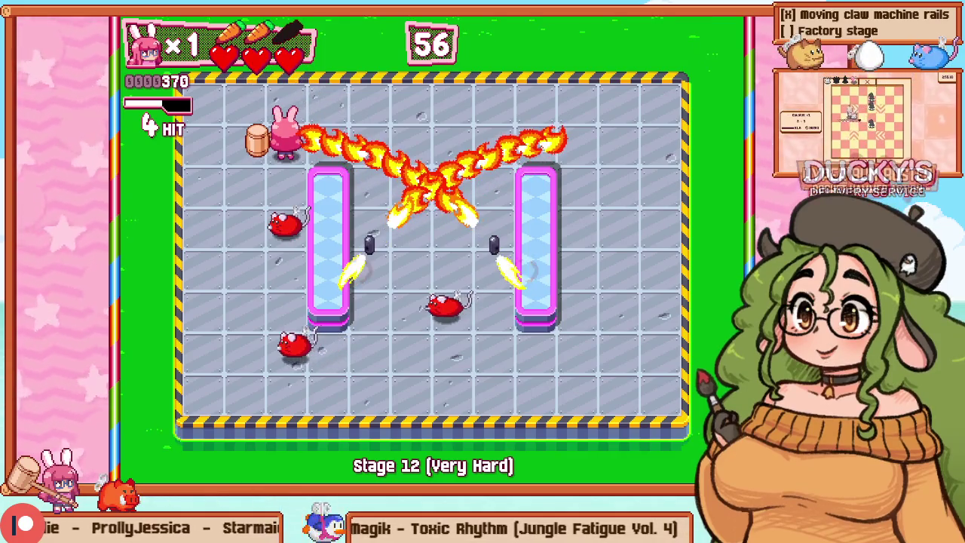
key(F1)
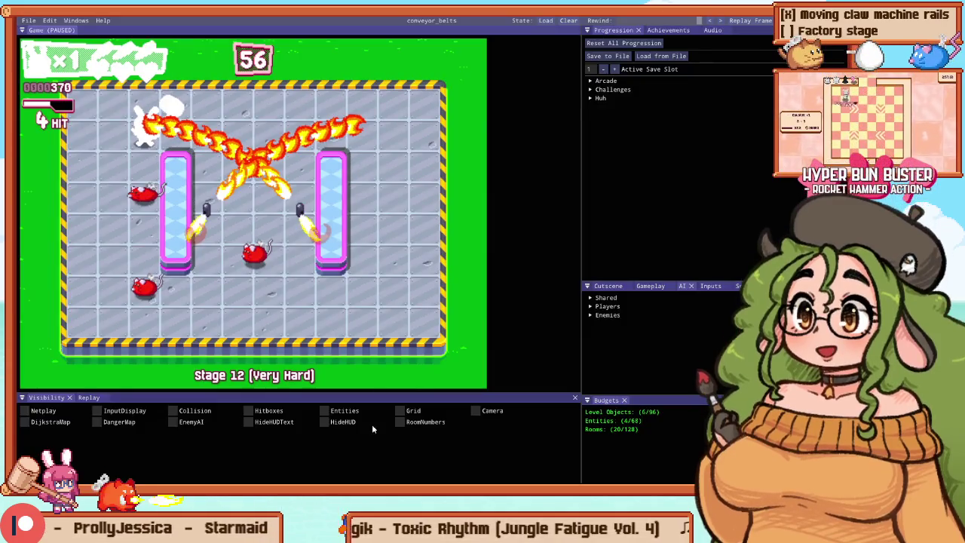
Step: Enable Hitboxes in the Visibility panel, play with overlays on, then reset to level editing
click(248, 410)
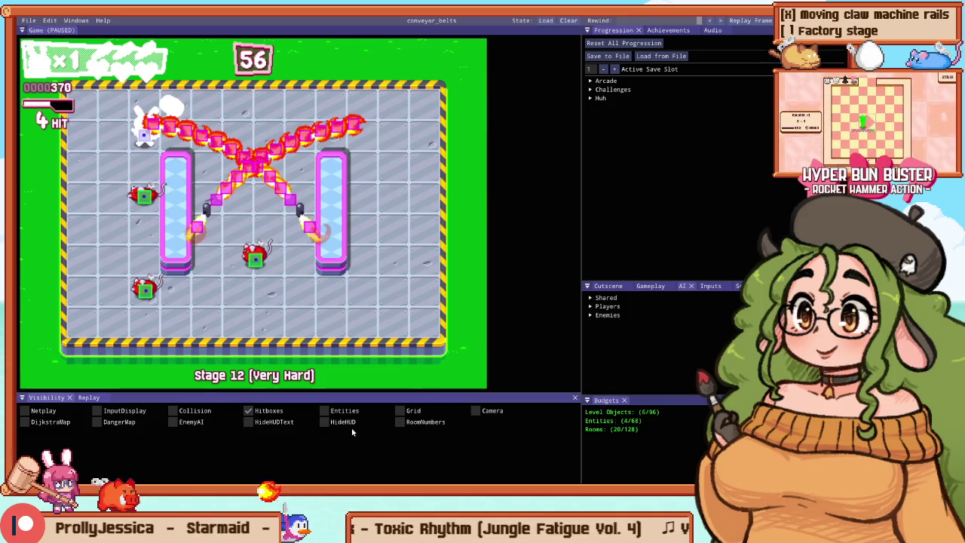
key(F1)
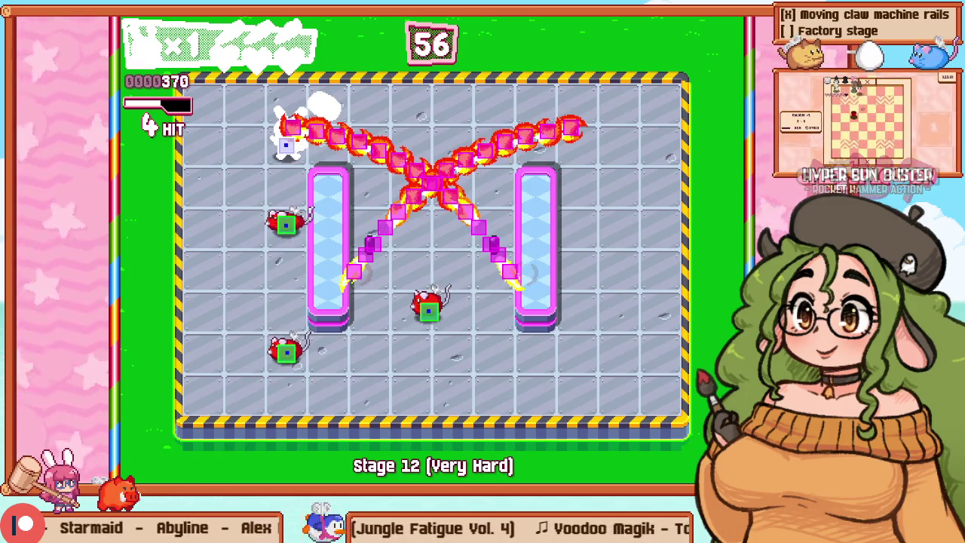
key(F1)
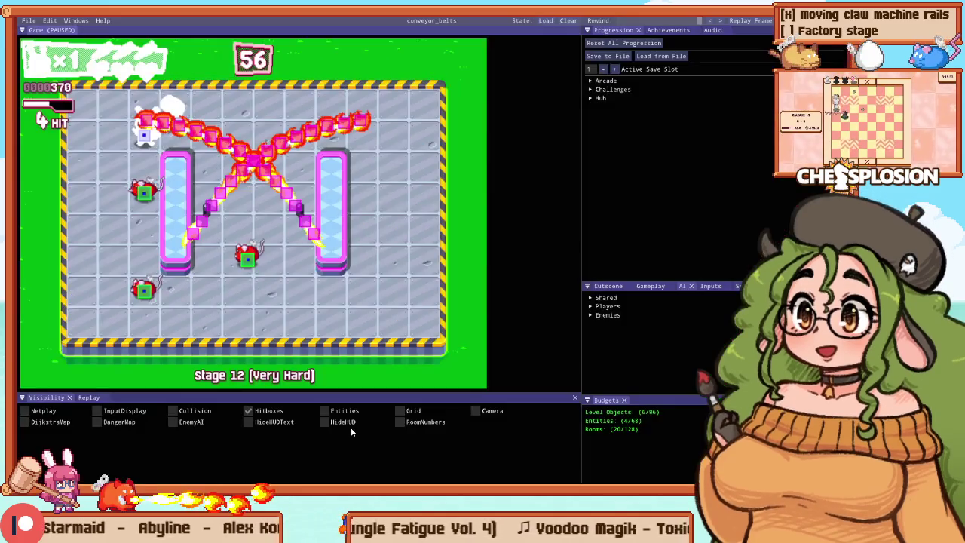
key(F1)
key(Down)
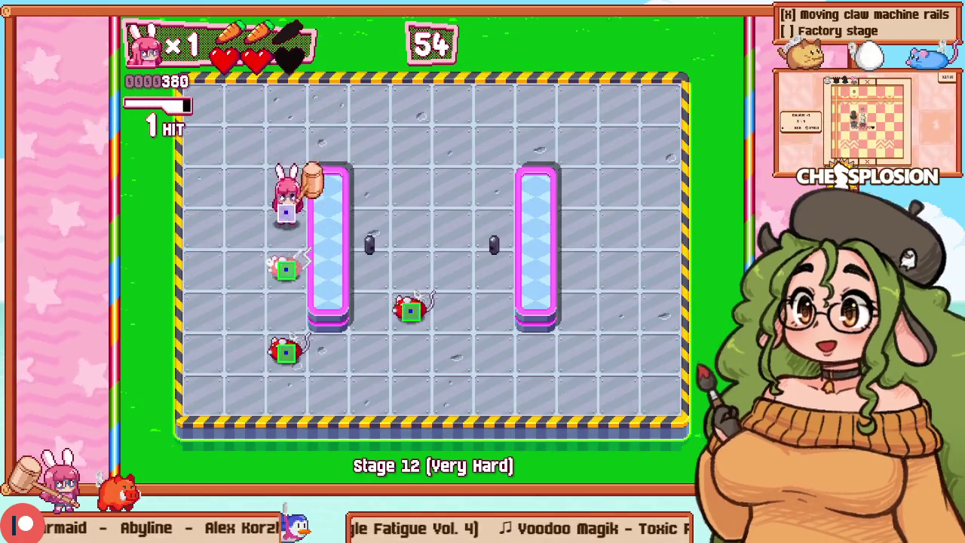
key(F1)
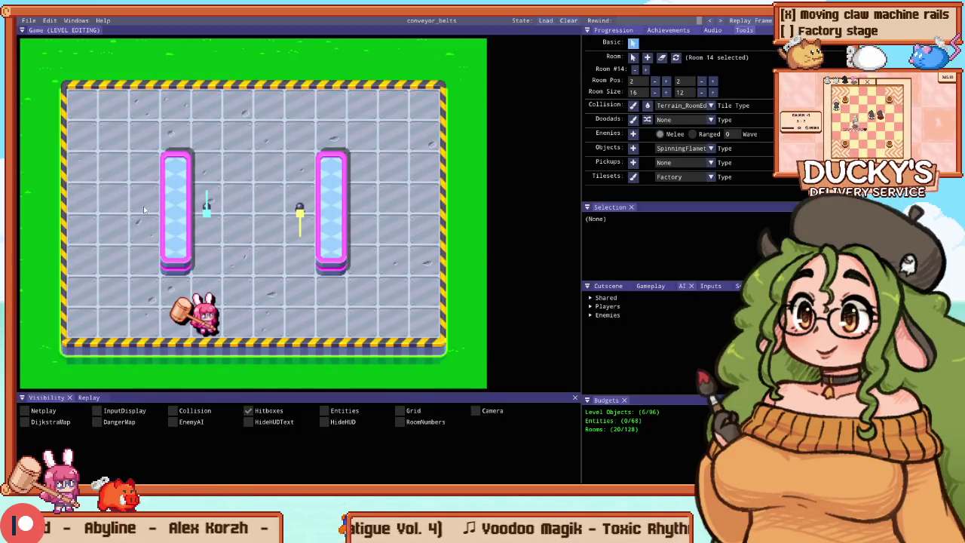
Step: Start playing, pause, and untick Hitboxes before resuming full-screen play
scroll(161, 200, up, 2)
key(F1)
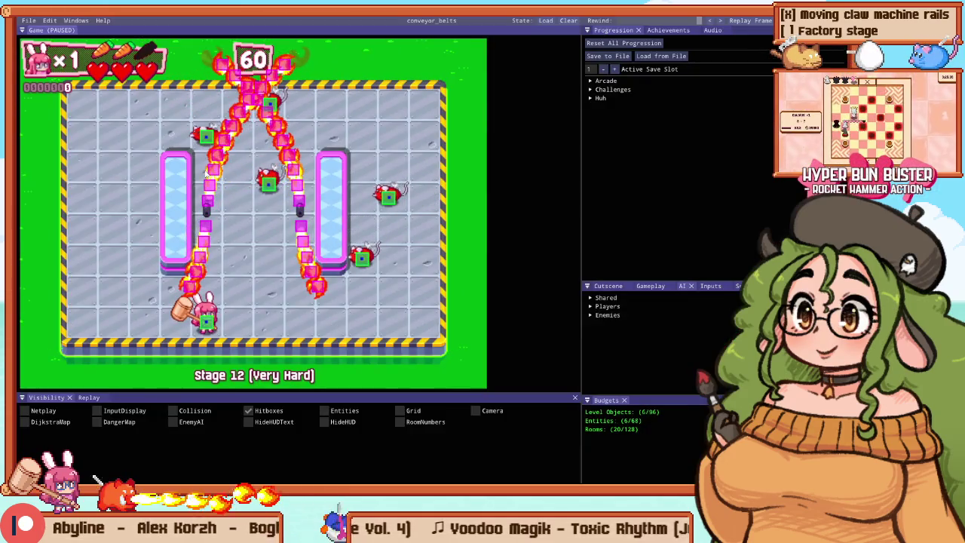
click(152, 396)
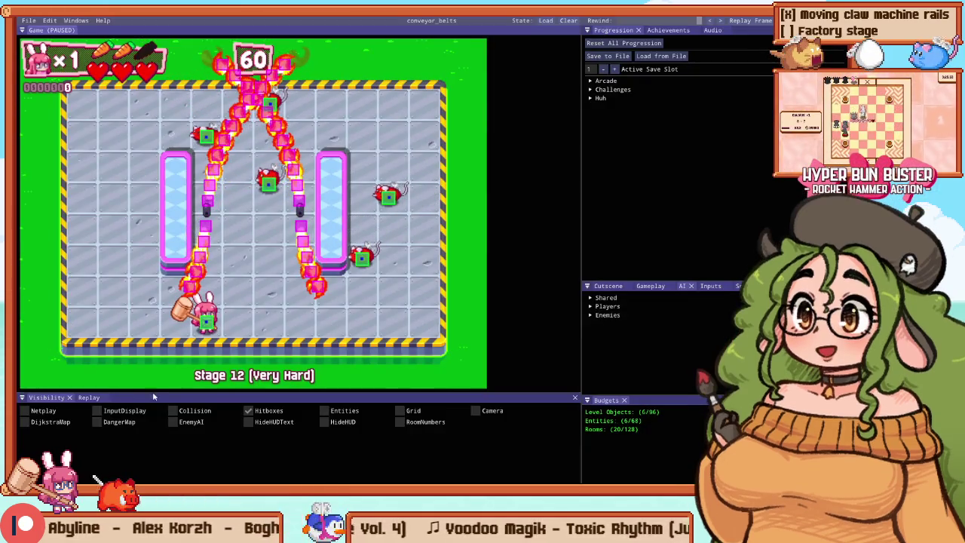
click(251, 417)
key(F1)
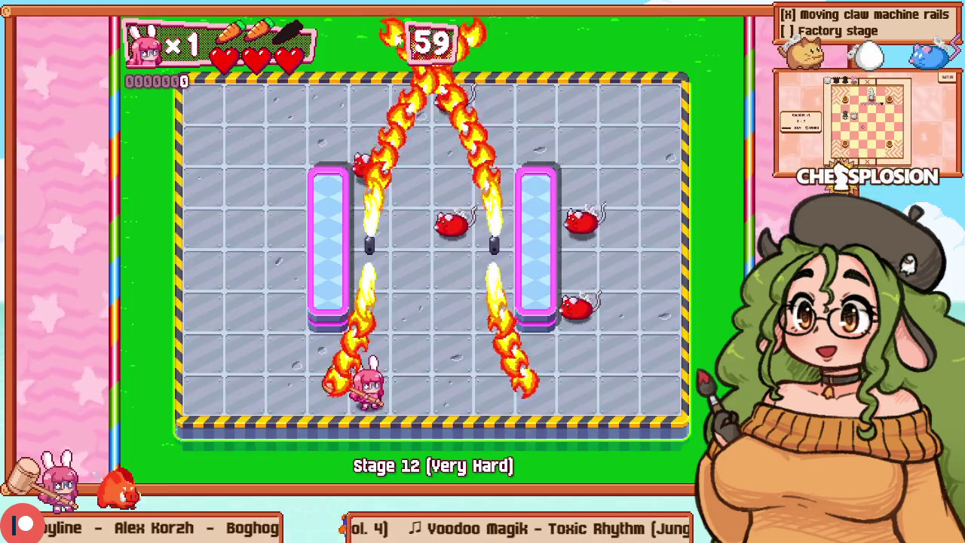
Step: Retry the stage from the pause menu and switch back to level editing
key(Escape)
key(Down)
key(Return)
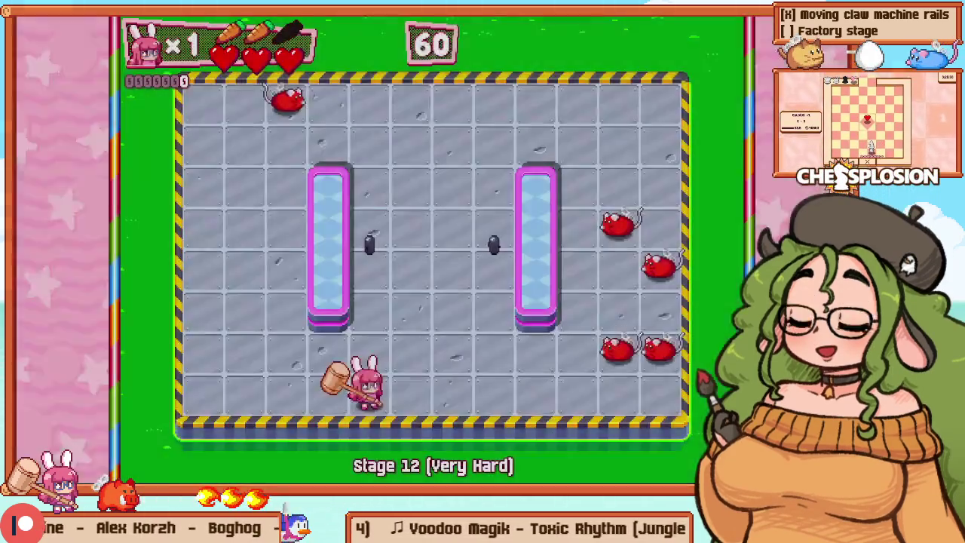
key(F1)
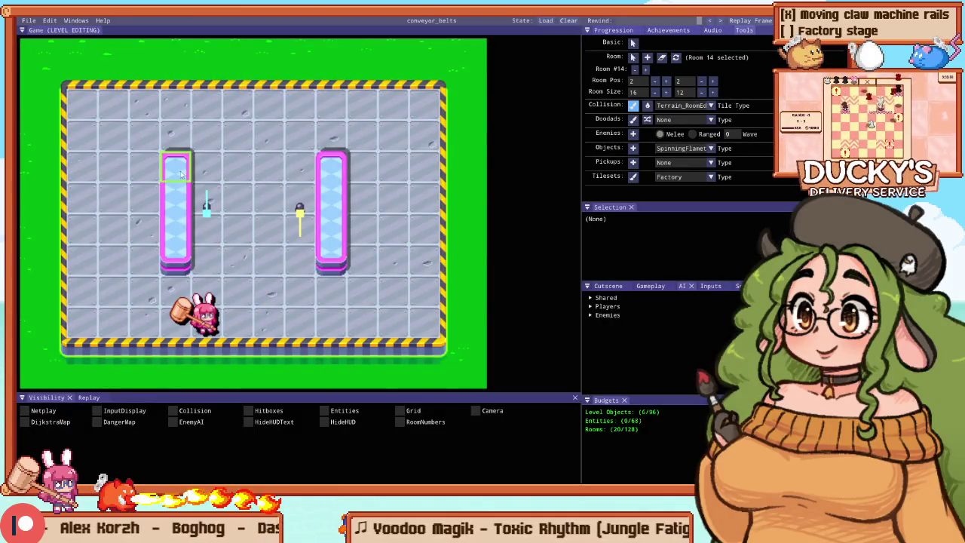
Step: Select the central SpinningFlamethrower, paint collision bars above and below it, and shorten both side walls
click(247, 248)
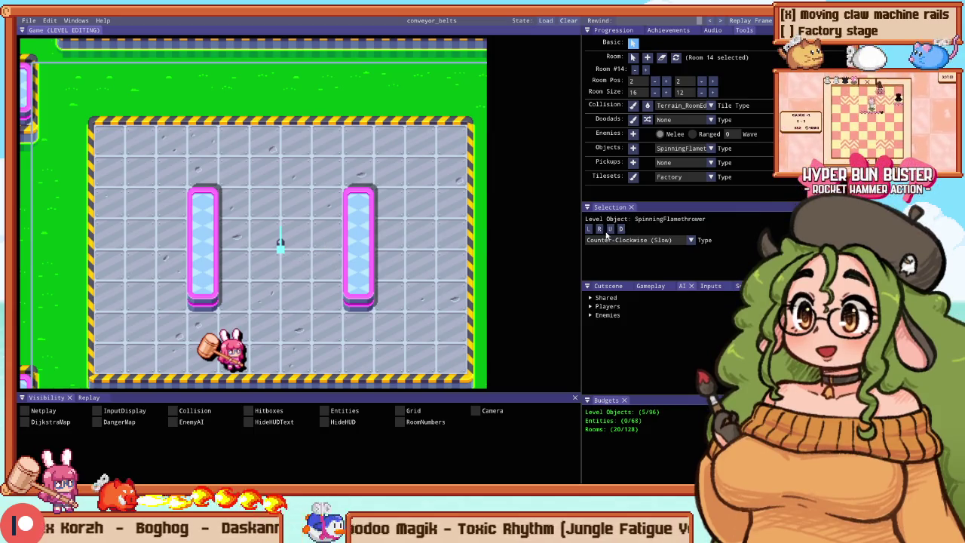
click(634, 105)
scroll(291, 196, up, 1)
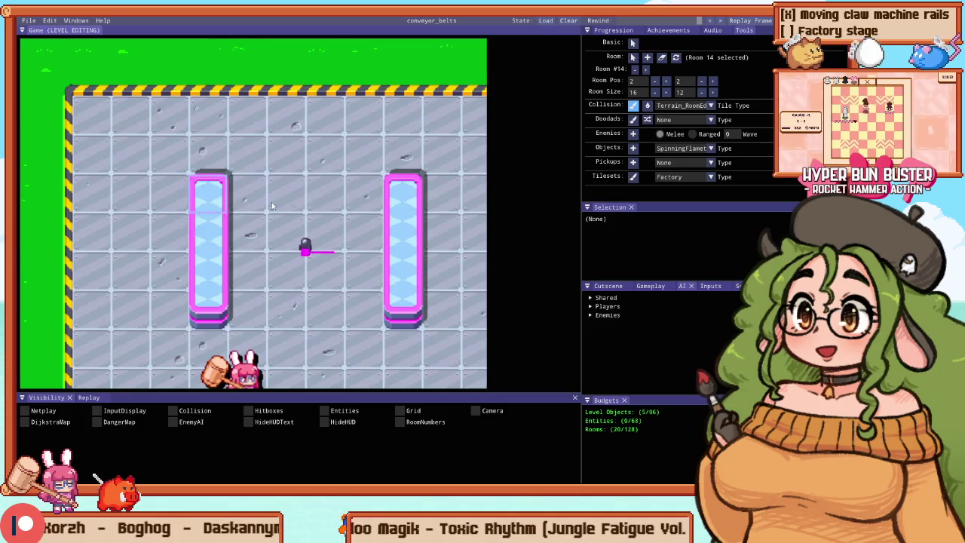
drag(325, 192, 290, 192)
drag(291, 305, 328, 306)
right_click(351, 198)
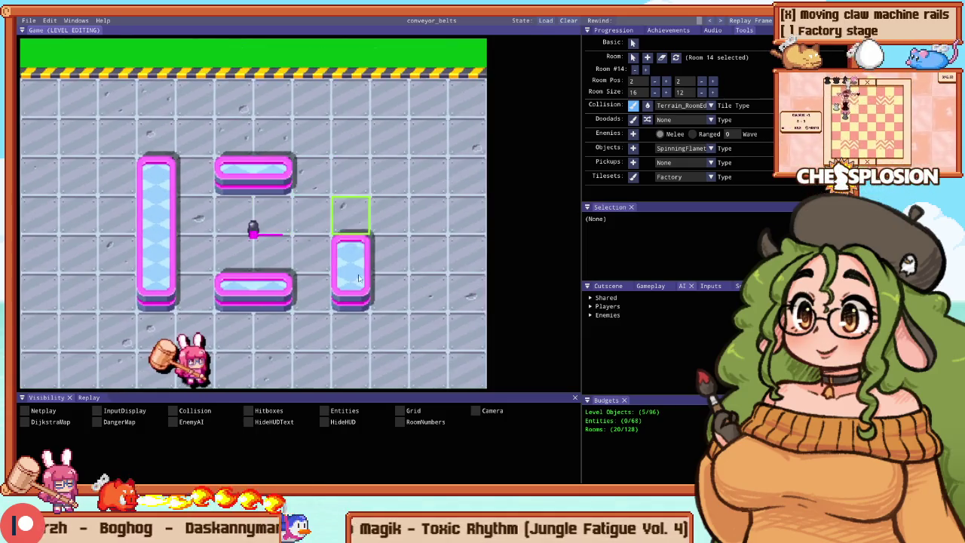
drag(157, 175, 158, 260)
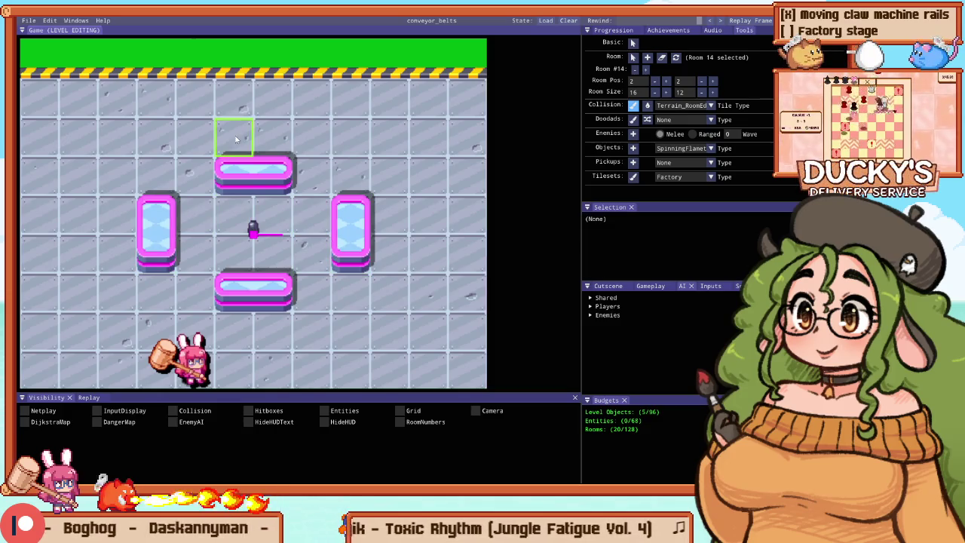
Step: Trim the top and bottom barriers to a single row each and start a playtest
drag(235, 139, 272, 139)
drag(272, 330, 235, 317)
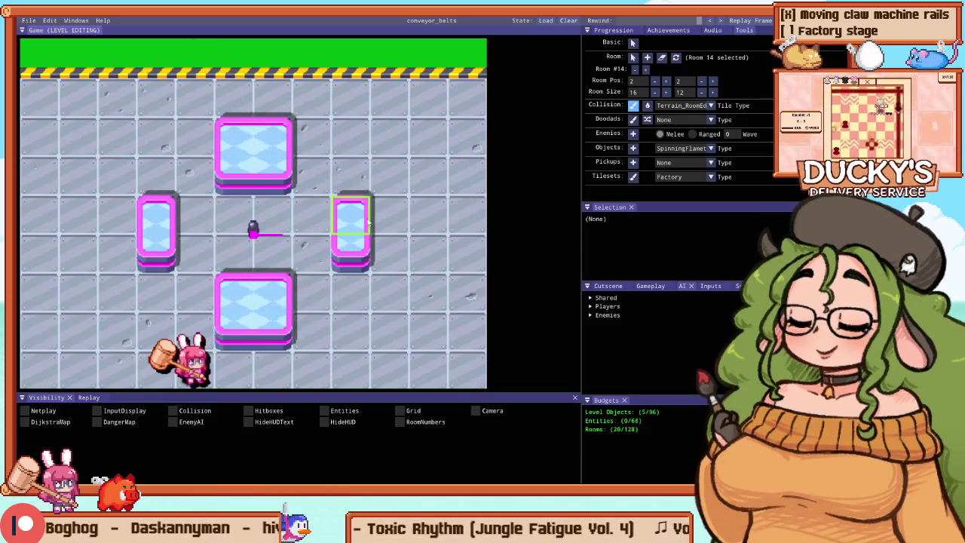
right_click(235, 177)
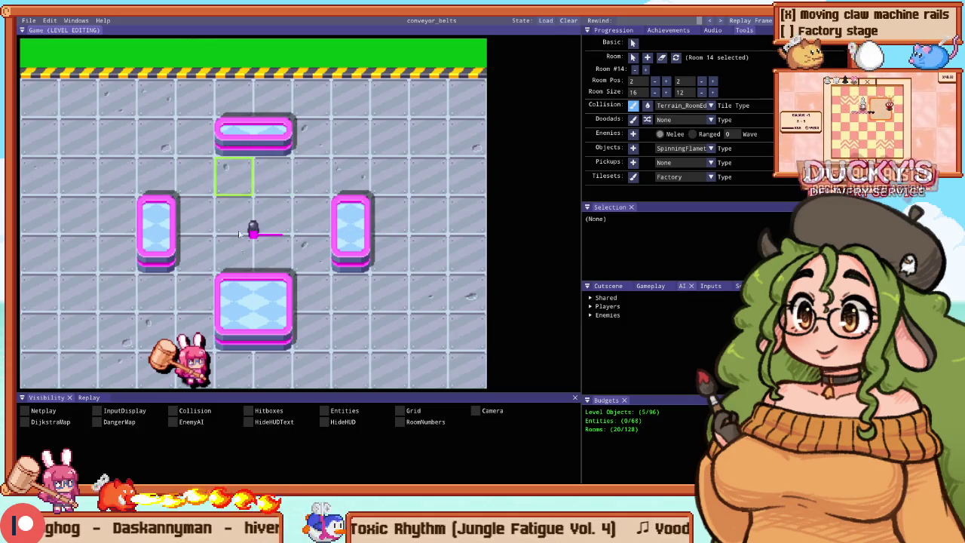
right_click(234, 293)
right_click(273, 293)
key(F5)
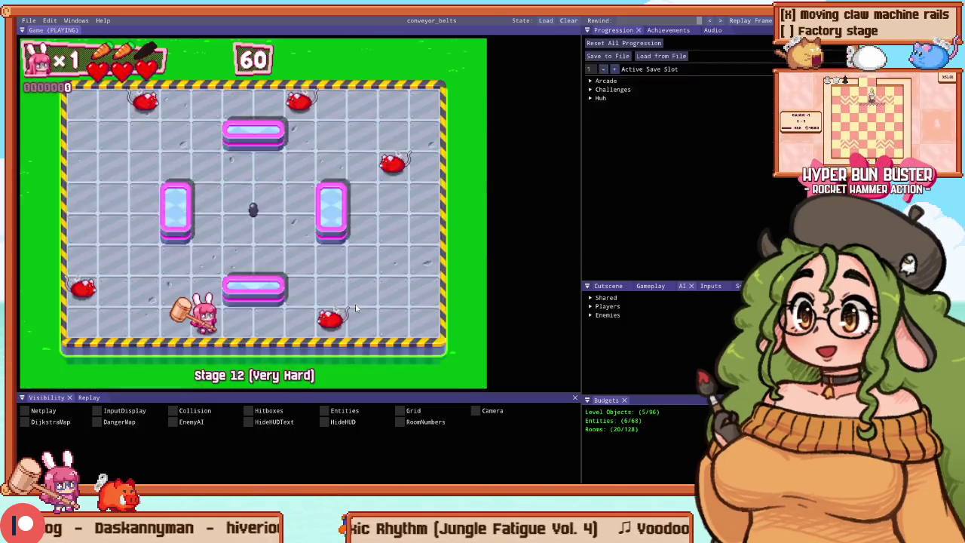
Step: Play the four-barrier room full-screen, hammering enemies to 1680 points, then return to the editor
key(F1)
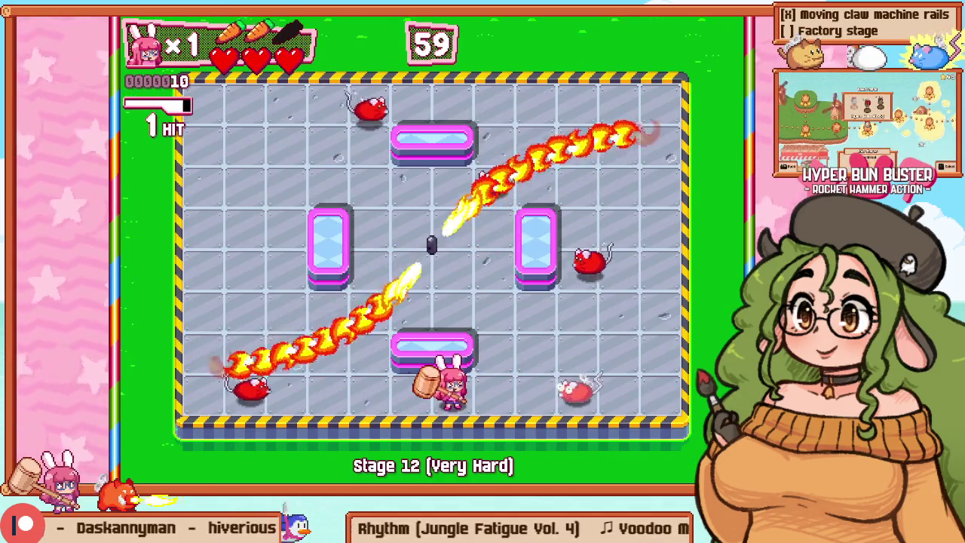
key(Left)
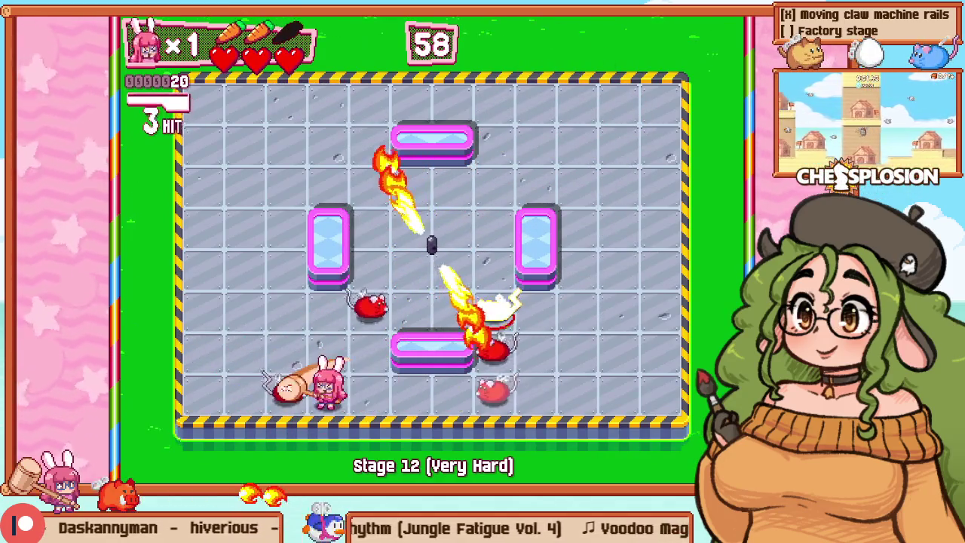
key(Up)
key(Right)
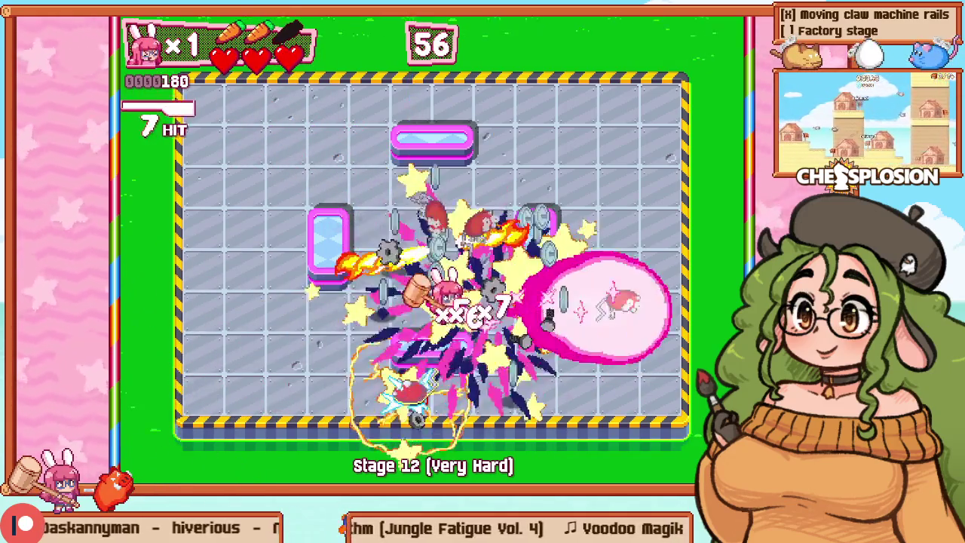
key(Up)
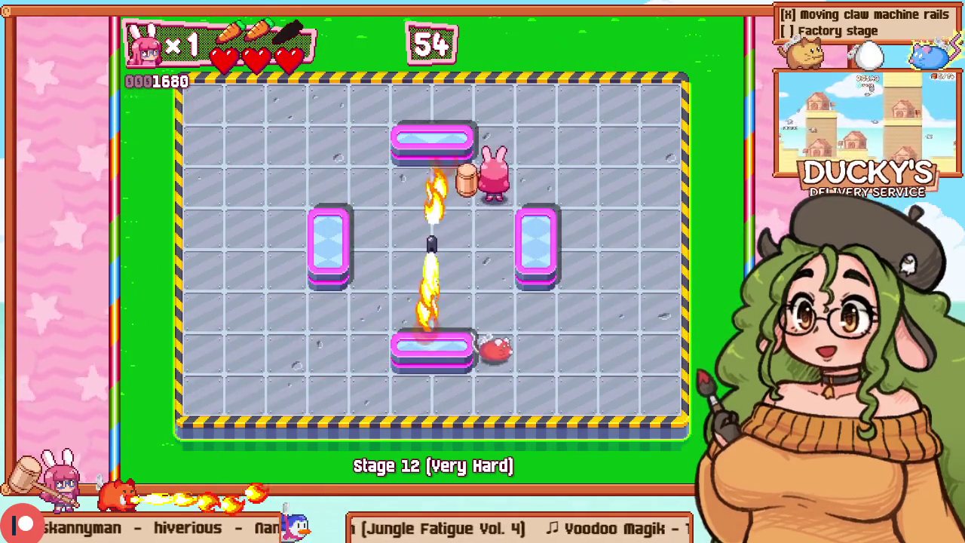
key(F1)
scroll(204, 134, down, 2)
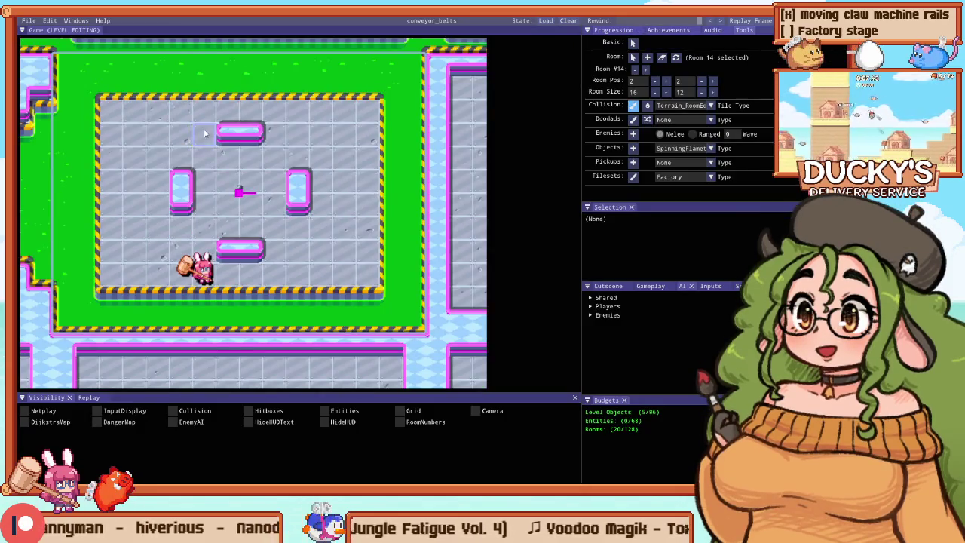
Step: Add a collision tile beside the left barrier and launch a fresh Stage 12 playtest
scroll(204, 133, up, 3)
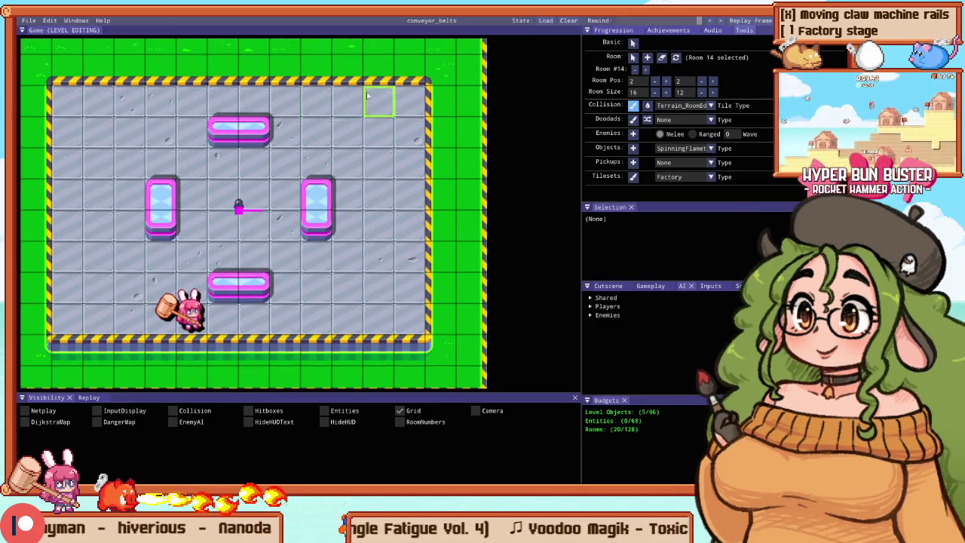
scroll(367, 95, down, 1)
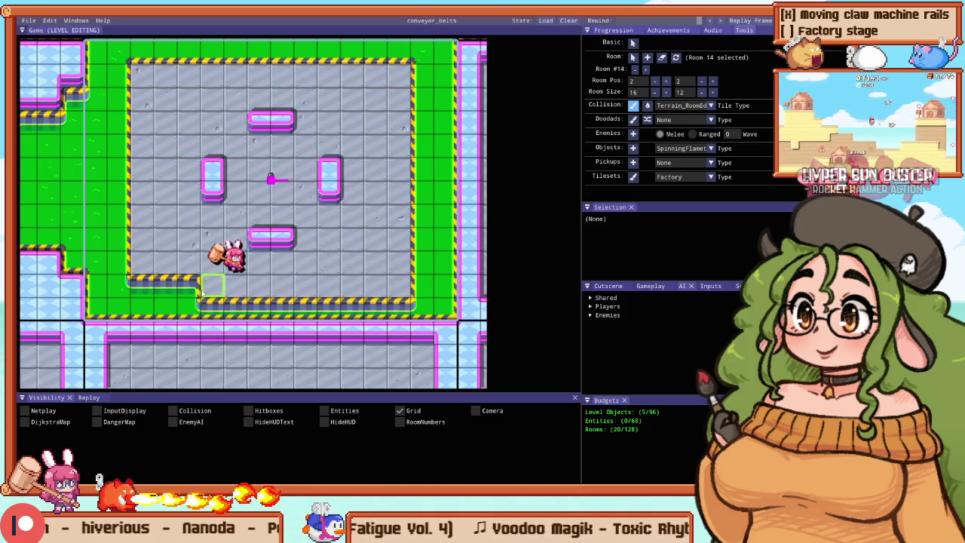
click(197, 175)
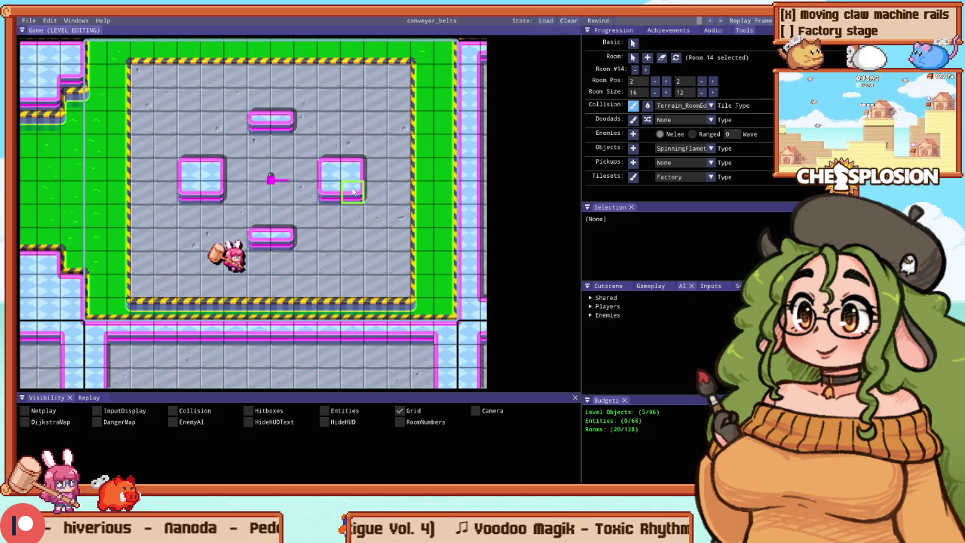
scroll(279, 106, up, 2)
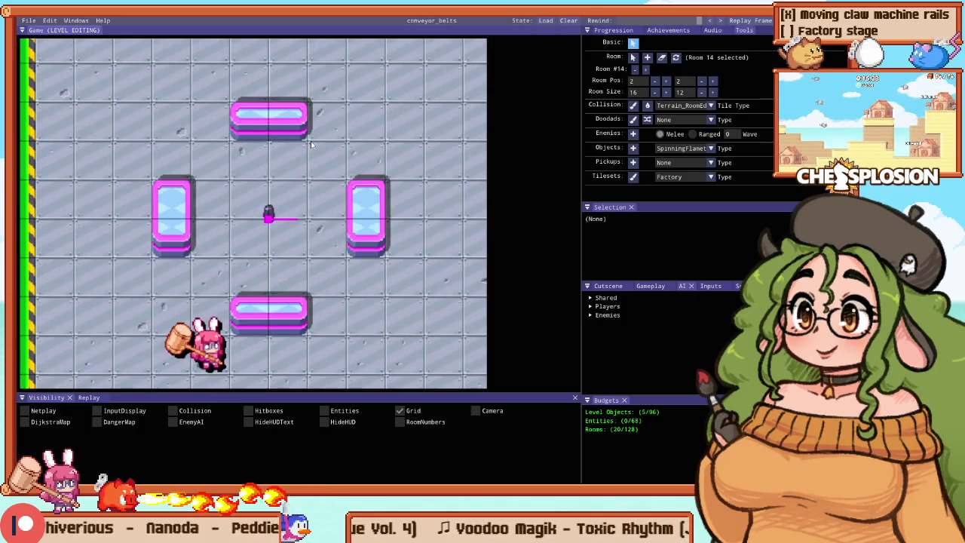
key(F5)
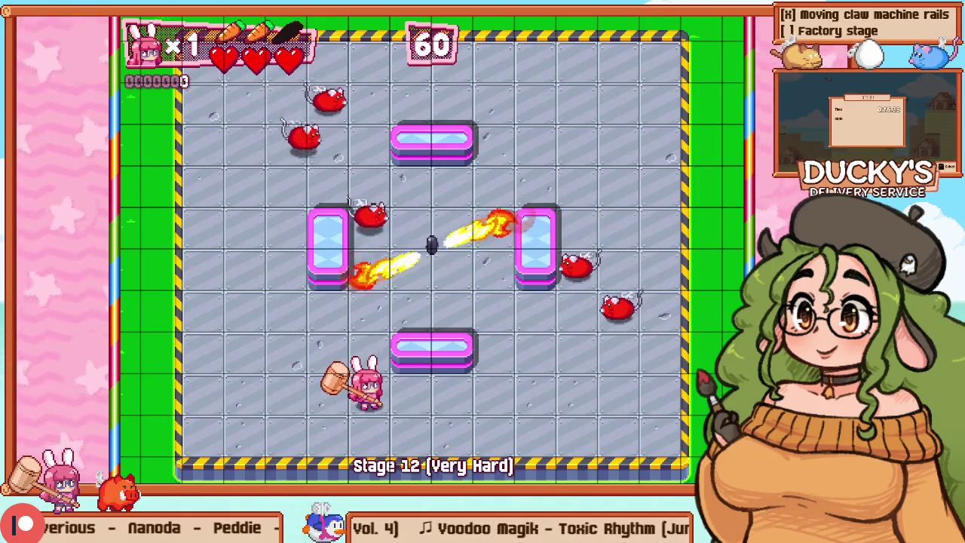
Step: Pause into the debug layout, turn on the Grid and Hitboxes overlays, and resume editing room 14
key(F1)
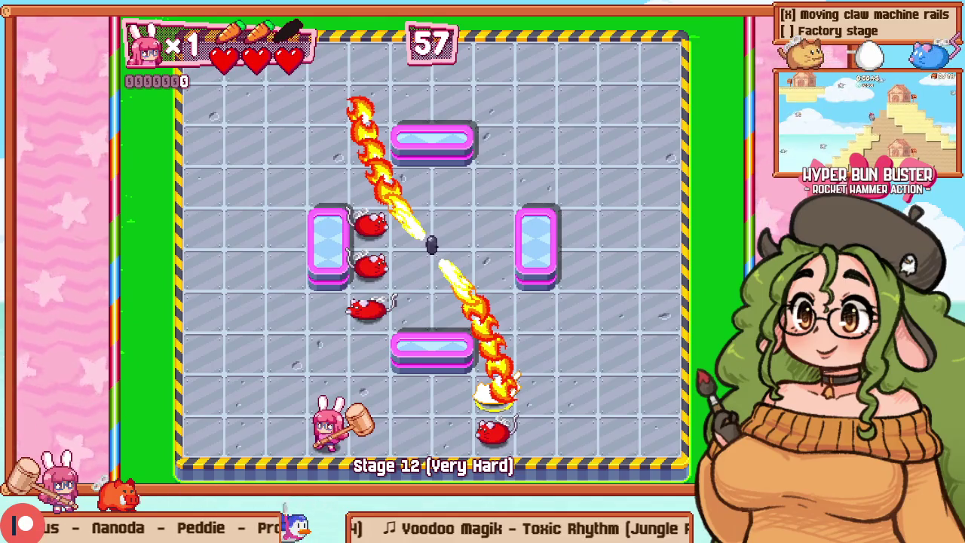
key(F1)
key(g)
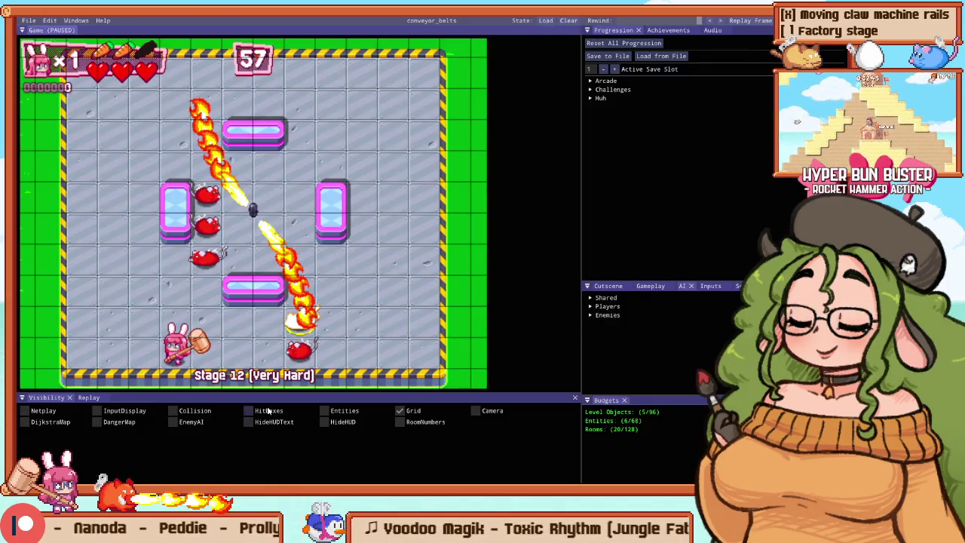
click(269, 411)
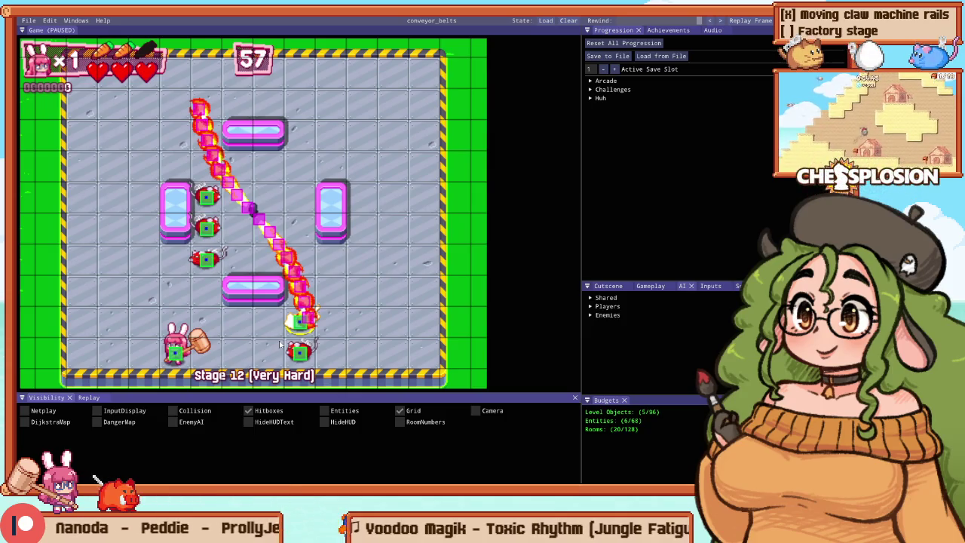
key(F2)
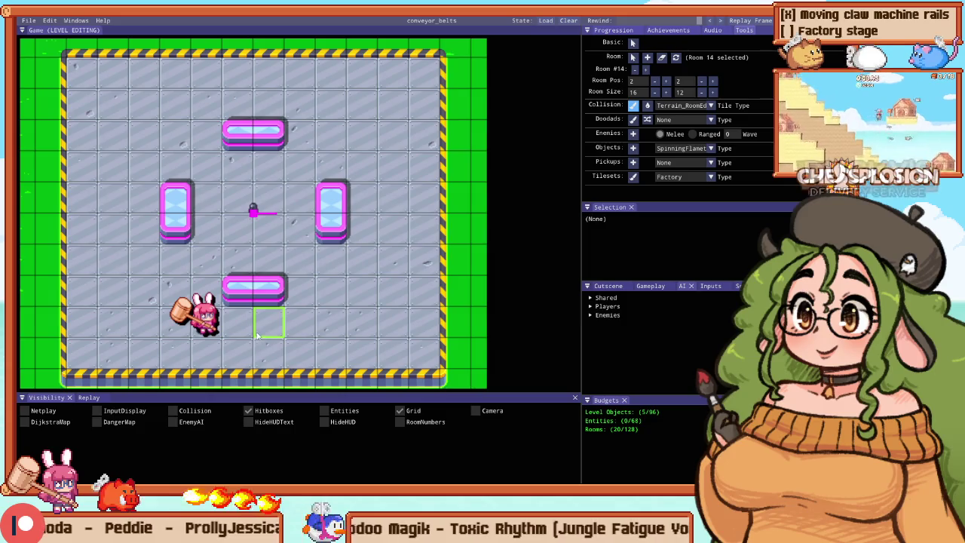
Step: Paint mesh Path floor above the top barrier, then start a playtest of the room
scroll(422, 141, down, 2)
scroll(307, 259, up, 3)
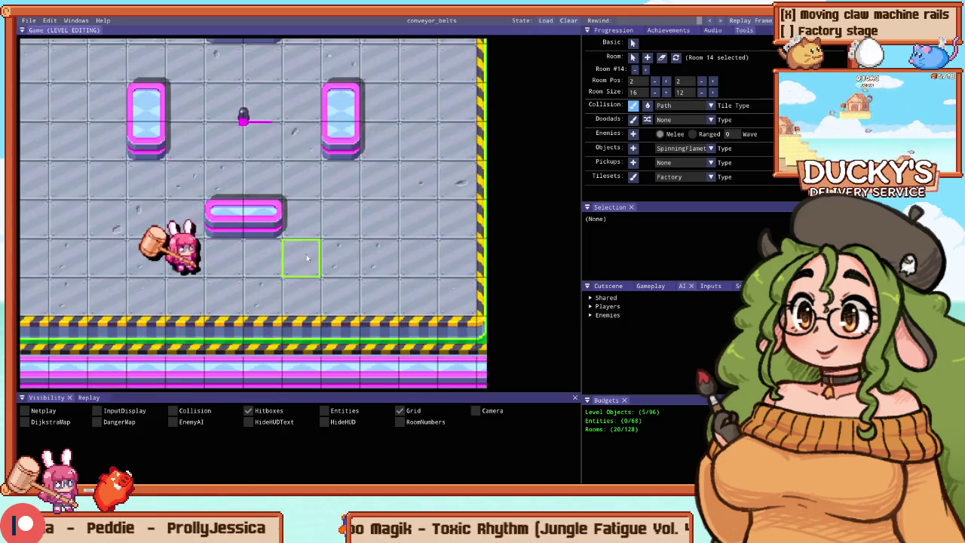
key(Up)
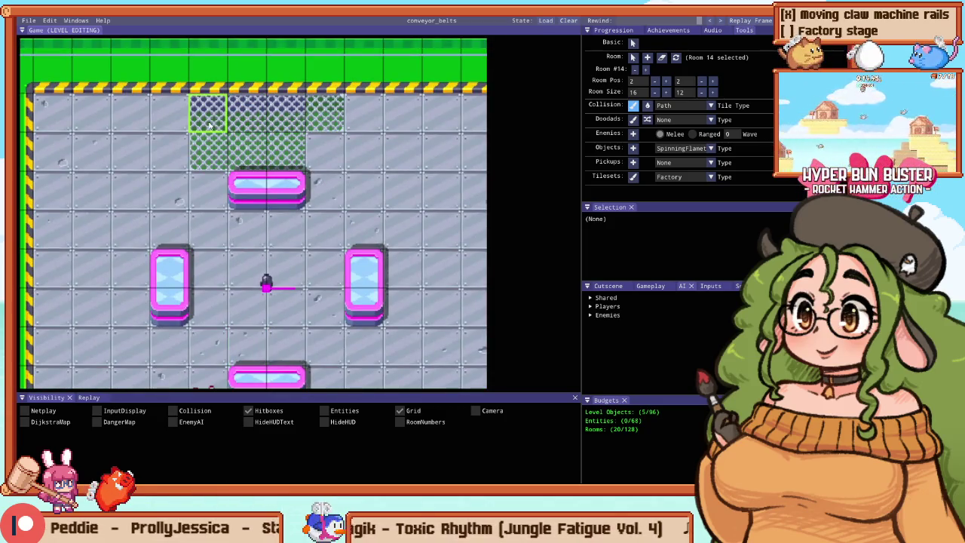
mouse_move(241, 151)
mouse_down()
mouse_move(286, 113)
mouse_move(328, 109)
mouse_up()
key(Right)
key(Down)
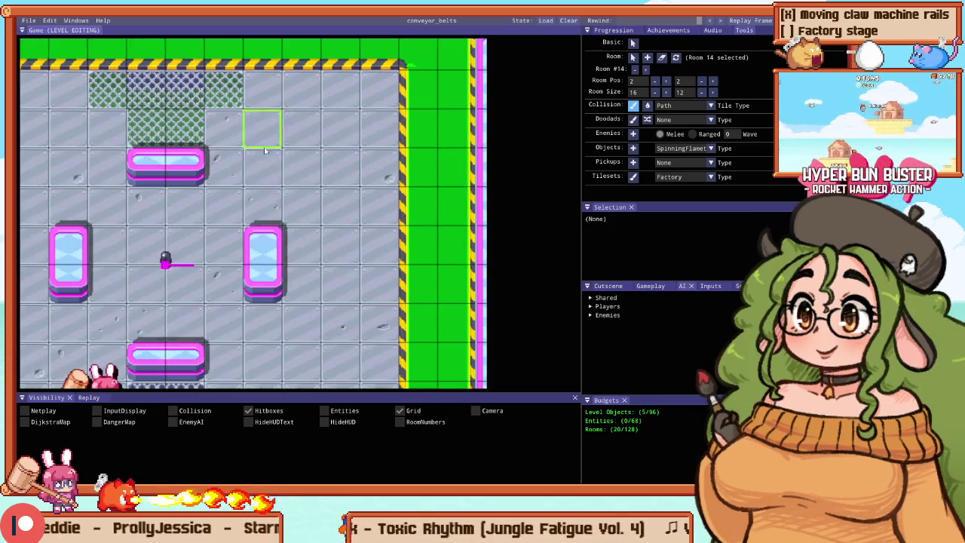
key(F5)
key(Right)
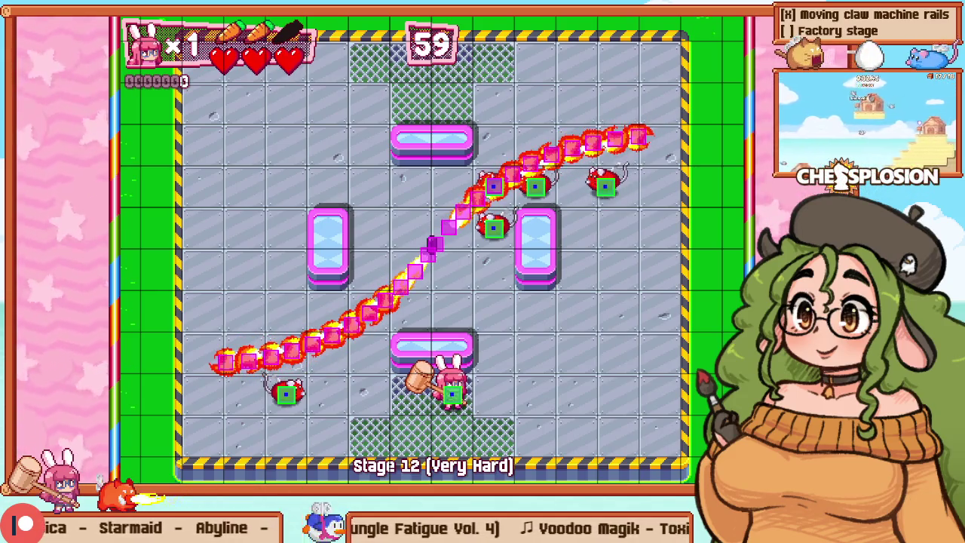
Step: Return to editing and add a mesh tile left of the left barrier
key(F1)
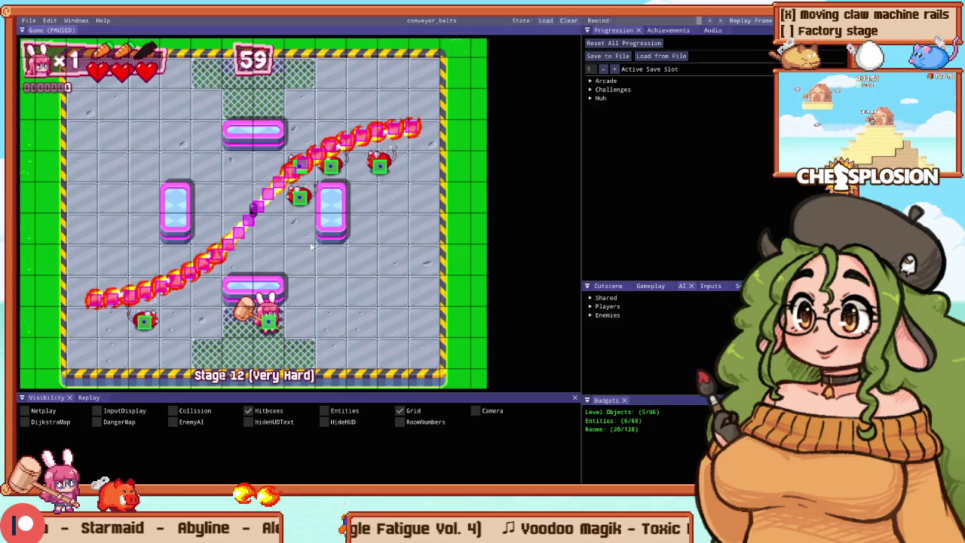
key(F2)
click(143, 273)
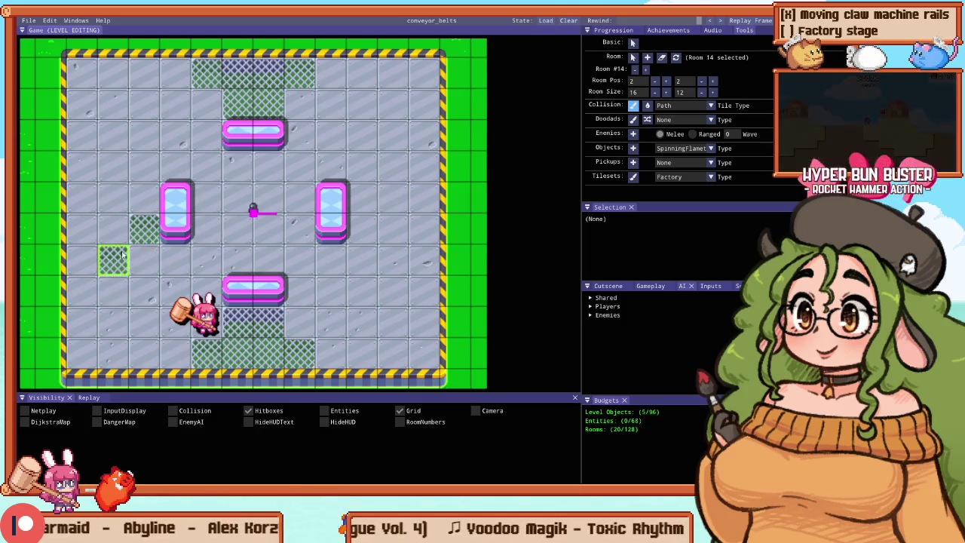
Step: Playtest the room, moving the bunny left, then go back to the editor
key(F1)
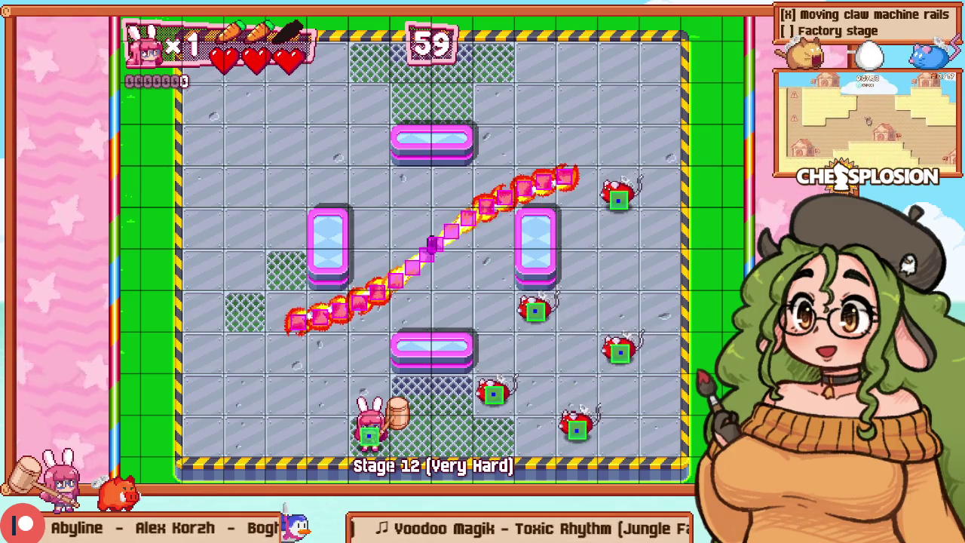
key(Left)
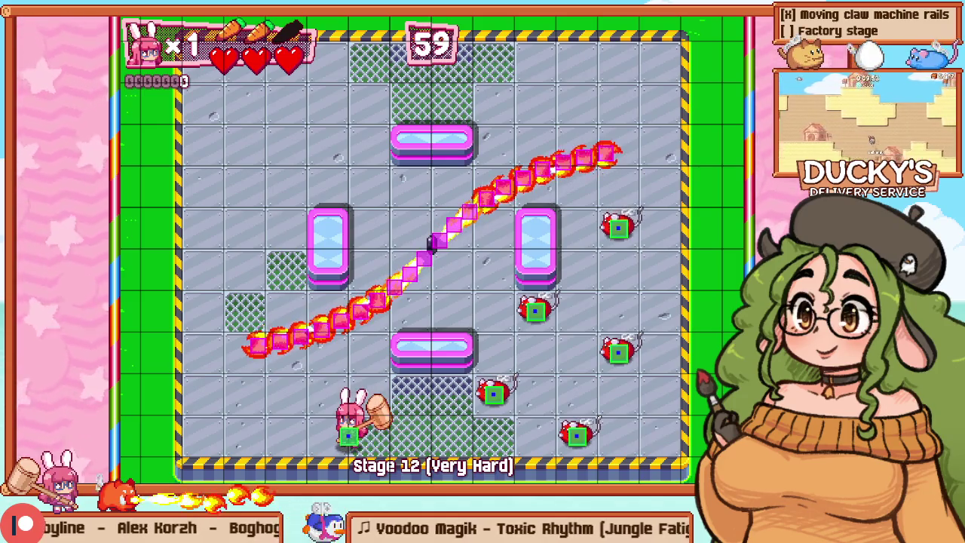
key(Left)
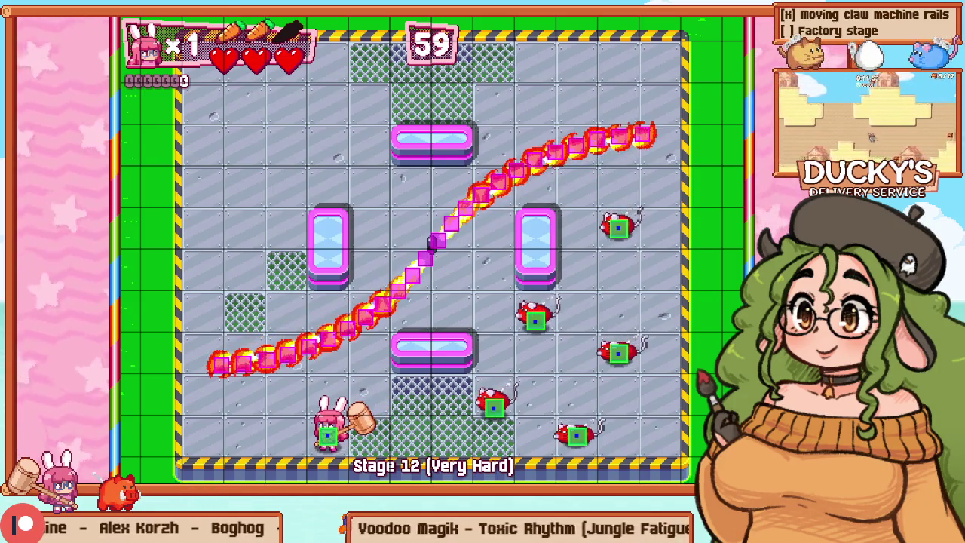
key(Left)
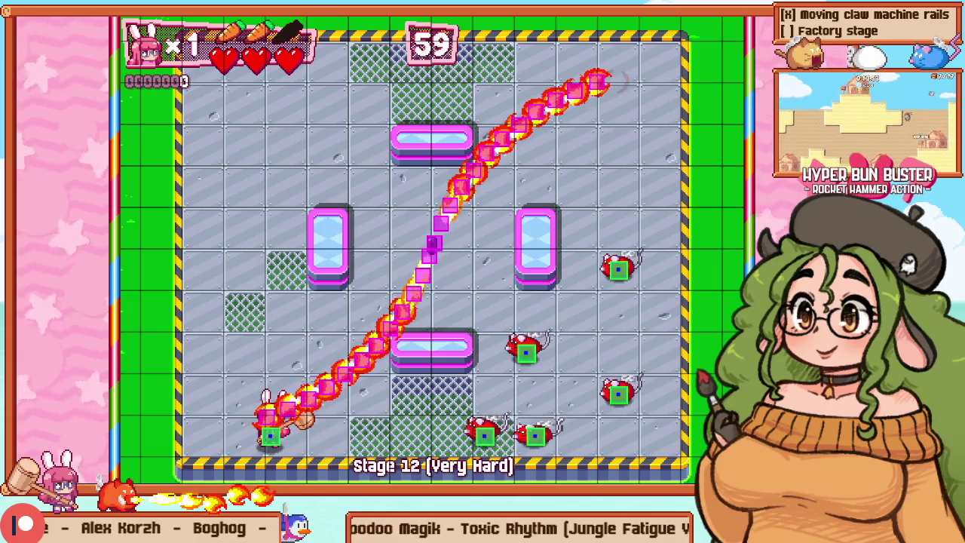
key(Escape)
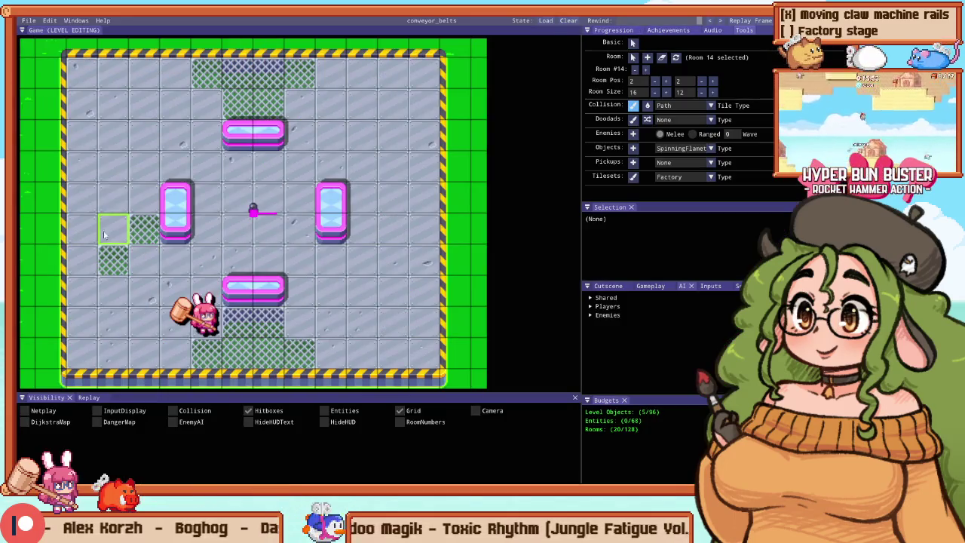
Step: Paint mesh down the room's left side, undo the right-wall edit, and hide the grid
click(85, 334)
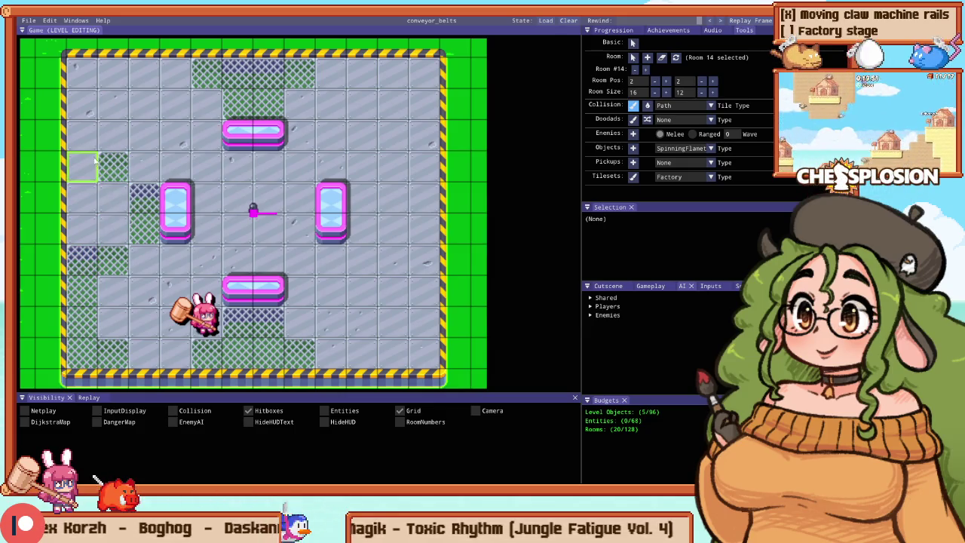
drag(92, 145, 94, 245)
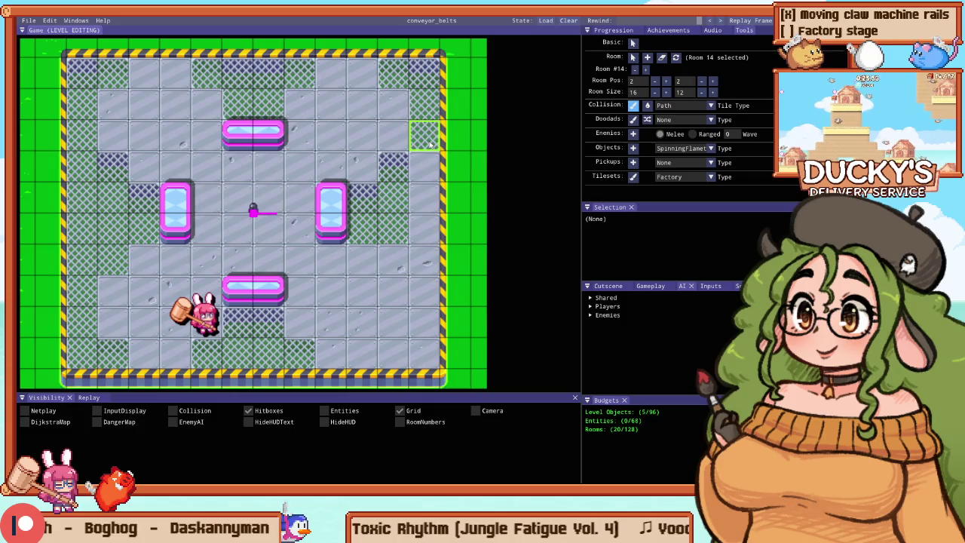
drag(430, 144, 446, 301)
key(ctrl+z)
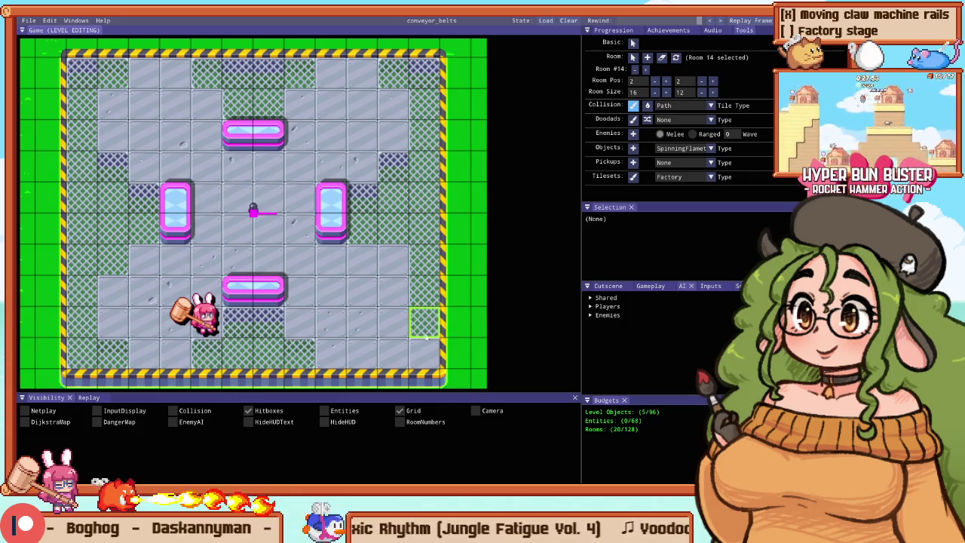
key(g)
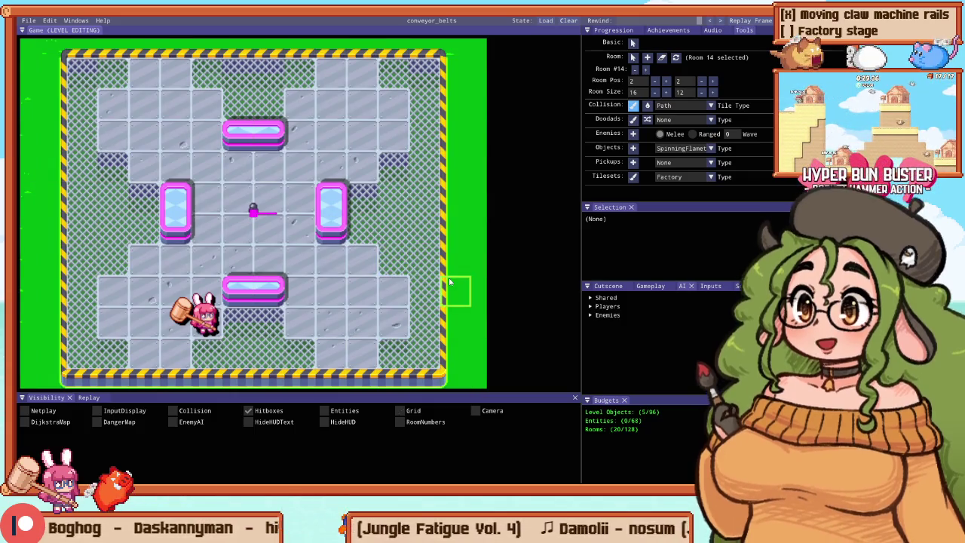
Step: Fill the remaining floor bands with mesh tiles and start a new playtest
key(F5)
key(F5)
scroll(374, 275, down, 3)
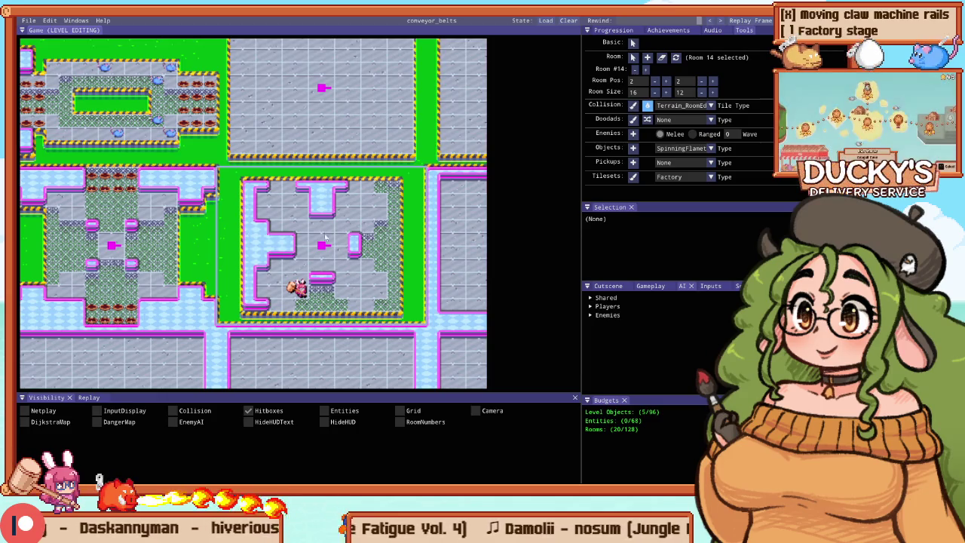
ctrl+click(291, 213)
ctrl+click(256, 289)
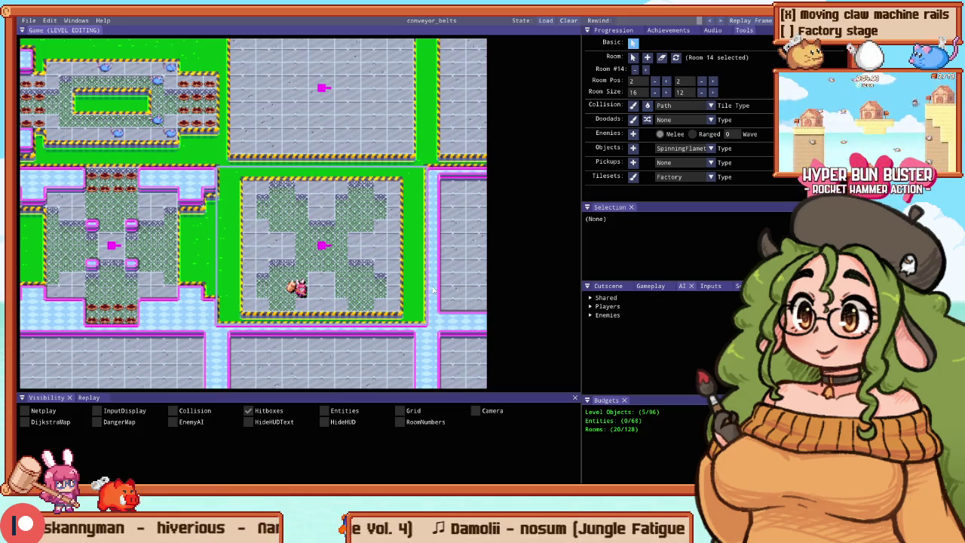
key(F5)
key(F5)
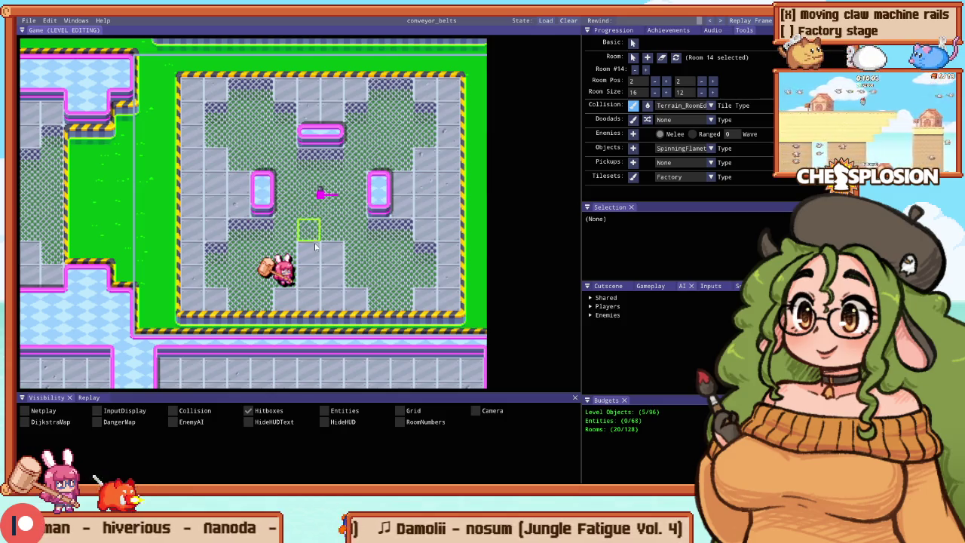
key(F5)
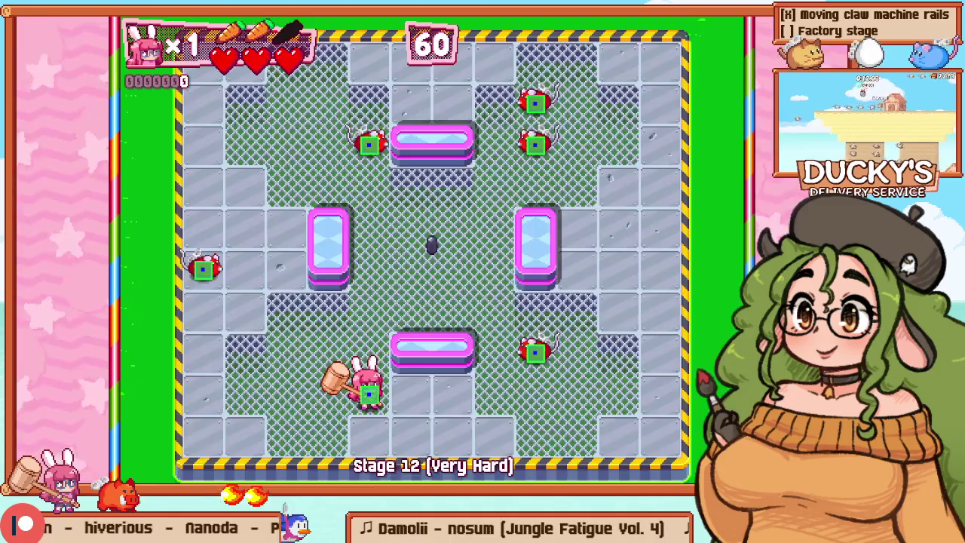
Step: Hide the hitbox markers and start playtesting room 14
key(F5)
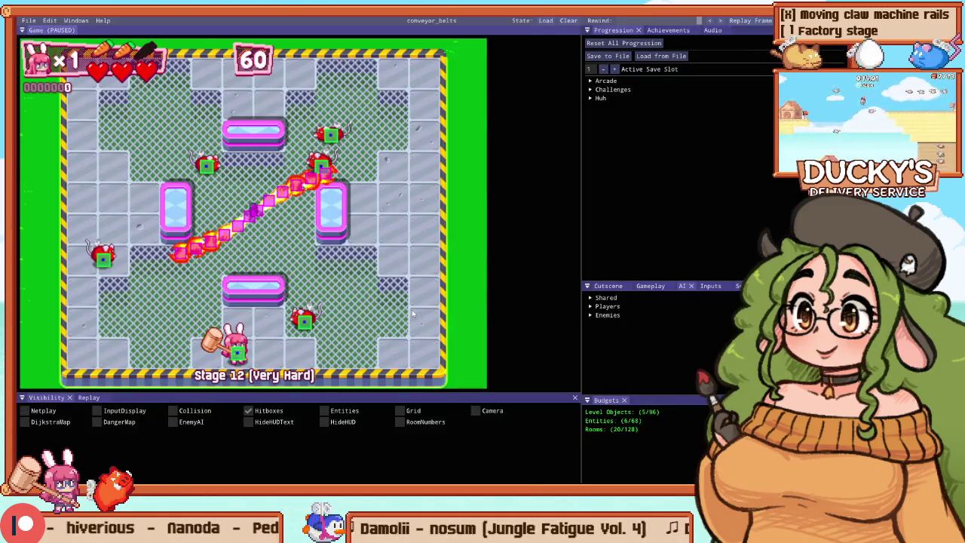
click(276, 410)
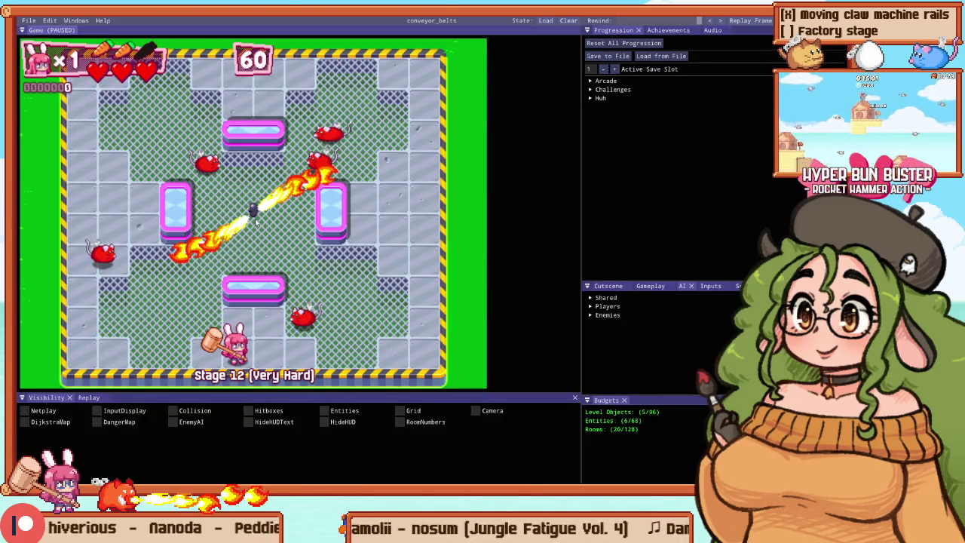
key(F5)
key(F5)
key(F5)
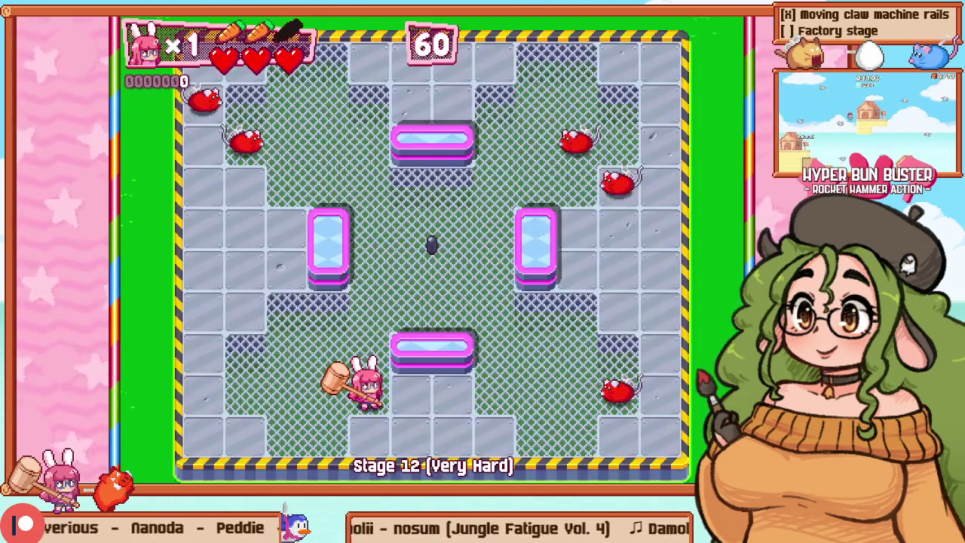
Step: Hammer every rat to clear Stage 12 with a 5440 time bonus and 2000 full chain
key(Right)
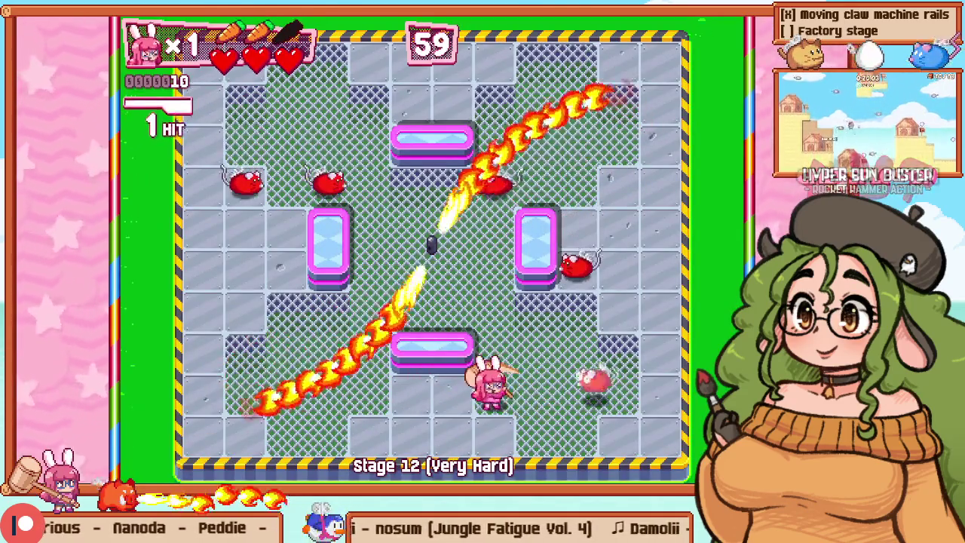
key(Up)
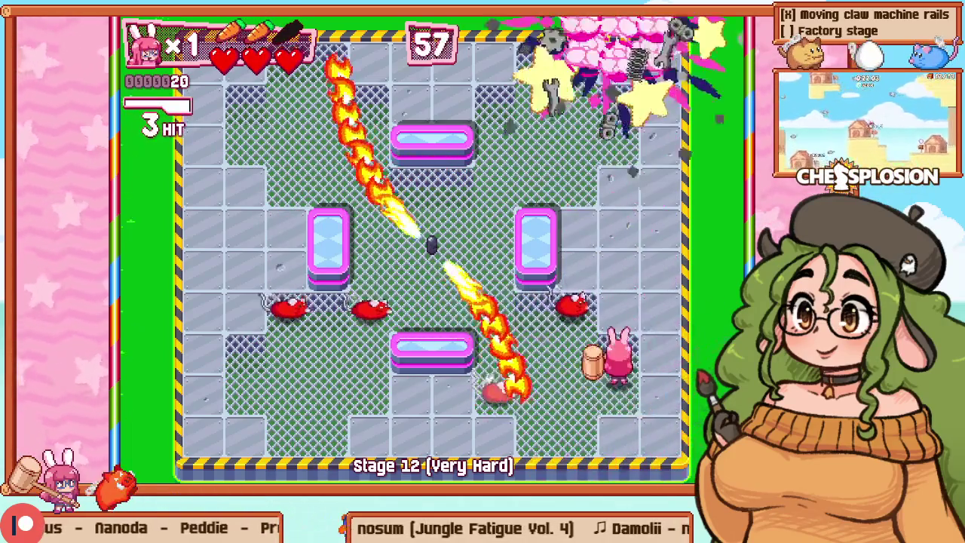
key(Up)
key(Left)
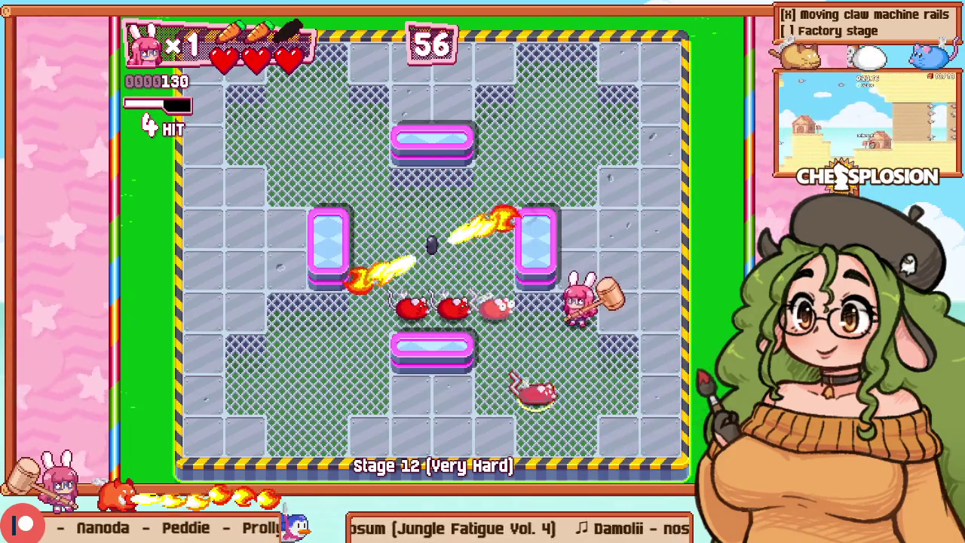
key(Right)
key(Down)
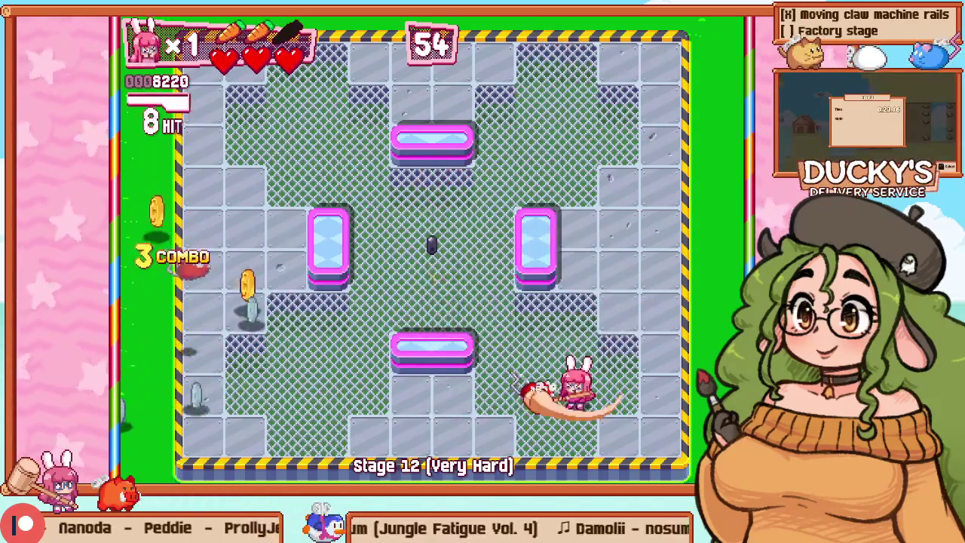
key(Left)
key(Up)
key(Right)
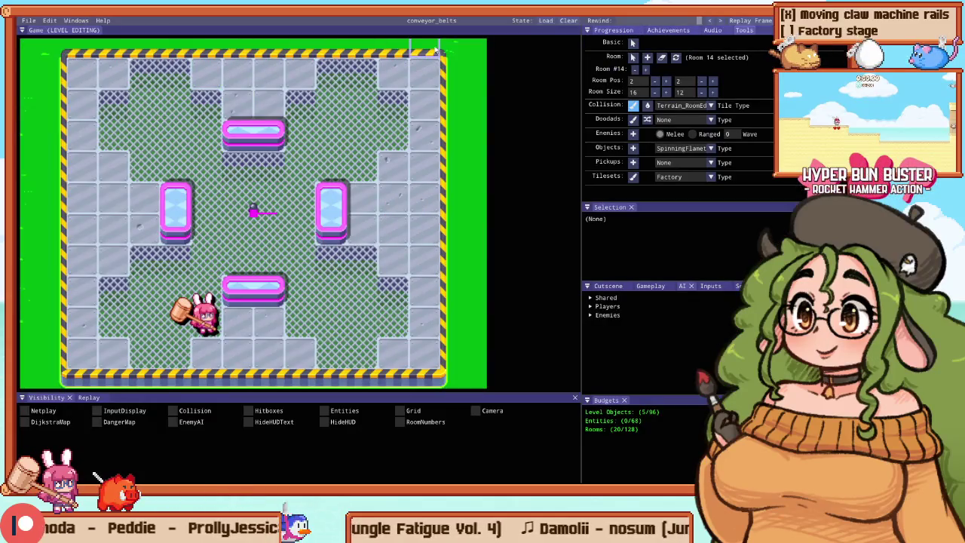
Step: Turn the room's outer tile column into holes and playtest the narrowed room
drag(435, 50, 443, 363)
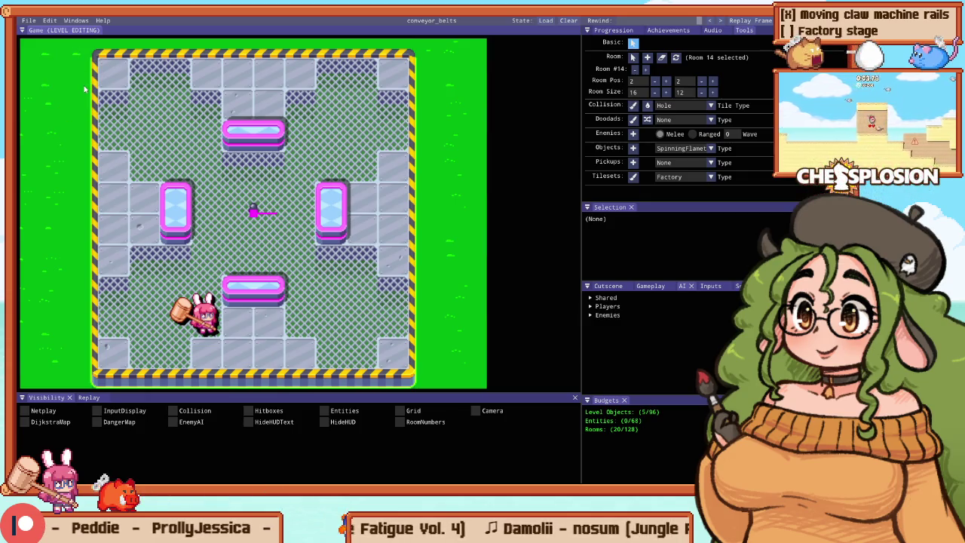
key(Down)
key(Left)
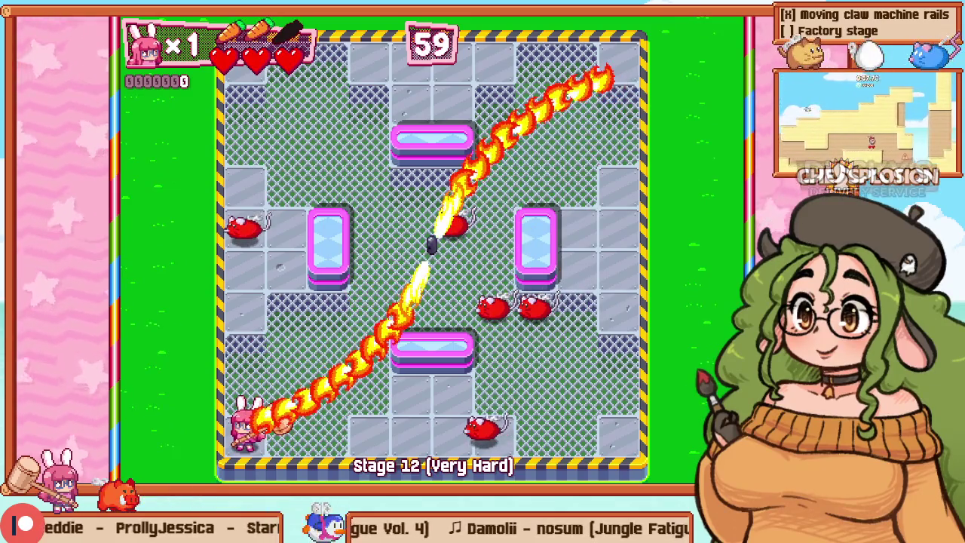
key(Escape)
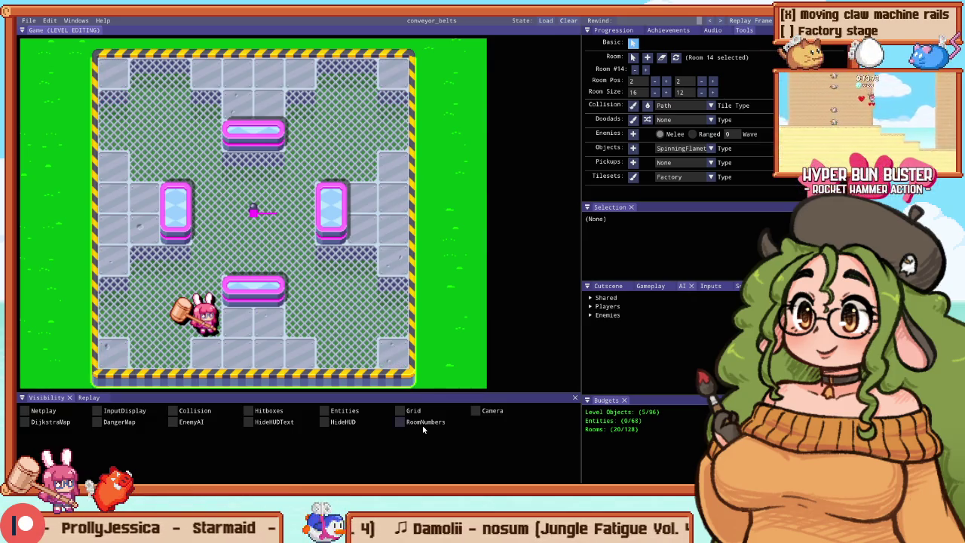
key(F5)
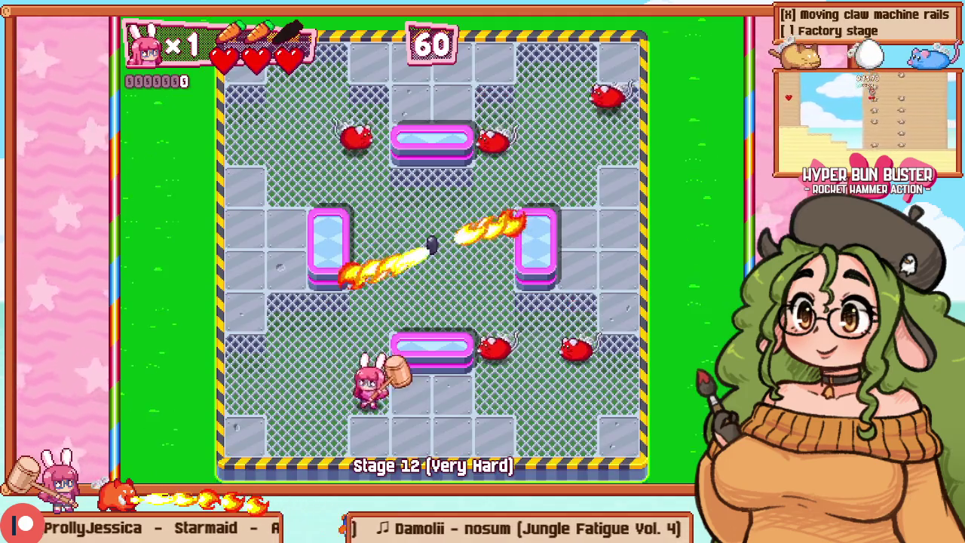
Step: Pause the playtest and choose Retry to restart Stage 12
key(Left)
key(Up)
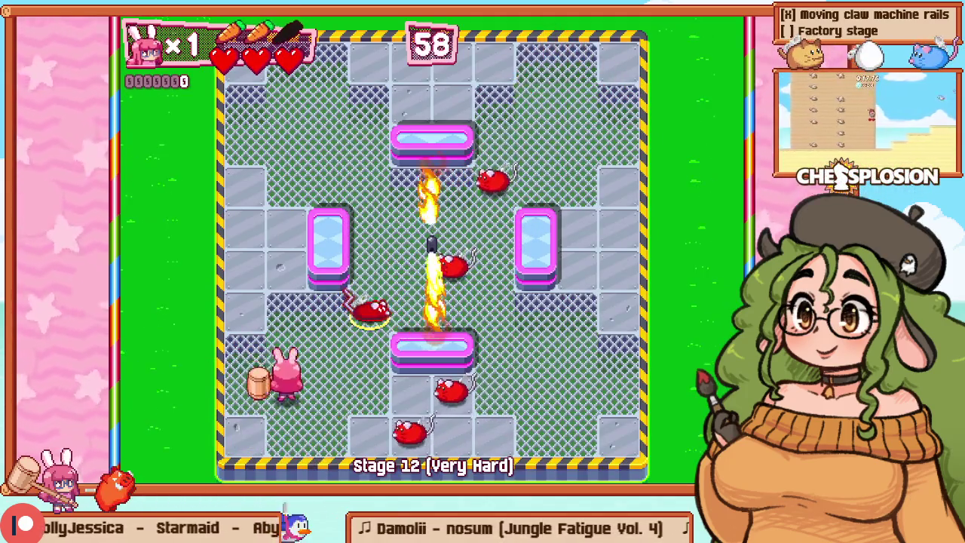
key(Up)
key(Escape)
key(Down)
key(Return)
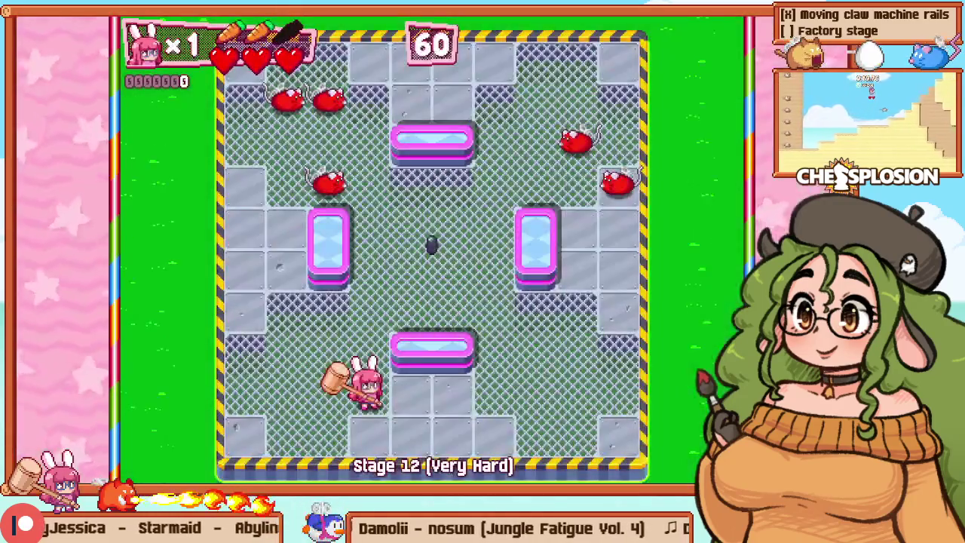
Step: Smash all the rats to clear the narrowed room with a 5550 time bonus
key(Up)
key(Down)
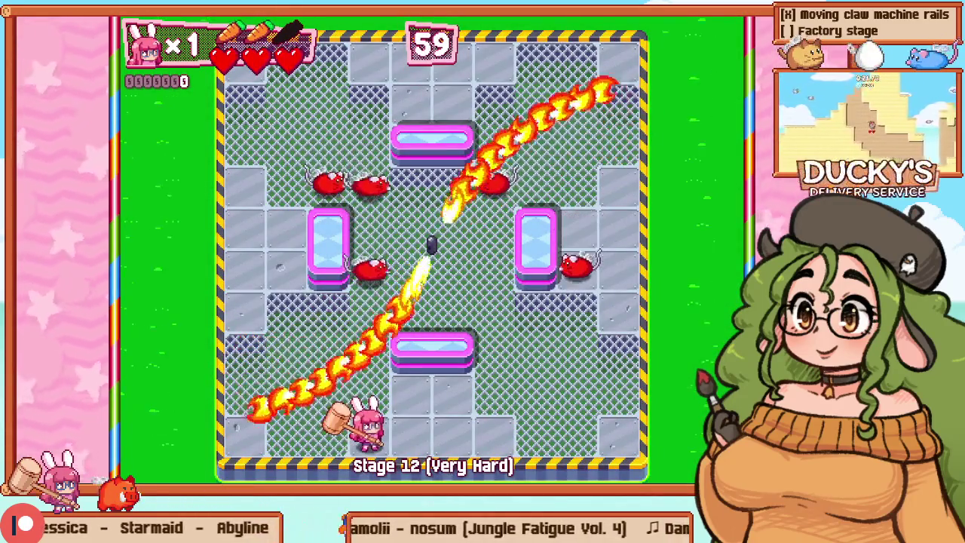
key(Up)
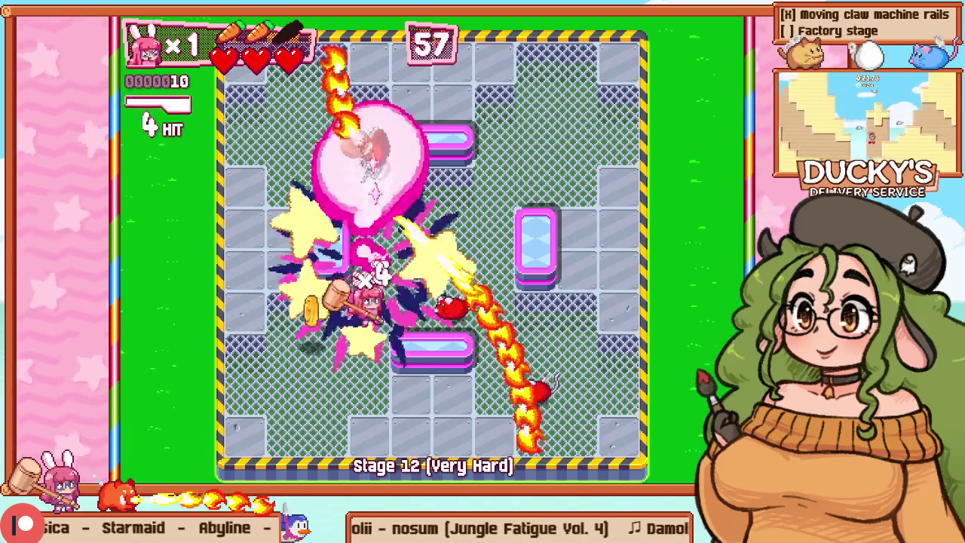
key(Right)
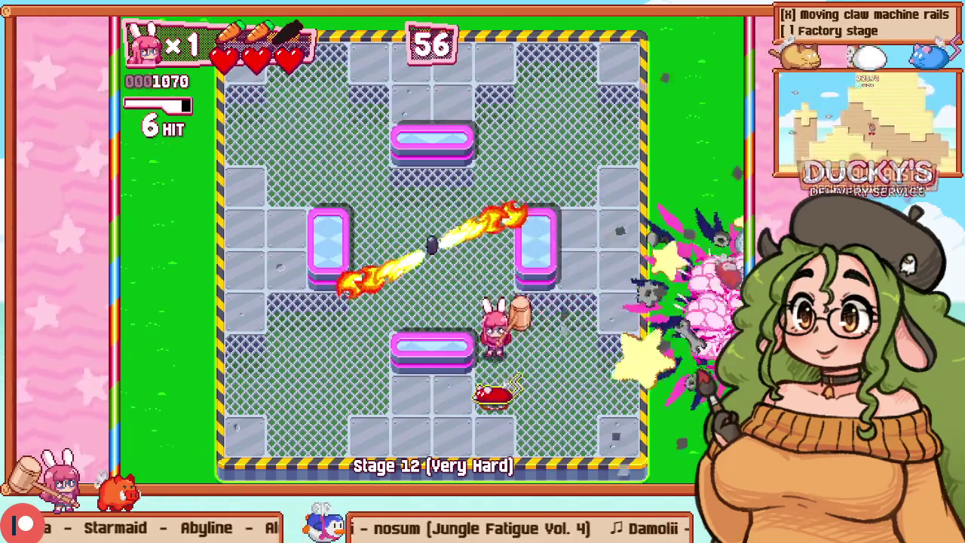
key(Down)
key(Left)
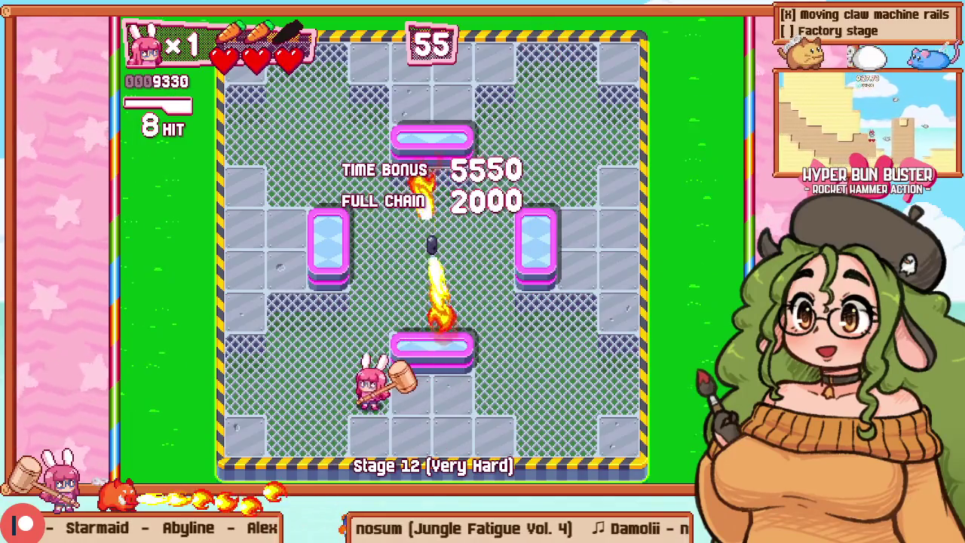
Step: Dodge the sweeping flames, then bring the Sublime Text enemy-wave code to the front
key(Up)
key(Left)
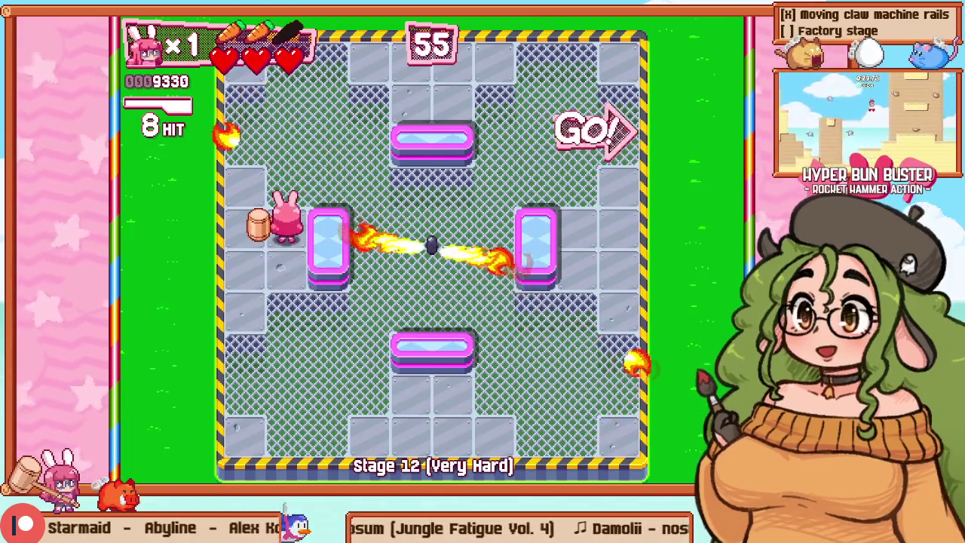
key(Up)
key(Right)
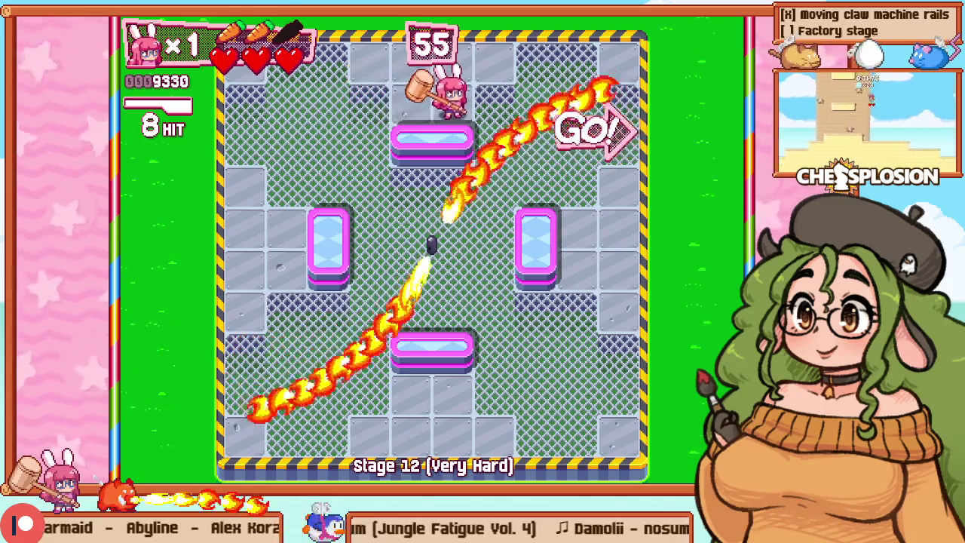
key(Right)
key(Down)
key(Left)
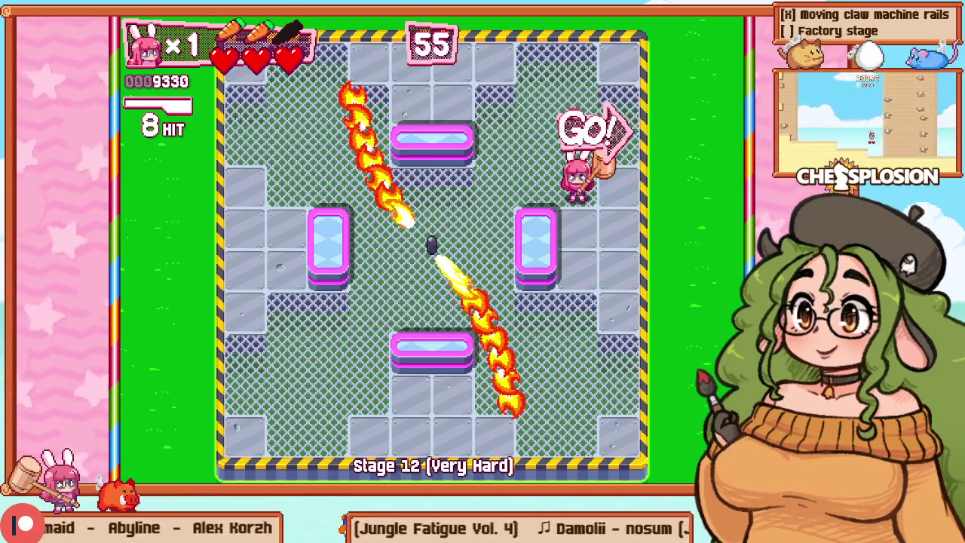
key(alt+Tab)
click(532, 208)
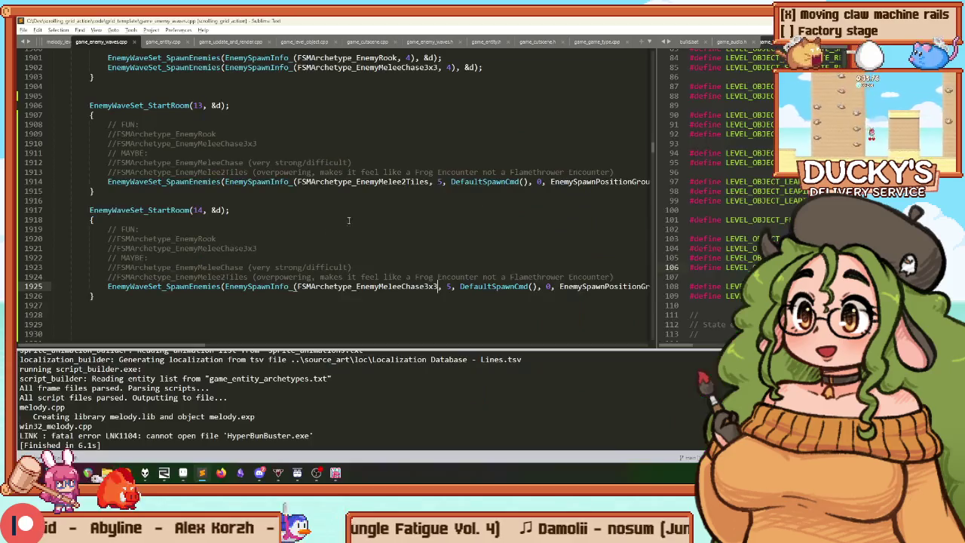
Step: Duplicate room 14's spawn line and change it to spawn 6 FSMArchetype_EnemyRanged enemies
key(ctrl+shift+d)
scroll(168, 295, right, 2)
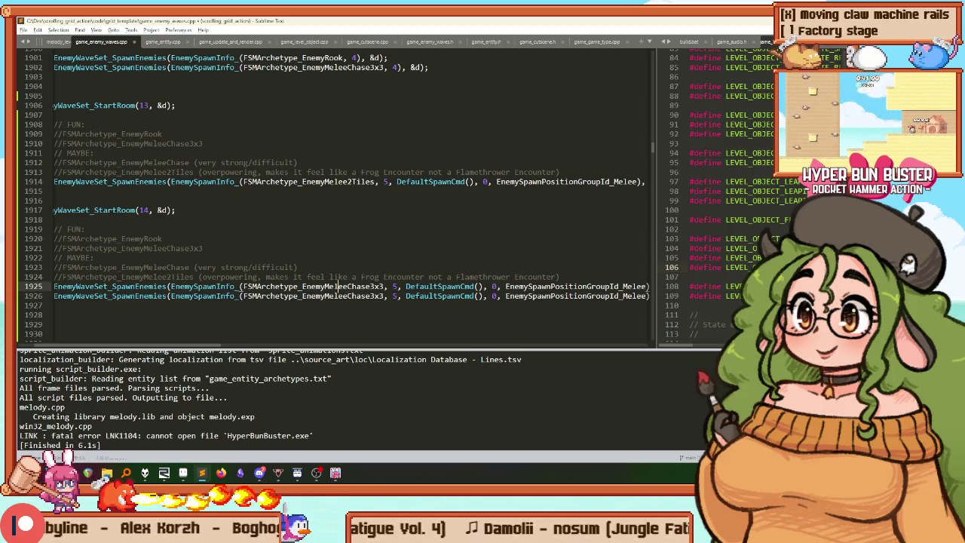
text(nged)
key(Tab)
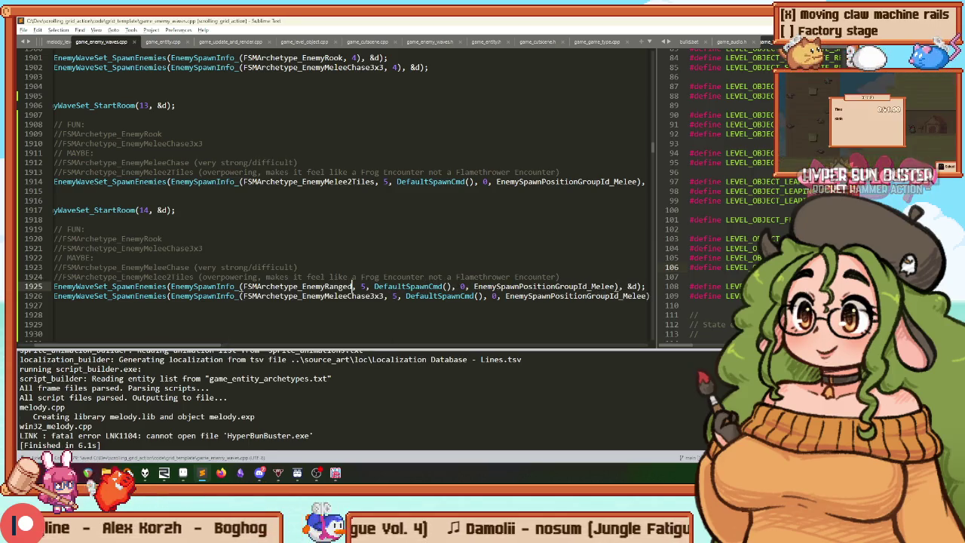
text(6)
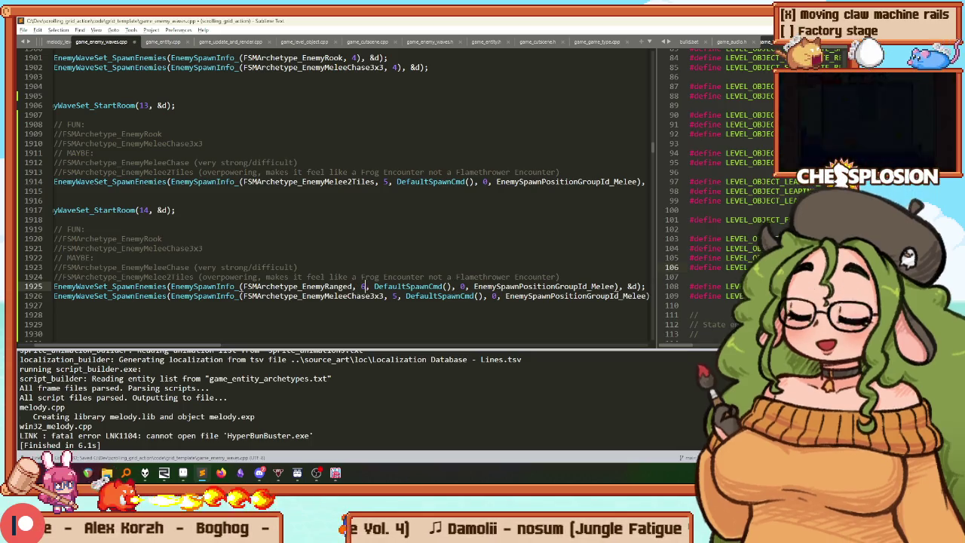
Step: Make line 1926 spawn 4 FSMArchetype_EnemyMeleeChase enemies and rebuild the game
key(Down)
key(Right)
key(shift+Right)
text(4)
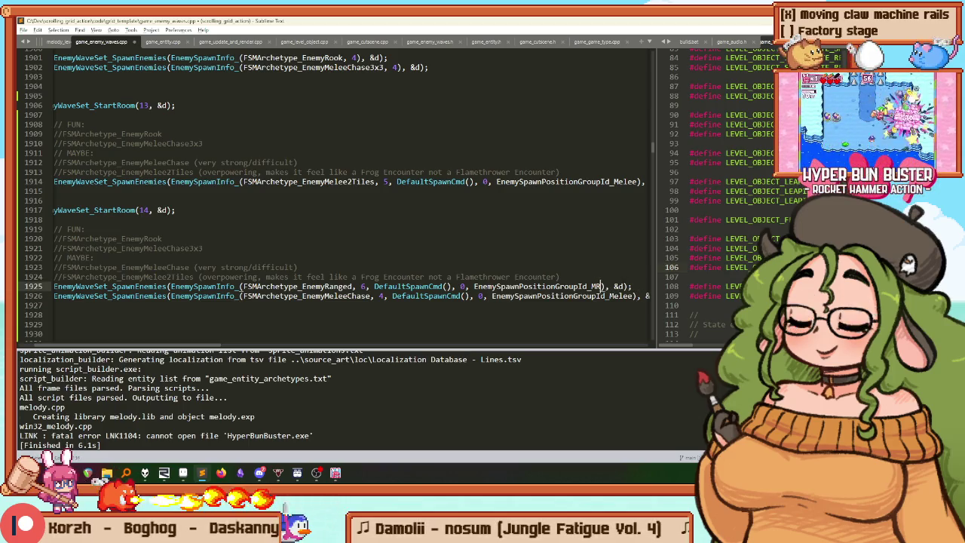
text(Range)
key(Home)
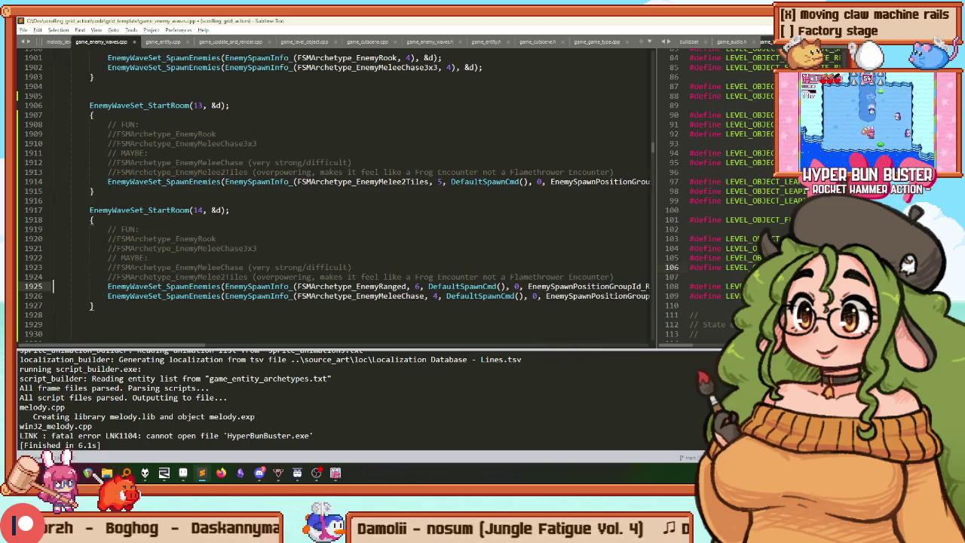
key(ctrl+b)
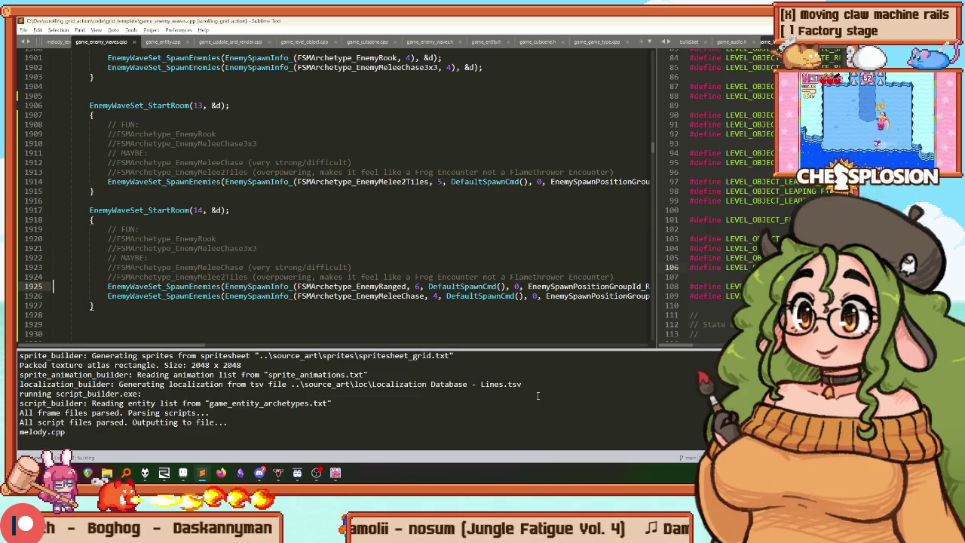
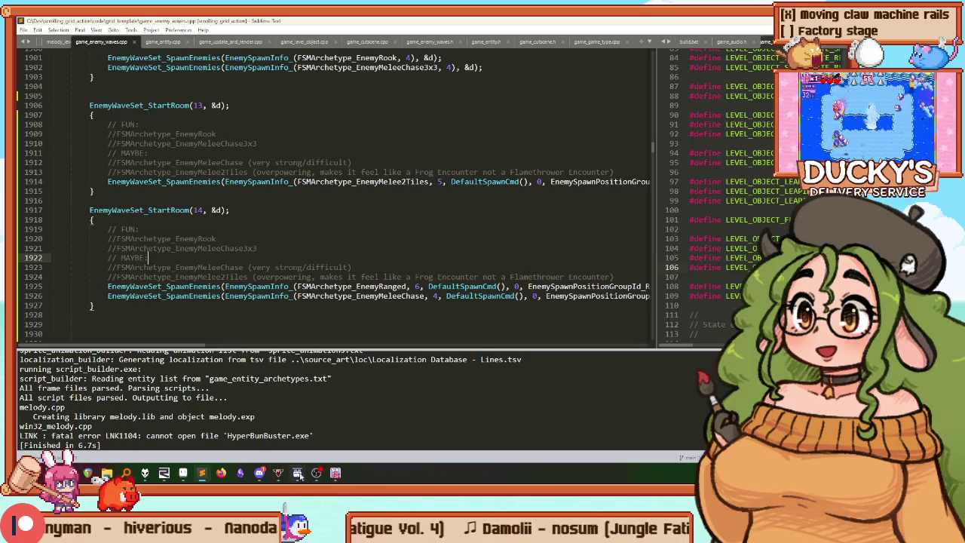
Step: Bring the rebuilt game window to the front and restart Stage 12 from the pause menu
click(341, 476)
key(Escape)
key(Return)
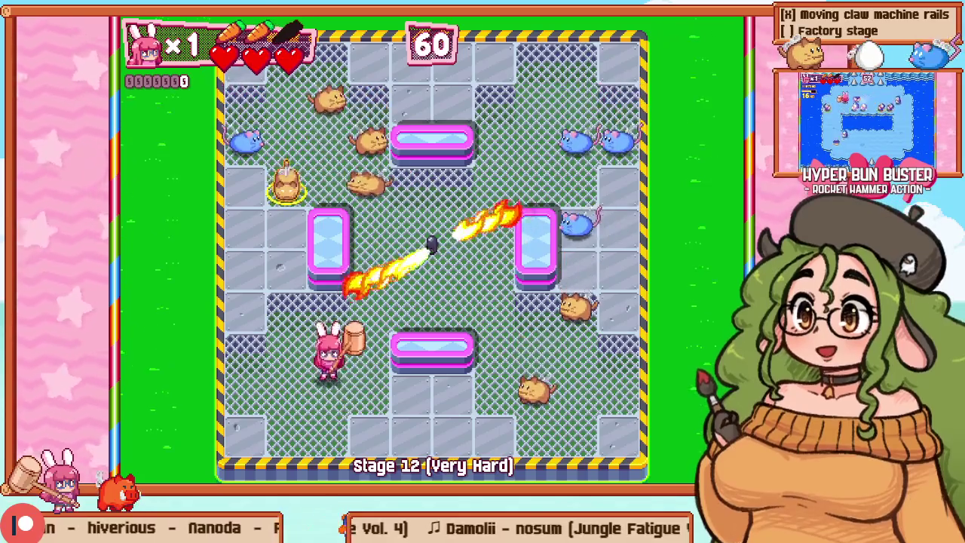
Step: Play Stage 12 briefly, moving the bunny around the left platform and swinging the hammer
key(Right)
key(Up)
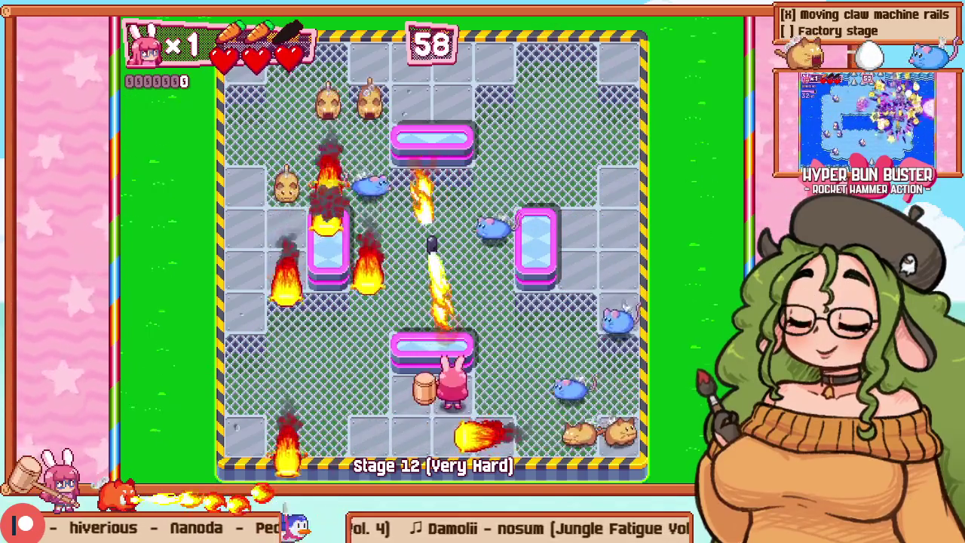
key(Left)
key(Up)
key(Down)
key(Up)
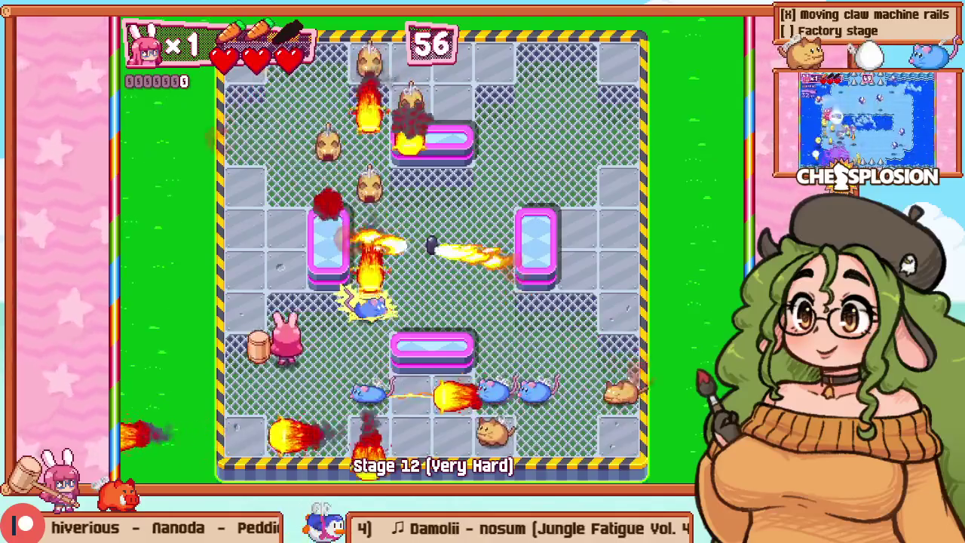
Step: Retry Stage 12 from the pause menu and move the bunny along the bottom row
key(Escape)
key(Down)
key(Return)
key(Left)
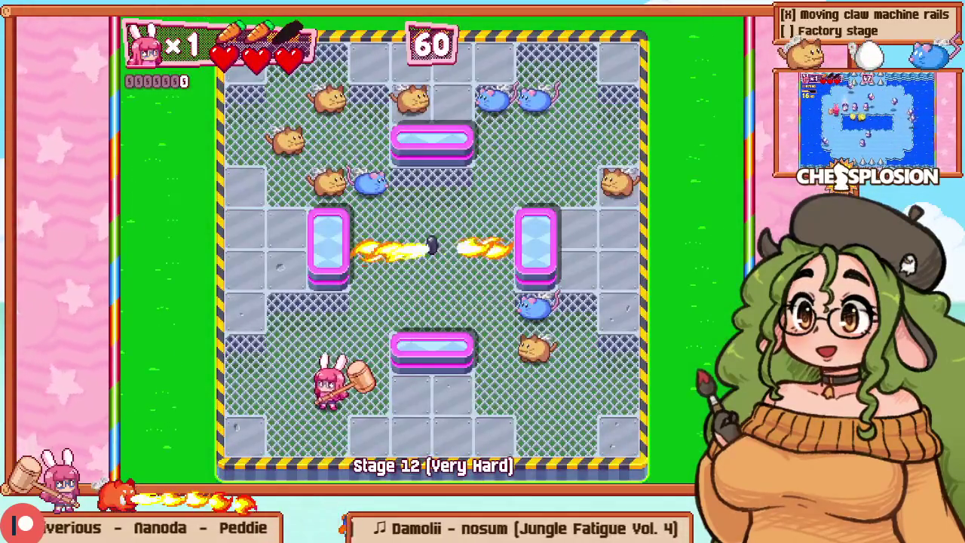
key(Right)
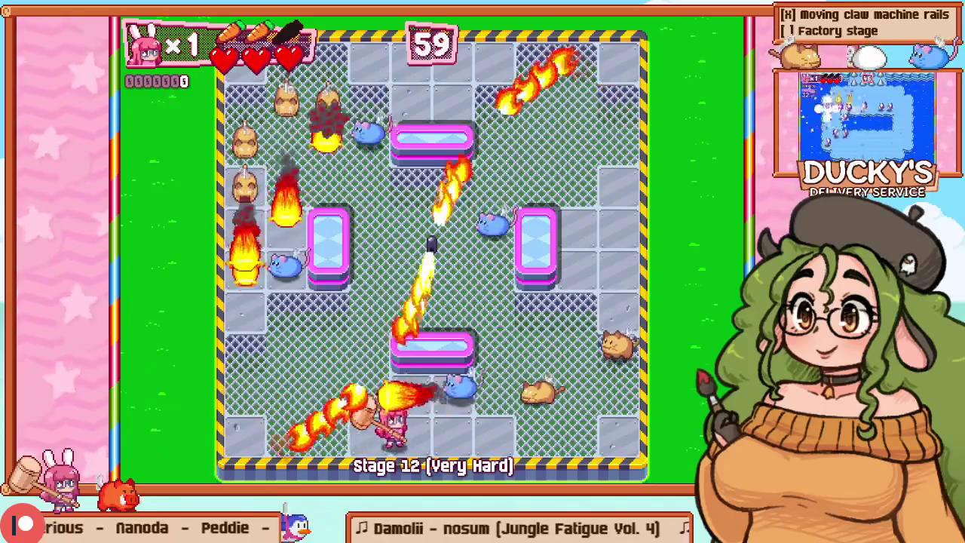
Step: In the level editor, set the SpinningFlamethrower to Clockwise (Slow), then exit to play
key(F1)
key(F2)
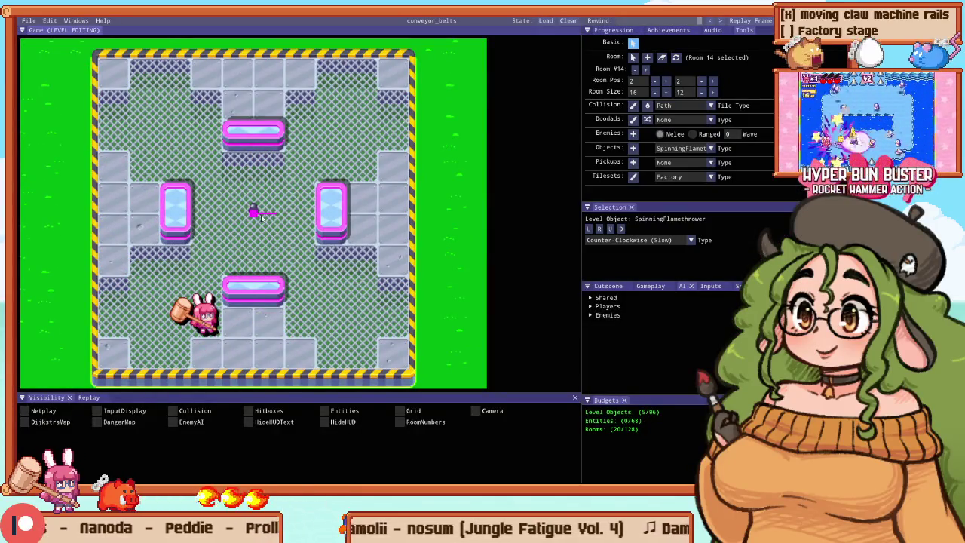
scroll(265, 217, up, 1)
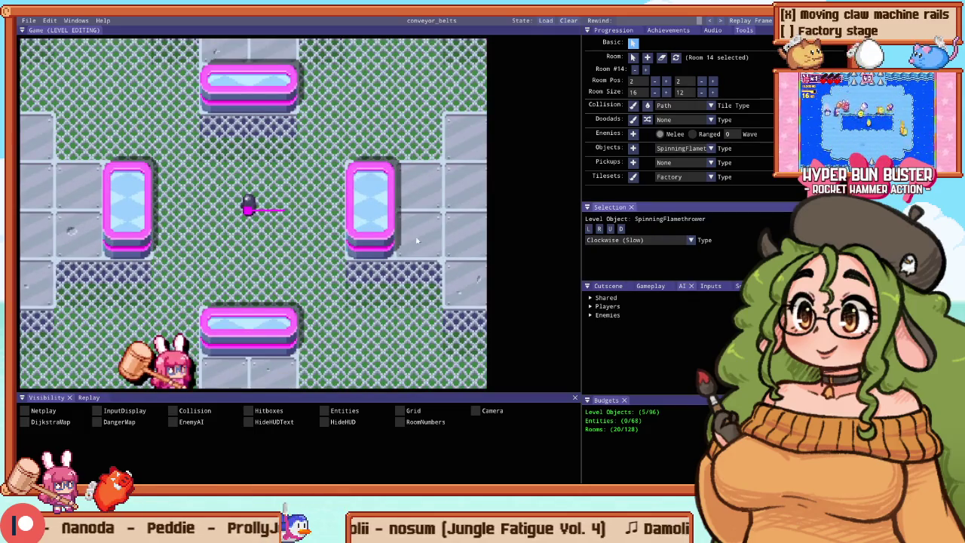
scroll(249, 209, up, 2)
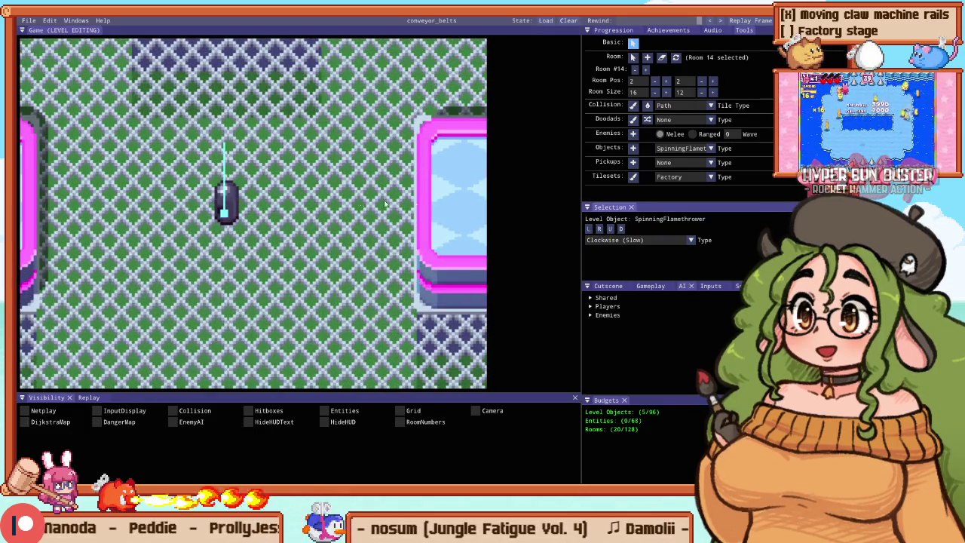
scroll(349, 202, down, 2)
key(Escape)
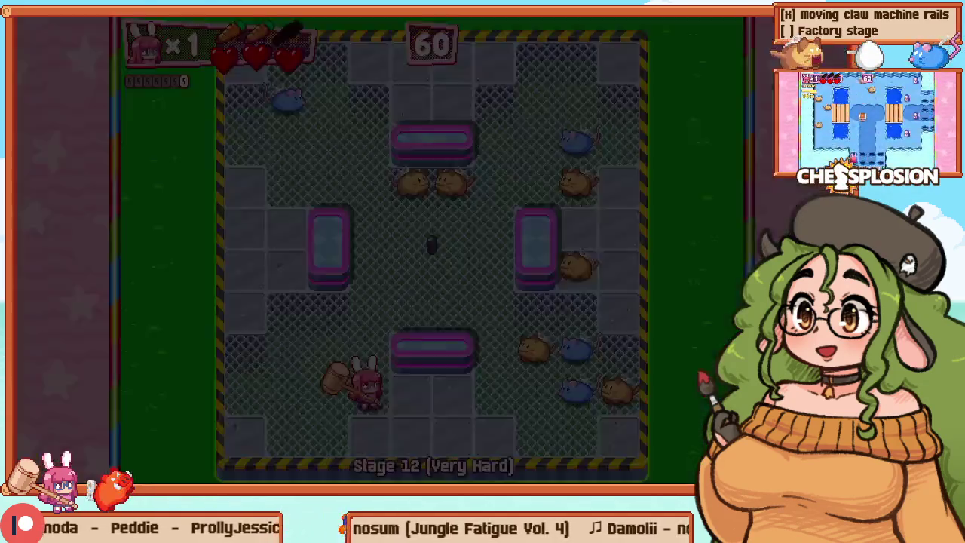
Step: Playtest Stage 12, moving the bunny into the upper-left area and hammering enemies
key(Right)
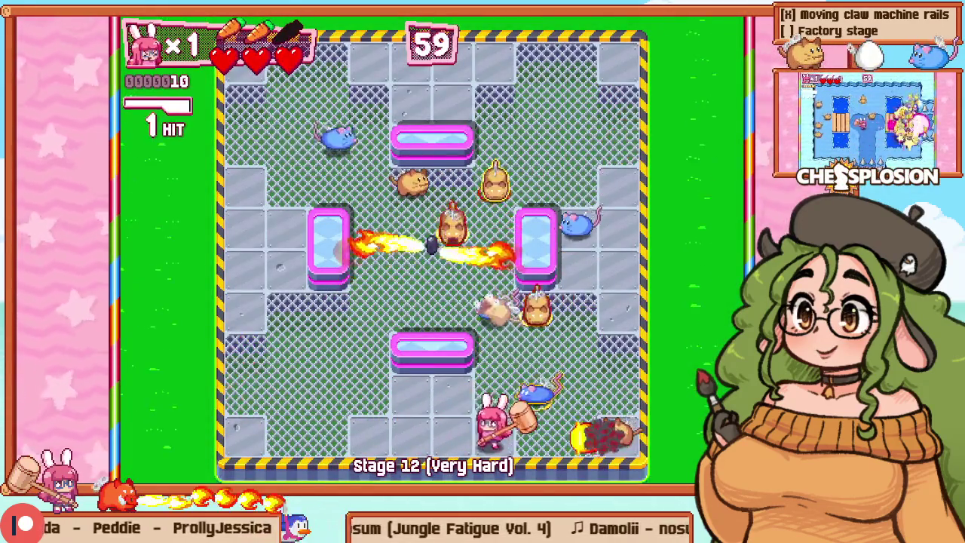
key(Left)
key(Up)
key(Right)
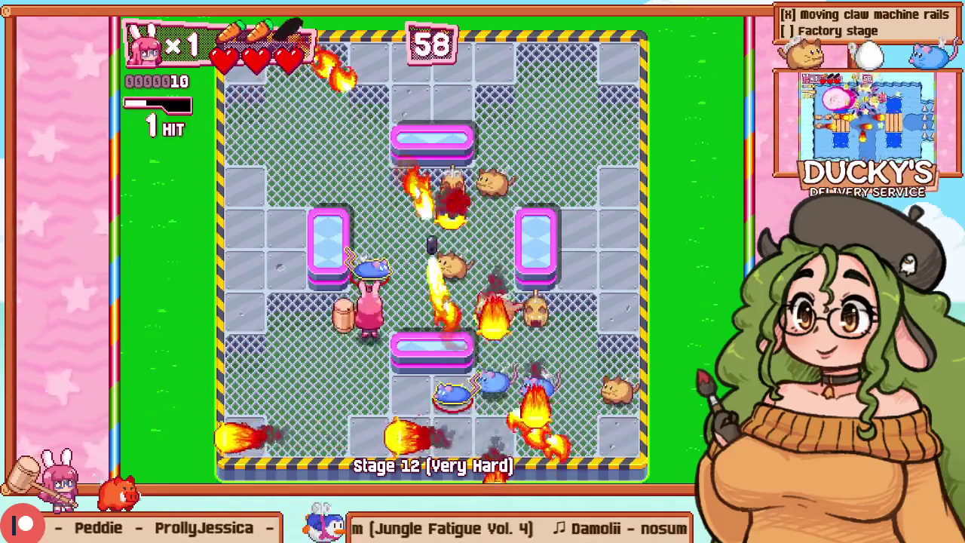
key(Up)
Step: Retry Stage 12 after getting hit, play briefly, then open the level editor on Room 14
key(Escape)
key(Down)
key(Return)
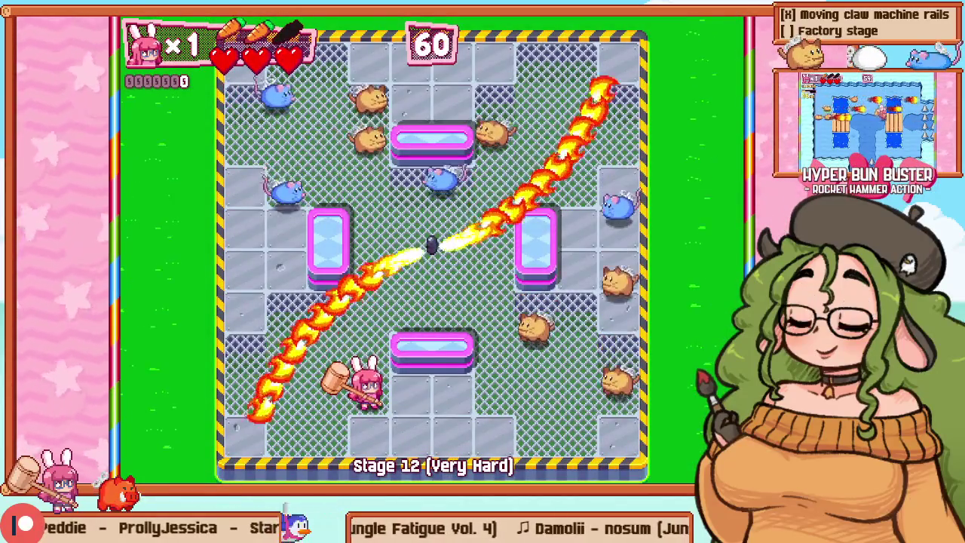
key(Left)
key(Up)
key(Up)
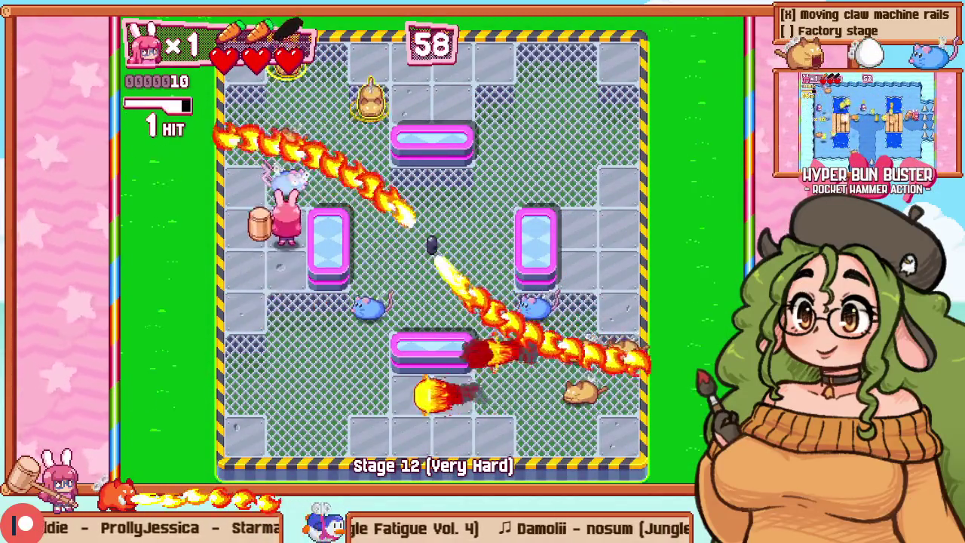
key(F1)
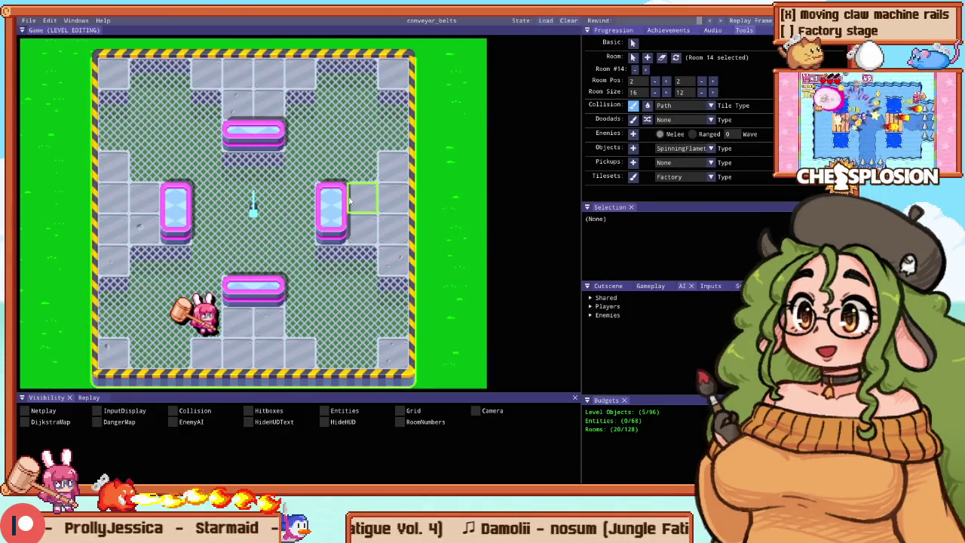
Step: Zoom out to view the neighbouring rooms, then return to Stage 12 gameplay
scroll(143, 69, down, 1)
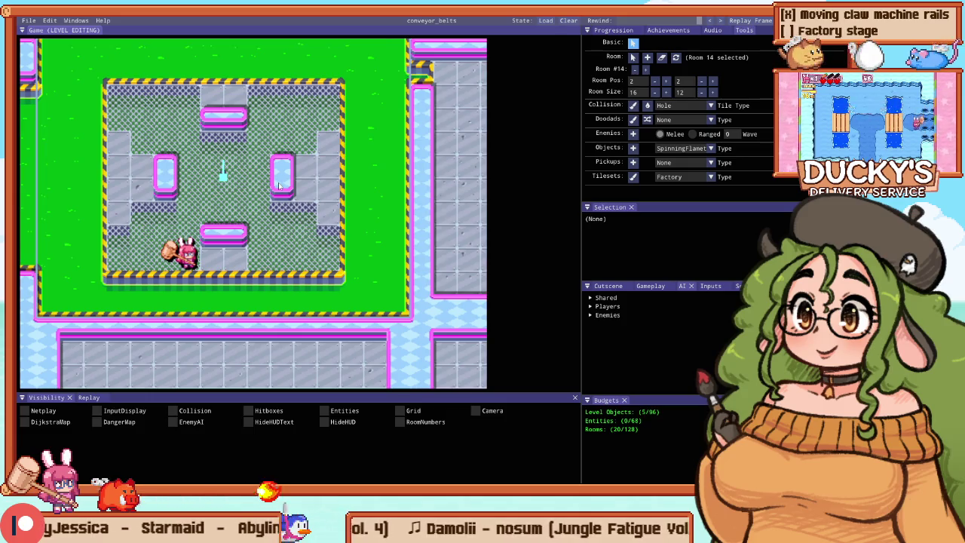
key(F1)
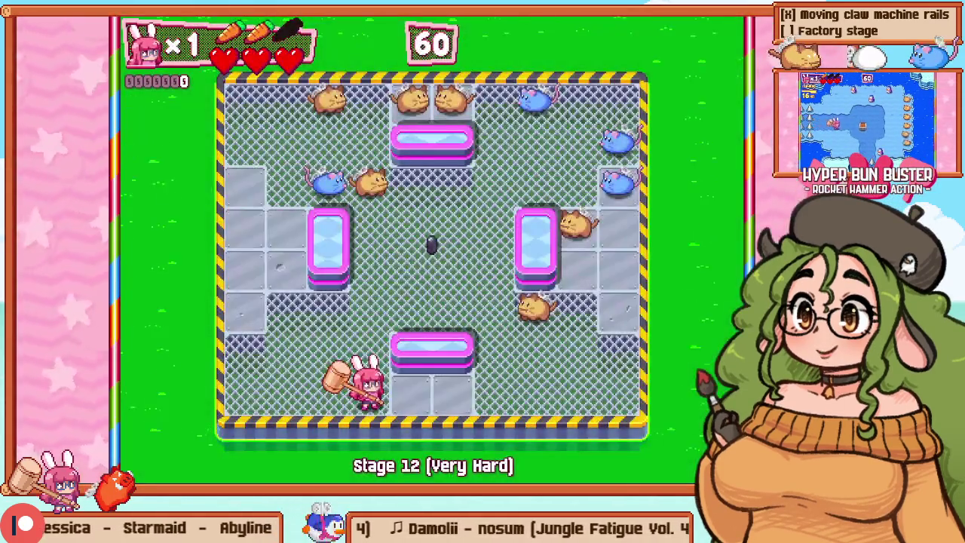
Step: Play Stage 12, climbing the left side and hammering enemies along the top wall
key(Right)
key(Left)
key(Up)
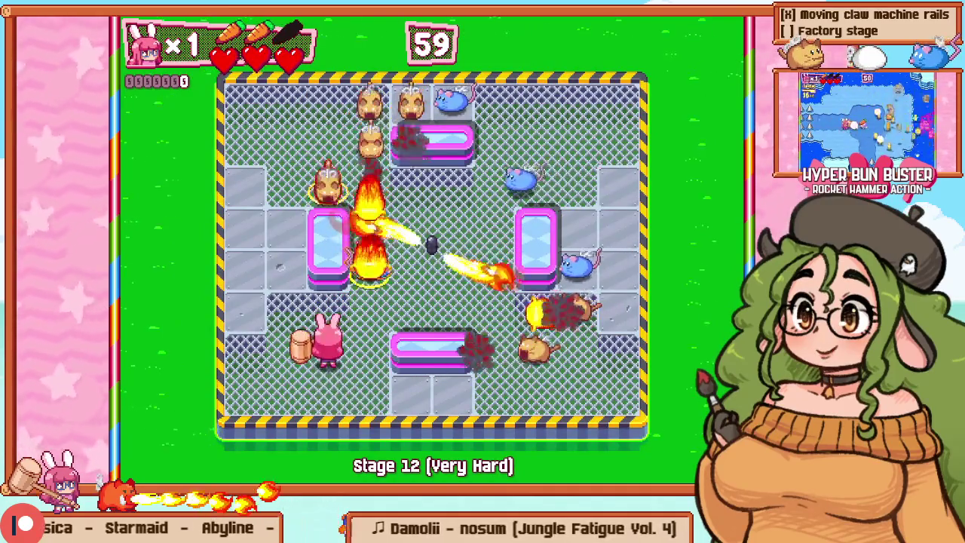
key(Left)
key(Up)
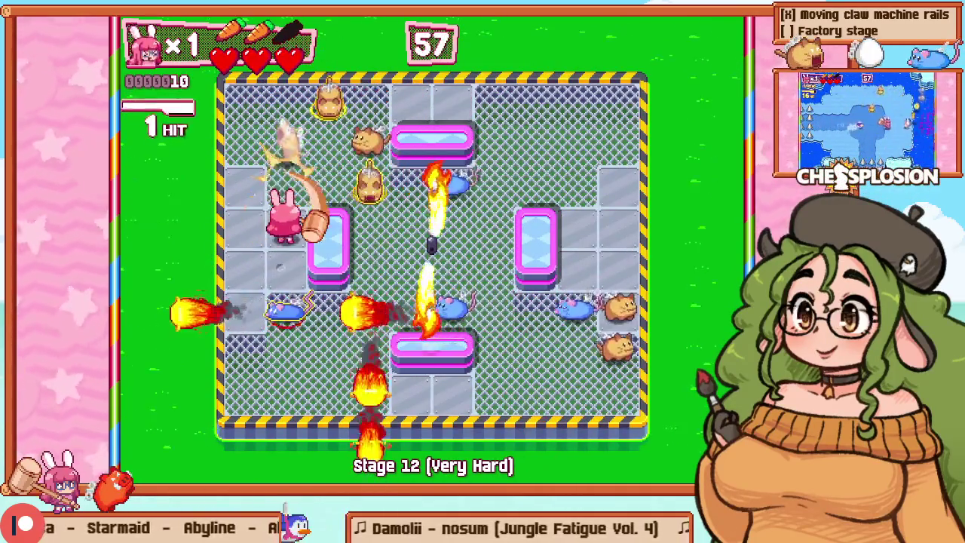
key(Up)
key(Right)
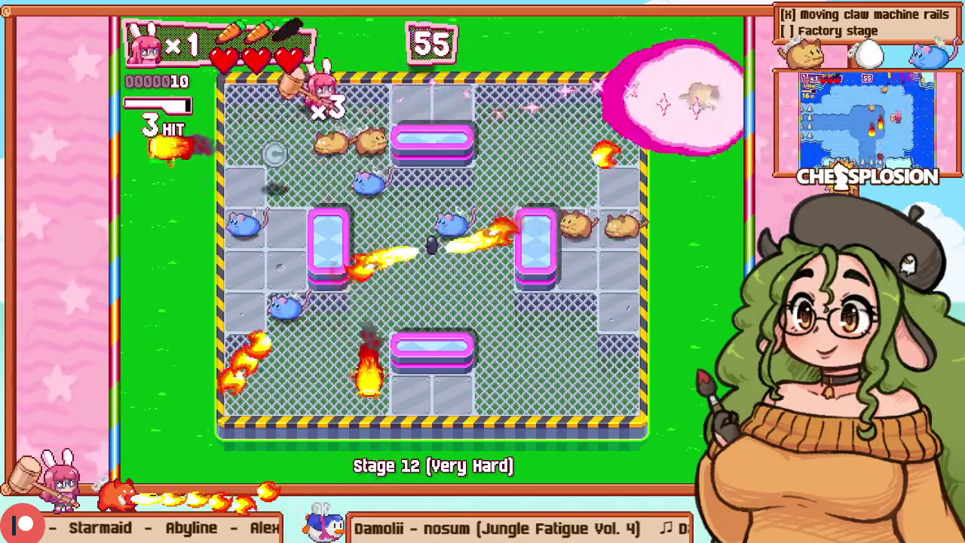
key(Right)
key(Left)
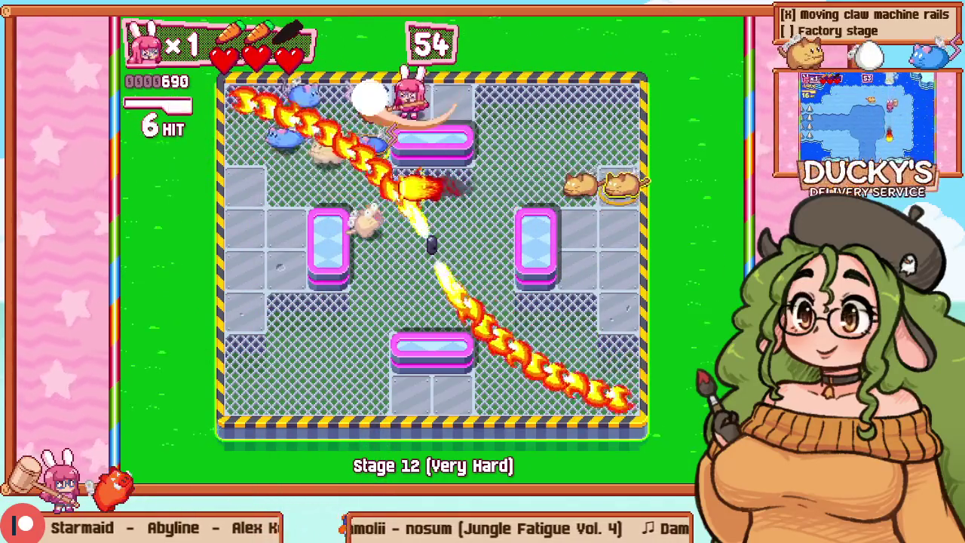
Step: Retry Stage 12 twice from the pause menu to start from the bottom with full hearts
key(Escape)
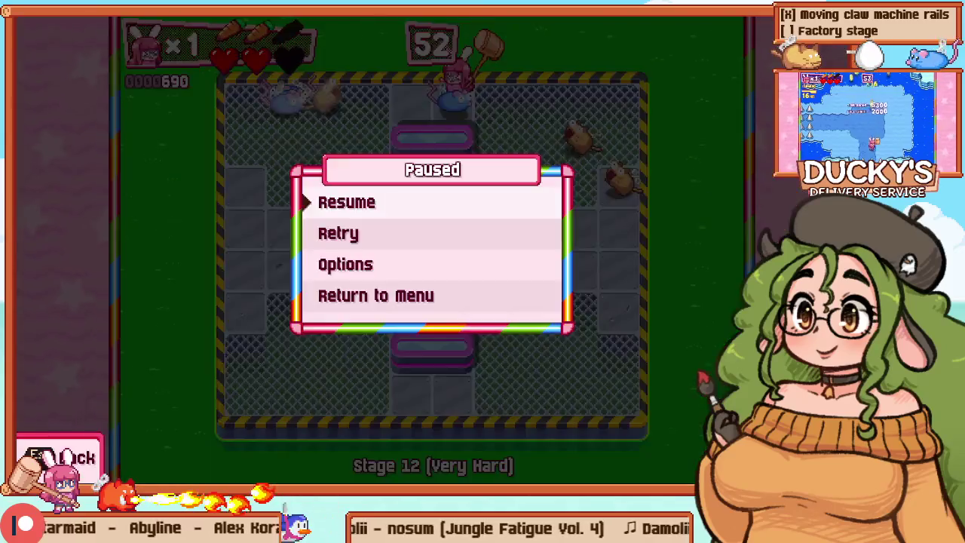
key(Down)
key(Return)
key(Escape)
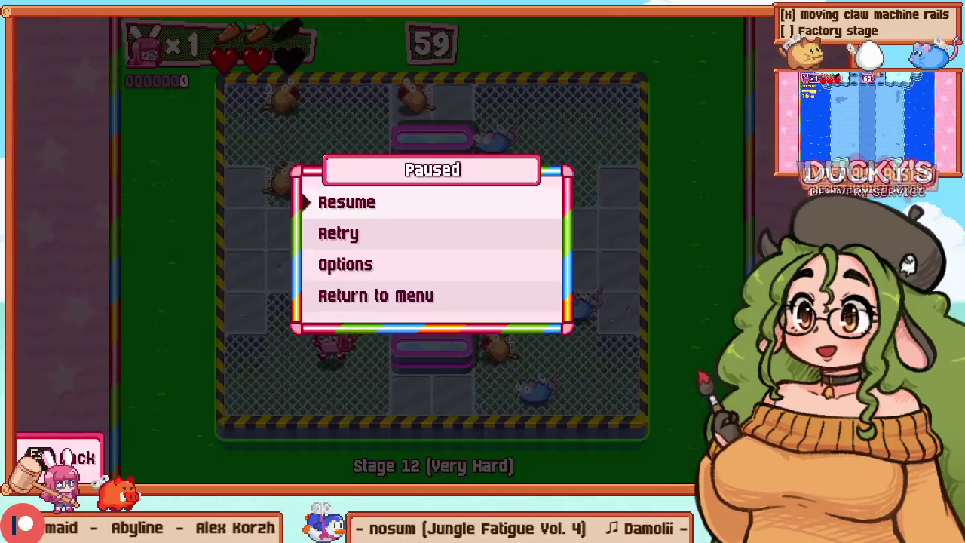
key(Down)
key(Return)
Step: Play again, going up past the left pillar and attacking along the top to build the combo
key(Left)
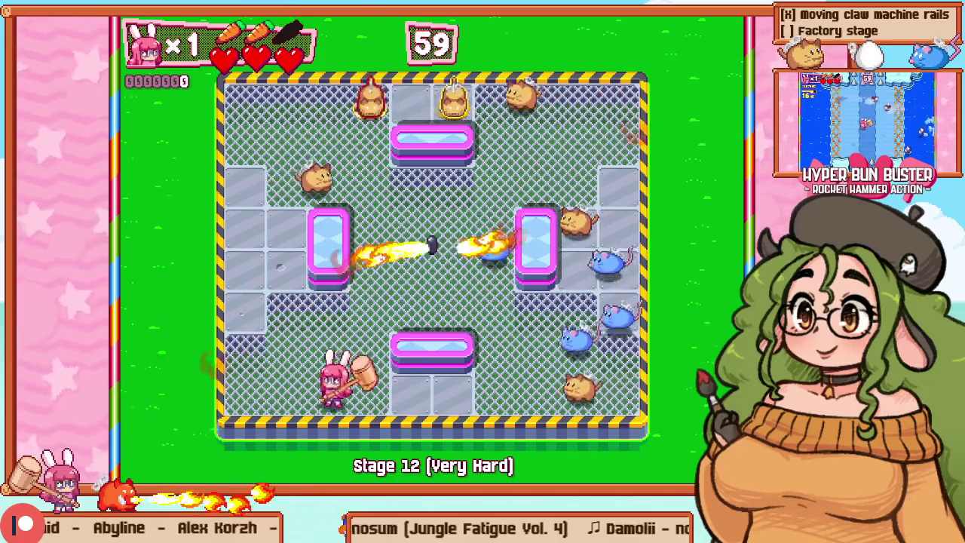
key(Up)
key(Up)
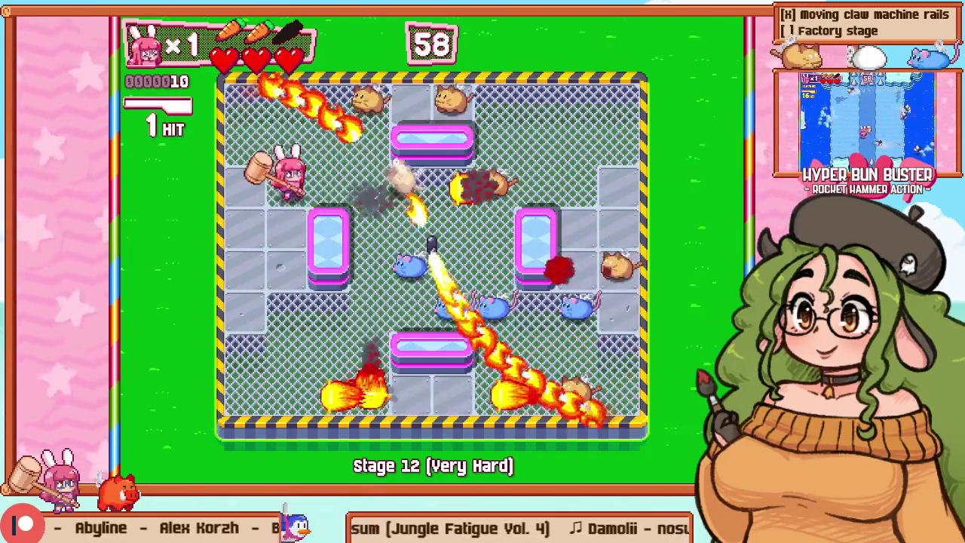
key(Right)
key(Right)
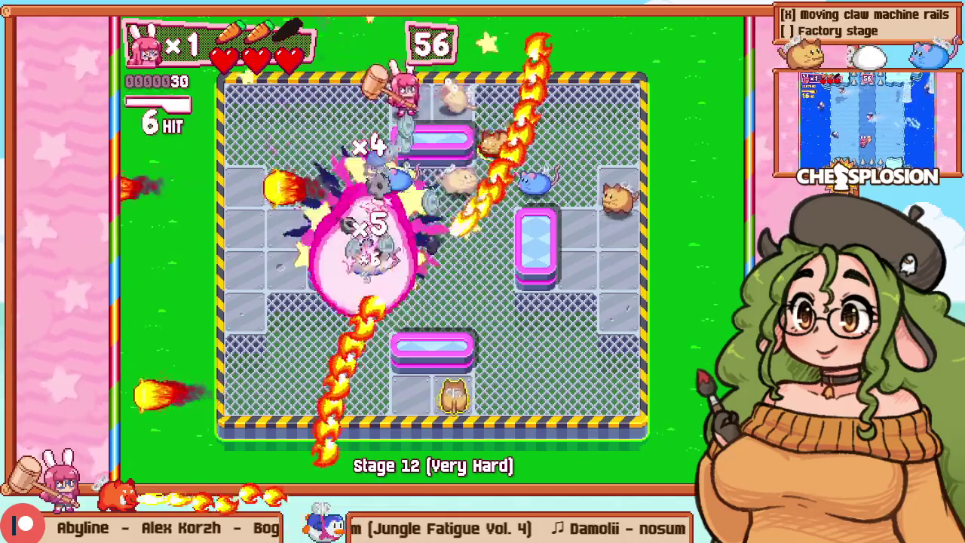
key(Right)
key(Down)
key(Up)
key(Down)
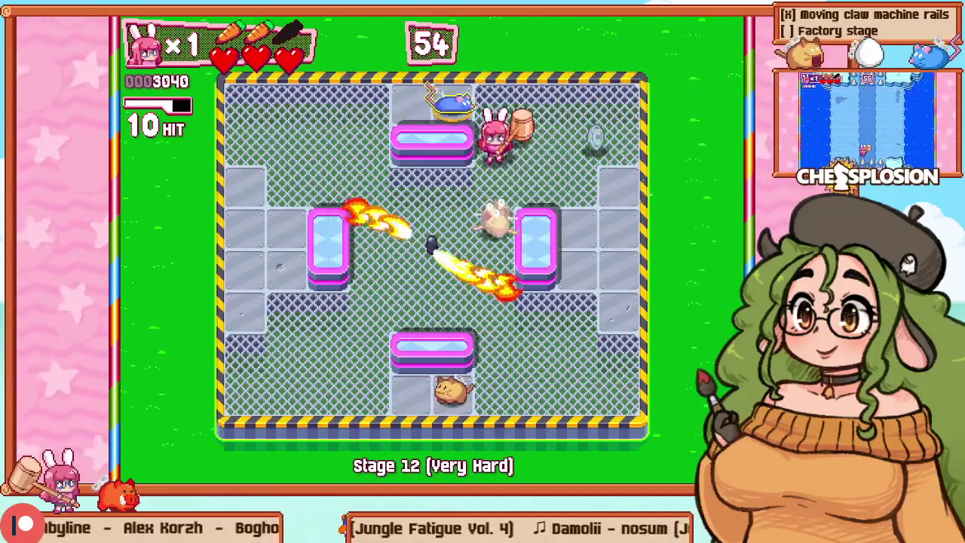
key(Down)
Step: Strike the last enemy to clear the stage with a full chain bonus, score 13470
key(Up)
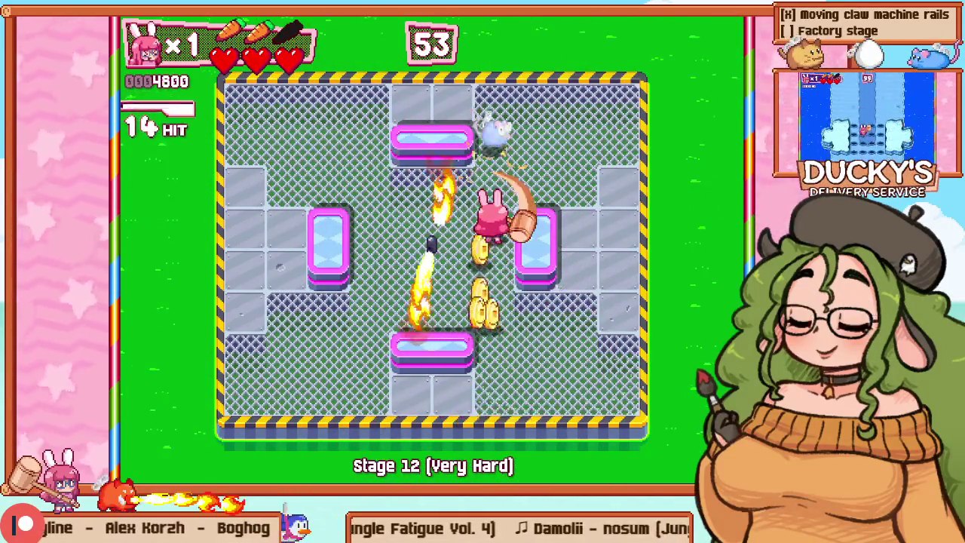
key(Right)
key(Up)
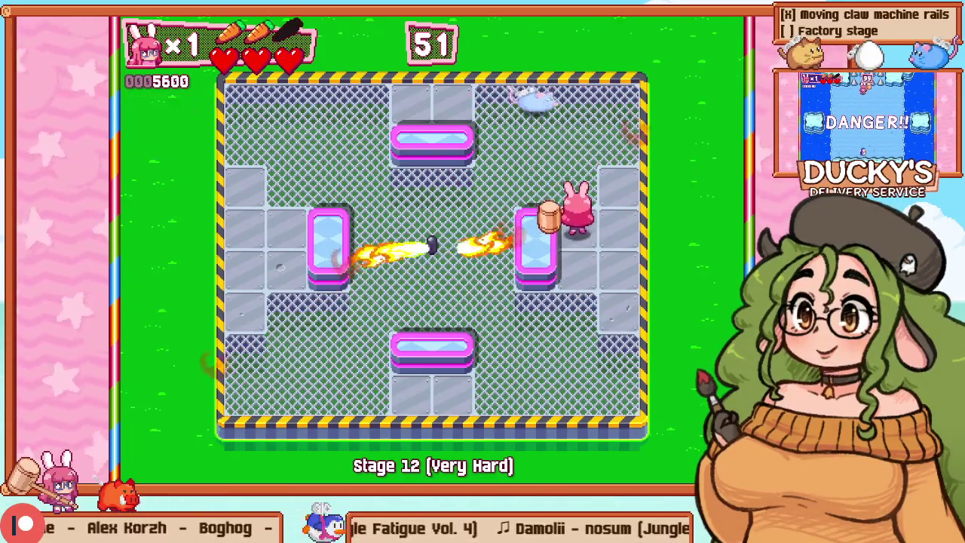
key(Left)
key(Up)
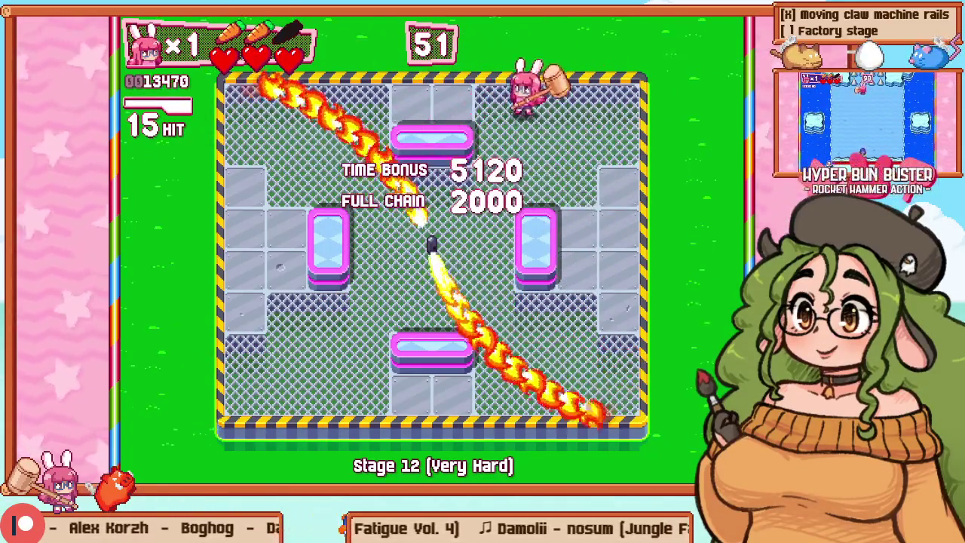
key(Left)
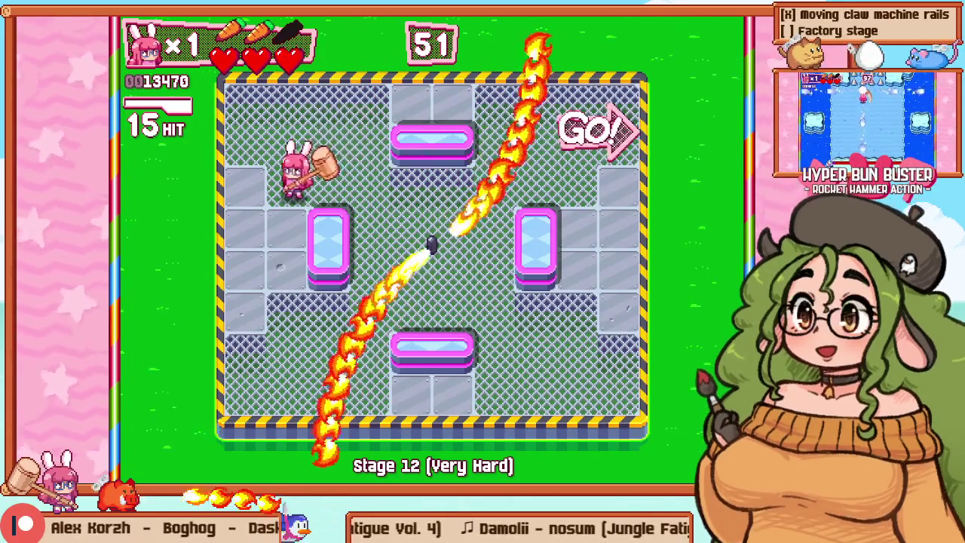
key(Down)
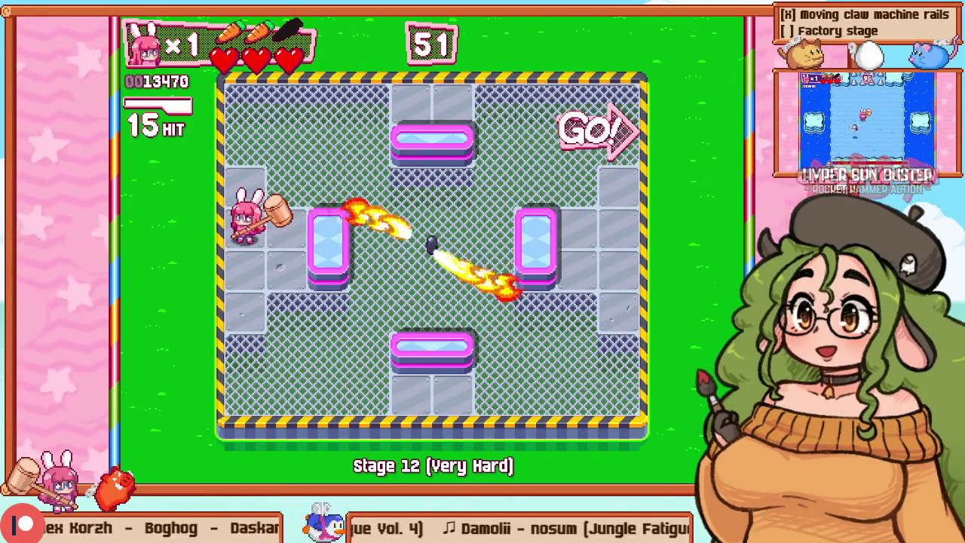
Step: Return to the level editor, zoom out and select room 13 on the map
key(F1)
scroll(372, 161, down, 3)
click(291, 173)
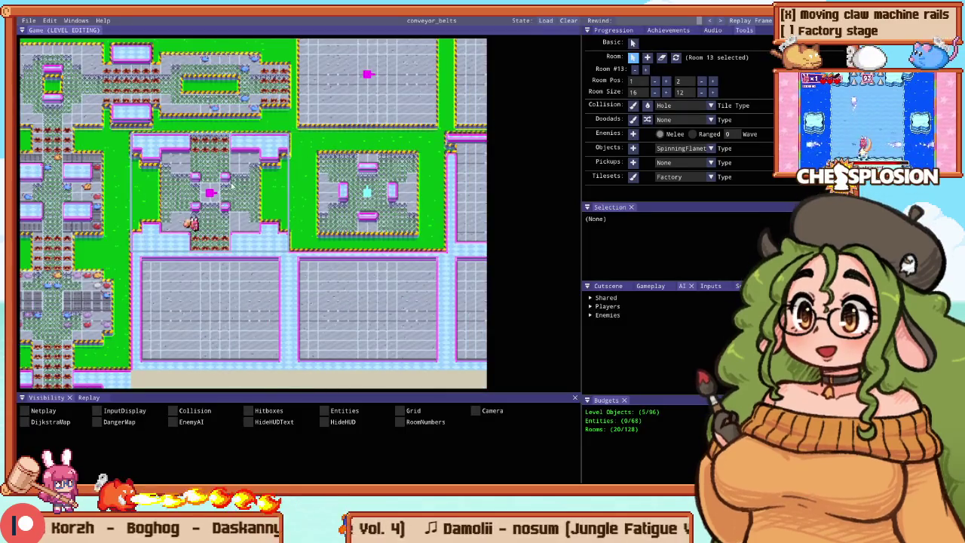
Step: Zoom and pan around room 13's factory layout, then start a Stage 12 playtest with F5
scroll(291, 173, up, 3)
scroll(291, 173, down, 3)
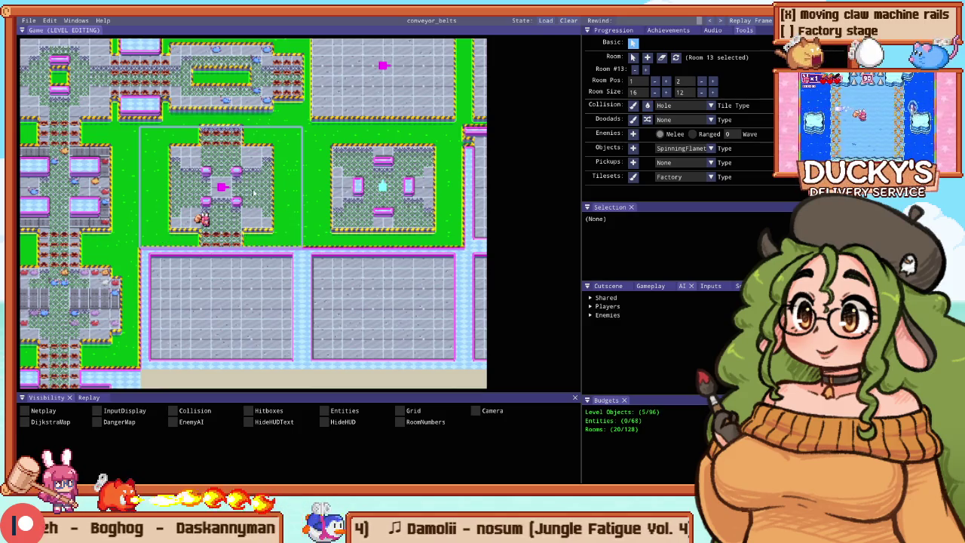
scroll(252, 194, up, 2)
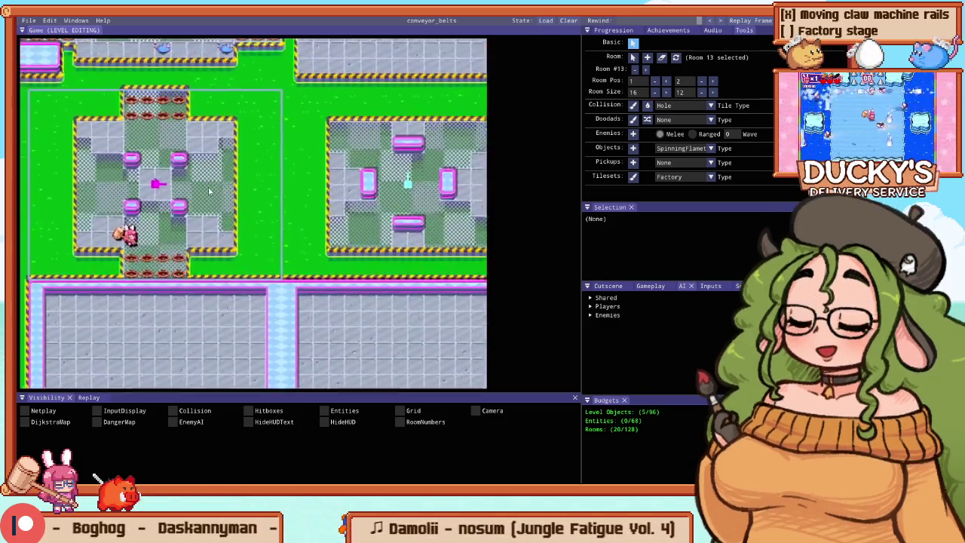
scroll(227, 189, down, 2)
scroll(249, 185, up, 2)
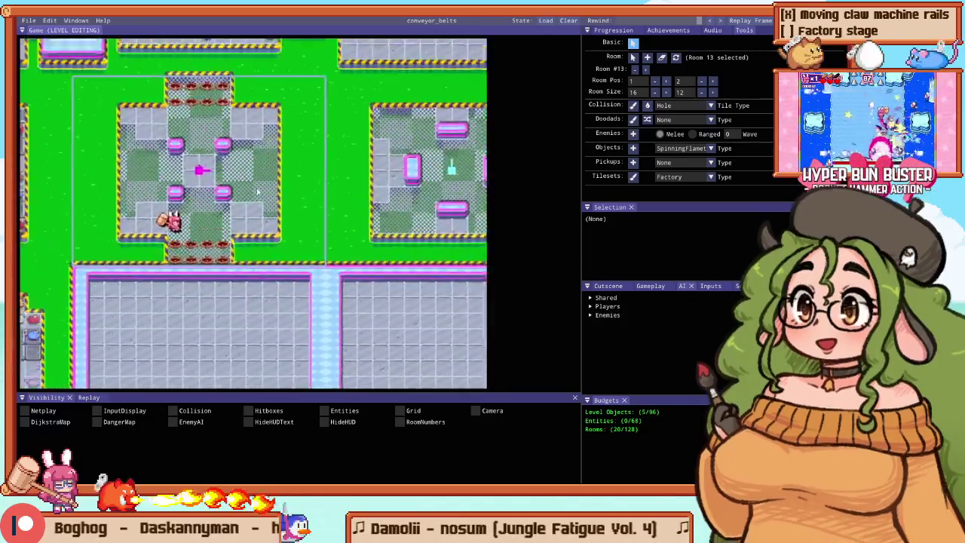
scroll(260, 203, up, 3)
scroll(265, 232, down, 3)
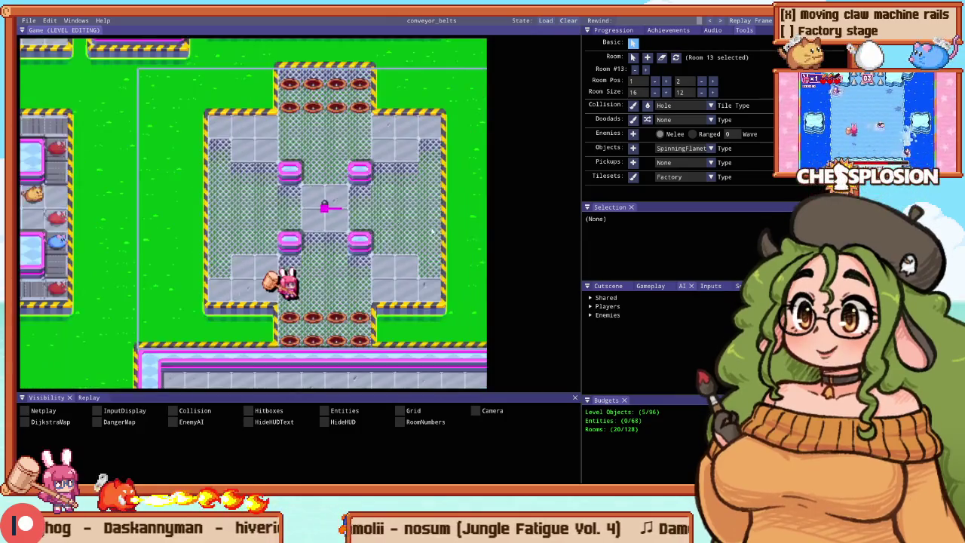
scroll(456, 238, up, 3)
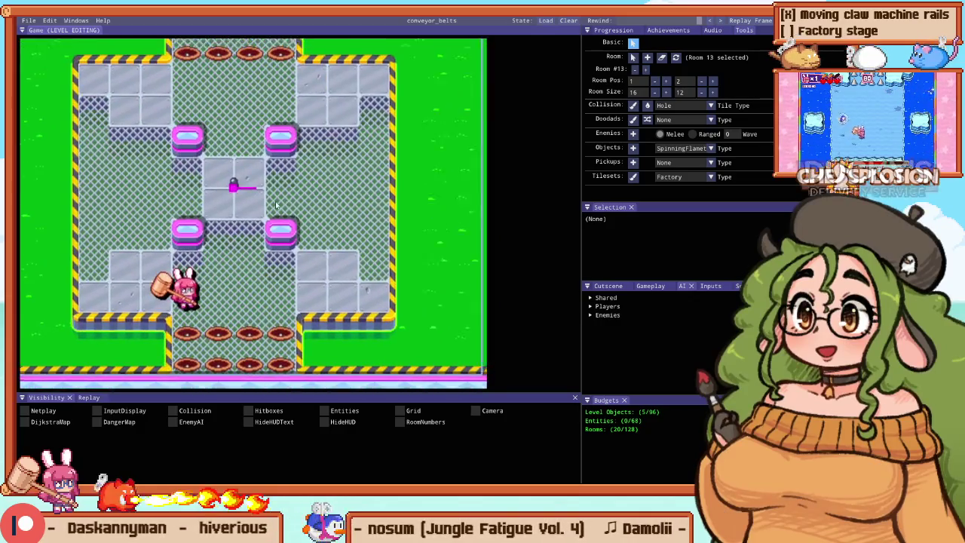
drag(284, 202, 351, 210)
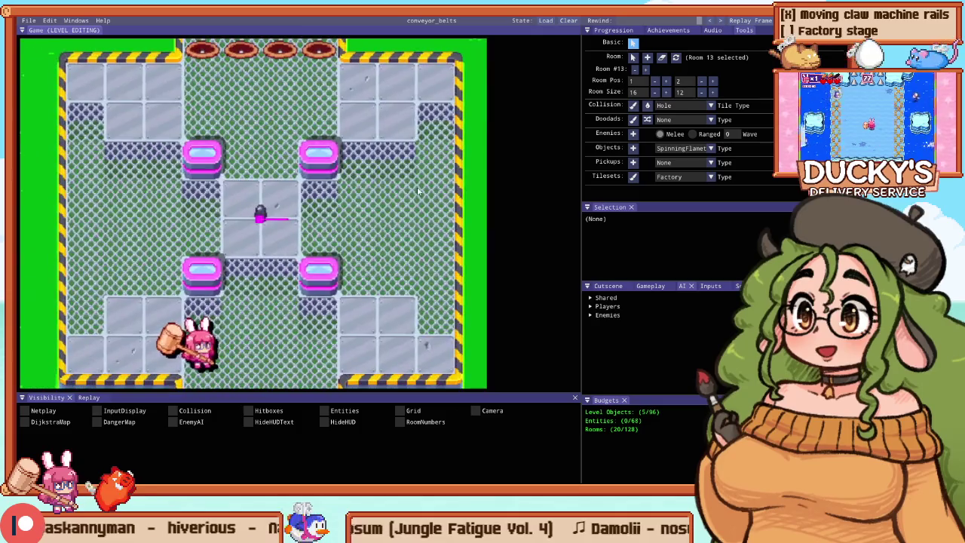
drag(419, 191, 344, 191)
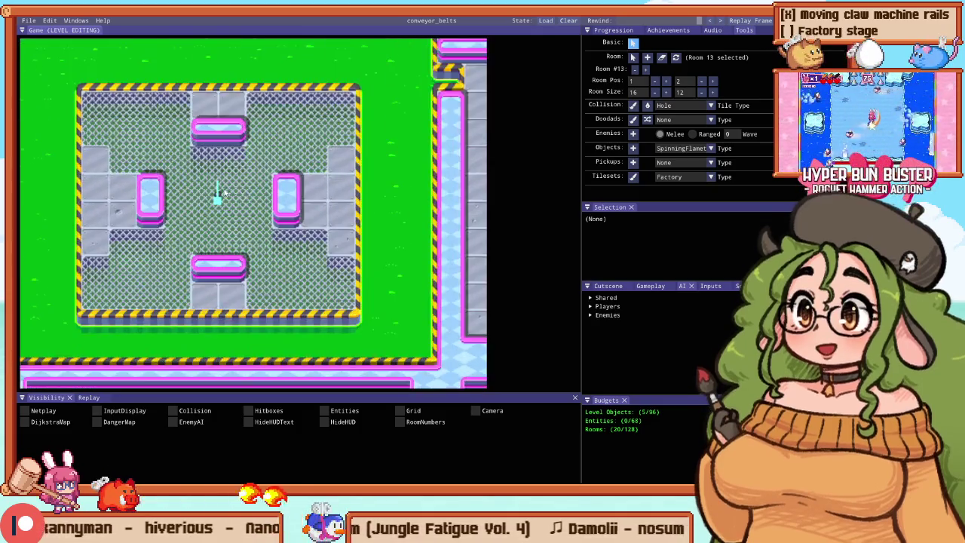
key(F5)
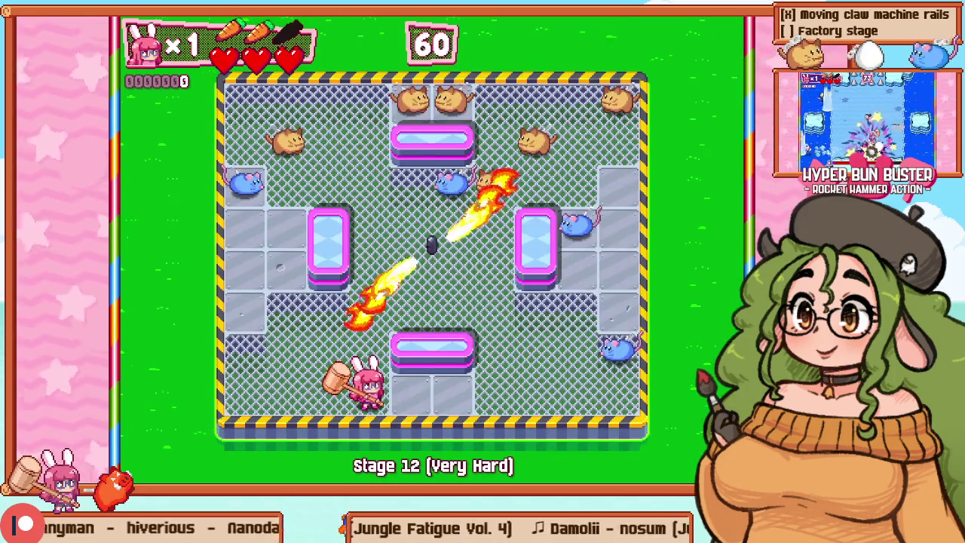
Step: Play Stage 12 up to the top-left corner, then retry from the pause menu
key(Left)
key(Up)
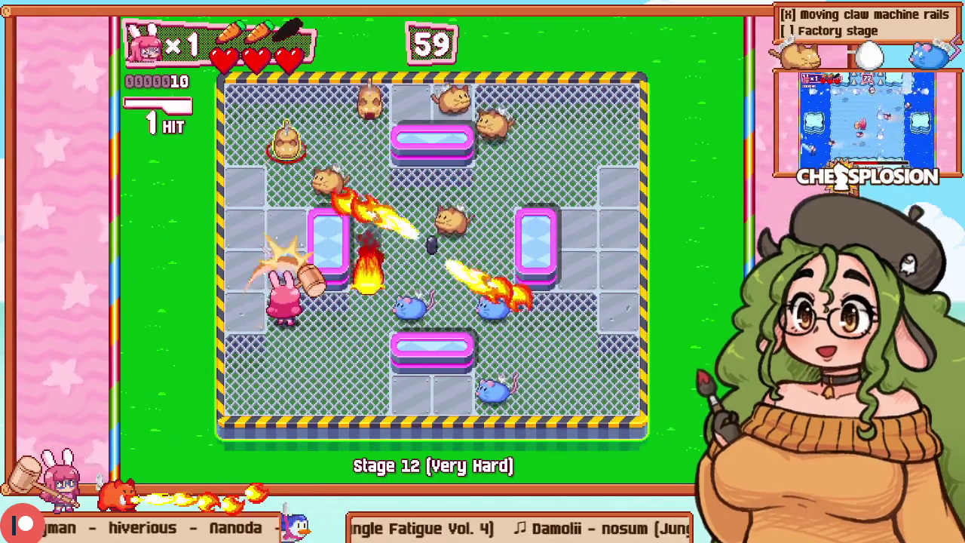
key(Up)
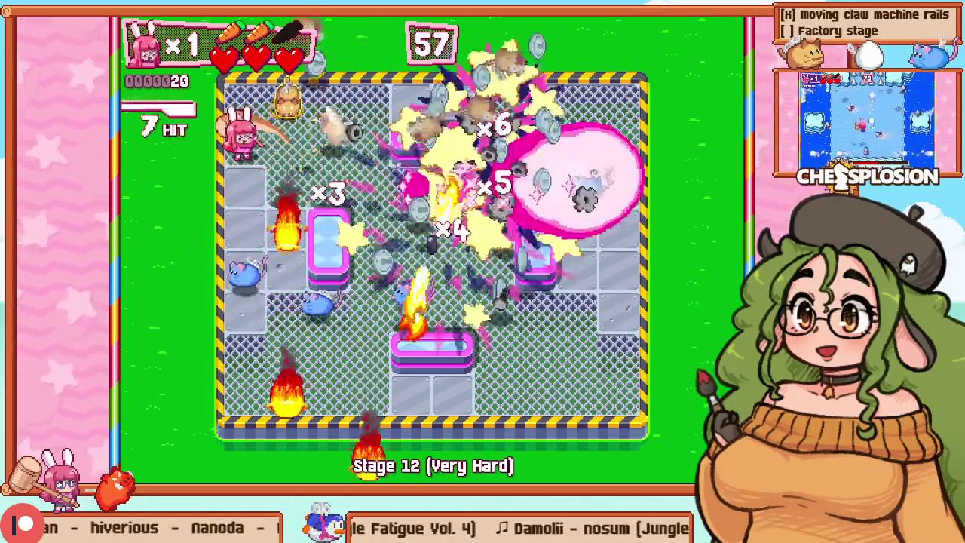
key(Right)
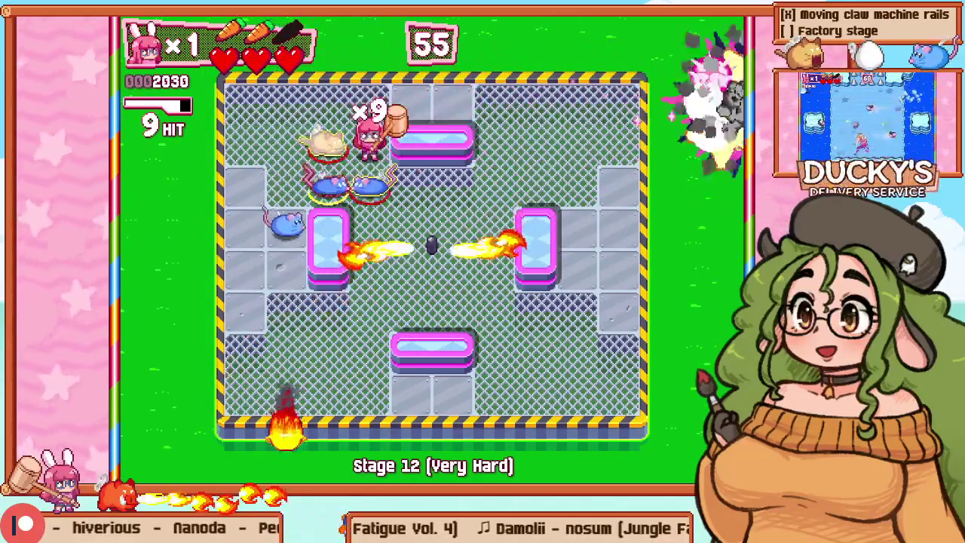
key(Escape)
key(Down)
key(Return)
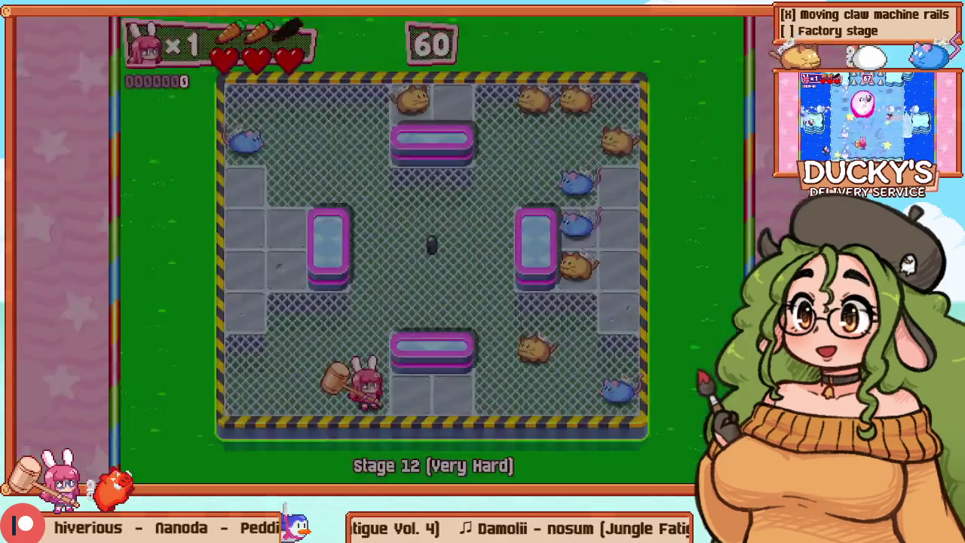
Step: Play along the bottom row beside the blocks, then retry Stage 12 twice more
key(Right)
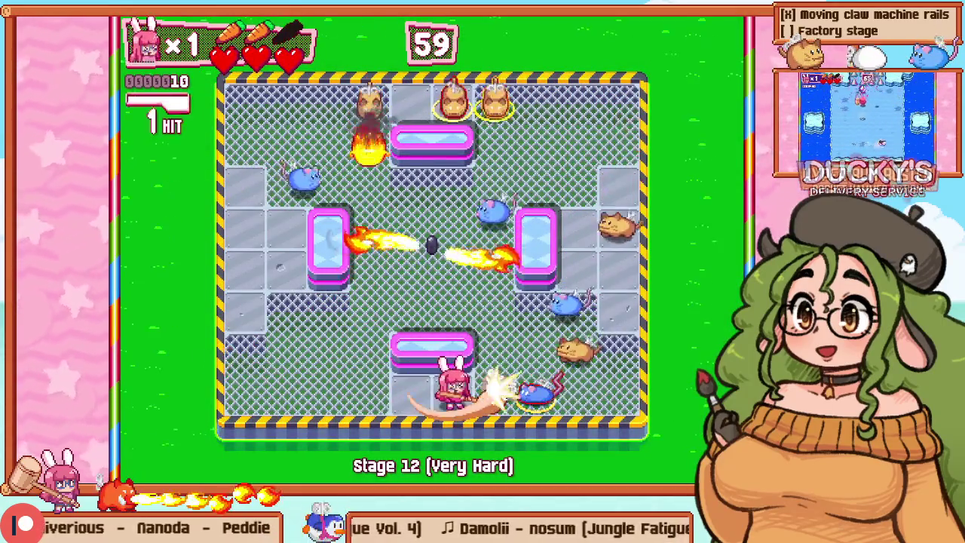
key(Left)
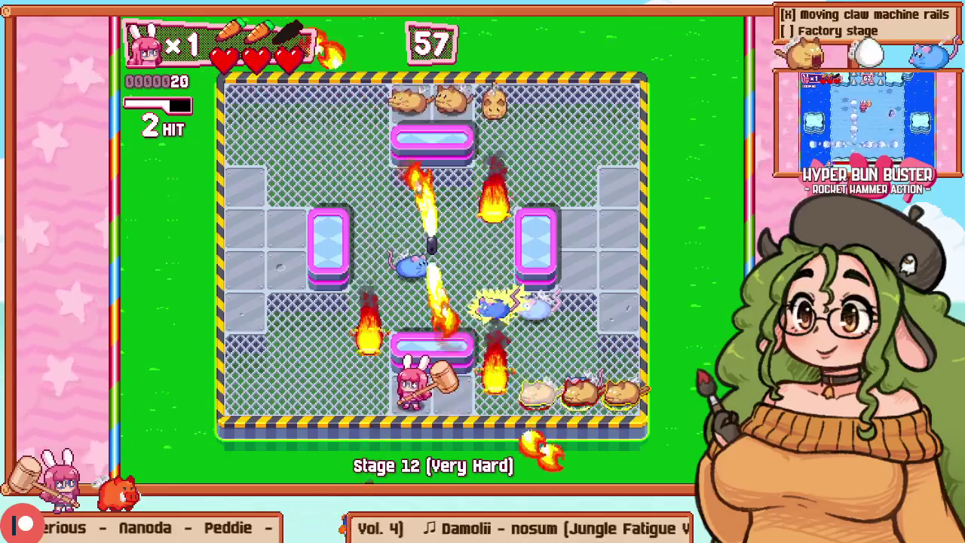
key(Up)
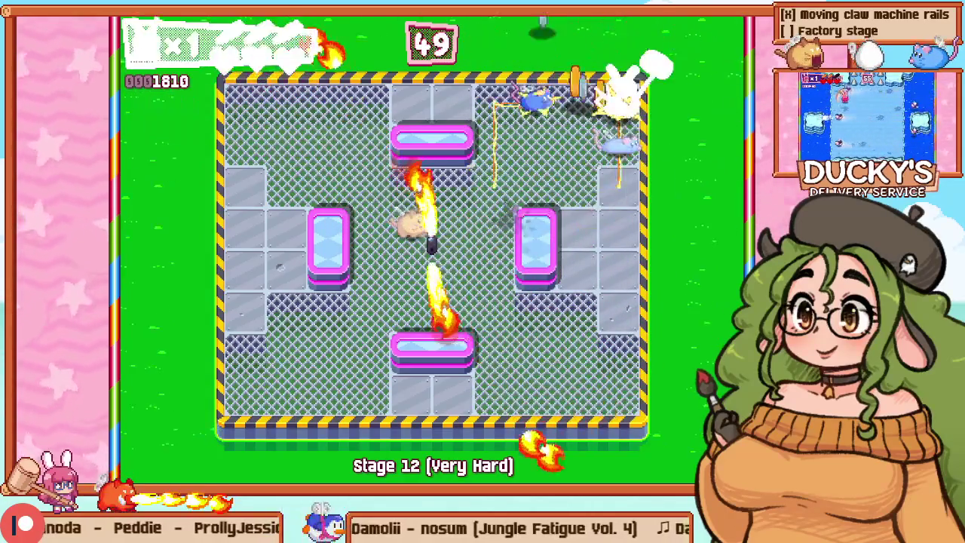
key(Escape)
key(Down)
key(Return)
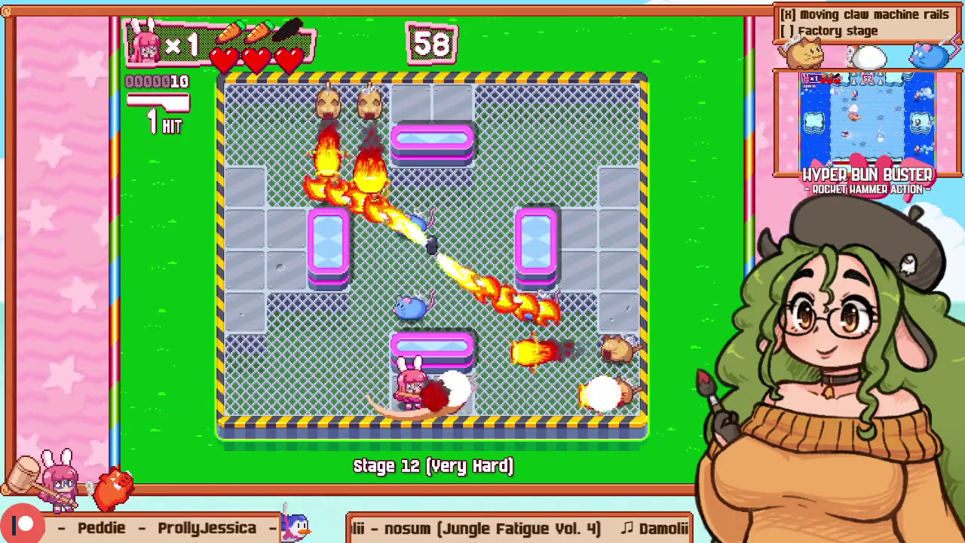
key(Escape)
key(Down)
key(Return)
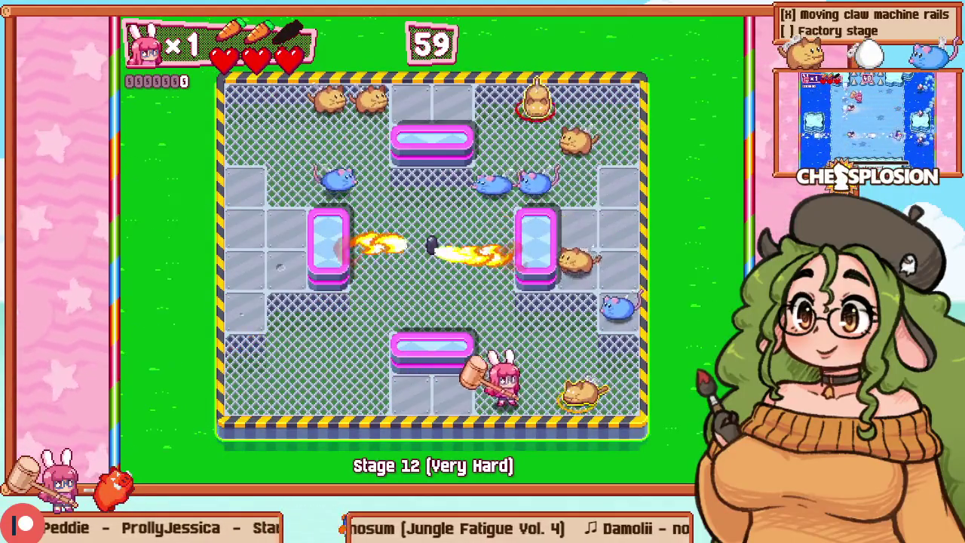
Step: Clear Stage 12 along the top for a 5130 time bonus and score 14090, then return to the editor
key(Up)
key(Left)
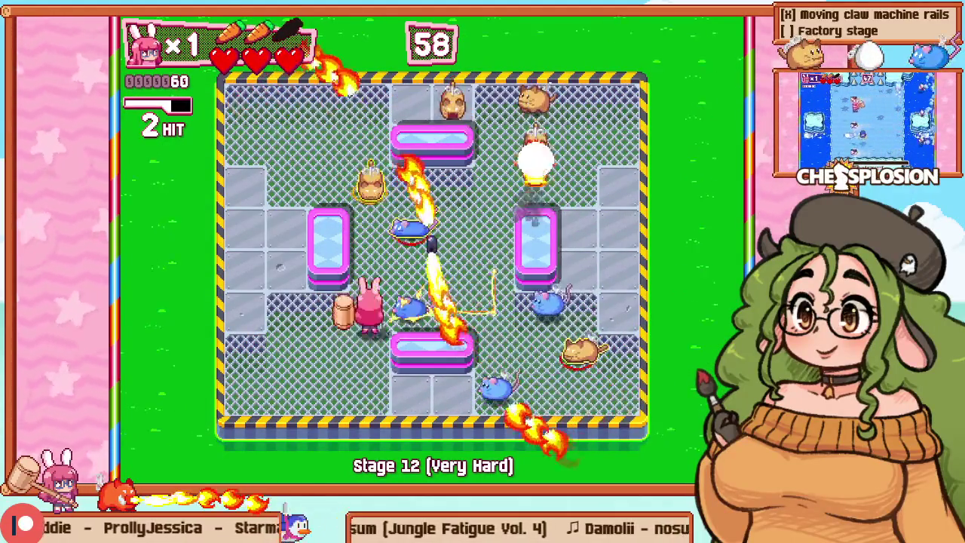
key(Right)
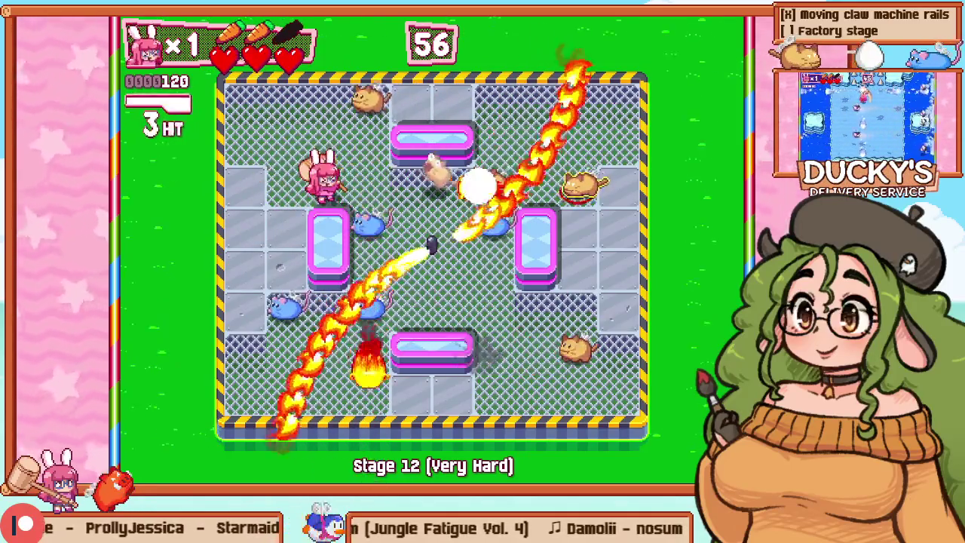
key(Right)
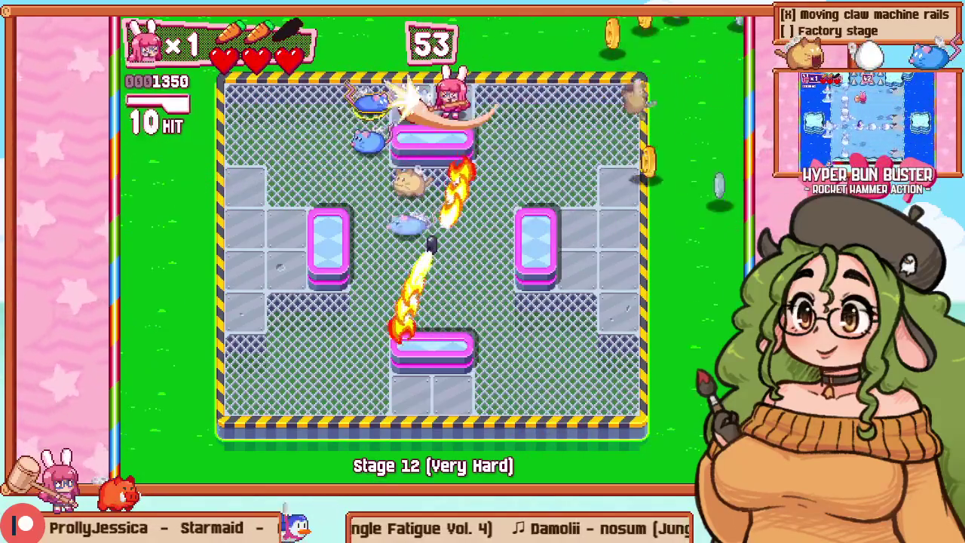
key(Left)
key(Left)
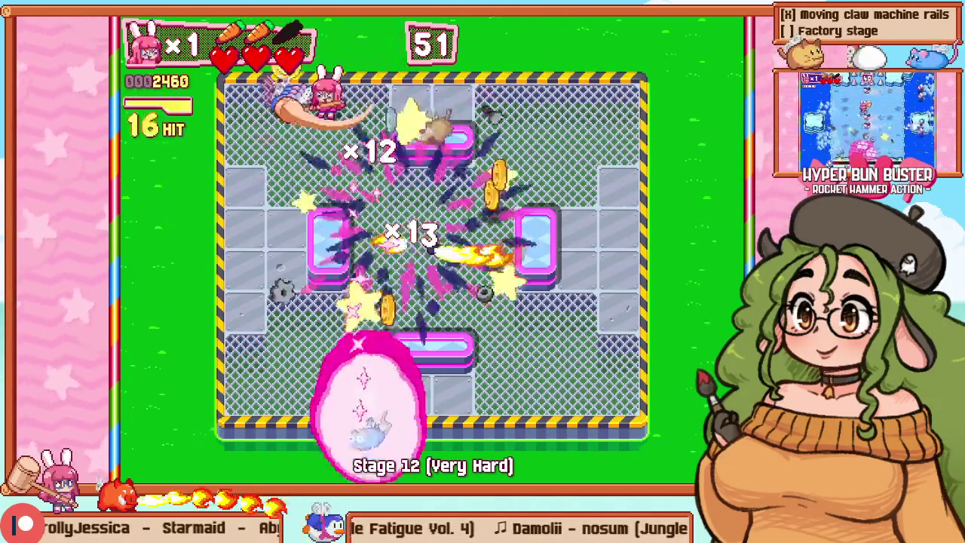
key(Right)
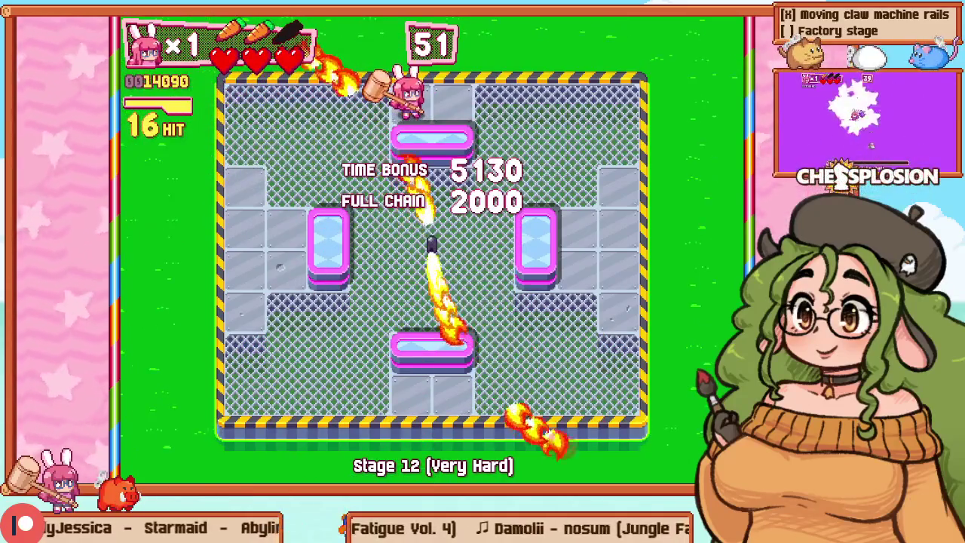
key(Right)
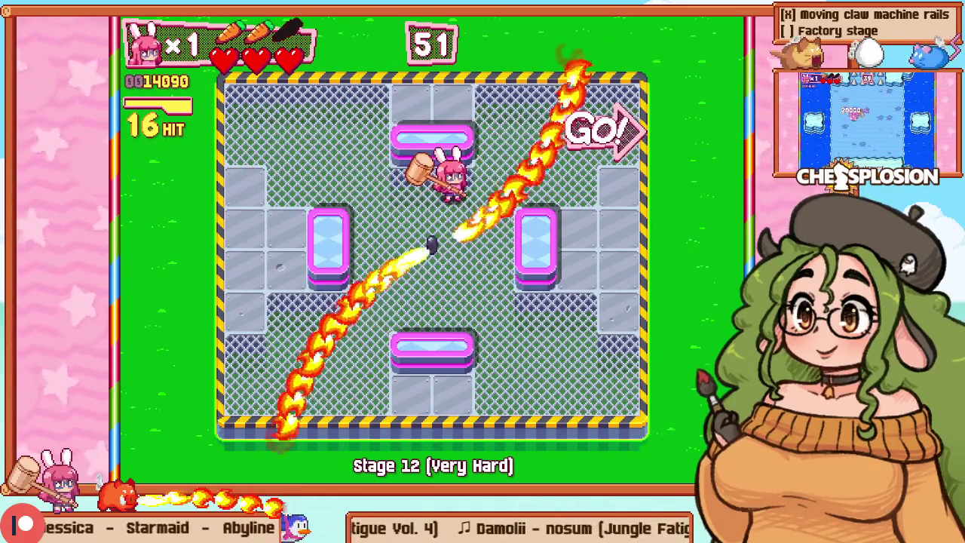
key(Up)
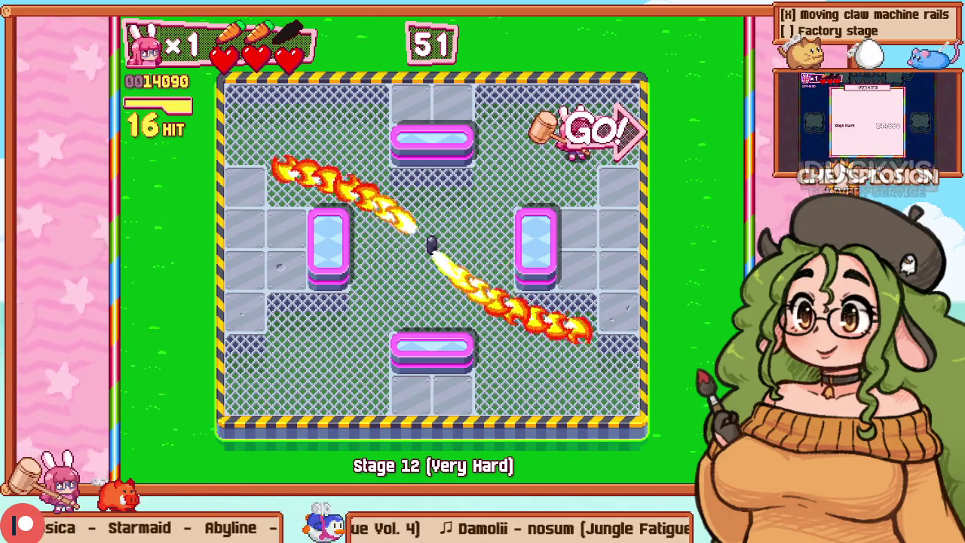
key(Escape)
scroll(223, 194, down, 3)
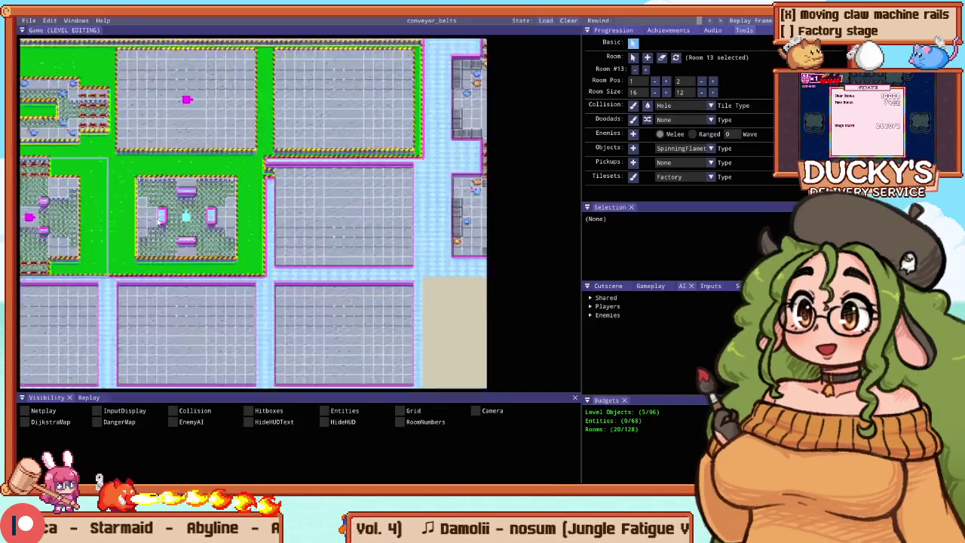
Step: Paint Door_Closed tiles across the bumper room's bottom entrance, then playtest Stage 12 with F5
scroll(321, 165, up, 5)
scroll(102, 195, down, 2)
scroll(103, 195, up, 2)
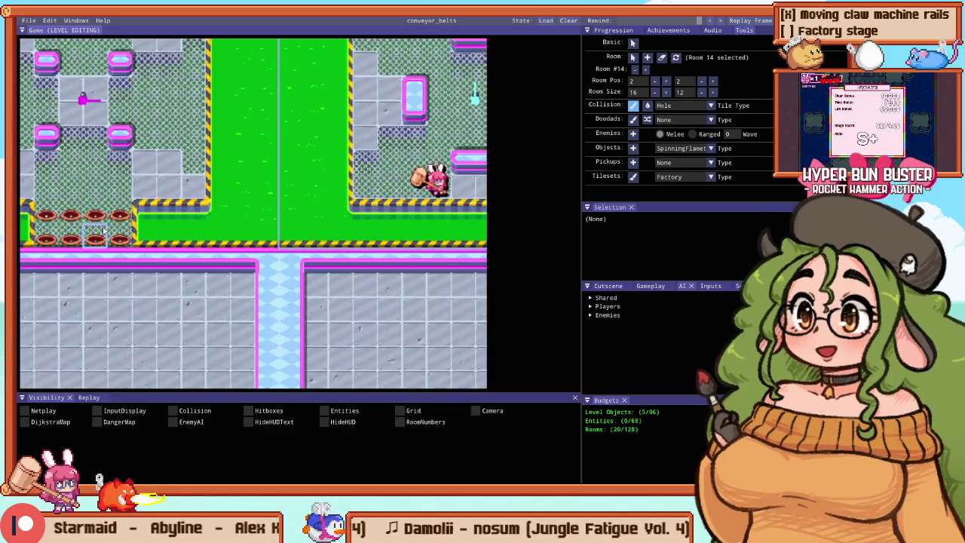
scroll(349, 217, down, 2)
scroll(345, 193, down, 2)
scroll(184, 221, up, 3)
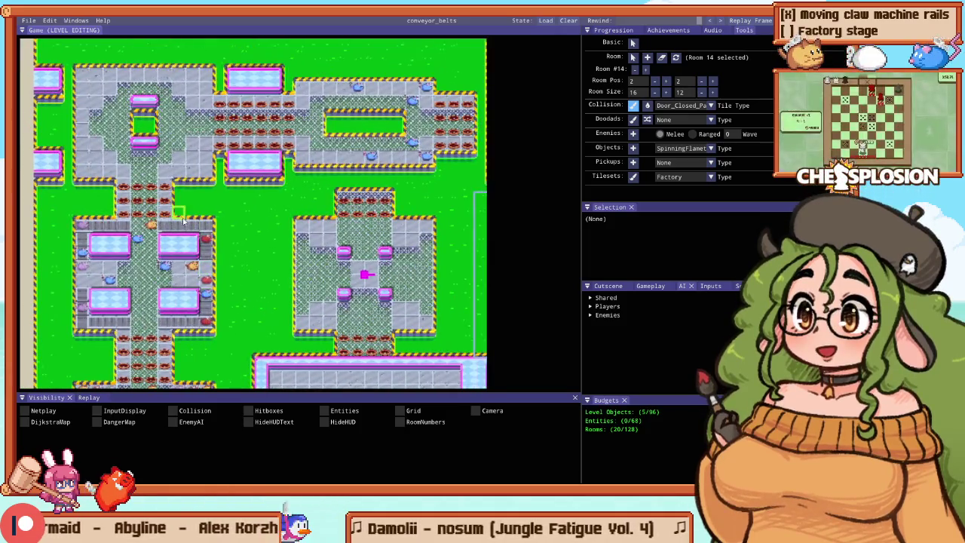
scroll(261, 218, up, 5)
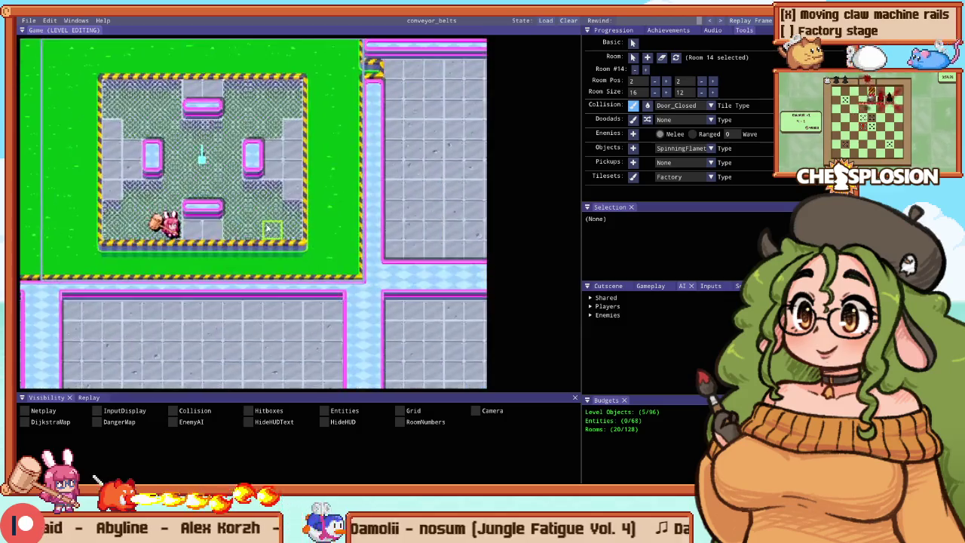
drag(224, 257, 161, 262)
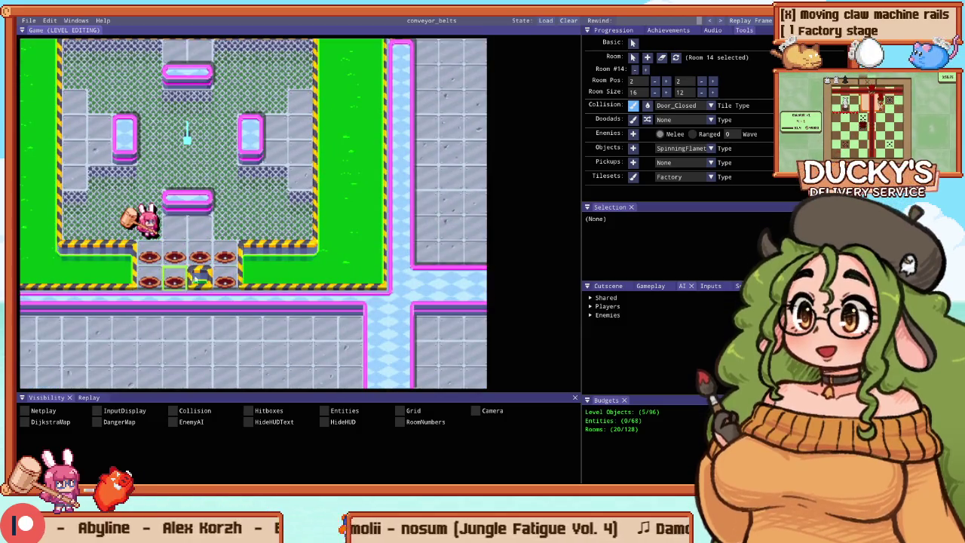
scroll(191, 249, down, 3)
scroll(277, 138, up, 3)
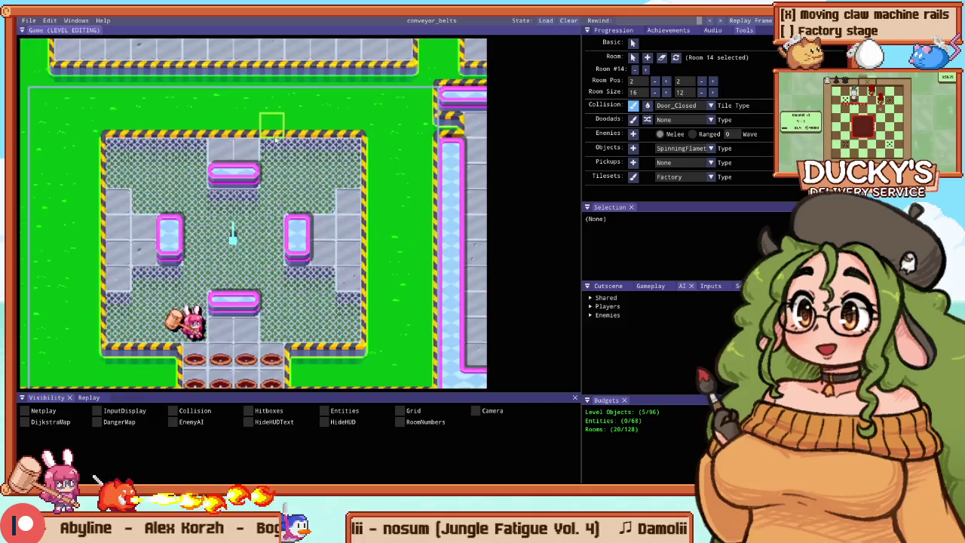
key(F5)
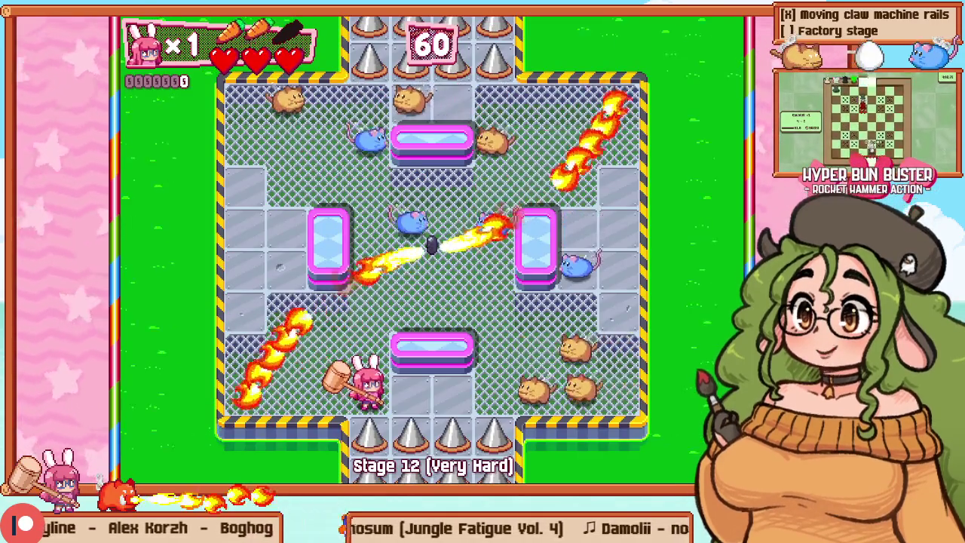
Step: Play the opening of Stage 12 up the left wall, then restart it with F1
key(Left)
key(Up)
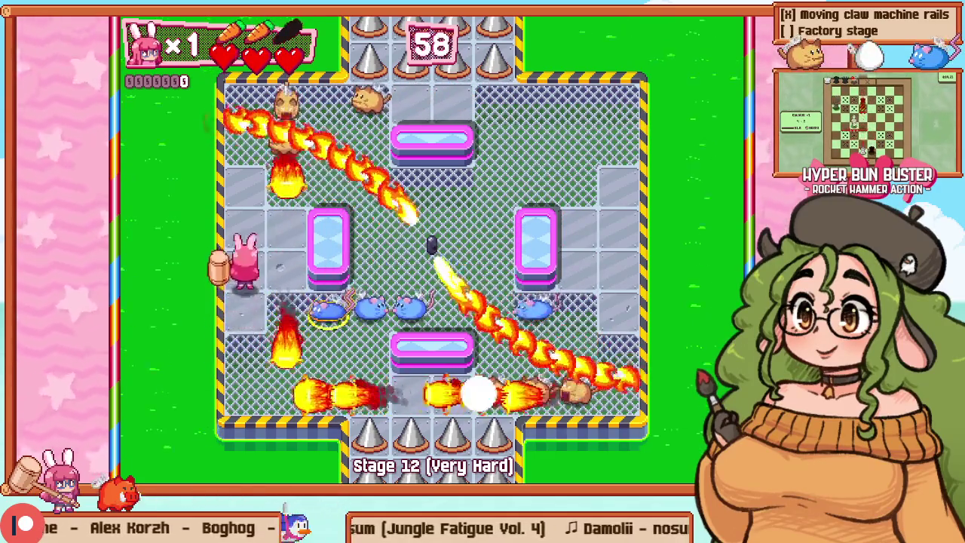
key(Right)
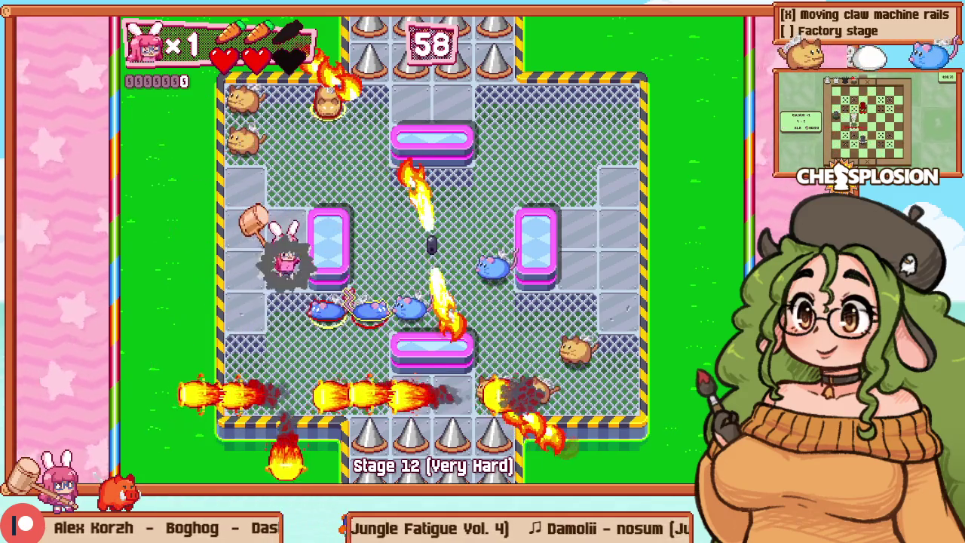
key(F1)
key(F1)
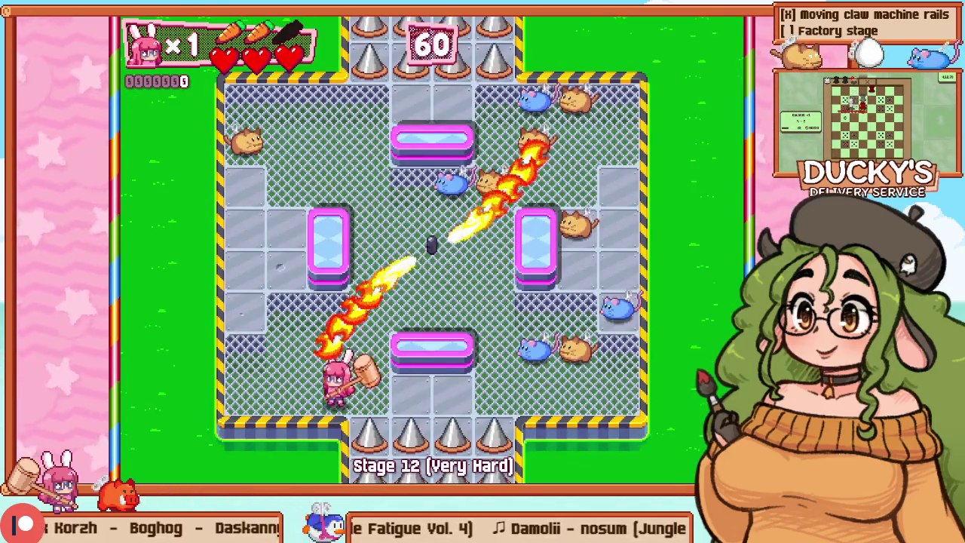
Step: Smash hamsters on the left while dodging the flamethrowers, then pause and Retry
key(Left)
key(Up)
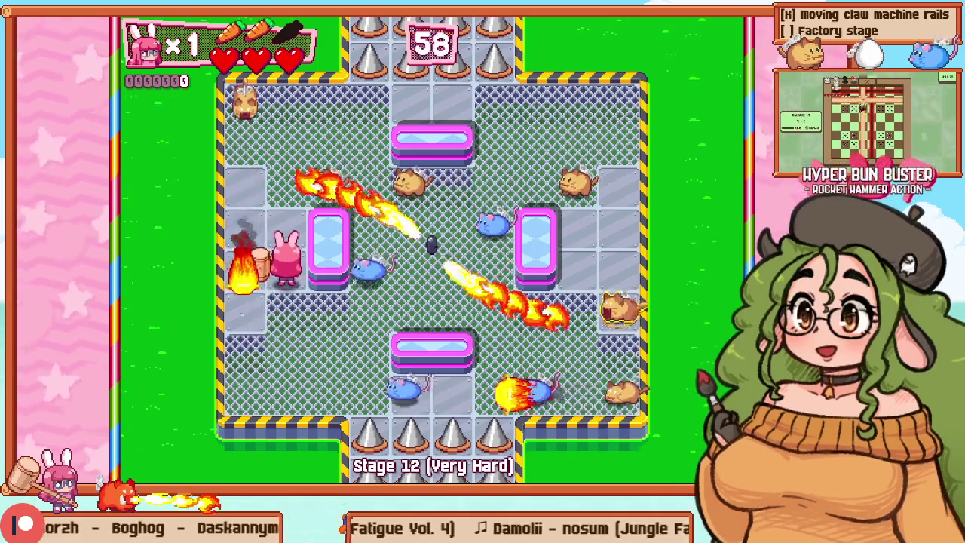
key(Up)
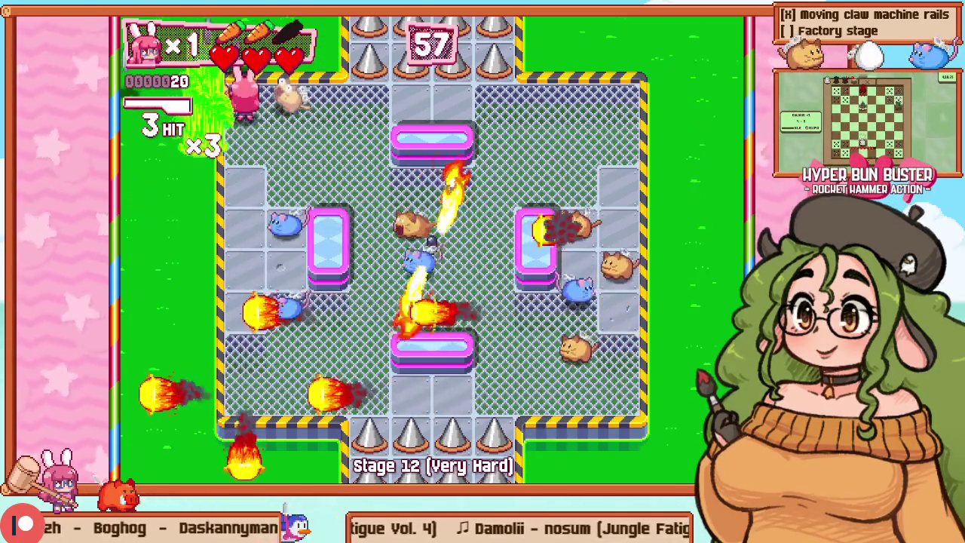
key(Right)
key(Down)
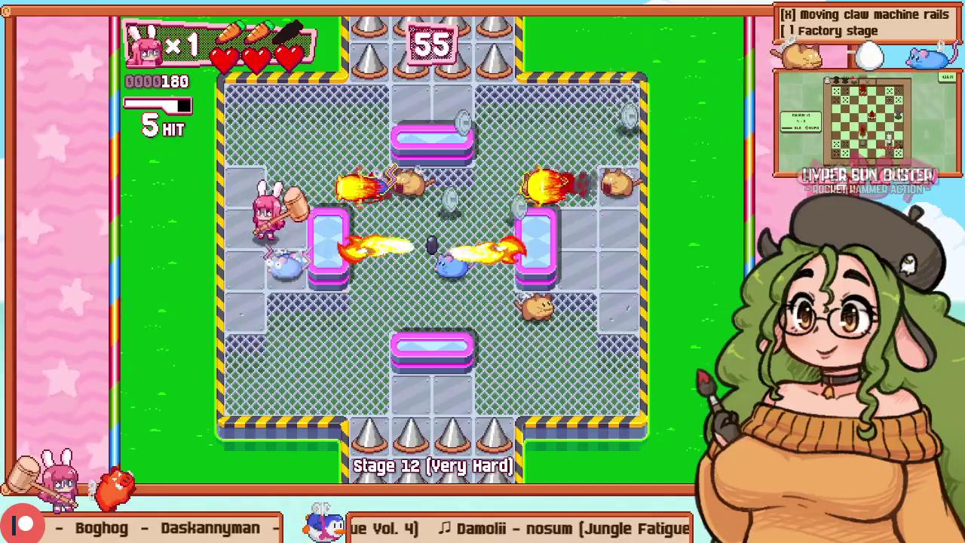
key(Right)
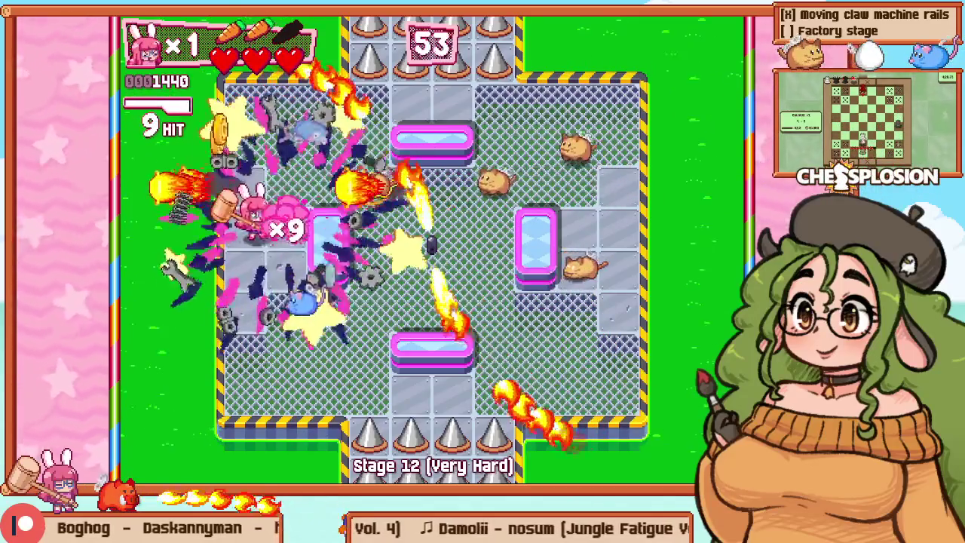
key(Down)
key(Up)
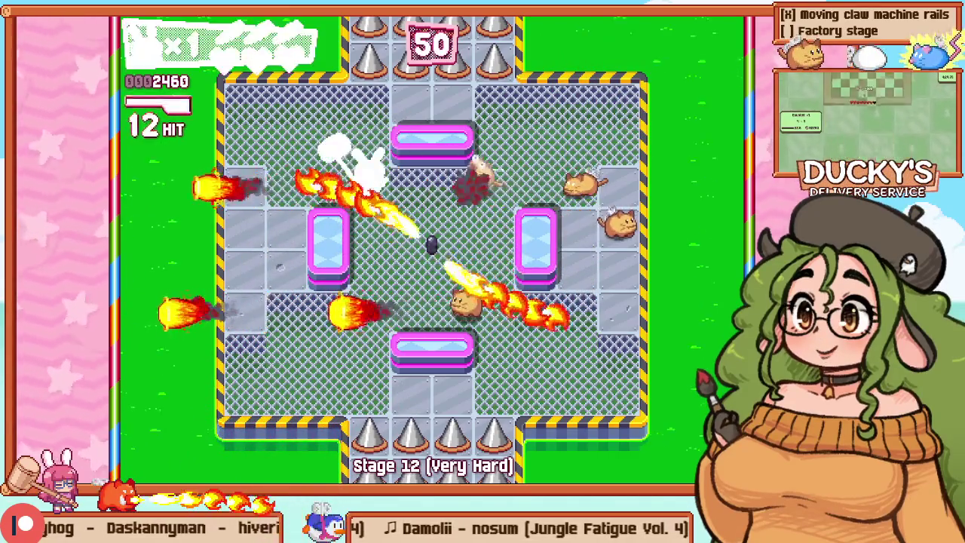
key(Escape)
key(Down)
key(Return)
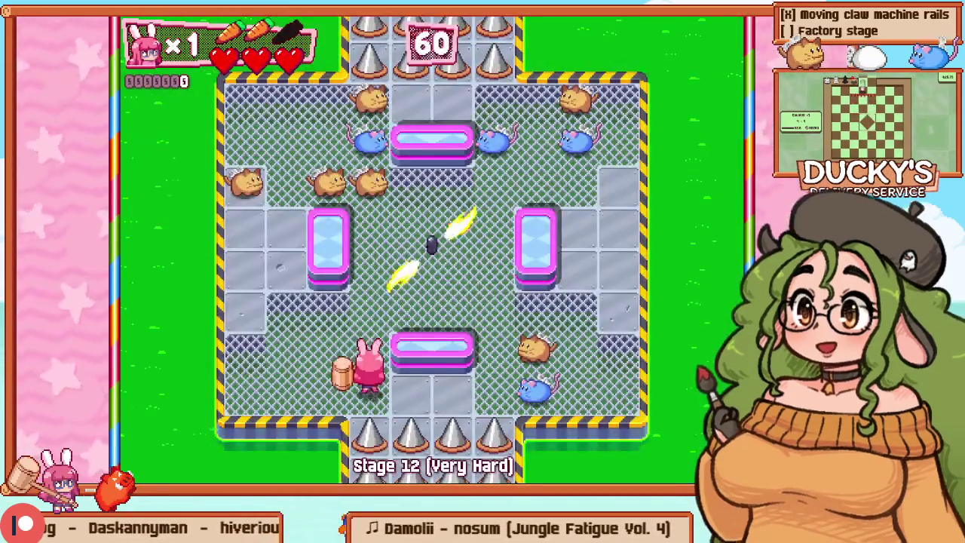
Step: Play another attempt along the bottom row and right side, then pause and Retry
key(Down)
key(Right)
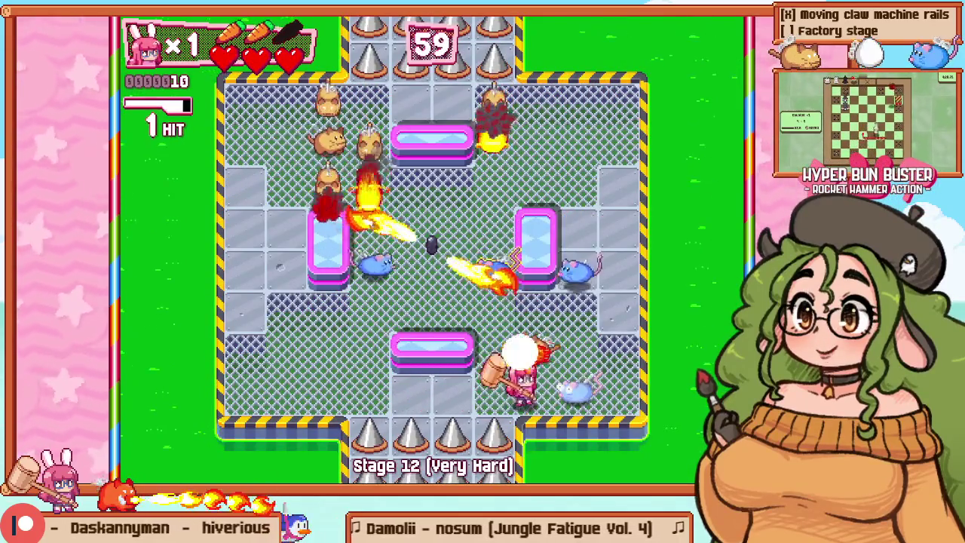
key(Left)
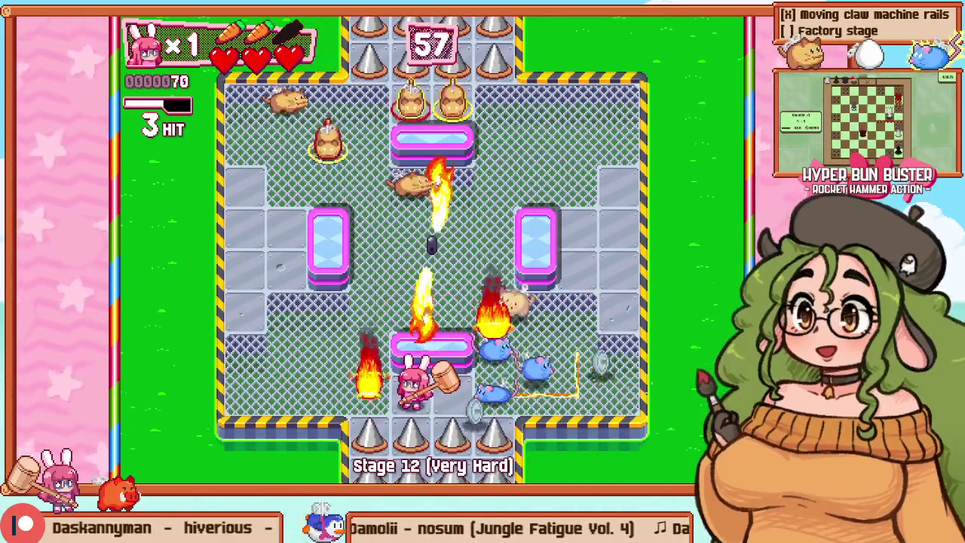
key(Right)
key(Up)
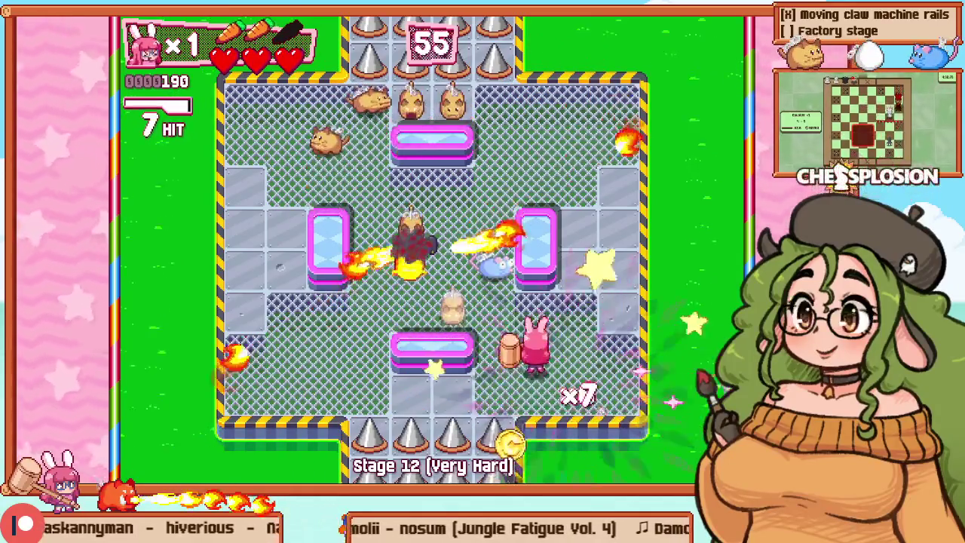
key(Down)
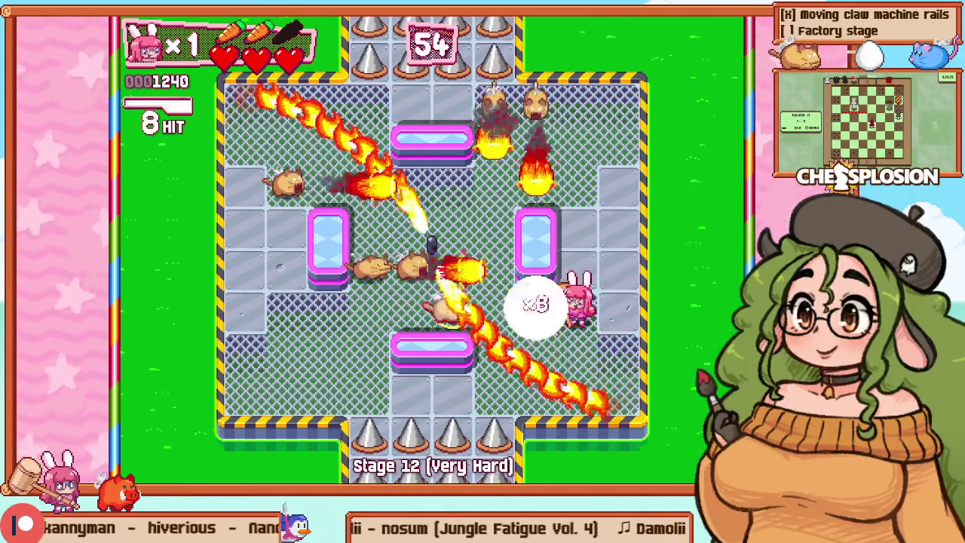
key(Up)
key(Right)
key(Up)
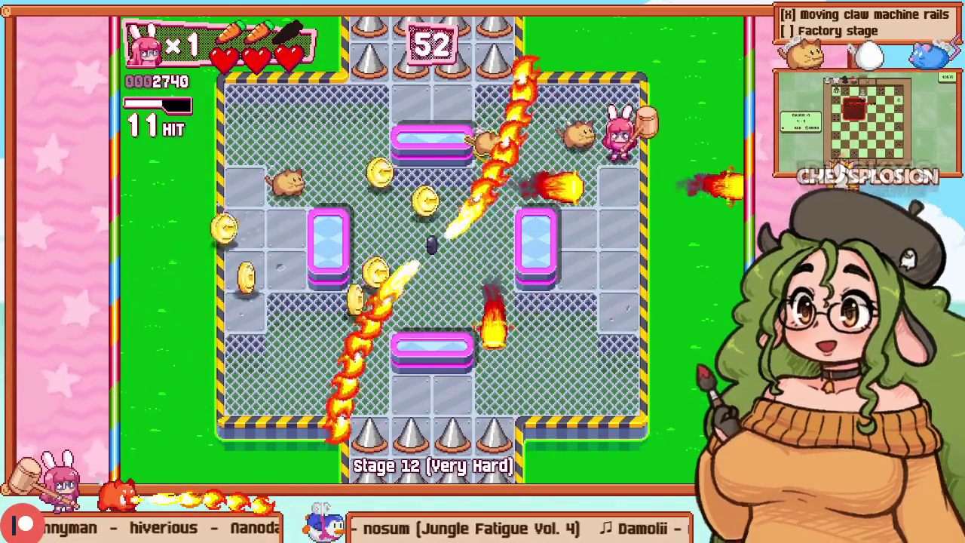
key(Escape)
key(Down)
key(Return)
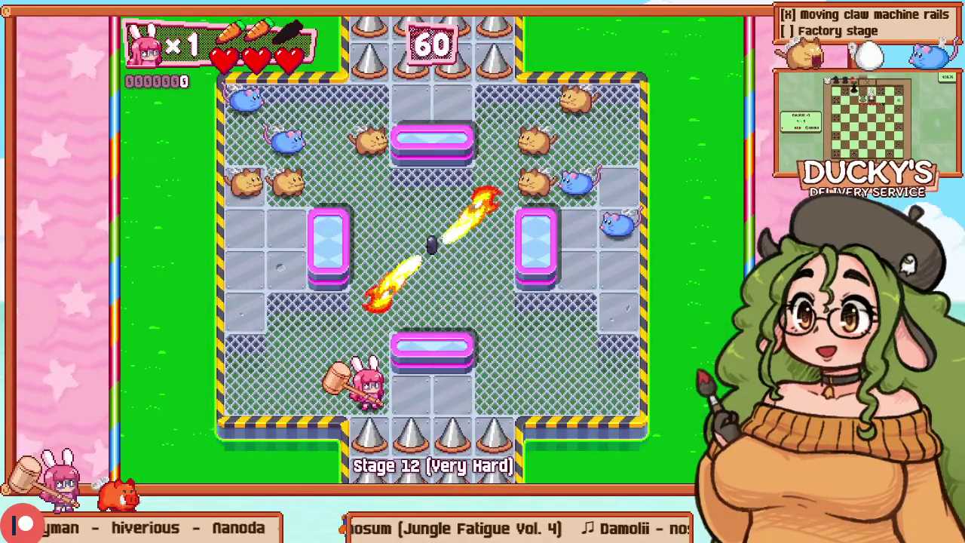
Step: Start a fresh attempt, heading up and left into the mice
key(Up)
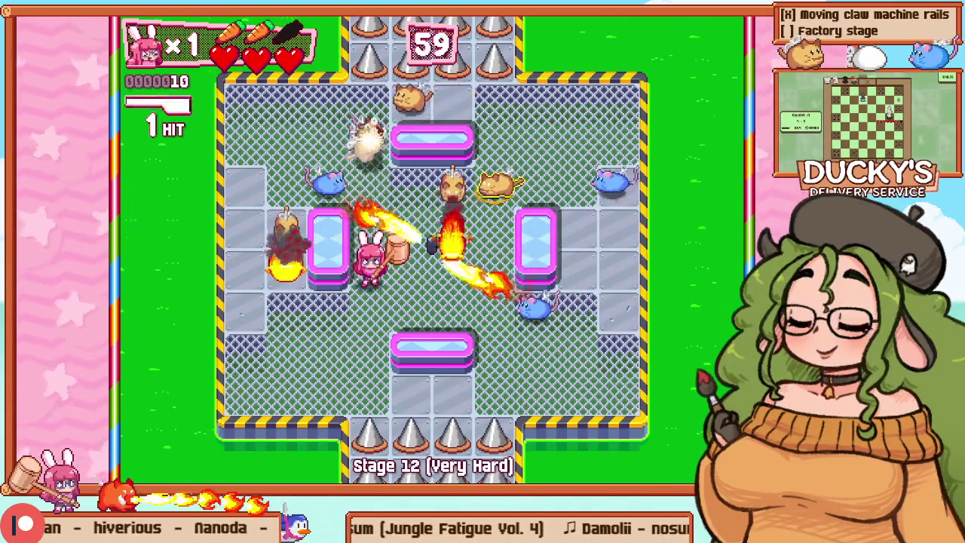
key(Left)
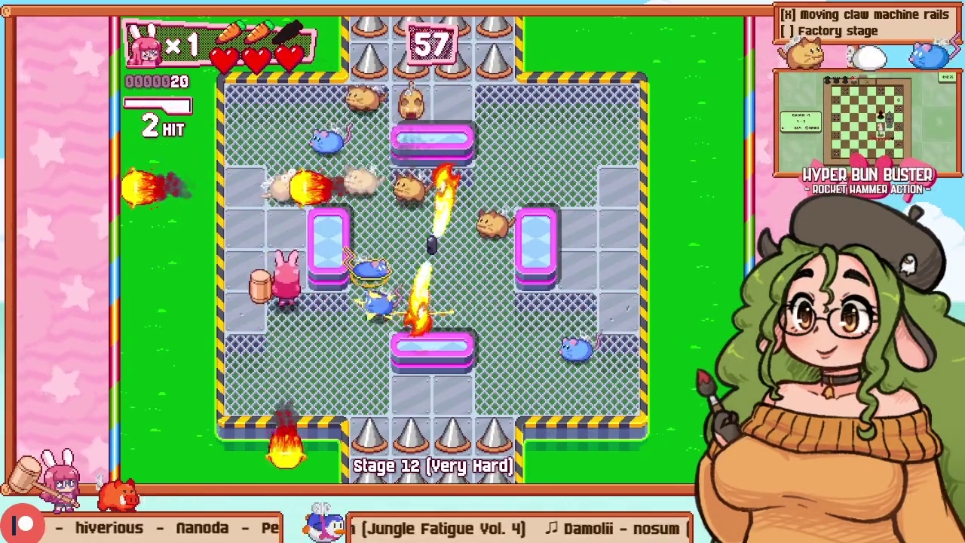
key(Down)
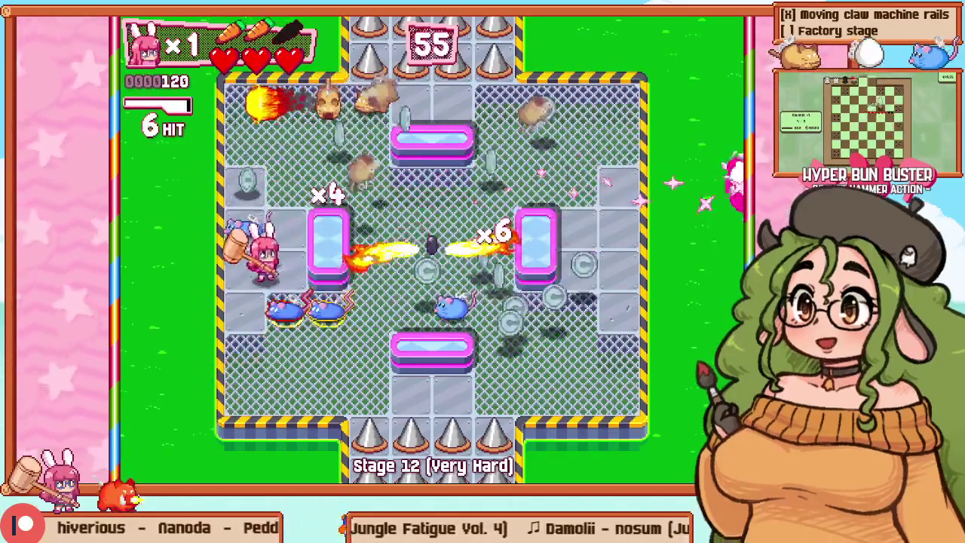
Step: Retry Stage 12 and hammer hamsters with Z while climbing the left side
key(Escape)
key(Down)
key(Return)
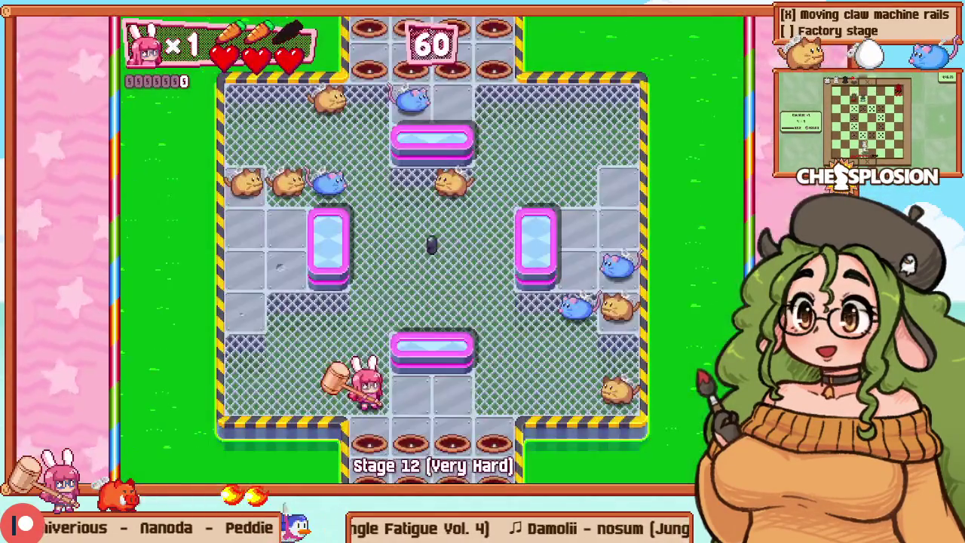
key(Left)
key(Up)
key(z)
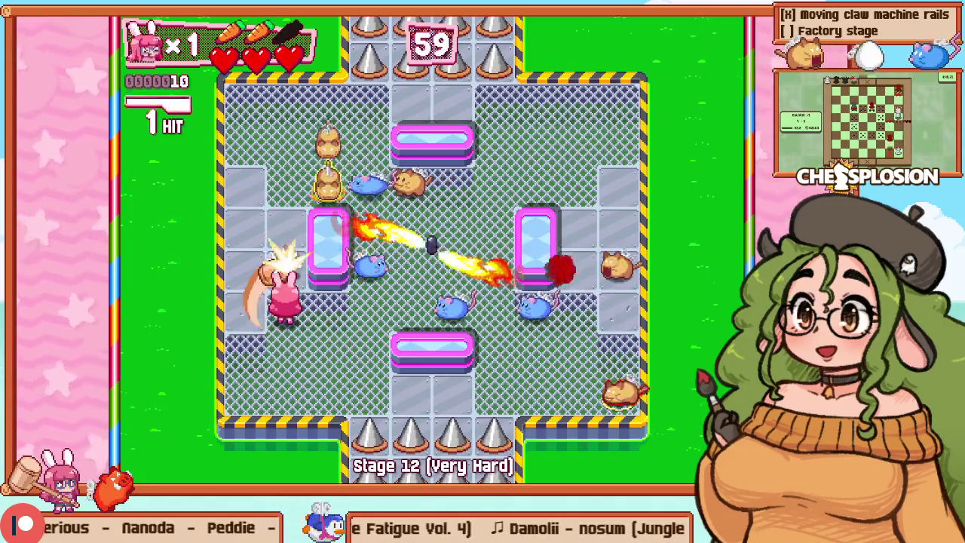
key(Up)
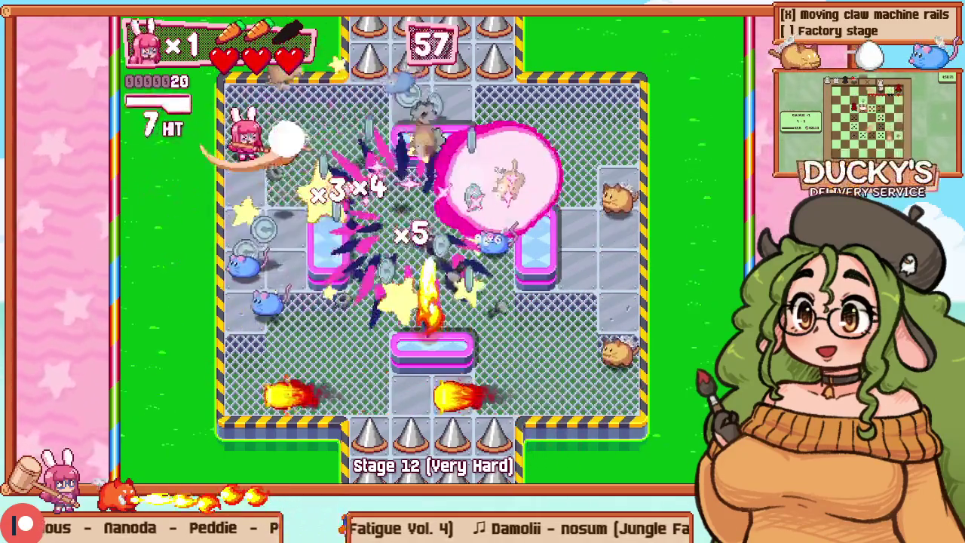
key(z)
key(Right)
key(z)
Step: Circle the room past the right and left bumpers, then pause and Retry
key(Left)
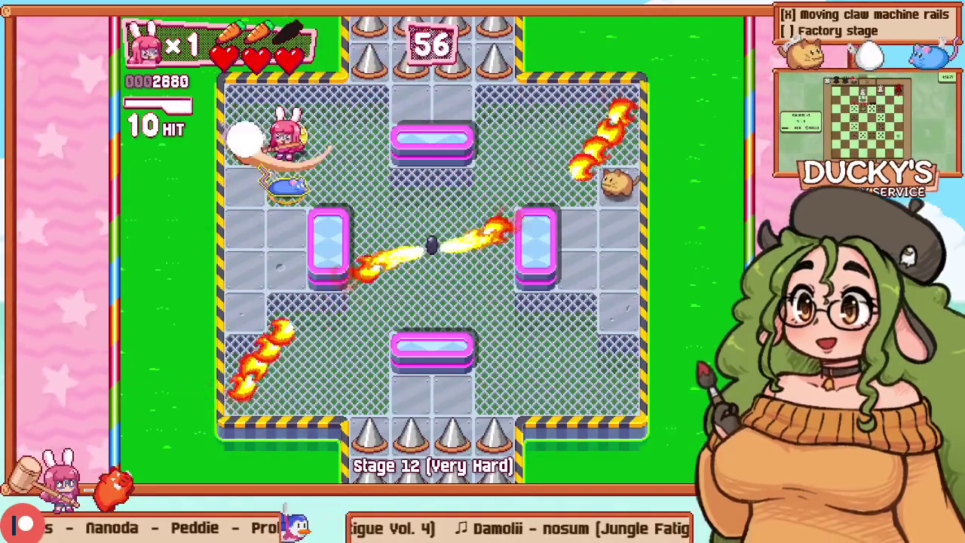
key(Right)
key(z)
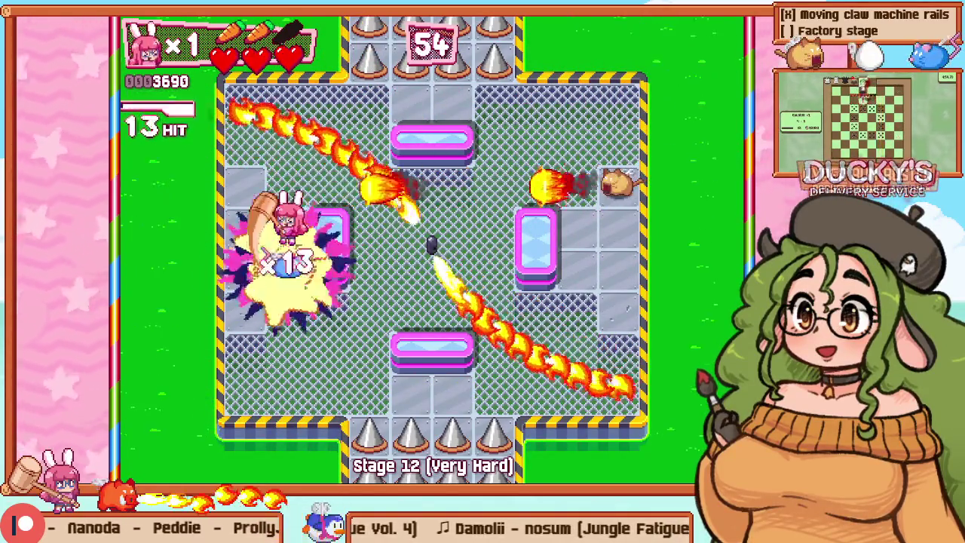
key(Up)
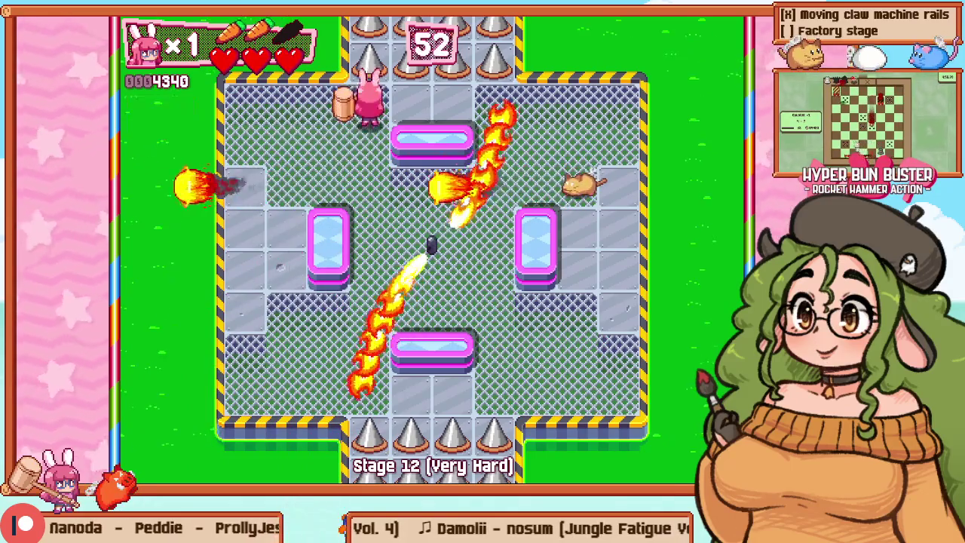
key(Right)
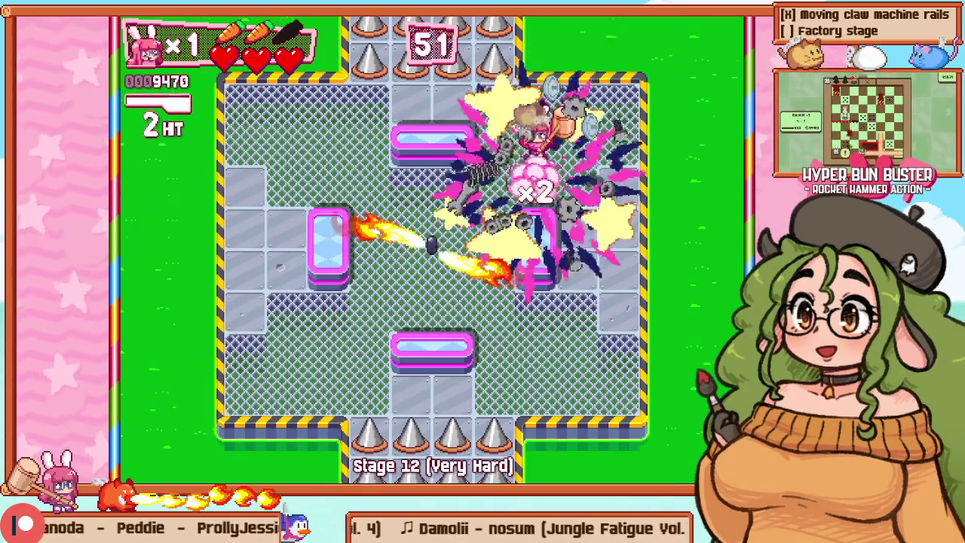
key(Down)
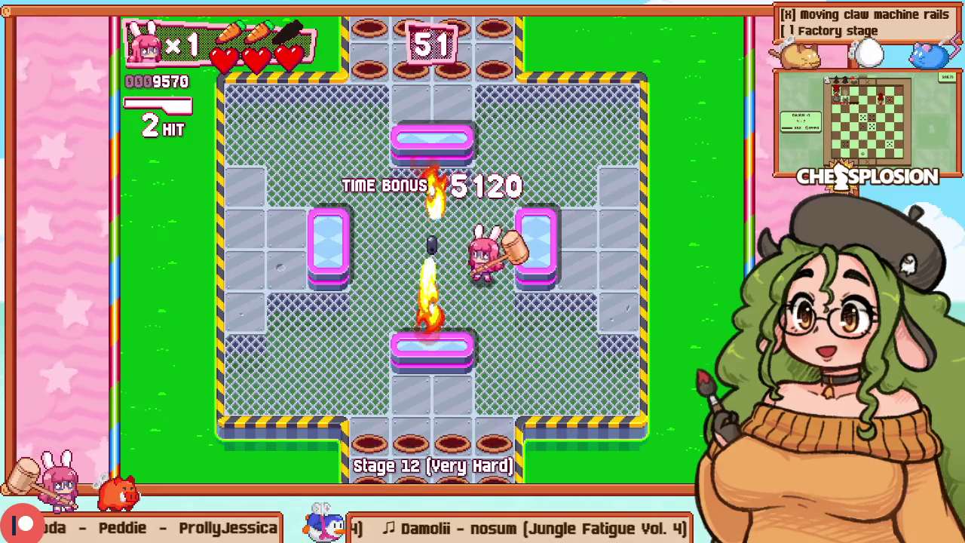
key(Left)
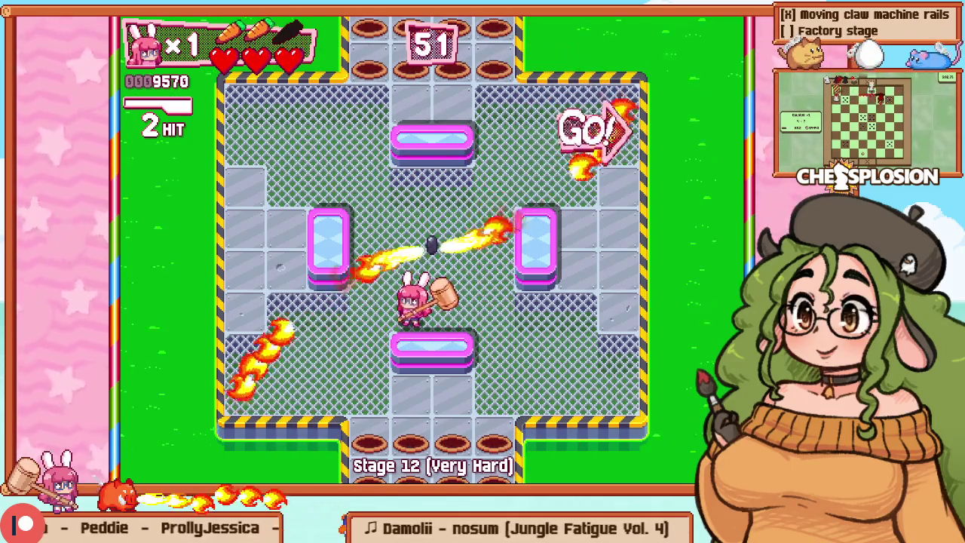
key(Up)
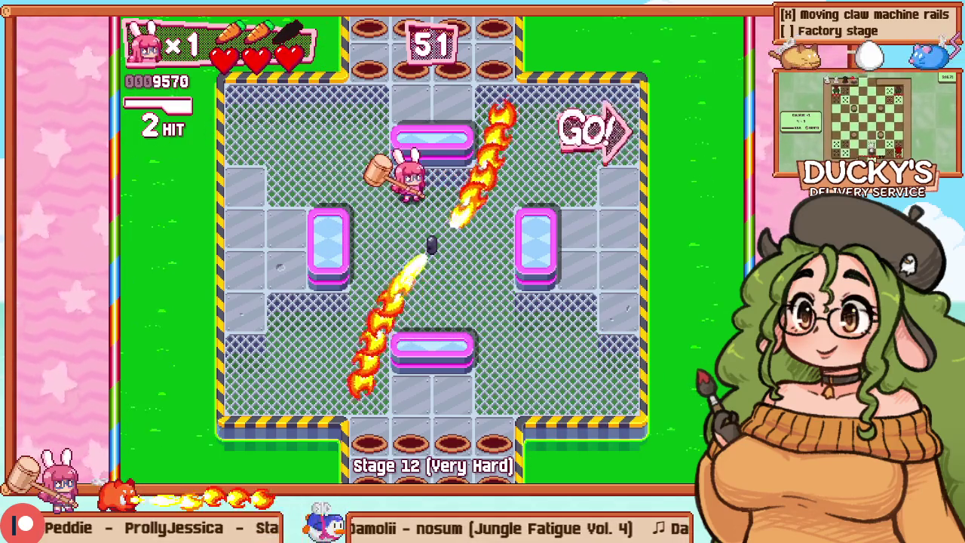
key(Escape)
key(Down)
key(Return)
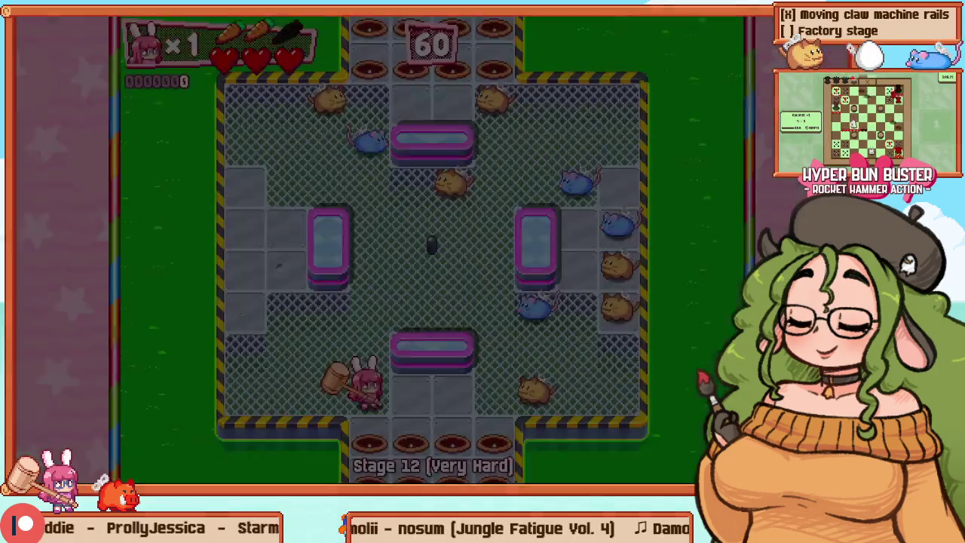
Step: Restart Stage 12 twice more in quick succession from the pause menu
key(Up)
key(Right)
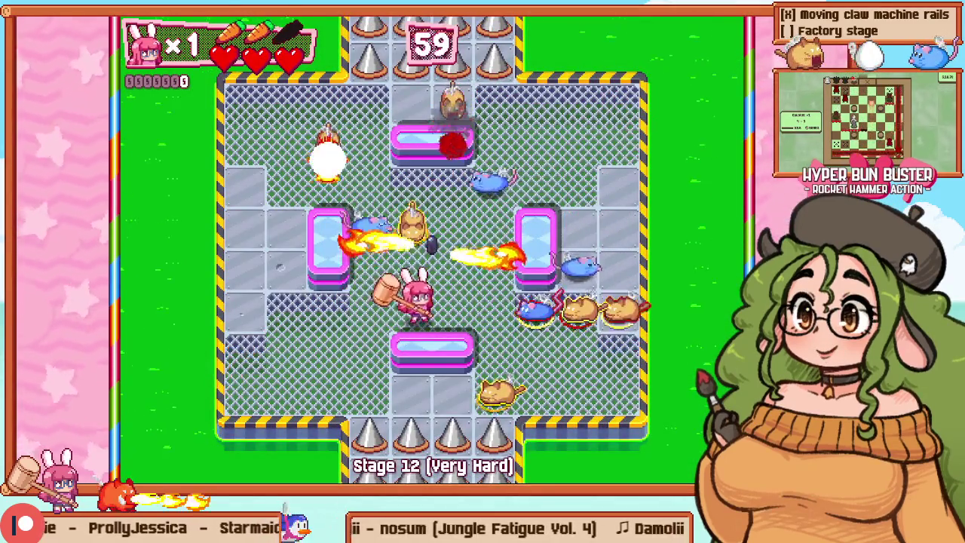
key(Escape)
key(Return)
key(Escape)
key(Down)
key(Return)
key(Up)
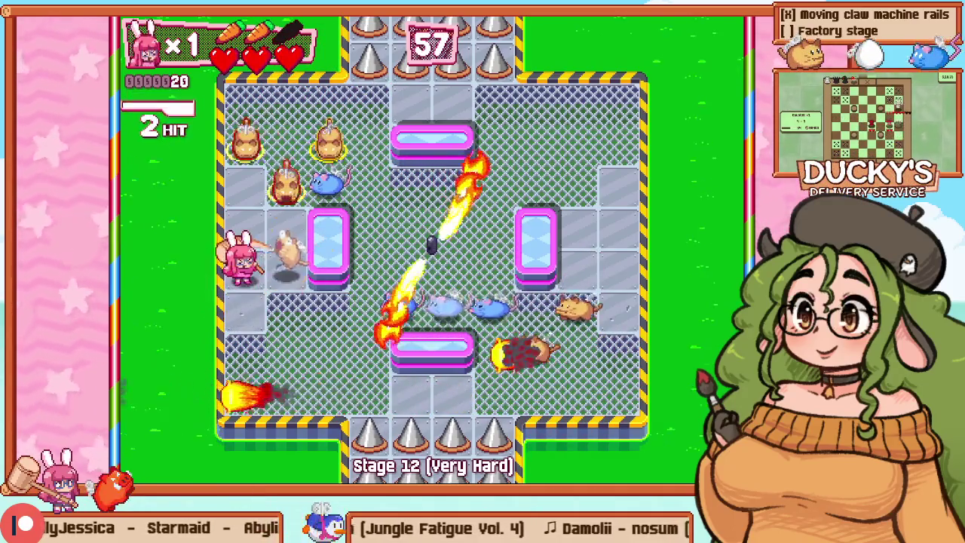
Step: Test moves beside the upper-left and lower pillars, restarting the stage between tries
key(Up)
key(Right)
key(Escape)
key(Down)
key(Return)
key(Right)
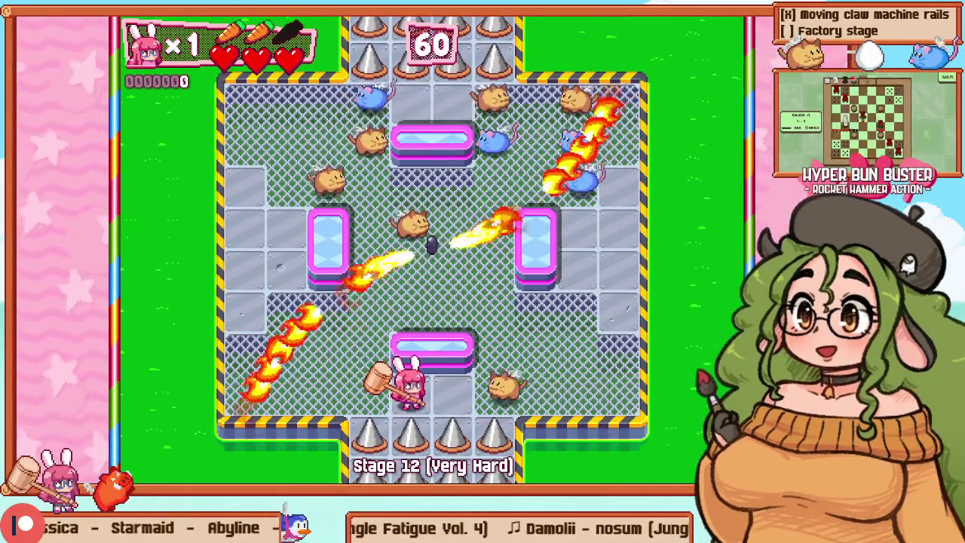
key(Left)
key(Up)
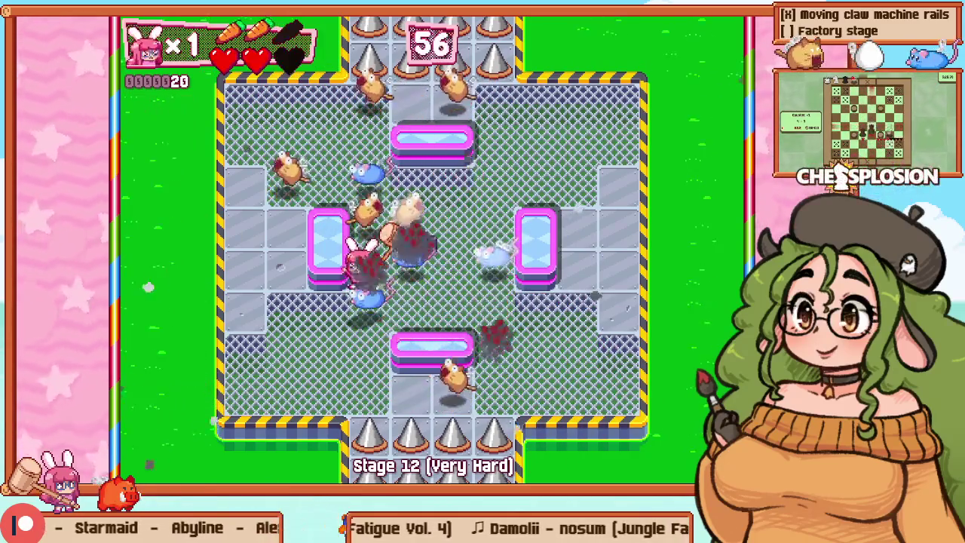
key(Down)
key(Return)
key(Left)
key(Escape)
Step: Play a final run into the enemies, Retry, then window the game with Alt+Enter
key(Left)
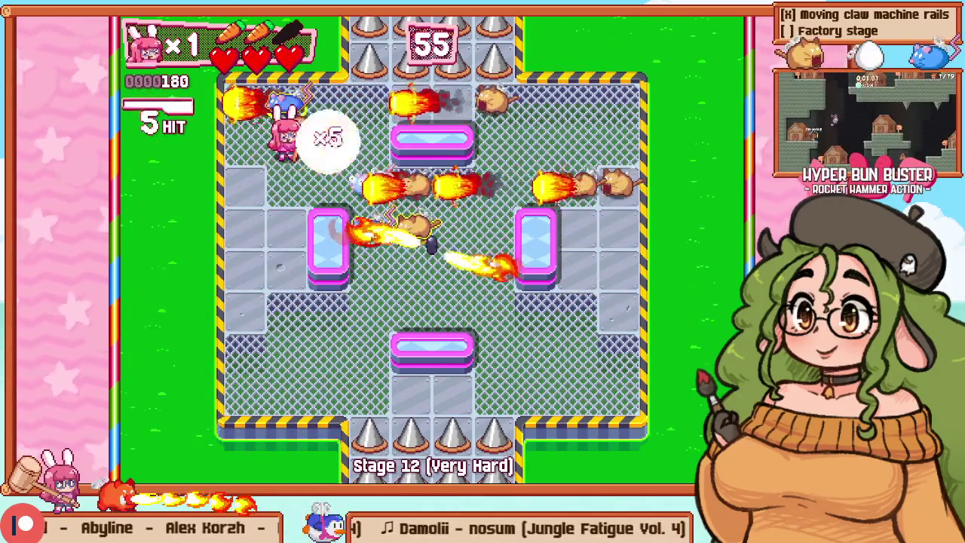
key(Down)
key(Right)
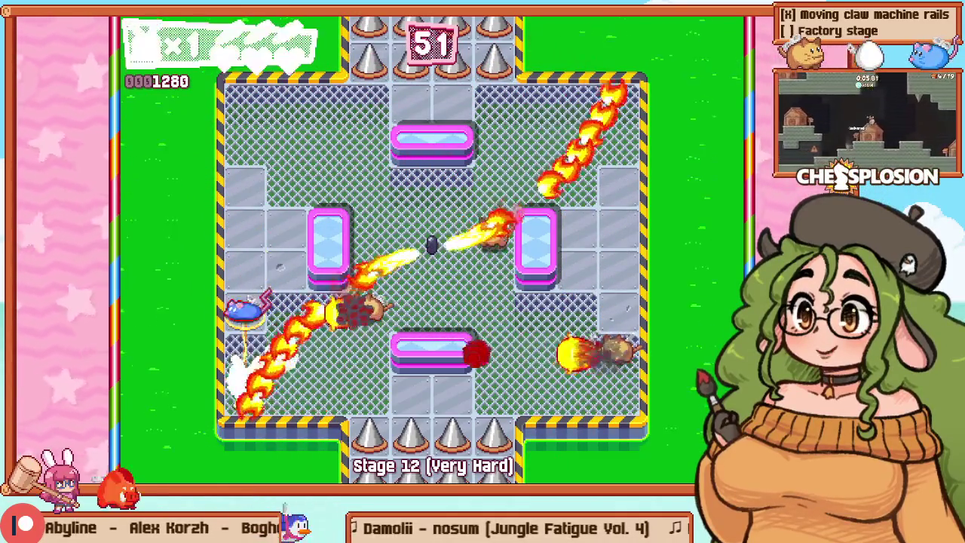
key(Right)
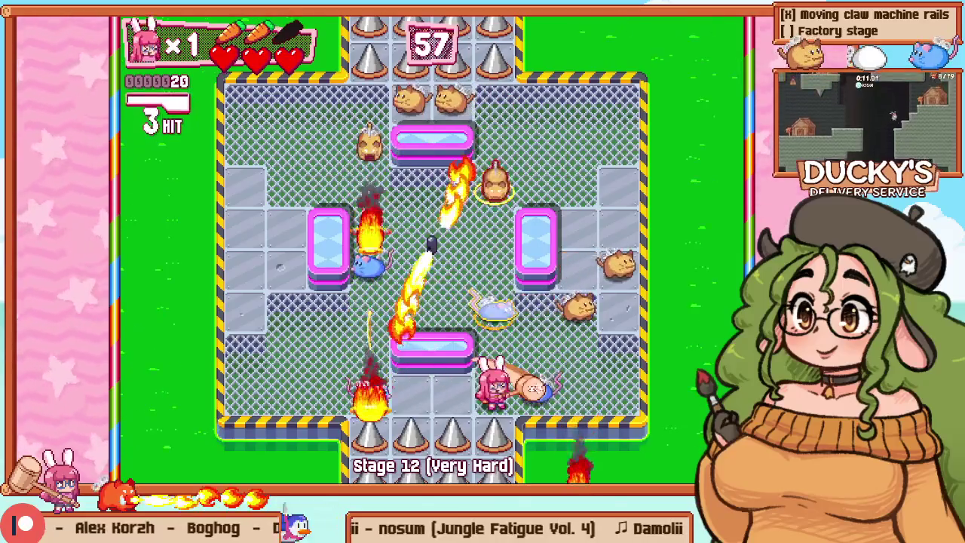
key(Right)
key(Up)
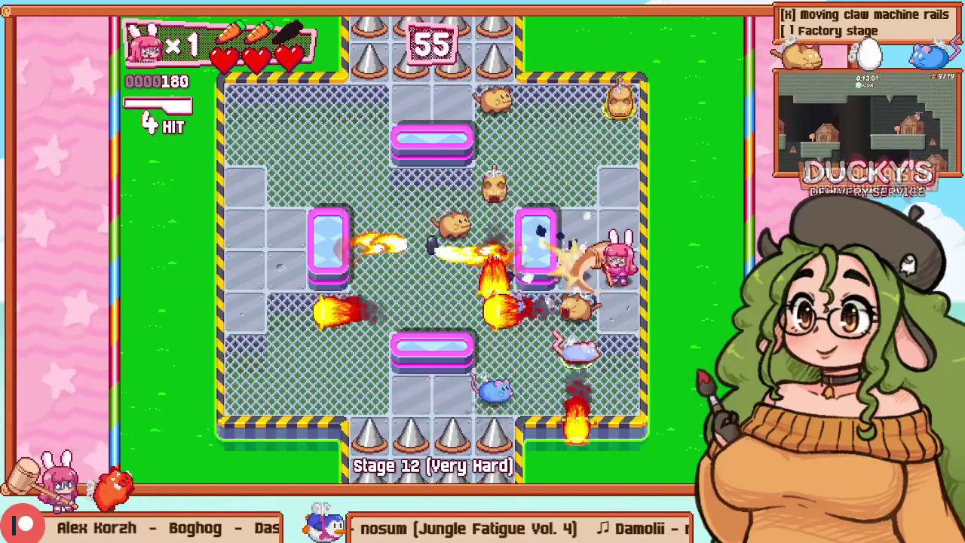
key(Left)
key(Down)
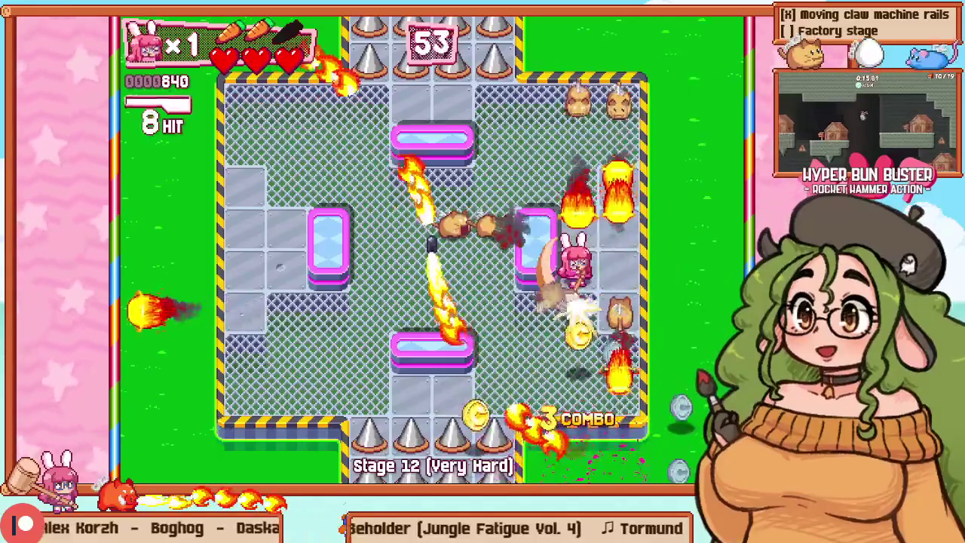
key(Escape)
key(Down)
key(Return)
key(alt+Return)
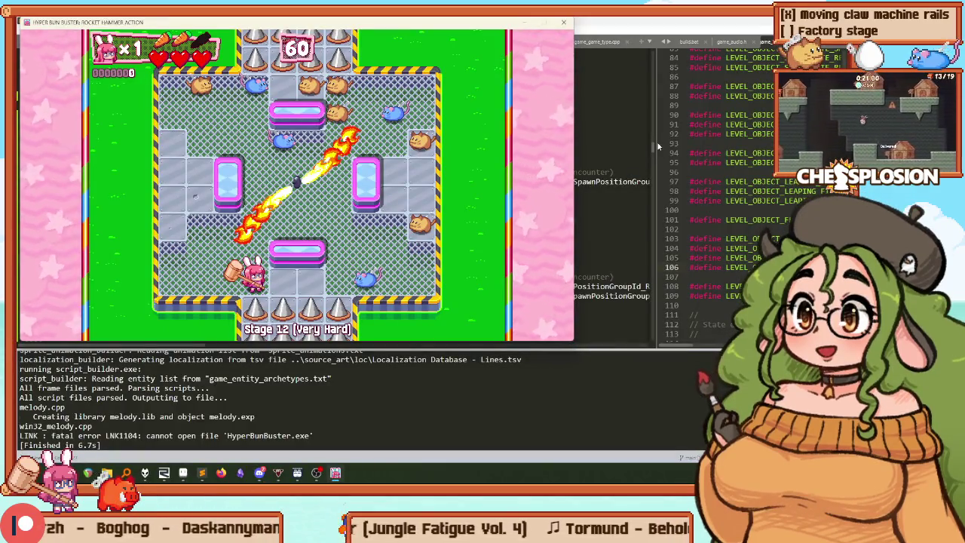
Step: Change SPINNING_FLAMETHROWER_FRAMES_PER_FULL_ROTATION from 600 to 800, rebuild, and return to the game
drag(657, 142, 326, 143)
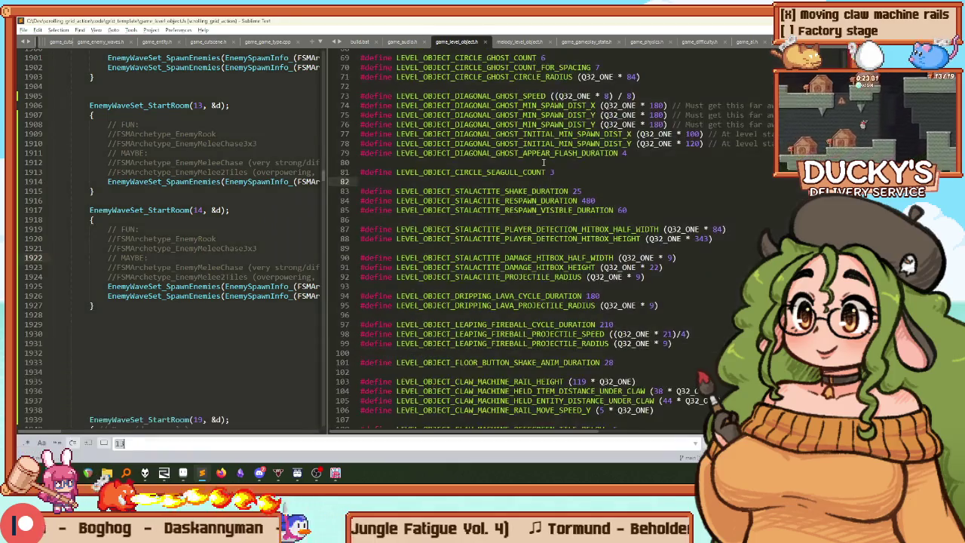
text(pinning)
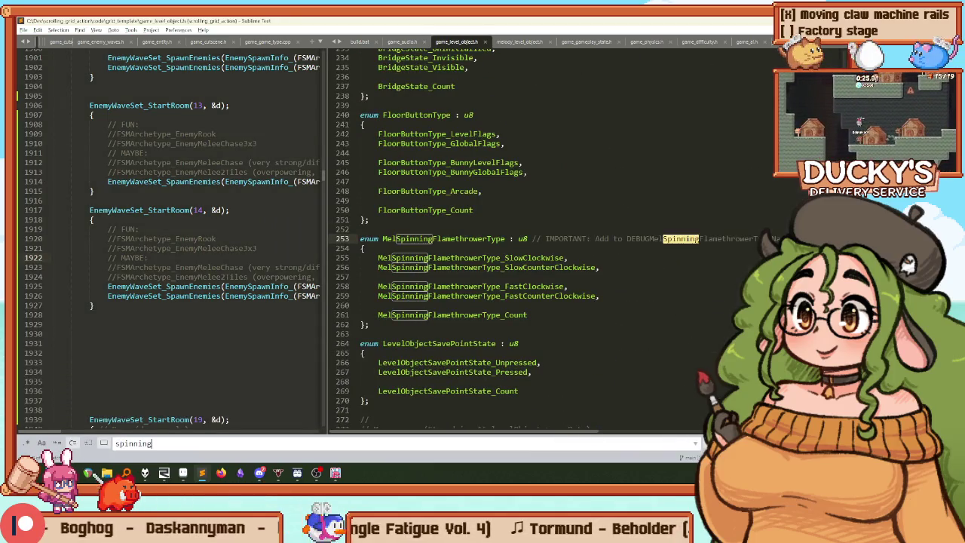
key(Return)
key(Return)
key(Return)
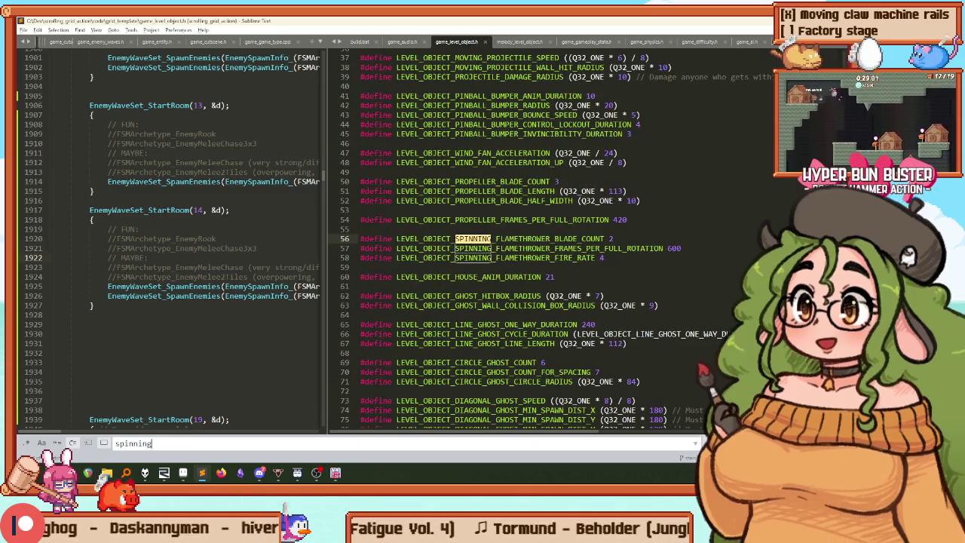
key(Escape)
key(Down)
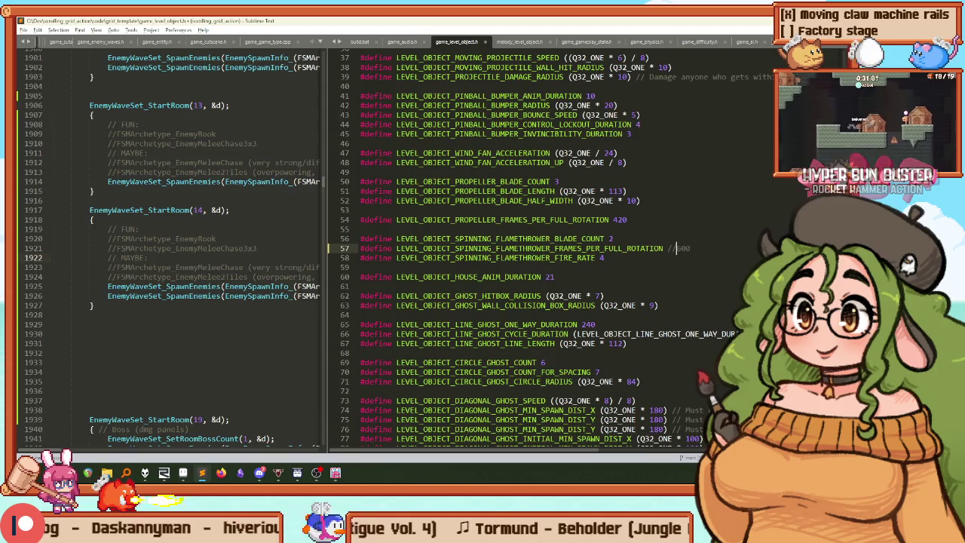
text(800)
key(ctrl+b)
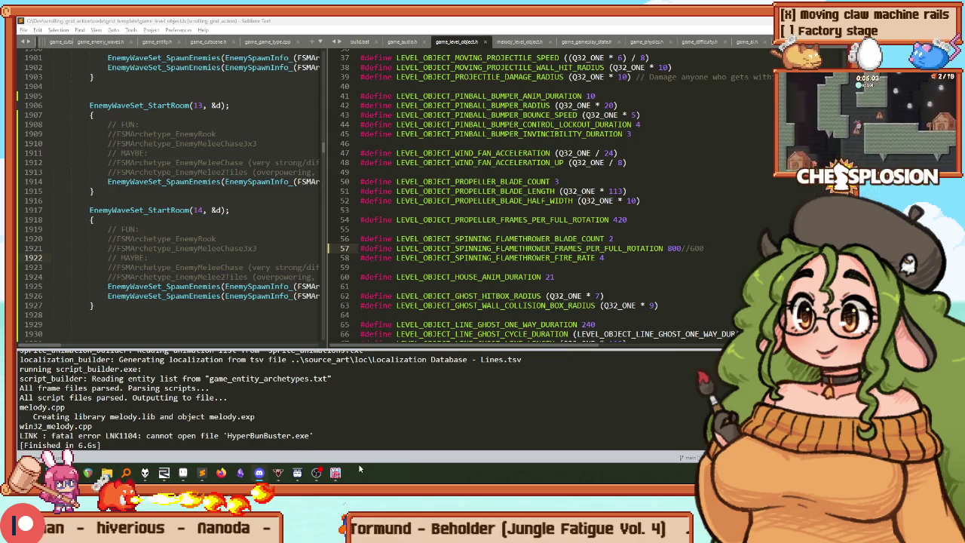
click(337, 473)
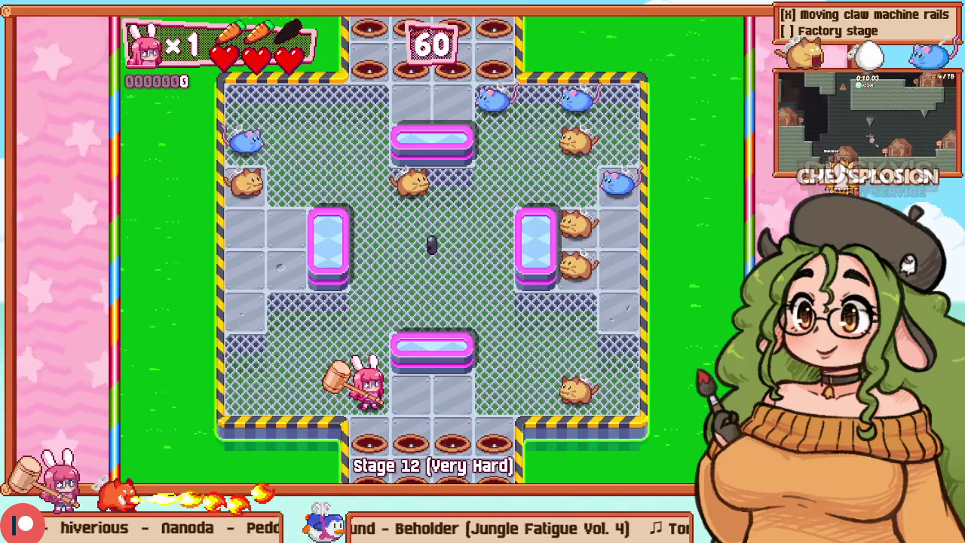
Step: Retry Stage 12 and hammer the mice and enemies up the left side
key(Escape)
key(Down)
key(Return)
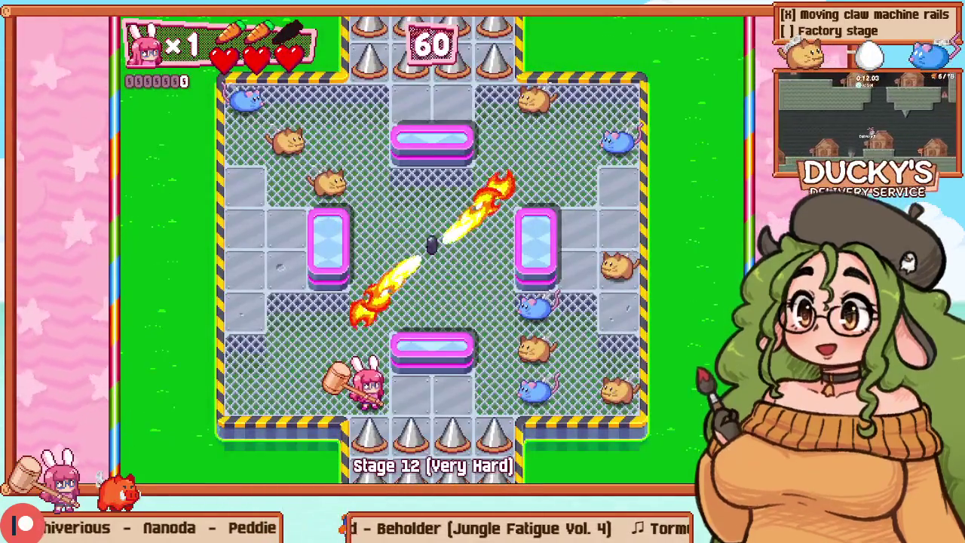
key(Left)
key(Up)
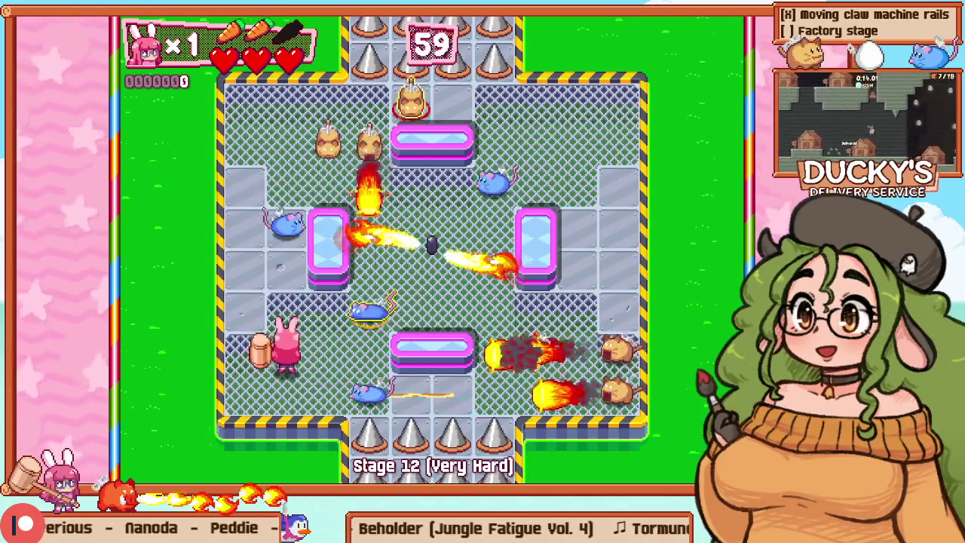
key(z)
key(Left)
key(Up)
key(z)
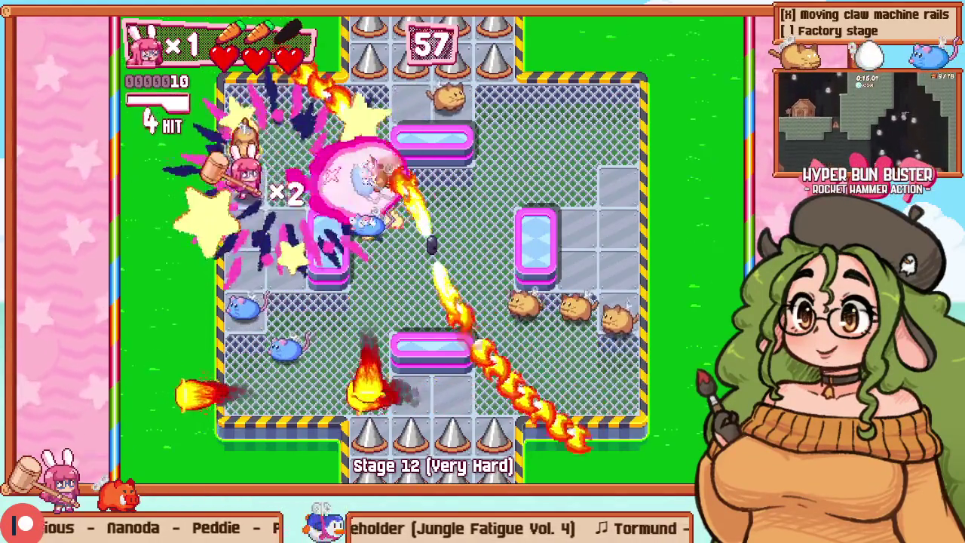
key(z)
Step: Hammer the remaining enemies on the right and top to clear the stage, score 12120
key(Left)
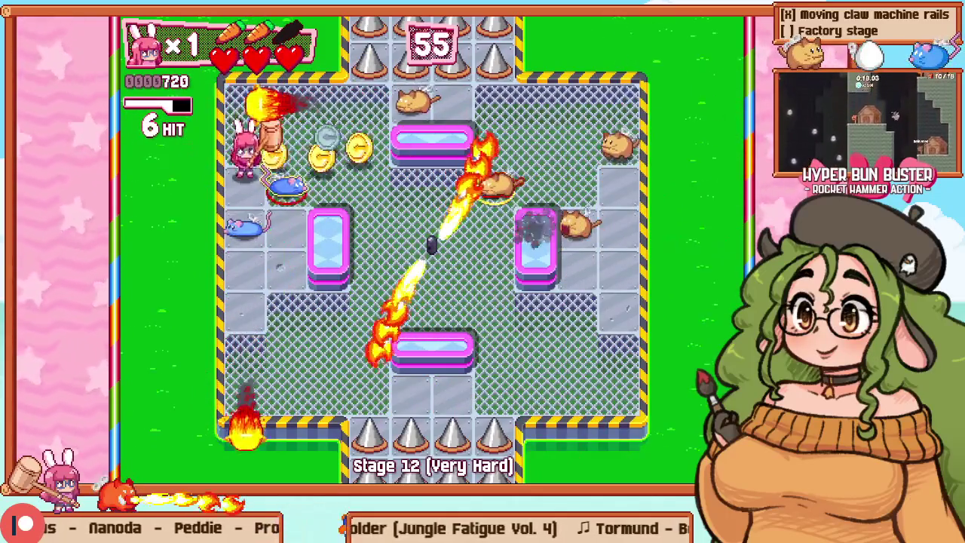
key(Down)
key(z)
key(Right)
key(z)
key(Up)
key(Right)
key(Up)
key(Right)
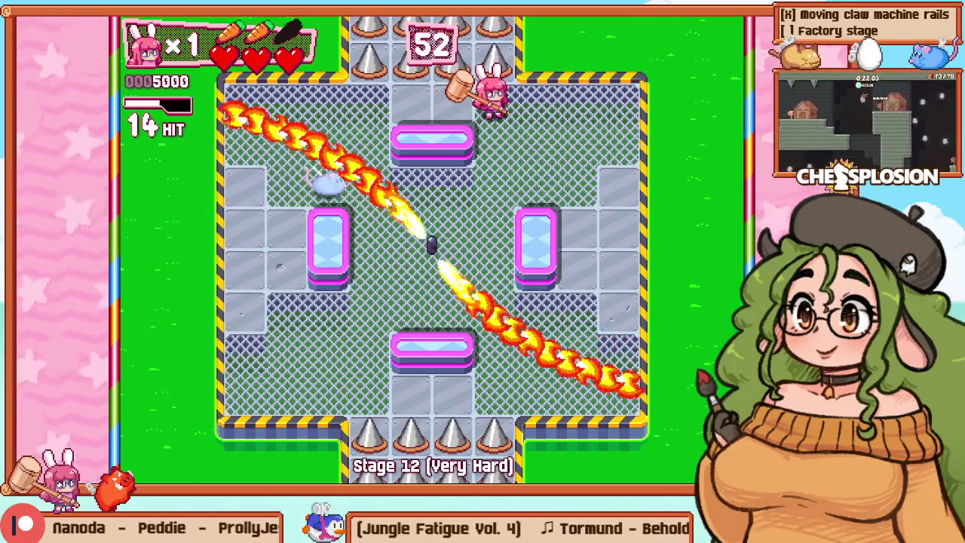
key(Left)
key(Left)
key(z)
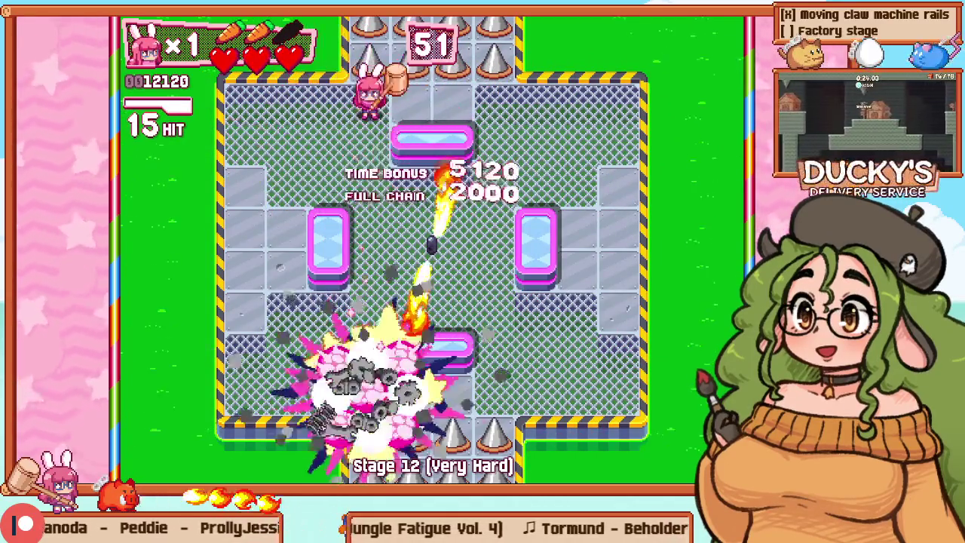
key(alt+Tab)
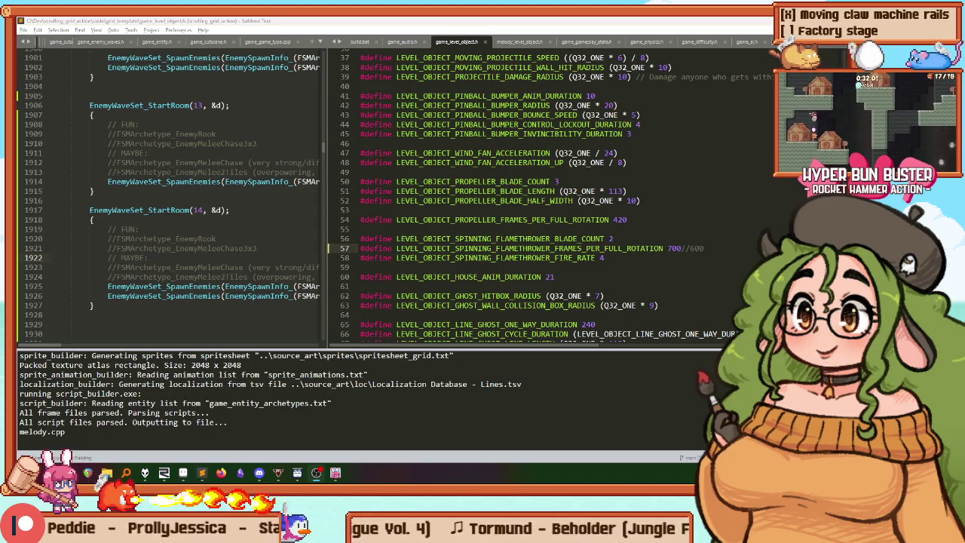
Step: Bring the rebuilt game with the 700-frame flamethrower forward and restart Stage 12
mouse_move(363, 465)
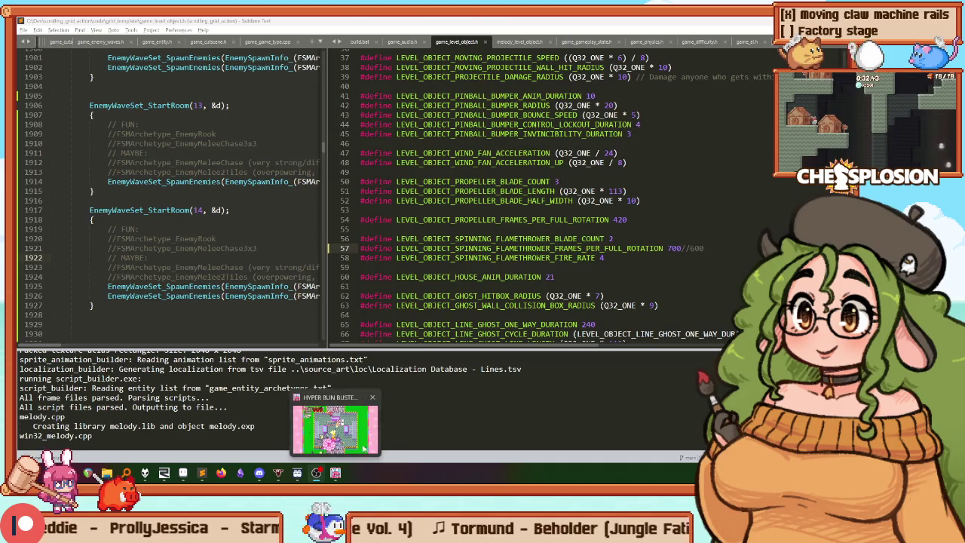
click(369, 446)
key(Escape)
key(Return)
key(Right)
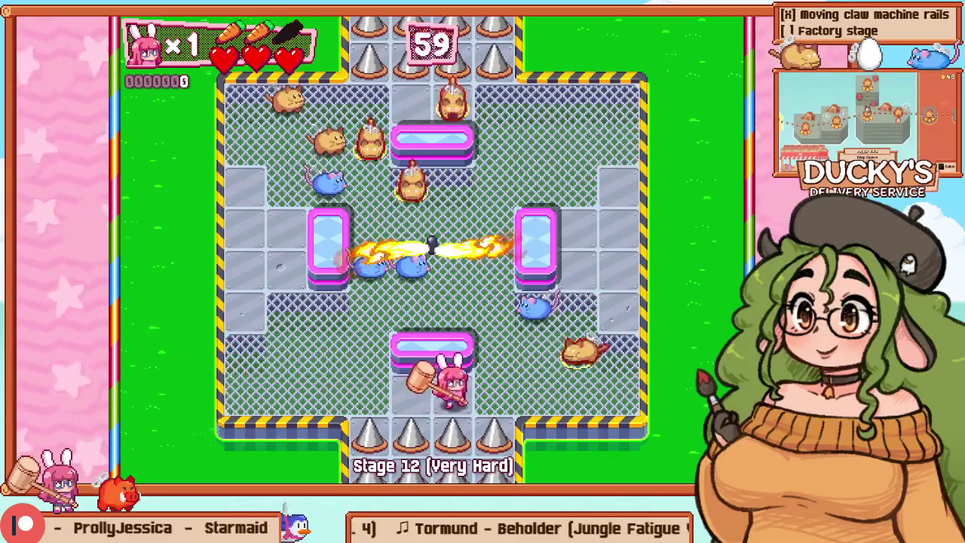
Step: Retry Stage 12 and move right into the enemies, hammering as they come
key(Escape)
key(Down)
key(Return)
key(Right)
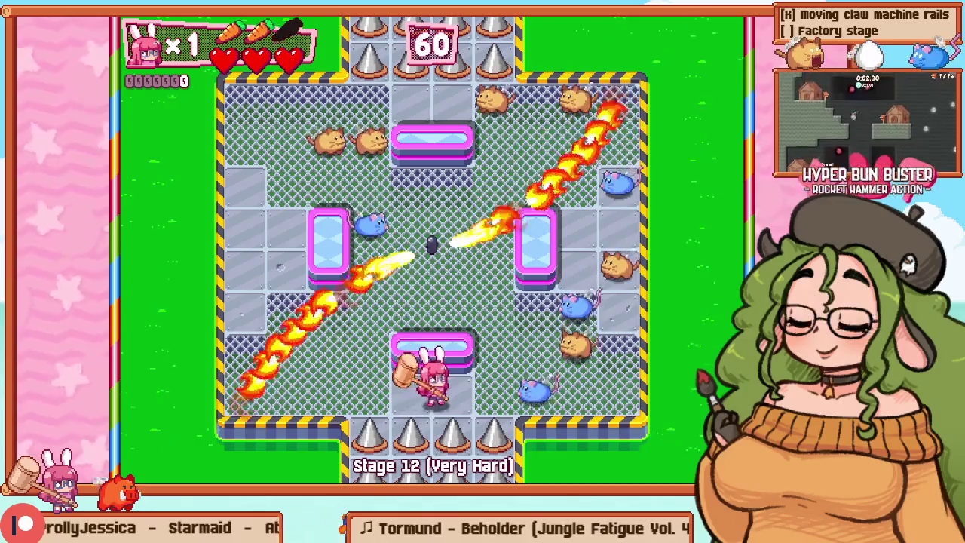
key(Right)
key(Up)
key(Down)
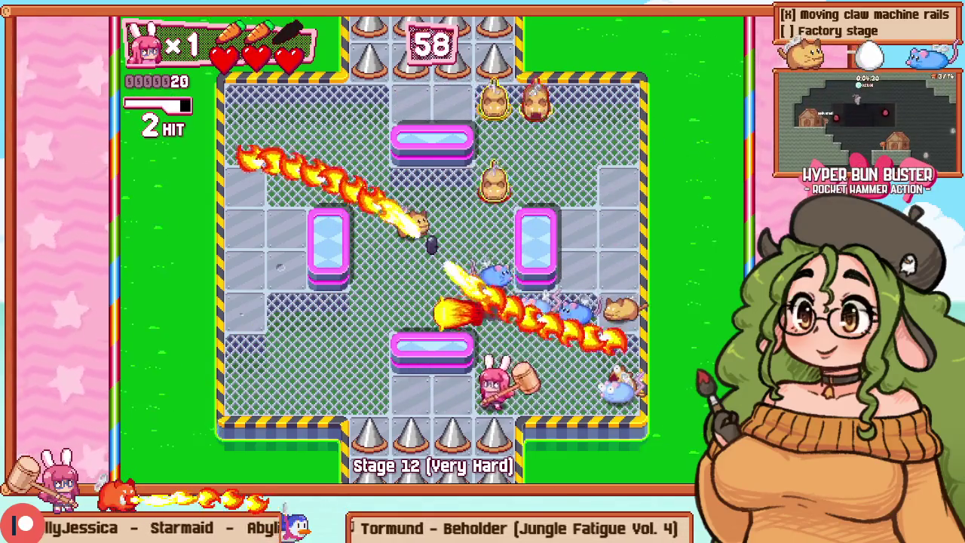
key(Left)
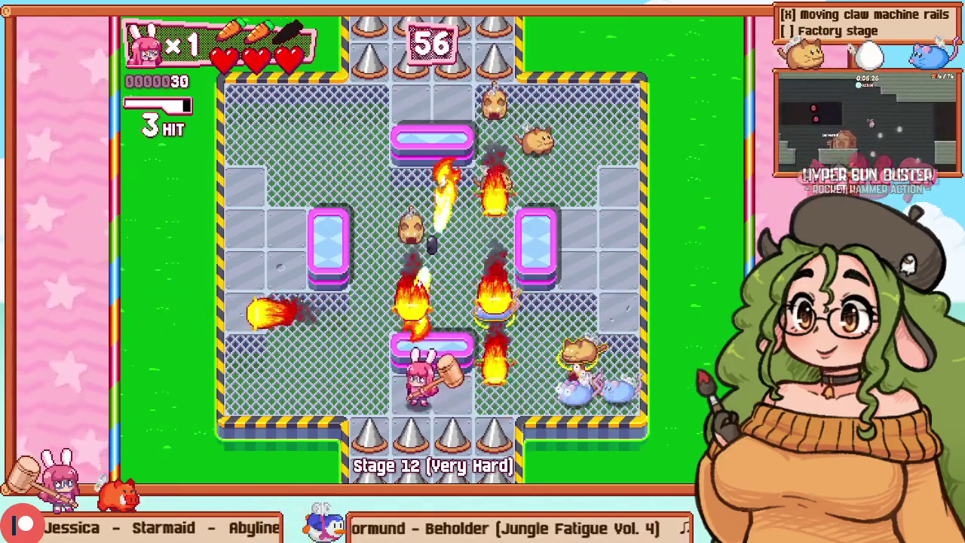
Step: Build an 11-hit chain on the right side, then show the game in the debug editor
key(Right)
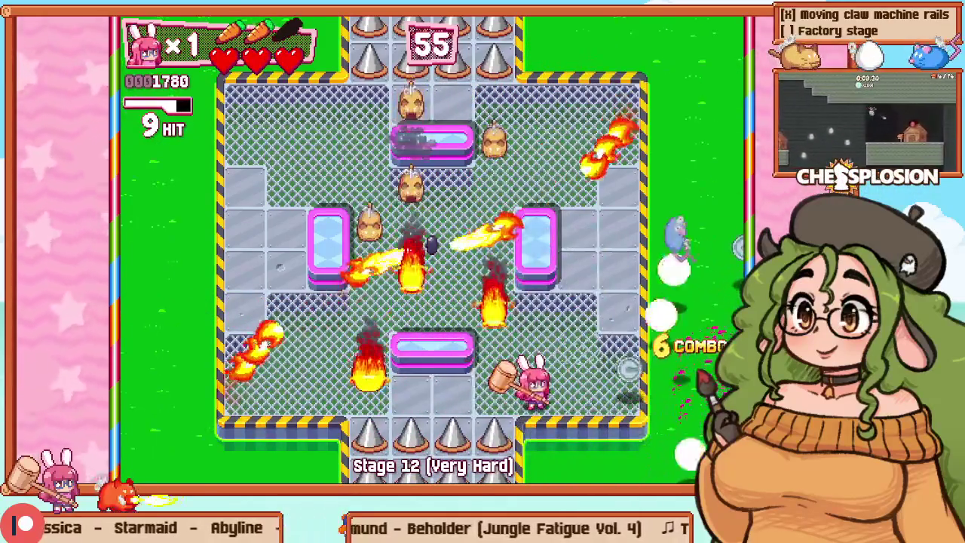
key(Right)
key(Up)
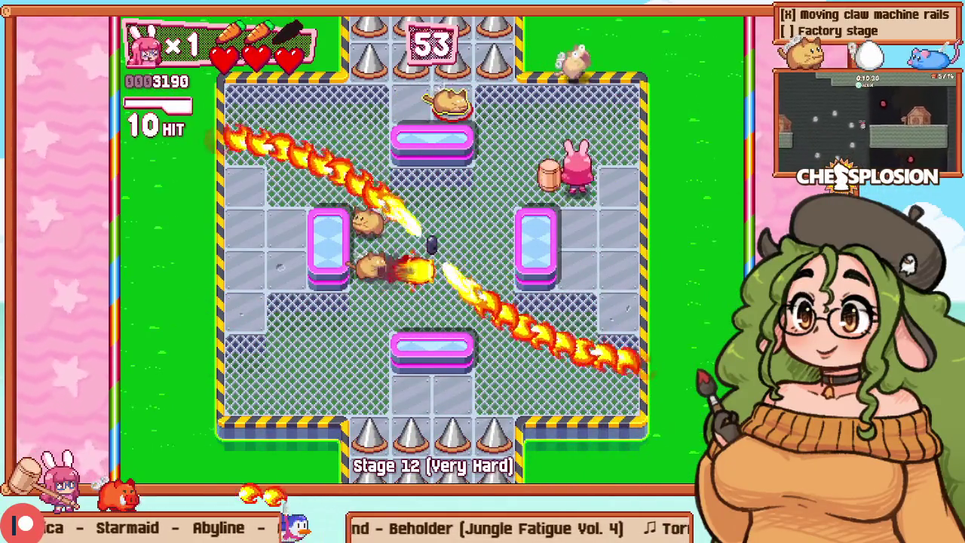
key(Down)
key(Right)
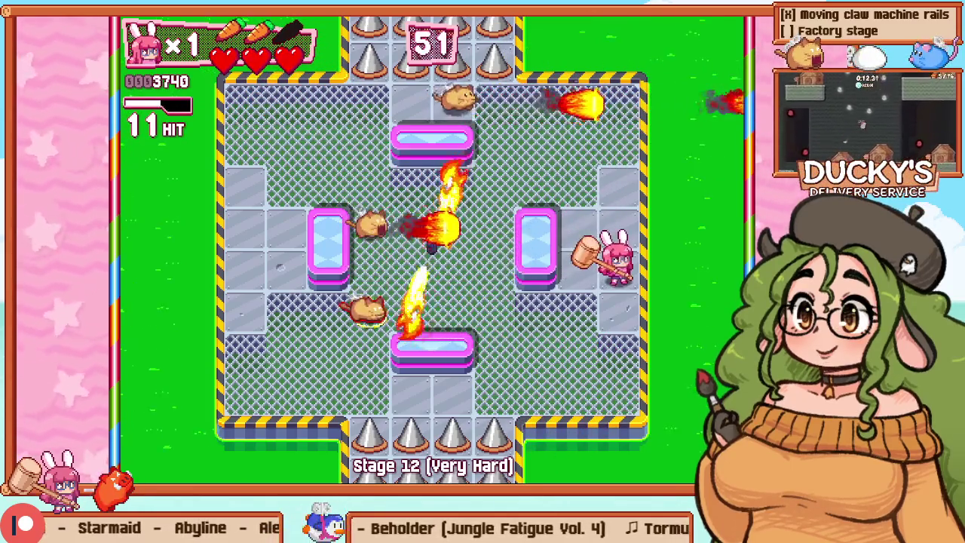
key(F1)
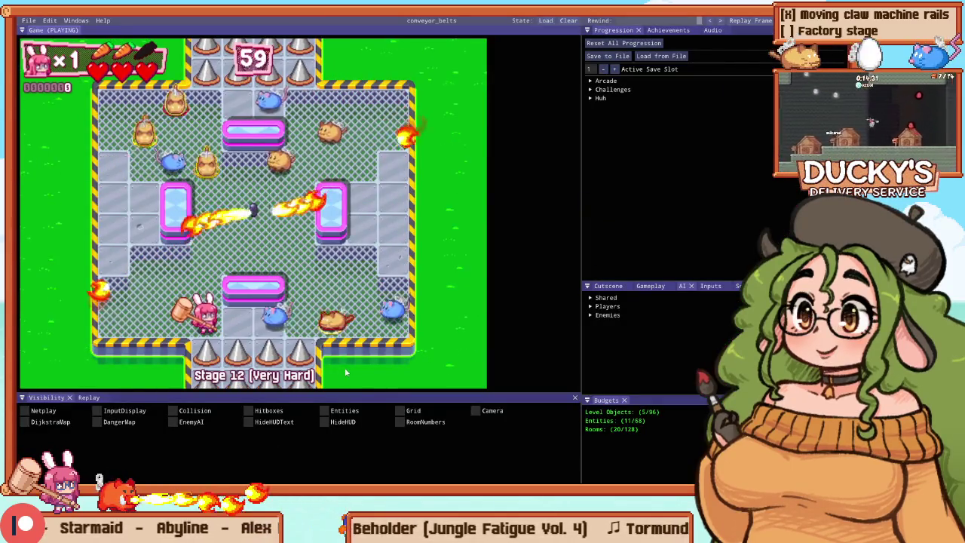
Step: Extend the right and left glass pillars into tall blocks, then playtest the room fullscreen
key(p)
key(F2)
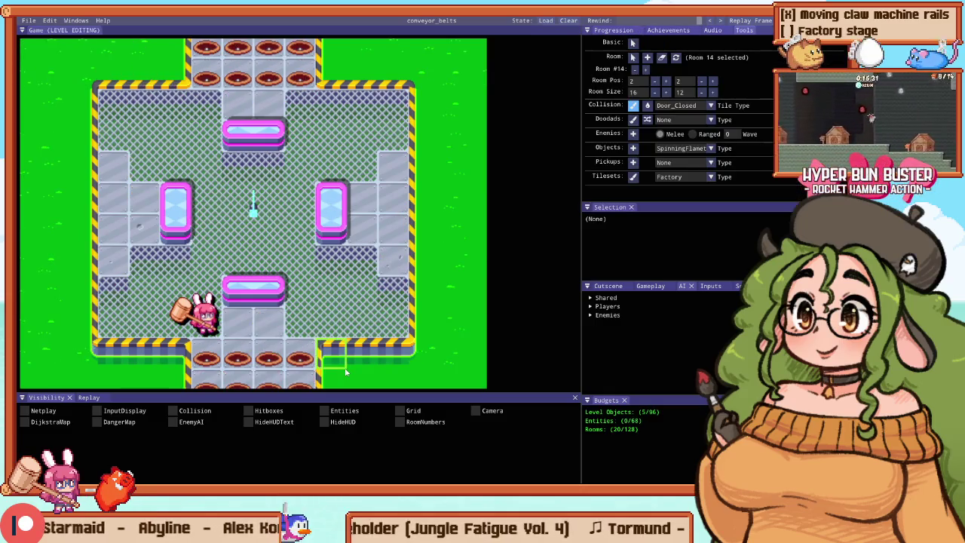
click(334, 179)
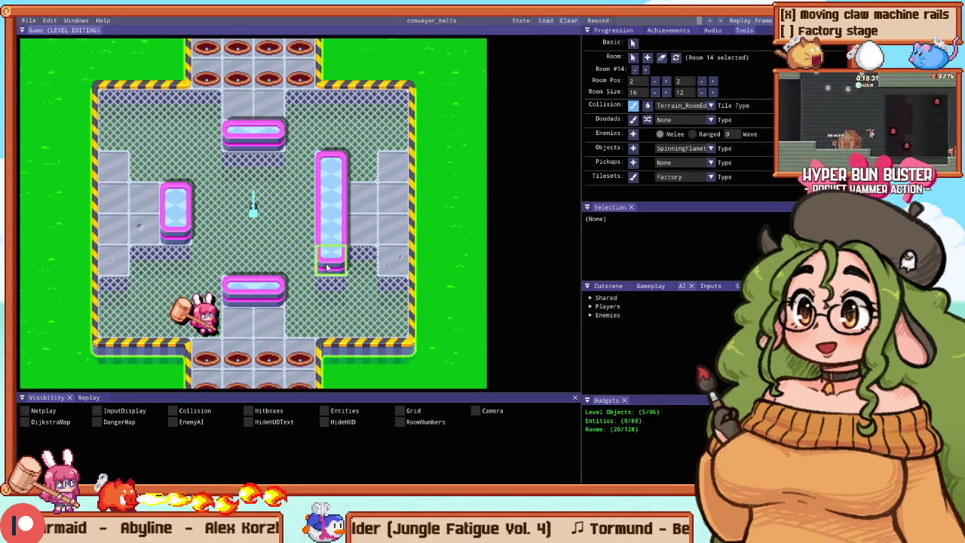
drag(163, 250, 241, 191)
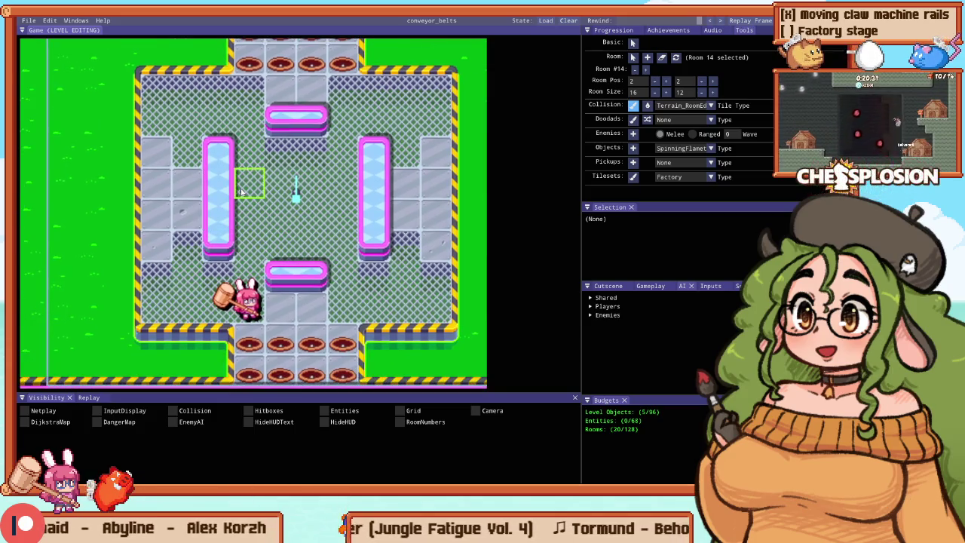
key(F2)
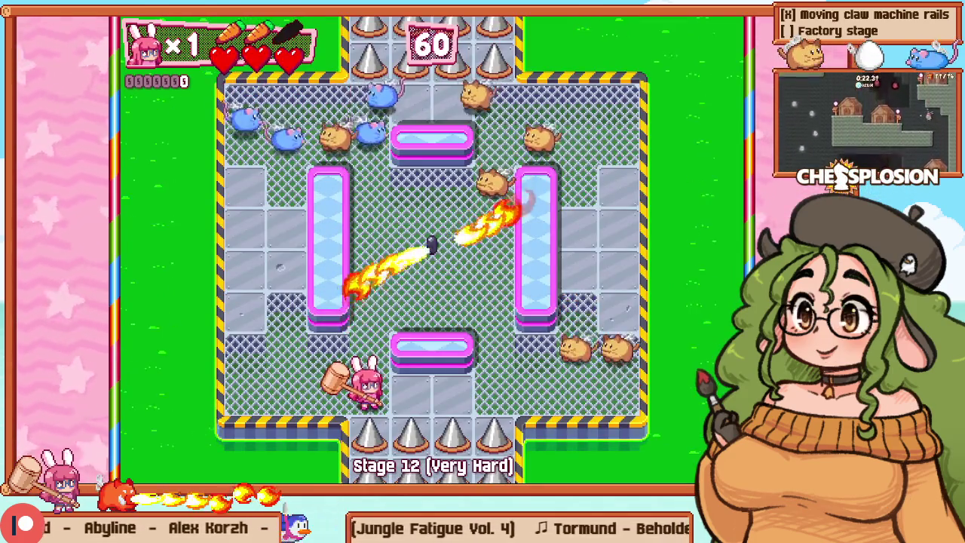
Step: Move the bunny briefly, then return to the debug editor layout and level editing mode
key(Left)
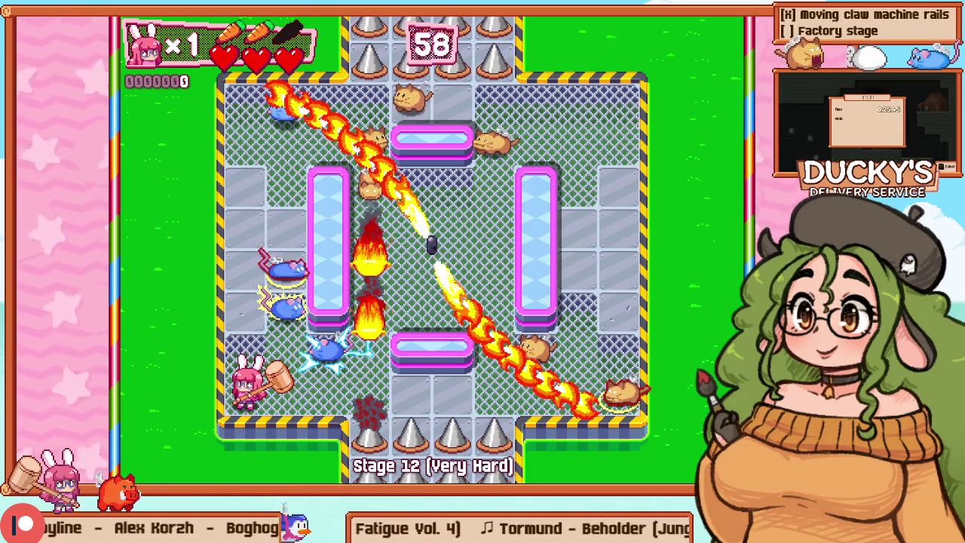
key(F2)
key(F3)
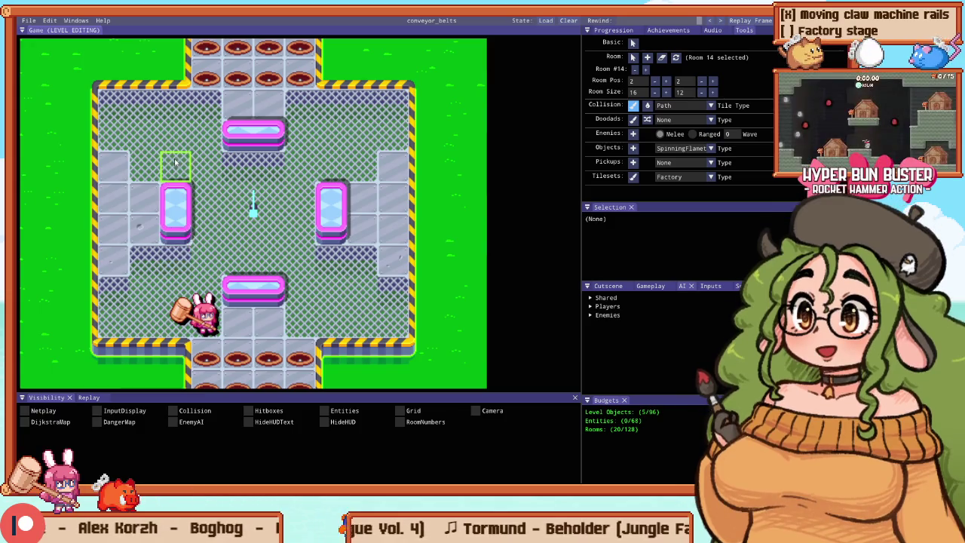
Step: Playtest Stage 12 fullscreen with the short pillars, hammering every enemy to reach a 16-hit chain
key(F3)
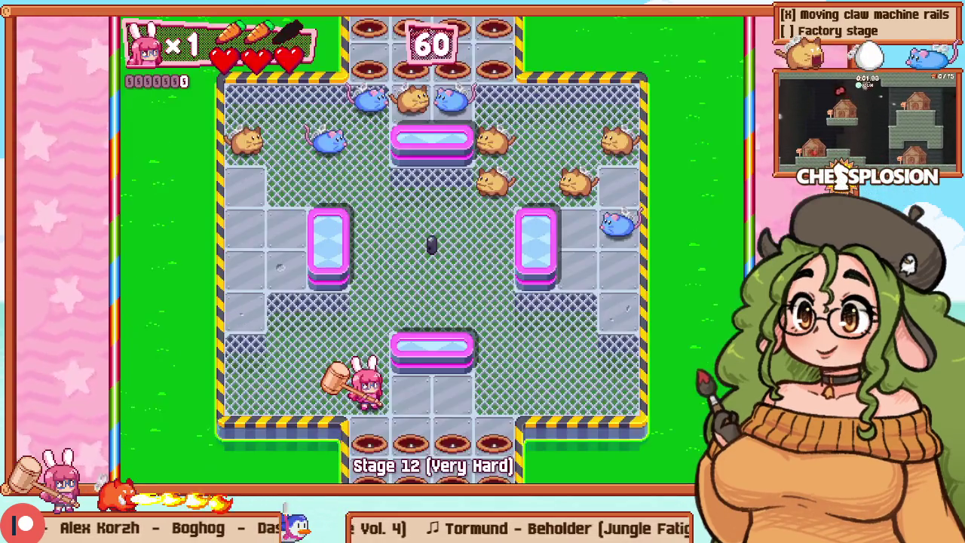
key(Up)
key(Left)
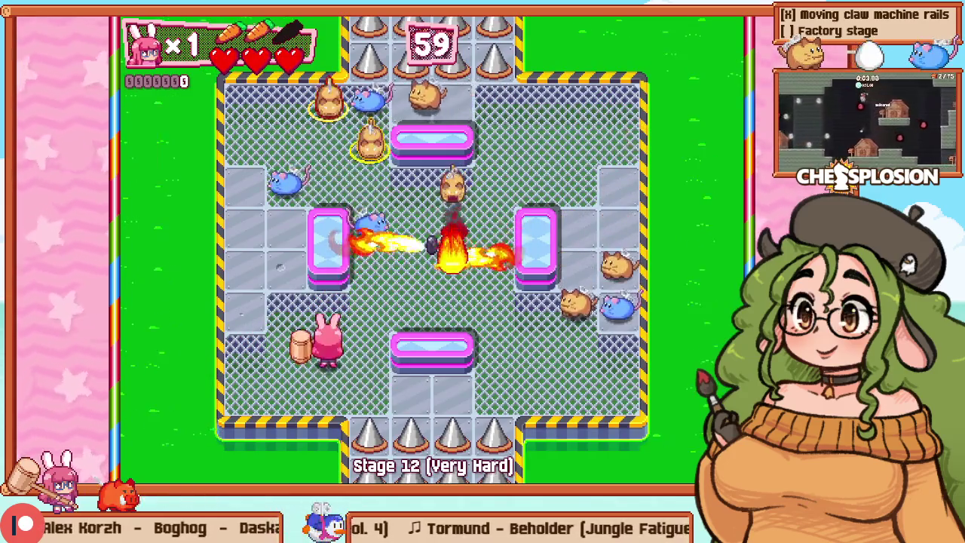
key(Up)
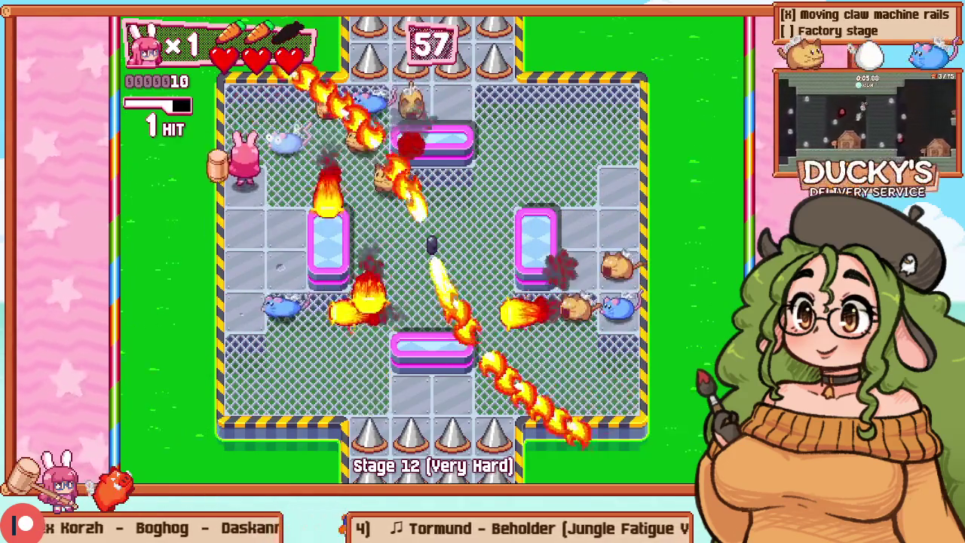
key(Right)
key(Right)
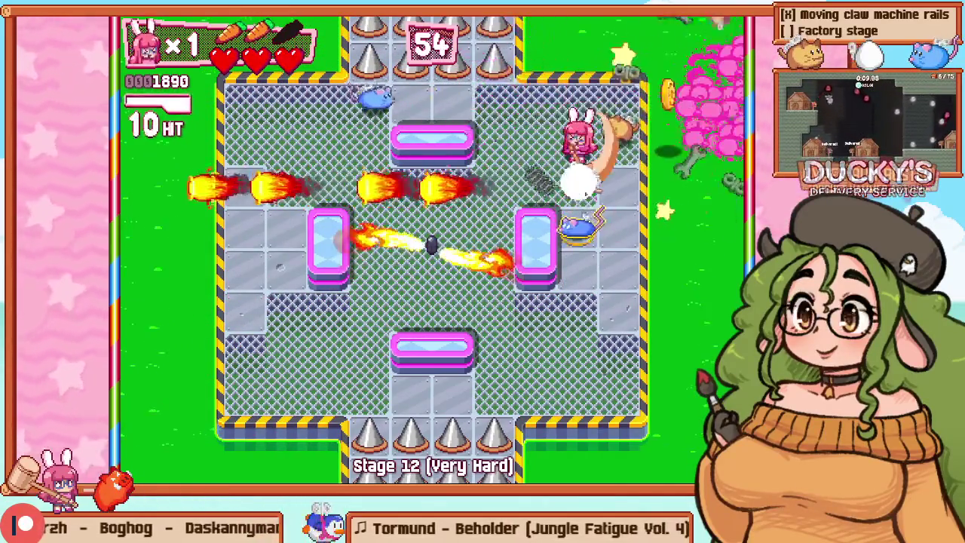
key(Down)
key(Left)
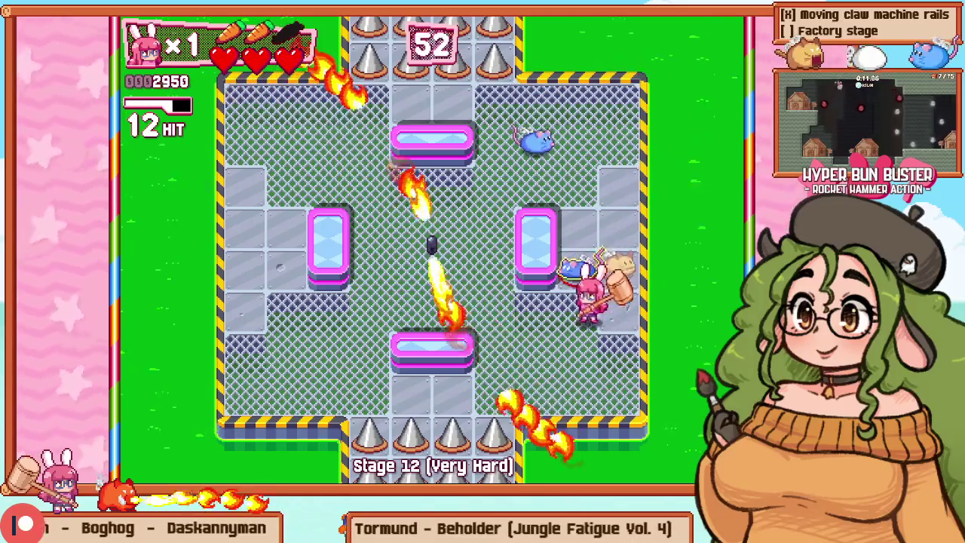
key(Up)
key(x)
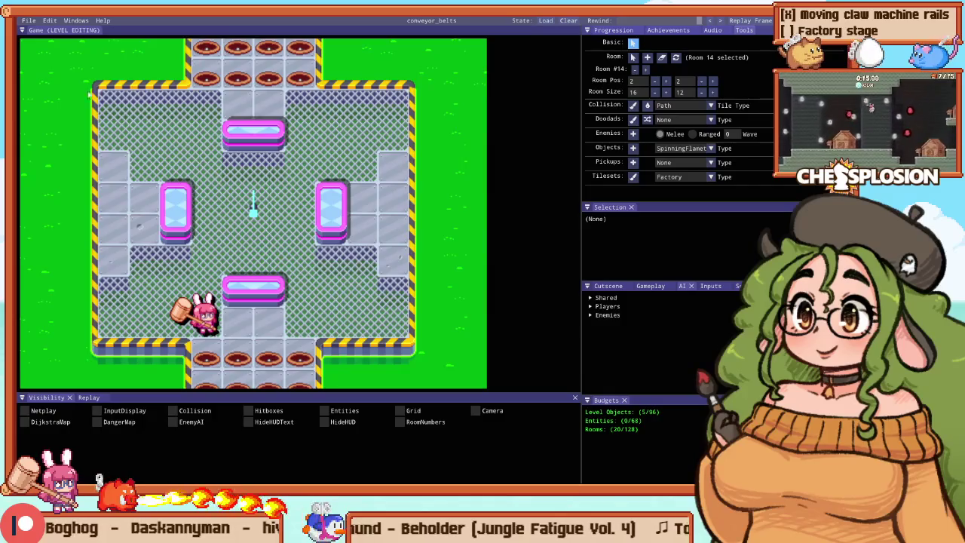
Step: Seal Room 15 by painting collision tiles along its bottom edge and top strip
scroll(78, 92, down, 3)
click(189, 157)
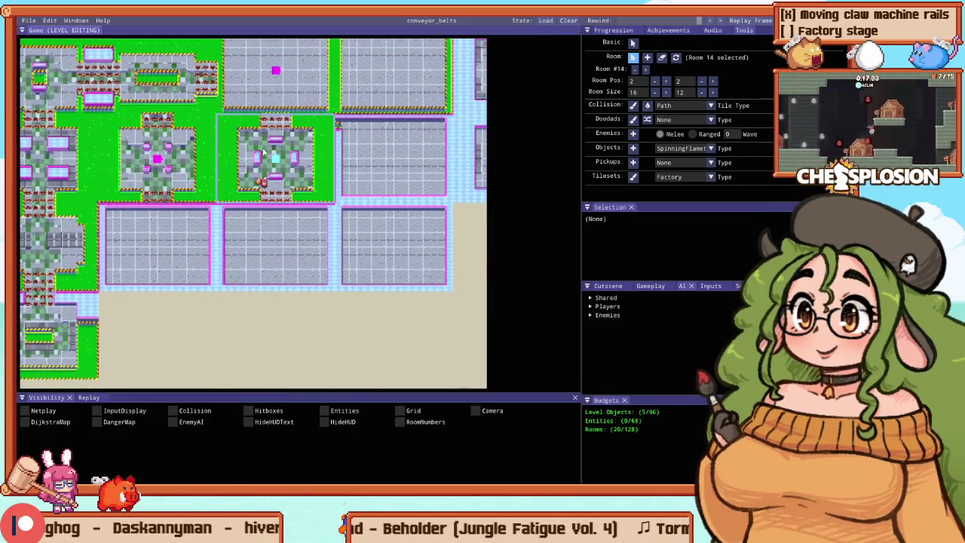
scroll(264, 152, up, 2)
click(240, 167)
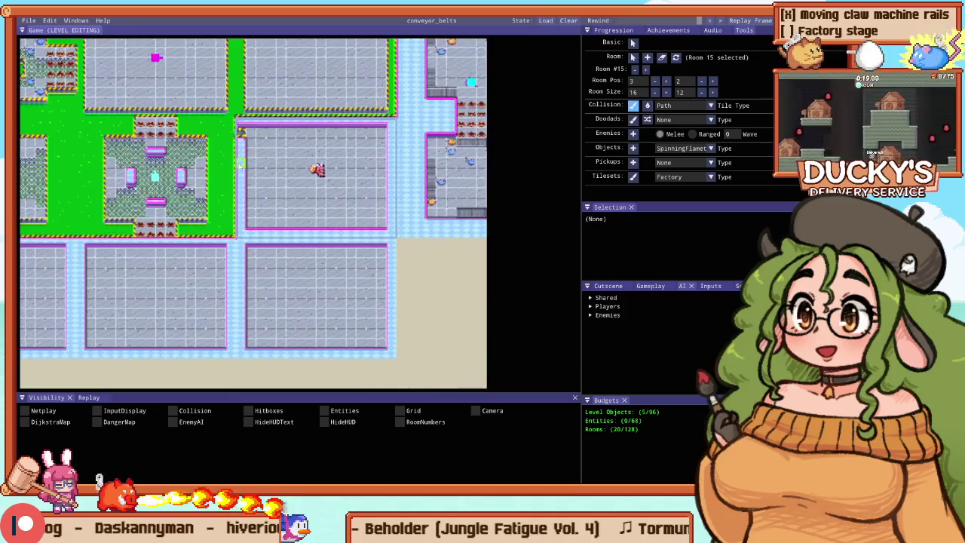
scroll(240, 166, up, 1)
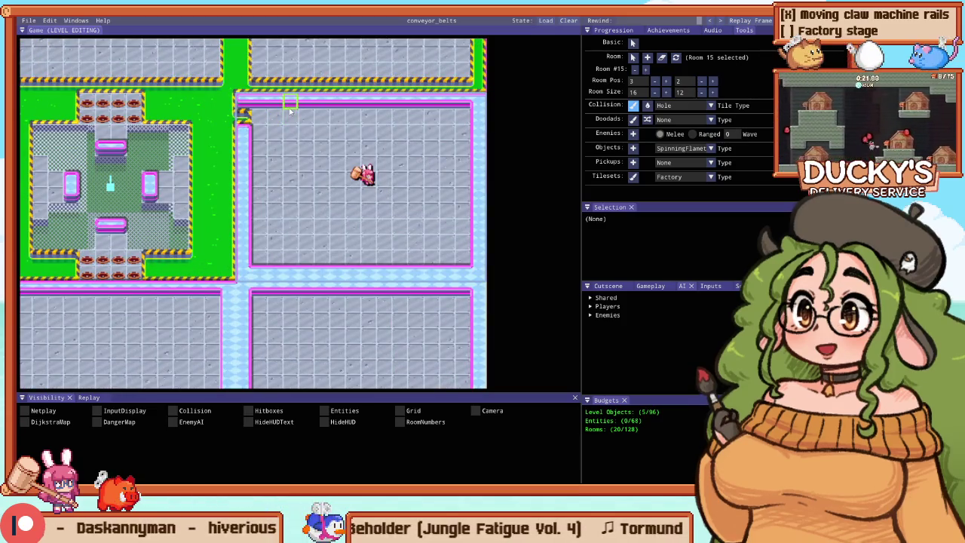
key(Right)
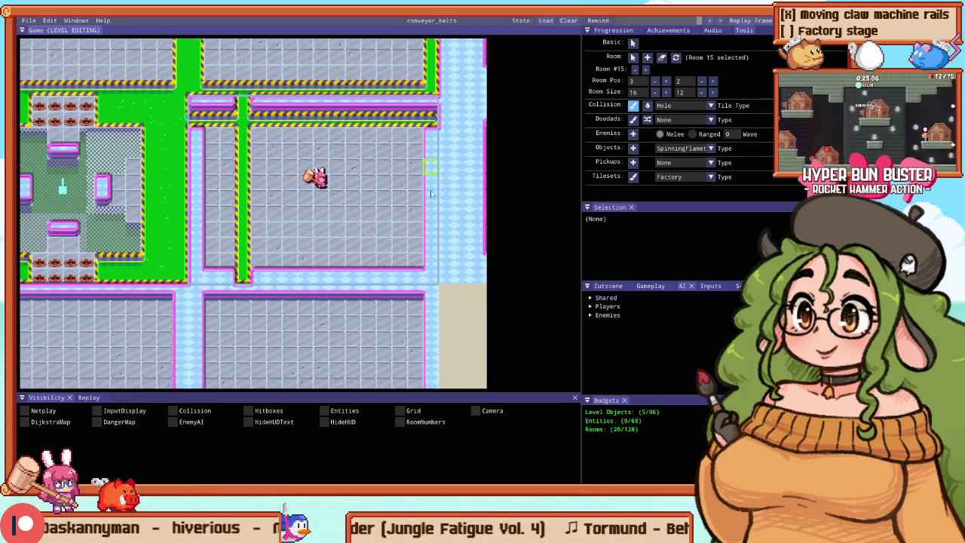
drag(198, 271, 306, 283)
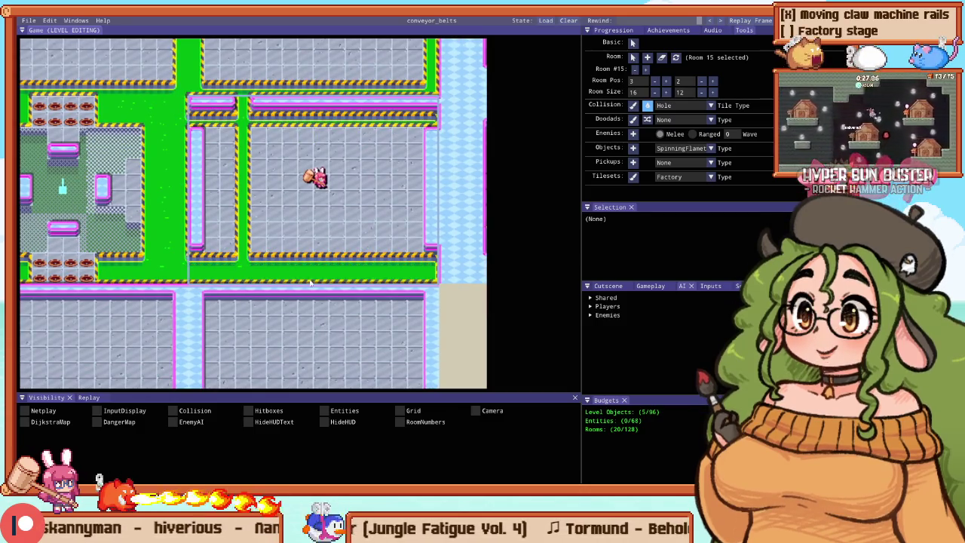
click(301, 112)
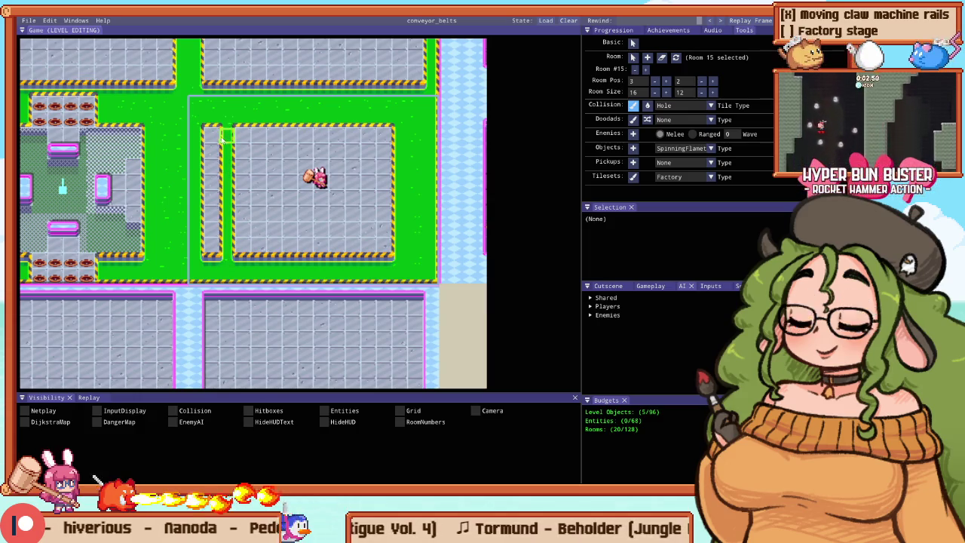
key(r)
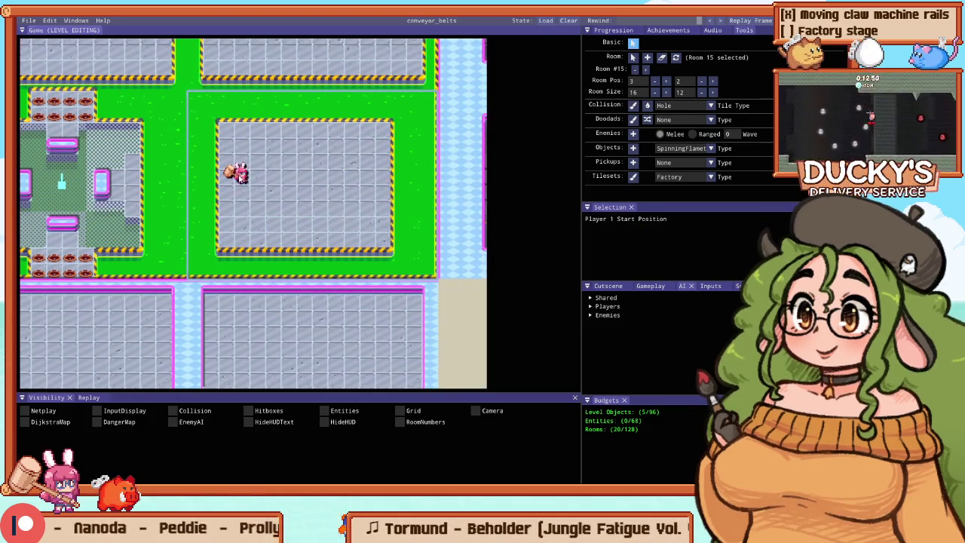
key(g)
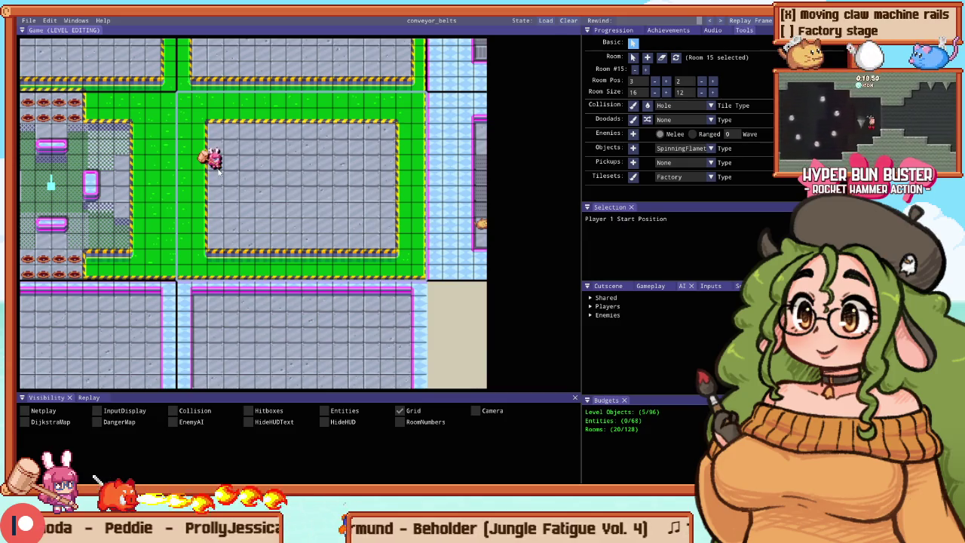
key(c)
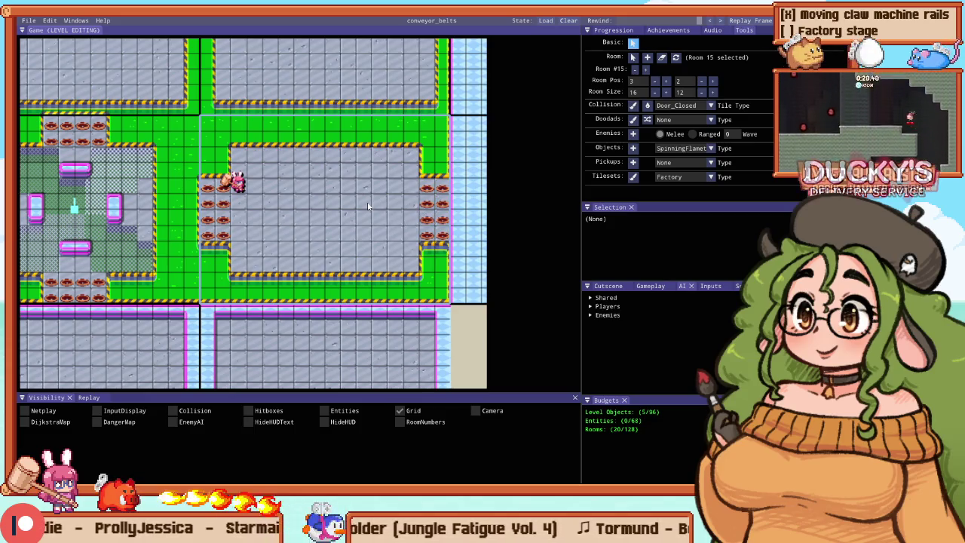
Step: Leave the editor for the Practice menu and set Room to 16
key(Escape)
key(Up)
key(Up)
key(Up)
key(Right)
key(Up)
key(Up)
key(alt+Tab)
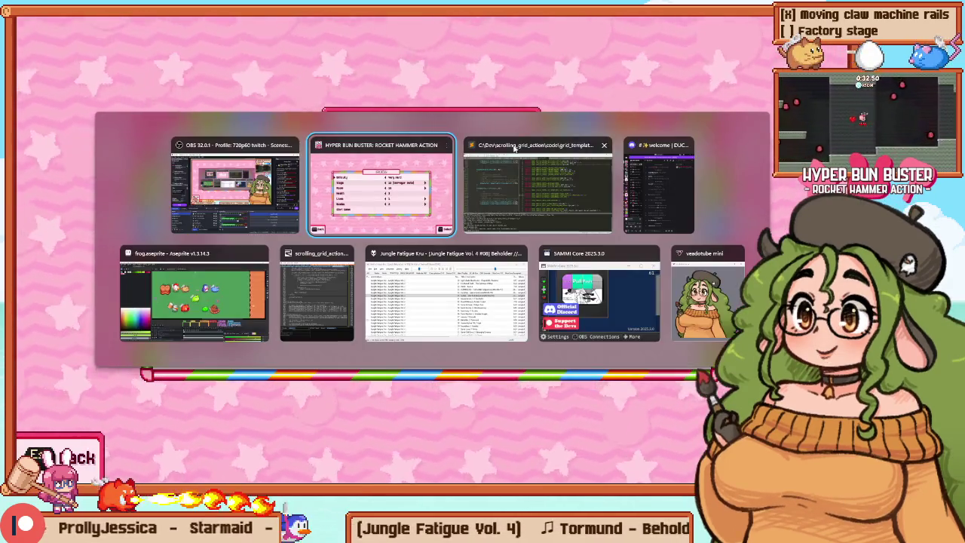
Step: Delete the commented-out enemy option lines between lines 1920 and 1925
scroll(160, 217, down, 4)
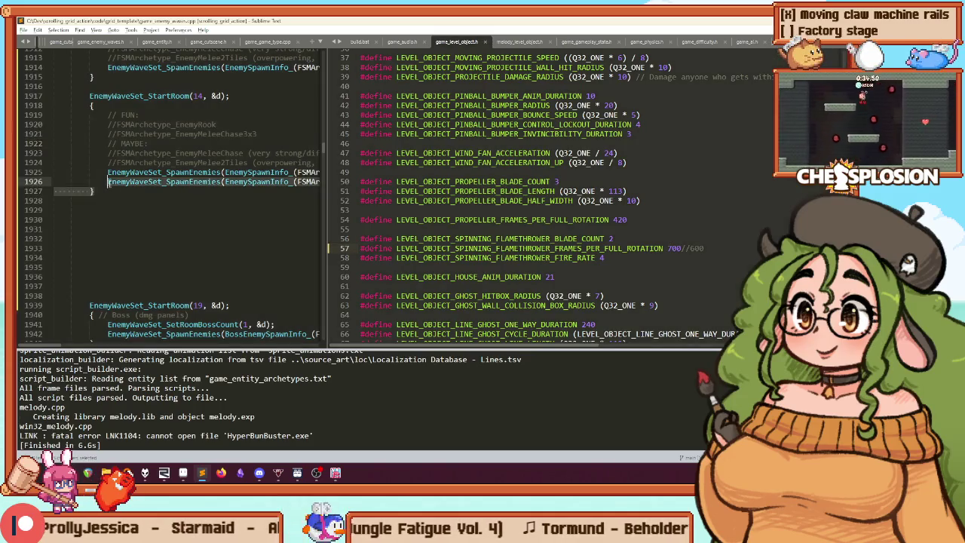
drag(95, 191, 98, 114)
click(121, 172)
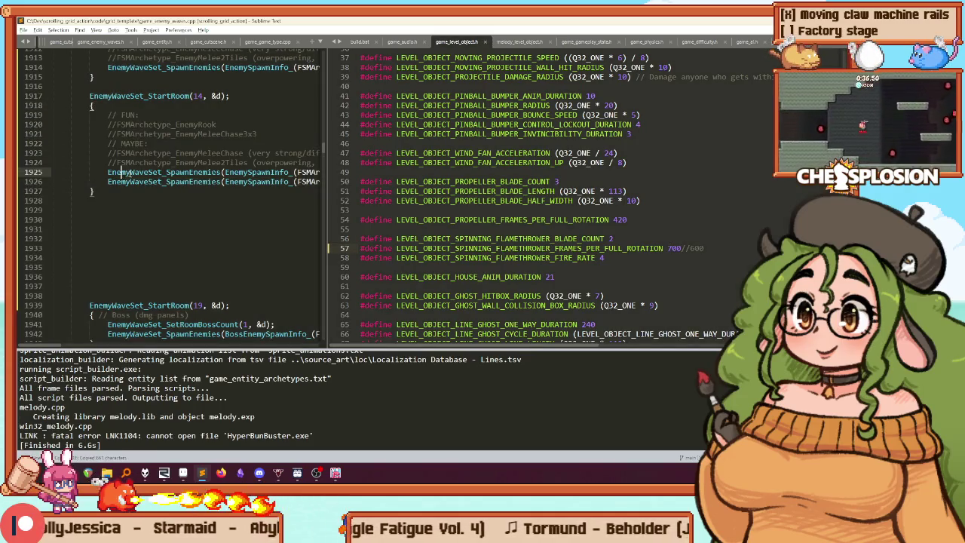
key(Up)
key(End)
key(shift+Up)
key(shift+Up)
key(shift+Up)
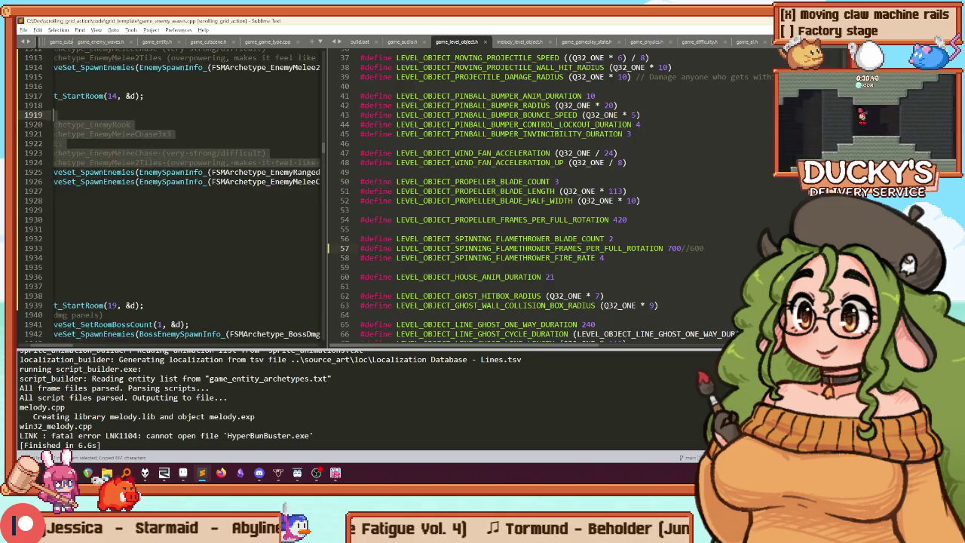
key(Delete)
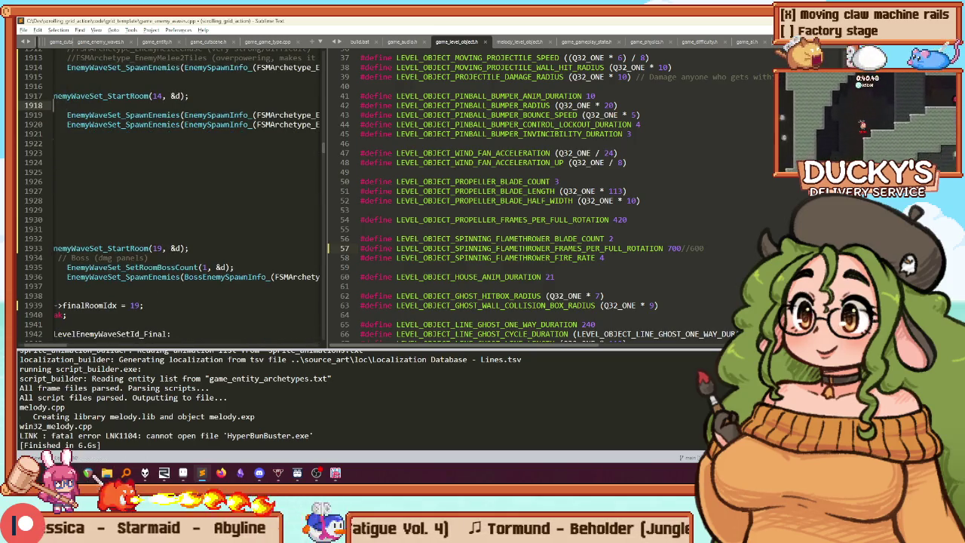
Step: Paste a duplicate of the room 14 wave block and strip its comment lines, including // FUN:
key(ctrl+v)
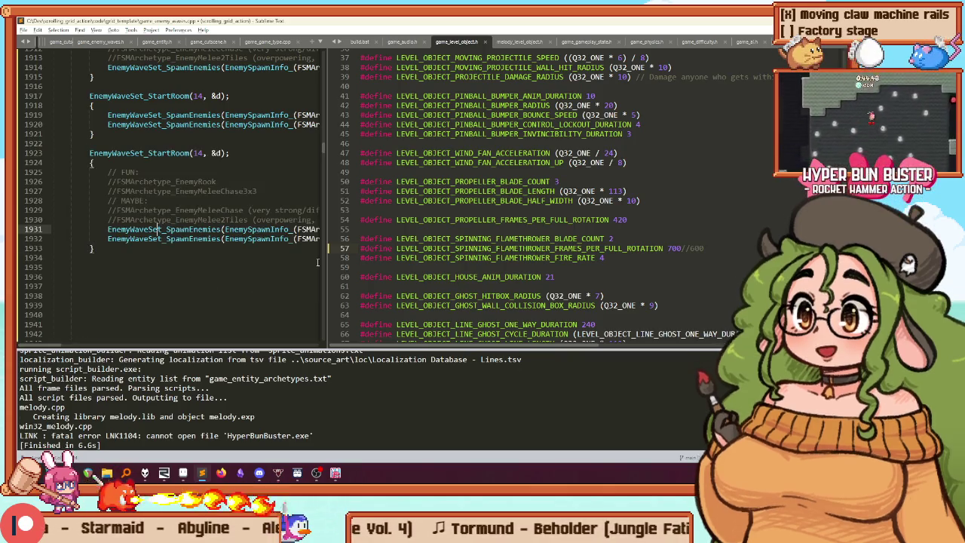
key(Up)
key(End)
key(shift+Up)
key(shift+Up)
key(shift+Up)
key(Delete)
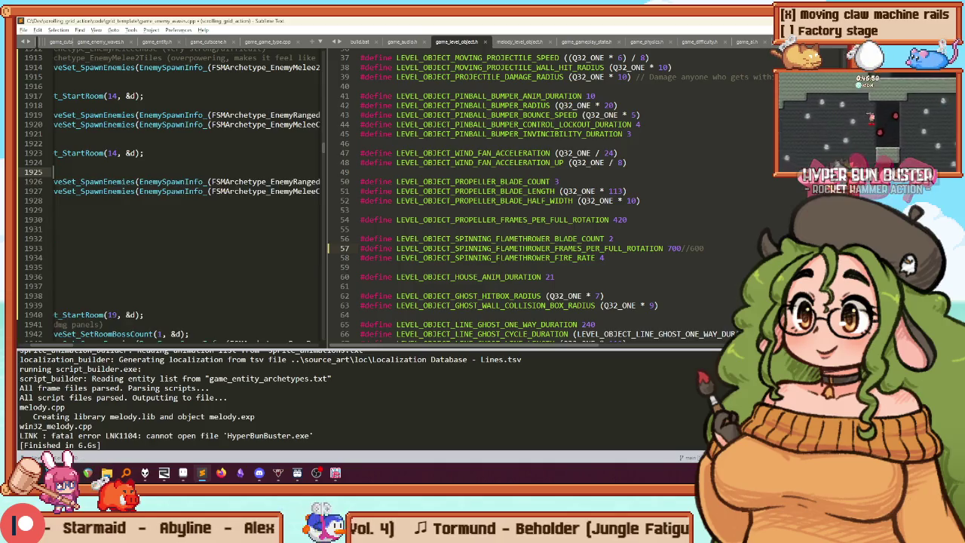
key(Down)
key(Down)
key(End)
key(End)
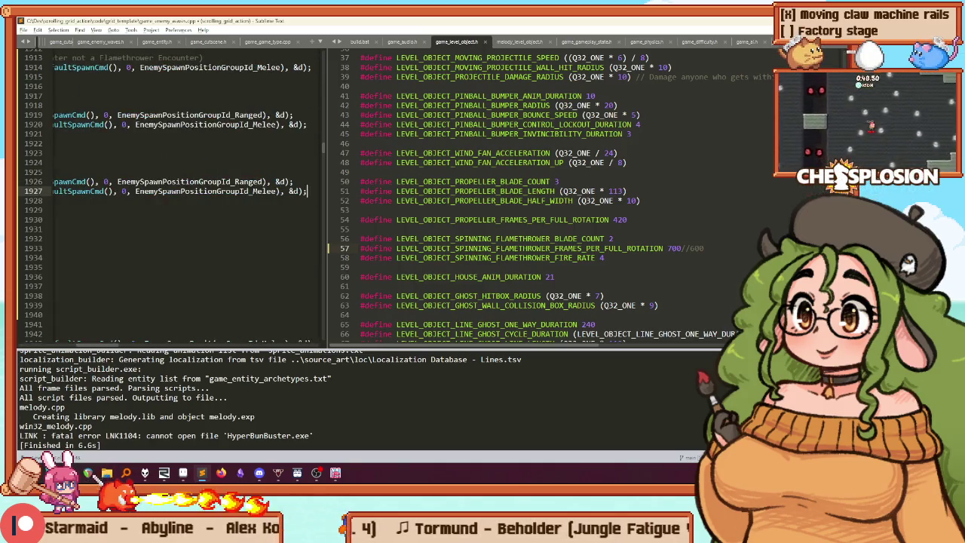
key(Home)
key(Home)
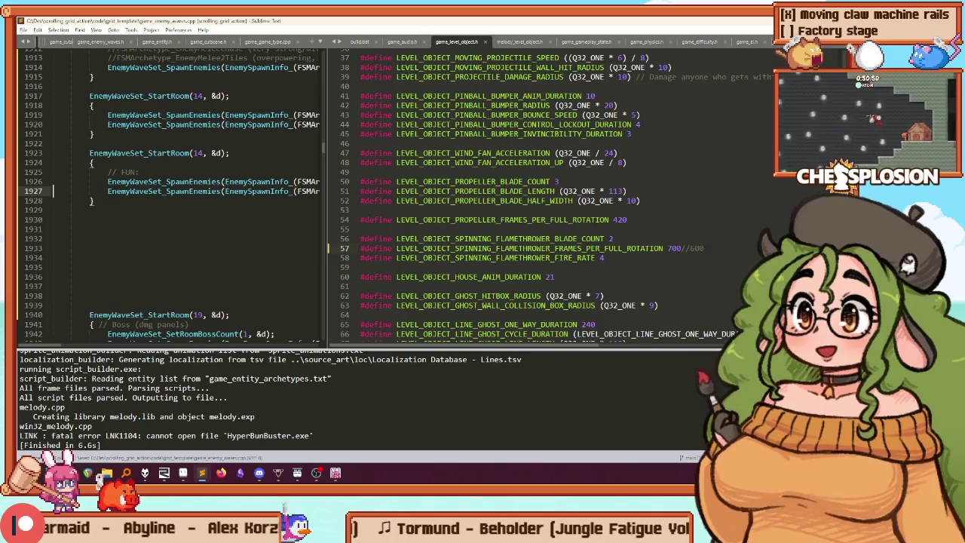
key(ctrl+shift+BackSpace)
key(BackSpace)
Step: Change the copied block's room number to 15, rebuild, and launch the game
key(ctrl+b)
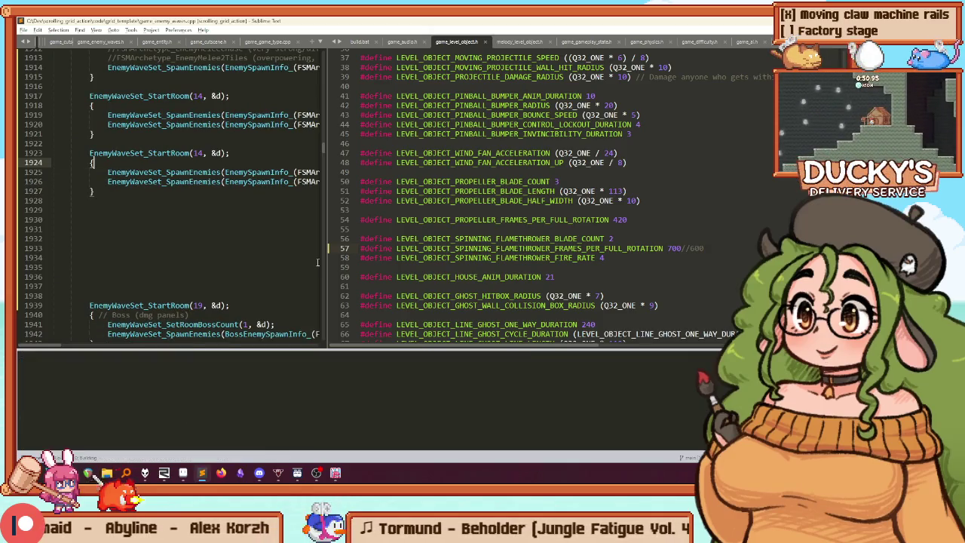
click(197, 153)
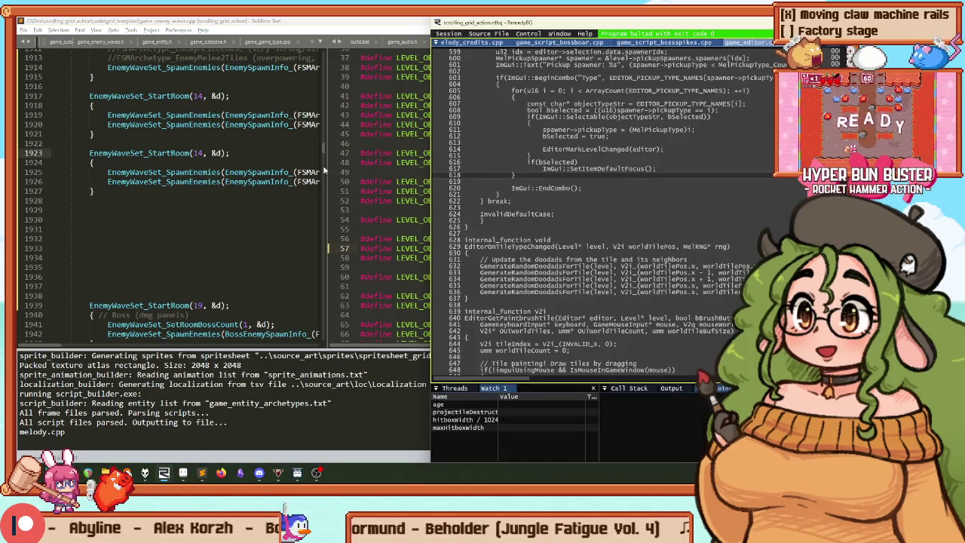
text(5)
key(Delete)
key(ctrl+b)
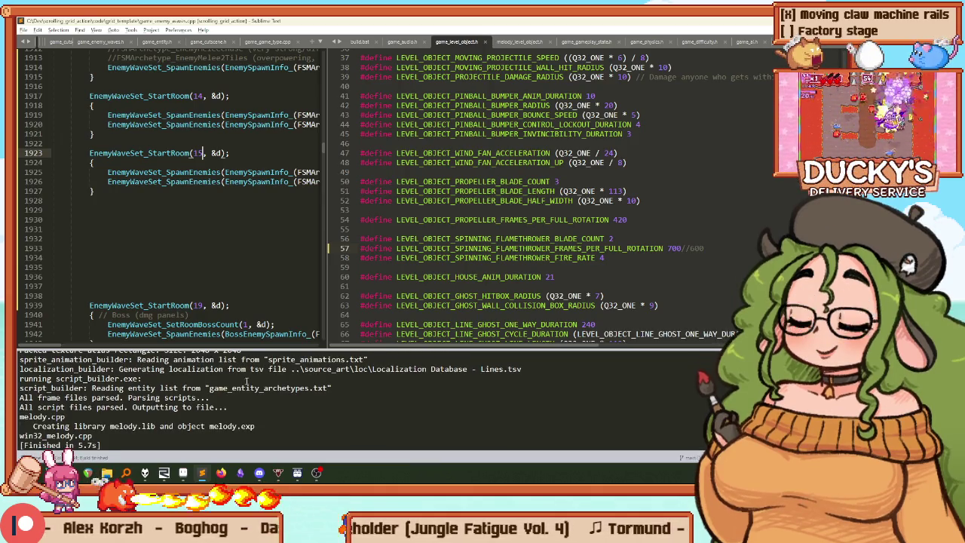
click(160, 480)
key(F5)
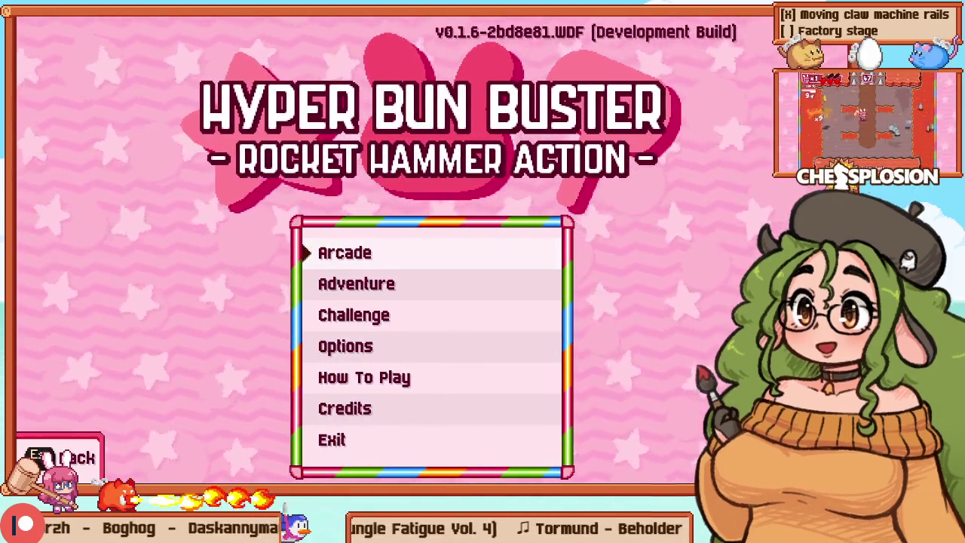
Step: Open Arcade Practice mode and set the stage to 12 (Conveyor Belts)
key(Down)
key(Down)
key(Return)
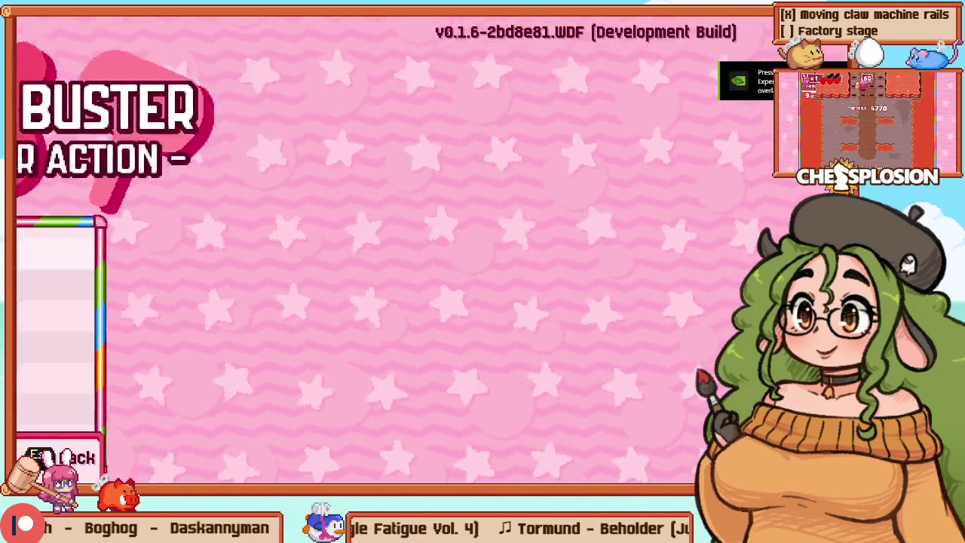
key(Down)
key(Down)
key(Return)
key(Down)
key(Right)
key(Right)
key(Right)
key(Right)
key(Right)
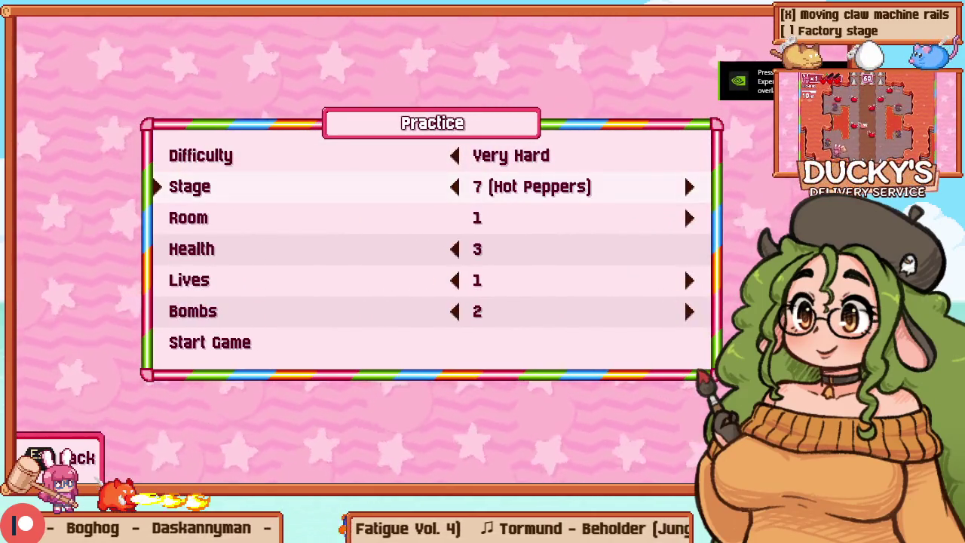
key(Right)
key(Right)
key(Right)
key(Down)
Step: Set Room to 16, start the practice run, and open it in the level editor
key(Right)
key(Right)
key(Right)
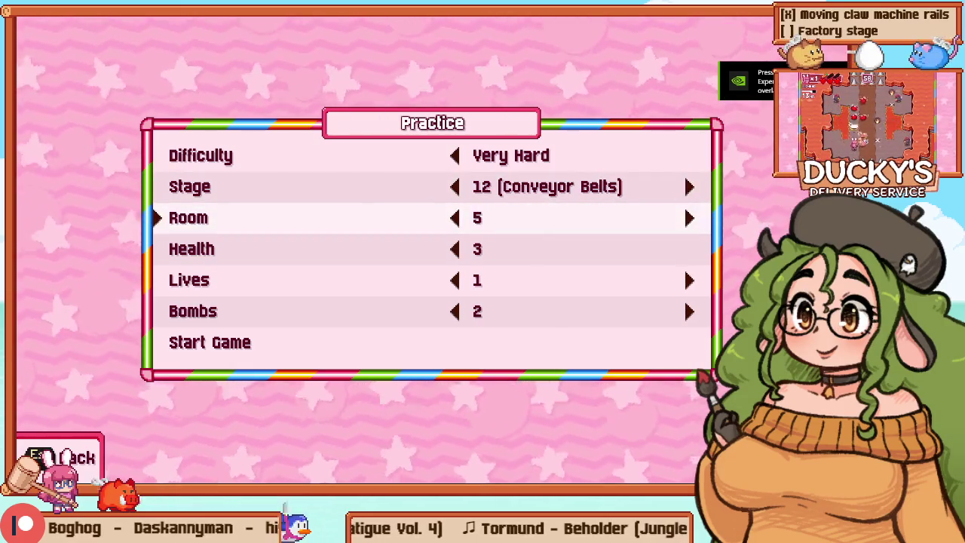
key(Right)
key(Right)
key(Right)
key(Up)
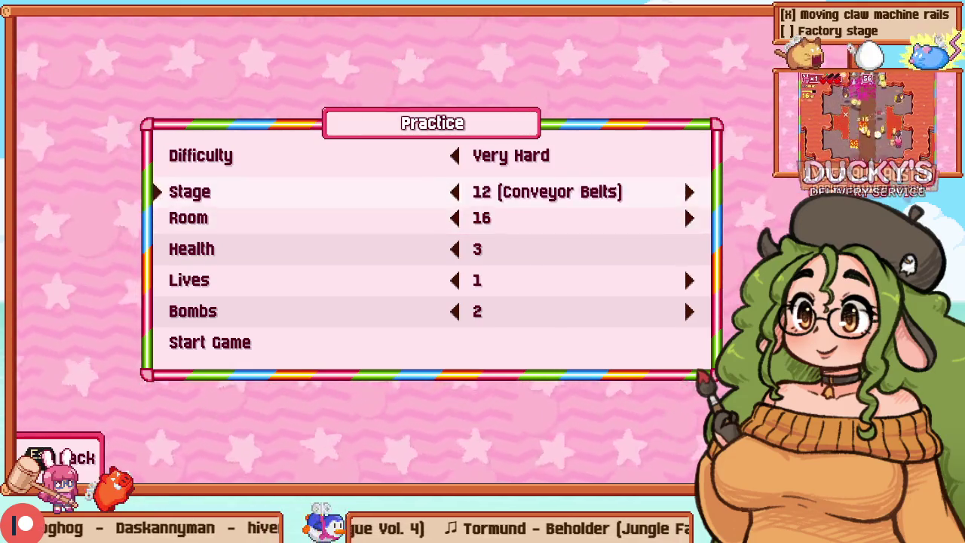
key(Up)
key(Up)
key(Return)
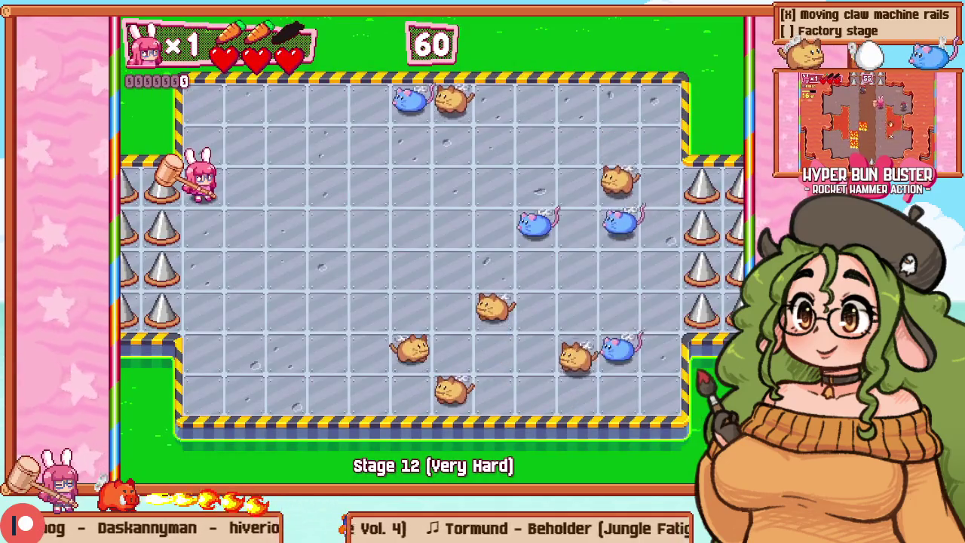
key(F1)
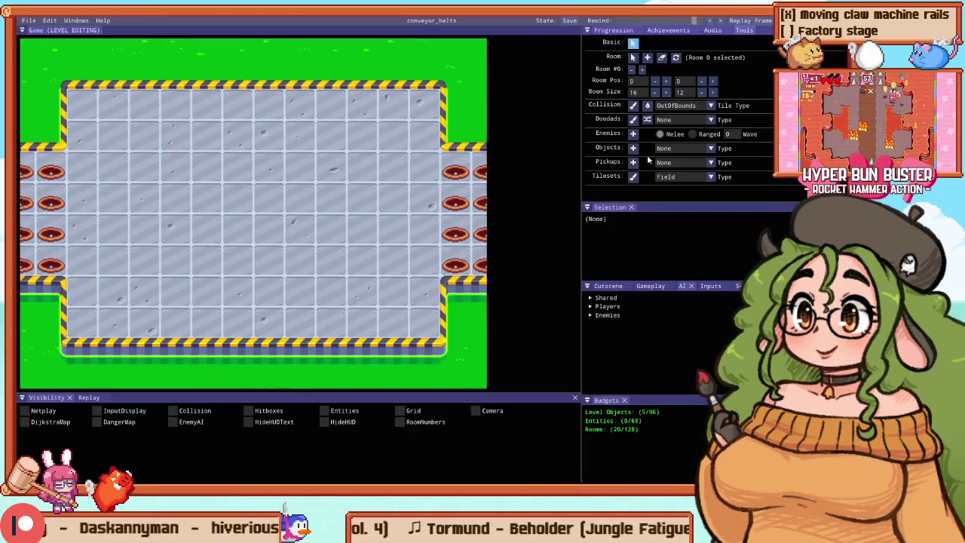
Step: Place two SpinningFlamethrower objects in the room, confirm their Clockwise (Slow) type, and playtest them
click(667, 149)
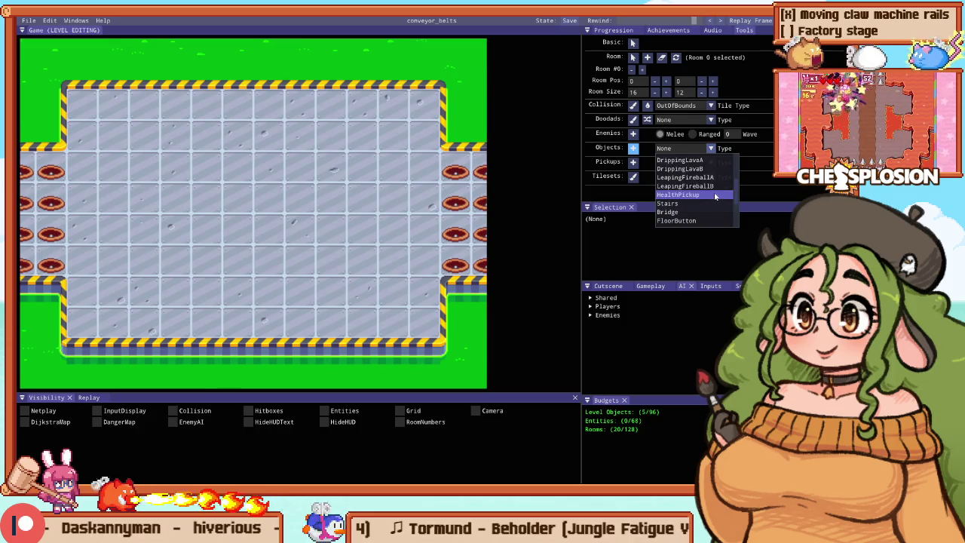
click(689, 221)
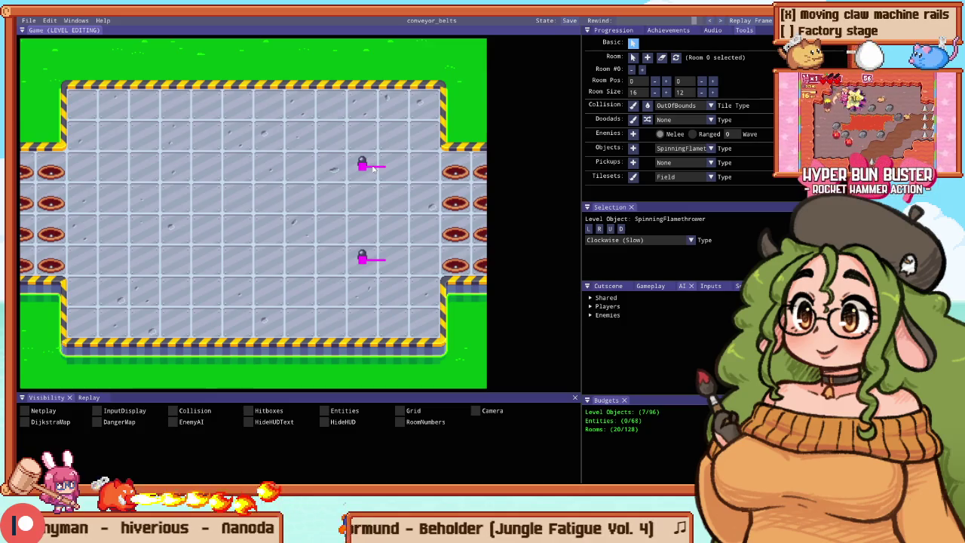
key(F5)
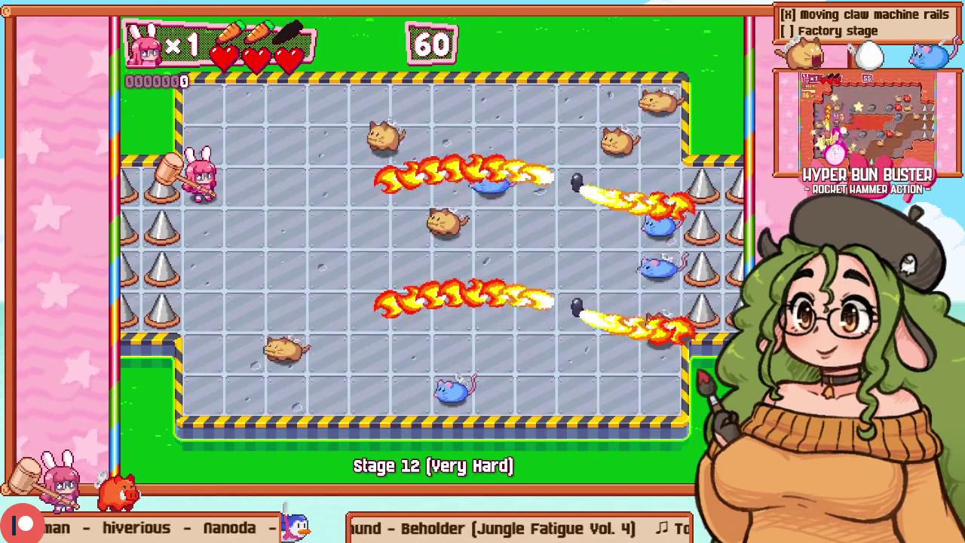
key(Escape)
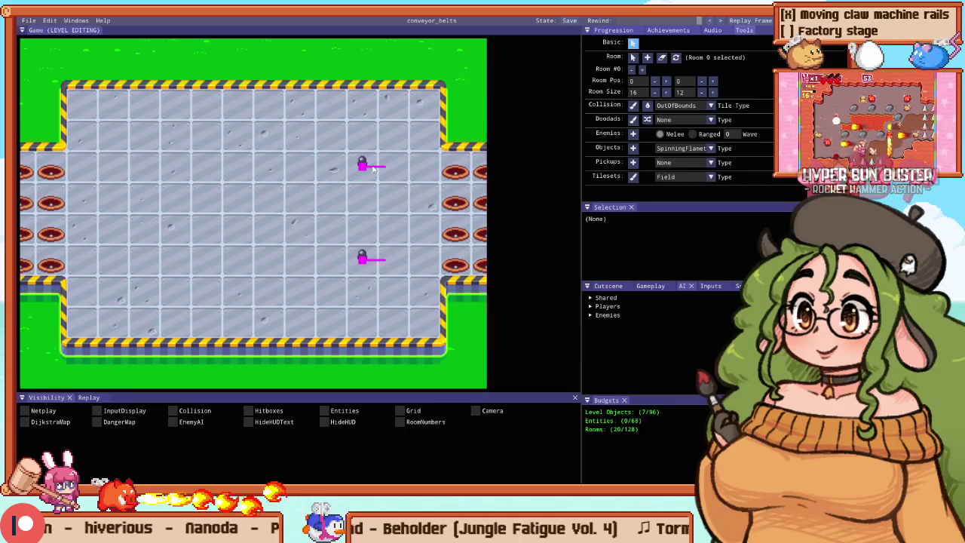
click(363, 262)
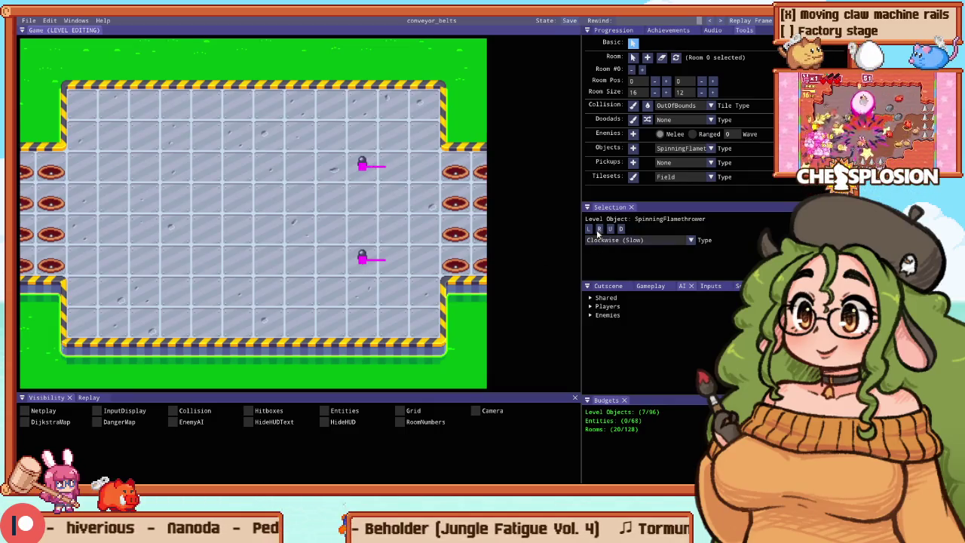
key(F5)
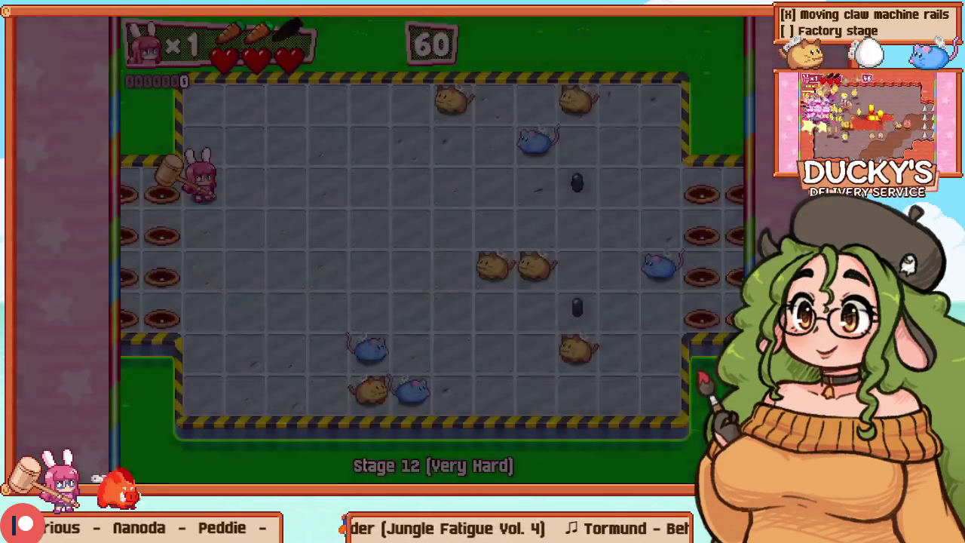
Step: Play Stage 12, hammering enemies around the arena past the twin spinning flamethrowers
key(Down)
key(Right)
key(Right)
key(x)
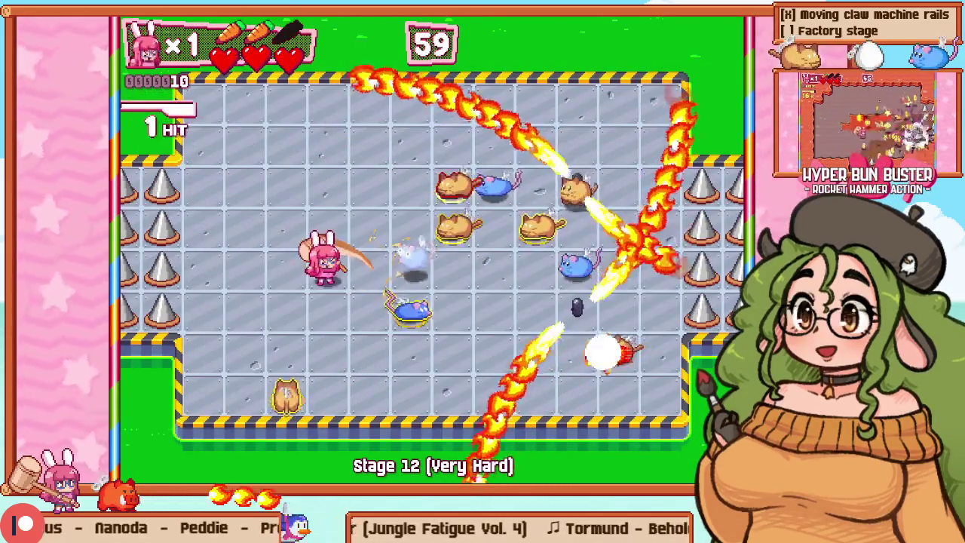
key(Up)
key(Left)
key(Down)
key(Right)
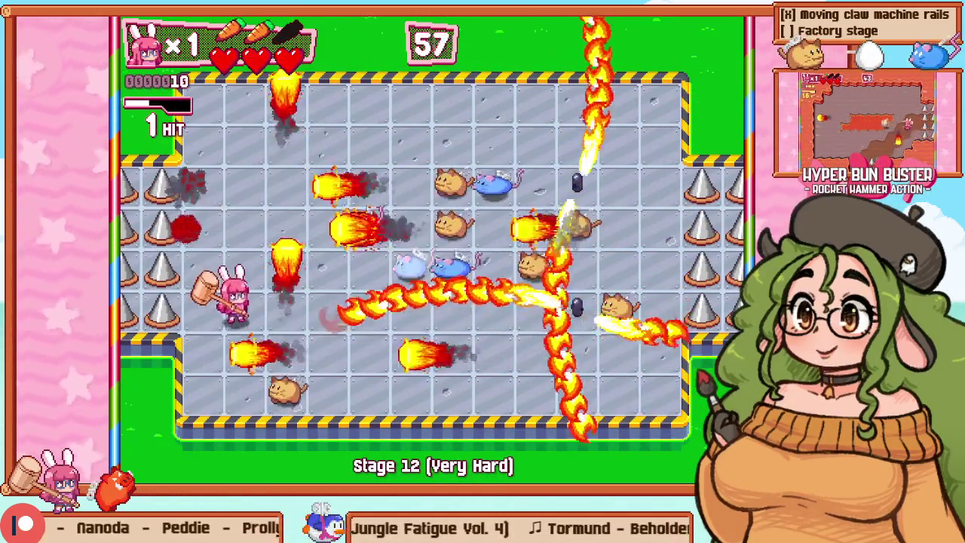
key(Up)
key(x)
key(Up)
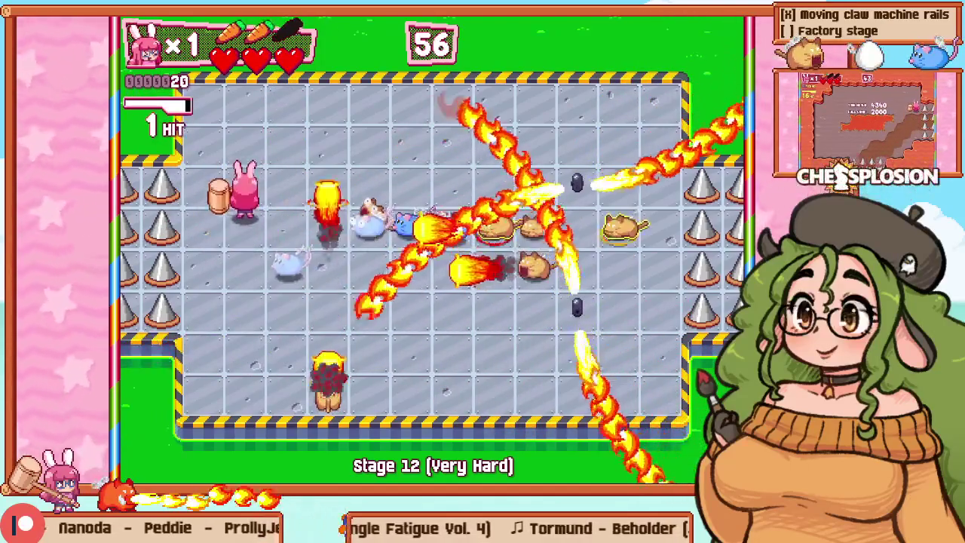
key(Down)
key(x)
key(Up)
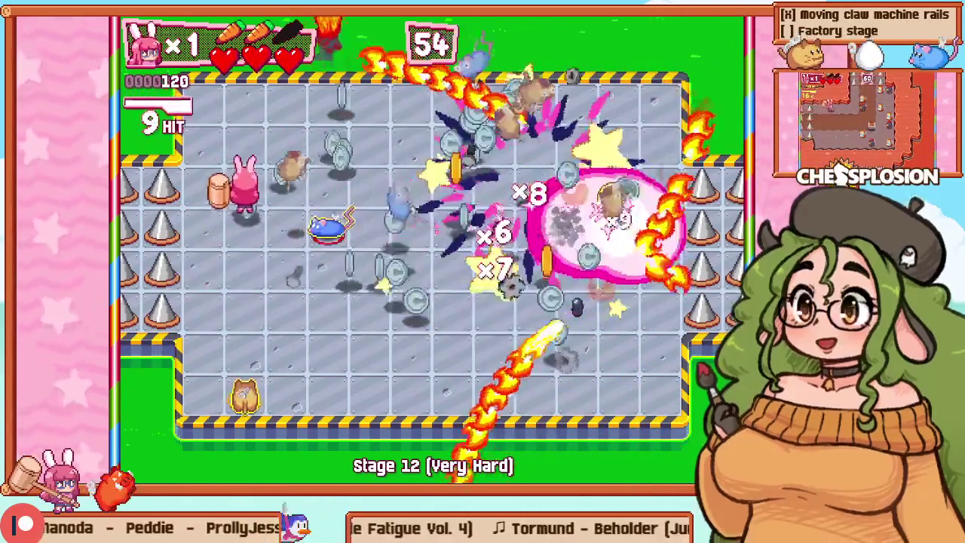
key(Right)
key(x)
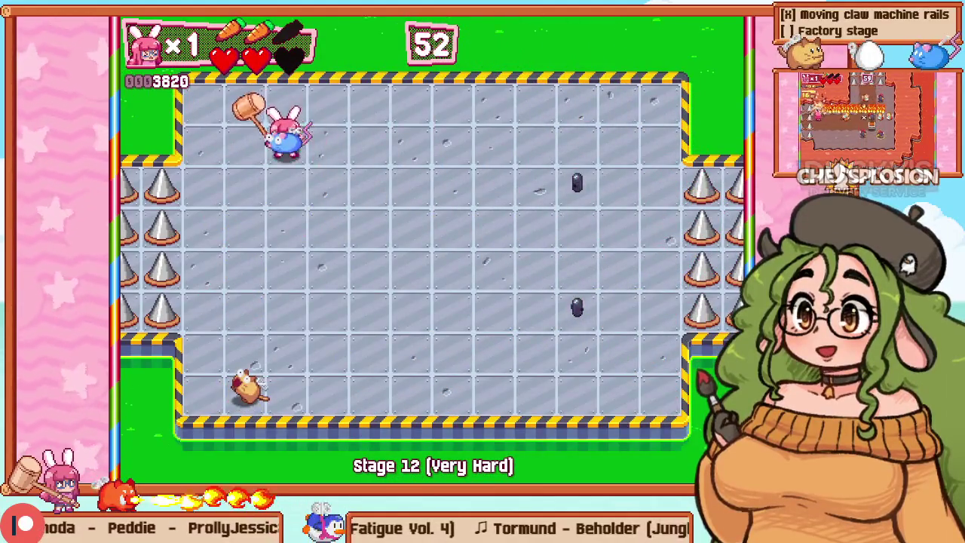
key(Right)
key(Up)
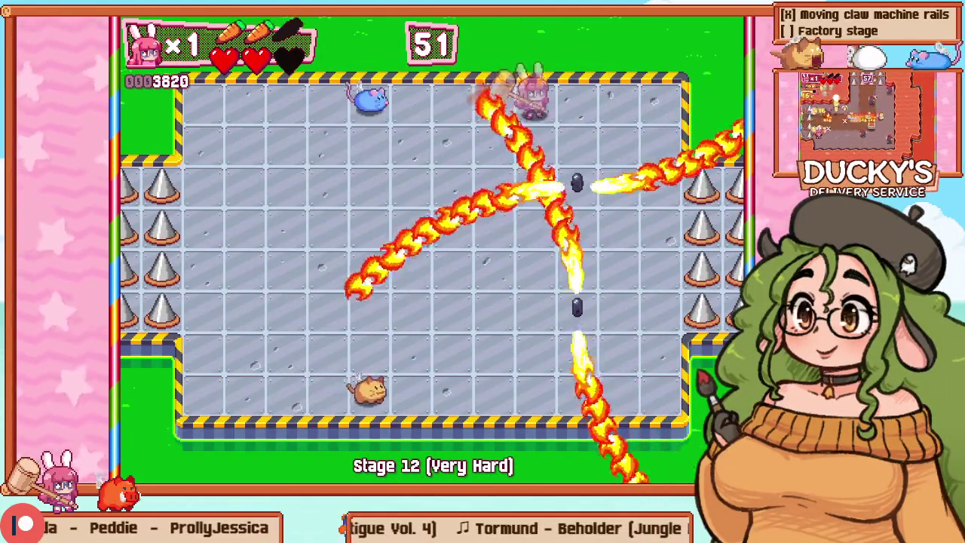
key(Right)
key(Down)
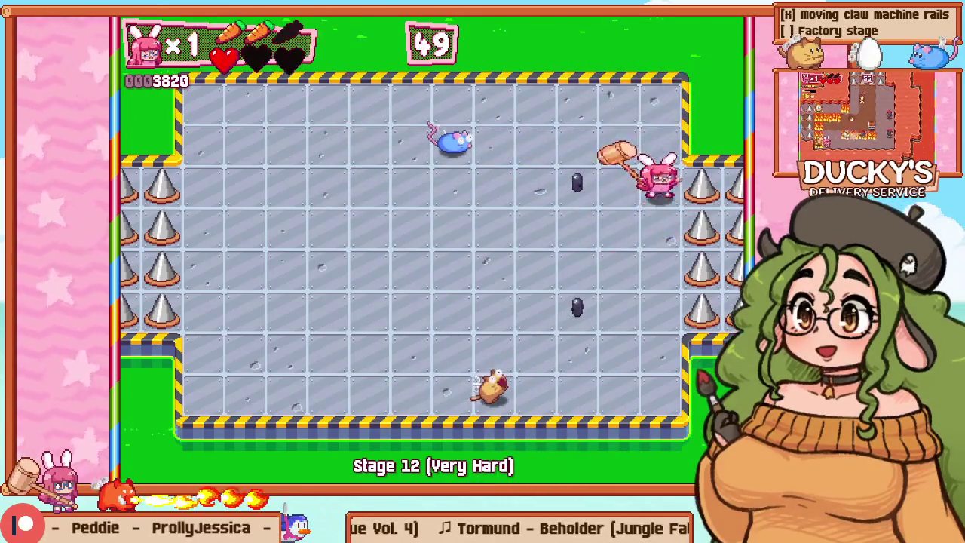
key(Down)
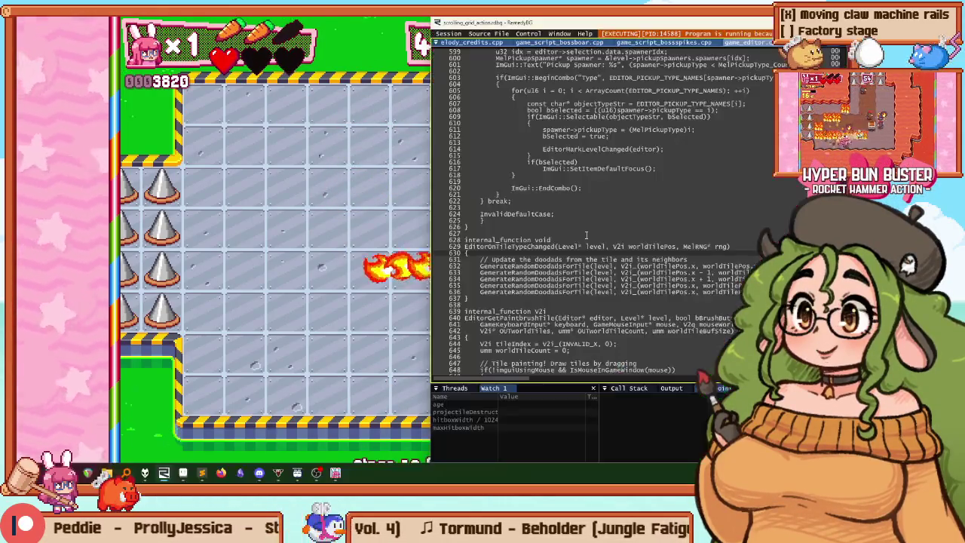
key(Left)
key(Left)
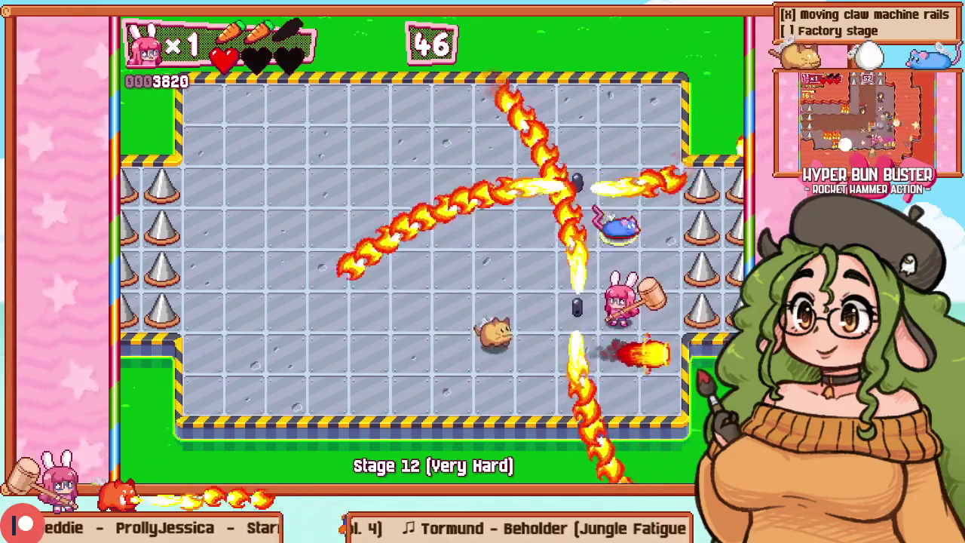
key(Down)
key(Left)
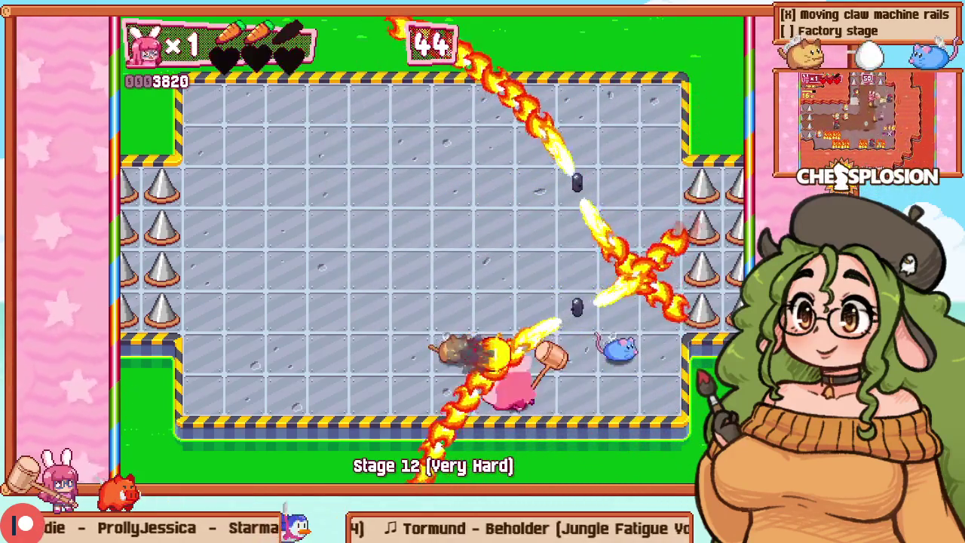
Step: Pause, resume, and restart the Stage 12 playtest, ending back in the level editor
key(Escape)
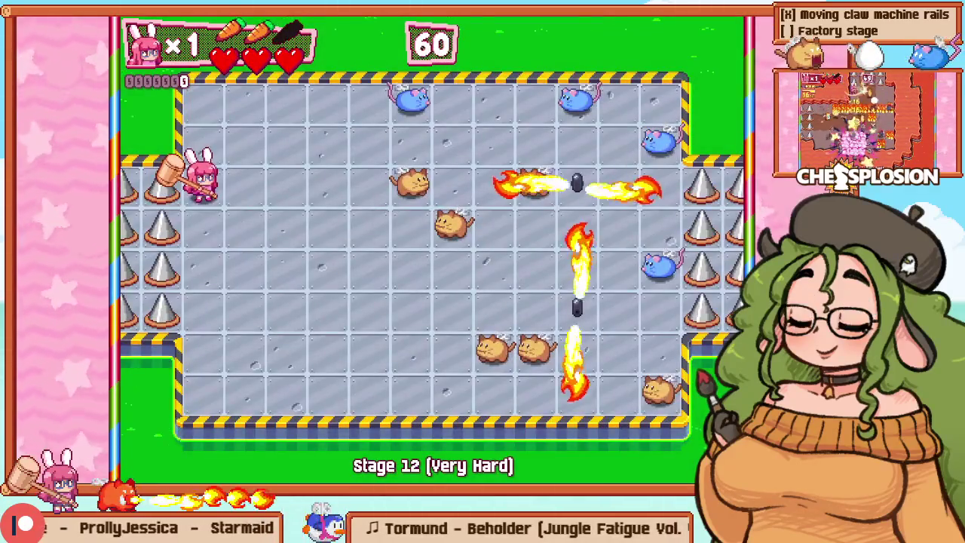
key(Down)
key(Down)
key(Right)
key(Right)
key(Up)
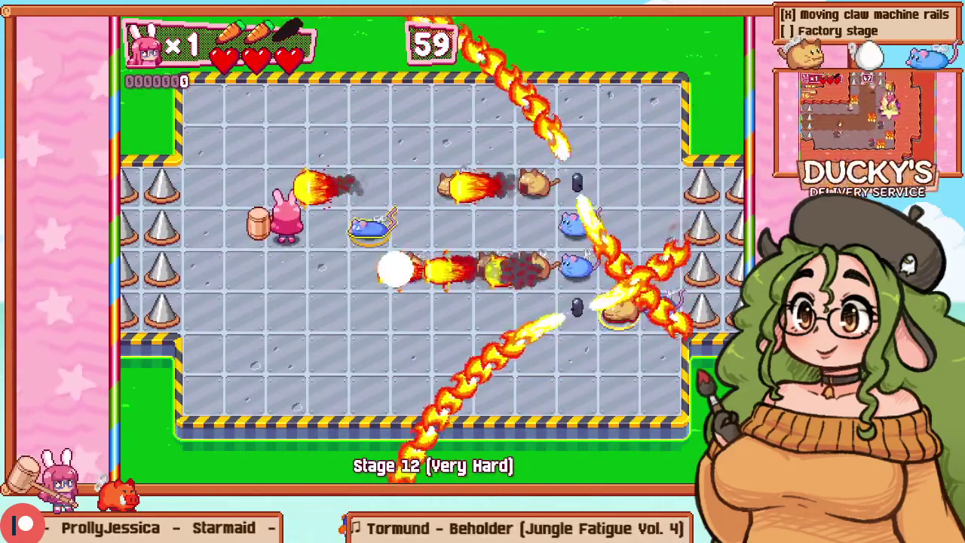
key(Up)
key(Up)
key(Up)
key(Right)
key(Right)
key(Right)
key(Right)
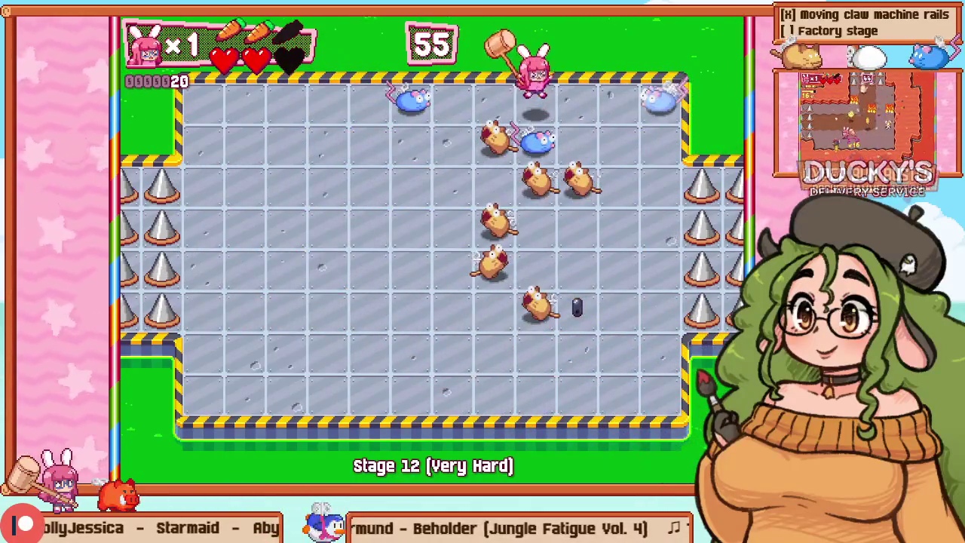
key(F1)
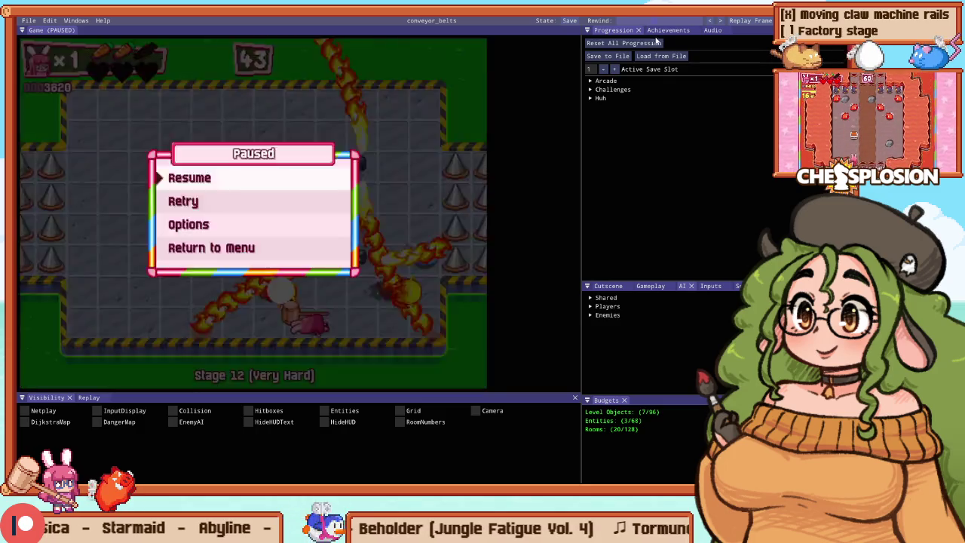
key(F1)
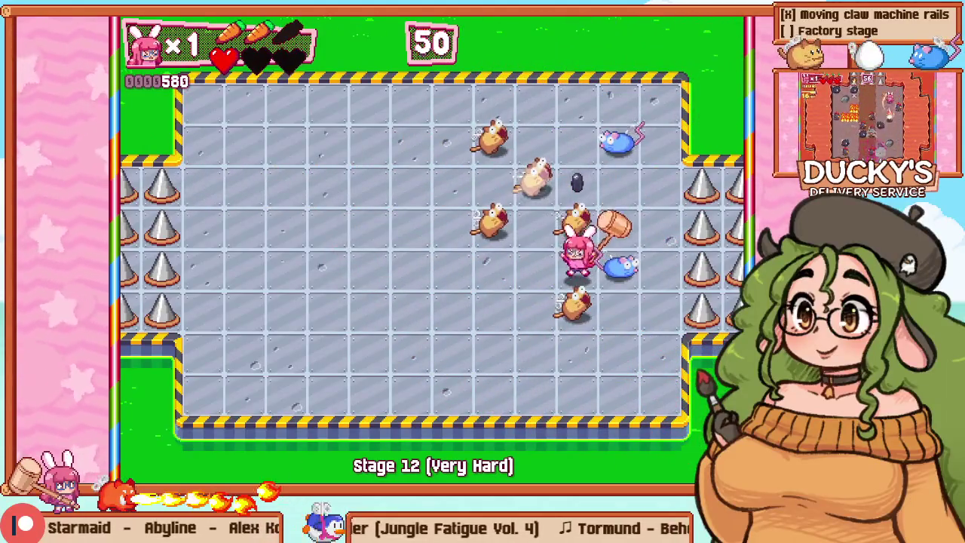
key(F1)
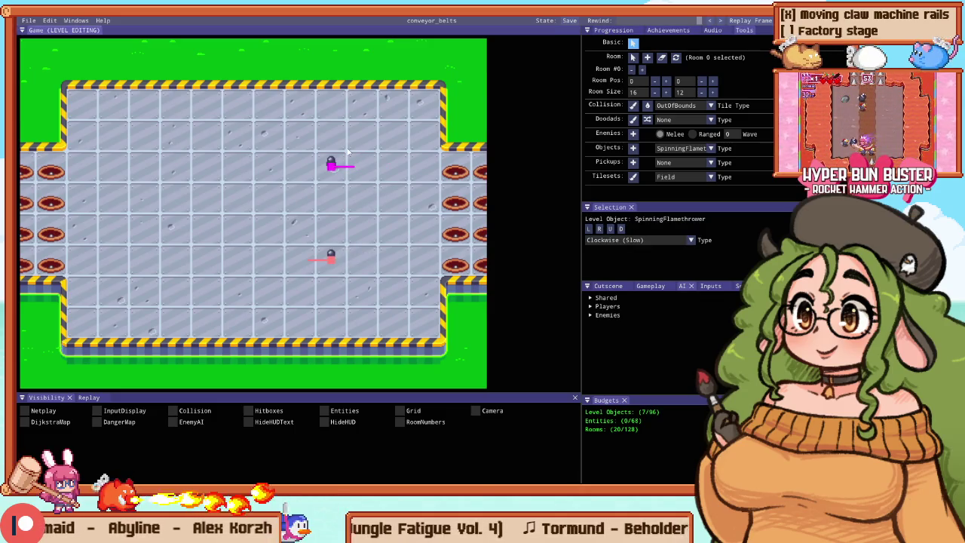
key(F1)
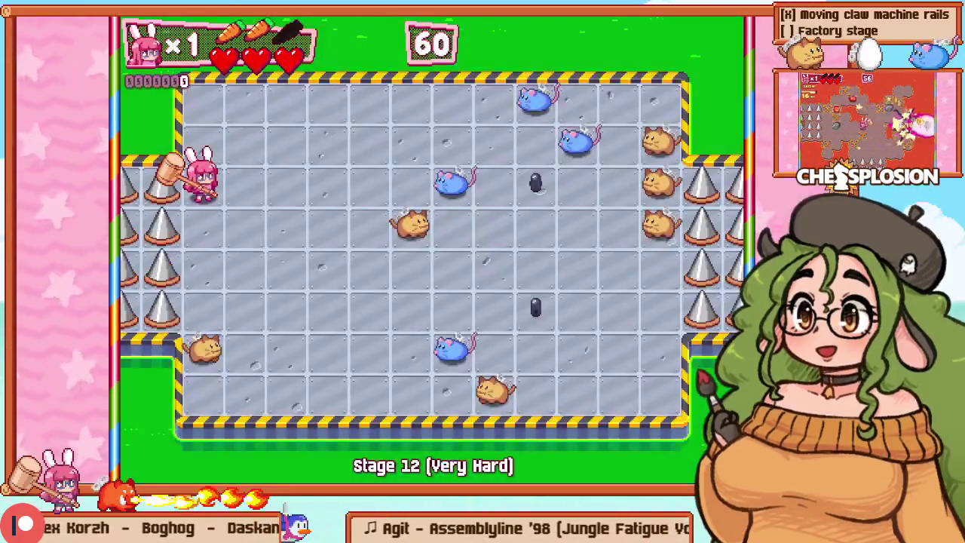
key(F1)
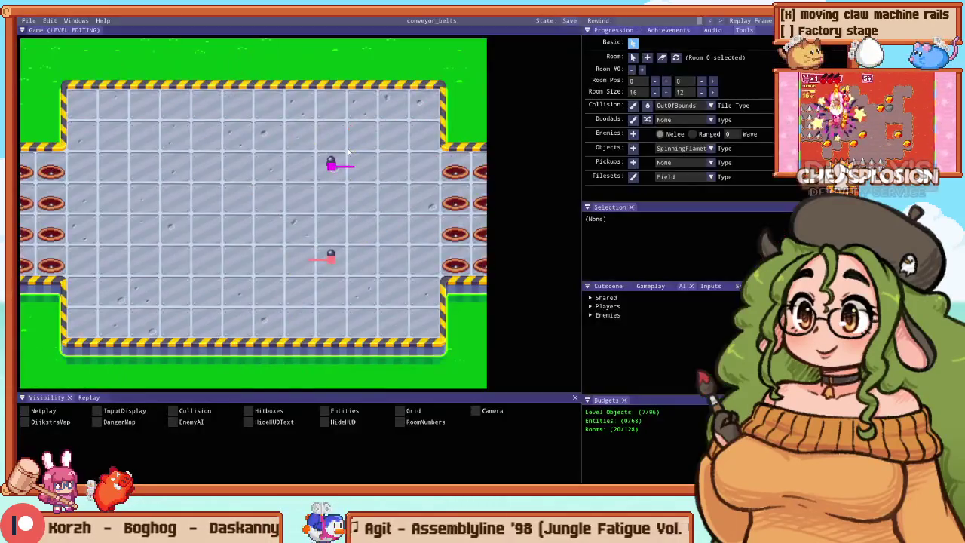
Step: Zoom the room view and test-play the new glass block beside the flamethrowers
scroll(262, 188, down, 2)
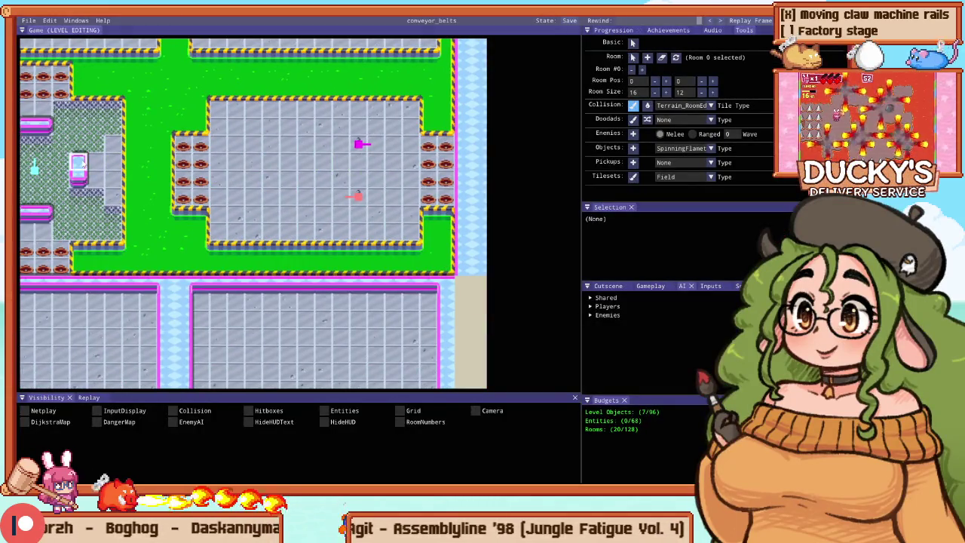
scroll(360, 144, up, 2)
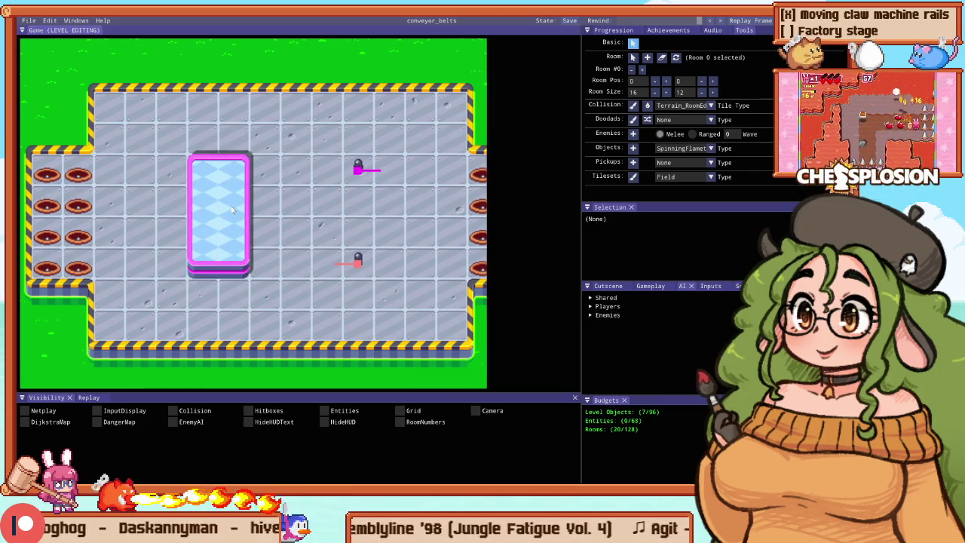
key(F1)
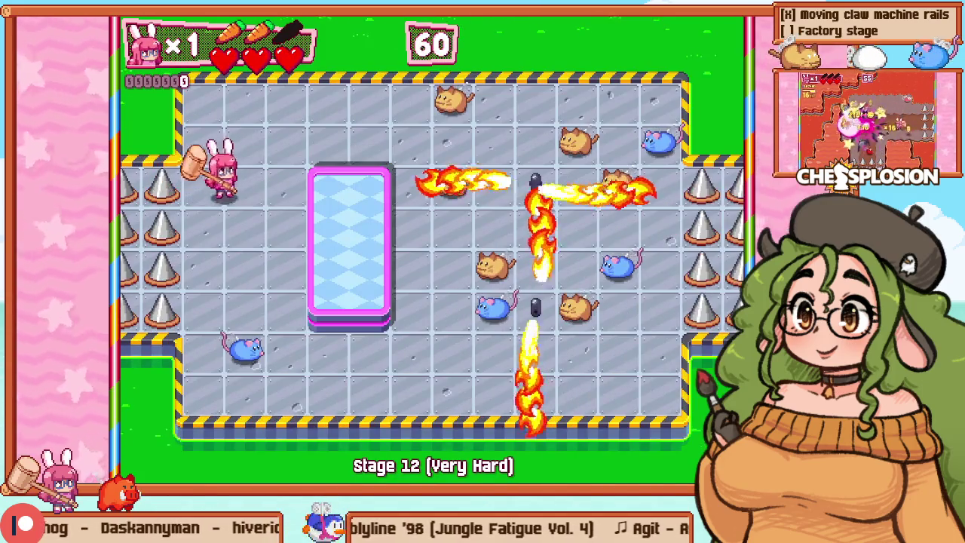
key(z)
key(Right)
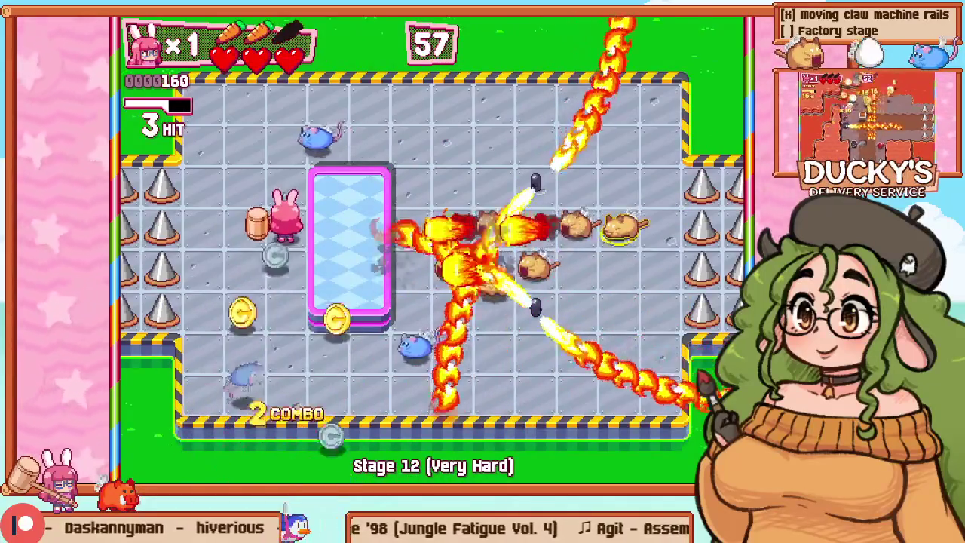
key(F1)
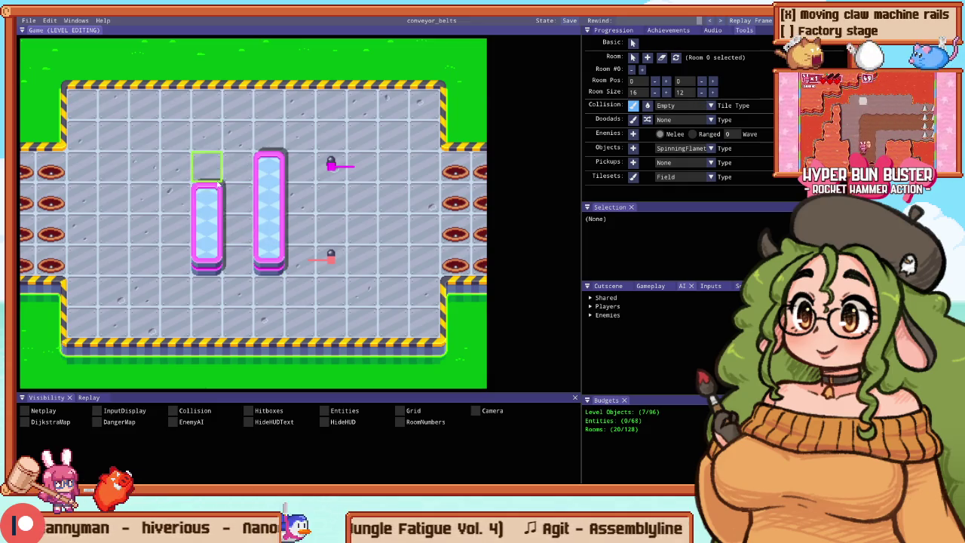
Step: Test-play the revised tall glass pillar layout, hammering the blue mice to a 9-hit chain
key(F1)
key(Right)
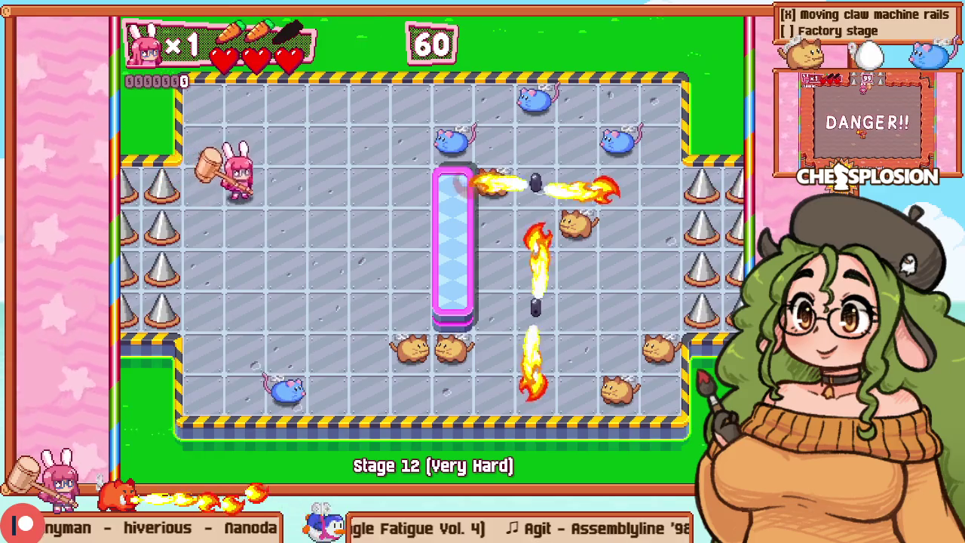
key(Right)
key(Up)
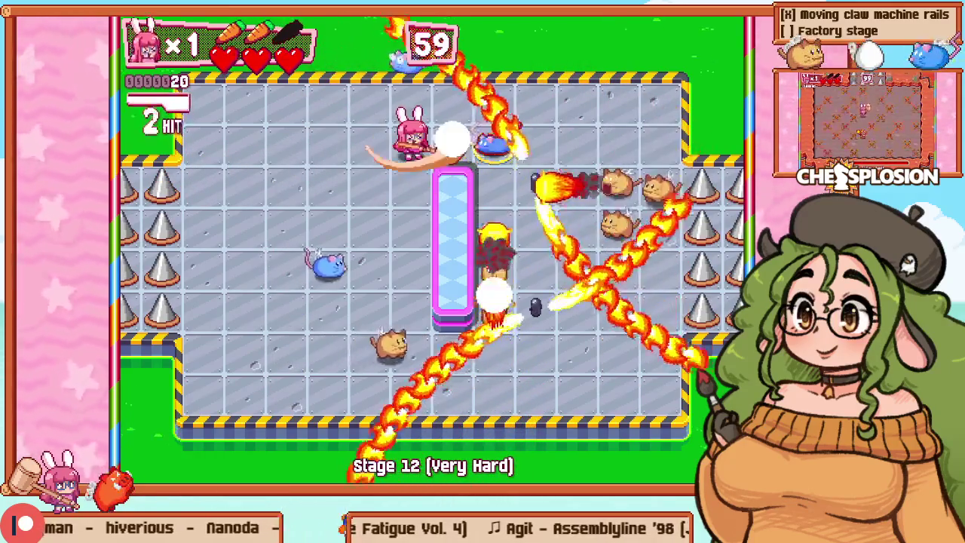
key(Right)
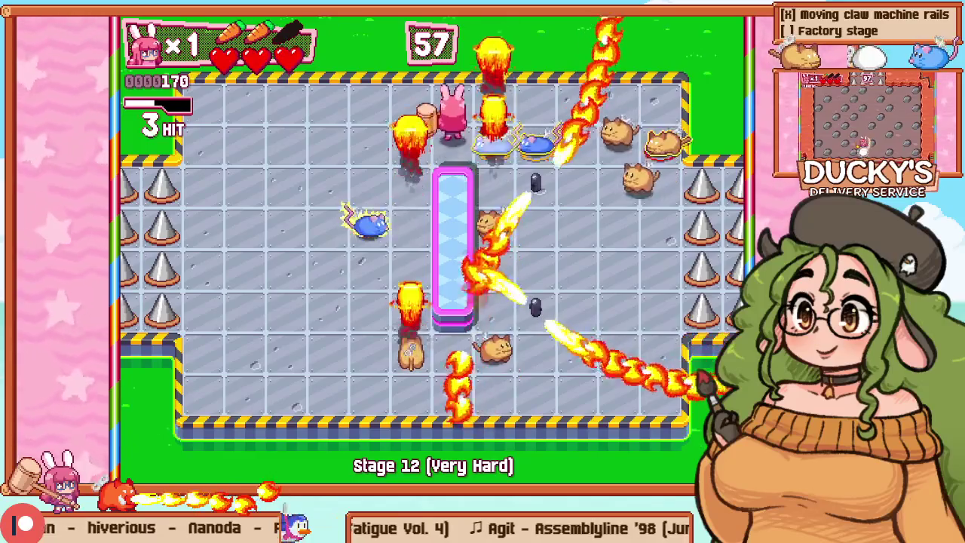
key(Left)
key(Down)
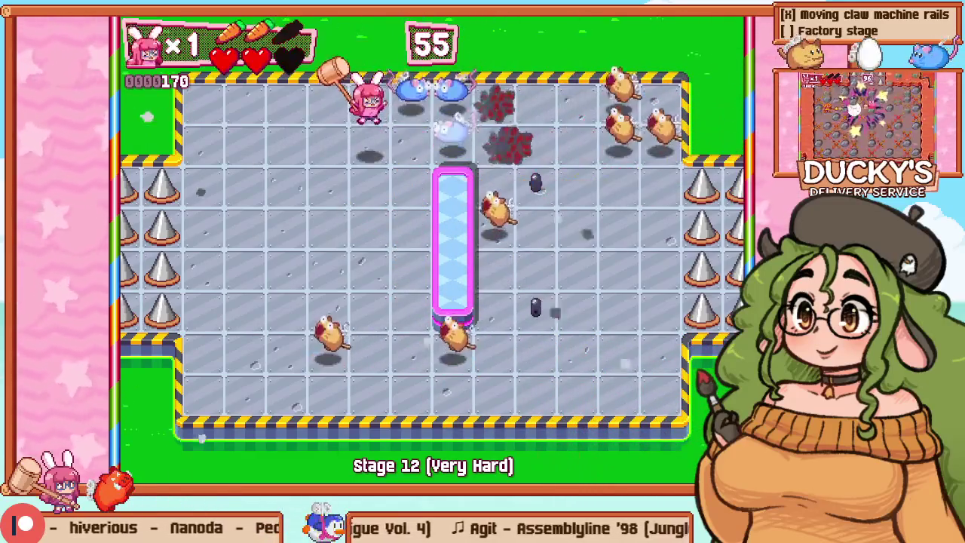
key(Right)
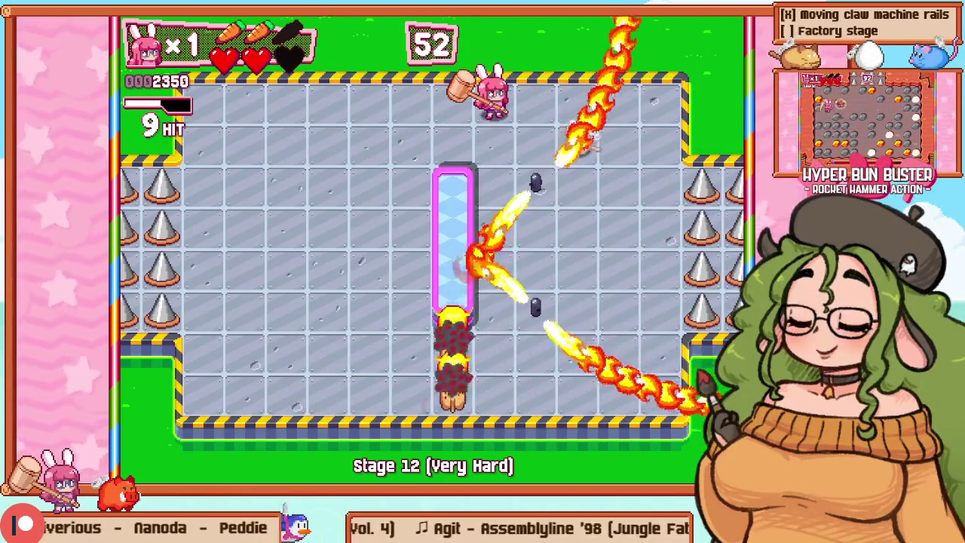
key(Escape)
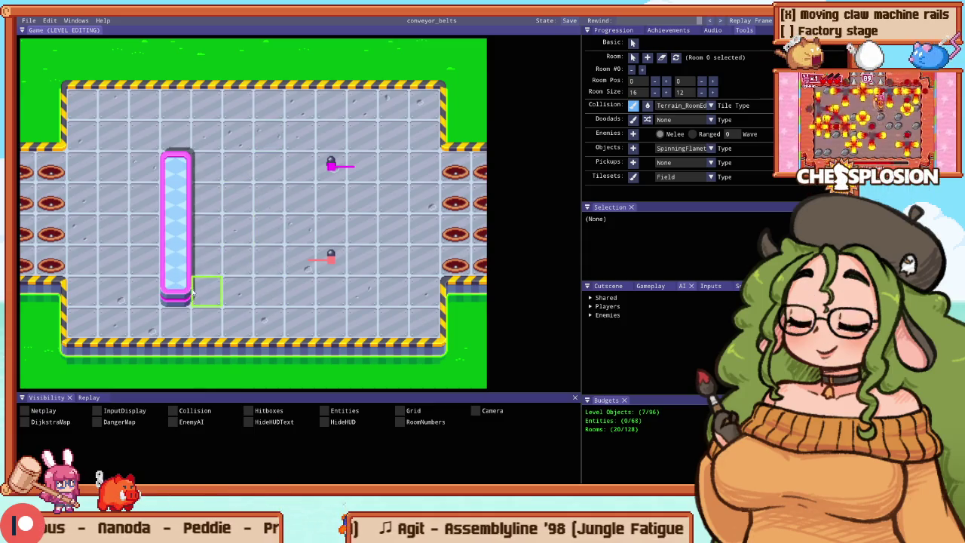
Step: Playtest Stage 12, steering the bunny down the left side, past the glass pillar and along the top row
key(Escape)
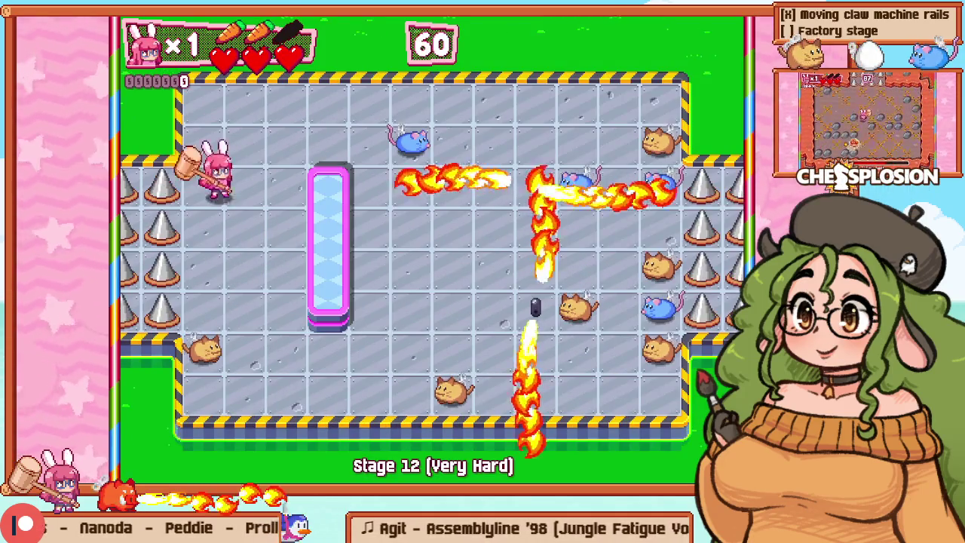
key(Down)
key(Down)
key(Left)
key(Down)
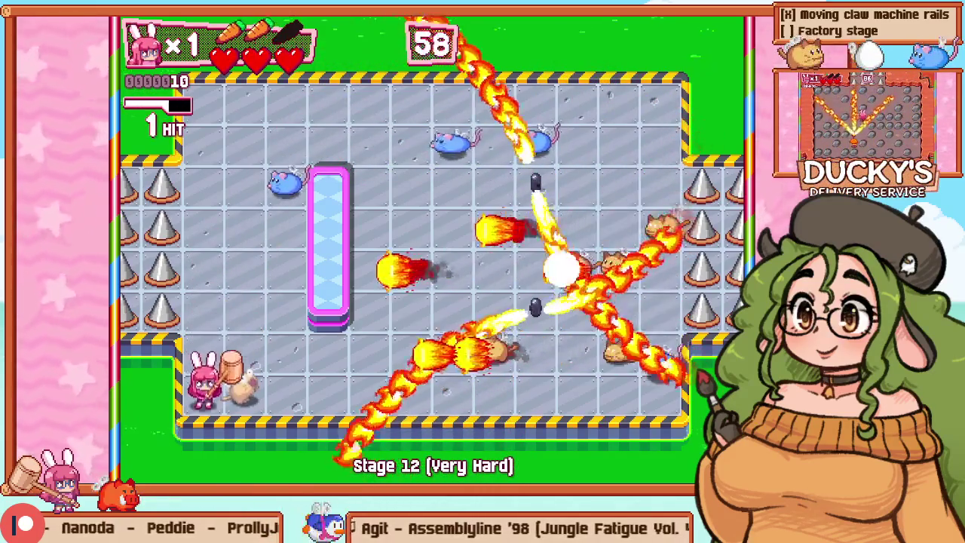
key(Up)
key(Up)
key(Up)
key(Right)
key(Up)
key(Right)
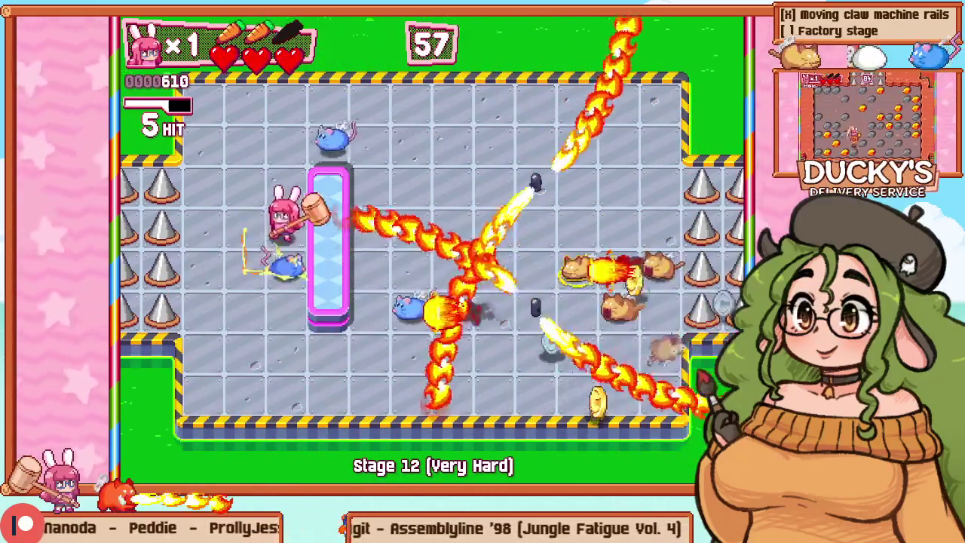
key(Up)
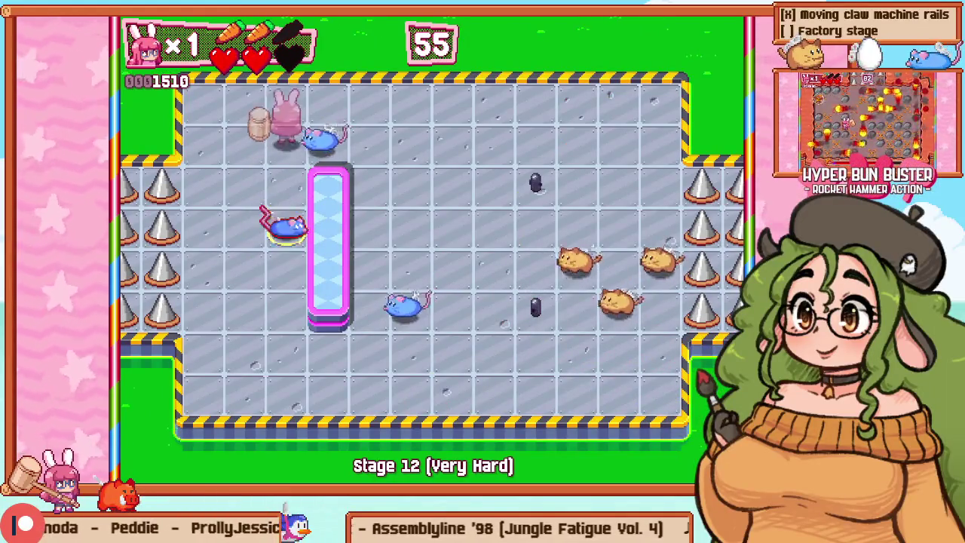
key(Right)
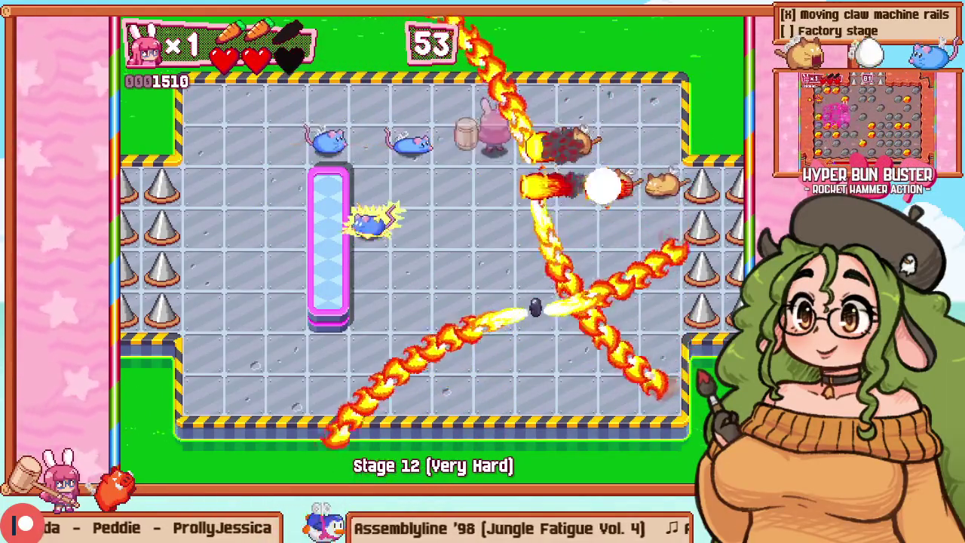
Step: Retry Stage 12 and hammer the cats in the lower row and upper-left area
key(Escape)
key(Down)
key(Return)
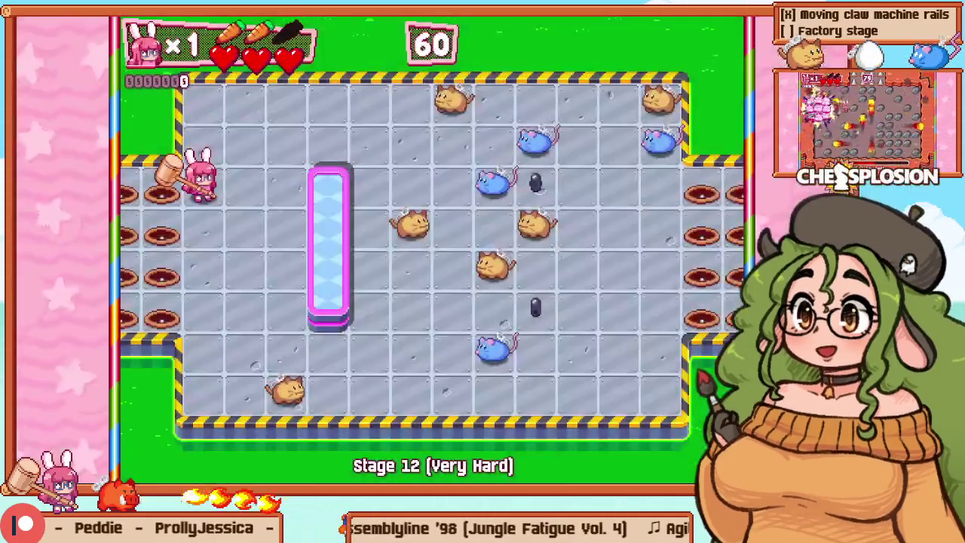
key(Right)
key(Down)
key(Left)
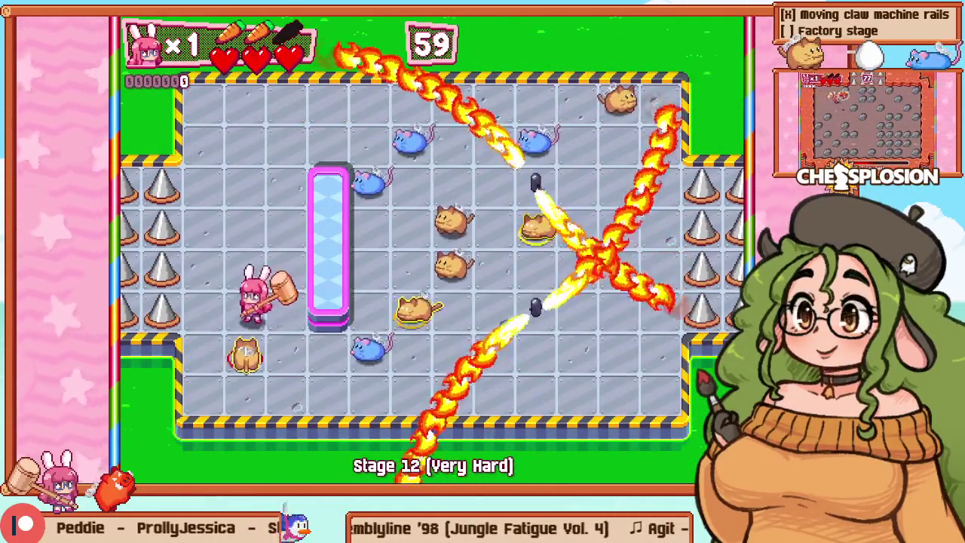
key(Down)
key(Right)
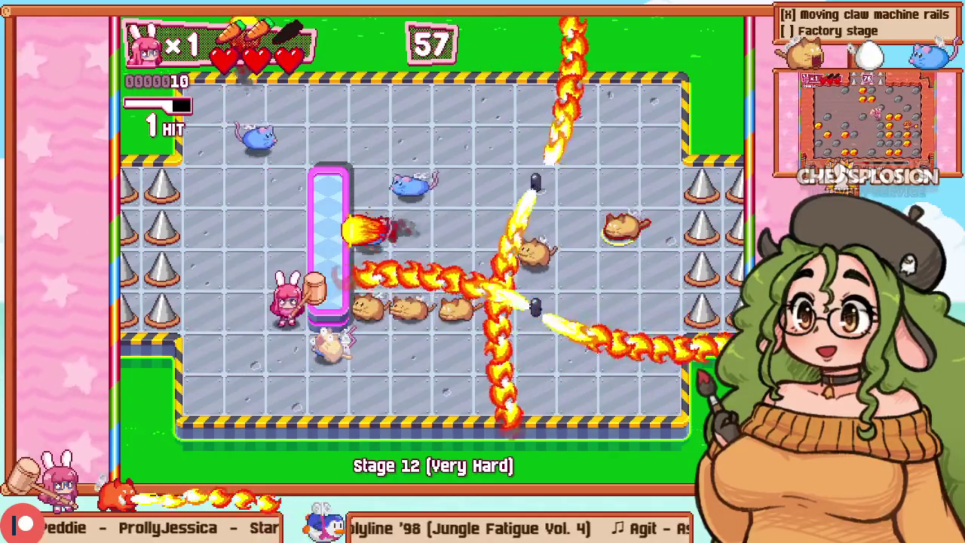
key(Up)
key(Up)
key(Up)
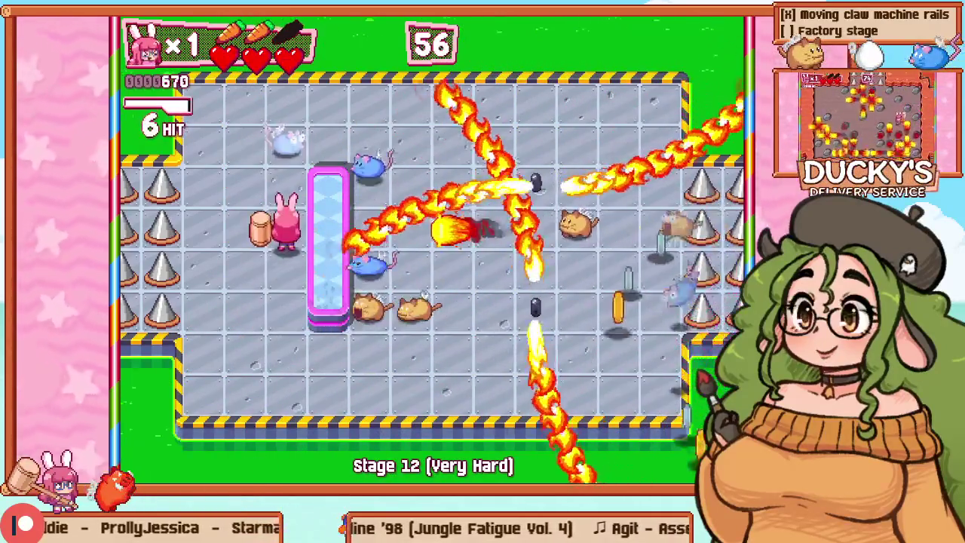
key(Right)
Step: Weave past the fire and hammer the last enemy for a 4650 time bonus, then return to the level editor
key(Right)
key(Right)
key(Down)
key(Right)
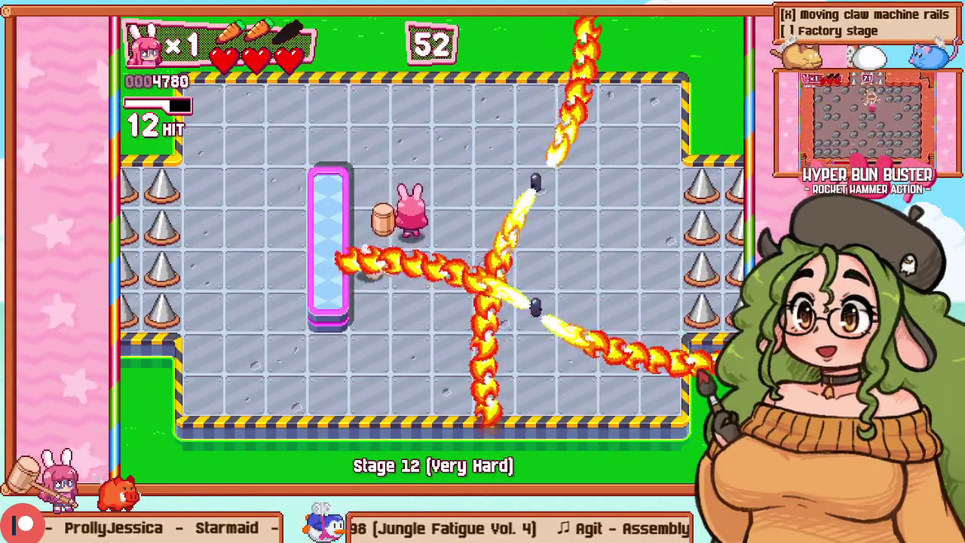
key(Up)
key(Up)
key(Right)
key(Right)
key(Down)
key(Down)
key(Down)
key(Down)
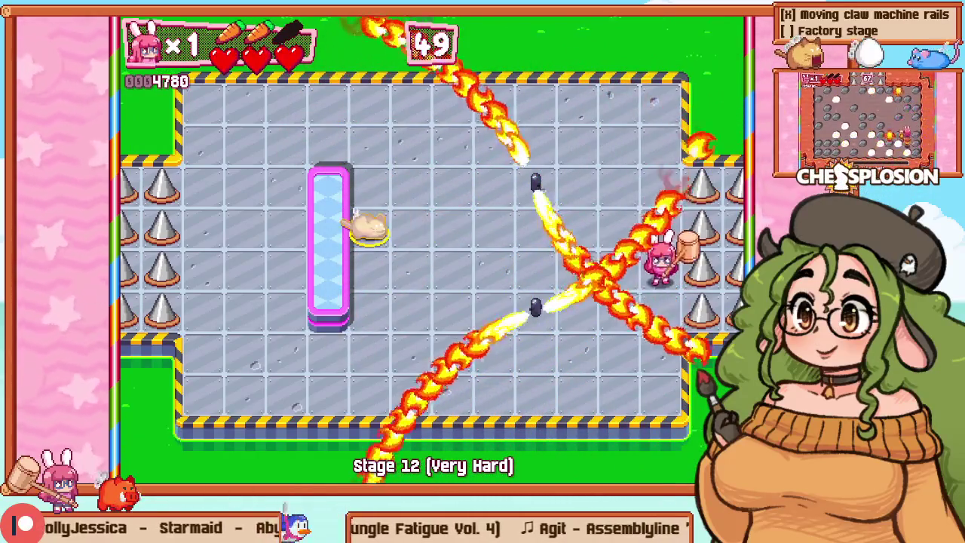
key(Left)
key(Left)
key(Left)
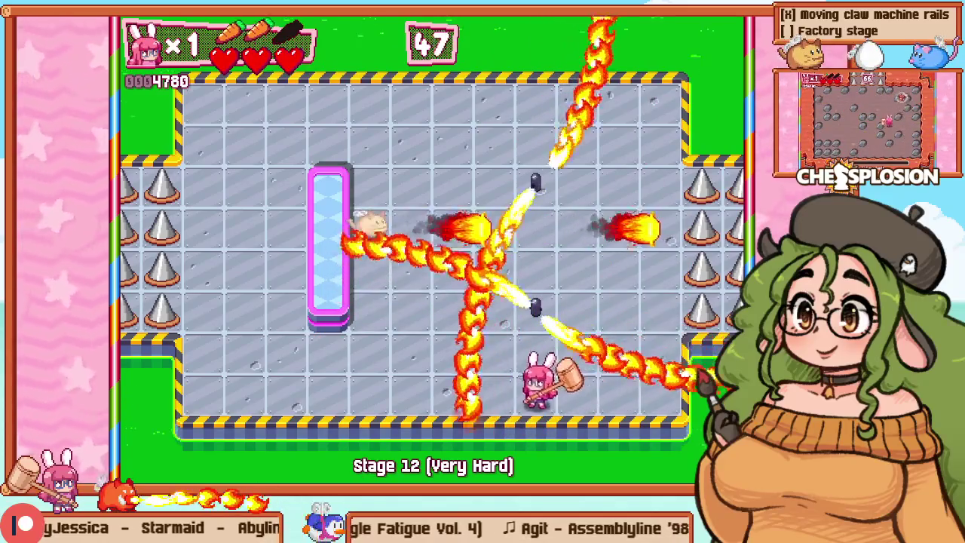
key(Up)
key(Up)
key(z)
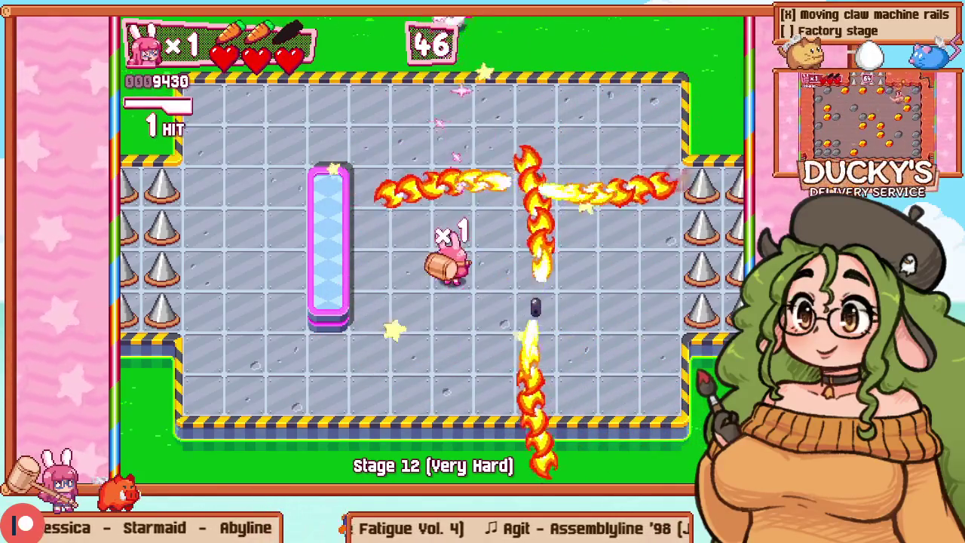
key(Left)
key(Left)
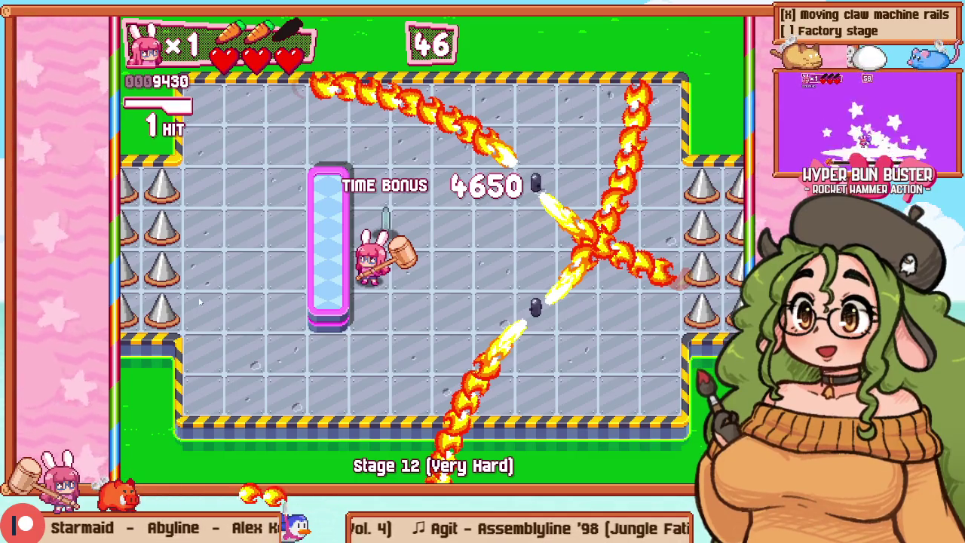
key(Escape)
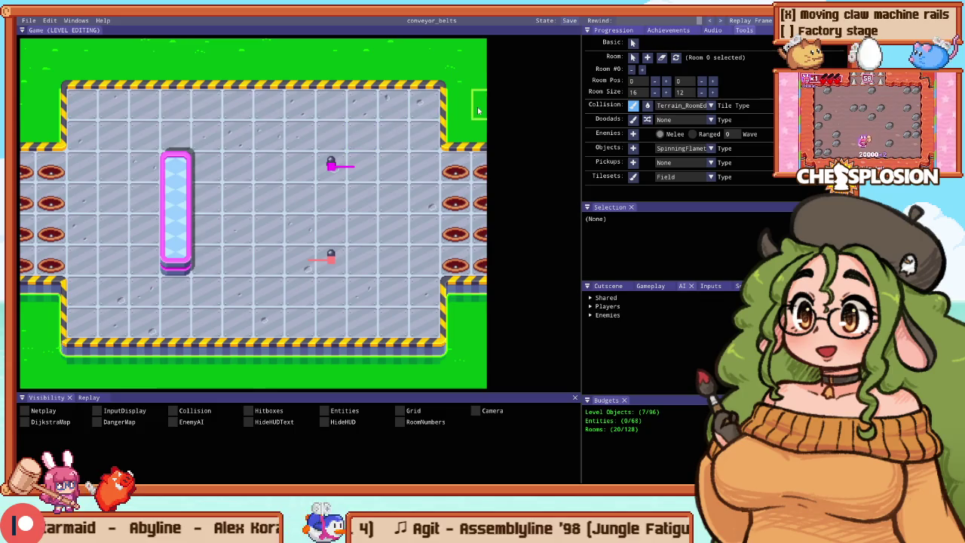
Step: Turn on the tile grid overlay, select the Enemies placement tool, and zoom around the factory room
scroll(478, 109, down, 2)
key(g)
scroll(413, 121, up, 2)
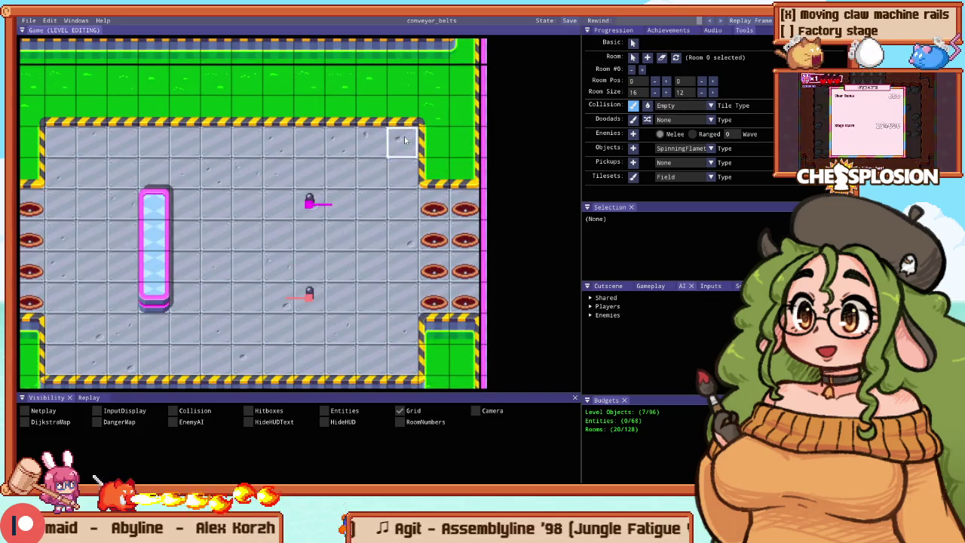
key(e)
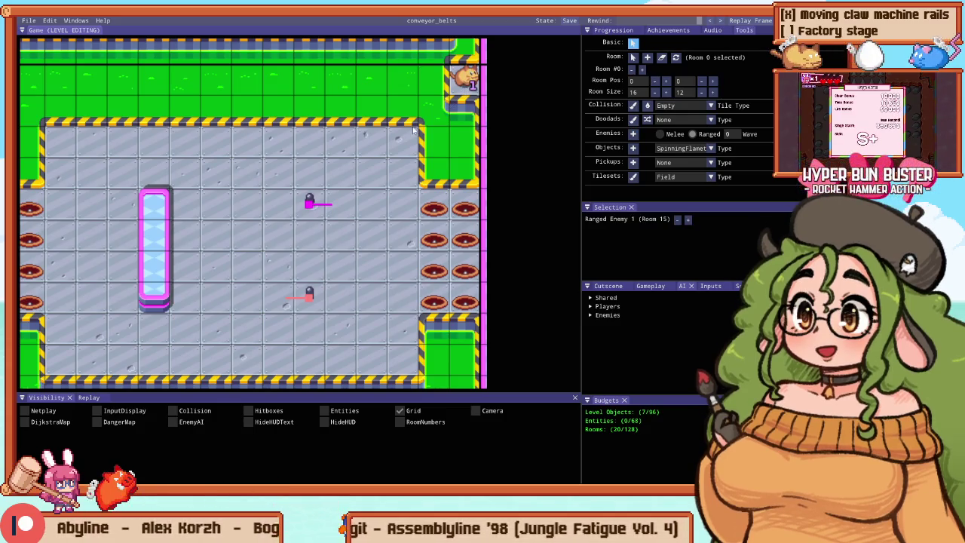
scroll(416, 111, down, 1)
scroll(411, 113, up, 1)
scroll(400, 119, down, 1)
scroll(392, 123, up, 1)
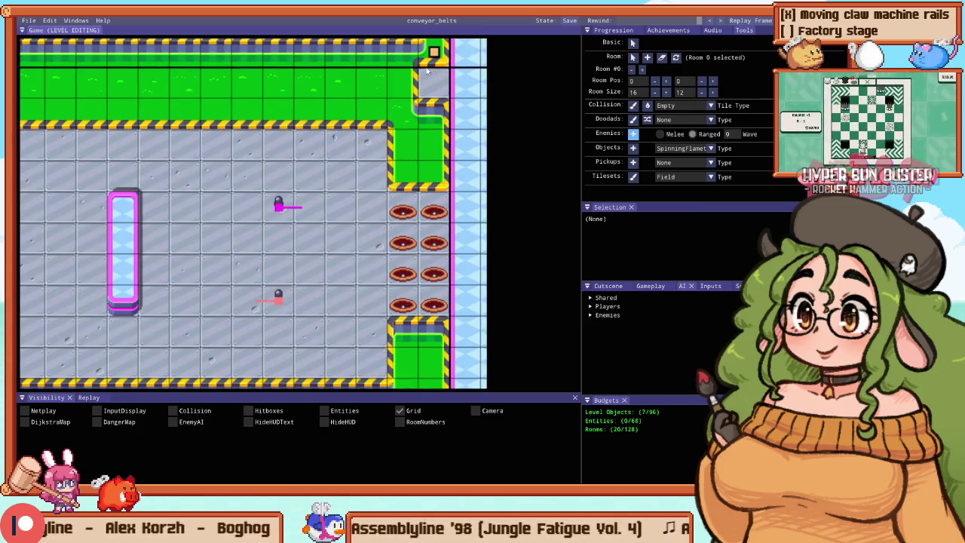
scroll(423, 94, down, 3)
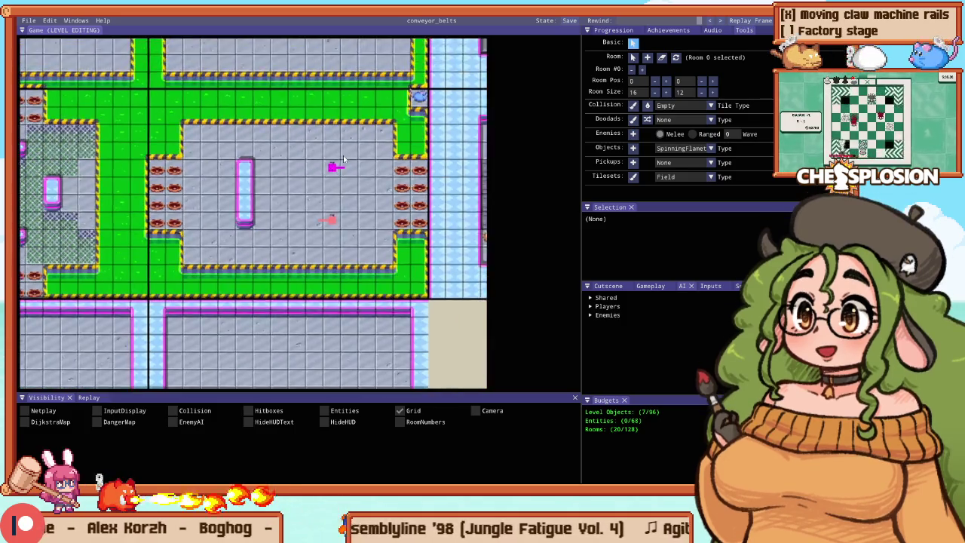
scroll(340, 149, up, 2)
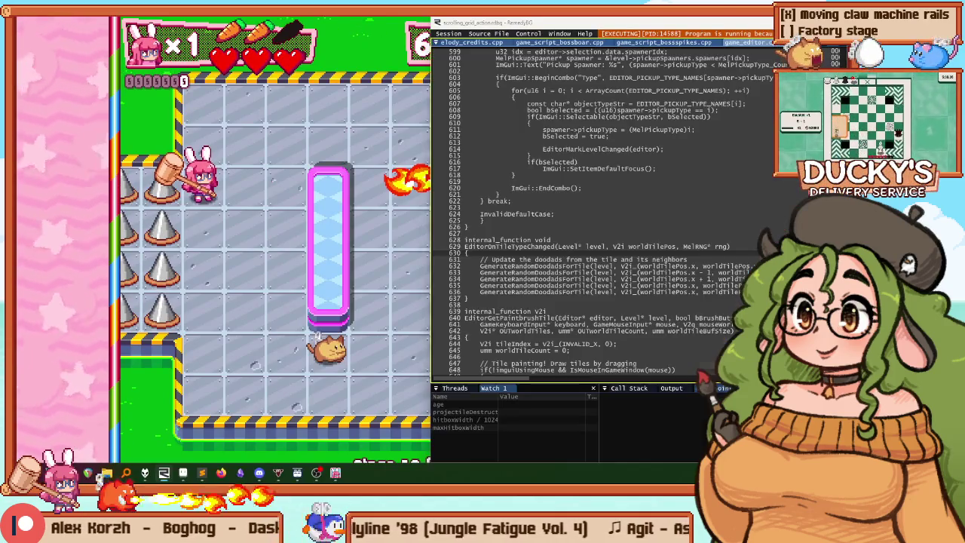
Step: In Sublime Text, remove the stray letters from the room 15 comment
key(alt+Tab)
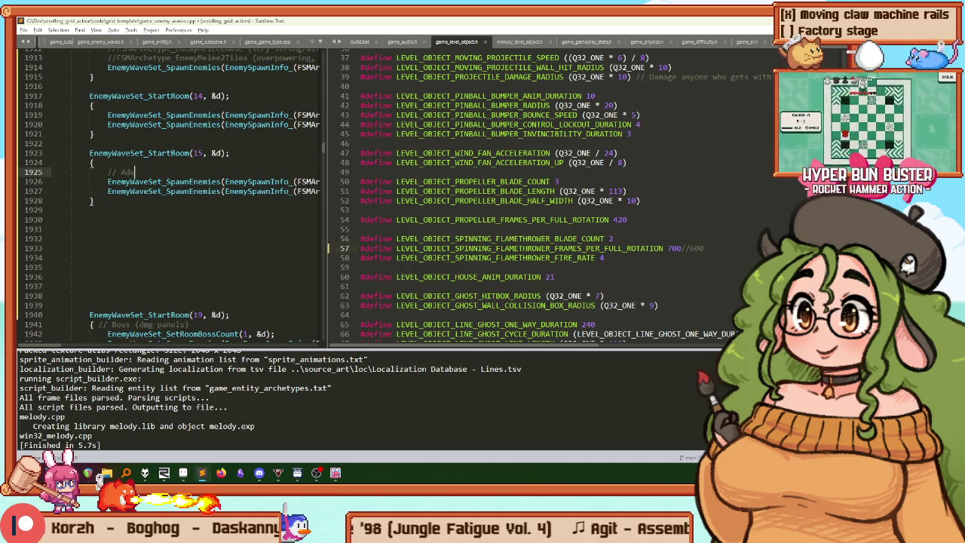
key(BackSpace)
key(BackSpace)
text(enture mode puzuzle test)
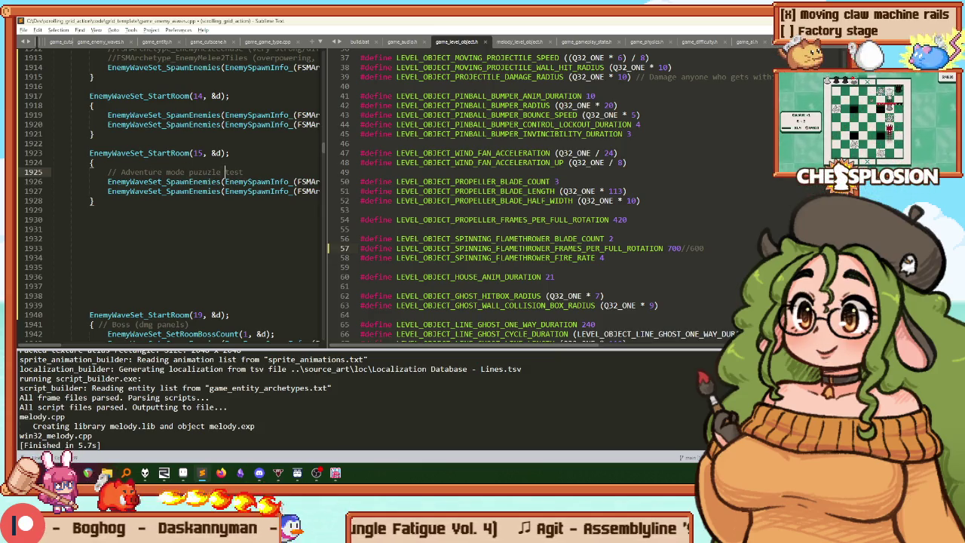
key(ctrl+Left)
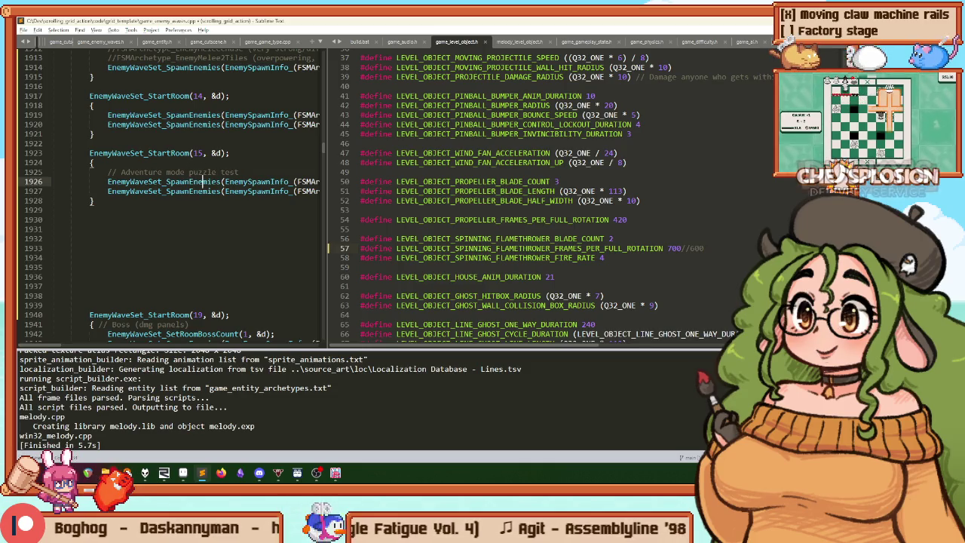
Step: Set room 15's EnemyMeleeChase count to 1 on line 1926 and bring the game back to the front
key(Down)
key(End)
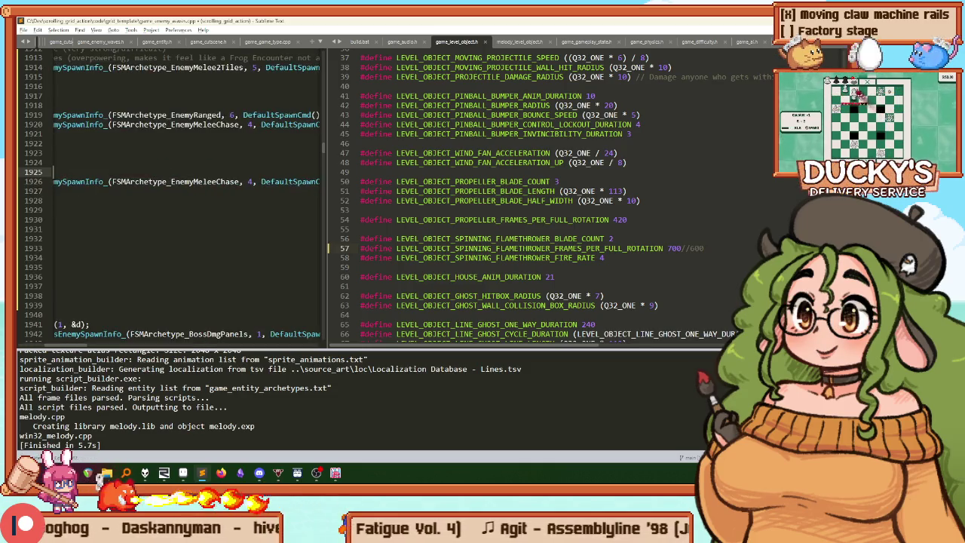
click(305, 182)
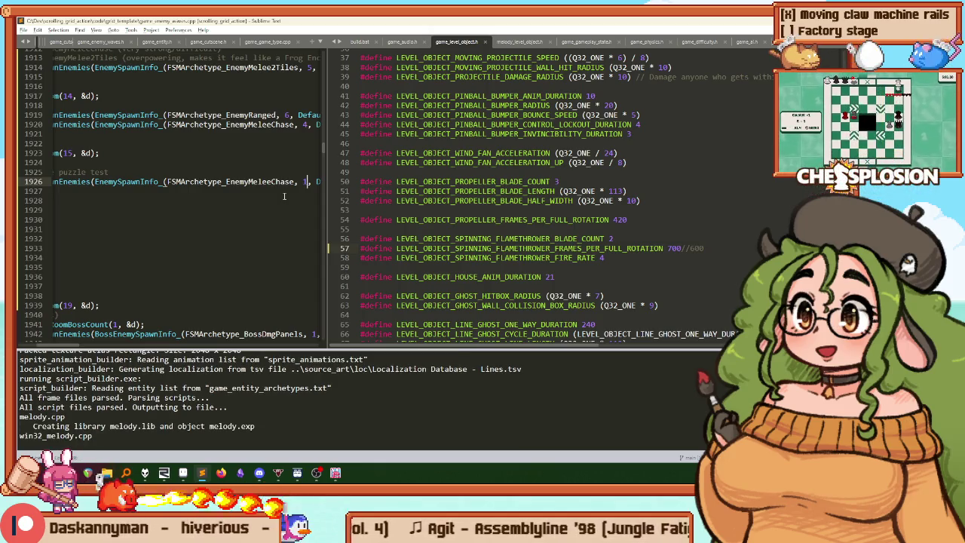
click(336, 473)
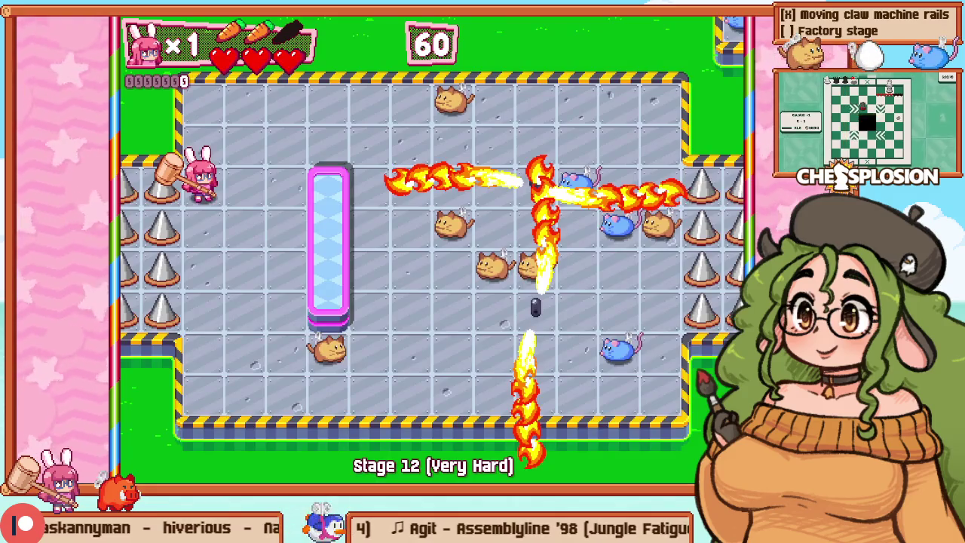
Step: Retry Stage 12 with the new wave, then switch to the level editor and zoom out over the room
key(Escape)
key(Down)
key(Return)
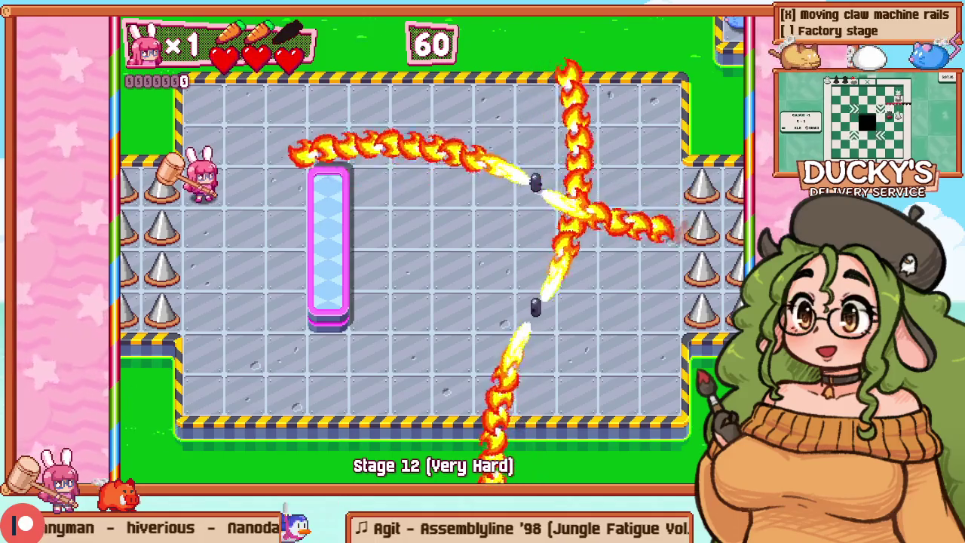
key(F1)
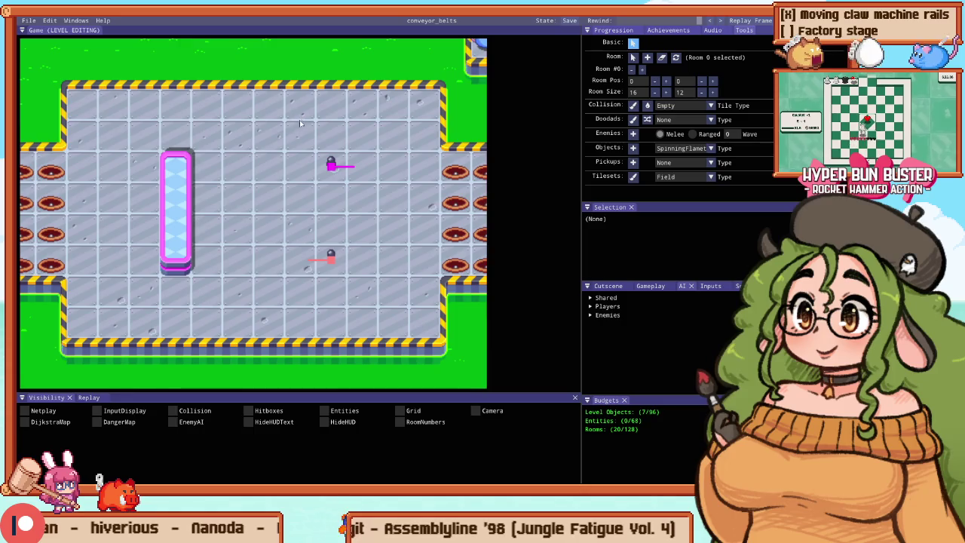
scroll(283, 144, down, 2)
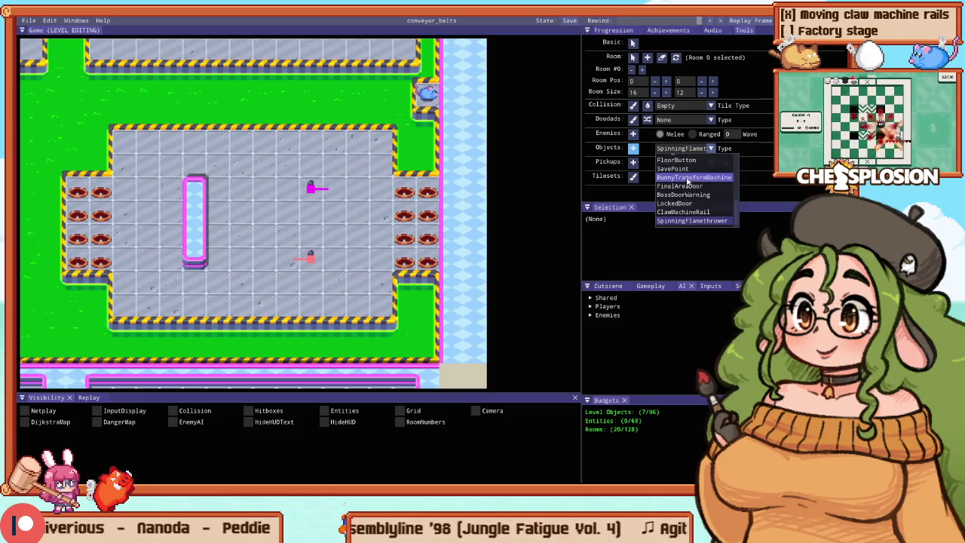
scroll(689, 184, down, 3)
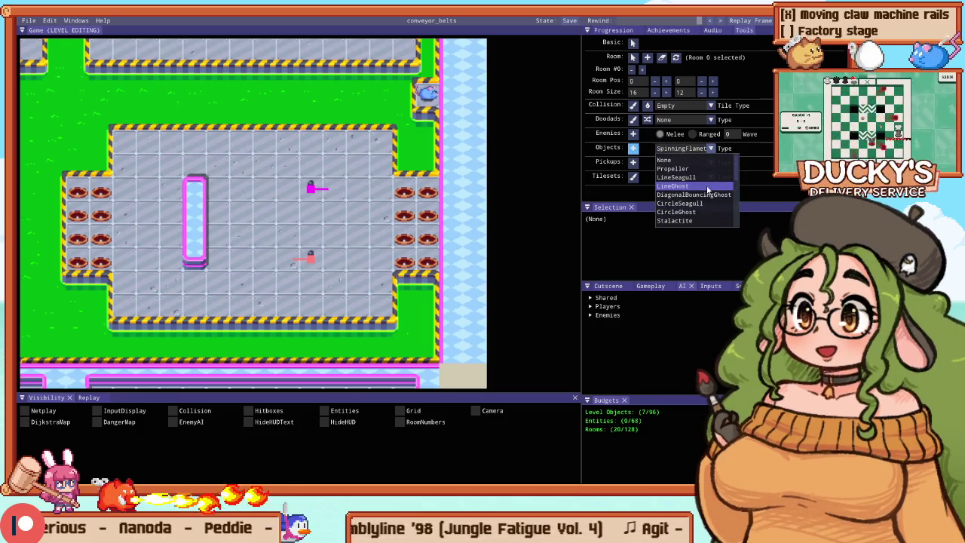
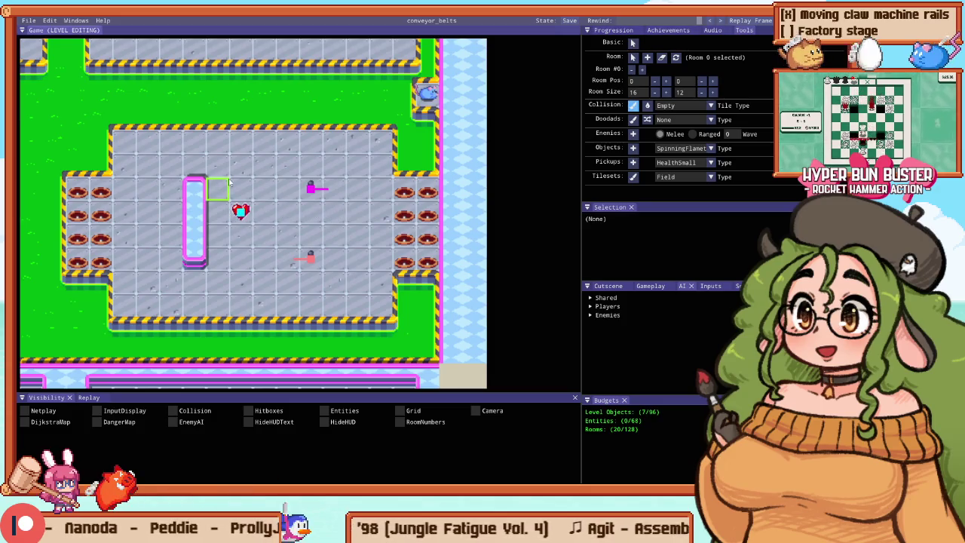
Step: Playtest Stage 12 and restart it with a fresh timer
key(F5)
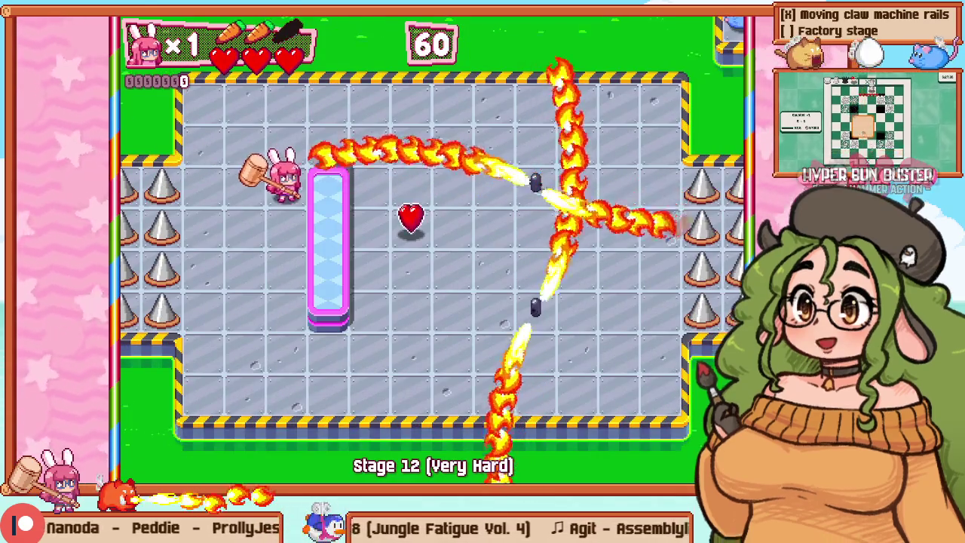
key(Escape)
key(Down)
key(Return)
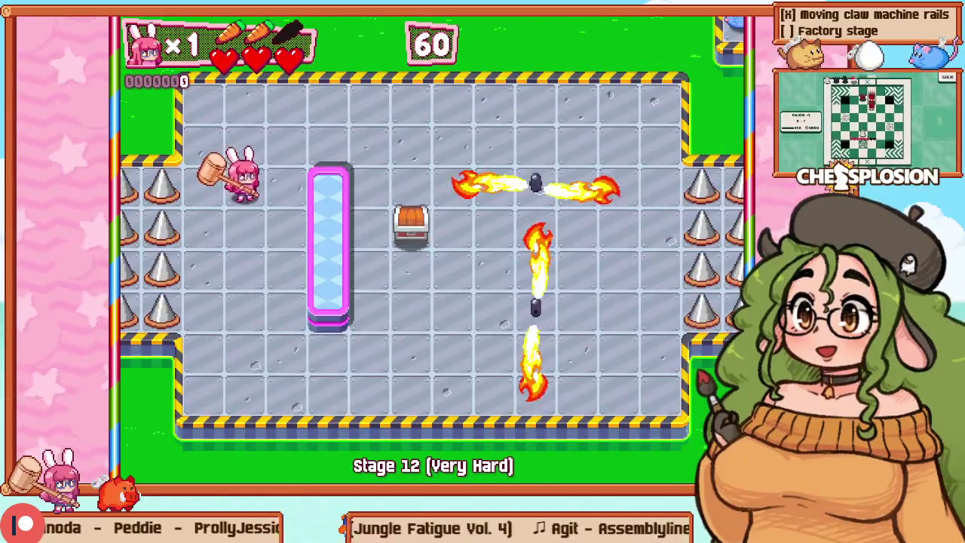
Step: Walk the bunny along the top wall, past the flames, and down the right side
key(Up)
key(Right)
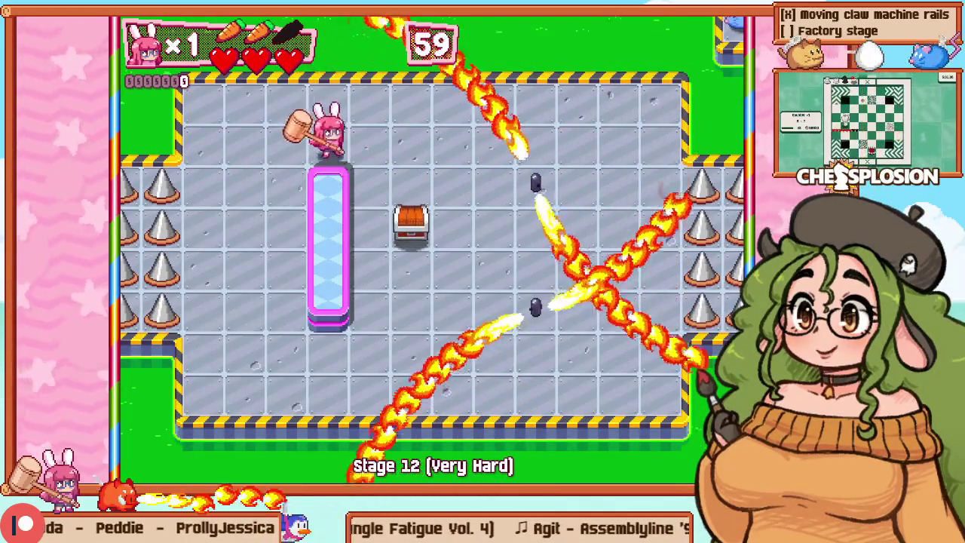
key(Right)
key(Up)
key(Right)
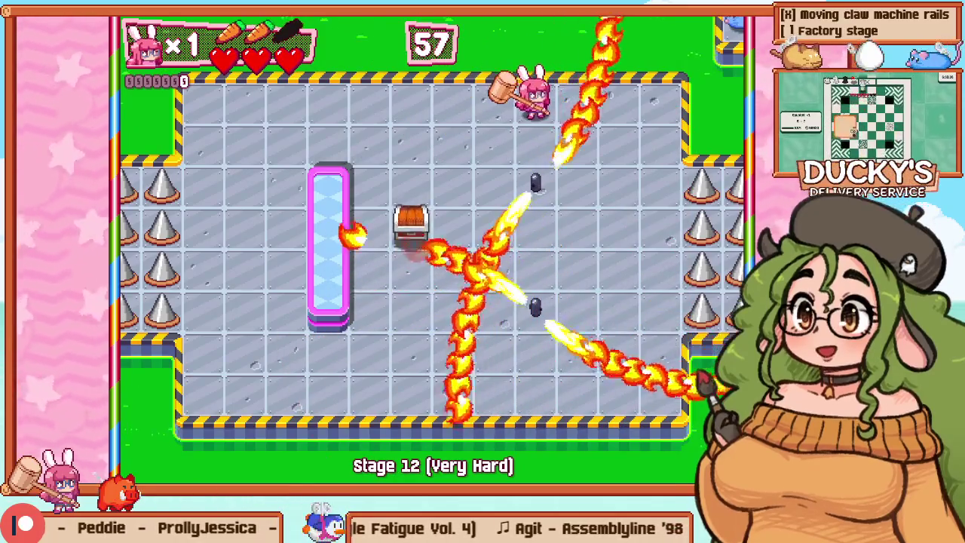
key(Right)
key(Down)
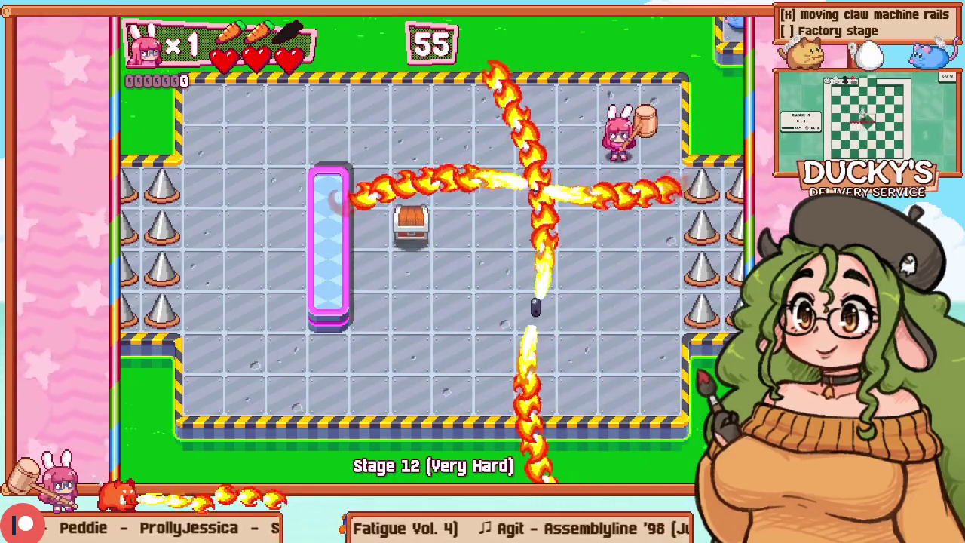
key(Right)
key(Down)
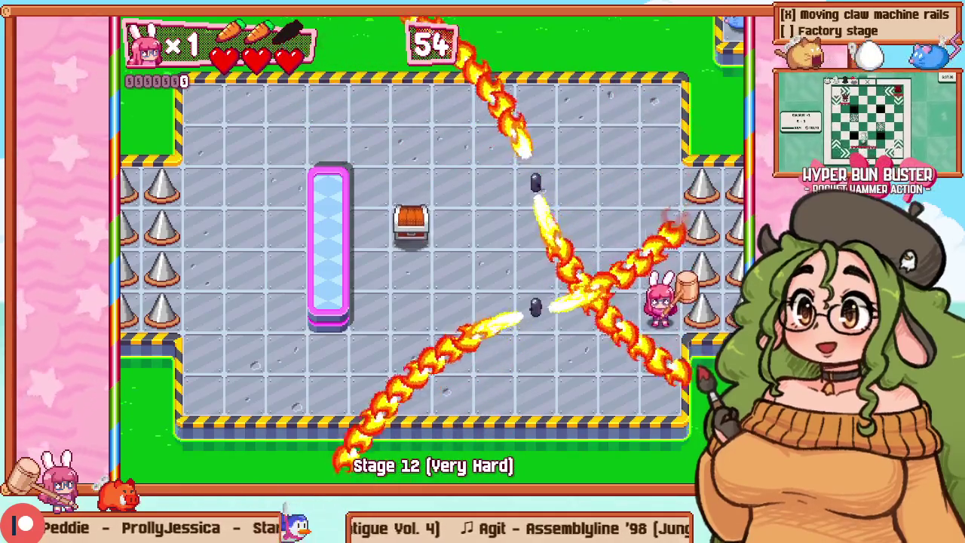
key(Left)
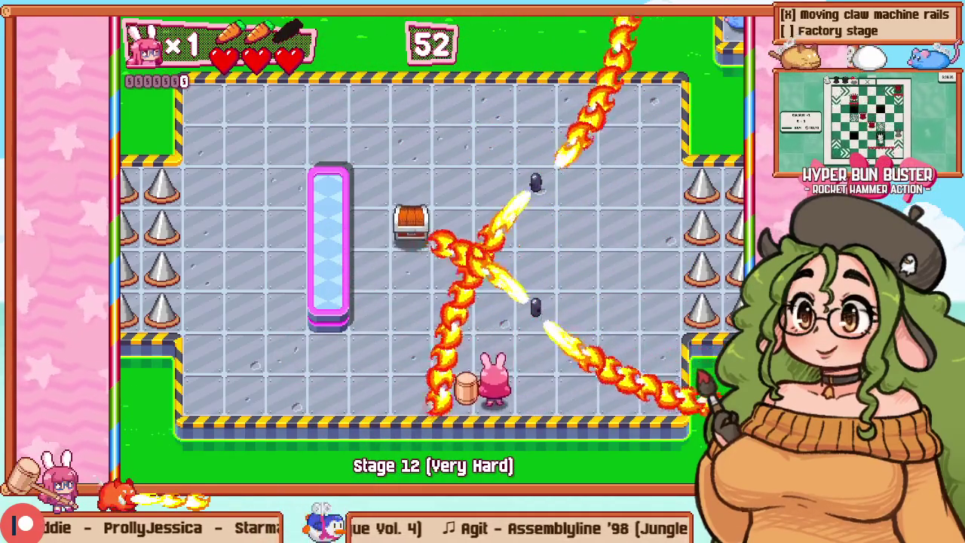
Step: Return to editing, run a quick playtest, and select the upper spinning flamethrower
key(F1)
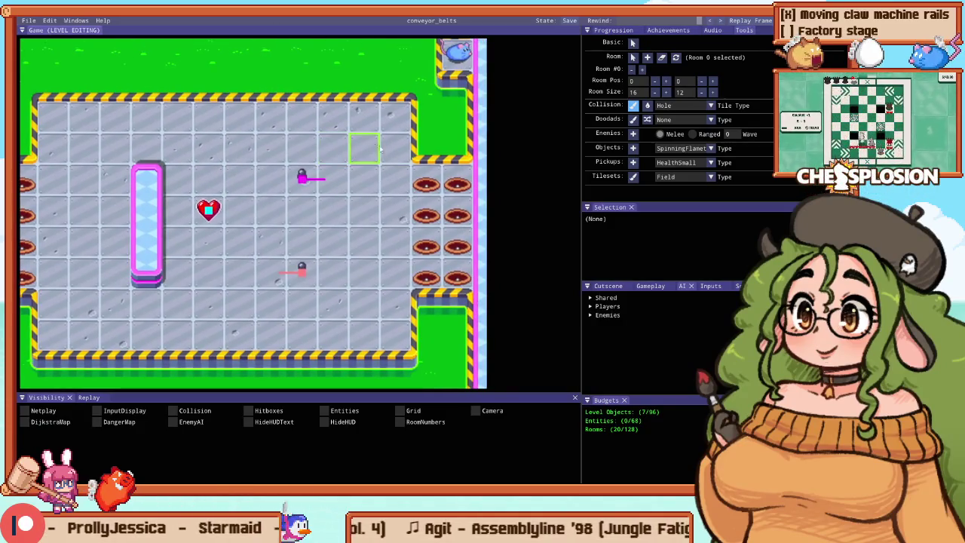
scroll(393, 158, down, 2)
scroll(362, 199, up, 3)
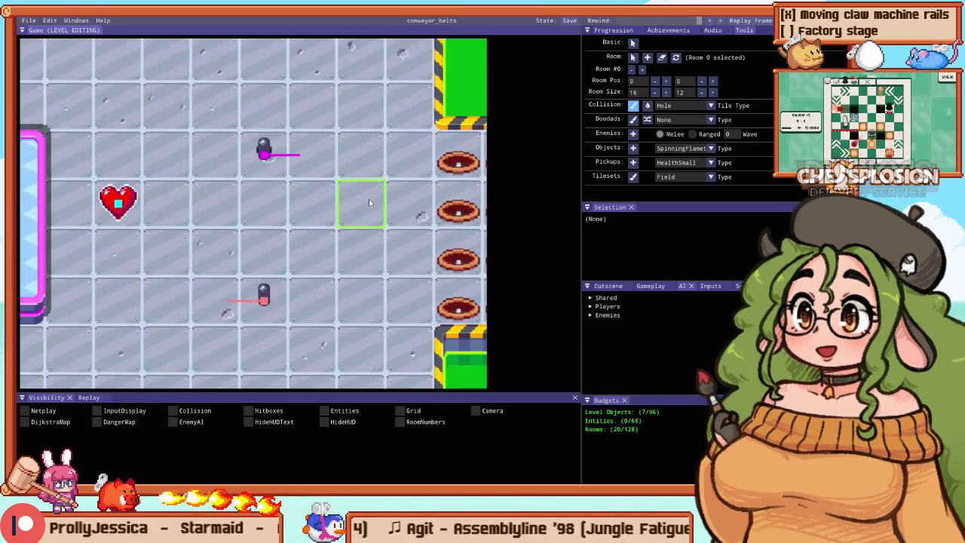
scroll(369, 202, down, 2)
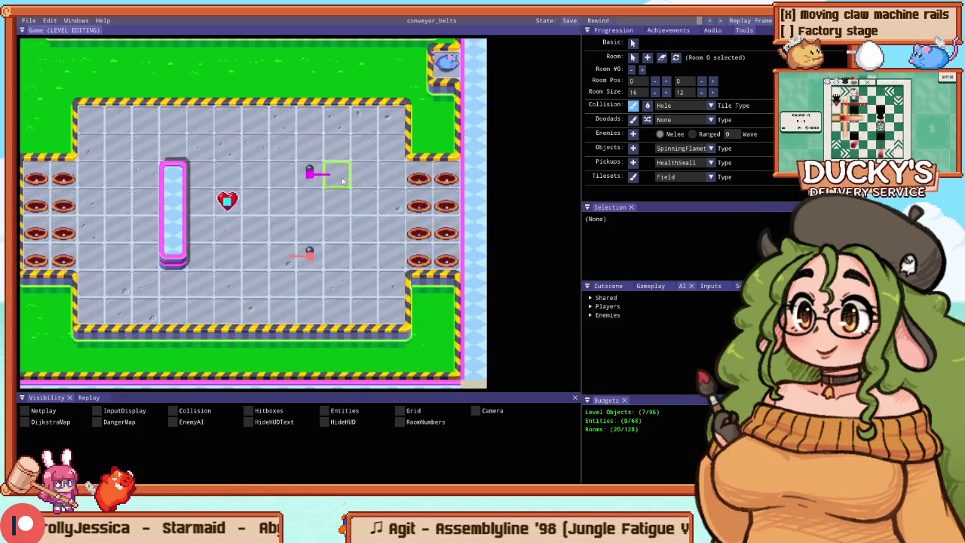
key(F5)
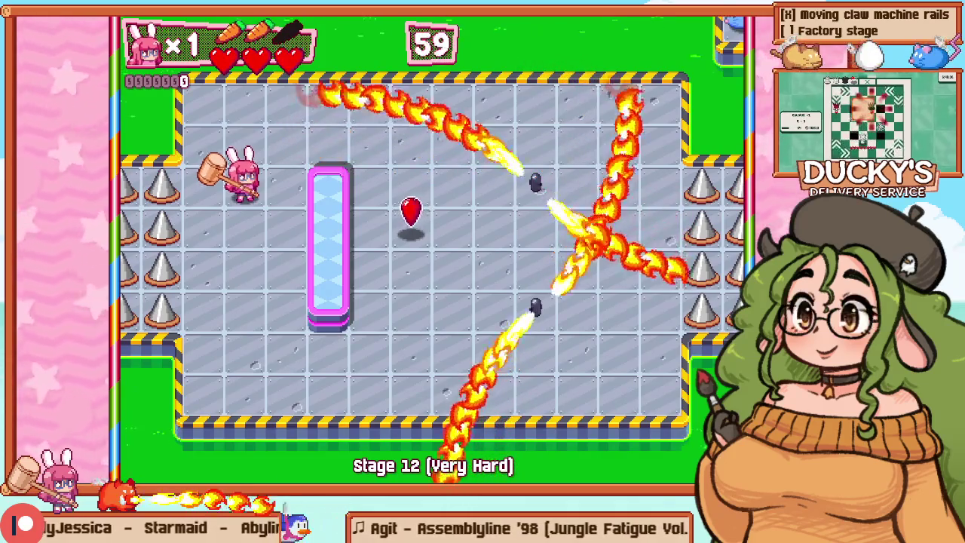
key(F5)
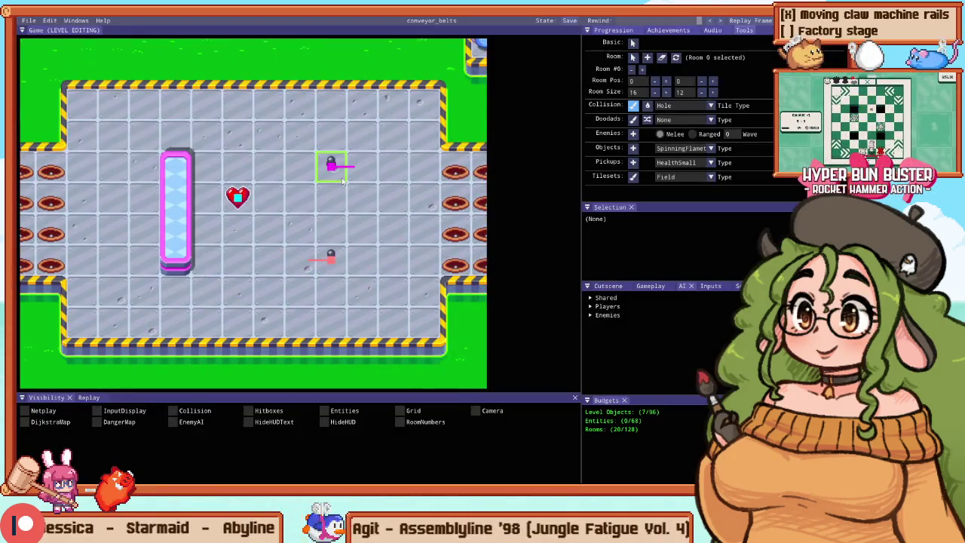
click(342, 166)
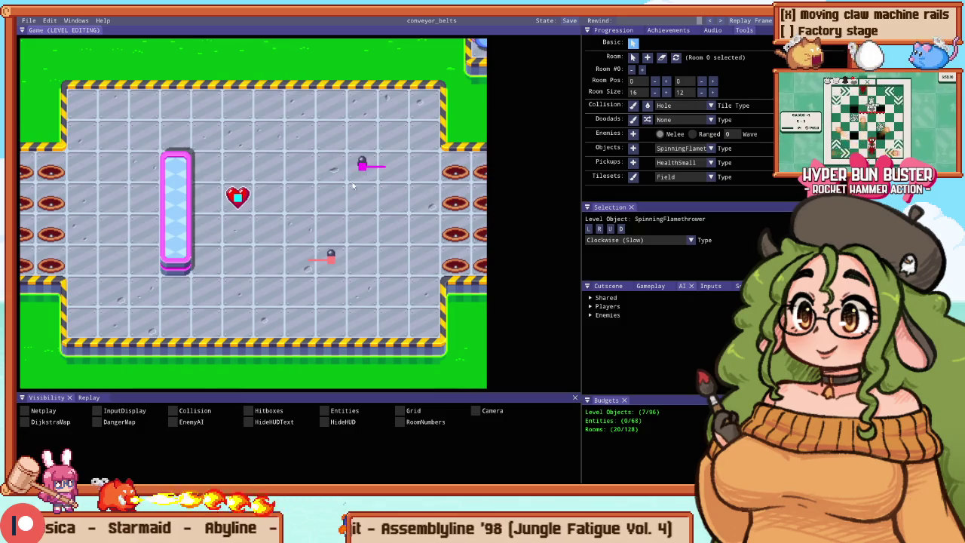
Step: Playtest the top-row route again, then nudge the upper flamethrower slightly left
key(F5)
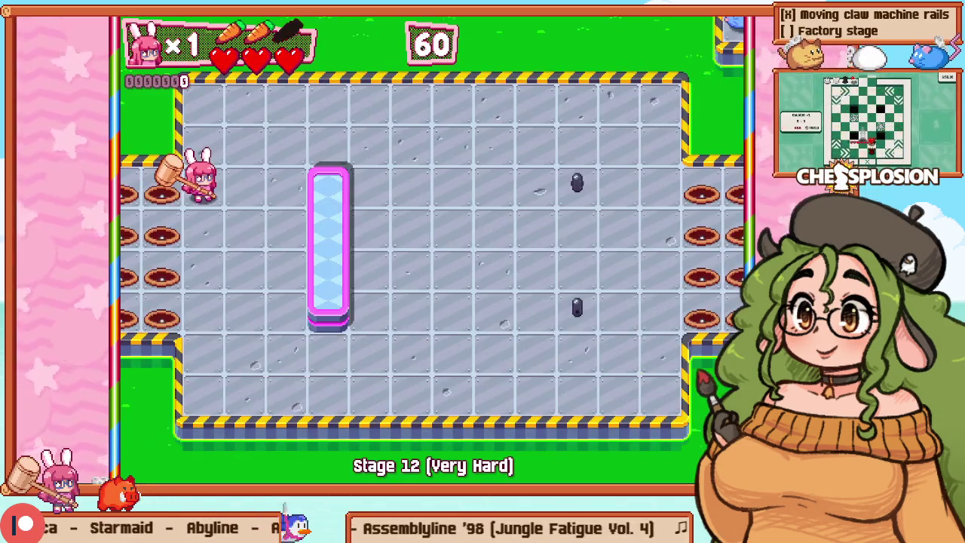
key(Right)
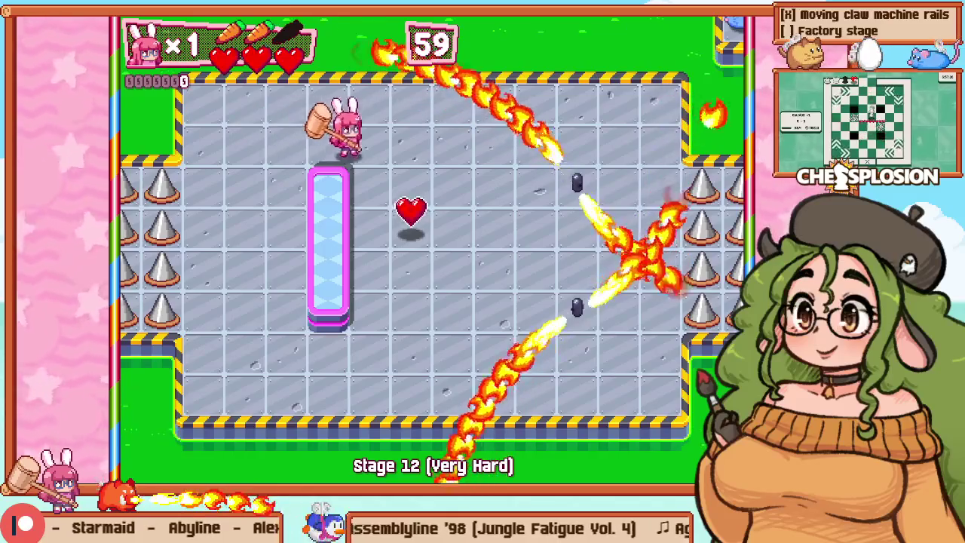
key(Up)
key(Right)
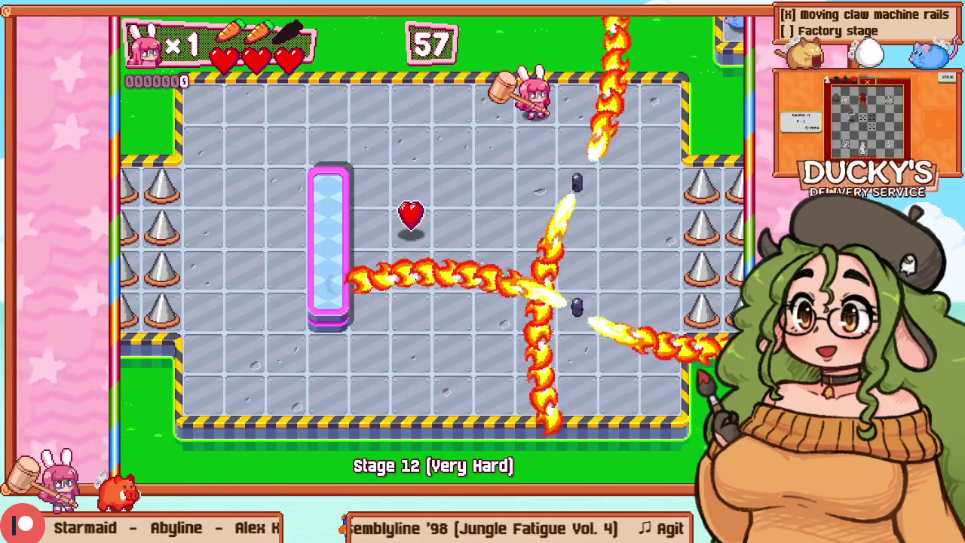
key(Down)
key(Up)
key(Right)
key(Right)
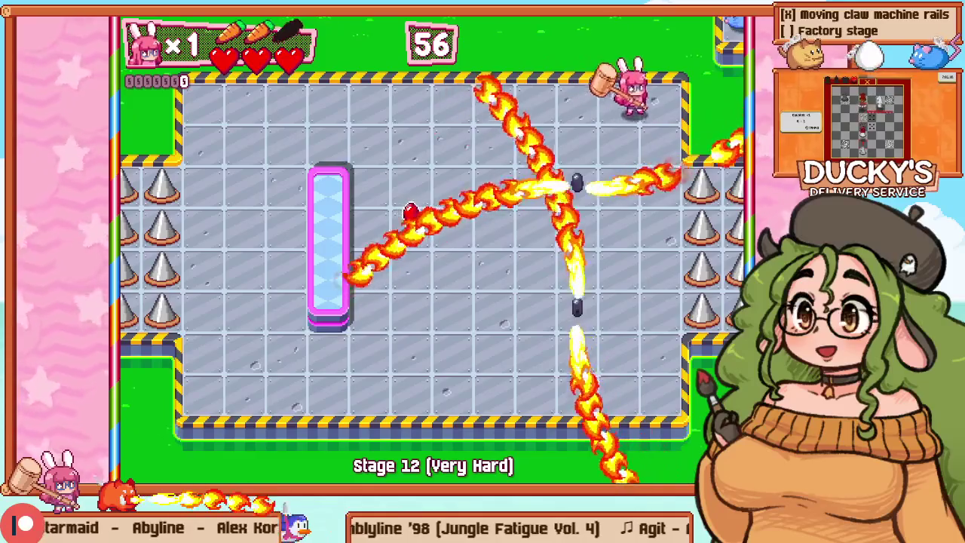
key(Down)
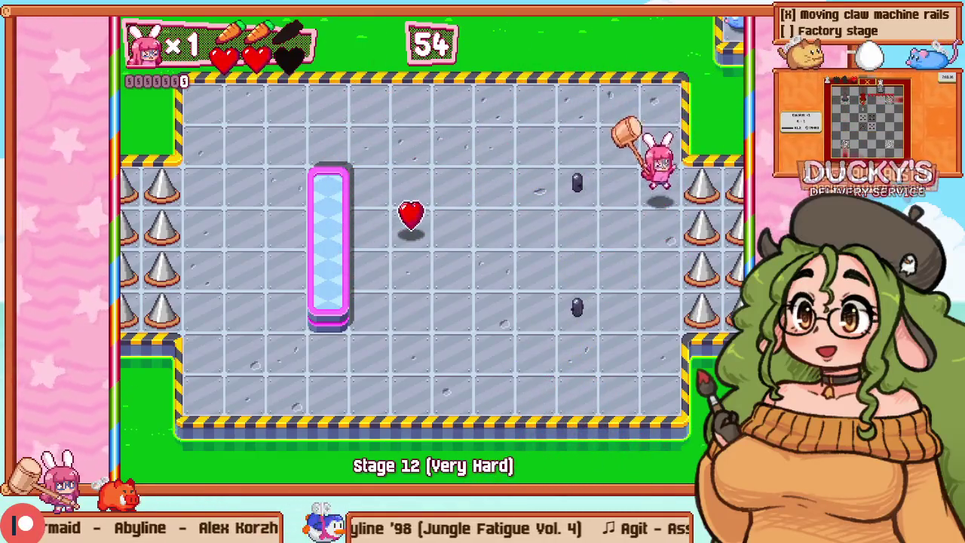
key(F1)
drag(359, 180, 342, 181)
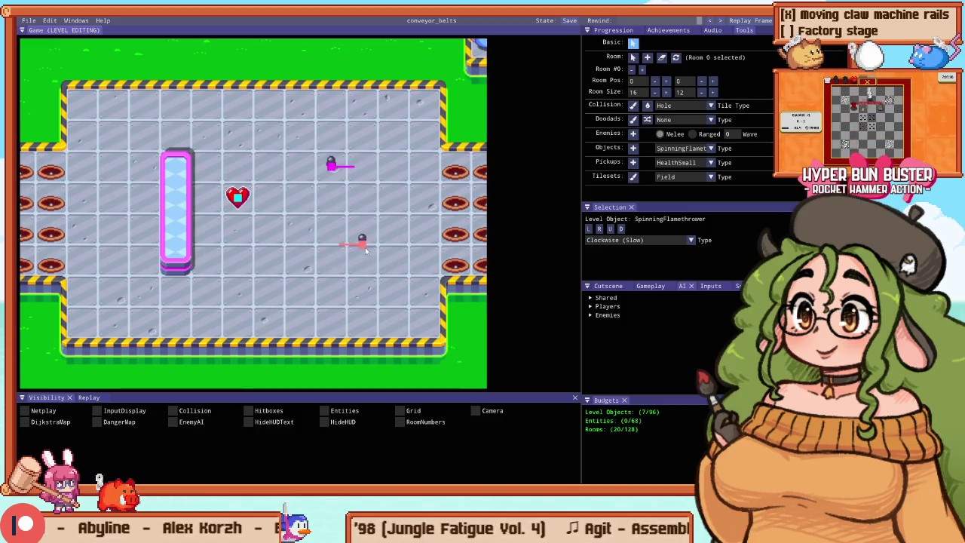
drag(343, 161, 363, 193)
key(F1)
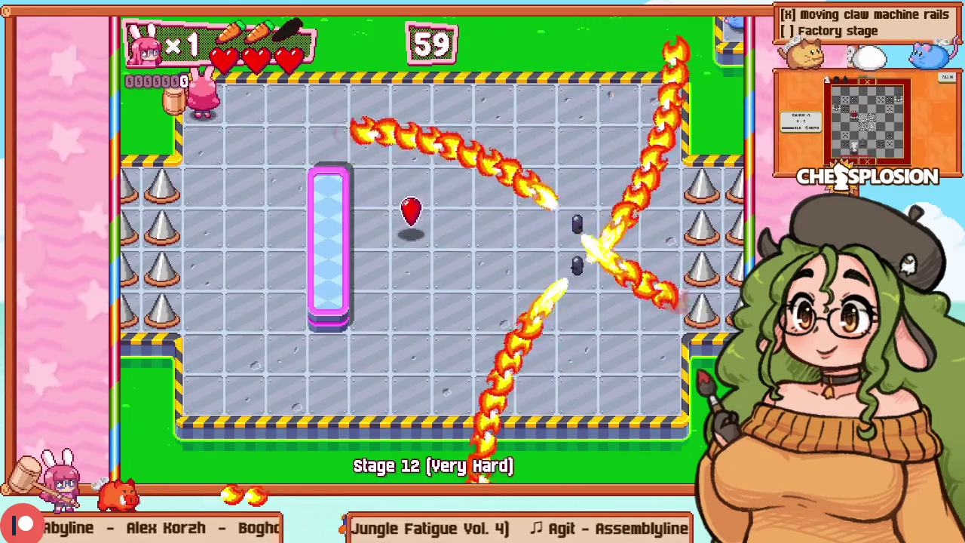
key(Right)
key(Right)
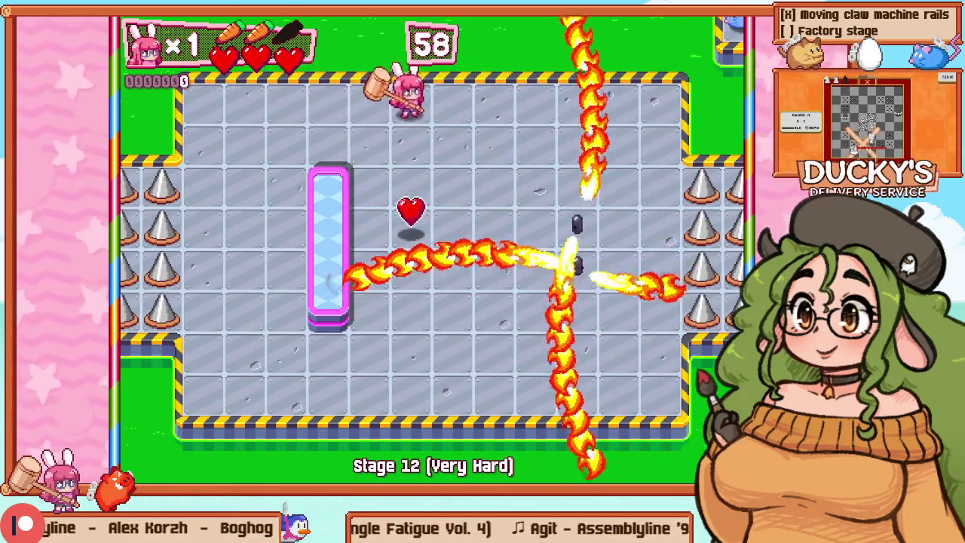
key(Down)
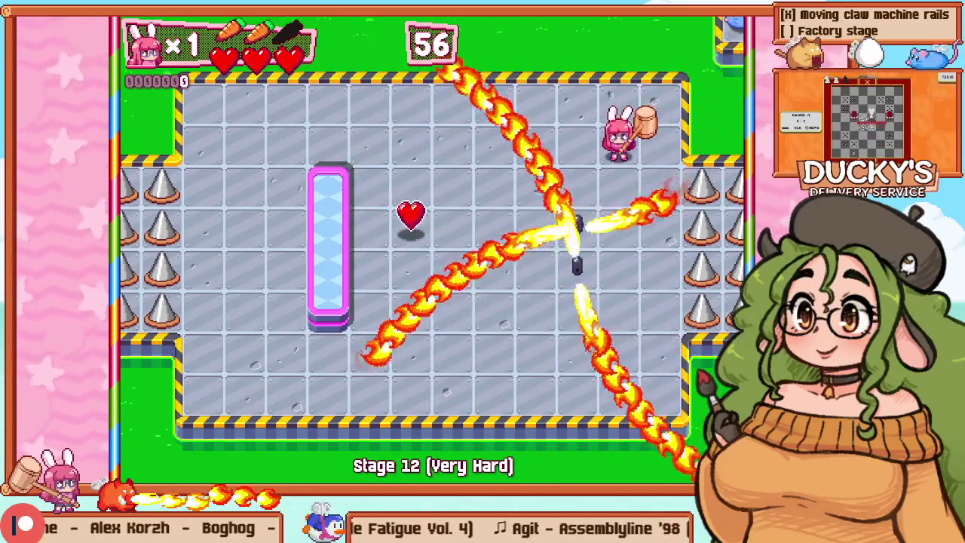
key(Right)
key(Down)
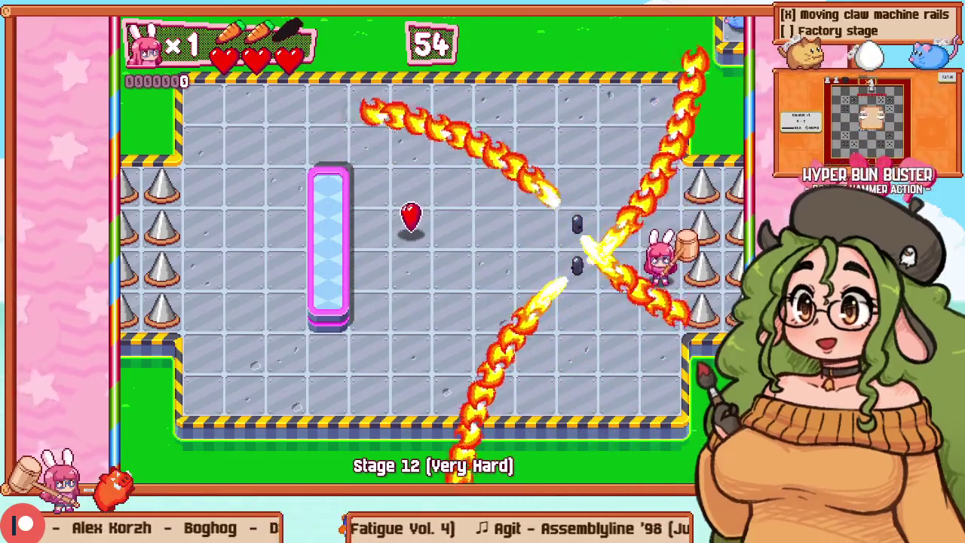
key(Left)
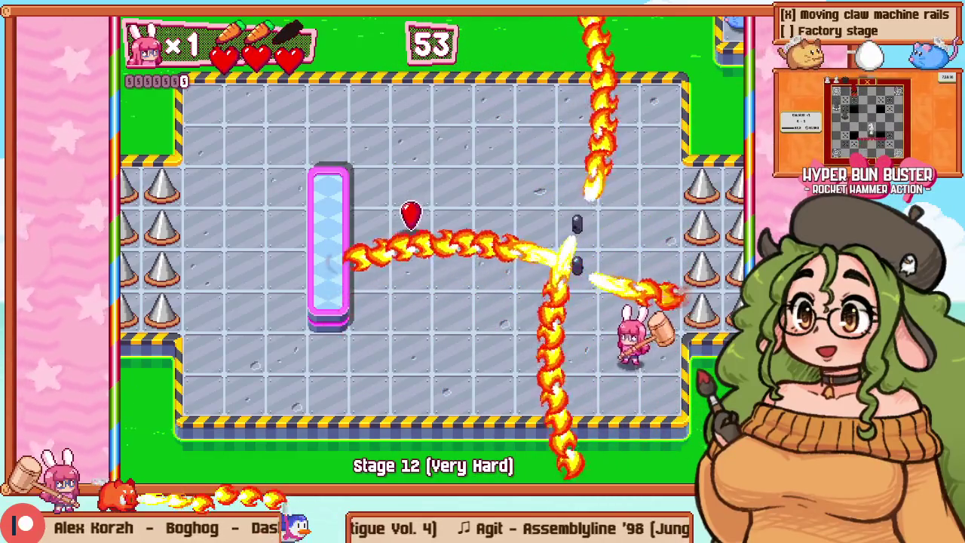
key(F1)
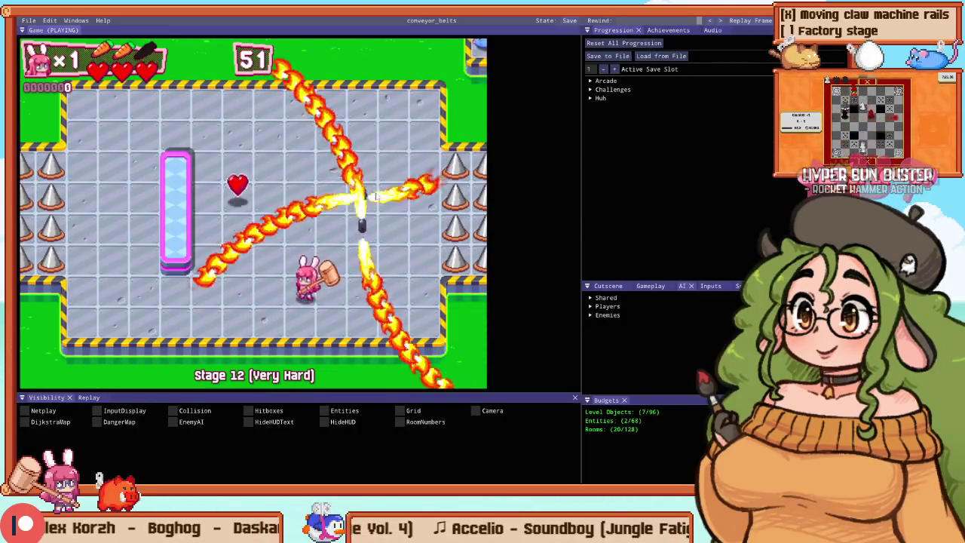
key(F2)
drag(358, 244, 341, 258)
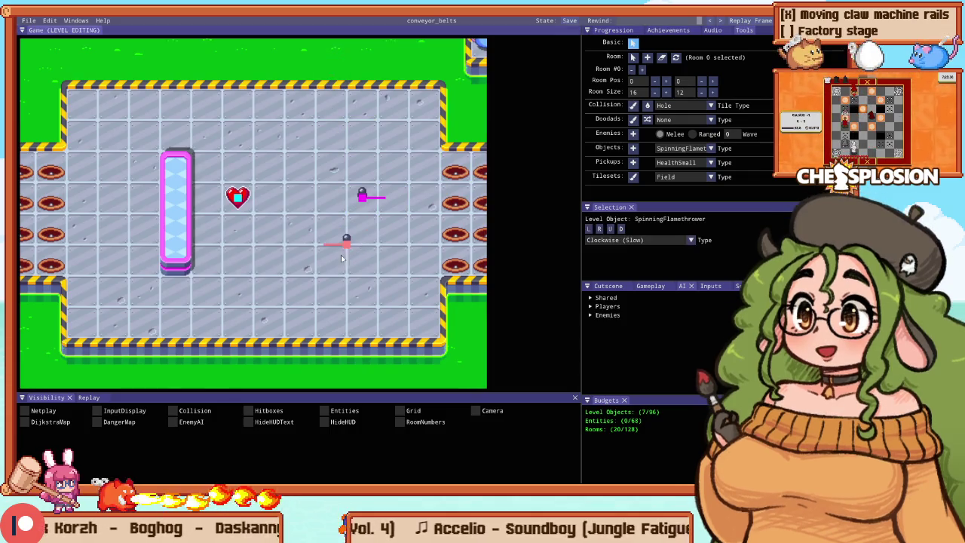
key(F2)
key(F1)
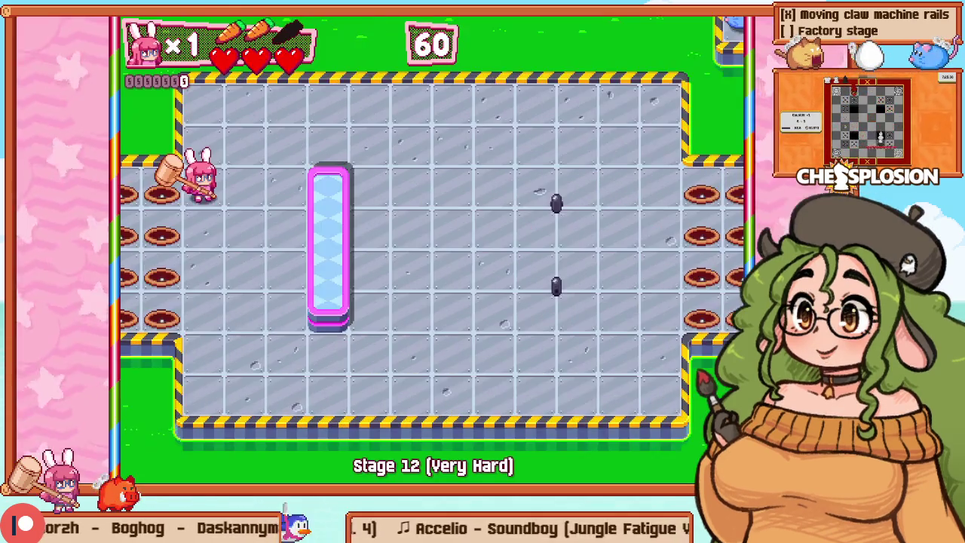
key(Up)
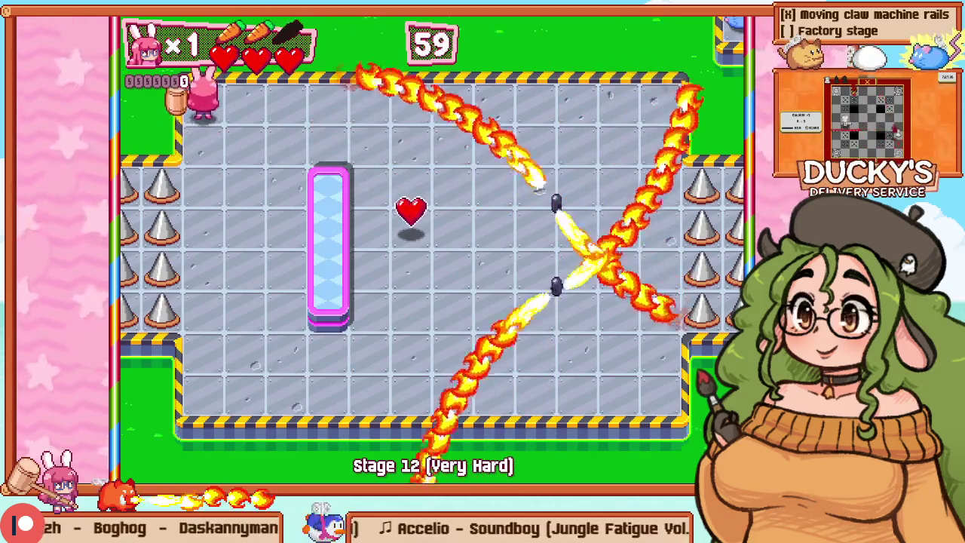
key(Right)
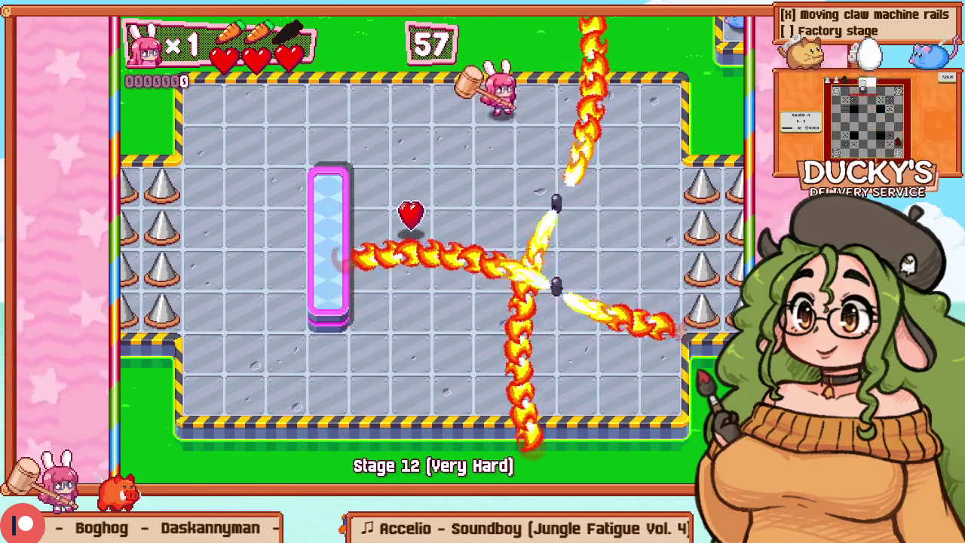
key(Down)
key(Right)
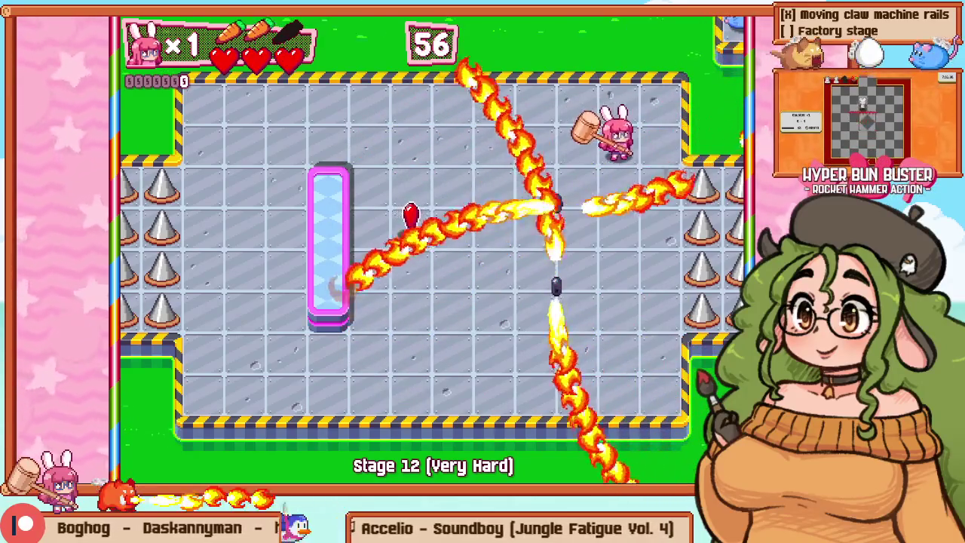
key(Down)
key(Down)
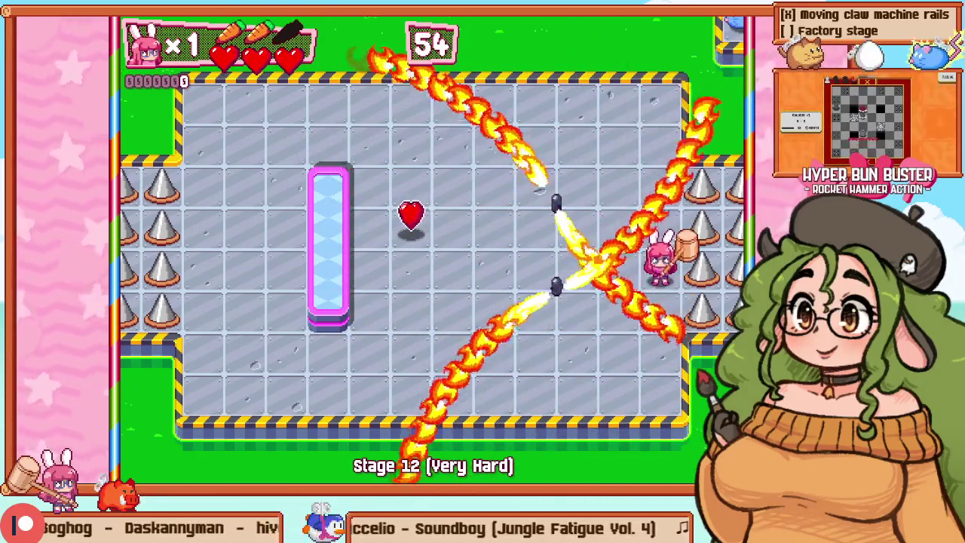
key(Left)
key(Left)
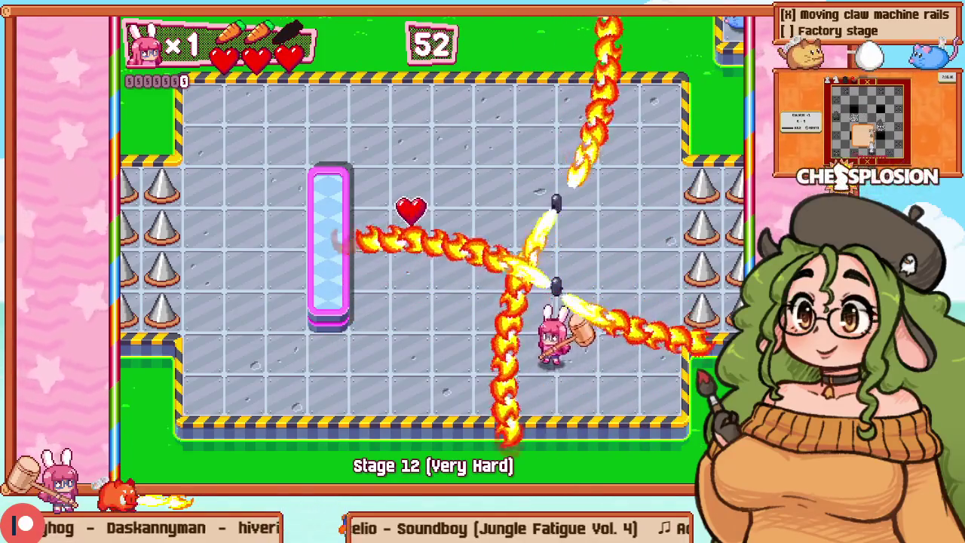
key(F1)
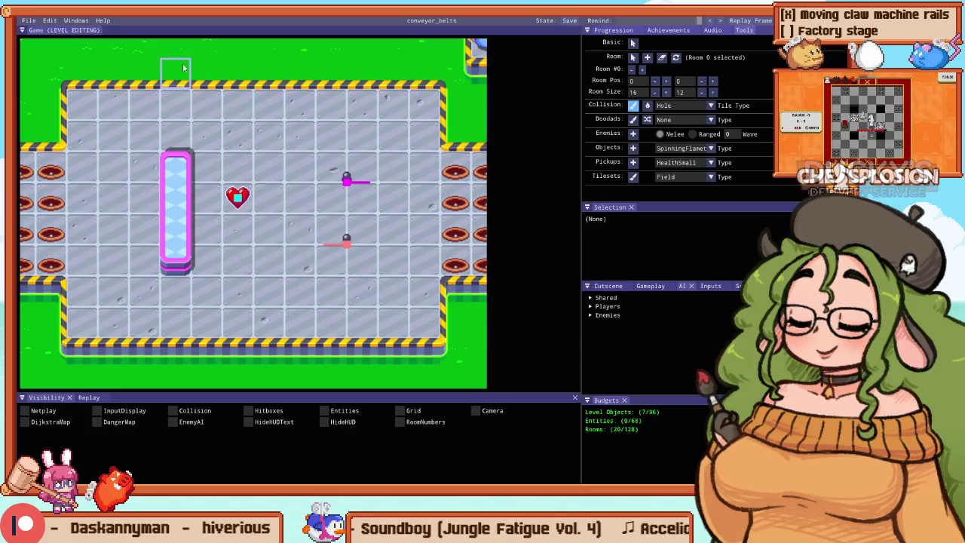
Step: Paint hole tiles beside the upper flamethrower, extending one tile down
scroll(229, 65, down, 4)
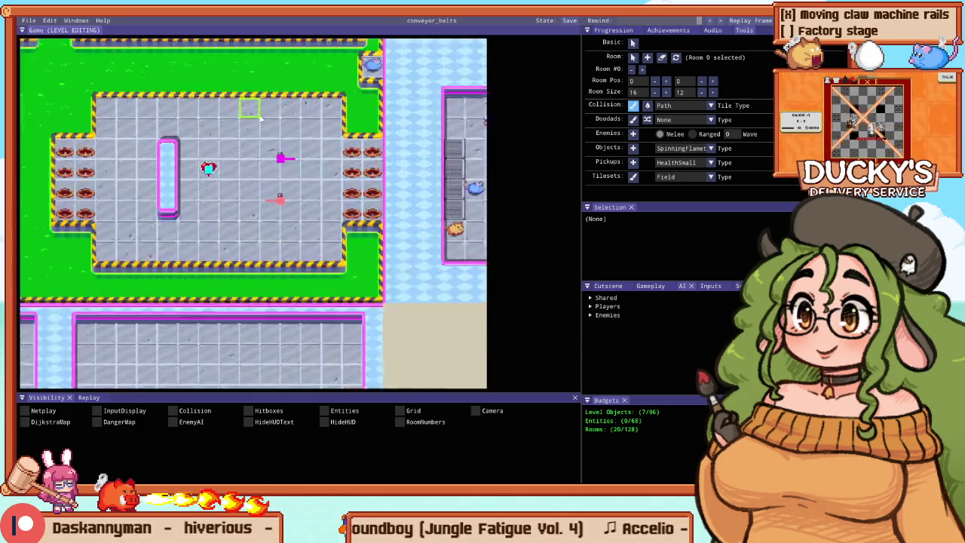
scroll(242, 141, up, 5)
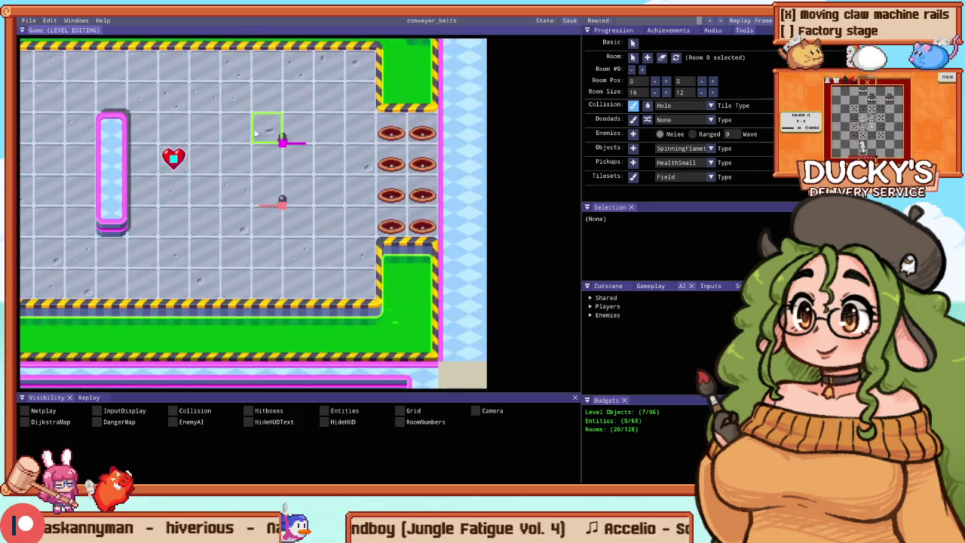
scroll(258, 156, up, 2)
click(270, 177)
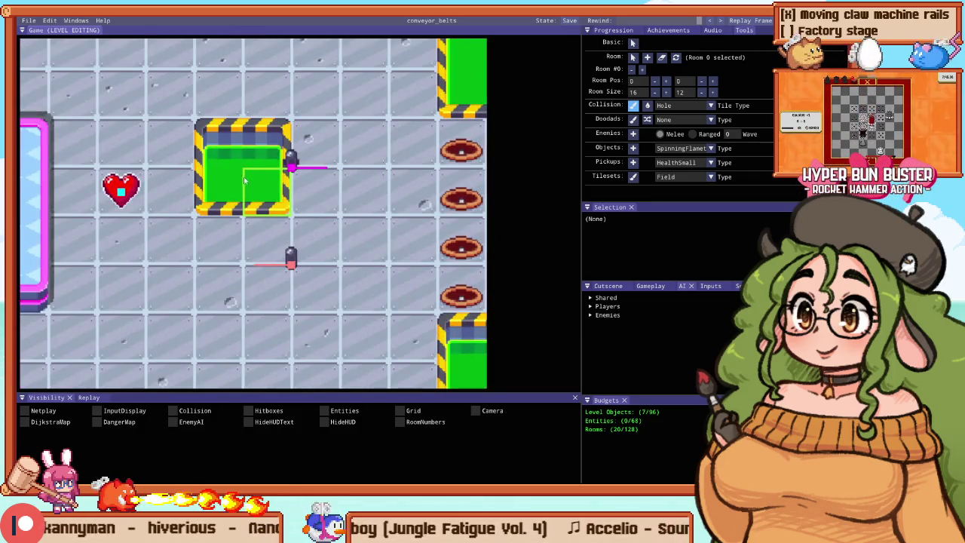
drag(276, 263, 279, 273)
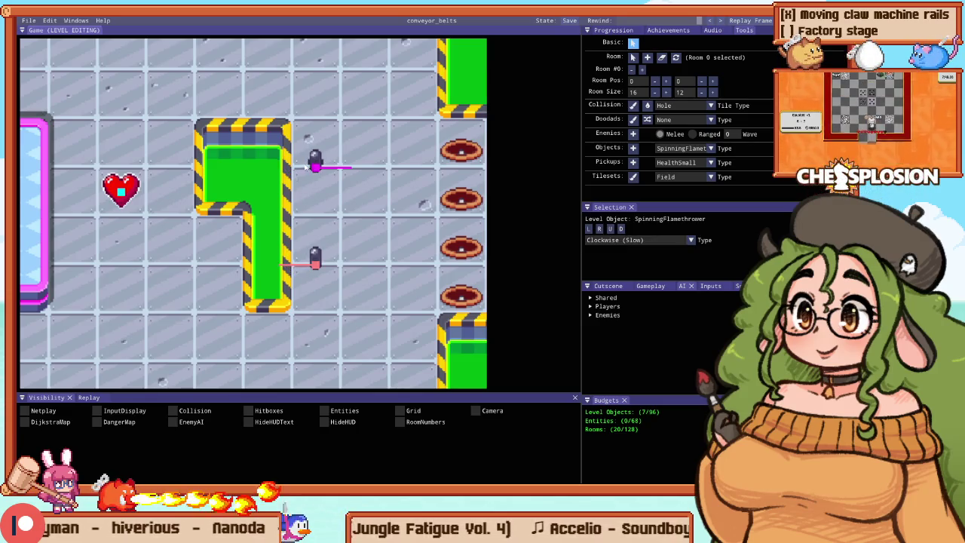
Step: Paint a hole row above the heart that wraps down around it, then playtest
key(Escape)
scroll(225, 198, down, 2)
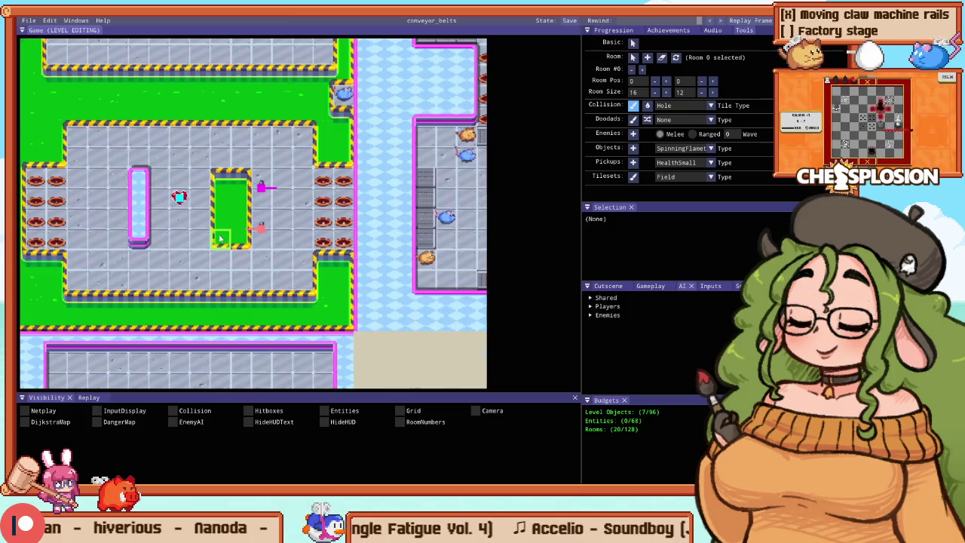
scroll(220, 238, up, 2)
mouse_move(411, 189)
mouse_down()
mouse_move(251, 188)
mouse_move(177, 155)
mouse_up()
mouse_move(195, 198)
mouse_down()
mouse_move(194, 377)
mouse_move(226, 332)
mouse_move(103, 281)
mouse_move(223, 273)
mouse_up()
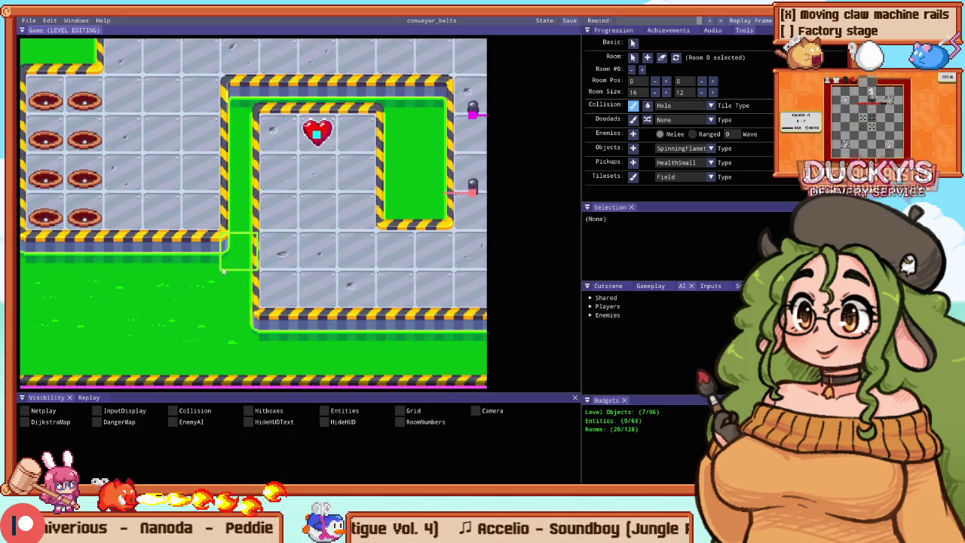
scroll(223, 273, down, 2)
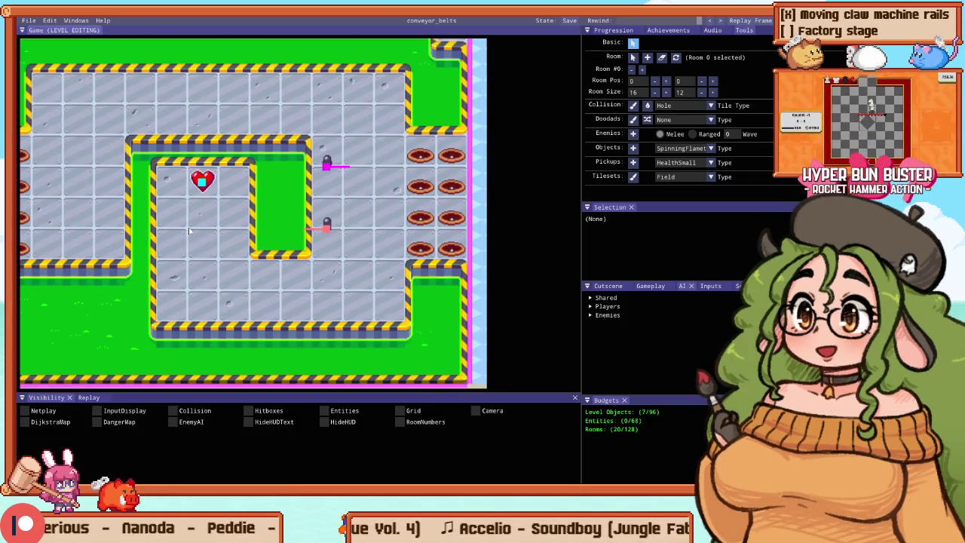
key(F5)
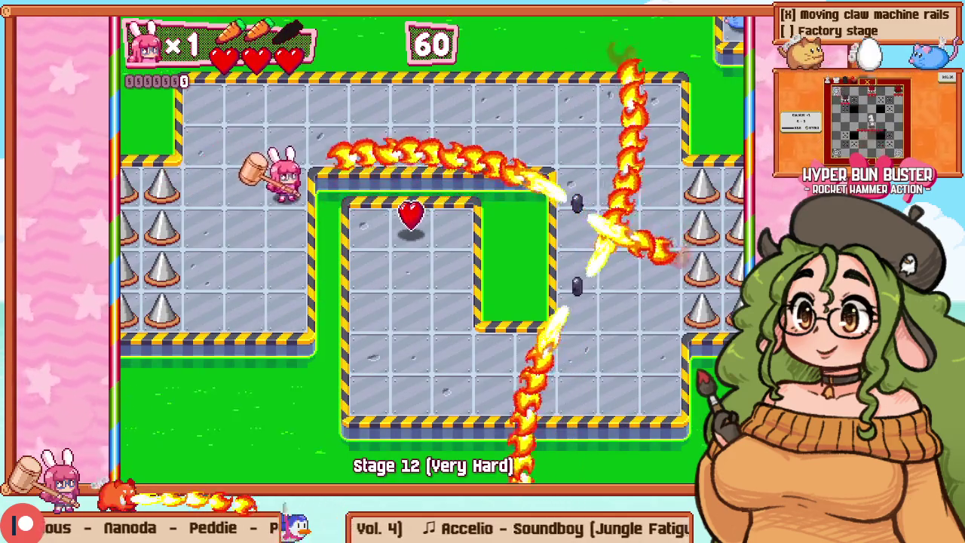
Step: Walk the bunny up, along the top corridor and down the right corridor, then exit
key(Up)
key(Right)
key(Up)
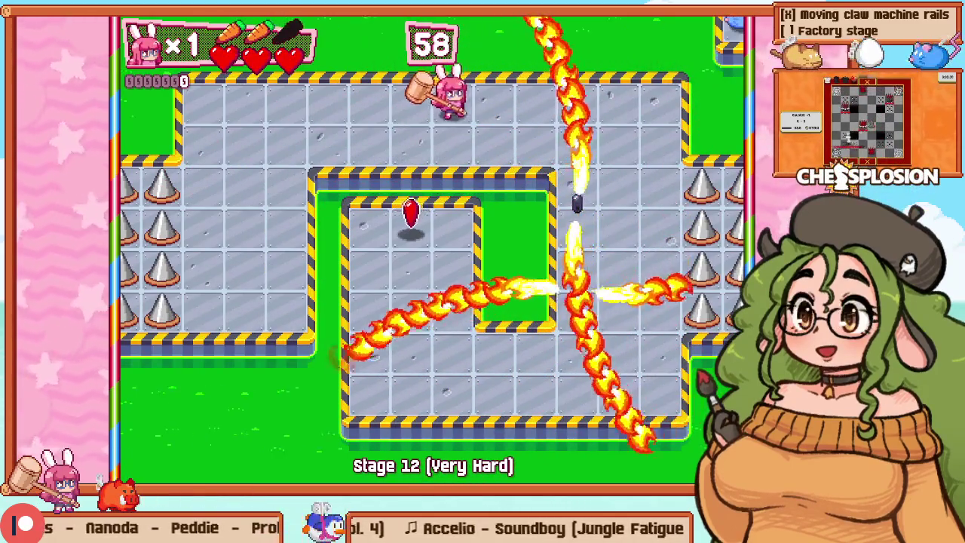
key(Right)
key(Down)
key(Right)
key(Down)
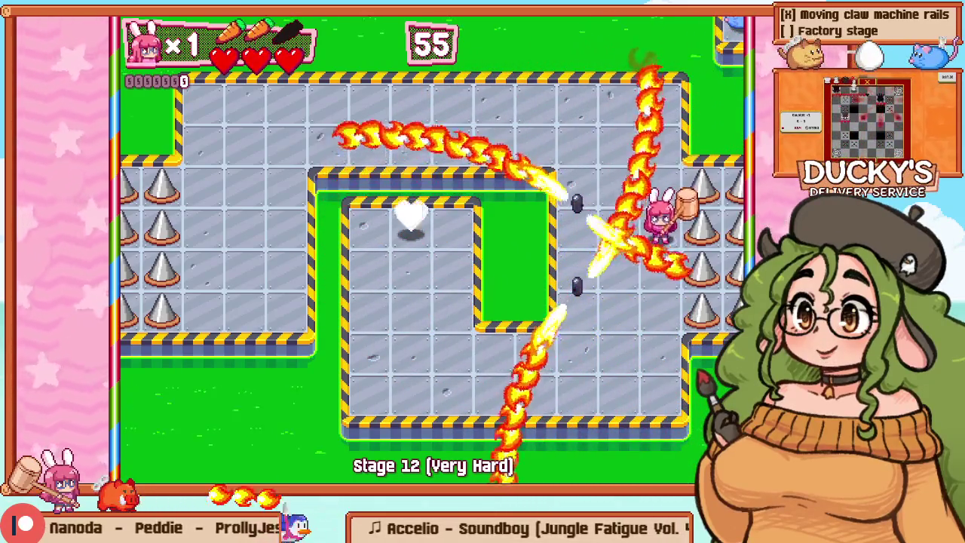
key(F1)
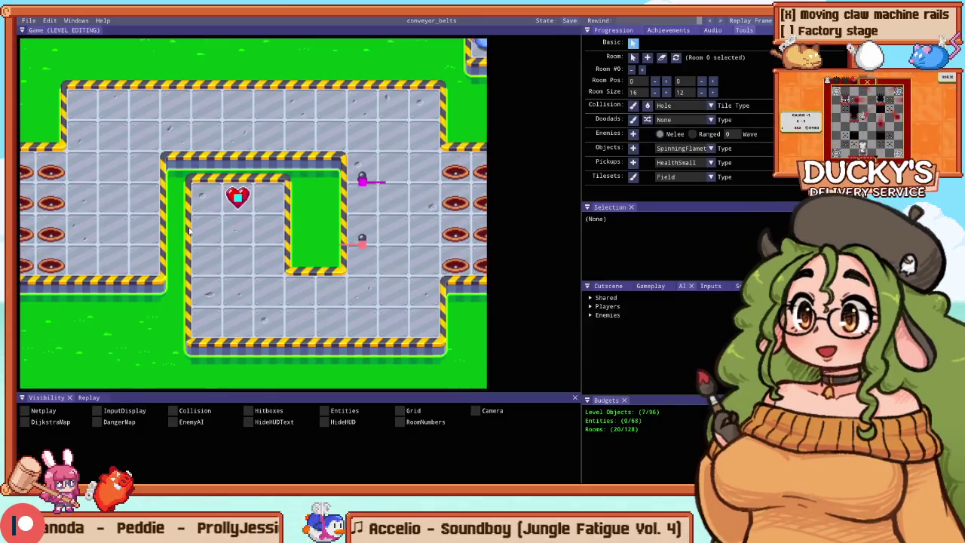
Step: Shift the upper flamethrower left and repaint the hole column beside the flamethrowers
drag(363, 189, 348, 187)
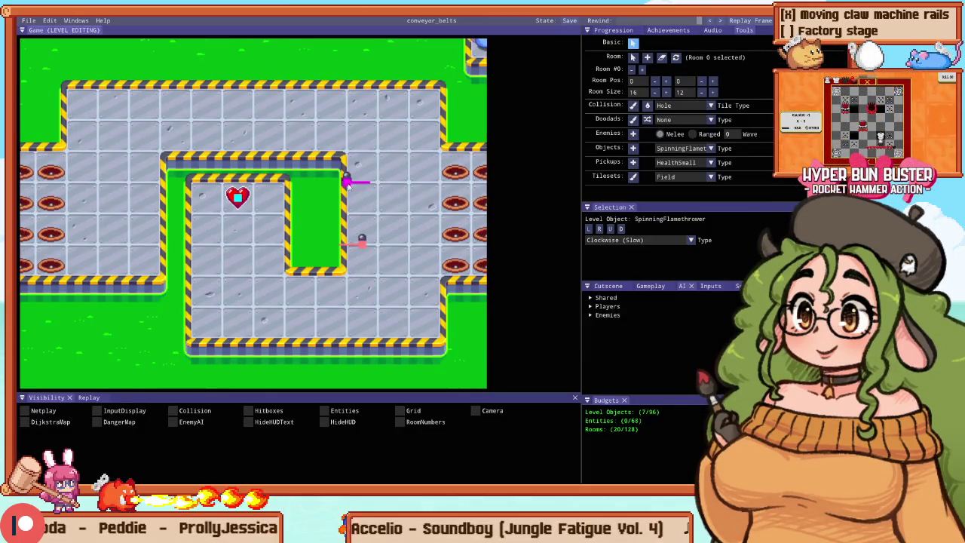
key(c)
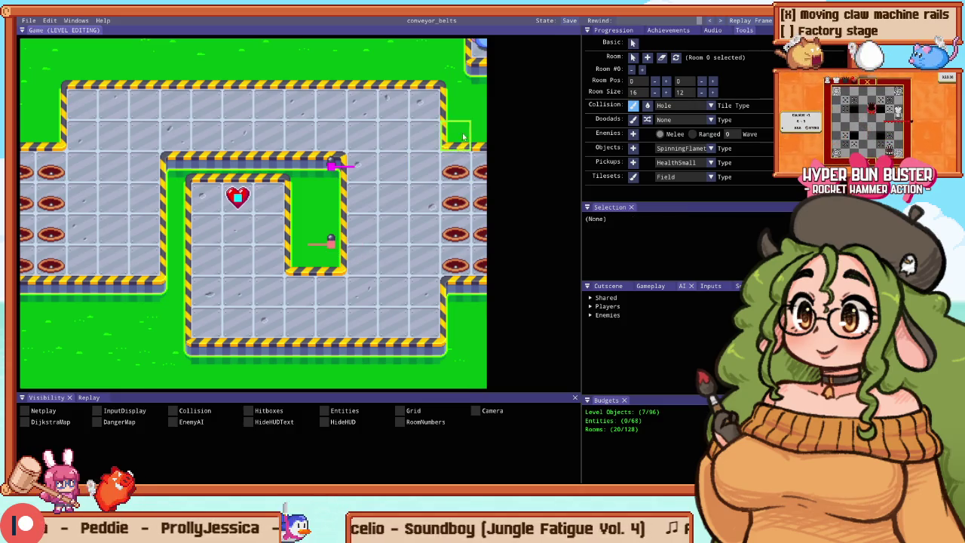
click(467, 198)
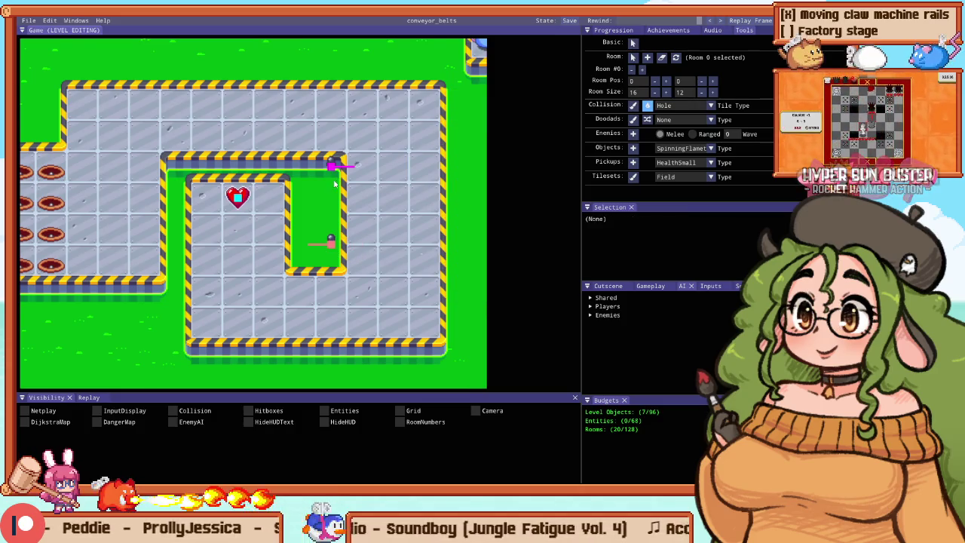
scroll(350, 180, up, 2)
drag(350, 177, 332, 300)
drag(311, 220, 316, 305)
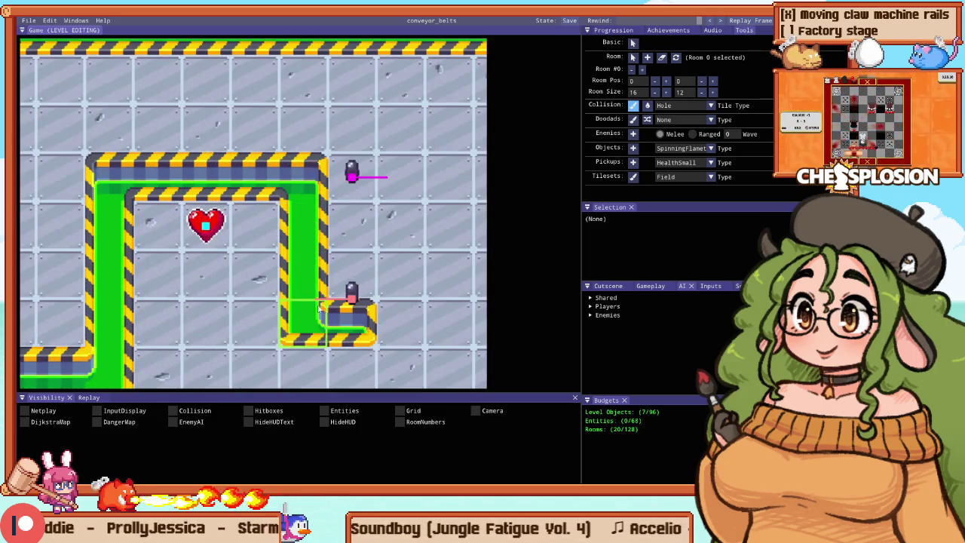
scroll(343, 256, down, 3)
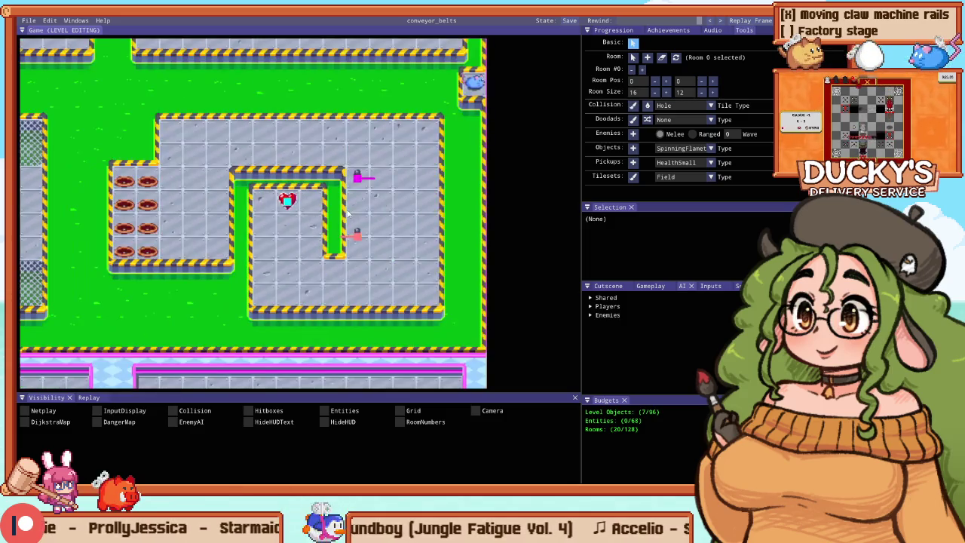
key(F5)
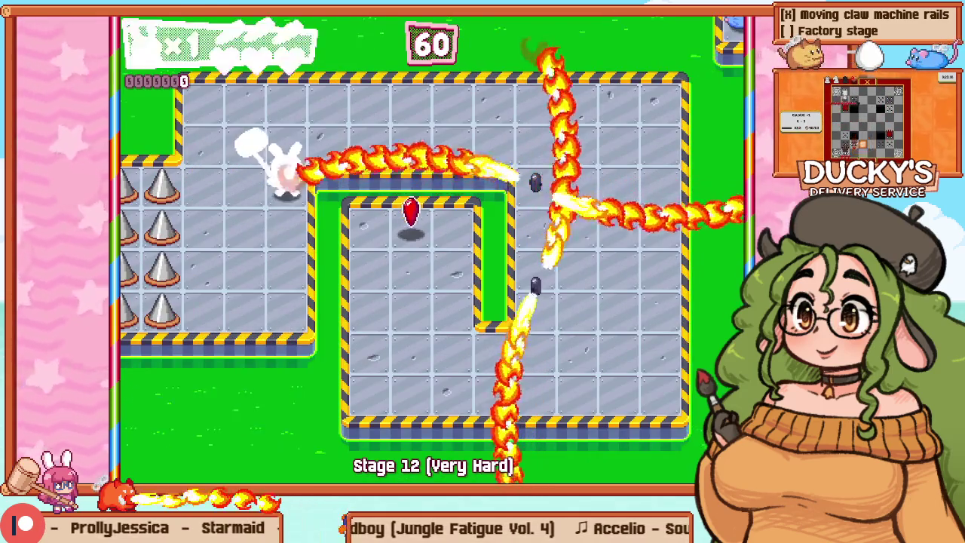
Step: Retry the stage, route the bunny through the top corridor and down the right side
key(Escape)
key(Down)
key(Return)
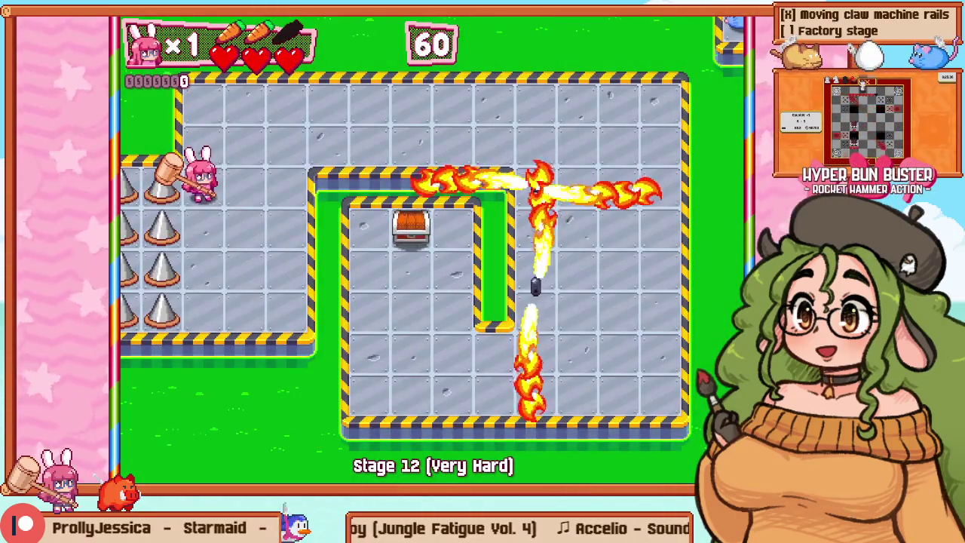
key(Right)
key(Up)
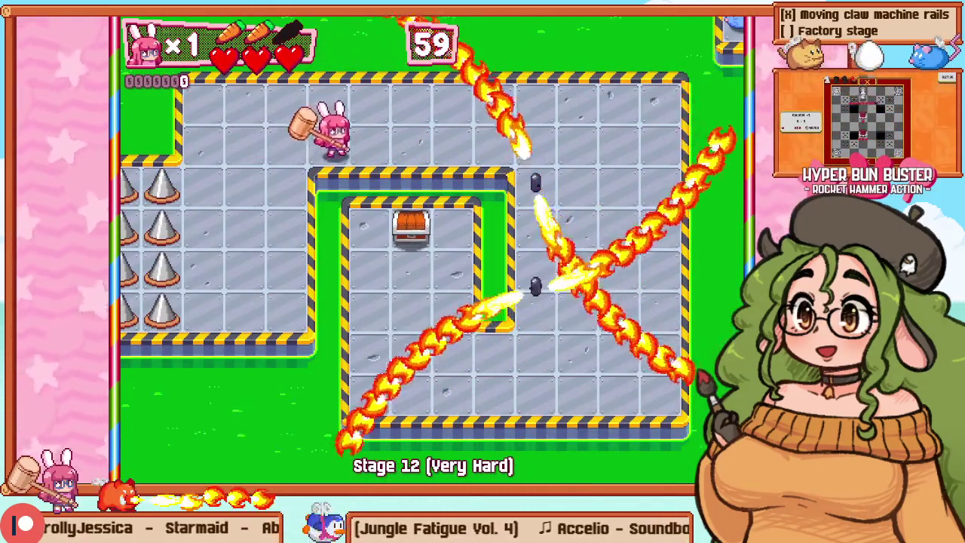
key(Up)
key(Right)
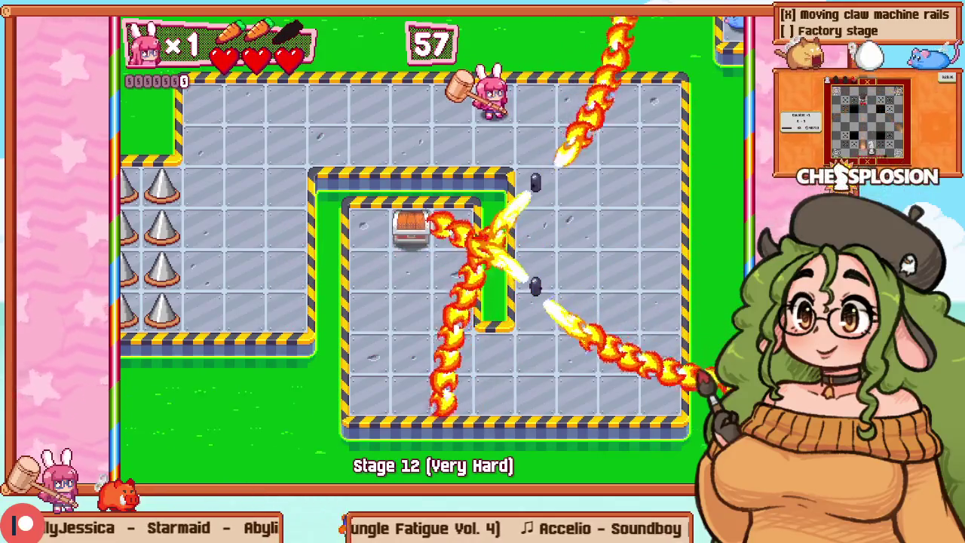
key(Right)
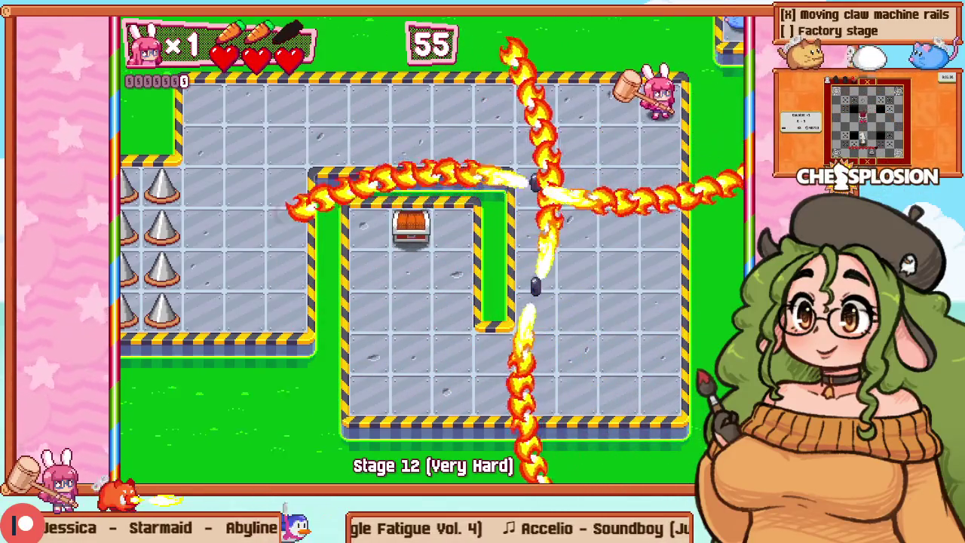
key(Down)
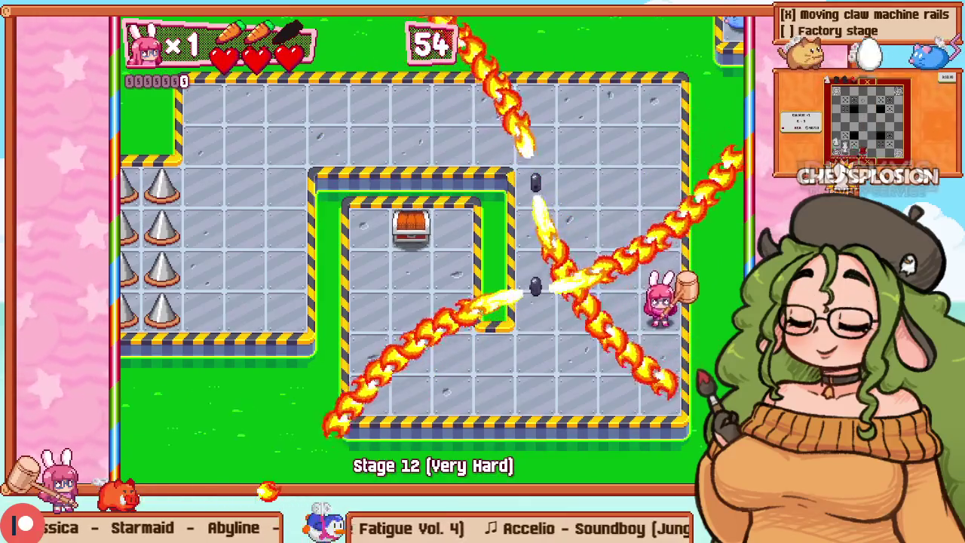
key(F1)
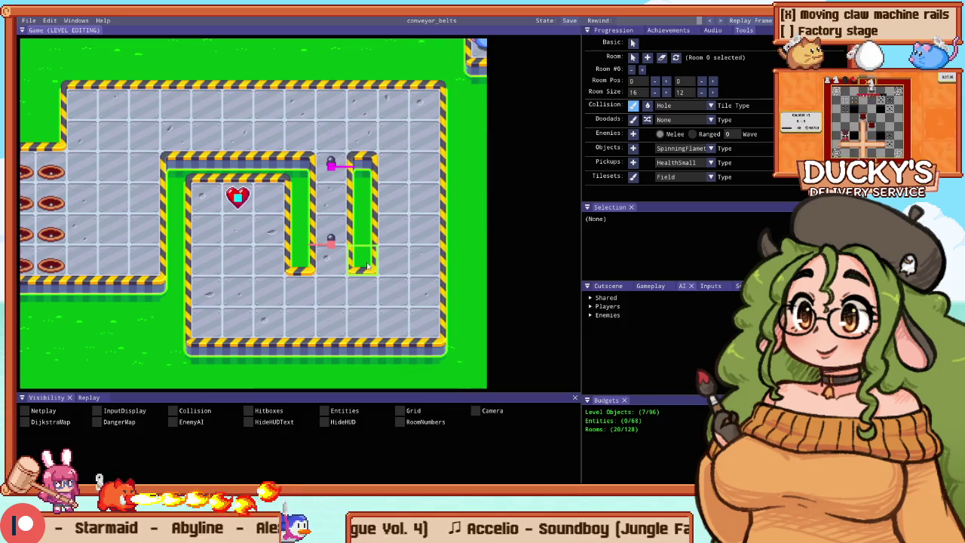
Step: Carve more hole tiles into the floor under and beside the upper flamethrower
scroll(331, 239, up, 2)
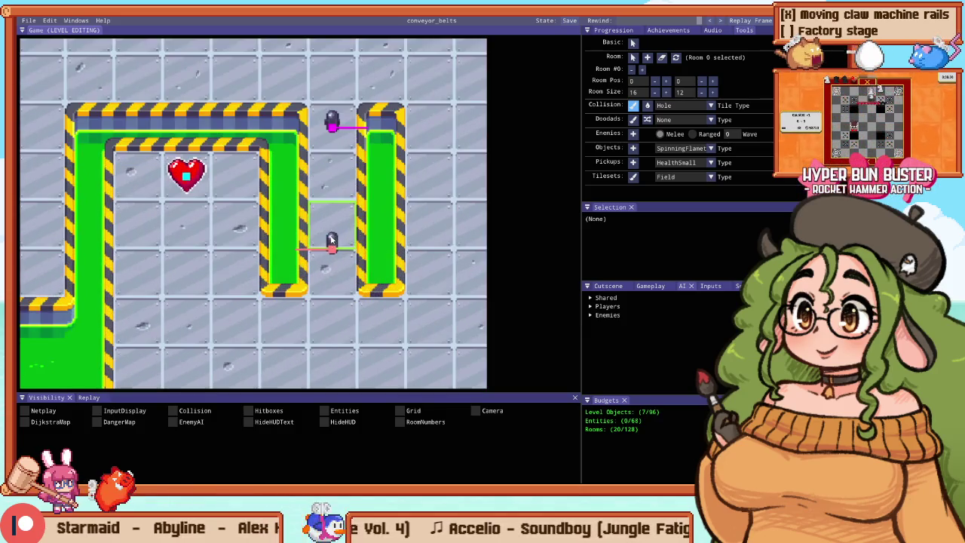
scroll(331, 253, down, 3)
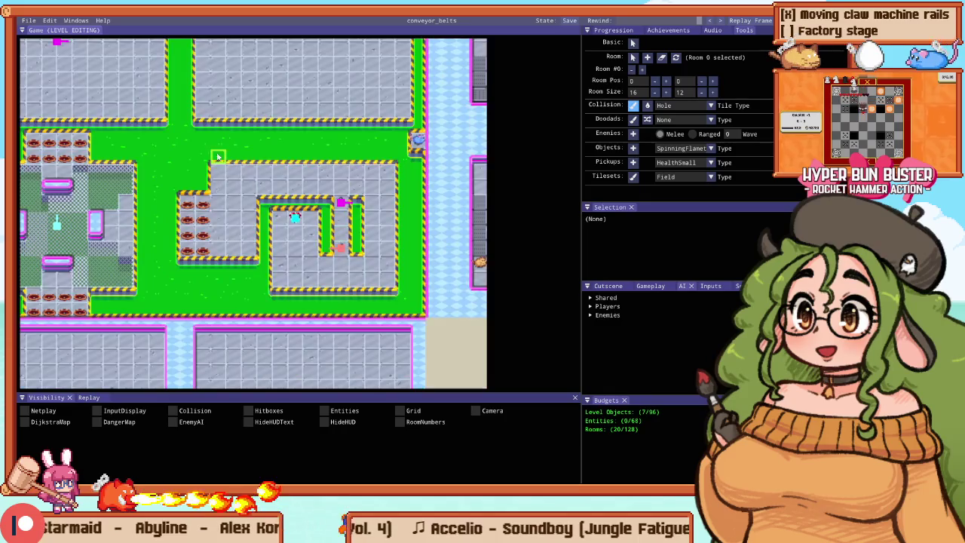
scroll(319, 233, up, 3)
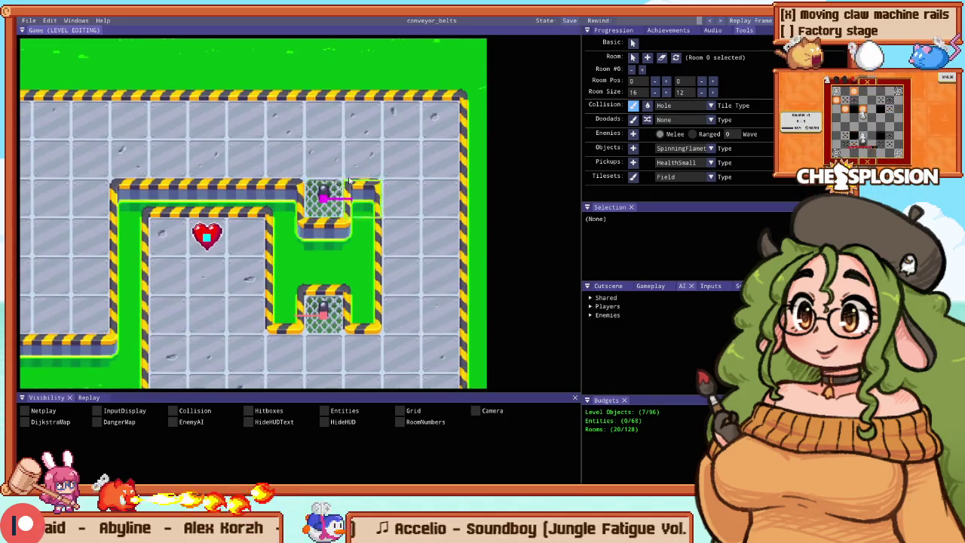
click(364, 195)
scroll(364, 195, down, 2)
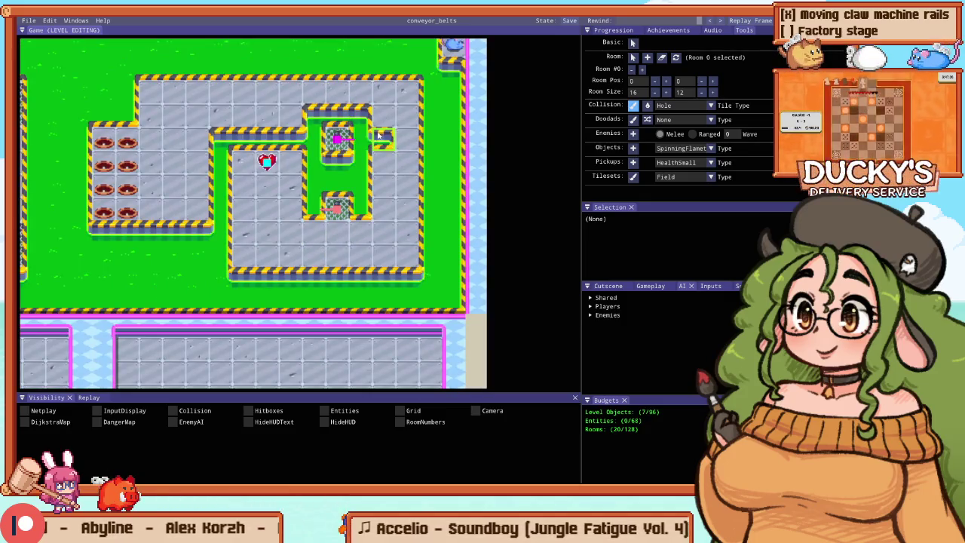
mouse_move(380, 223)
mouse_down()
mouse_move(321, 230)
mouse_move(300, 205)
mouse_up()
key(Escape)
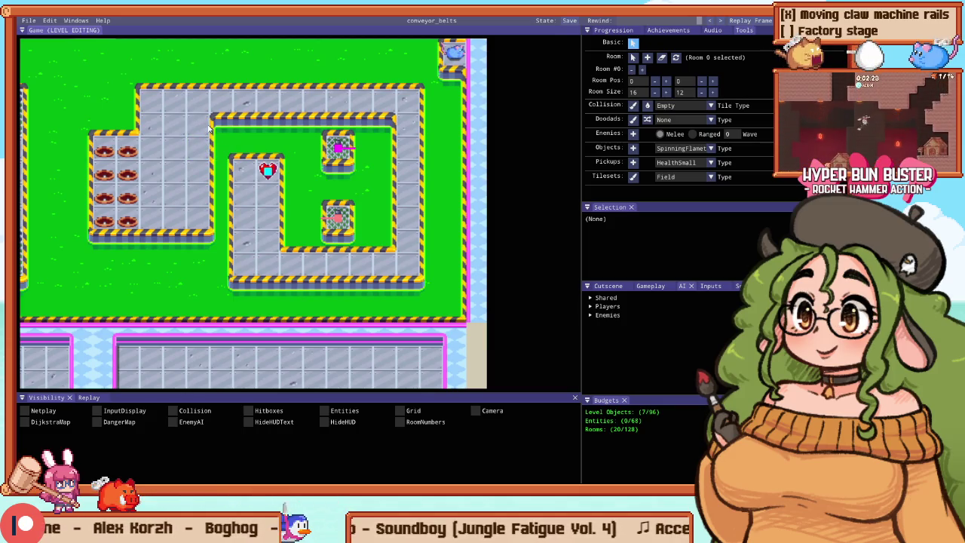
key(Tab)
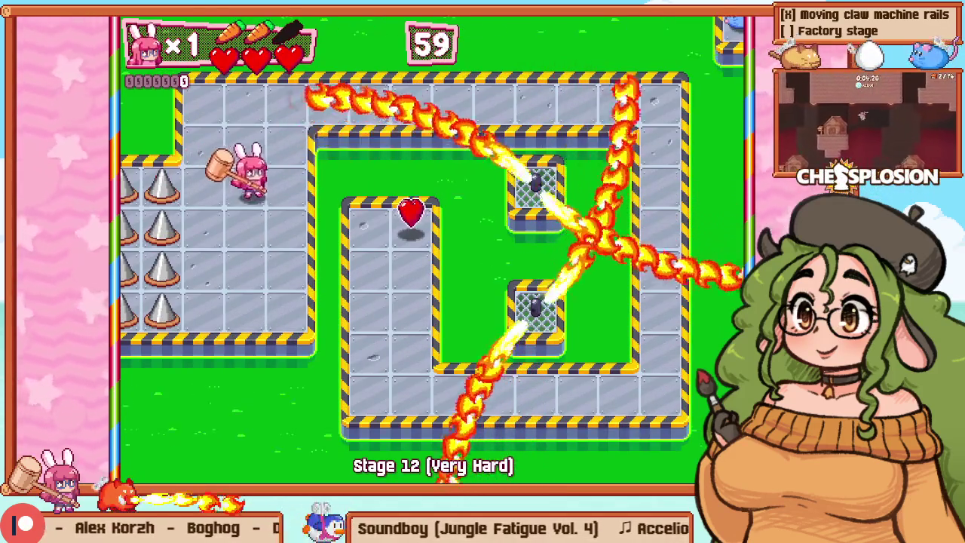
key(Up)
key(Right)
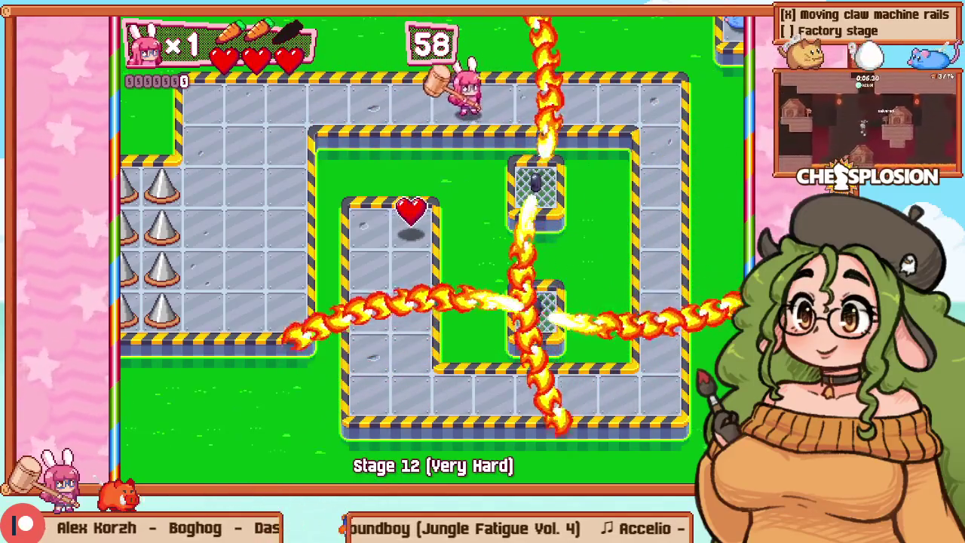
key(Right)
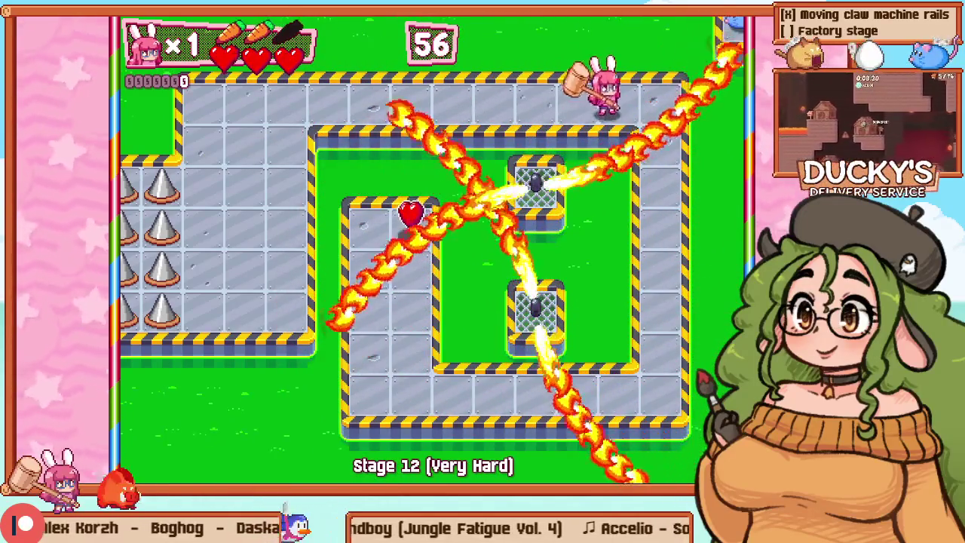
key(Down)
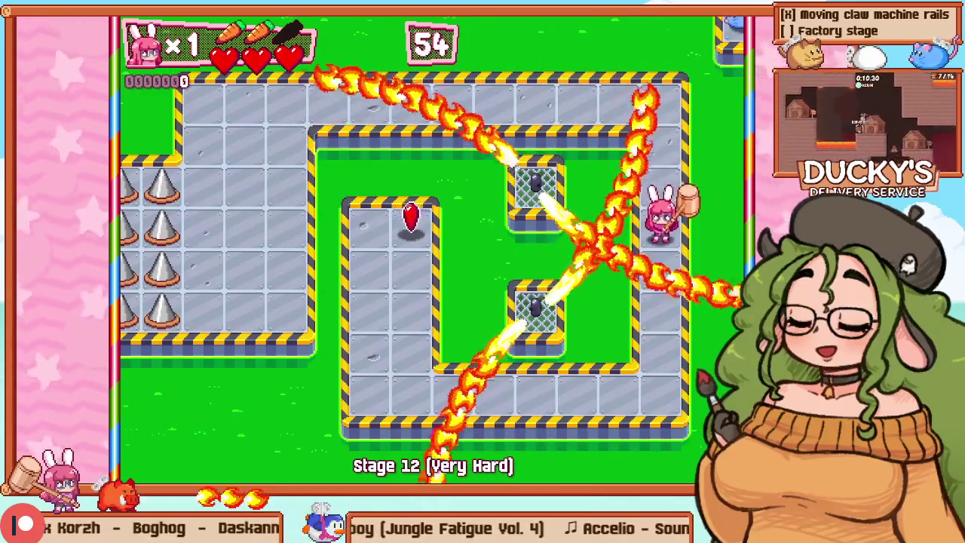
key(Left)
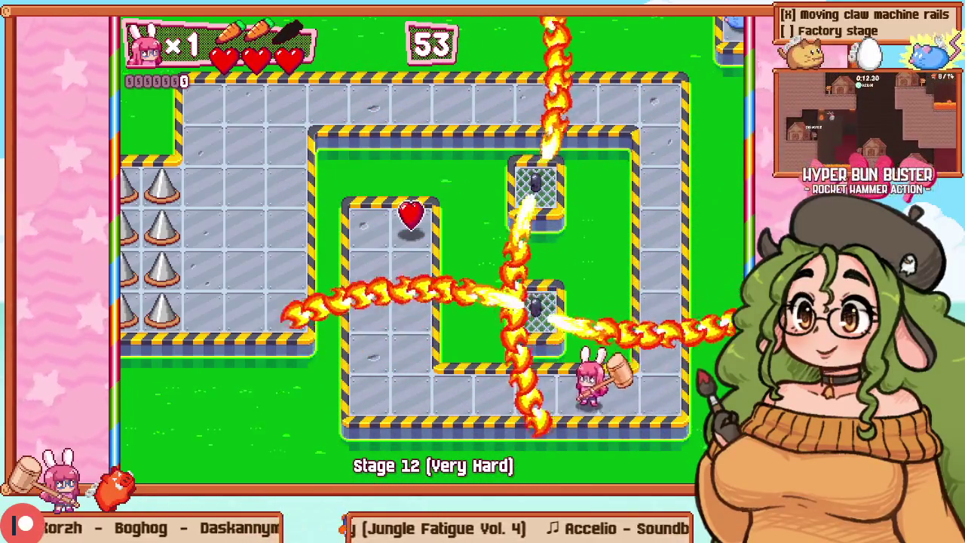
key(Up)
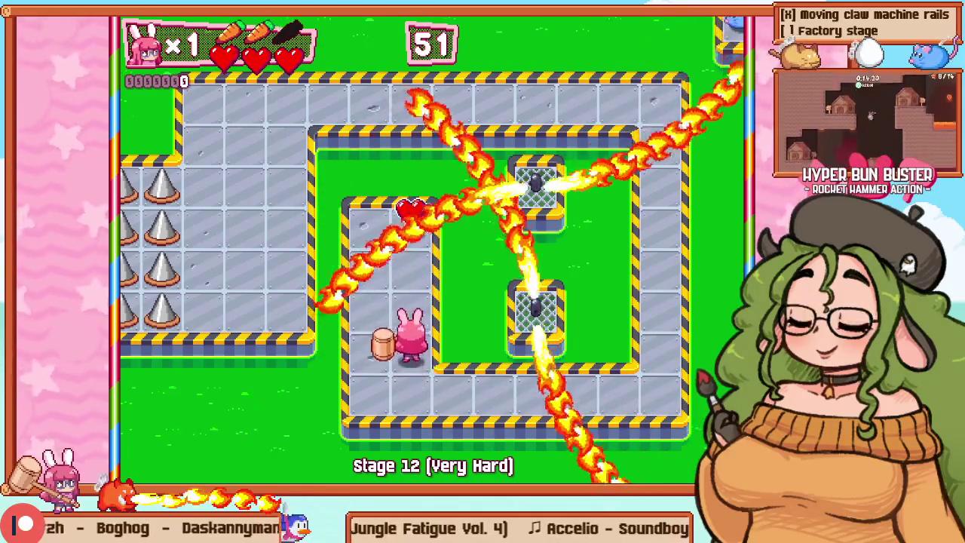
key(Escape)
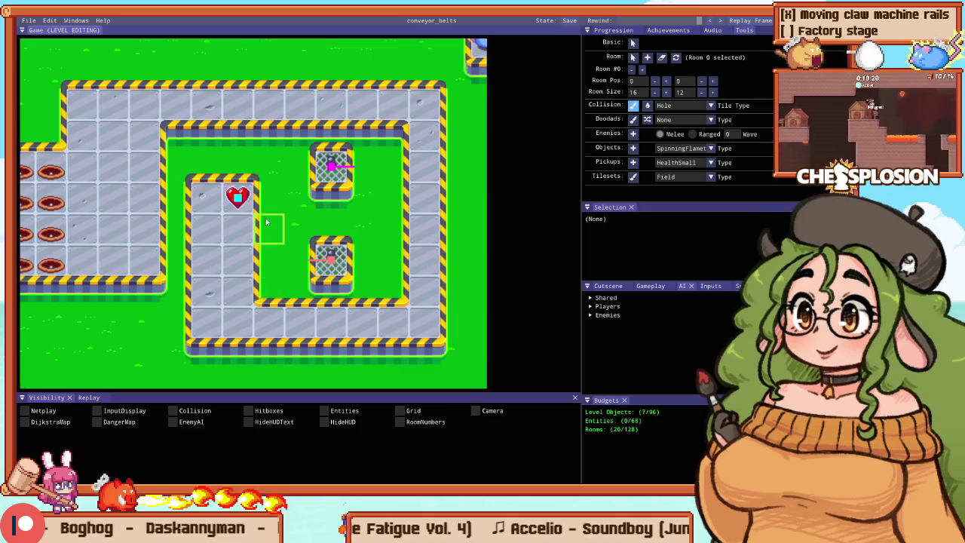
Step: Widen the heart room with floor, then carve a hole column splitting it into a U-shape
drag(257, 213, 259, 275)
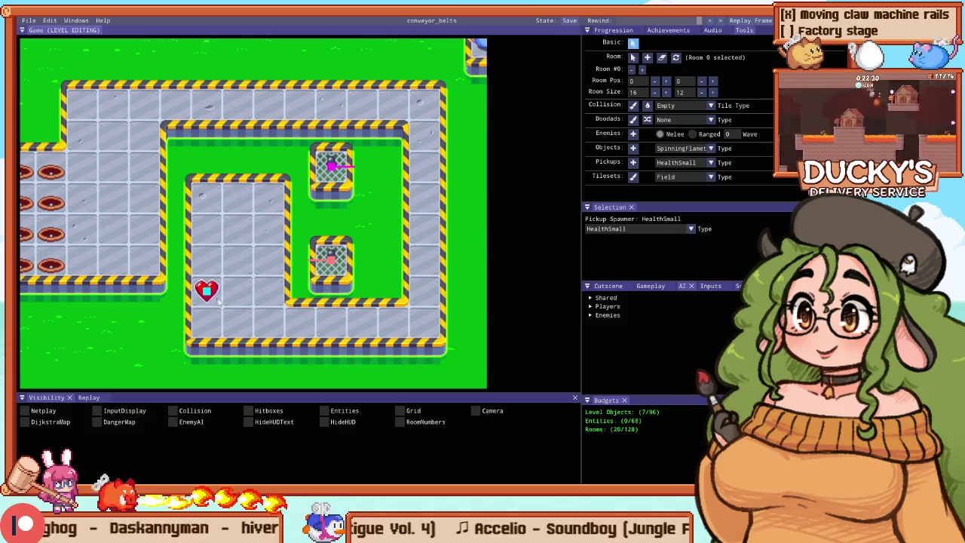
drag(240, 346, 237, 234)
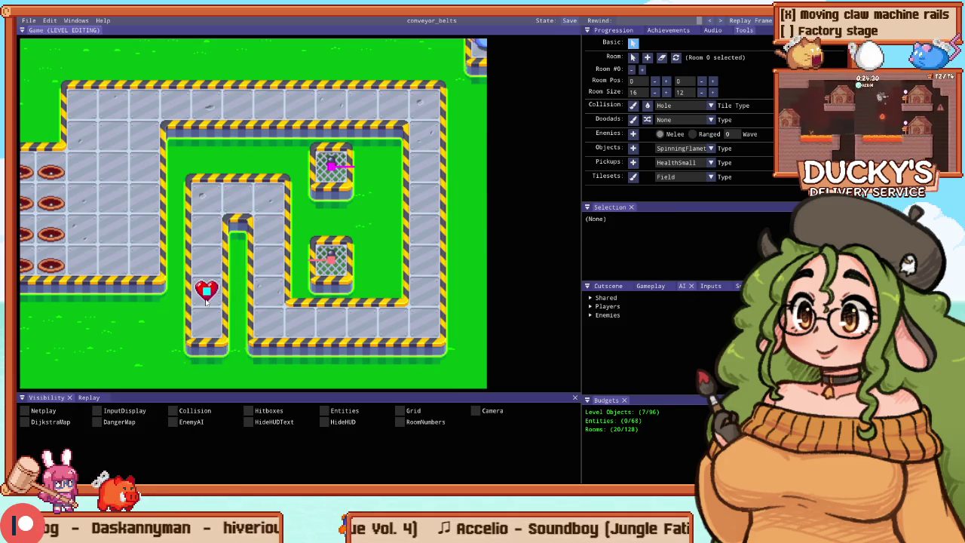
drag(207, 300, 231, 280)
mouse_move(156, 255)
mouse_down()
mouse_move(196, 274)
mouse_move(158, 303)
mouse_up()
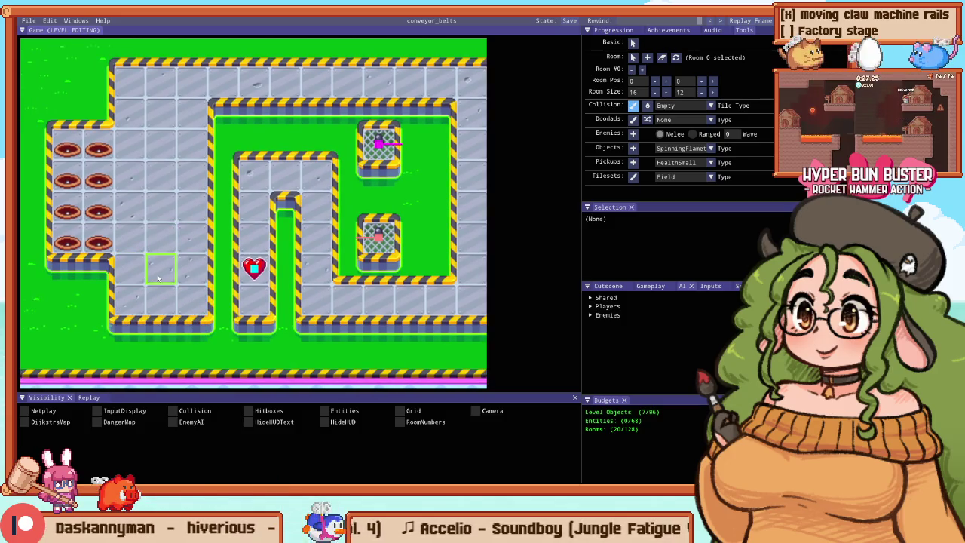
scroll(170, 256, down, 3)
scroll(232, 177, up, 2)
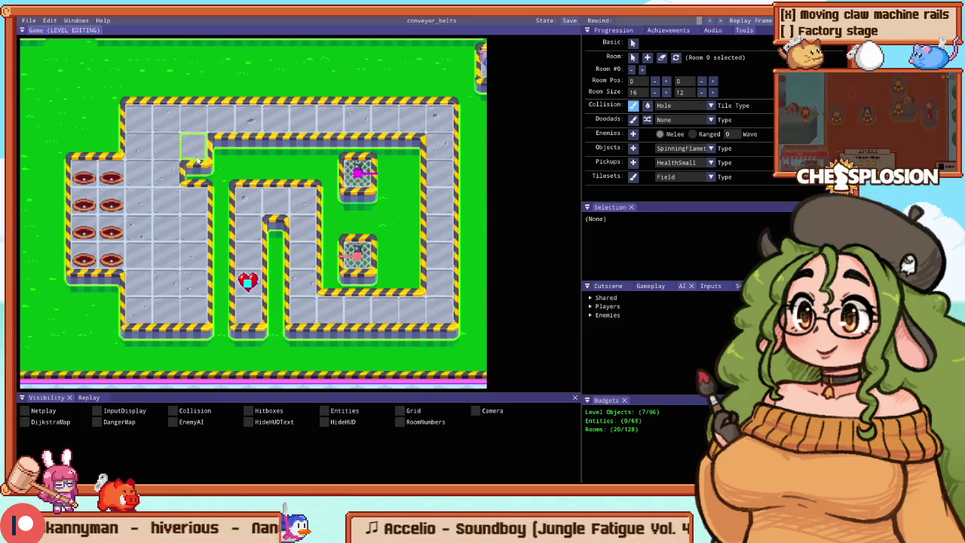
drag(195, 255, 188, 312)
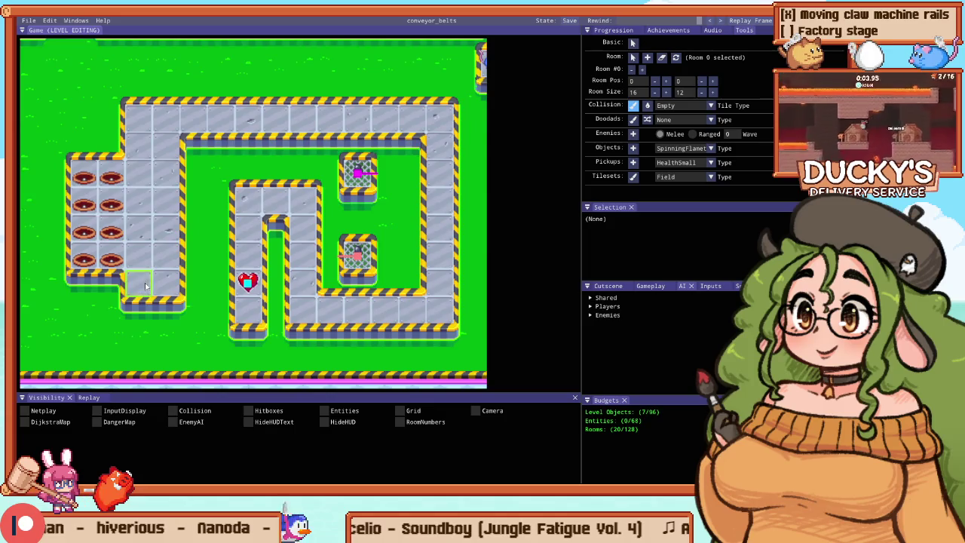
Step: Paint water pools above and below the spike-hole column, then start a playtest
scroll(146, 287, down, 3)
scroll(208, 240, up, 2)
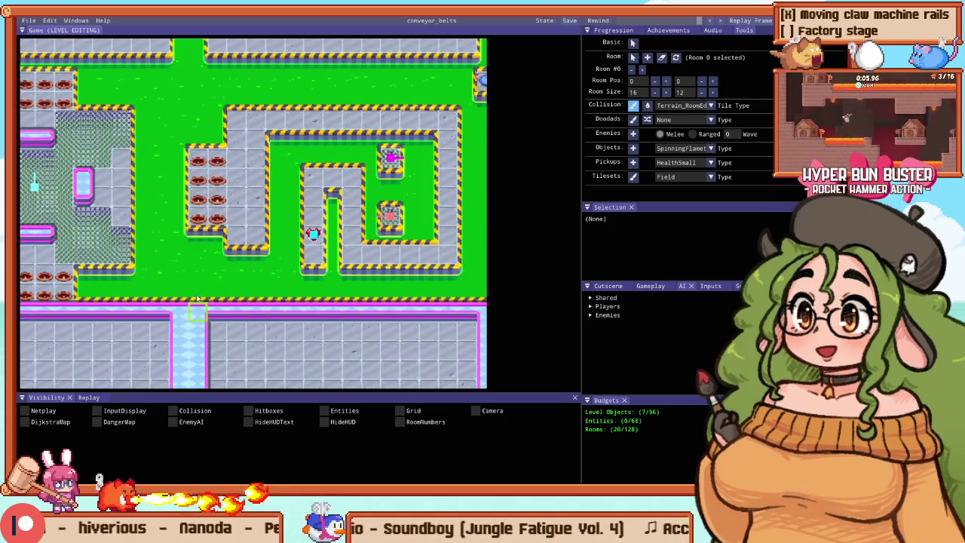
scroll(166, 306, up, 2)
mouse_move(267, 244)
mouse_down()
mouse_move(222, 245)
mouse_move(226, 200)
mouse_move(226, 324)
mouse_move(257, 309)
mouse_move(227, 332)
mouse_up()
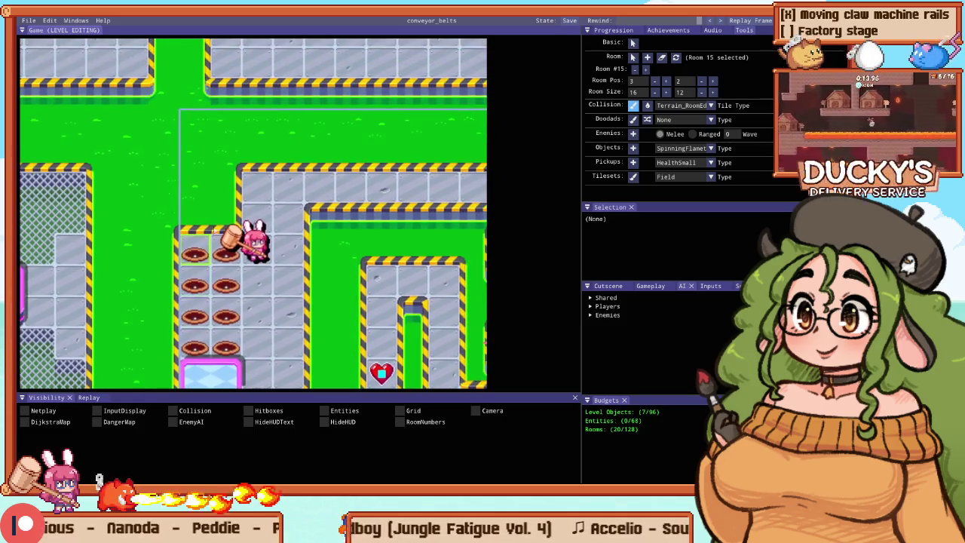
drag(220, 219, 218, 165)
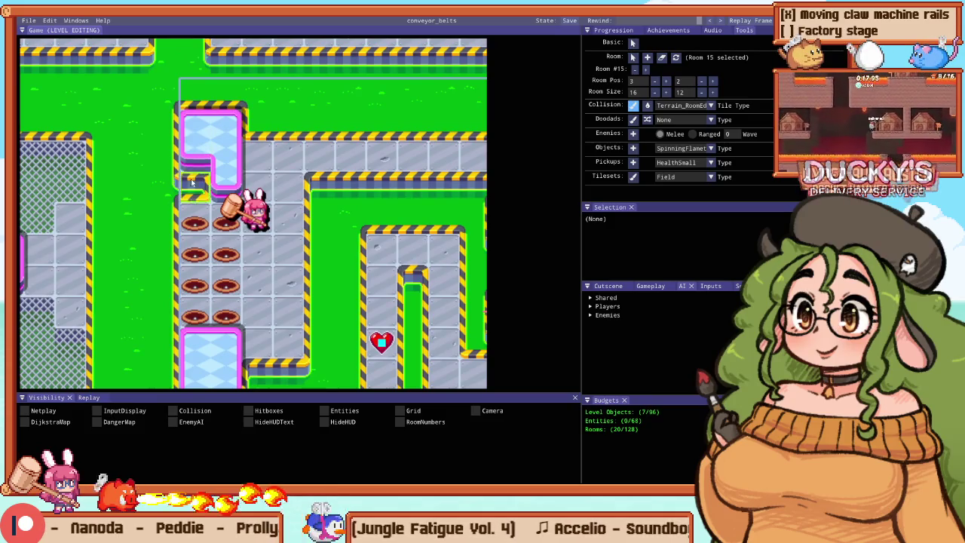
key(Tab)
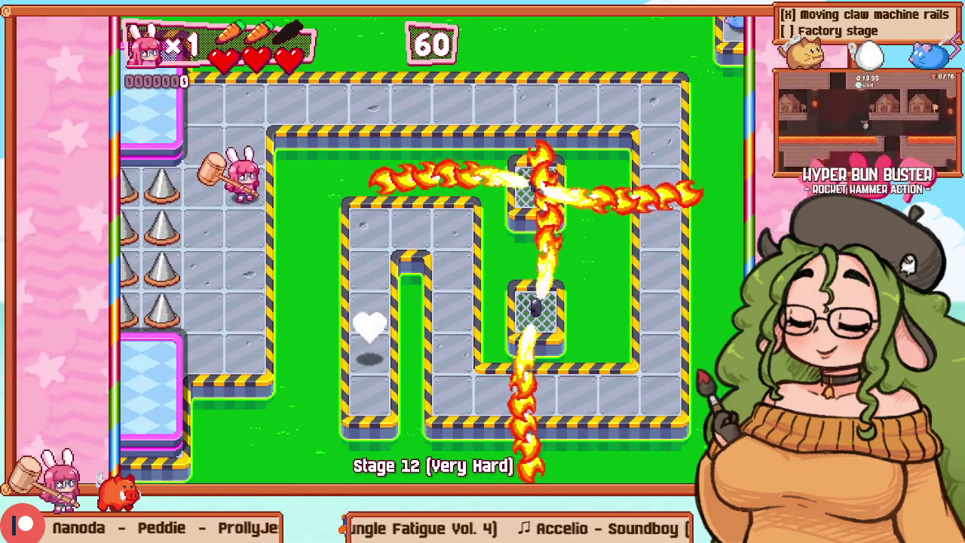
Step: Cut Hole notches into the floor's top-left and lower-left corners
key(Tab)
right_click(54, 373)
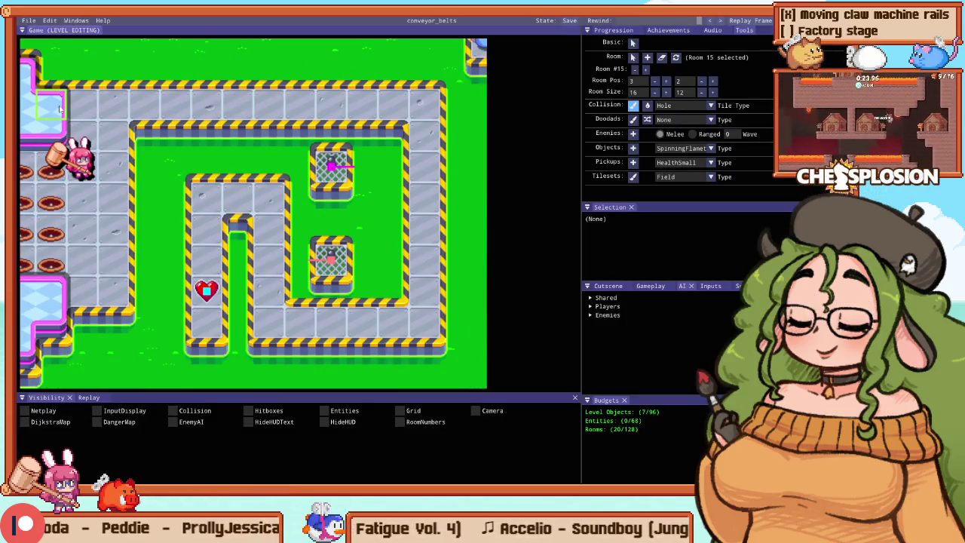
right_click(78, 74)
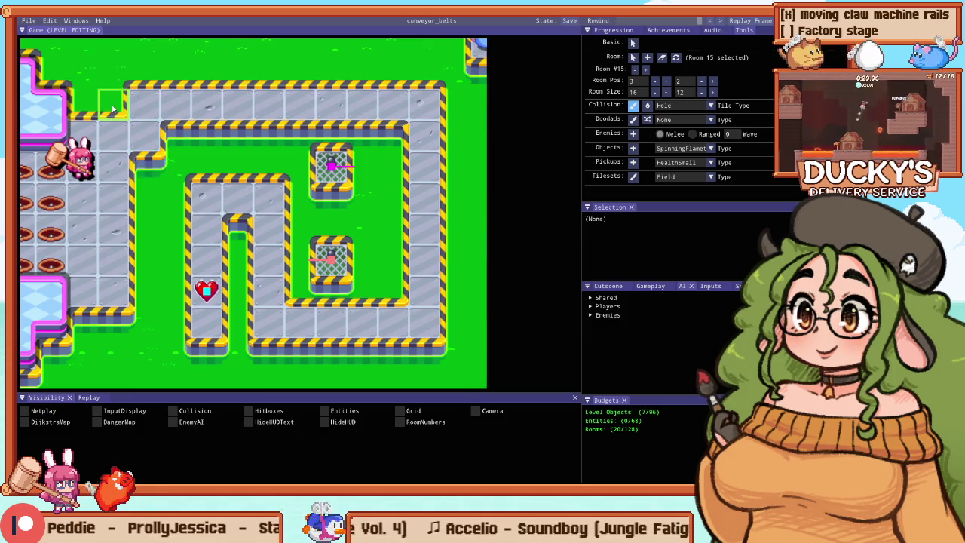
key(Escape)
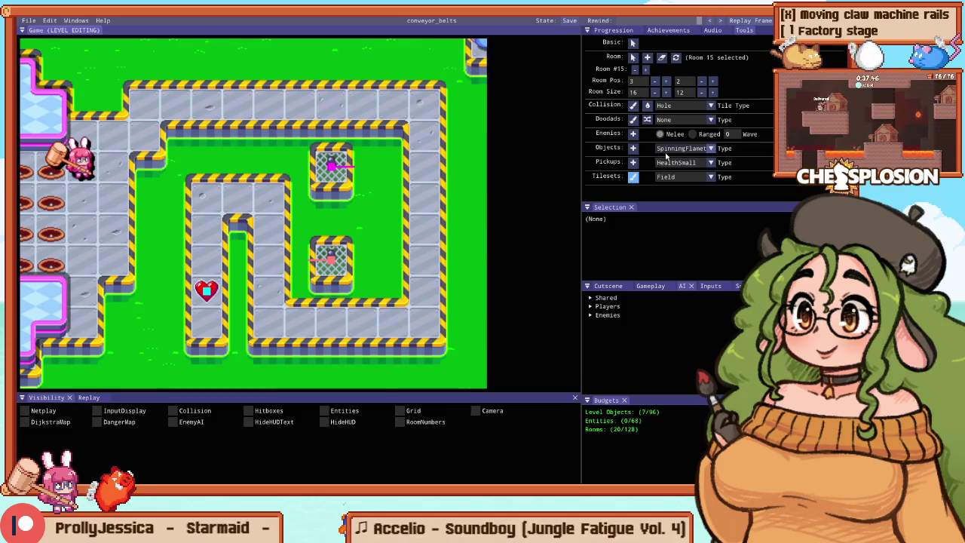
click(677, 106)
scroll(701, 157, down, 5)
Step: Place a JumpL tile below the heart and test it in a quick playtest
click(686, 169)
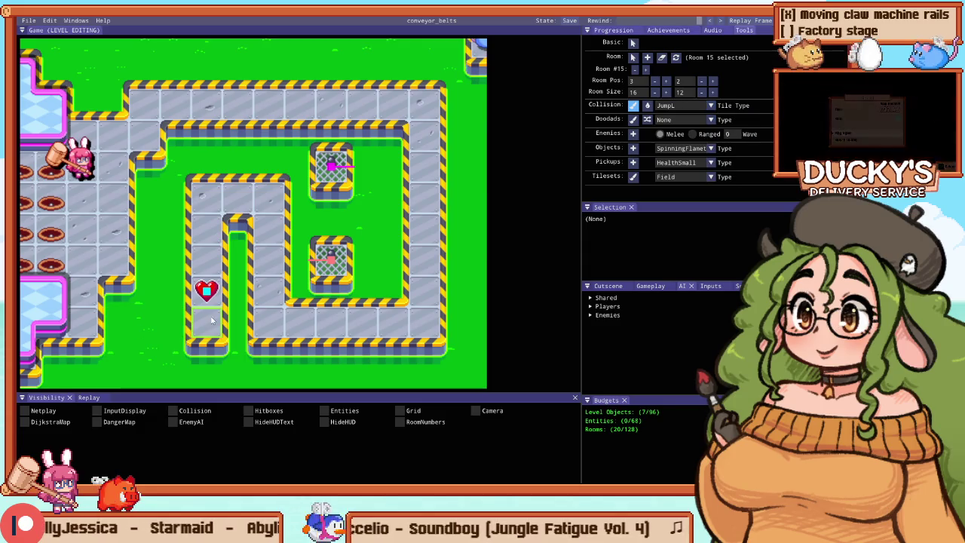
click(210, 318)
key(F5)
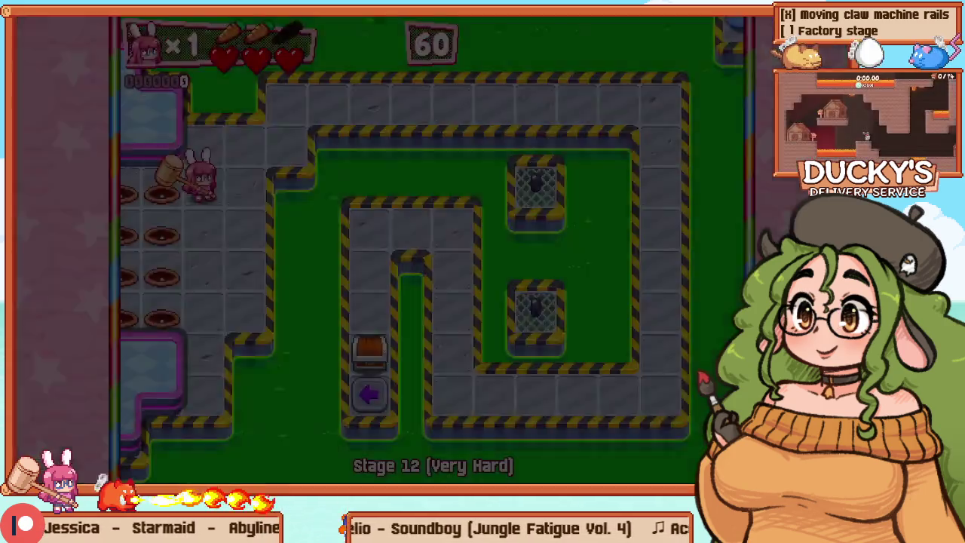
key(Escape)
key(Escape)
key(F1)
key(F5)
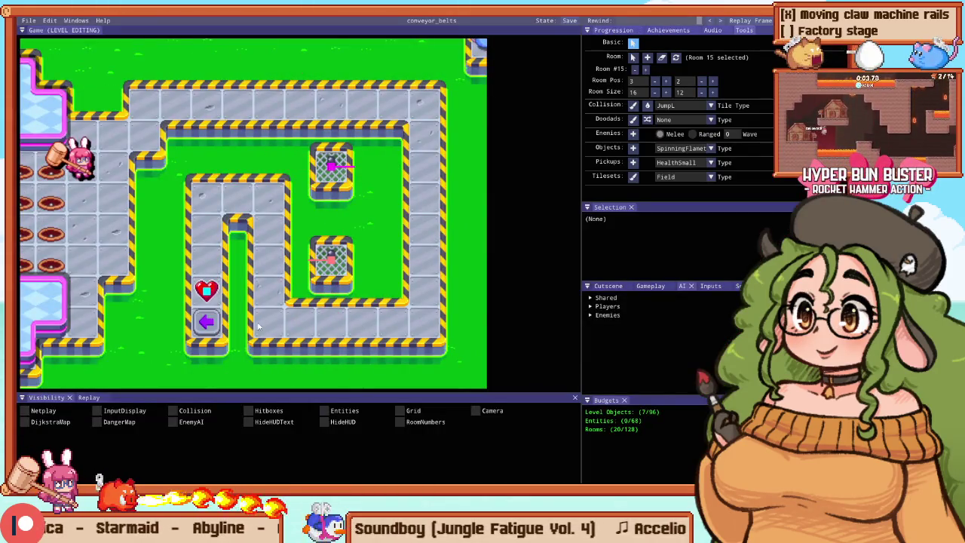
Step: Move the heart pickup up one tile and replay the stage from the start
drag(207, 296, 209, 270)
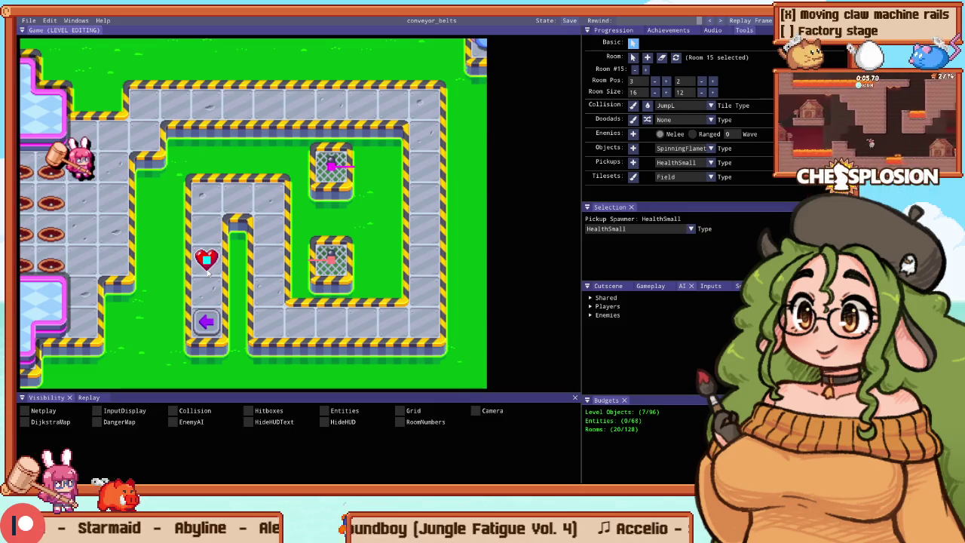
key(F5)
key(Escape)
key(Down)
key(Return)
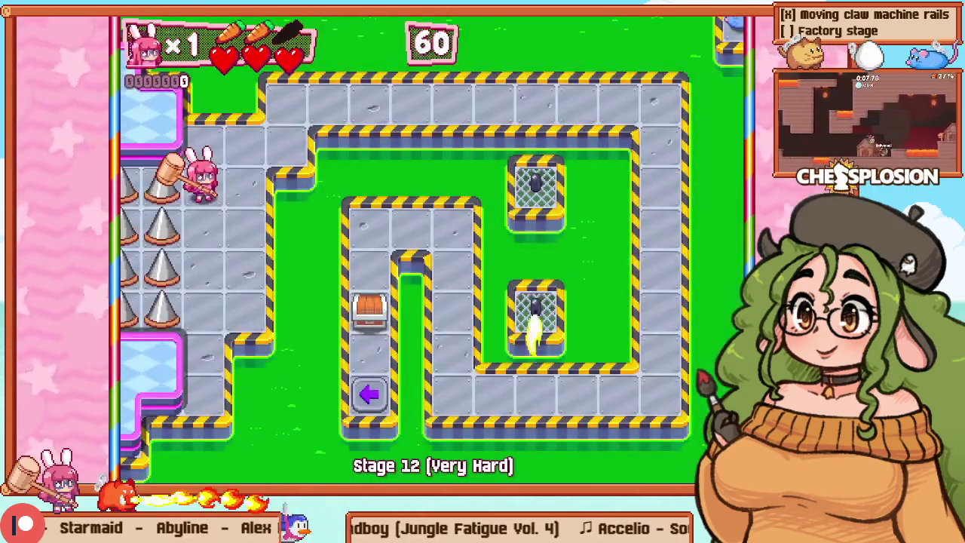
key(F5)
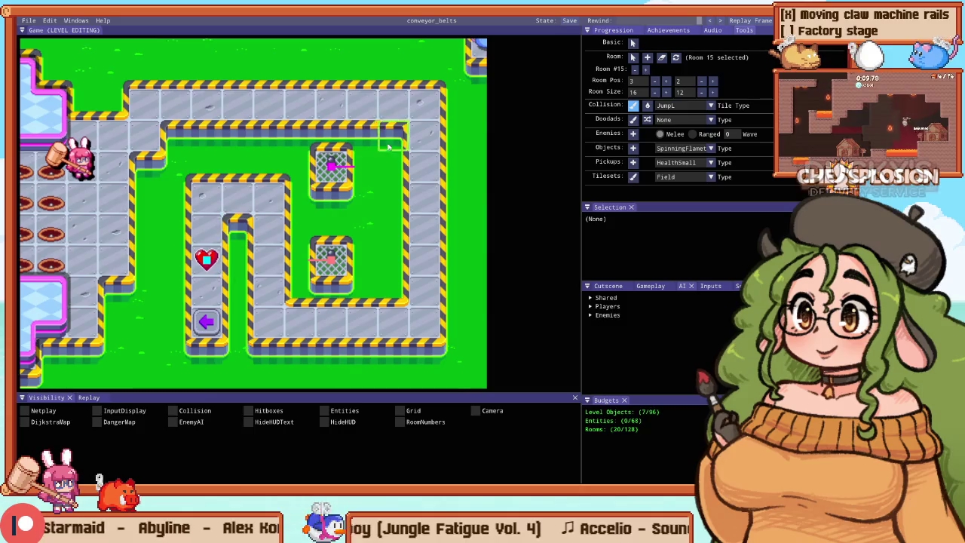
Step: Paint a vertical water strip beside the heart corridor, then playtest
drag(212, 183, 217, 260)
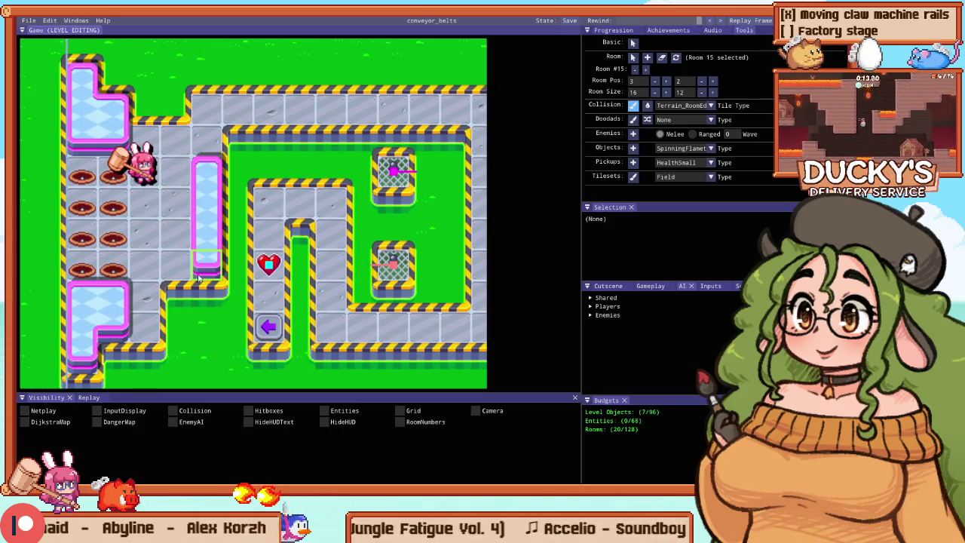
drag(179, 300, 174, 195)
scroll(181, 171, down, 1)
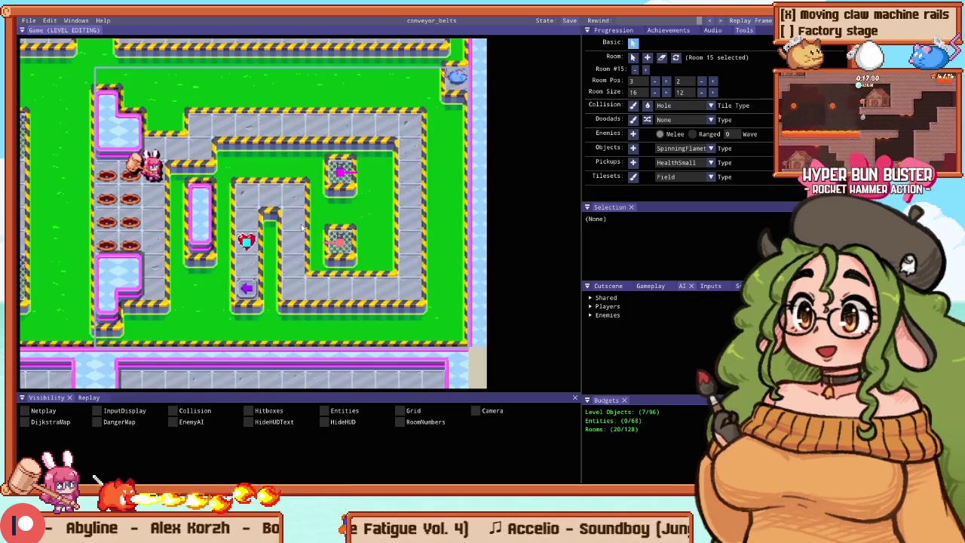
key(F5)
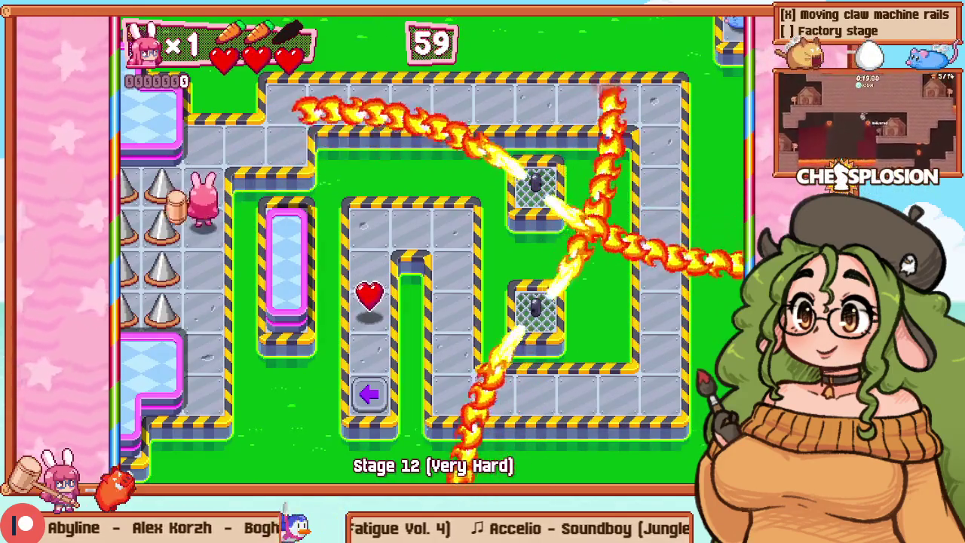
Step: Run the bunny around the top, right and bottom corridors, then up the middle to the heart
key(Up)
key(Right)
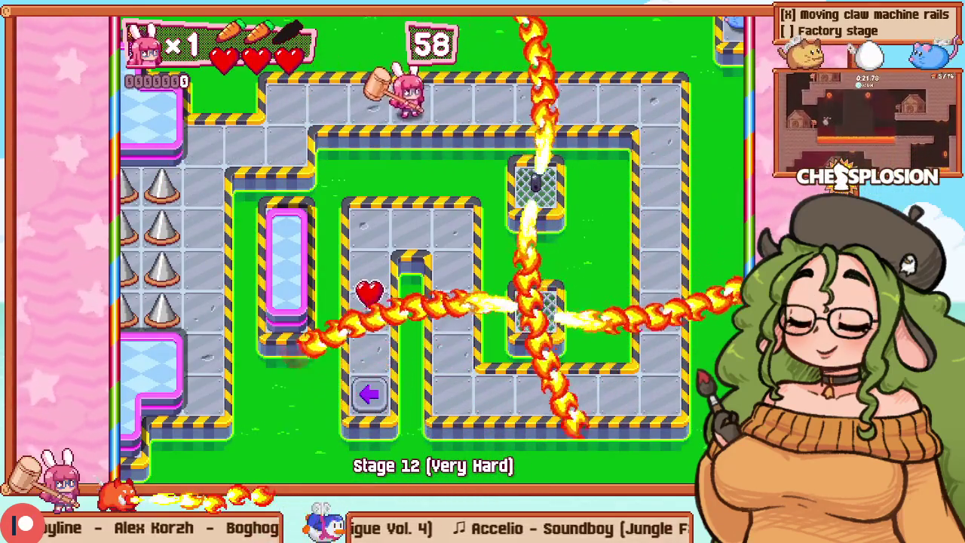
key(Right)
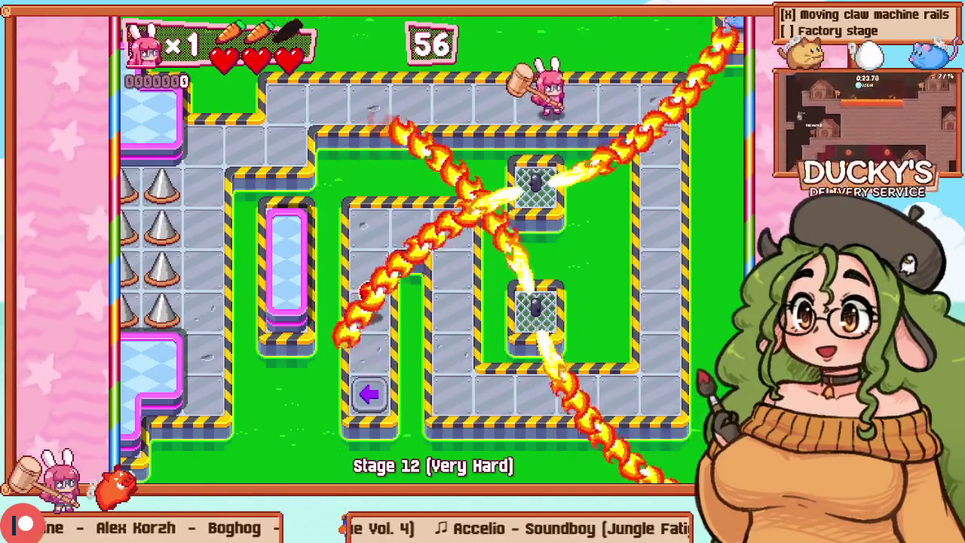
key(Right)
key(Down)
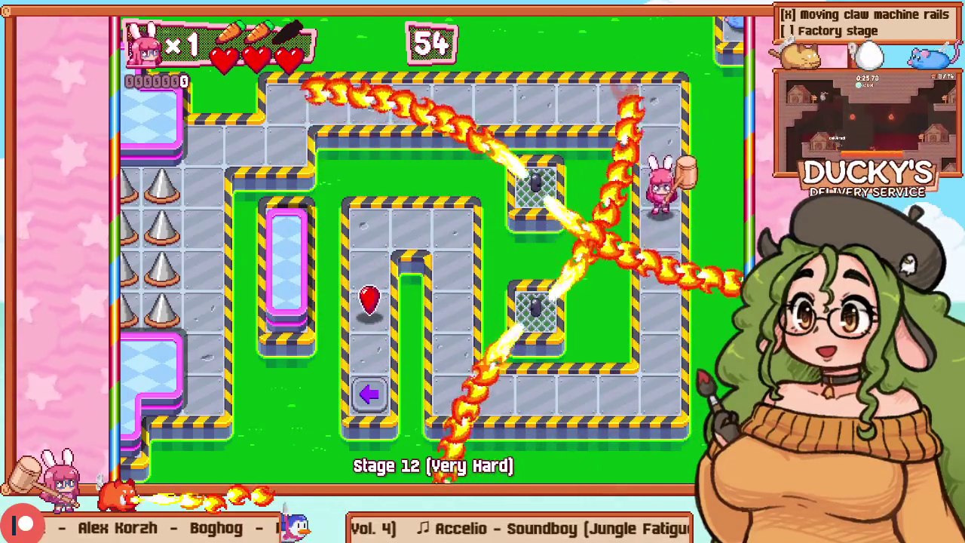
key(Down)
key(Left)
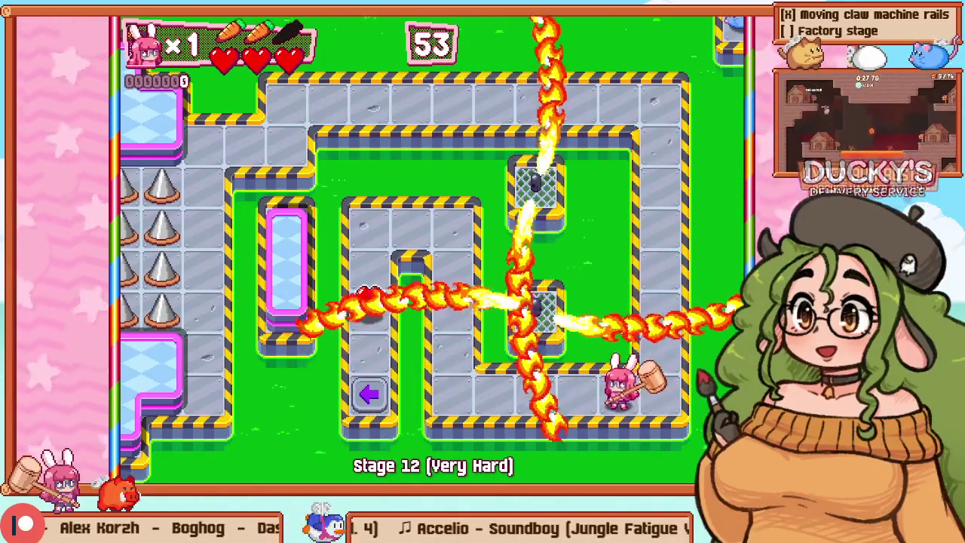
key(Left)
key(Up)
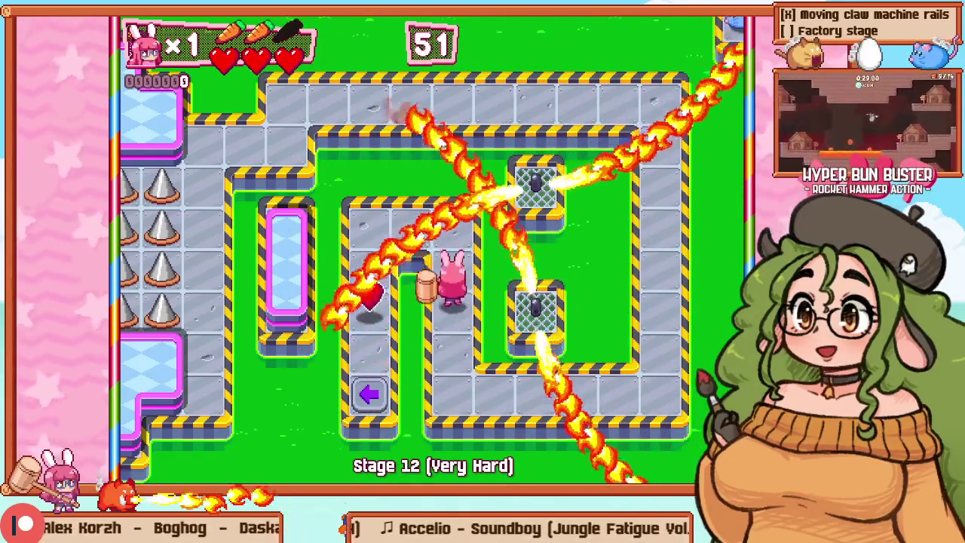
key(Up)
key(Left)
key(Down)
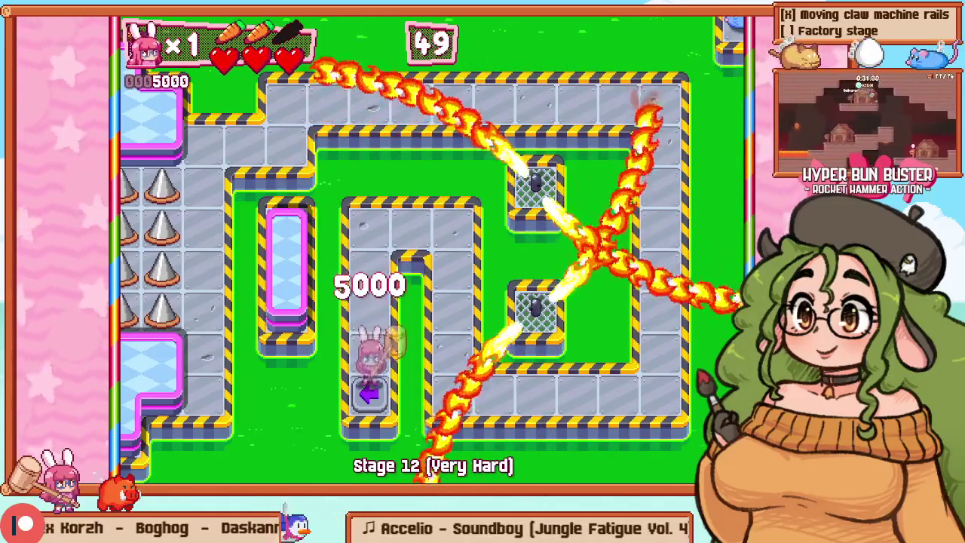
key(F1)
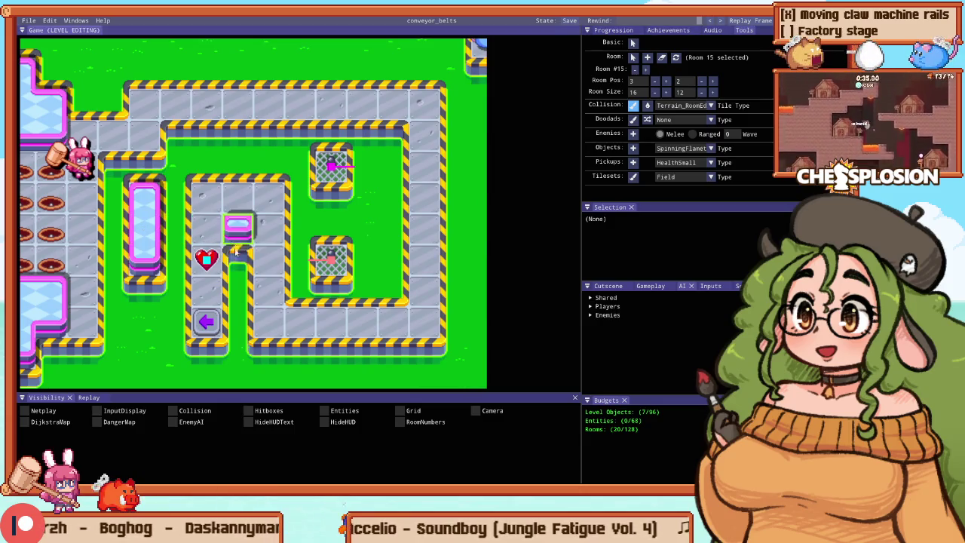
Step: Stretch the water strip down the inner loop and through the bottom wall, then playtest
drag(233, 249, 235, 311)
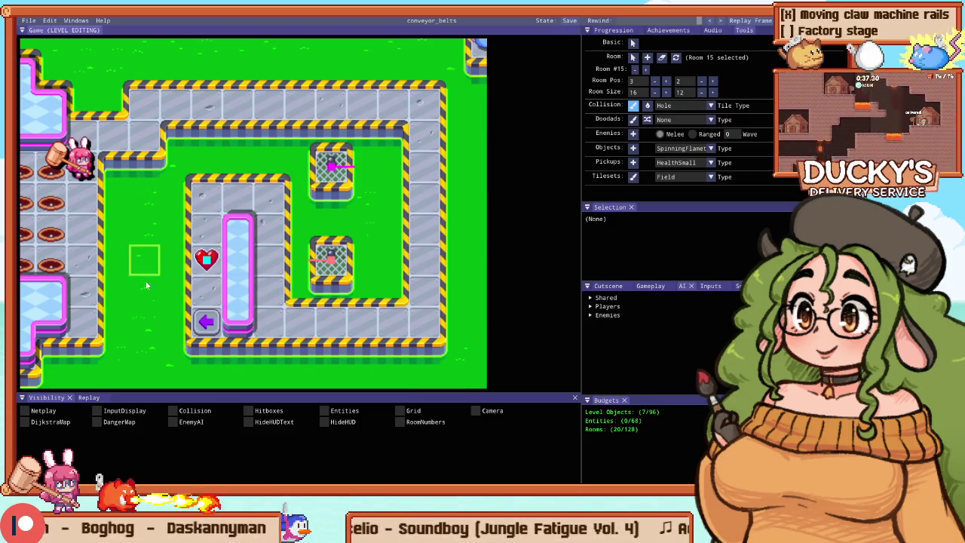
drag(238, 362, 238, 386)
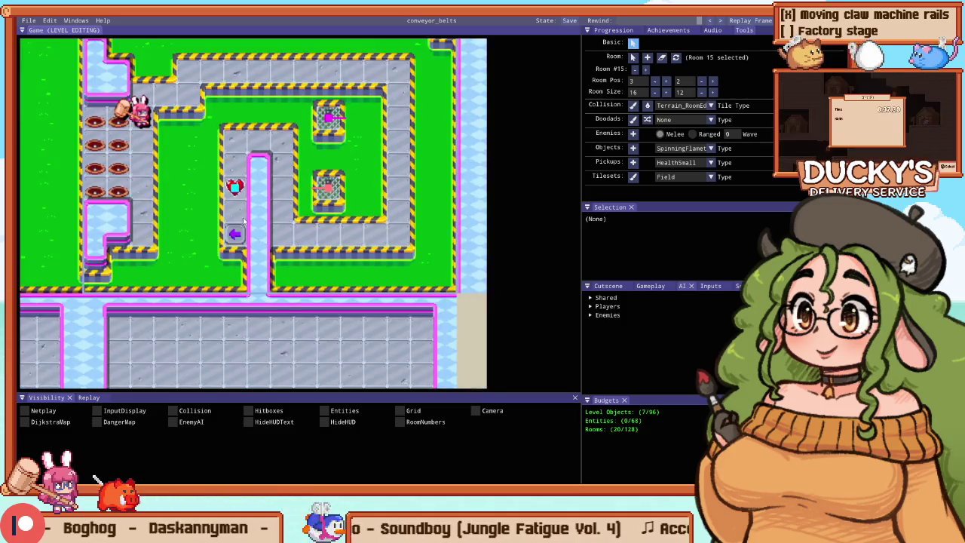
key(F5)
key(Escape)
key(Escape)
key(Up)
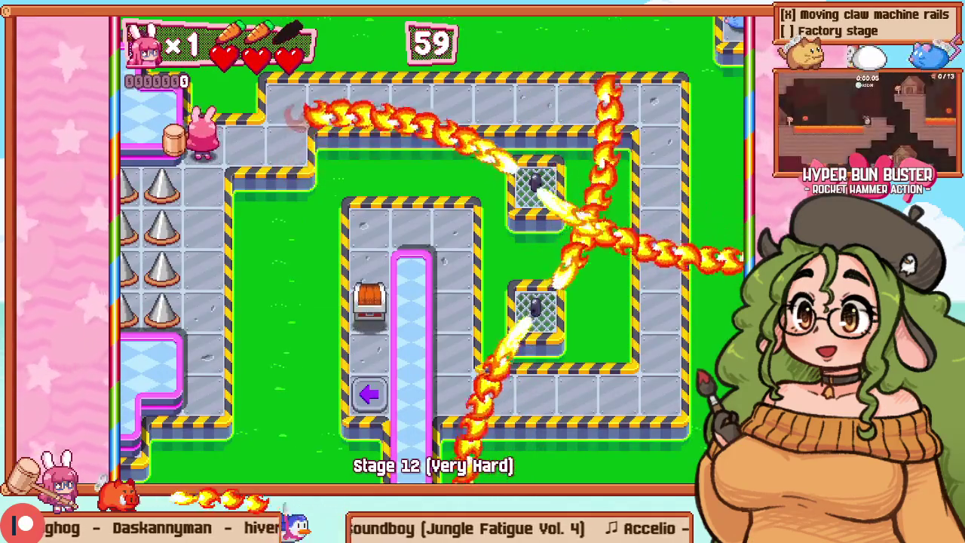
Step: Walk the bunny along the top corridor, down the right column and left along the bottom
key(Right)
key(Right)
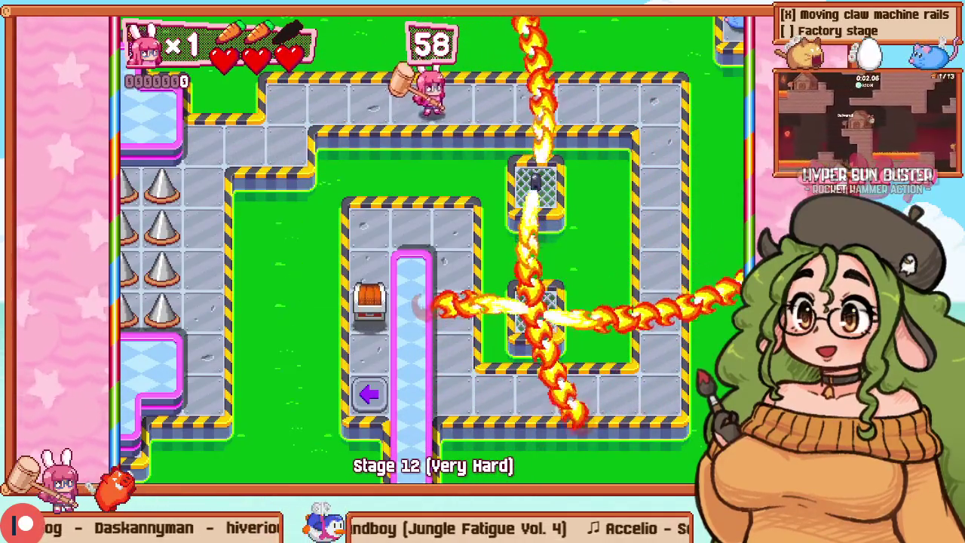
key(Right)
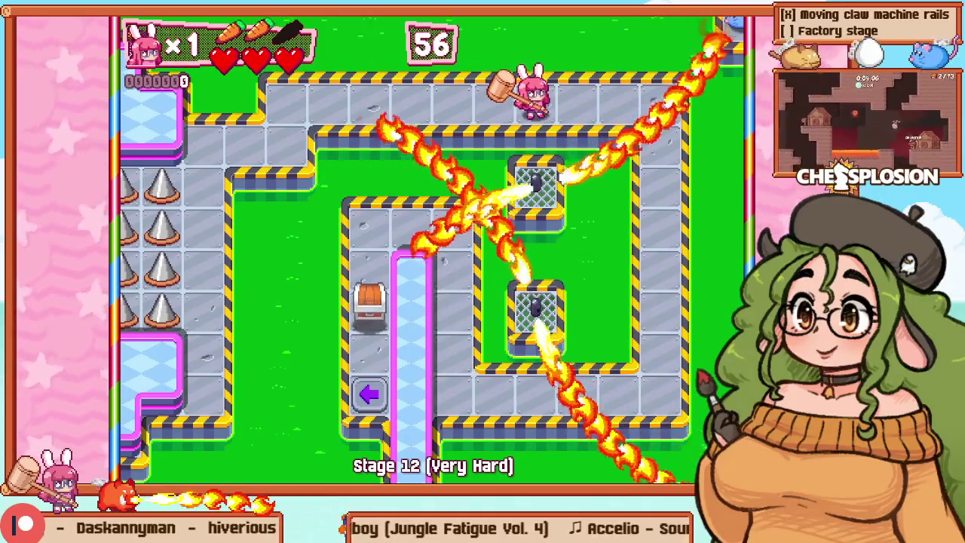
key(Right)
key(Down)
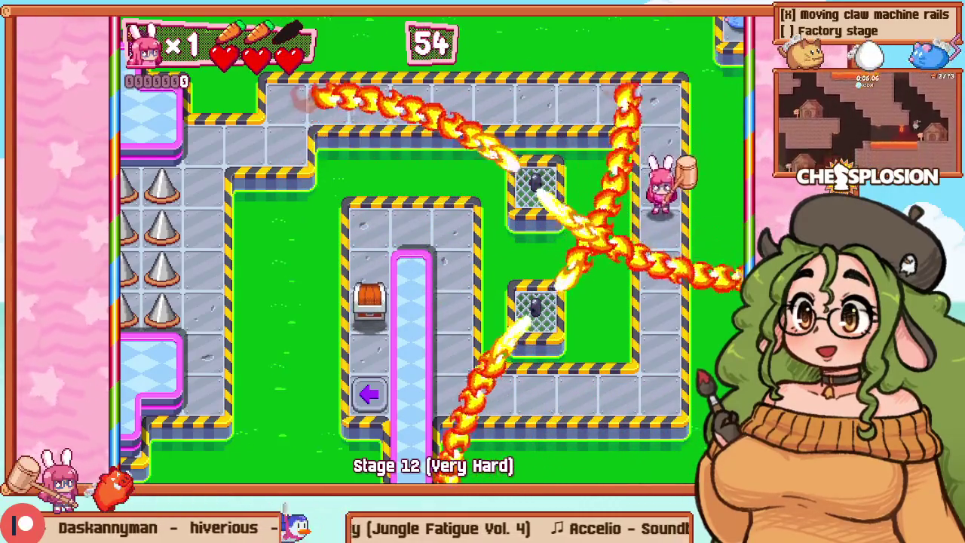
key(Left)
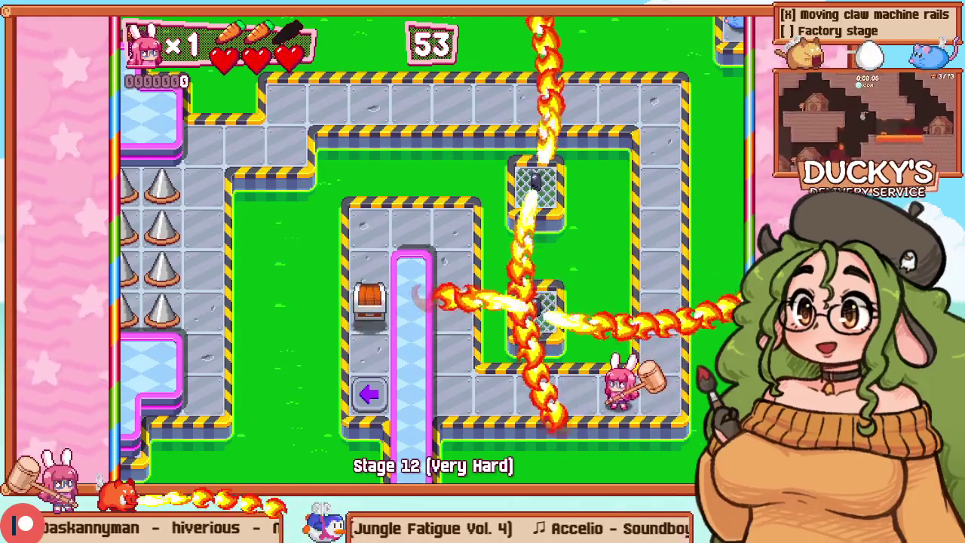
Step: Steer up the inner column, smash the crate to free the heart, and exit left
key(Left)
key(Up)
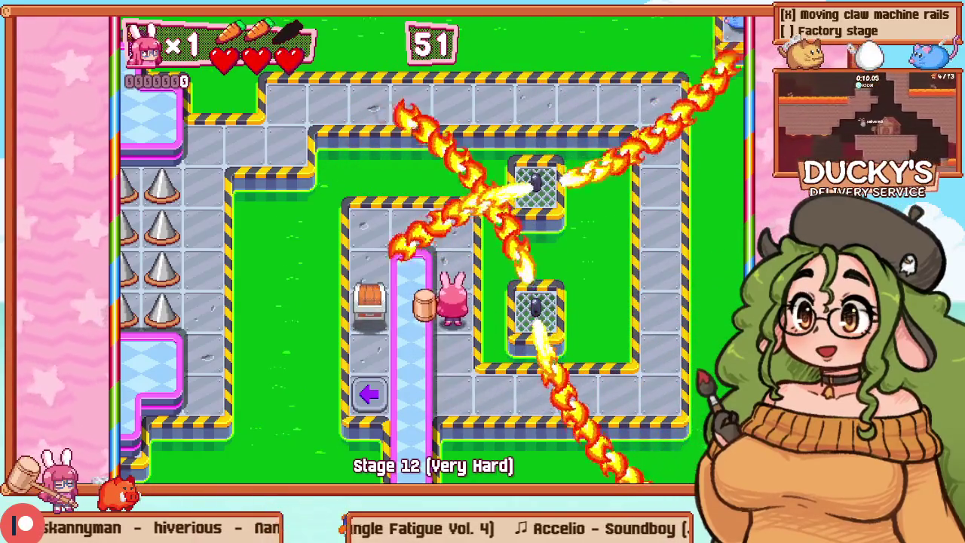
key(Left)
key(Down)
key(x)
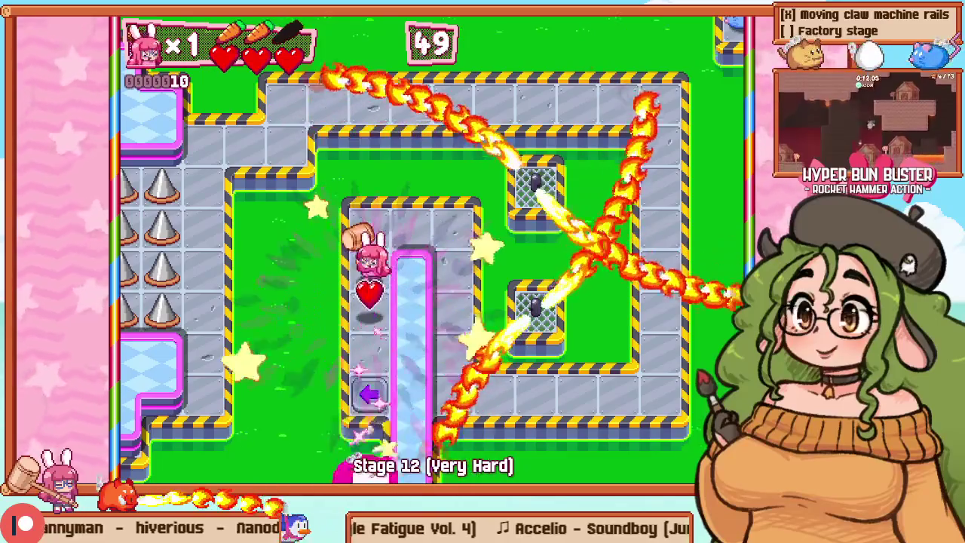
key(Down)
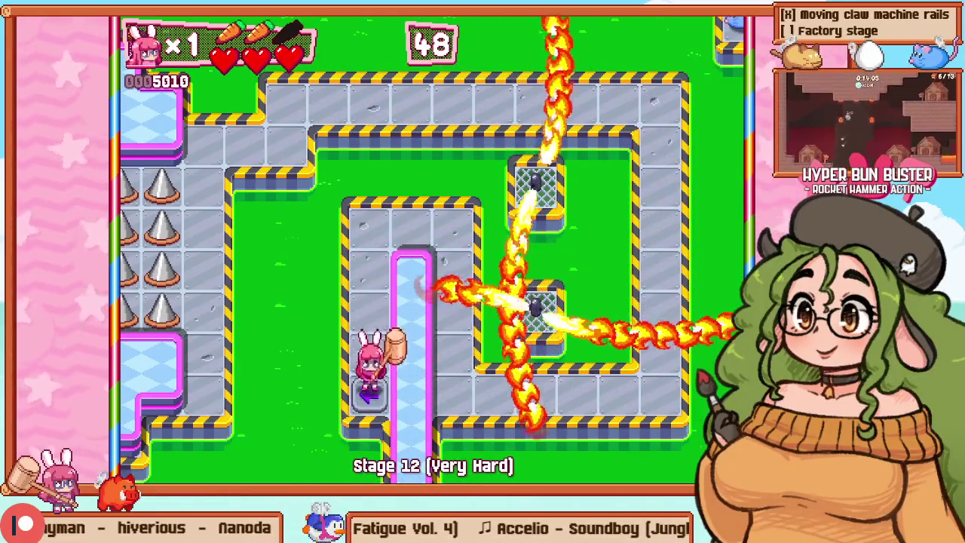
key(Left)
Step: Walk up and down the left path, then return to the level-editing view with F1
key(Up)
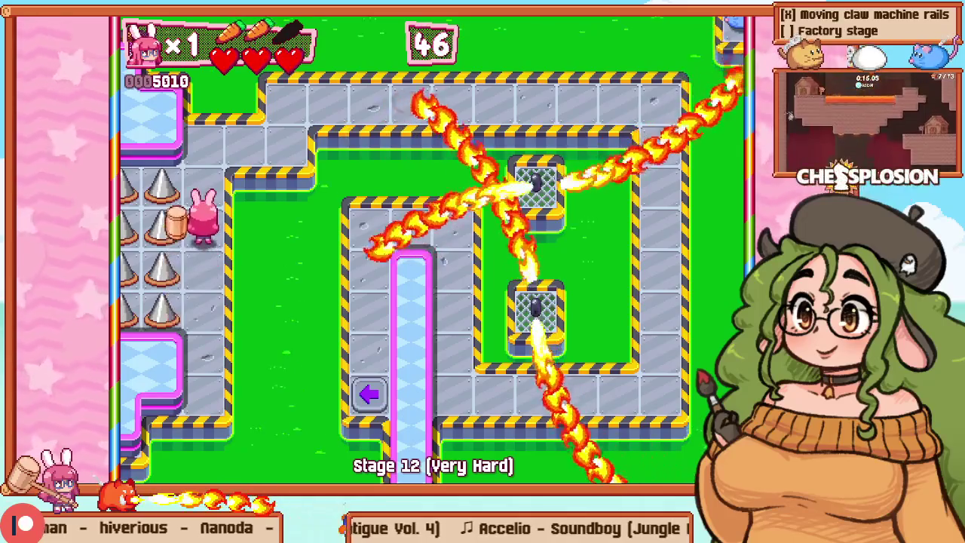
key(Down)
key(Up)
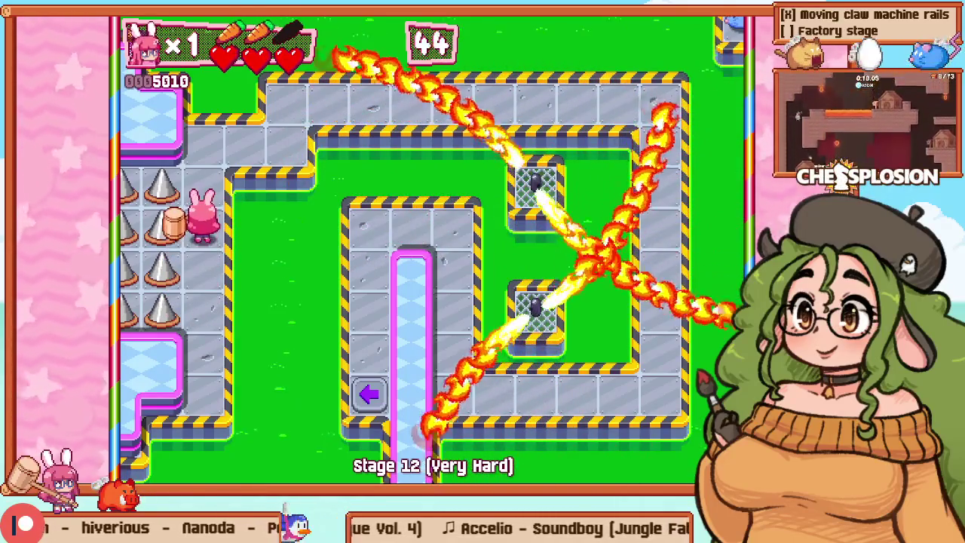
key(F1)
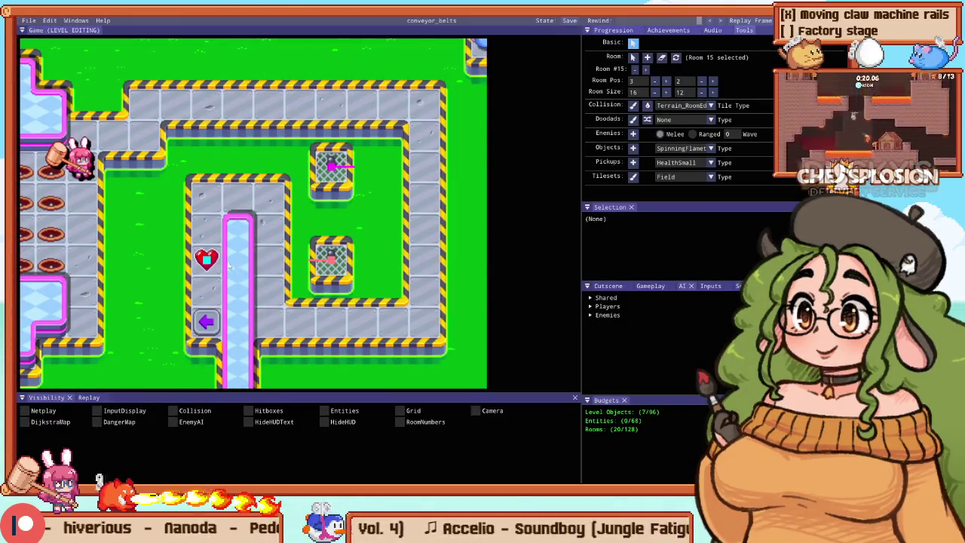
Step: Move the heart pickup down one tile, deselect it, and resume playing the stage
drag(206, 260, 206, 290)
key(c)
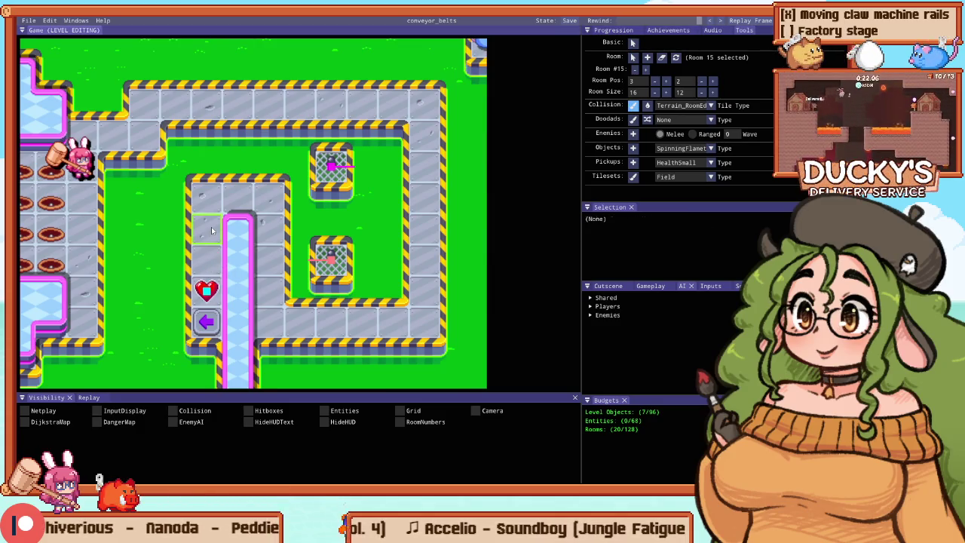
key(F1)
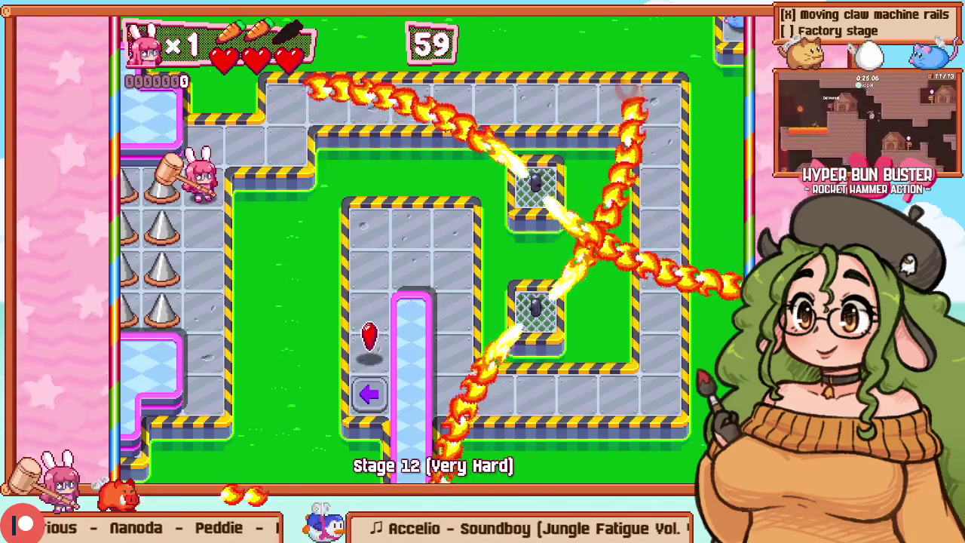
Step: Walk down the left corridor, pause into level editing, pick terrain tiles, and resume play
key(Down)
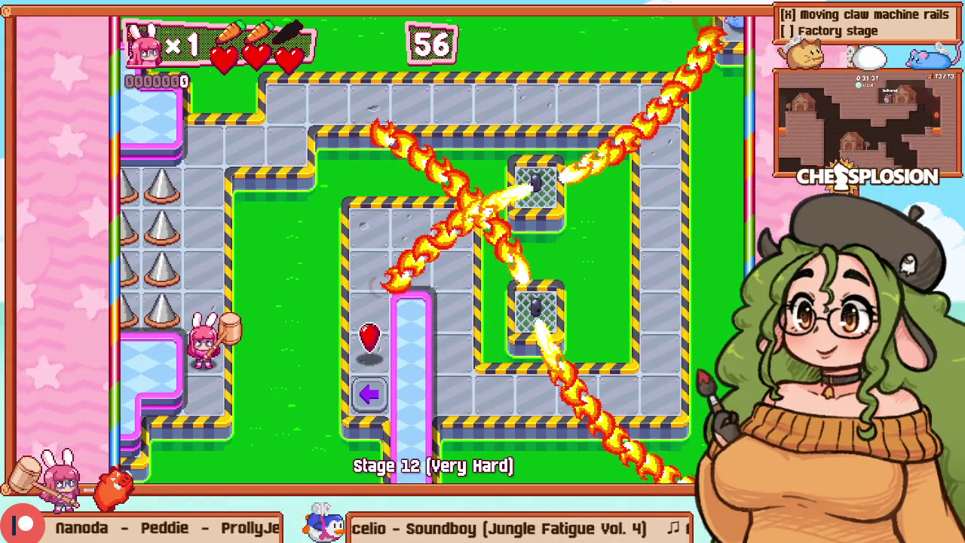
key(F1)
key(F2)
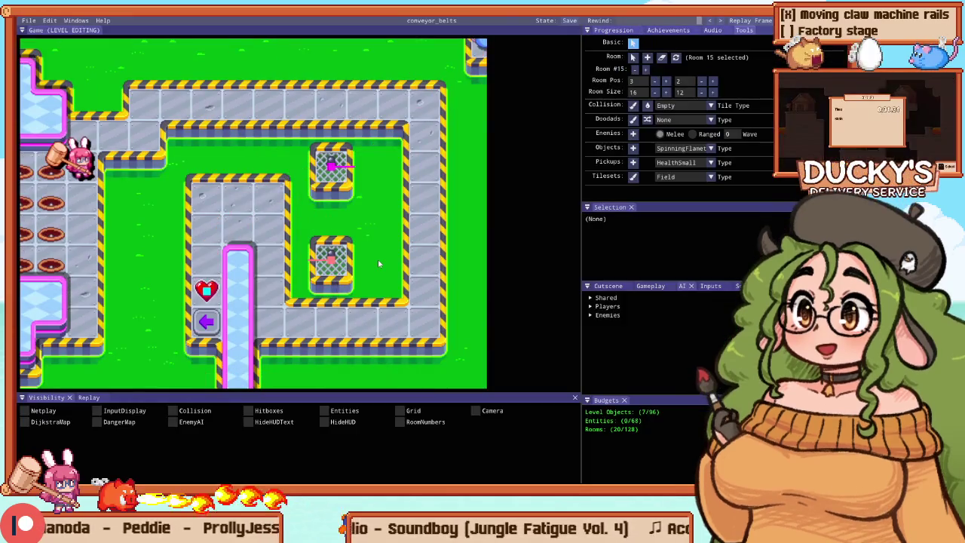
click(237, 238)
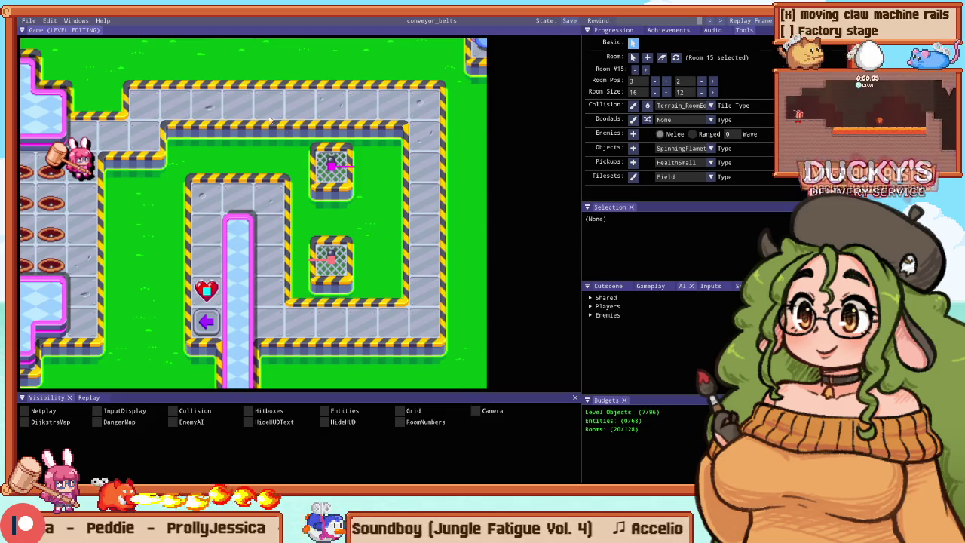
key(F1)
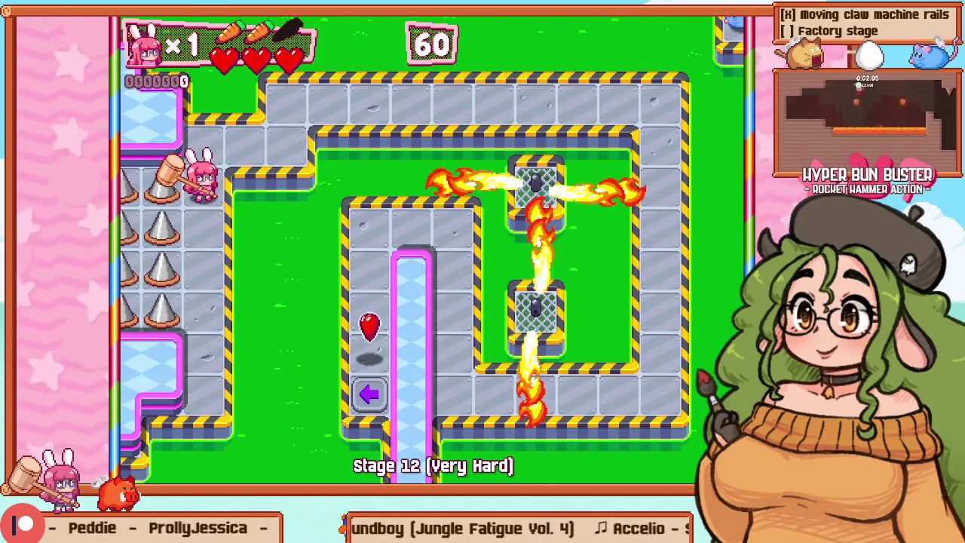
Step: Retry the stage from the start, then reopen level editing and pick the JumpL tile type
key(Escape)
key(Return)
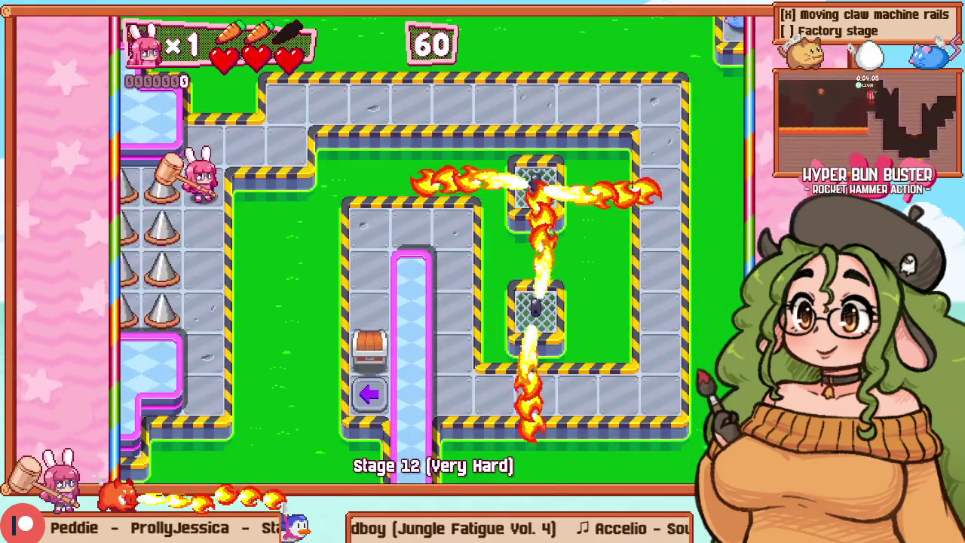
key(F1)
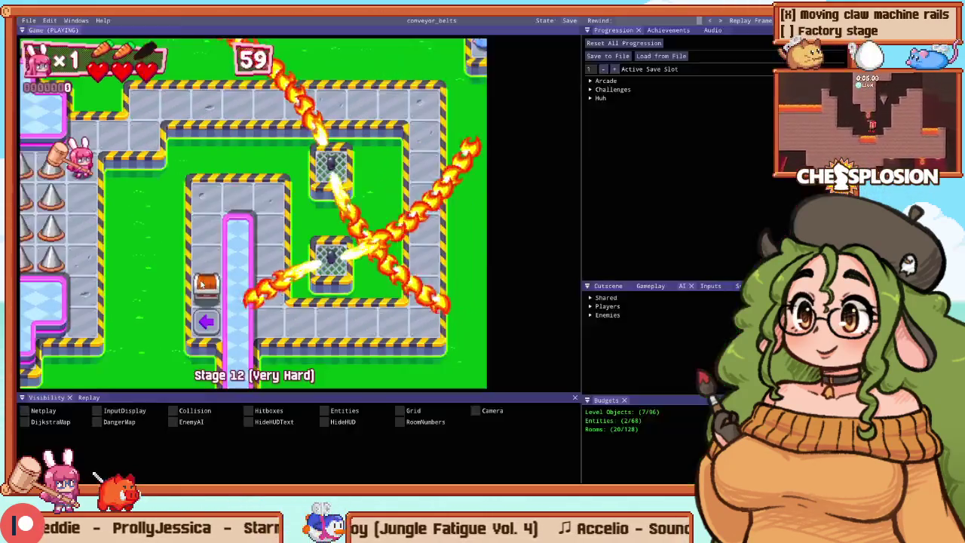
click(194, 323)
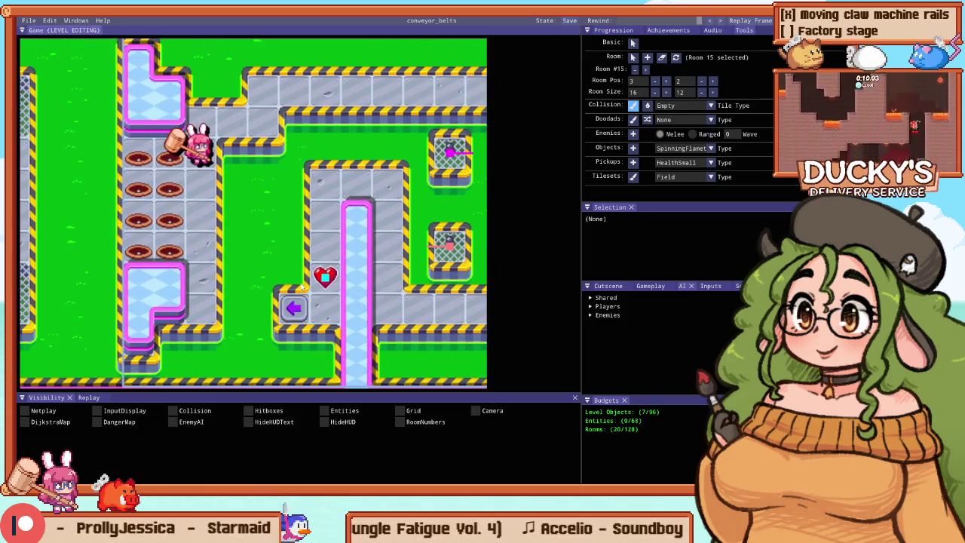
Step: Resume the playtest, move the bunny right, and leave the playtest back to editing
key(F1)
key(Escape)
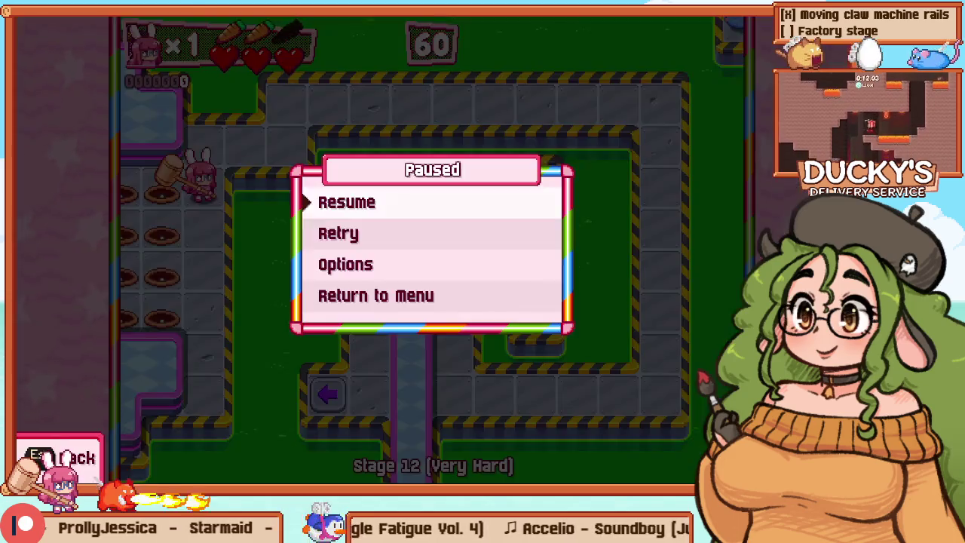
key(Escape)
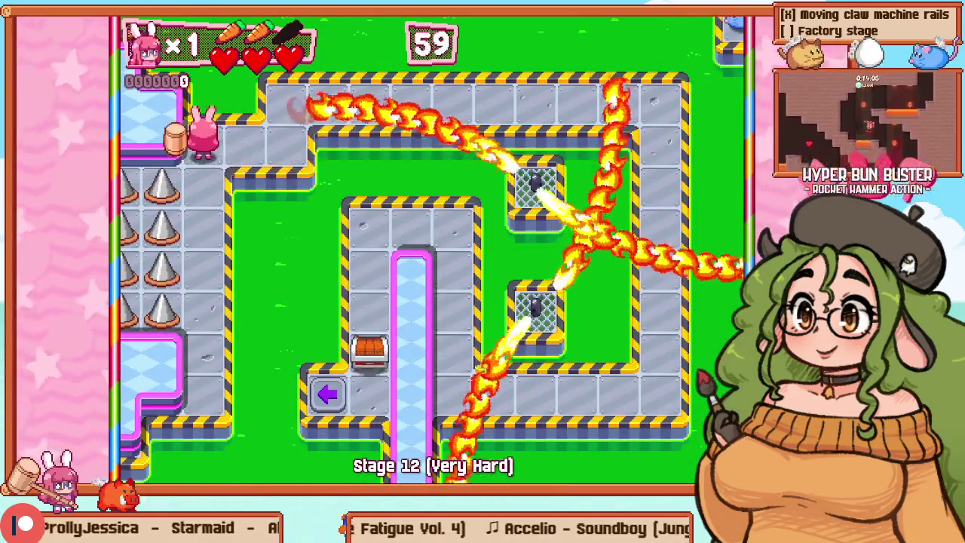
key(Right)
key(F1)
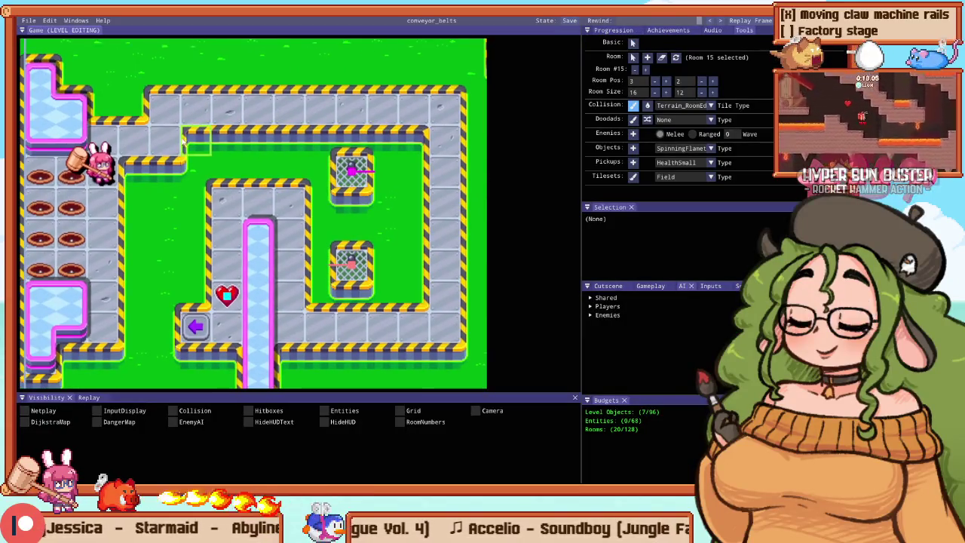
Step: Place a block in the gap beside the start corridor and start a Stage 12 playtest
click(137, 112)
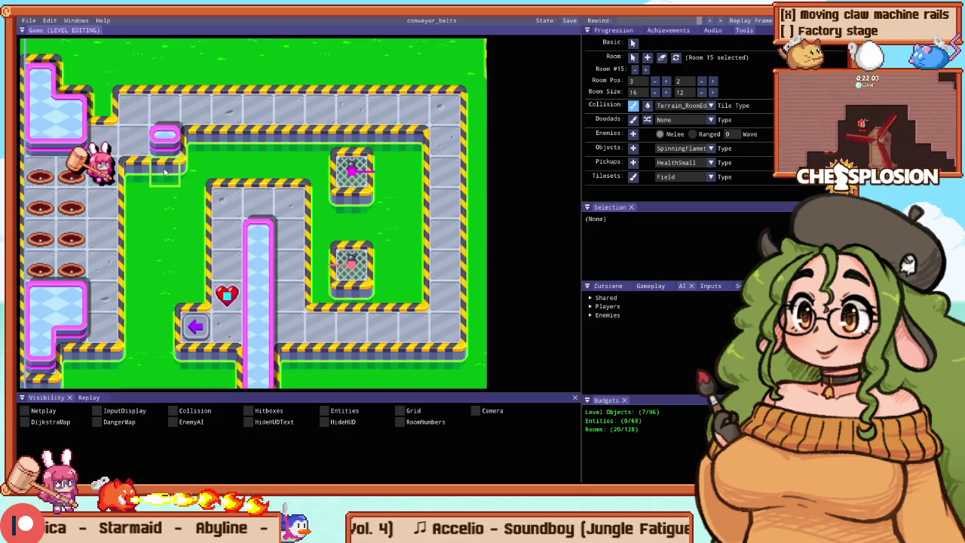
key(F1)
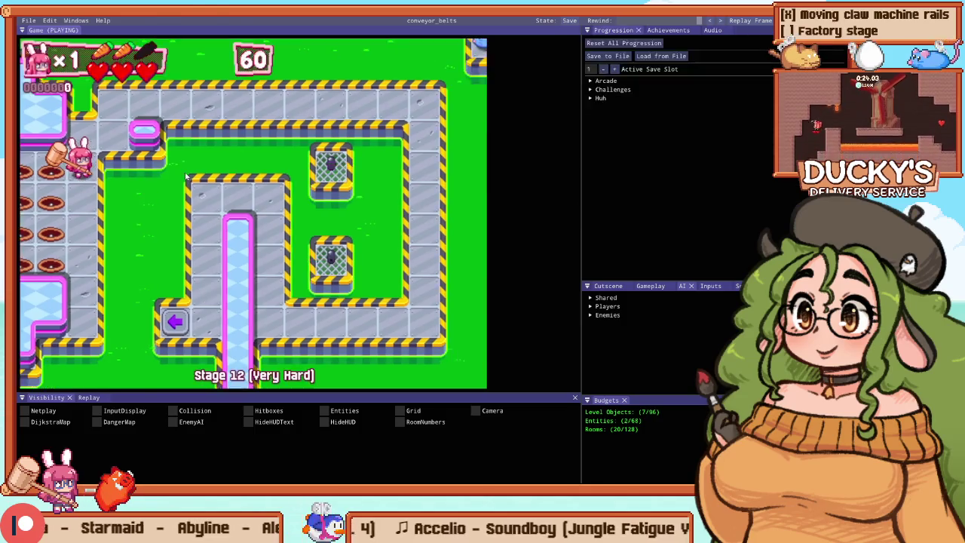
key(Right)
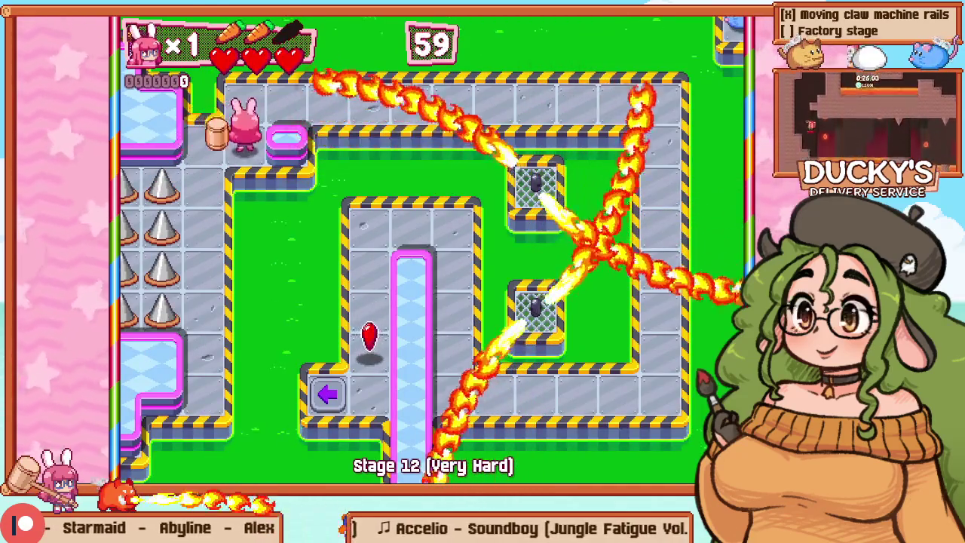
Step: Run the bunny along the top corridor, then stop the playtest and return to editing
key(Up)
key(Right)
key(Right)
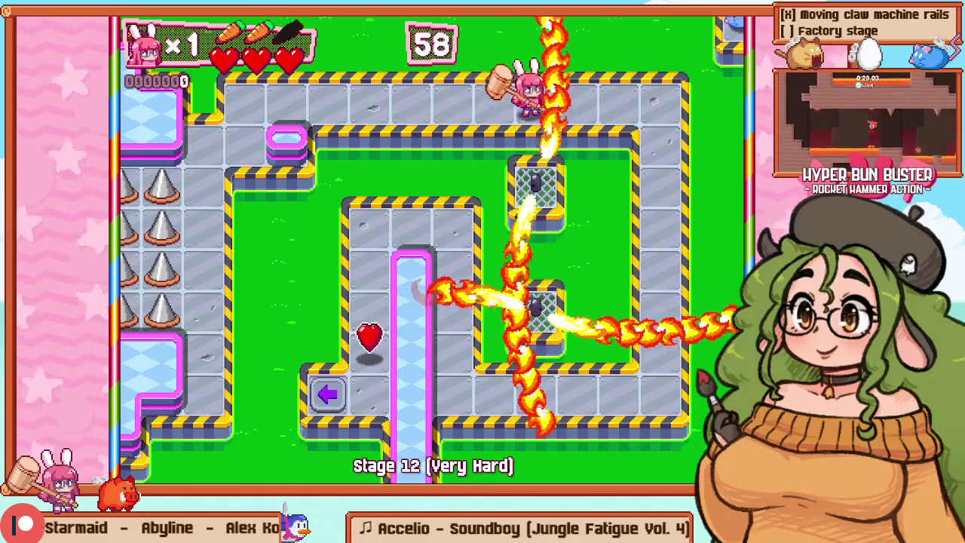
key(F1)
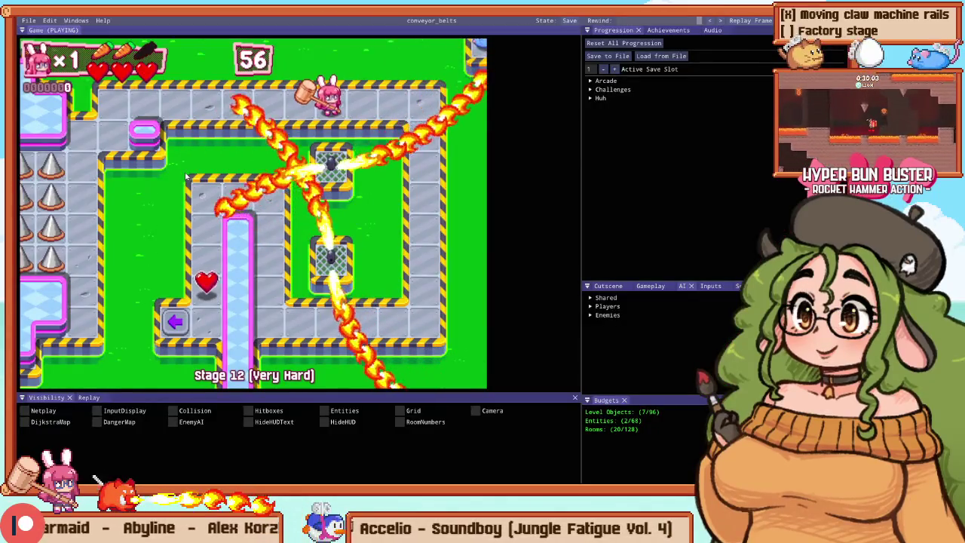
key(F1)
scroll(133, 199, down, 3)
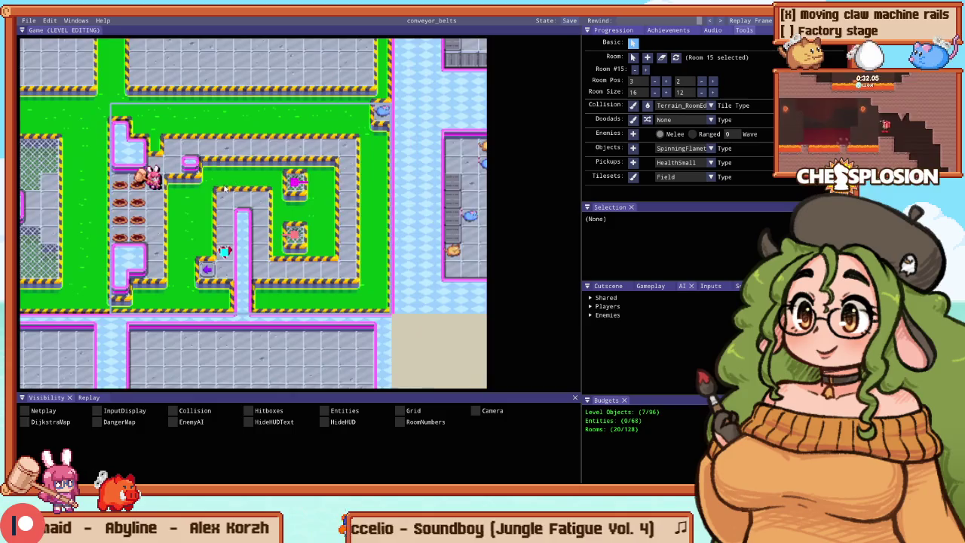
Step: Sample the arrow tile's type, paint the wall column as floor, and extend water down it
scroll(228, 260, up, 3)
right_click(289, 264)
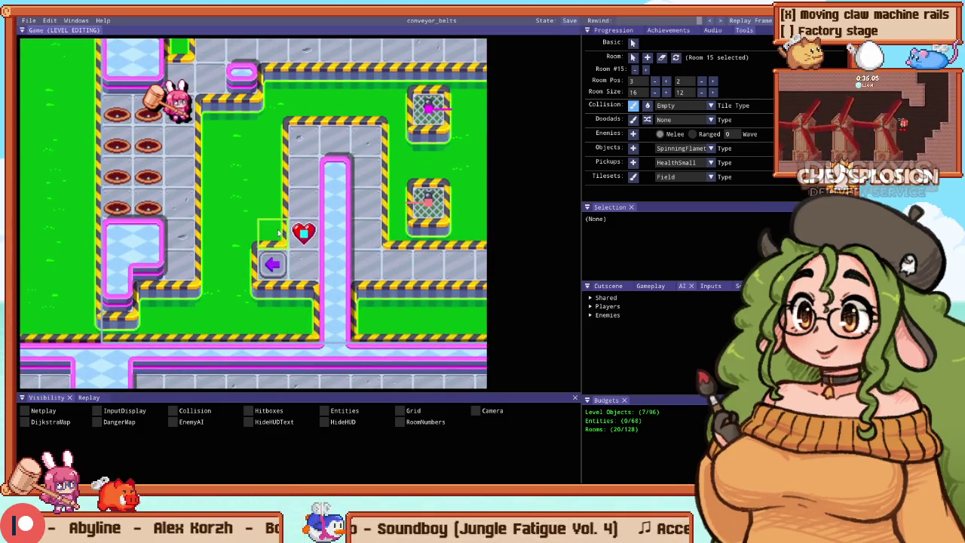
drag(278, 234, 277, 152)
drag(328, 178, 317, 250)
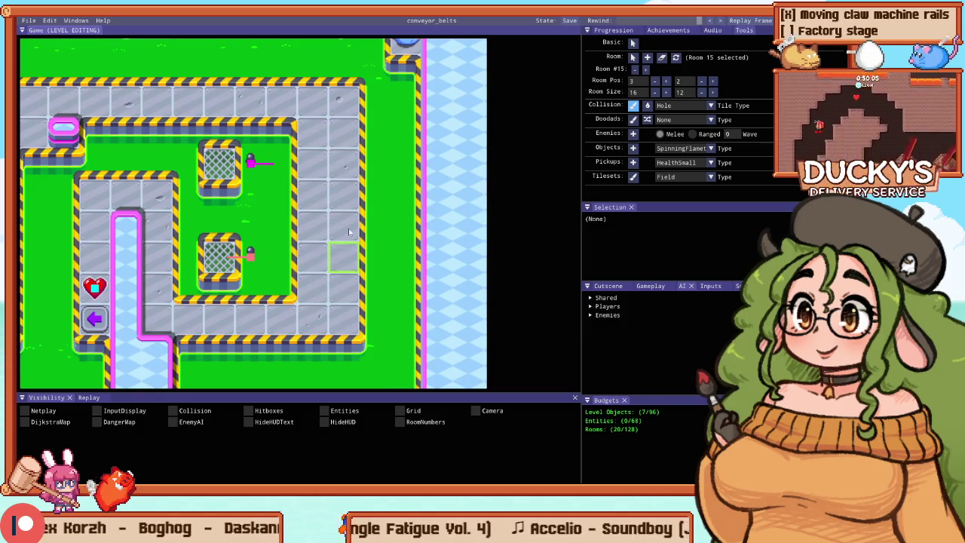
Step: Inspect the top spinning flamethrower, deselect it, and paint floor across the green bottom area
click(237, 144)
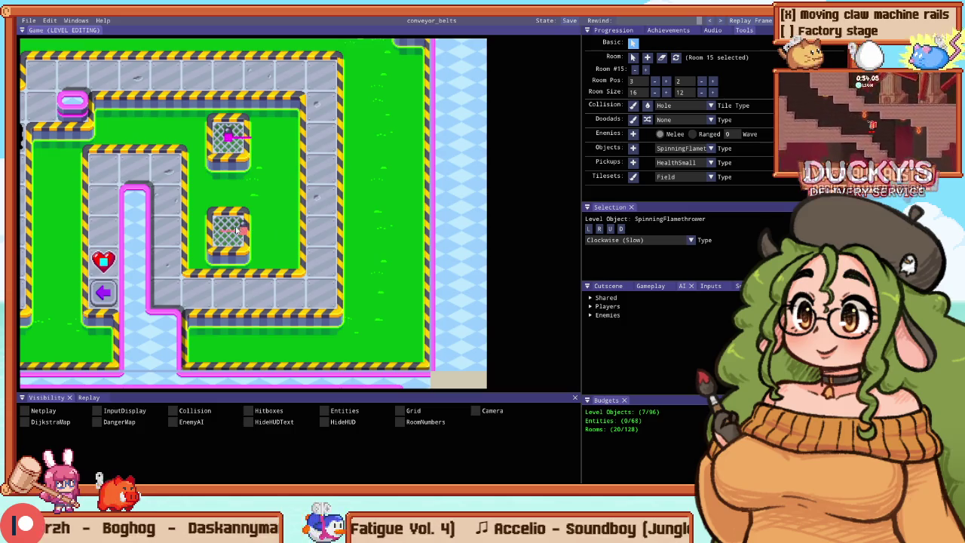
key(c)
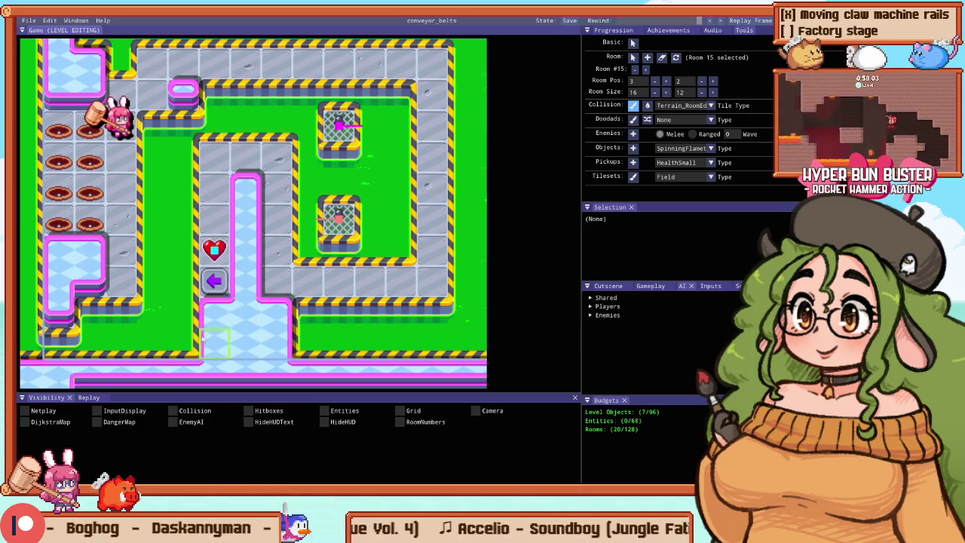
drag(181, 324, 132, 337)
Step: Repaint the lower-left blocks as hole tiles
mouse_move(164, 273)
mouse_down()
mouse_move(150, 312)
mouse_move(113, 332)
mouse_up()
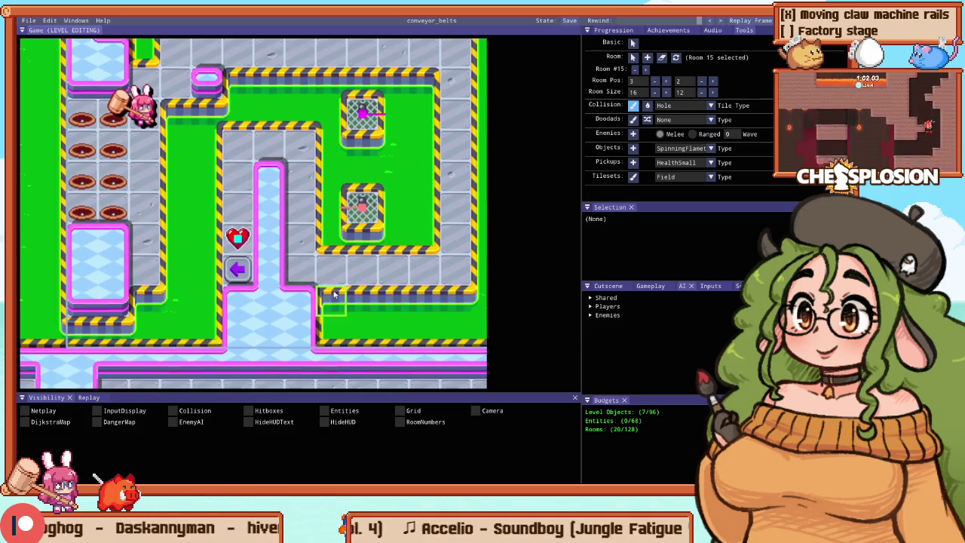
drag(332, 294, 215, 327)
scroll(228, 340, down, 2)
scroll(377, 332, up, 2)
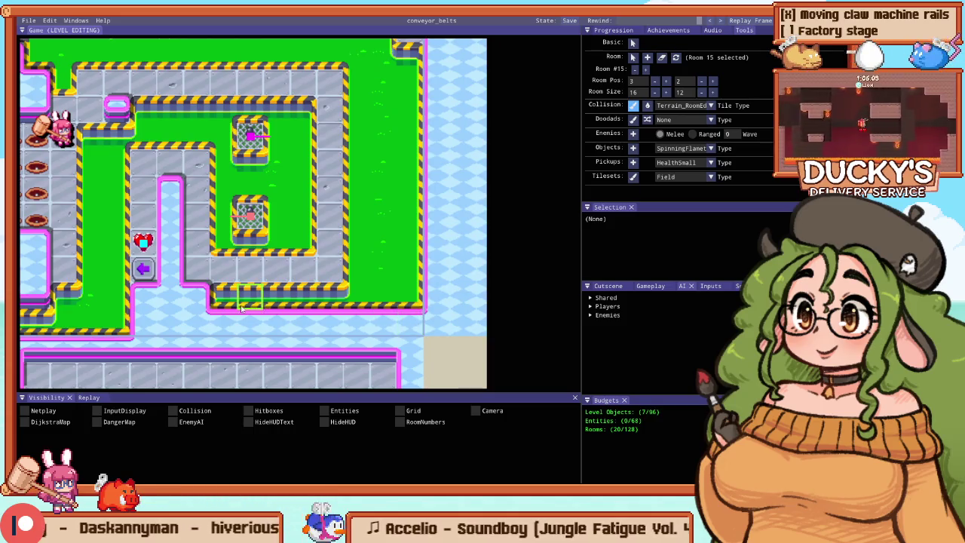
Step: Turn the bottom wall strip into water and reshape the room's lower-right corner edge
drag(209, 307, 425, 304)
drag(364, 278, 442, 229)
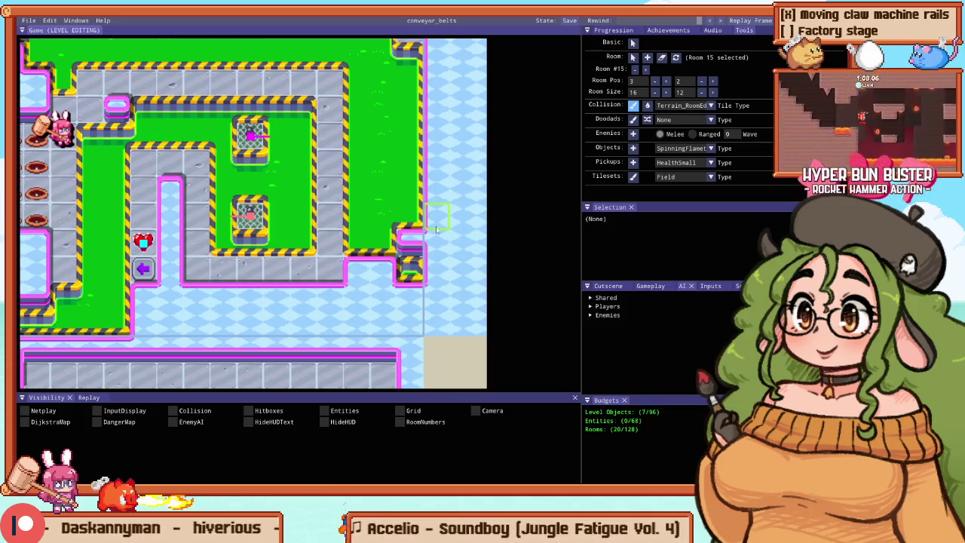
scroll(252, 295, down, 2)
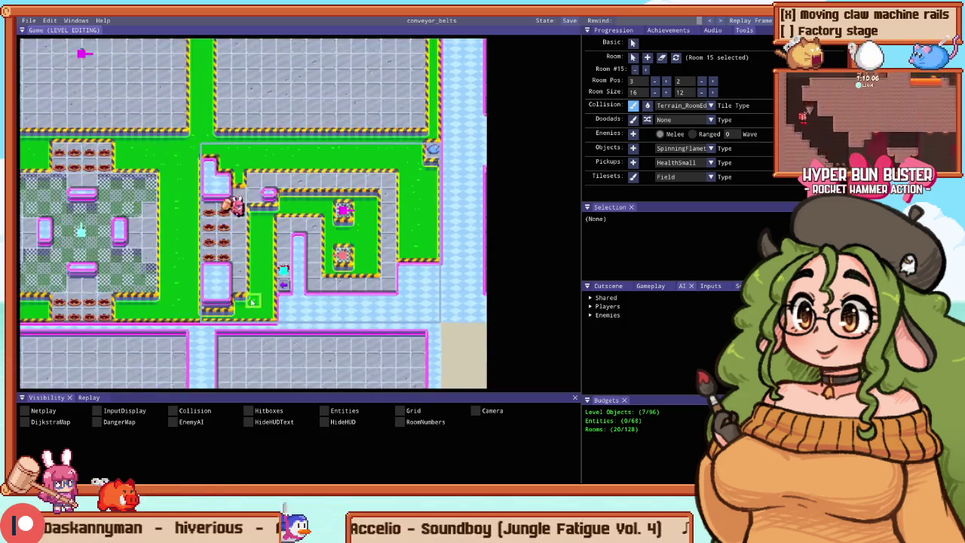
scroll(254, 297, up, 2)
scroll(203, 318, up, 1)
scroll(204, 319, down, 1)
scroll(192, 183, up, 2)
scroll(422, 185, up, 2)
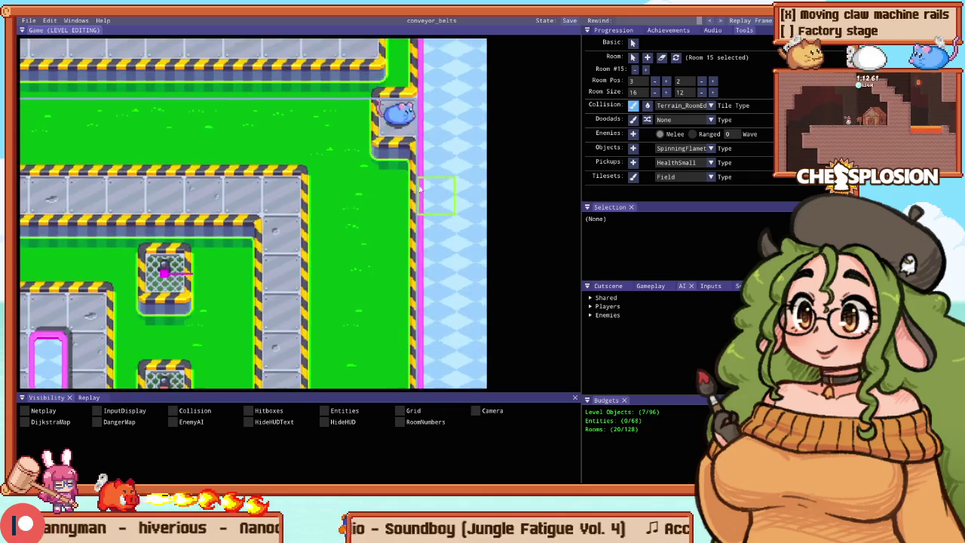
Step: Paint water along the right edge into the upper right, then run a quick F5 playtest
drag(391, 219, 351, 222)
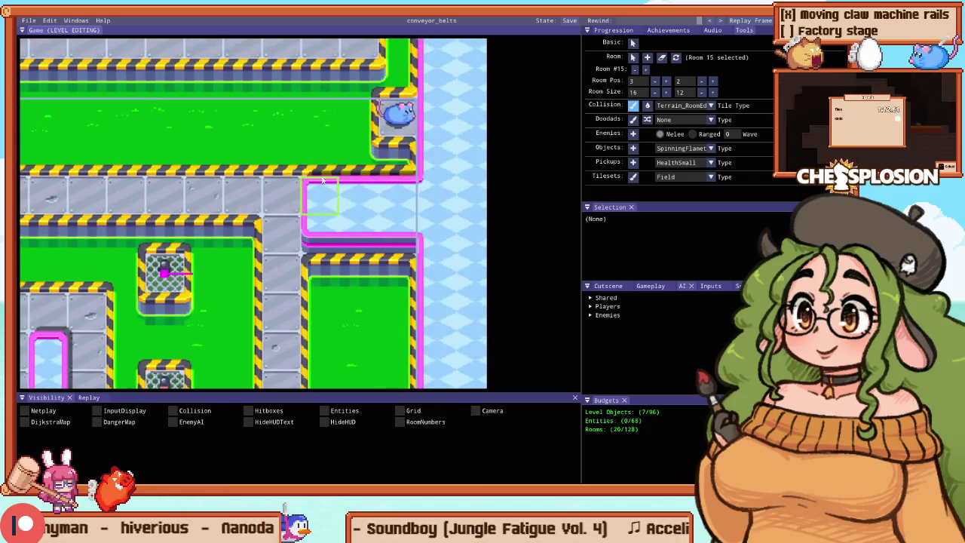
mouse_move(283, 164)
mouse_down()
mouse_move(226, 110)
mouse_move(319, 114)
mouse_up()
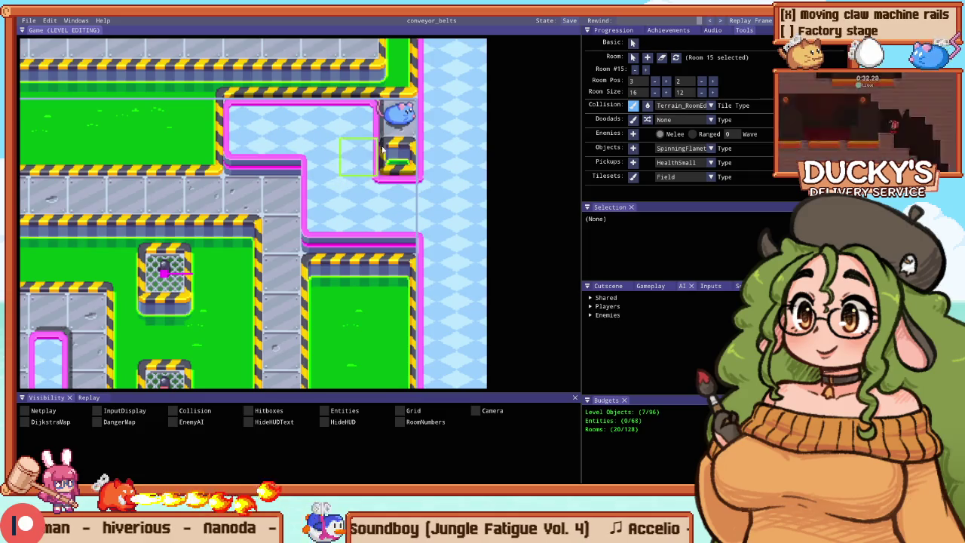
scroll(377, 153, down, 2)
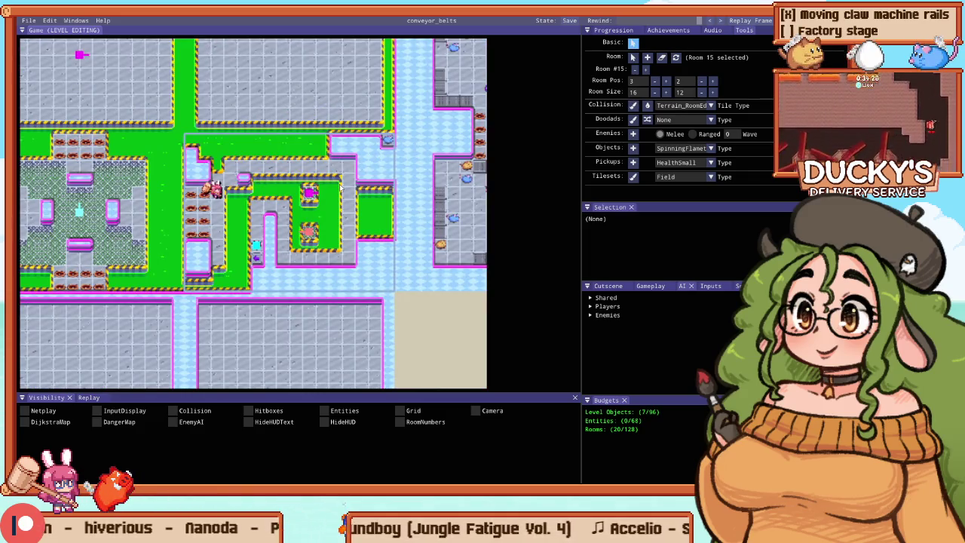
key(F5)
key(Escape)
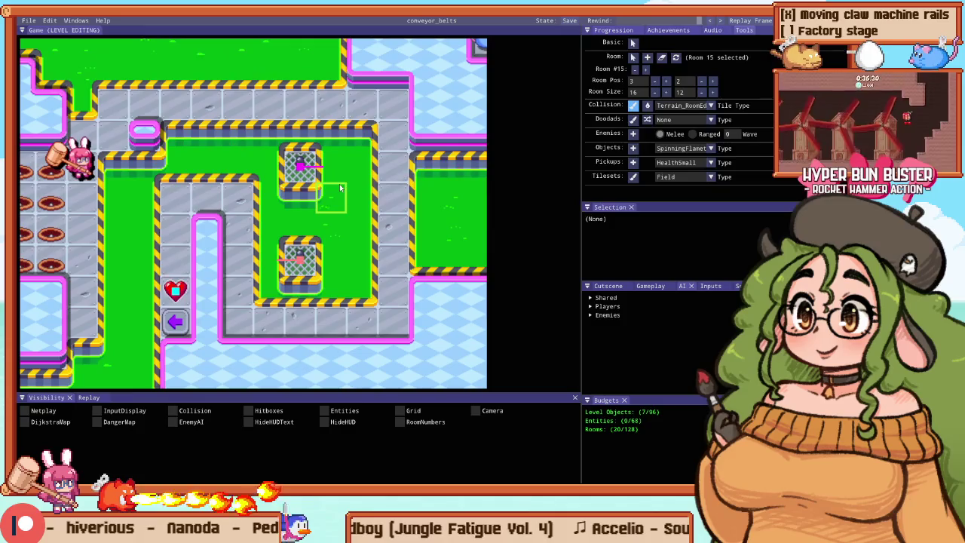
click(479, 170)
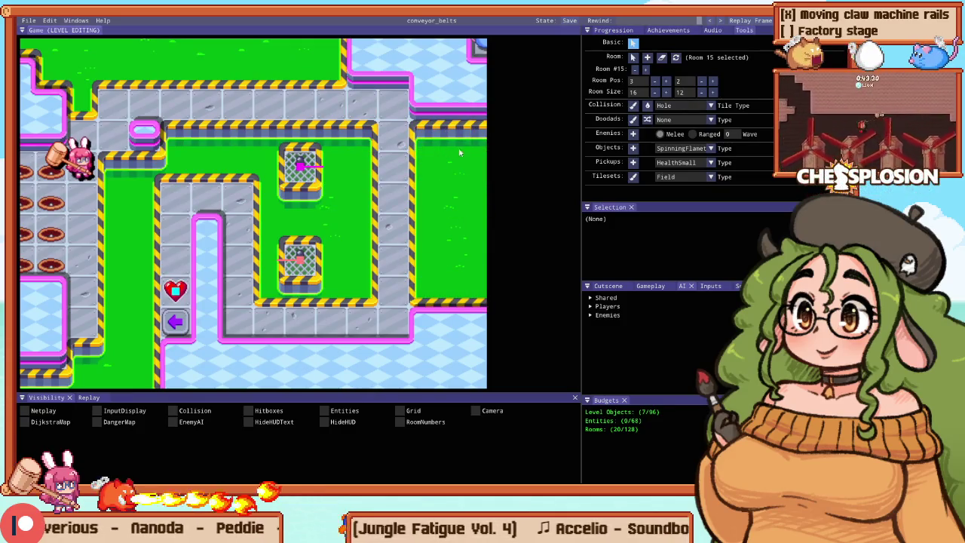
Step: Paint a grated path down the room's right side
scroll(212, 157, down, 2)
scroll(350, 136, up, 3)
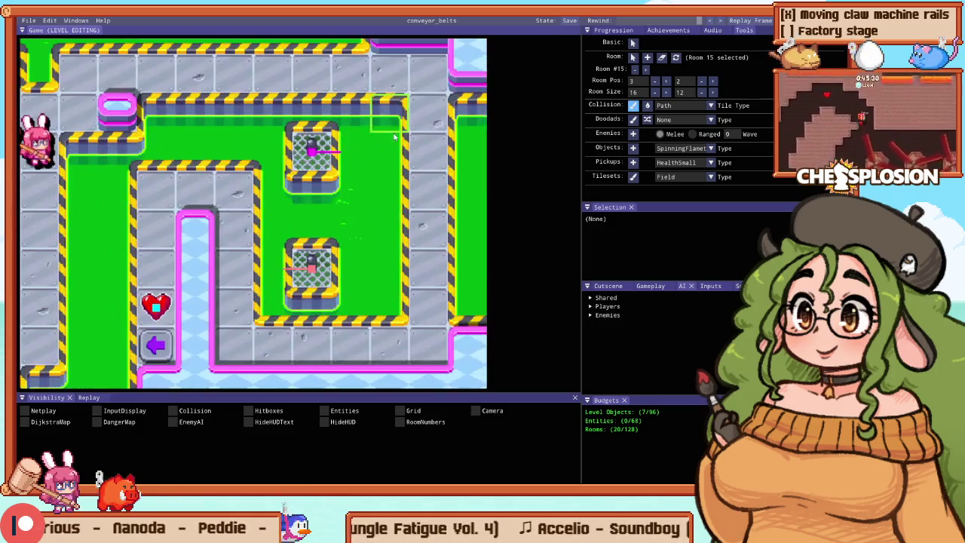
drag(443, 196, 446, 288)
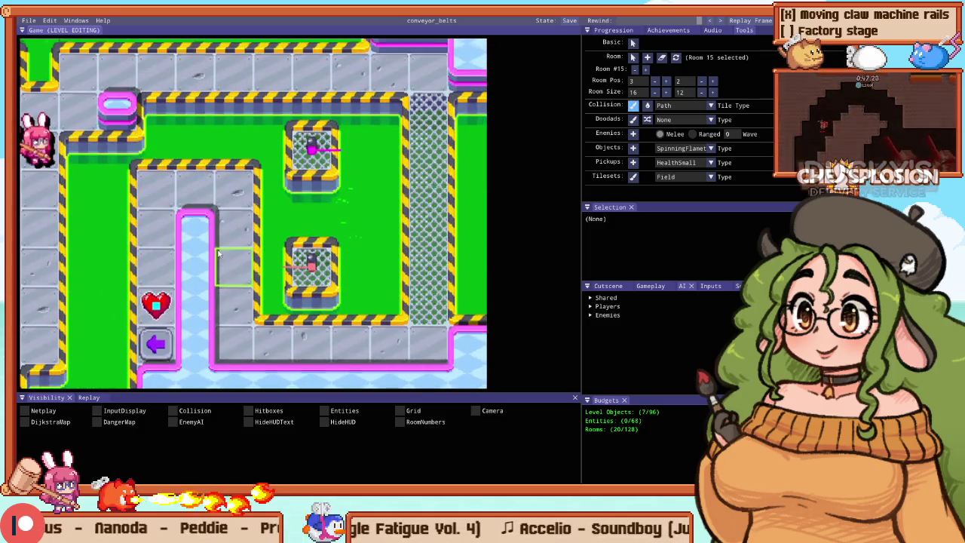
scroll(229, 228, down, 2)
scroll(286, 136, up, 1)
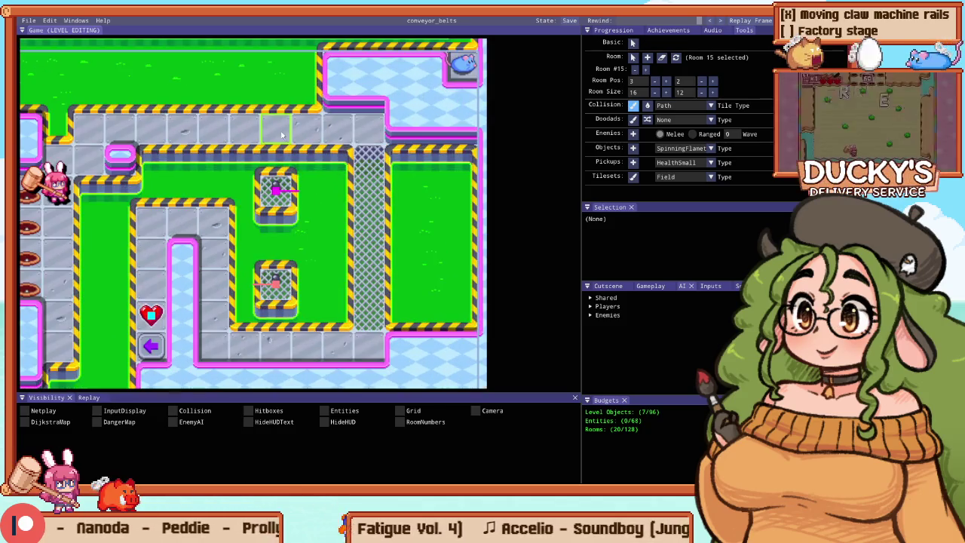
scroll(209, 122, up, 1)
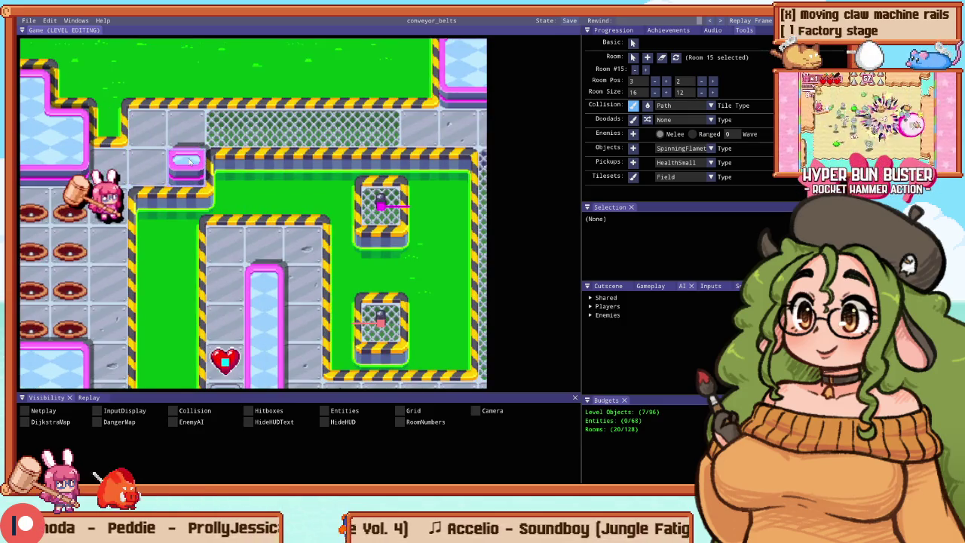
Step: Join the top-left water to the left pool and start an F5 playtest
scroll(189, 160, down, 2)
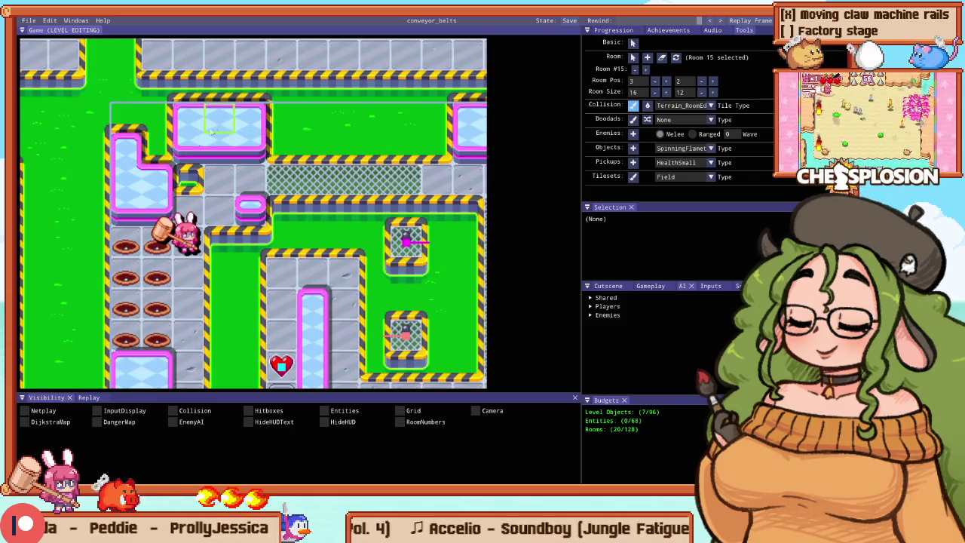
drag(214, 129, 165, 142)
scroll(129, 129, down, 5)
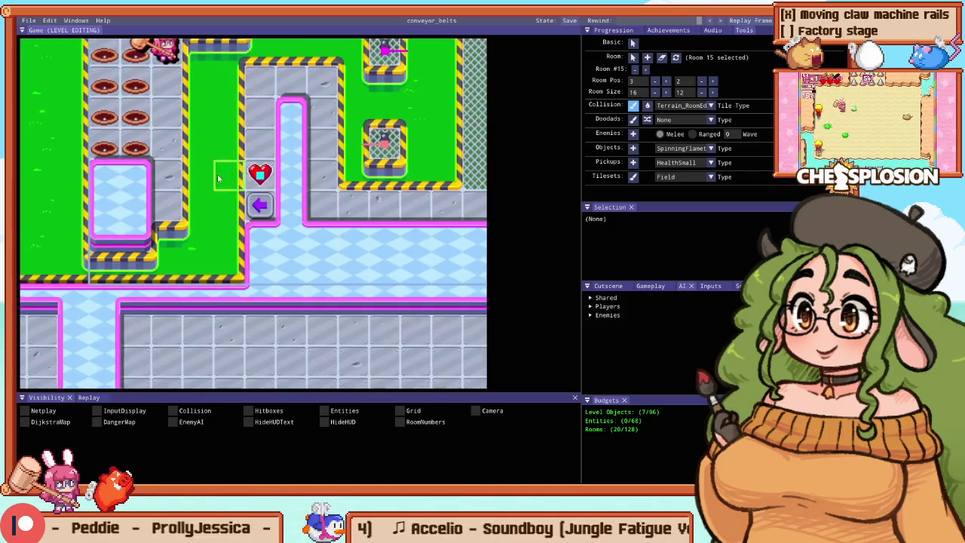
key(F5)
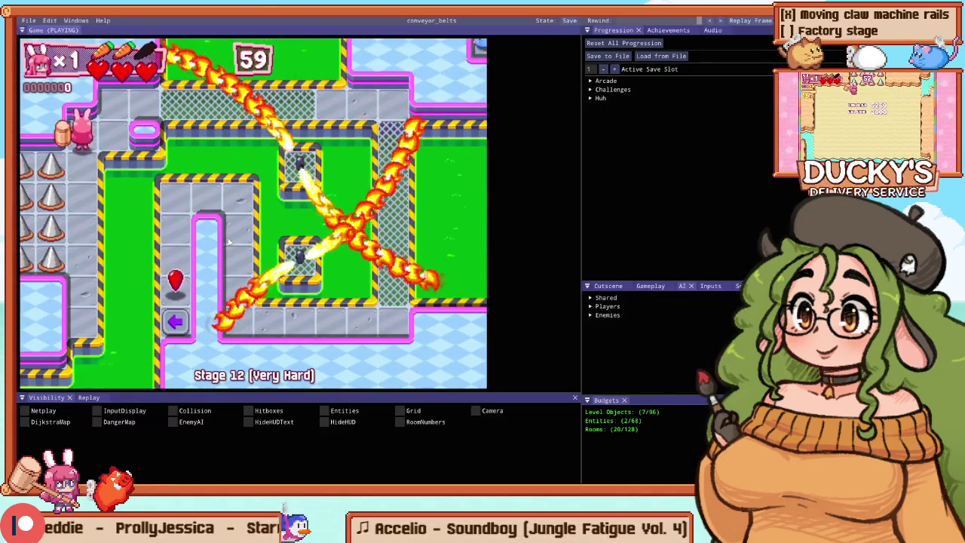
Step: Pause the playtest and toggle between editing and playtesting with Tab, ending in the editor
key(Escape)
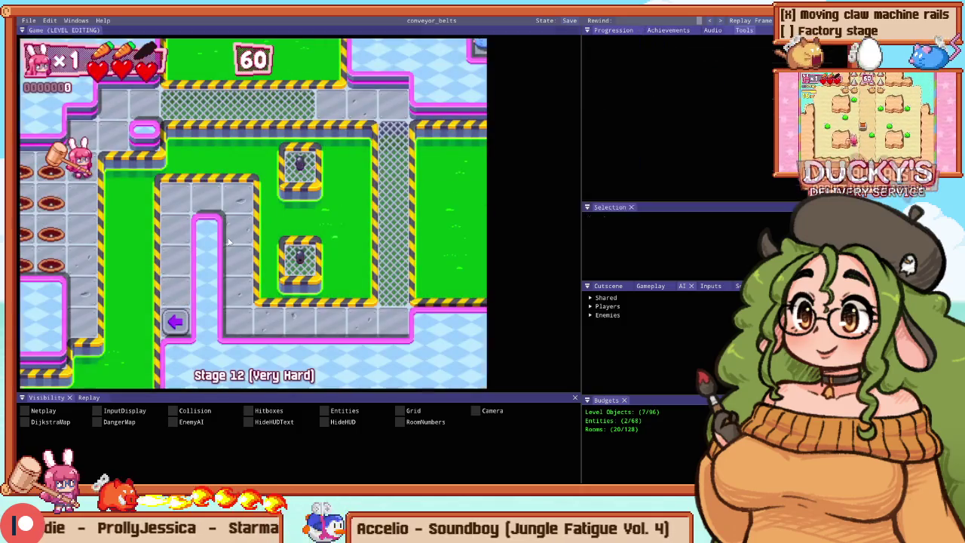
key(Tab)
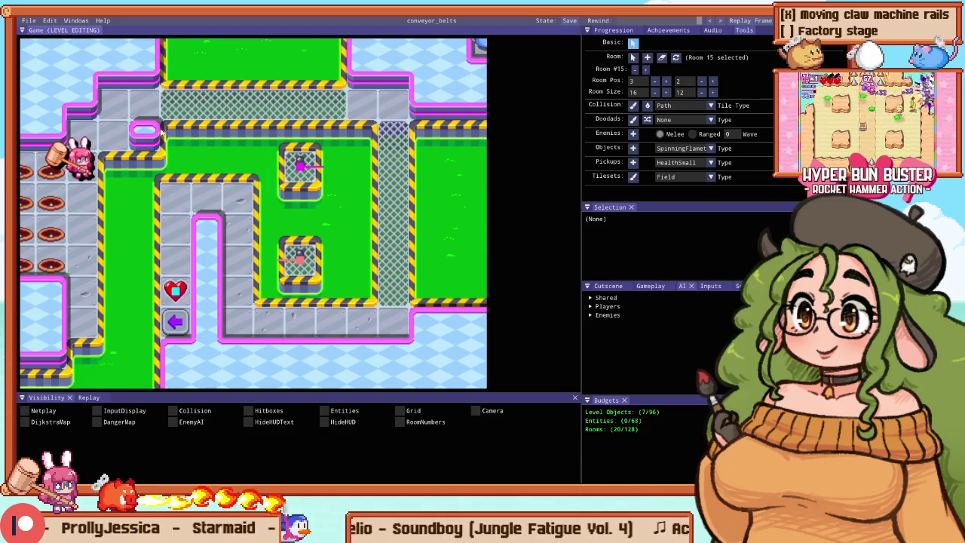
key(Tab)
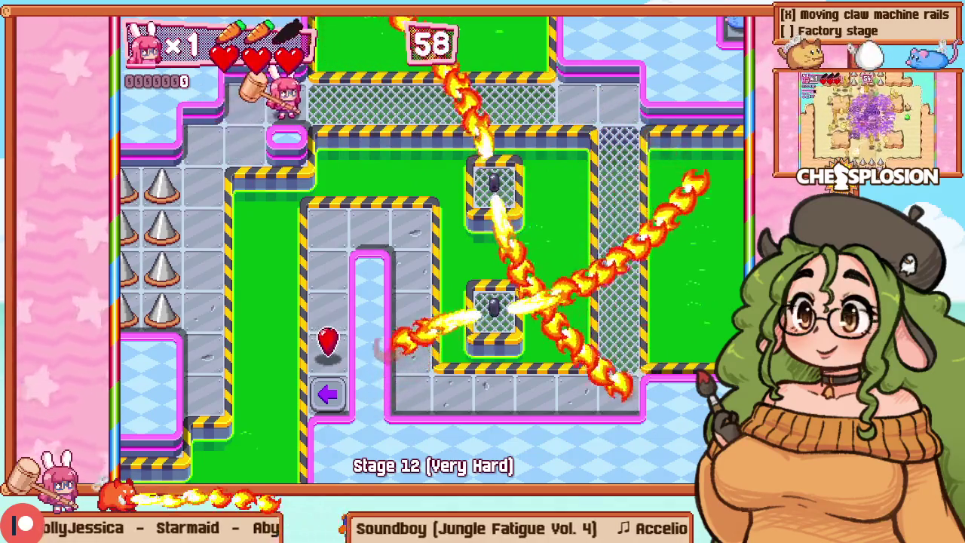
key(Tab)
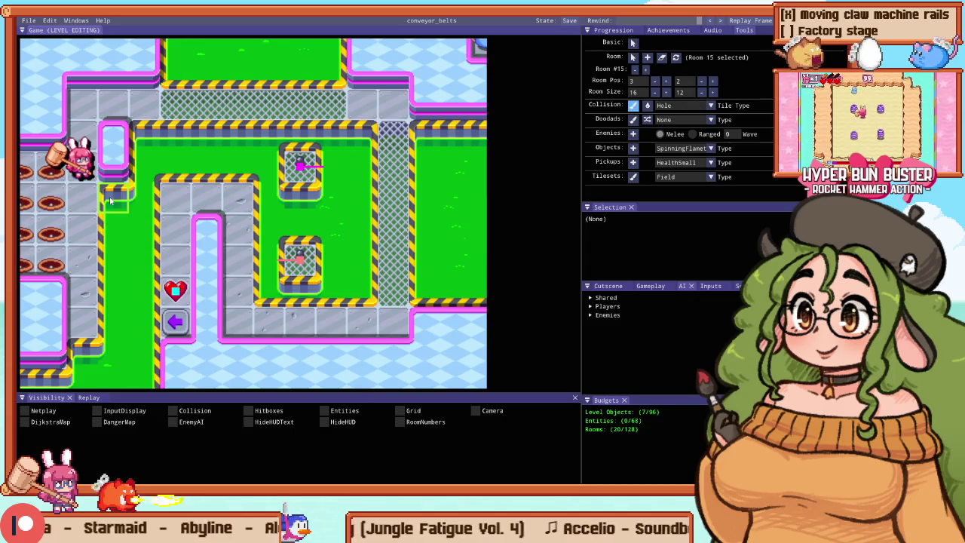
Step: Toggle into a playtest and back, then restart Stage 12 and dismiss the pause
key(Tab)
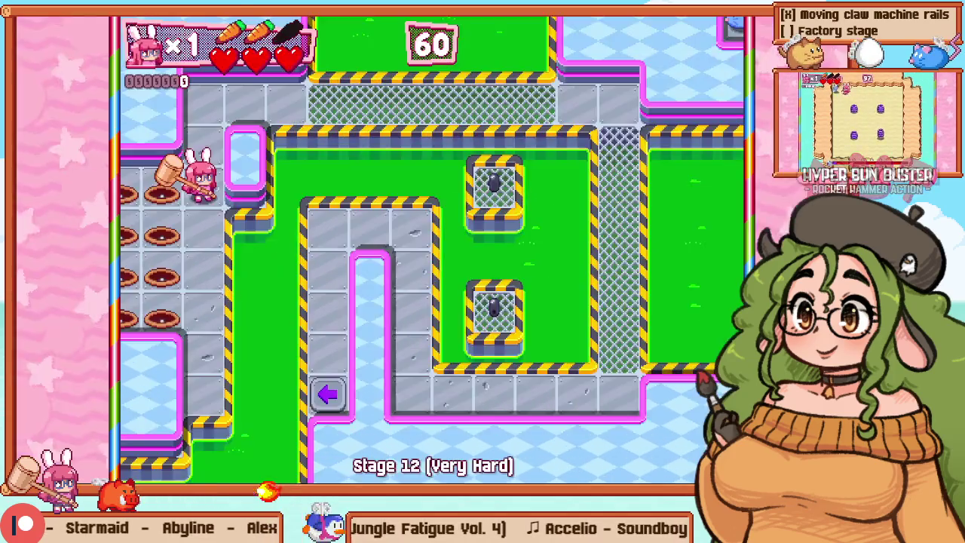
key(Escape)
key(Escape)
key(Tab)
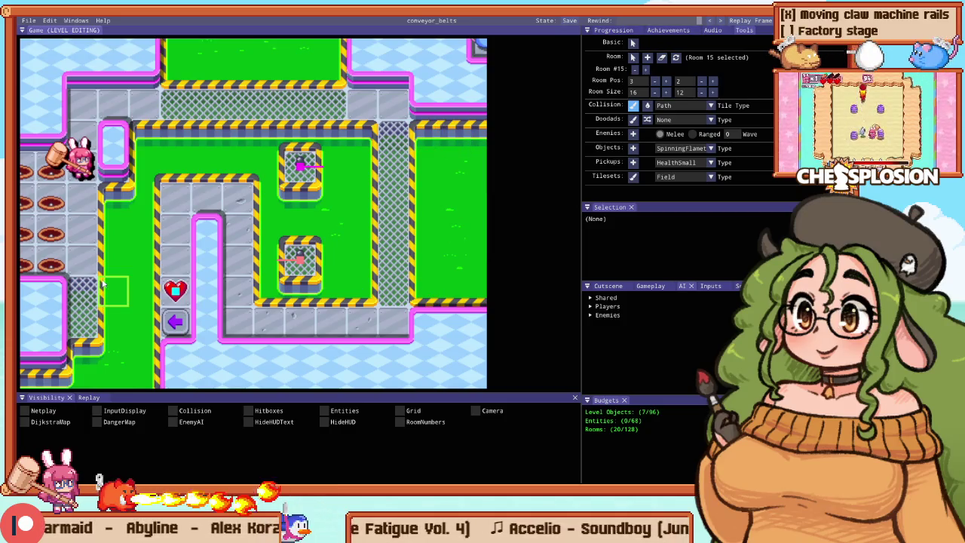
key(Tab)
key(Escape)
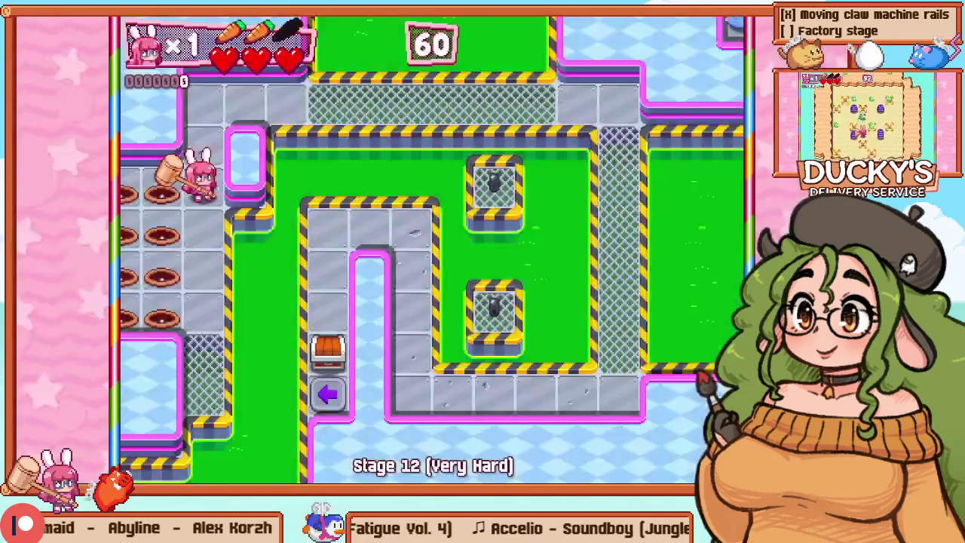
Step: Run the bunny along the top corridor, down the grate column and left along the bottom
key(Up)
key(Up)
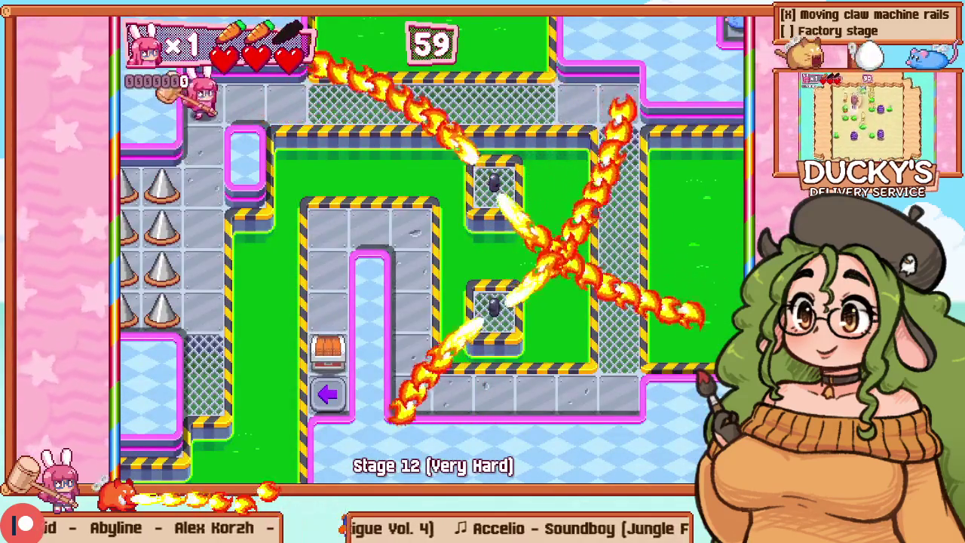
key(Right)
key(Right)
key(Right)
key(Right)
key(Right)
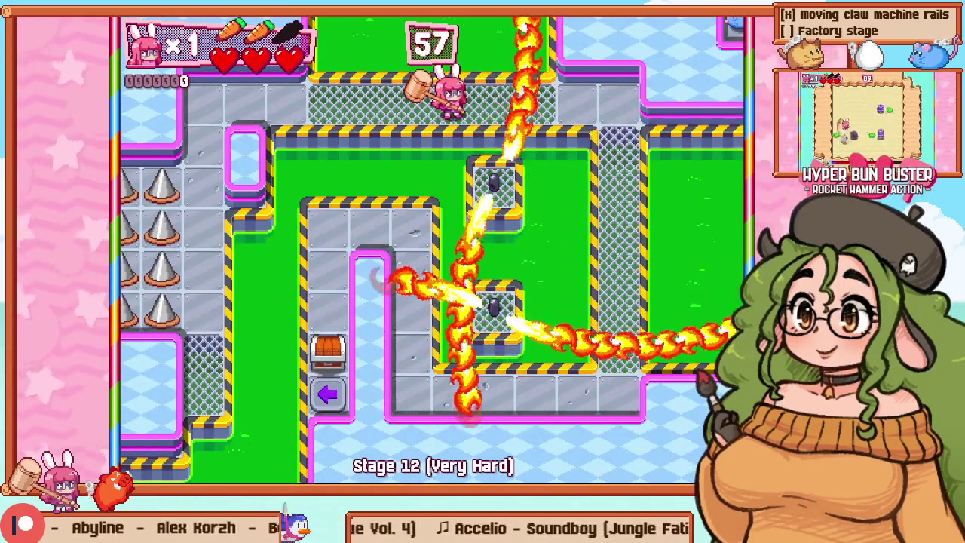
key(Right)
key(Right)
key(Right)
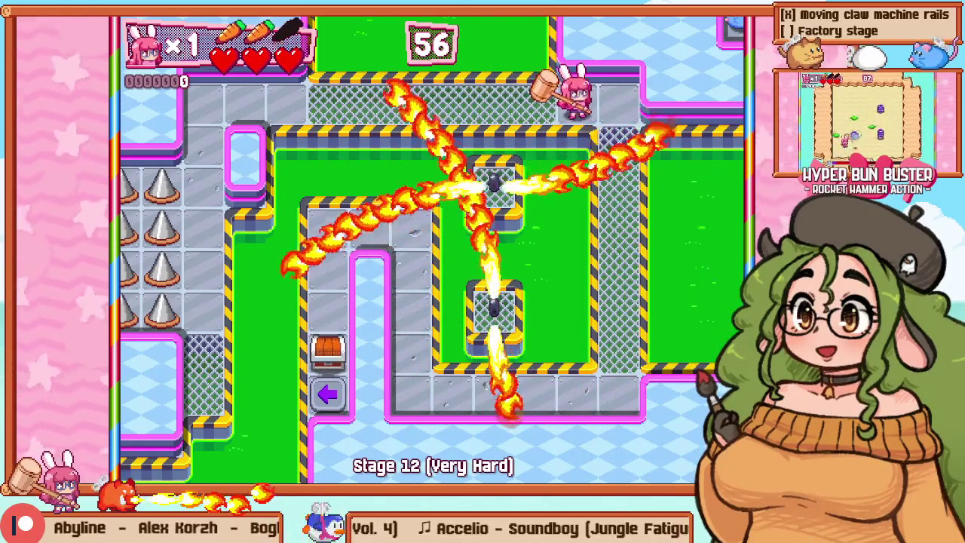
key(Down)
key(Down)
key(Down)
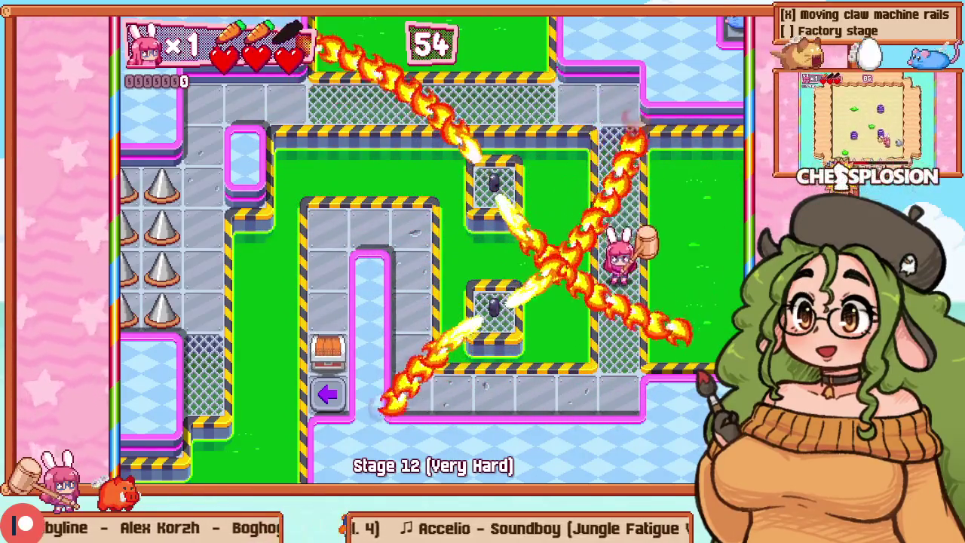
key(Down)
key(Down)
key(Left)
key(Left)
key(Left)
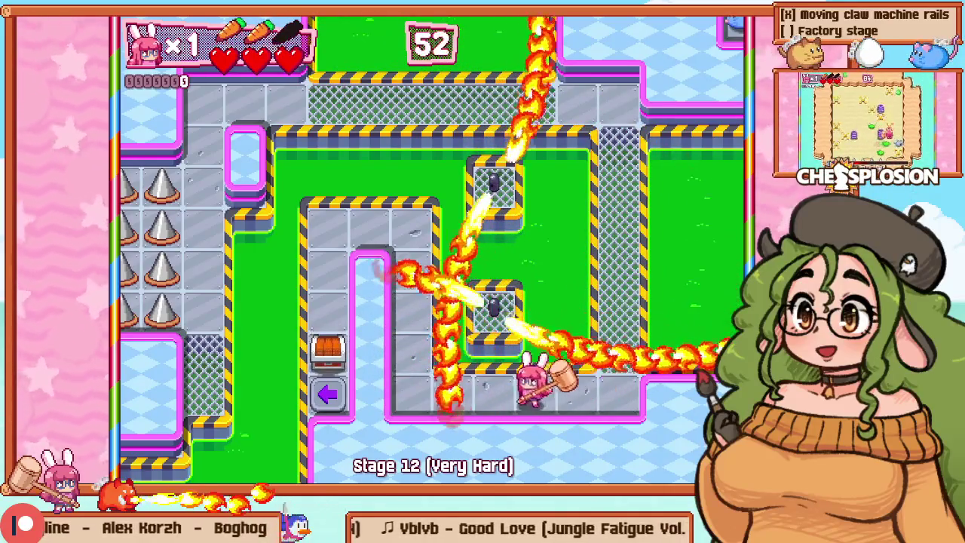
Step: Climb the middle corridor, smash the chest to reach the arrow tile, then return to editing
key(Left)
key(Up)
key(Up)
key(Up)
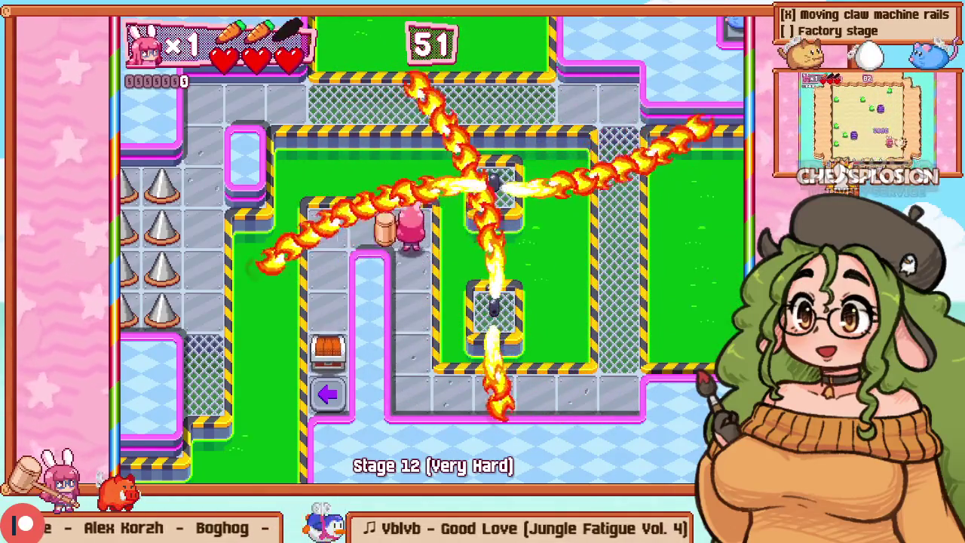
key(Left)
key(Left)
key(Down)
key(Down)
key(Down)
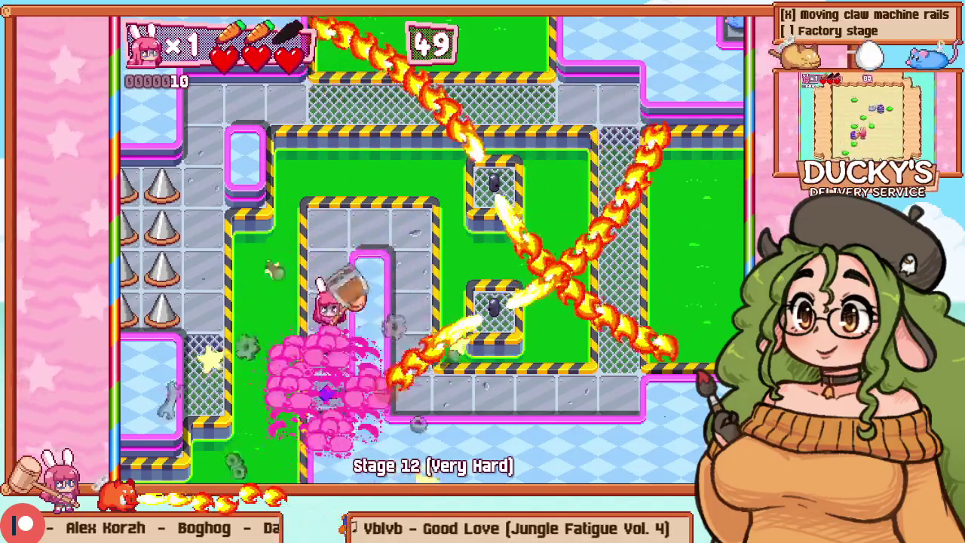
key(Up)
key(Up)
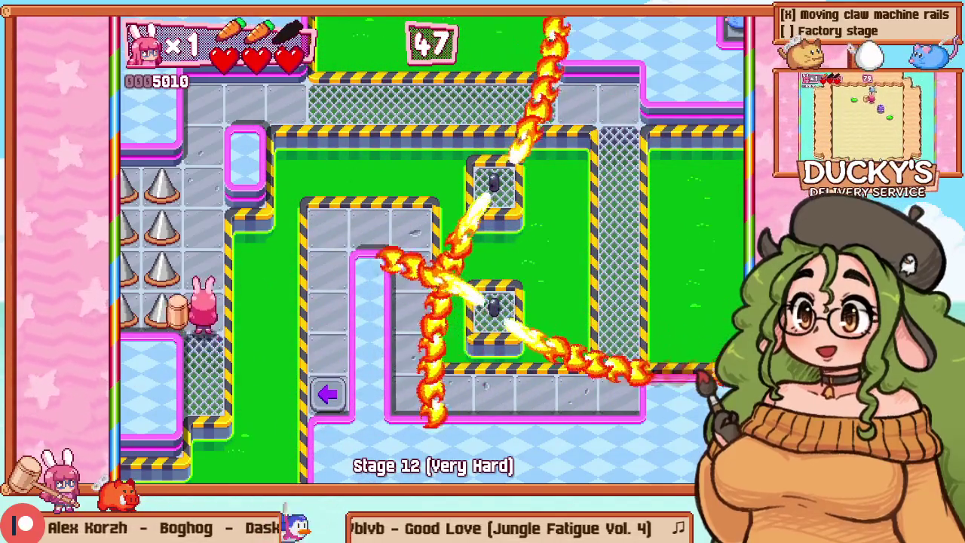
key(Up)
key(Up)
key(Up)
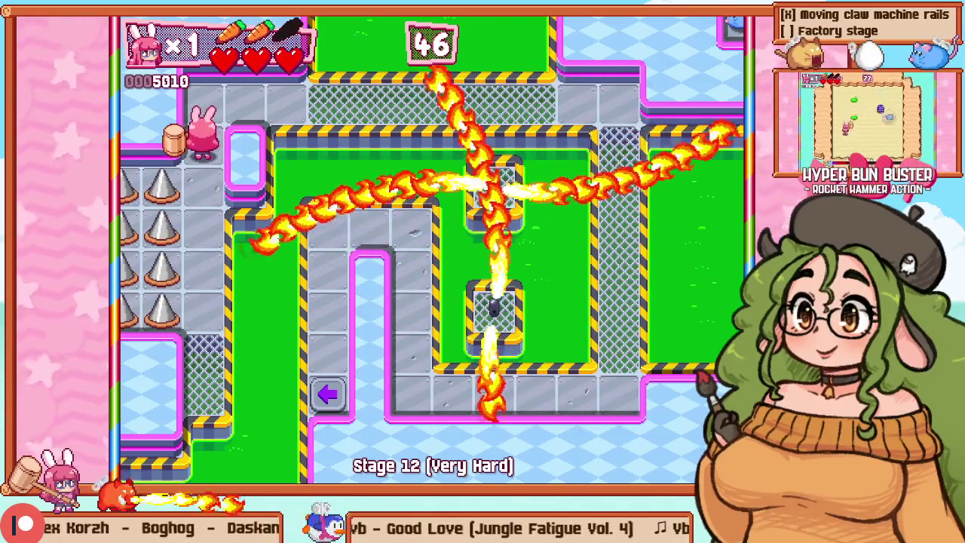
key(F1)
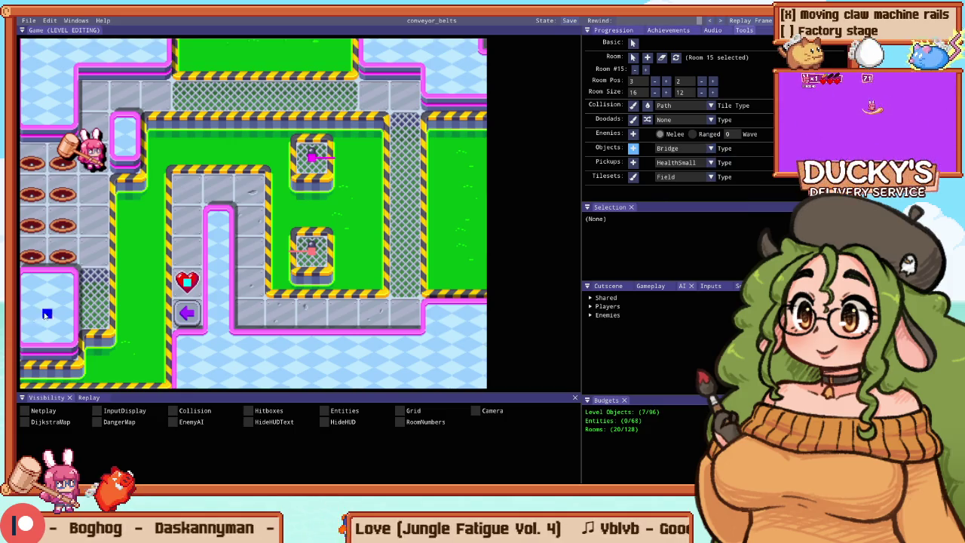
Step: Place a Bridge object in the gap beside the heart and set it to Hidden
scroll(41, 316, up, 3)
click(256, 317)
scroll(256, 309, down, 2)
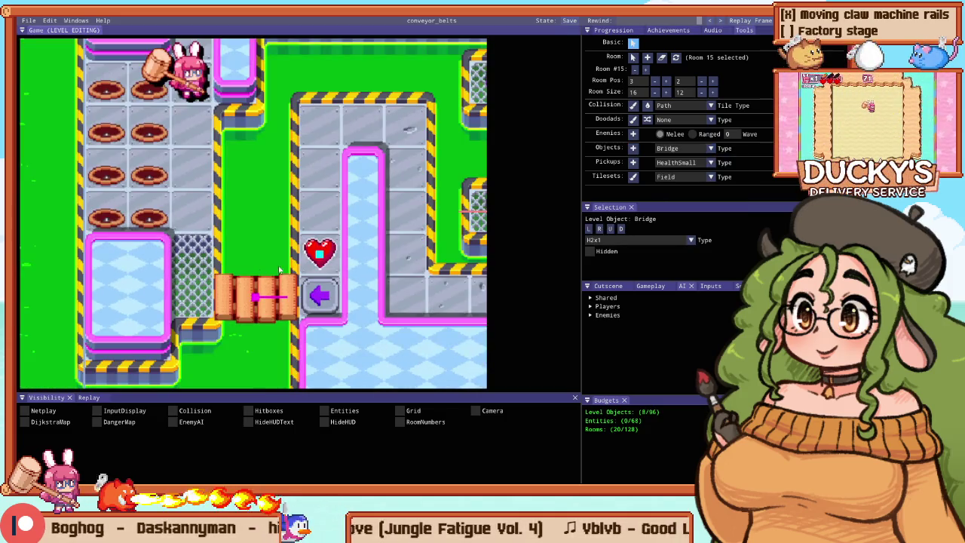
scroll(404, 266, down, 1)
click(599, 251)
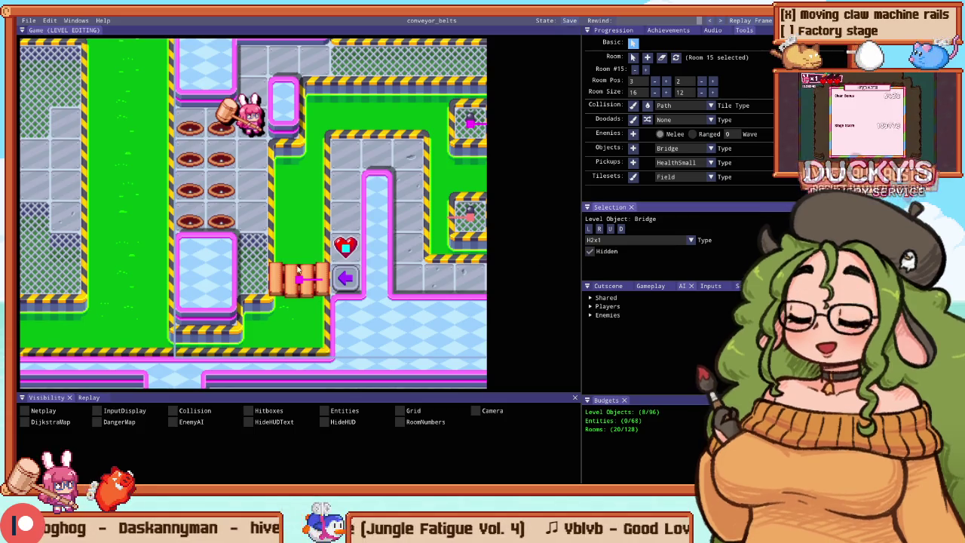
Step: Playtest the stage with the hidden bridge, then return to editing
key(F5)
key(Escape)
key(Escape)
key(F5)
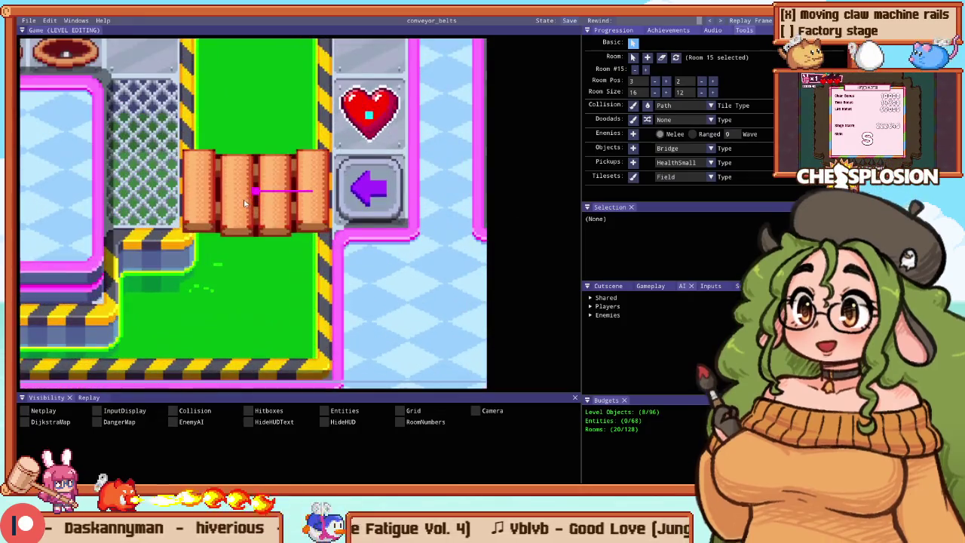
Step: Shift the bridge into line with the corridor left of the heart, then playtest Stage 12
drag(251, 207, 253, 171)
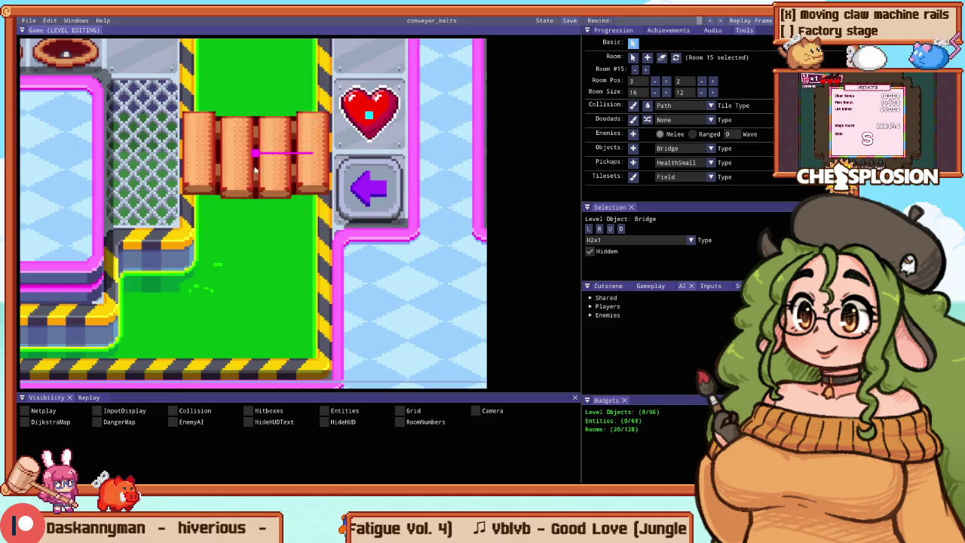
scroll(254, 191, down, 3)
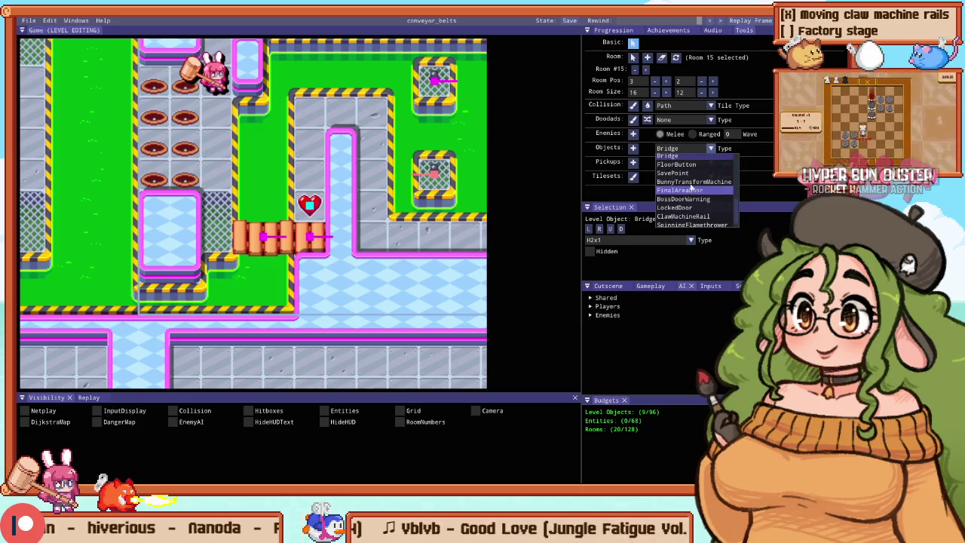
scroll(322, 252, up, 3)
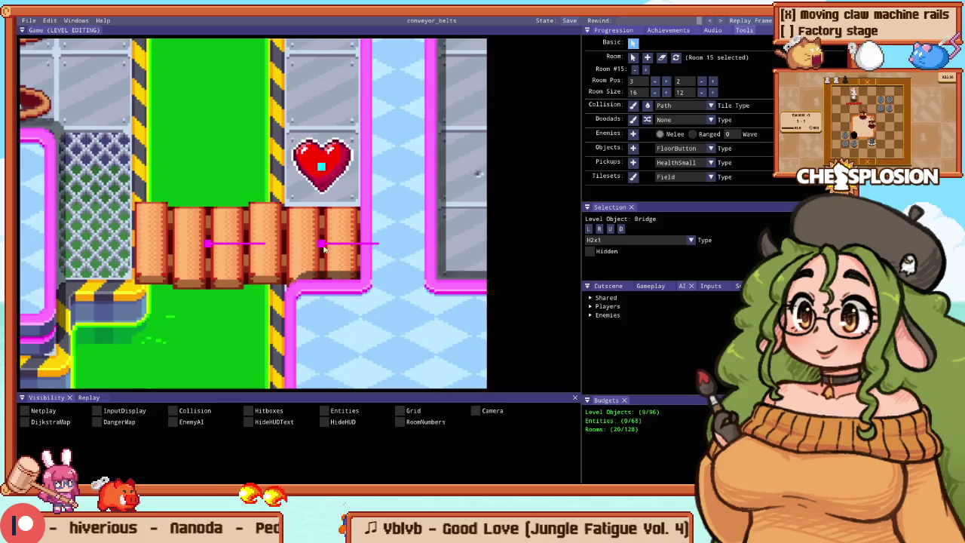
mouse_move(321, 244)
mouse_down()
mouse_move(323, 151)
mouse_move(326, 270)
mouse_up()
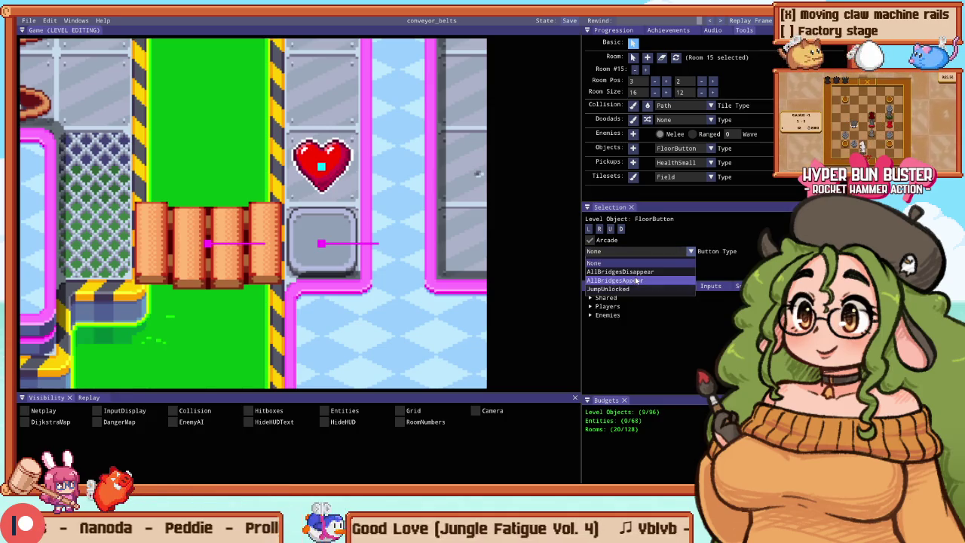
key(Escape)
key(Escape)
key(Escape)
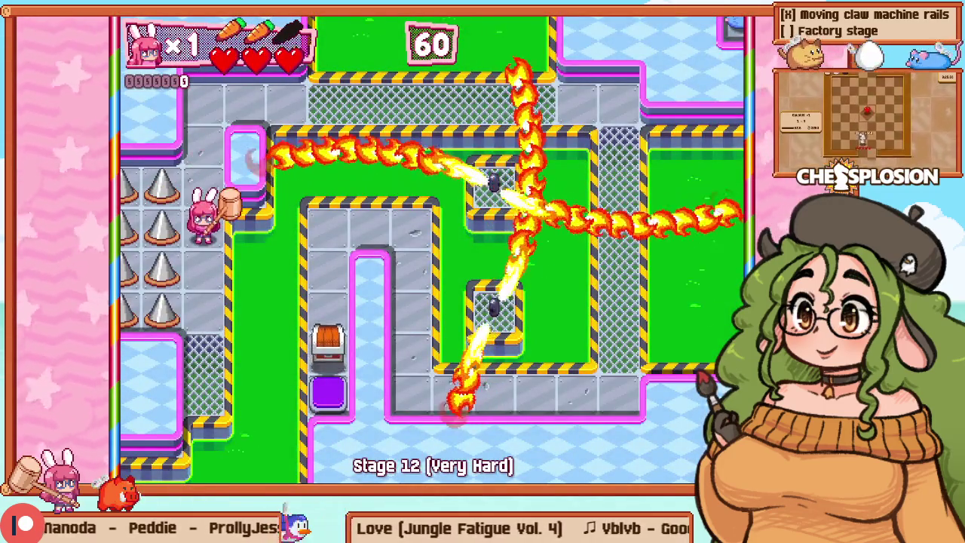
Step: Restart the Stage 12 playtest and run the bunny around the corridors, smashing the chest
key(F1)
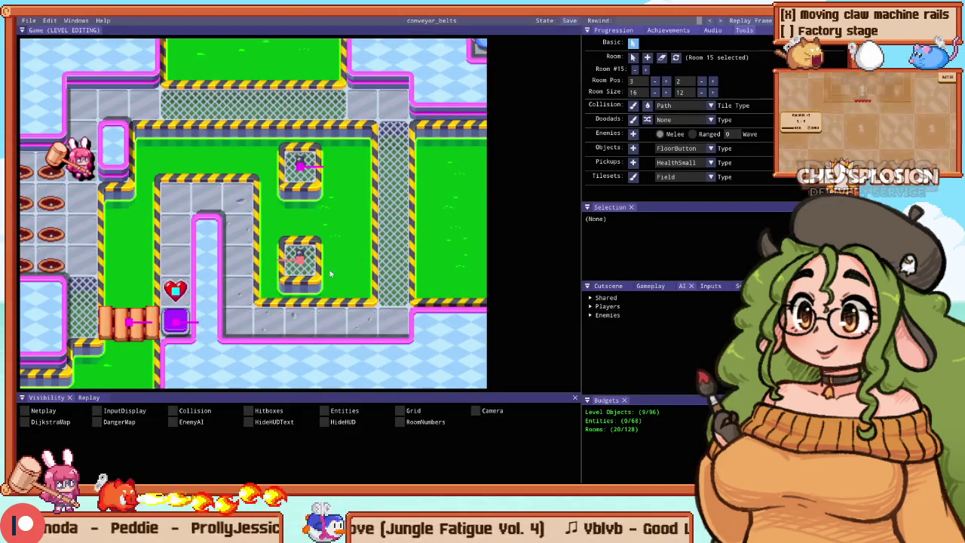
key(F1)
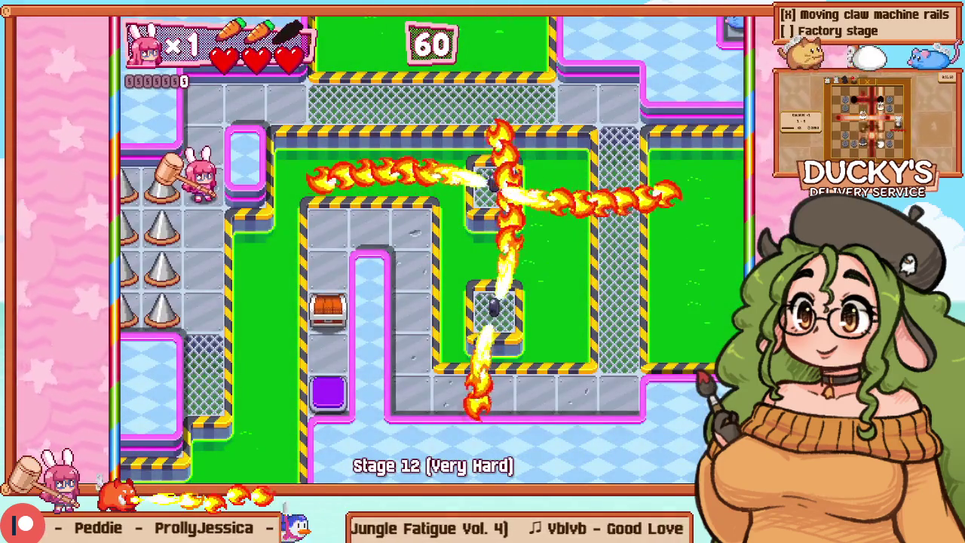
key(Up)
key(Right)
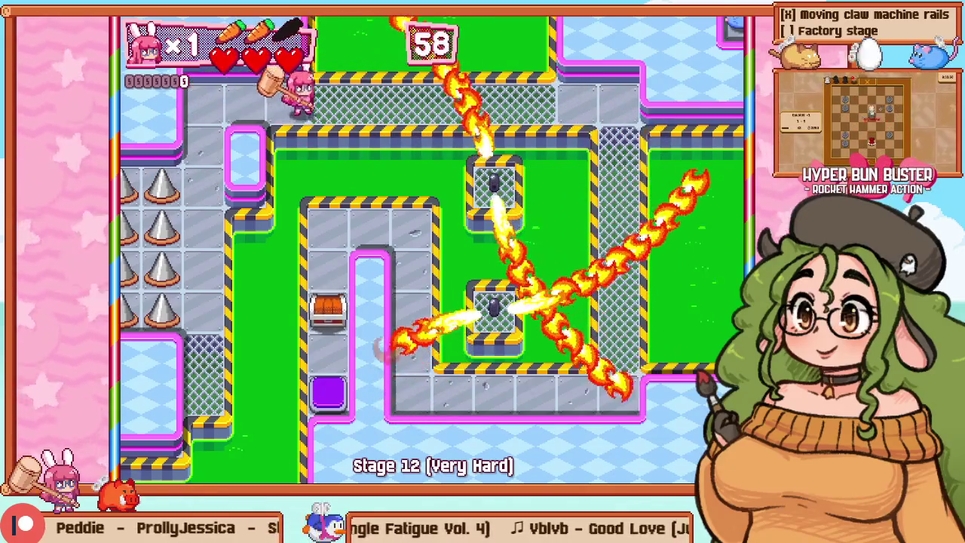
key(Right)
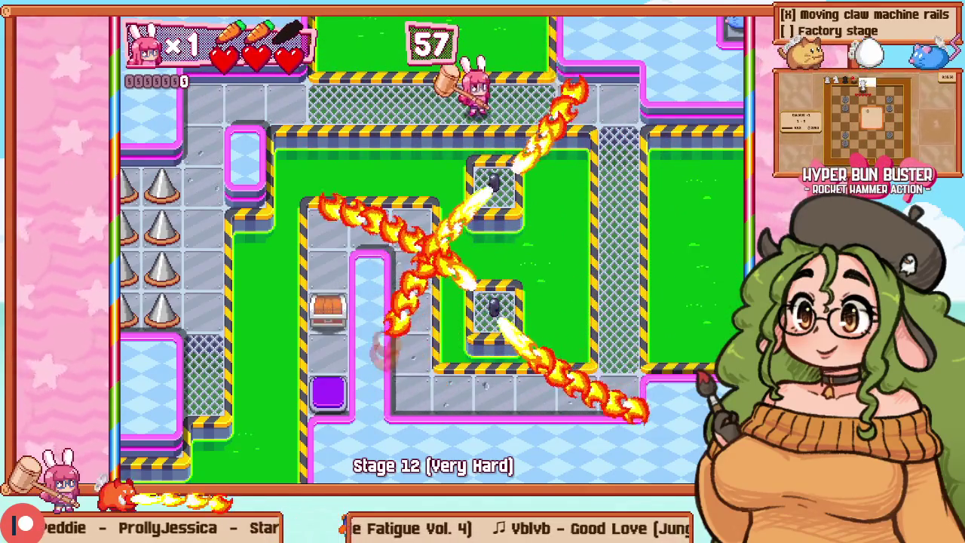
key(Right)
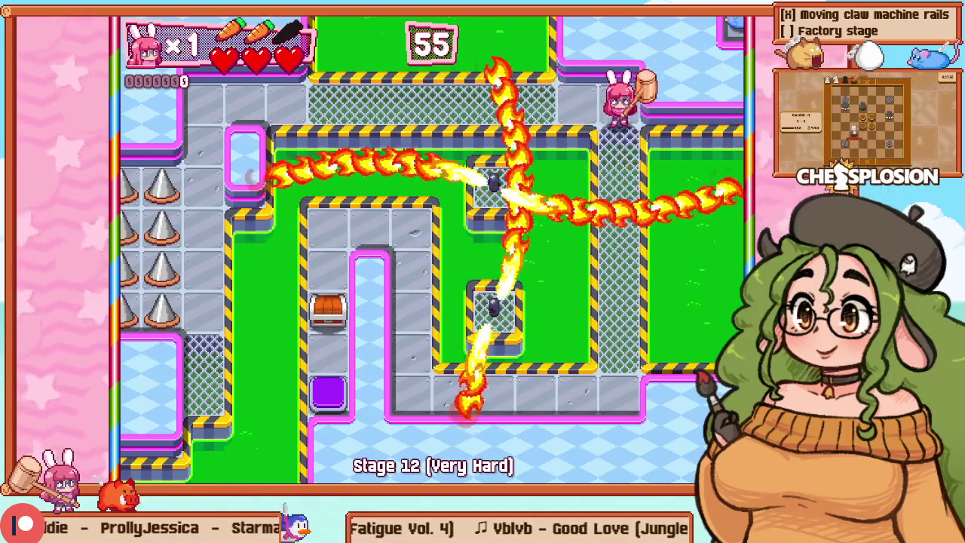
key(Down)
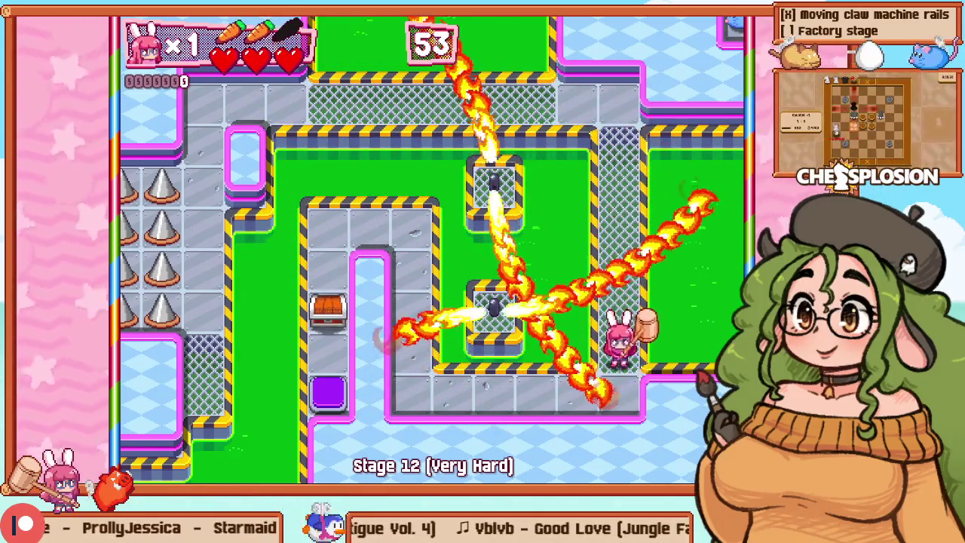
key(Down)
key(Left)
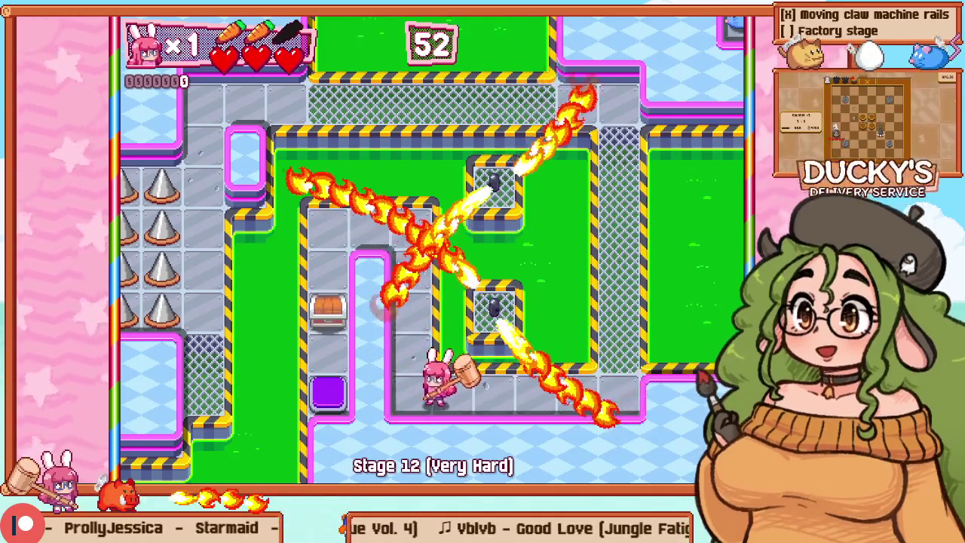
key(Up)
key(Left)
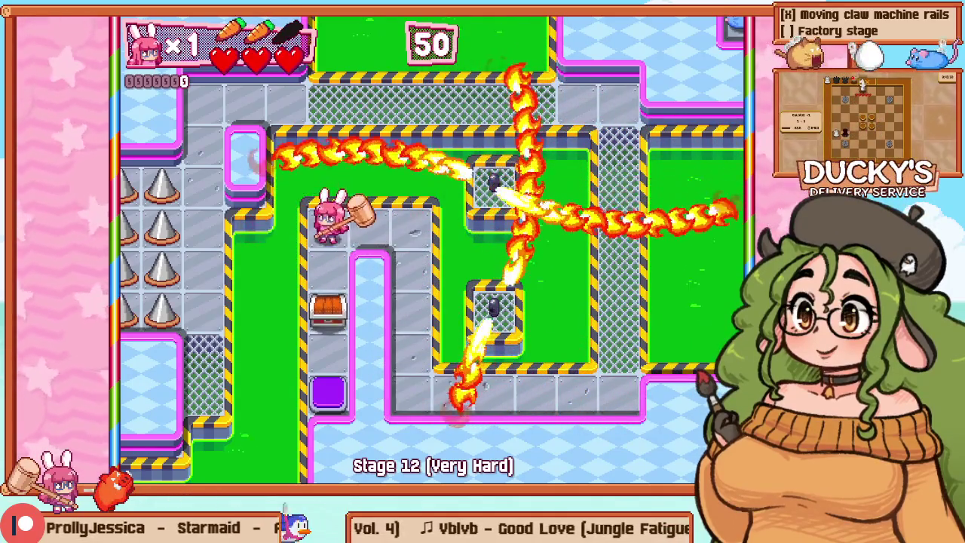
key(Down)
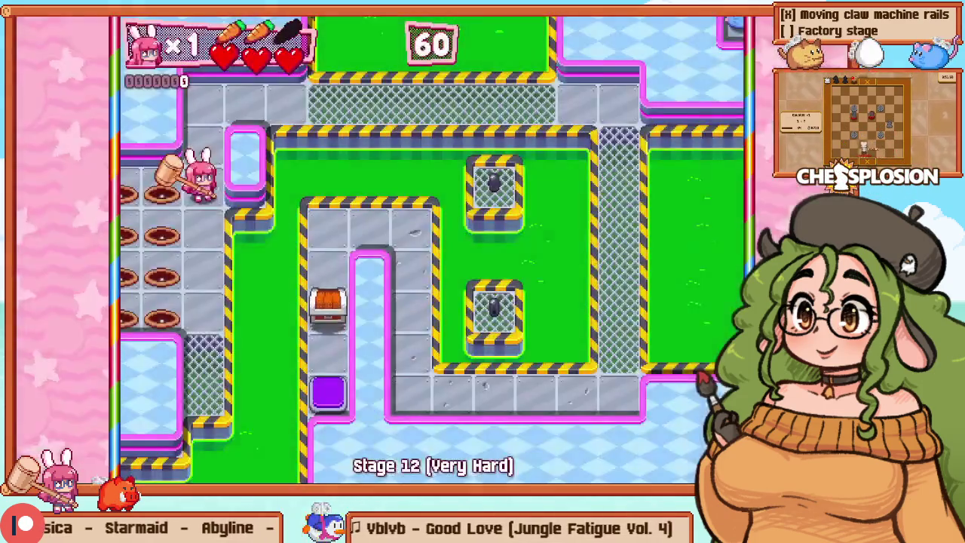
key(Up)
key(Up)
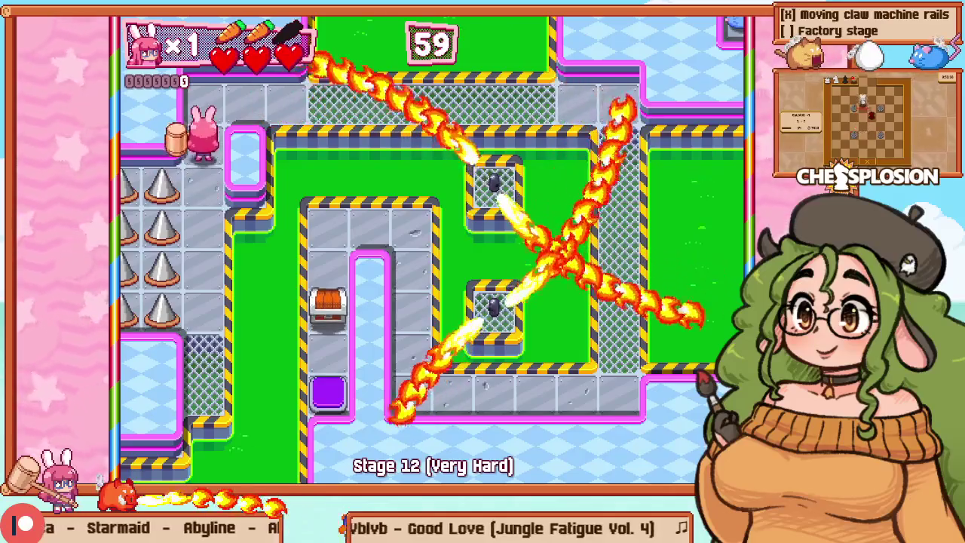
key(Right)
key(Right)
key(Right)
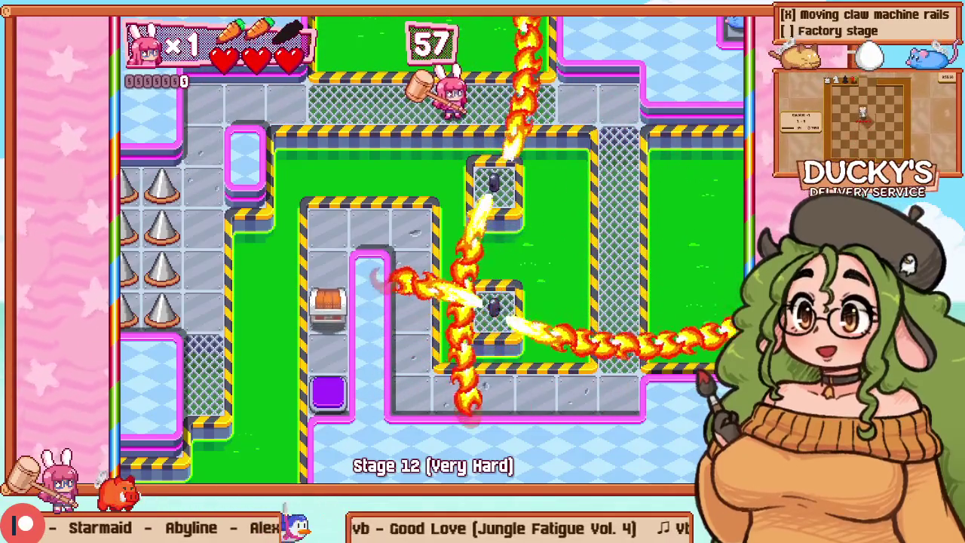
key(Right)
key(Right)
key(Right)
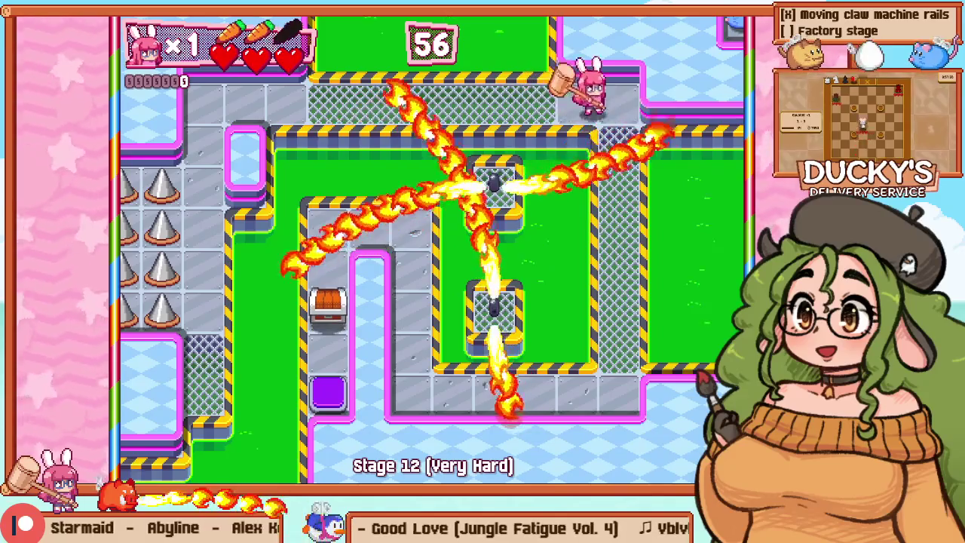
key(Down)
key(Down)
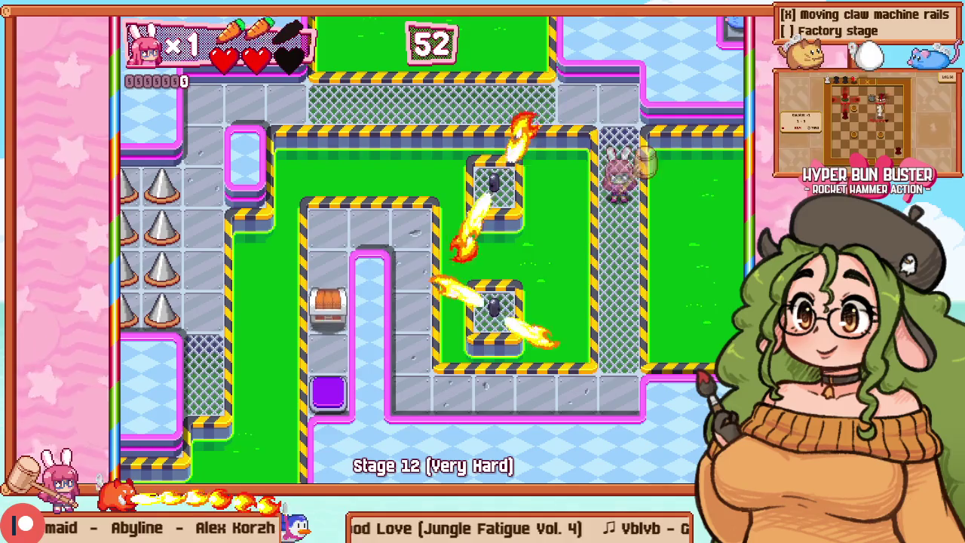
Step: Pause and resume, move along the bottom and left corridors, then retry Stage 12
key(Escape)
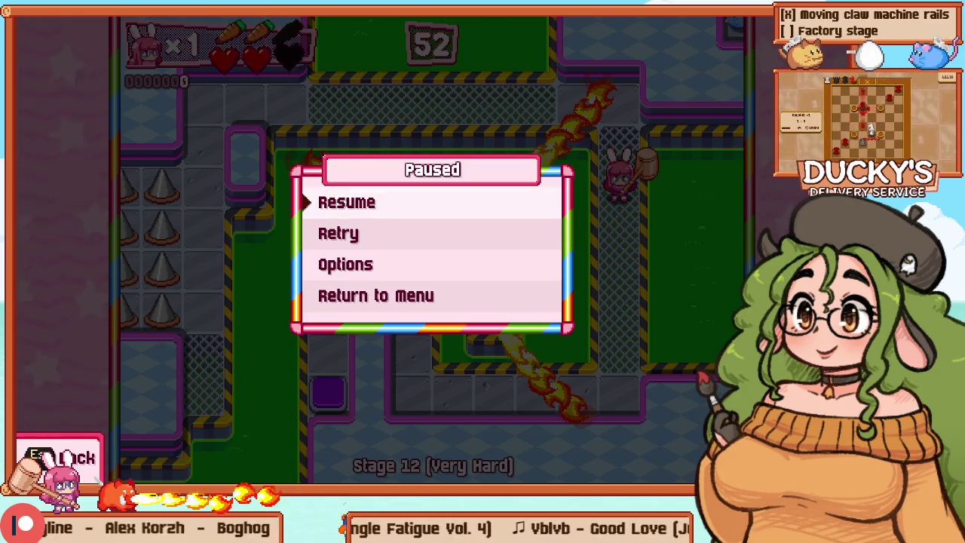
key(Return)
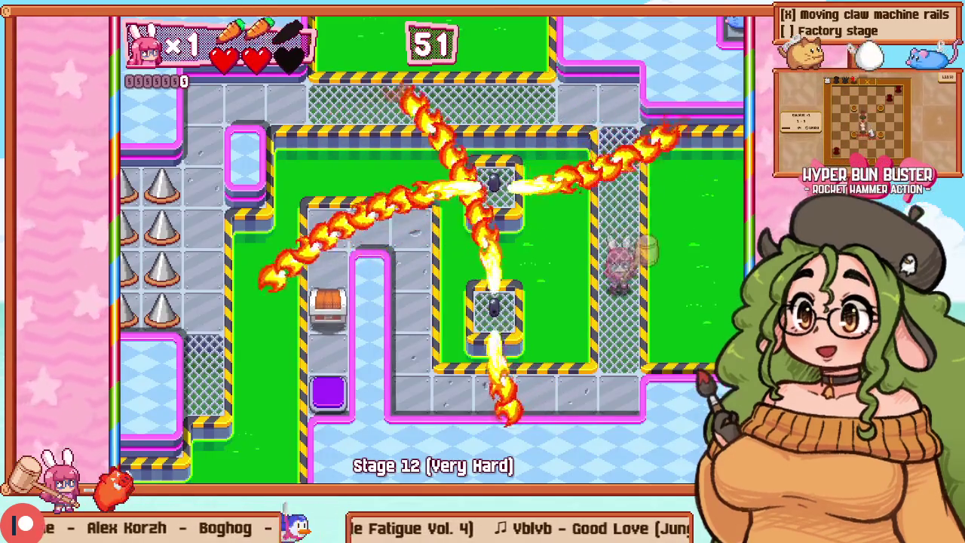
key(Down)
key(Left)
key(Left)
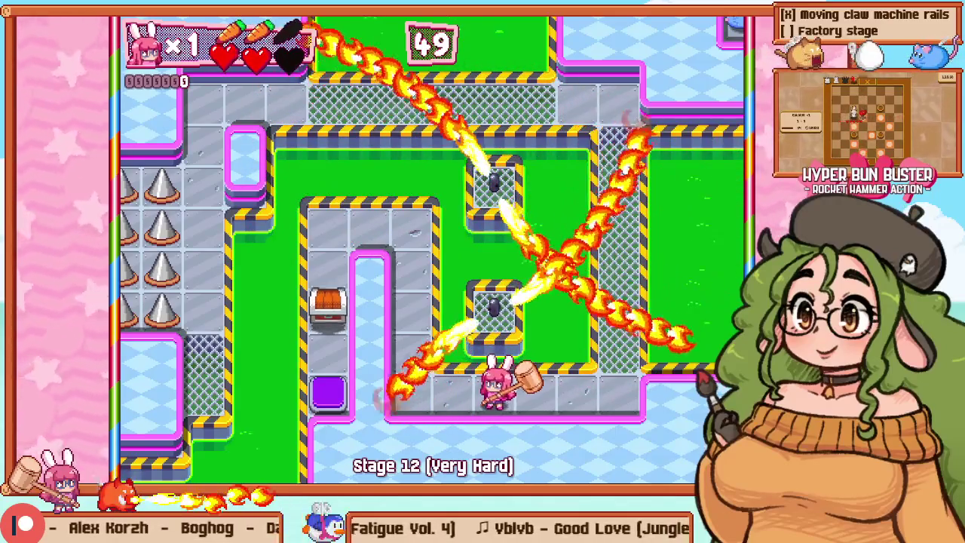
key(Left)
key(Left)
key(Up)
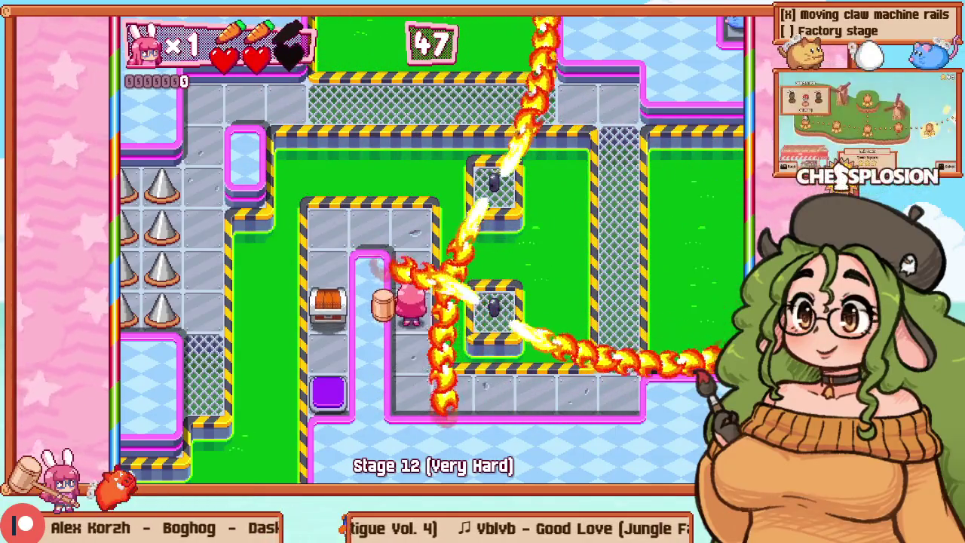
key(Escape)
key(Down)
key(Return)
Step: Run the bunny through the fire beams, check the map overview, and return to the editor
key(Down)
key(Down)
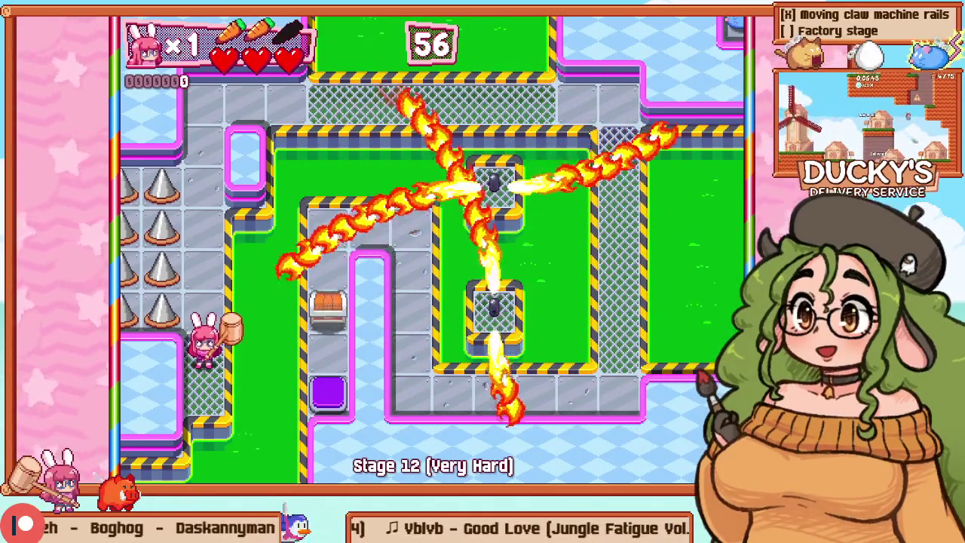
key(Up)
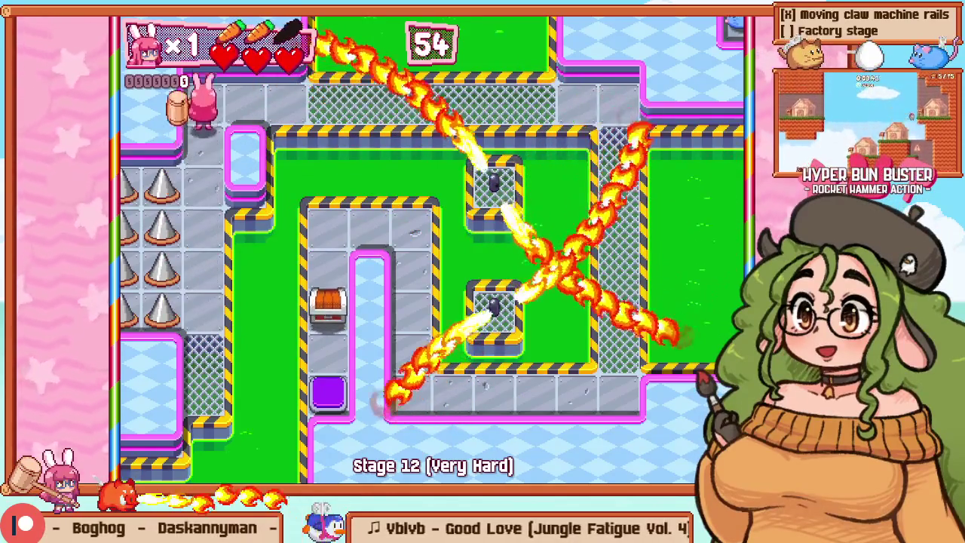
key(Right)
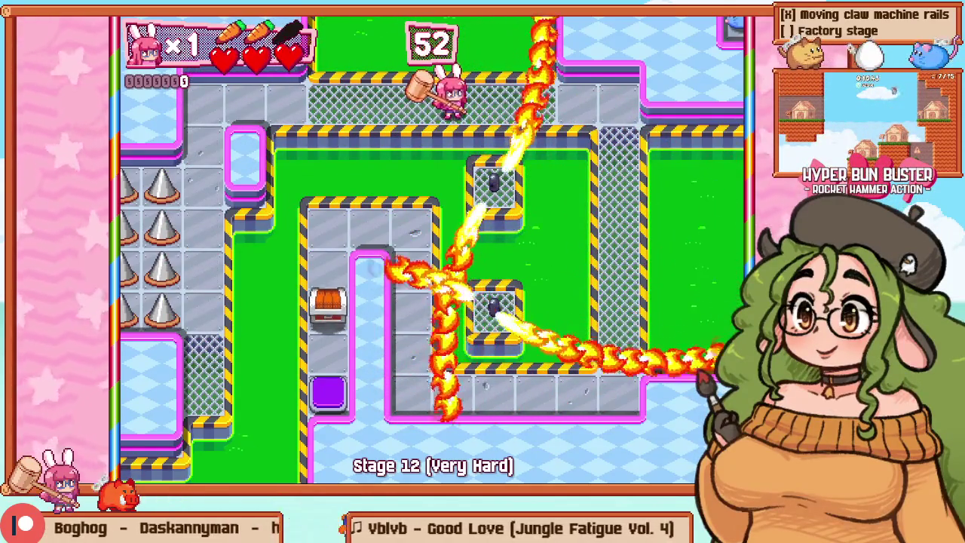
key(Right)
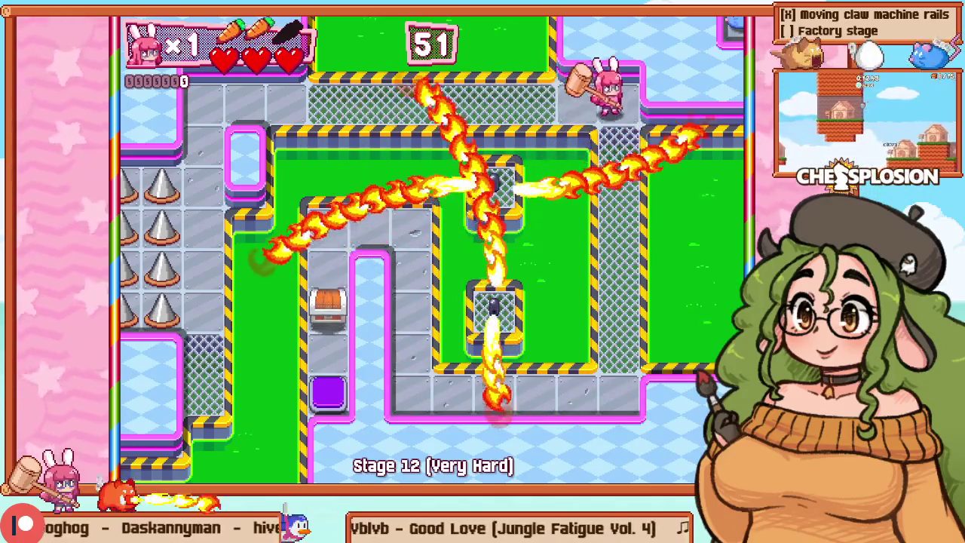
key(Down)
key(Down)
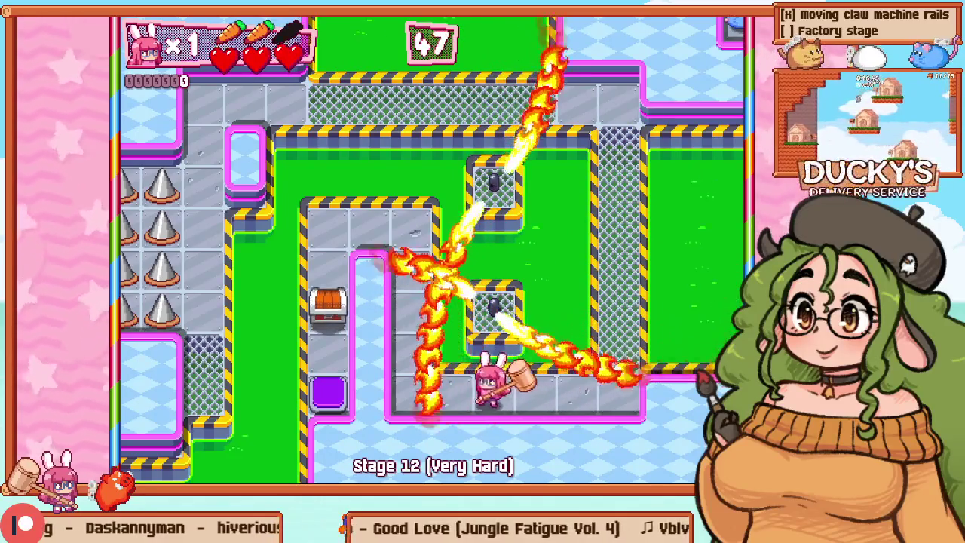
key(Up)
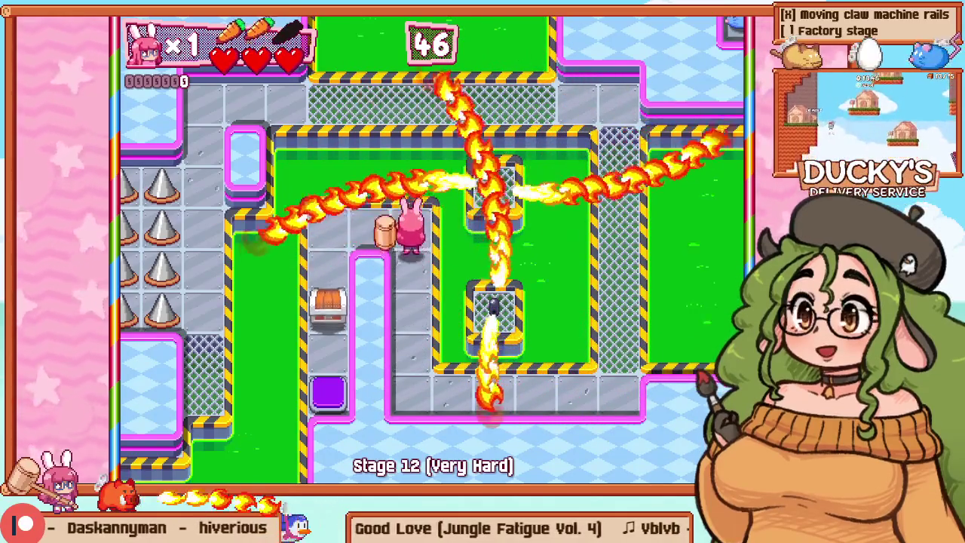
key(Up)
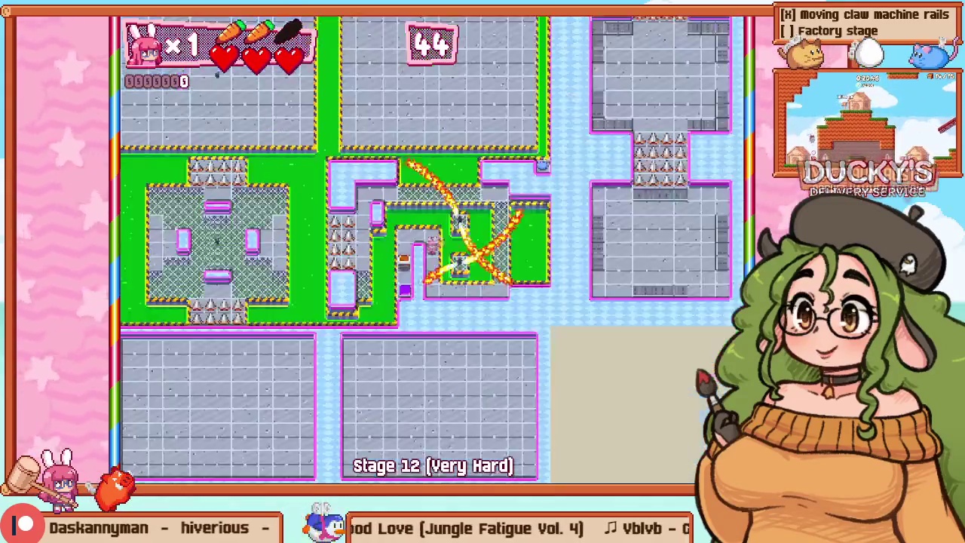
key(Down)
key(Up)
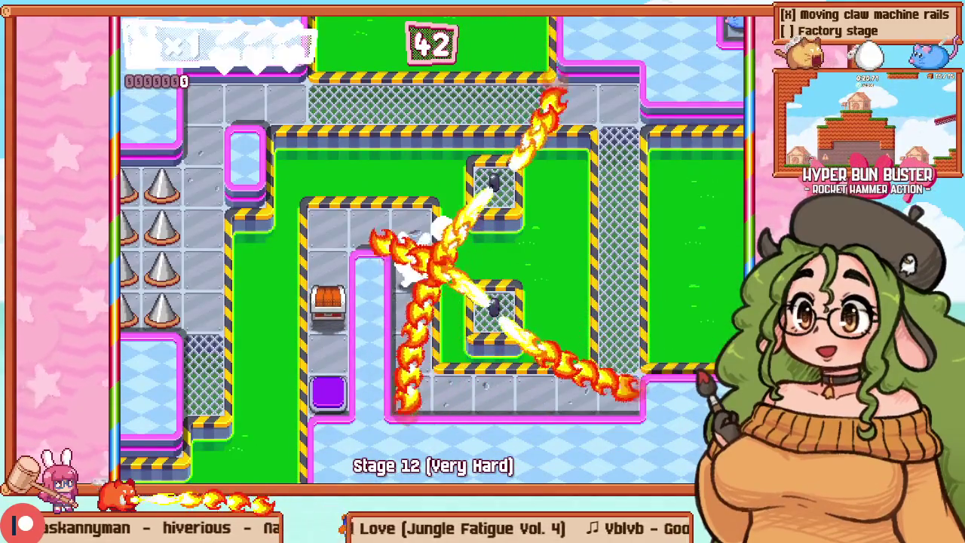
key(Up)
key(Tab)
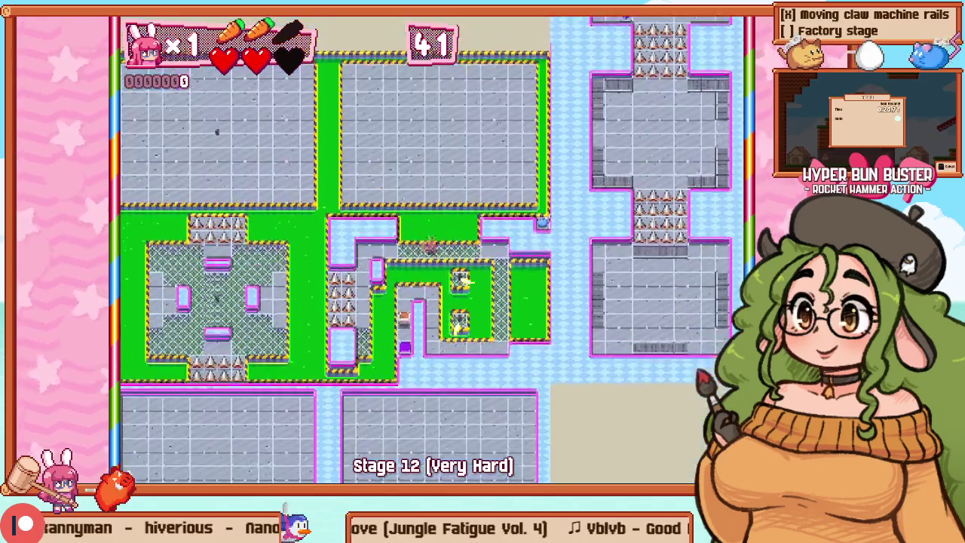
key(Tab)
key(Right)
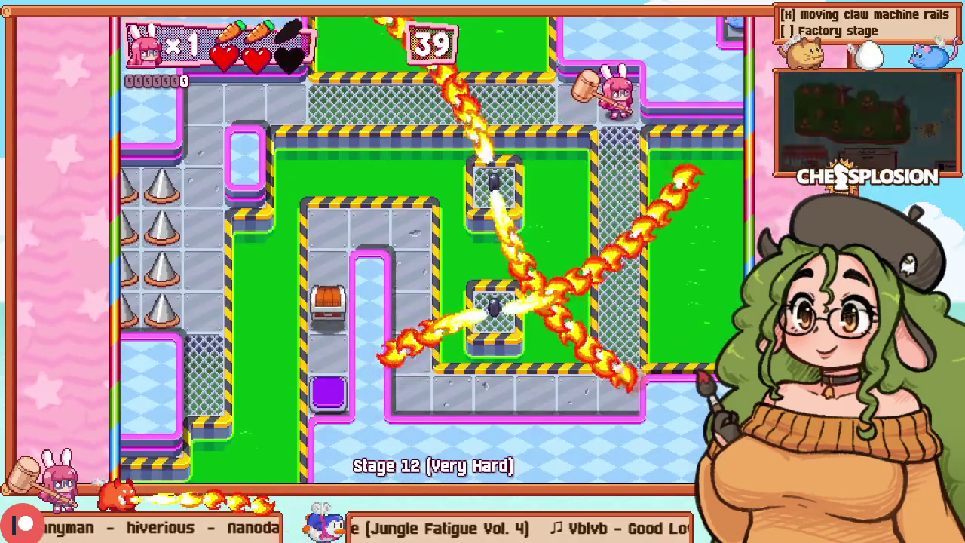
key(Down)
key(Down)
key(Down)
key(Down)
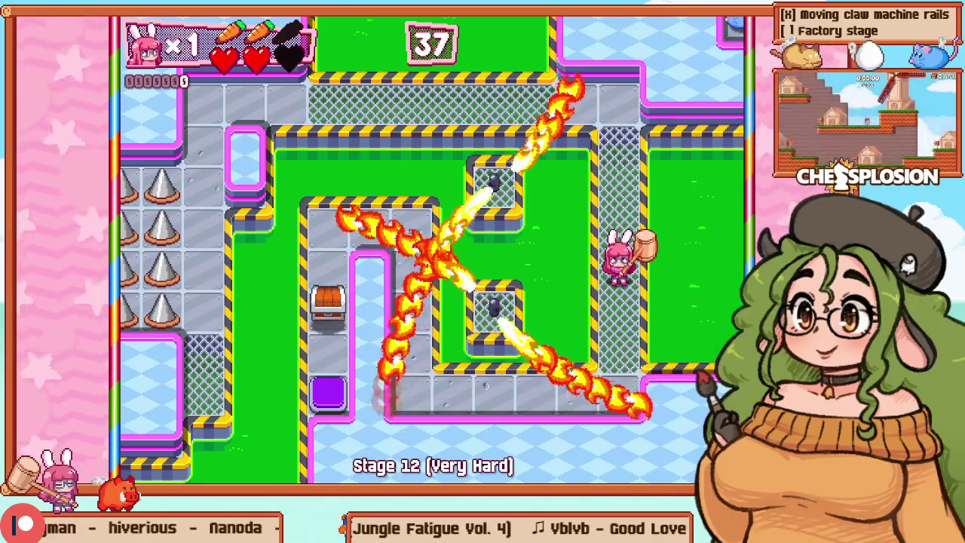
key(Down)
key(Down)
key(Down)
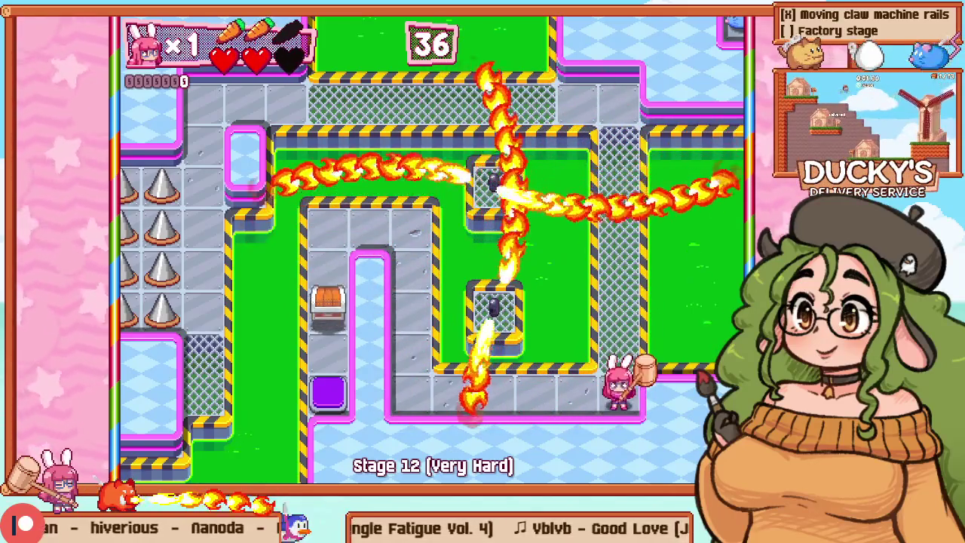
key(Left)
key(Left)
key(Left)
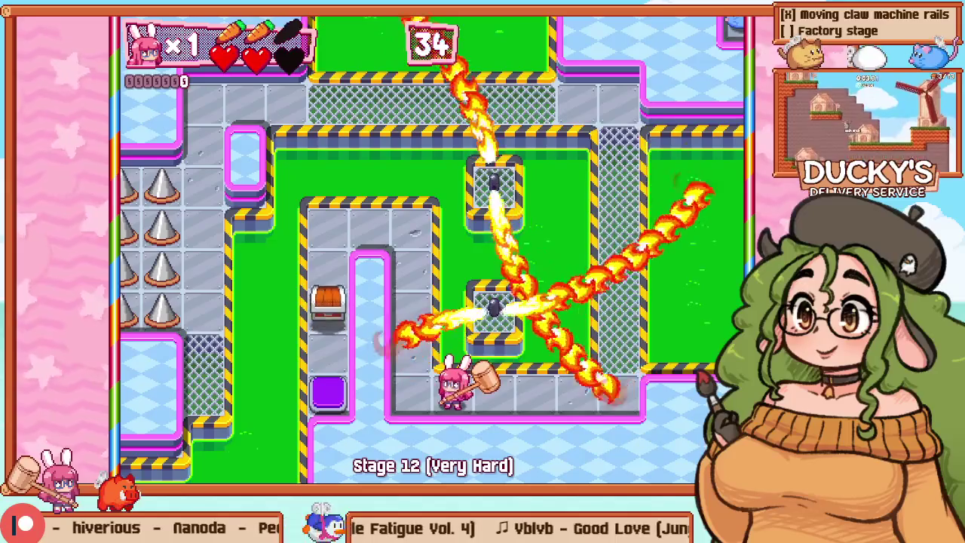
key(Up)
key(Up)
key(Up)
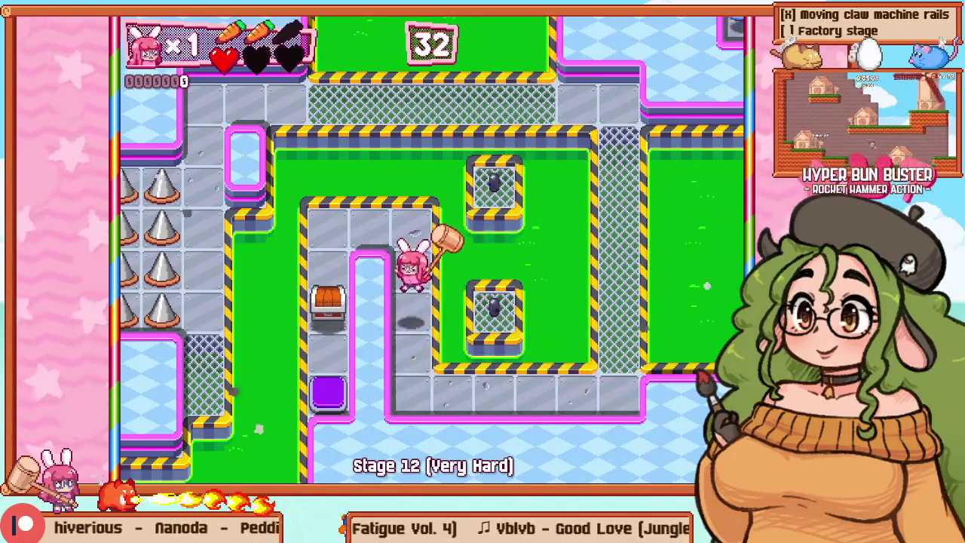
key(F1)
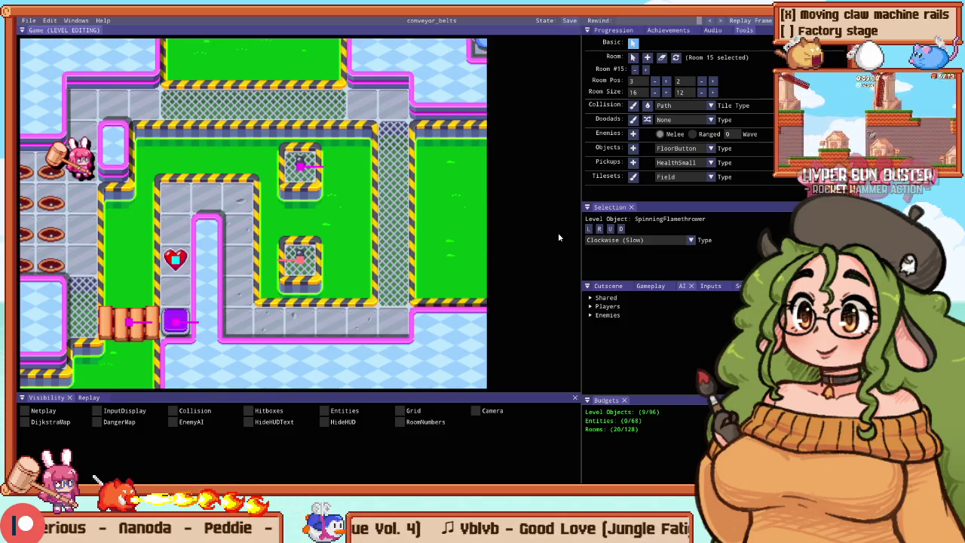
Step: Test the small health heart in a brief Stage 12 playtest, then return to the editor
key(F1)
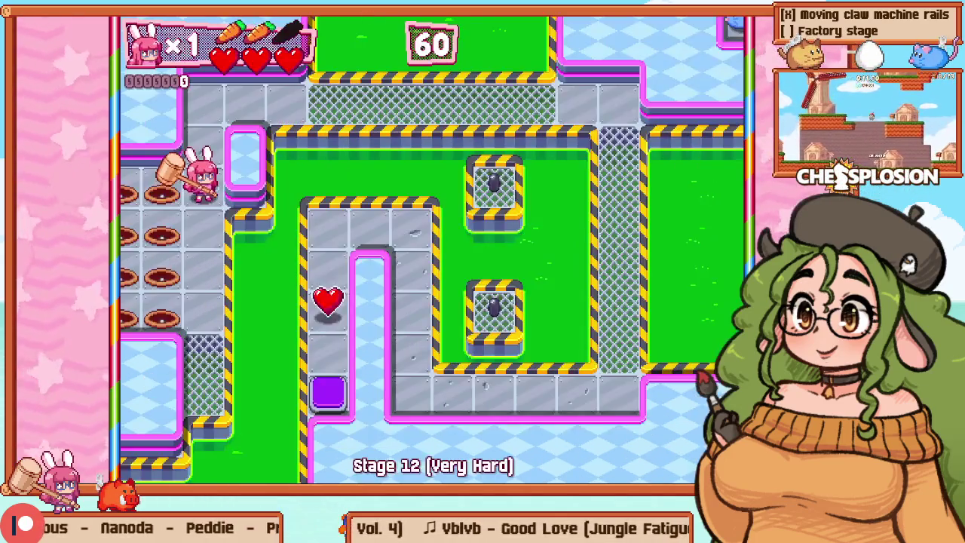
key(Up)
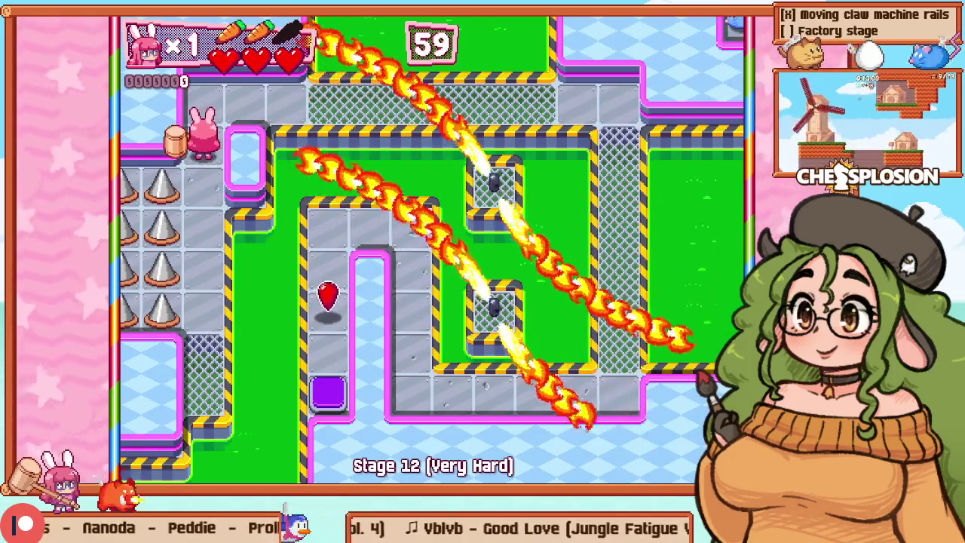
key(Left)
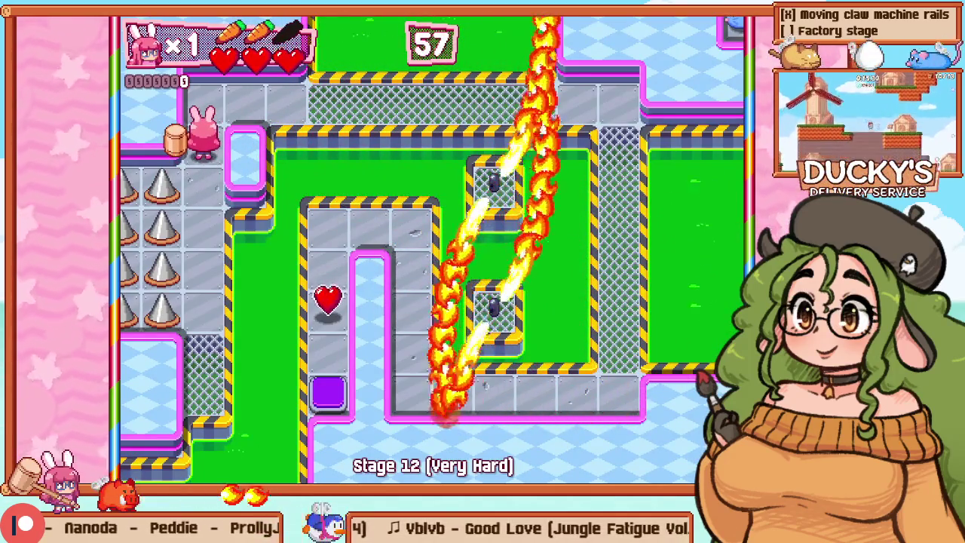
key(F1)
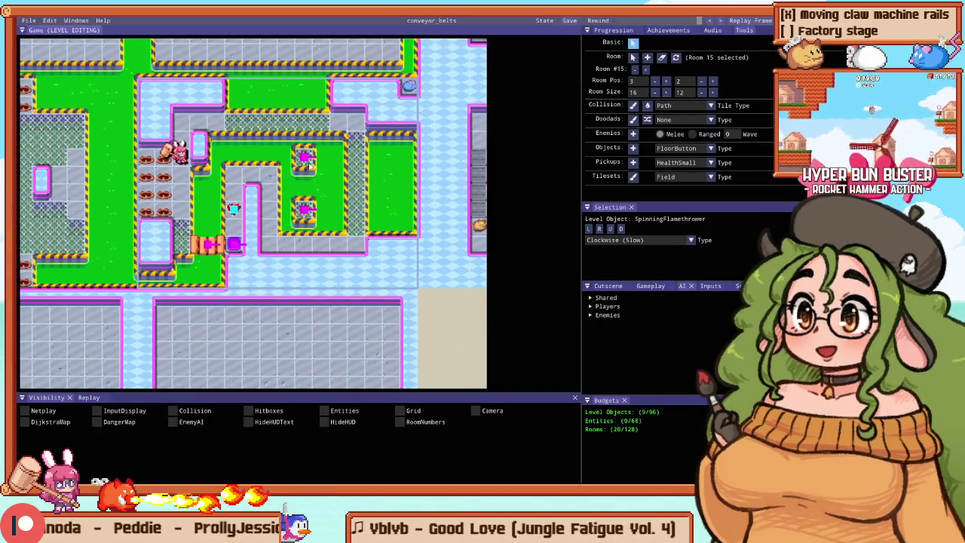
Step: Select and delete the heart pickup
scroll(262, 207, up, 2)
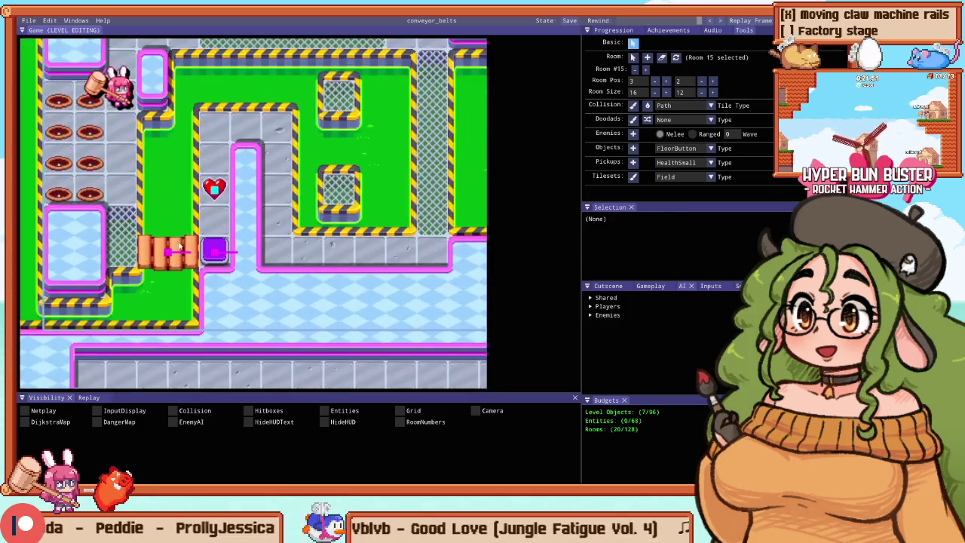
click(213, 188)
key(Delete)
scroll(209, 188, down, 3)
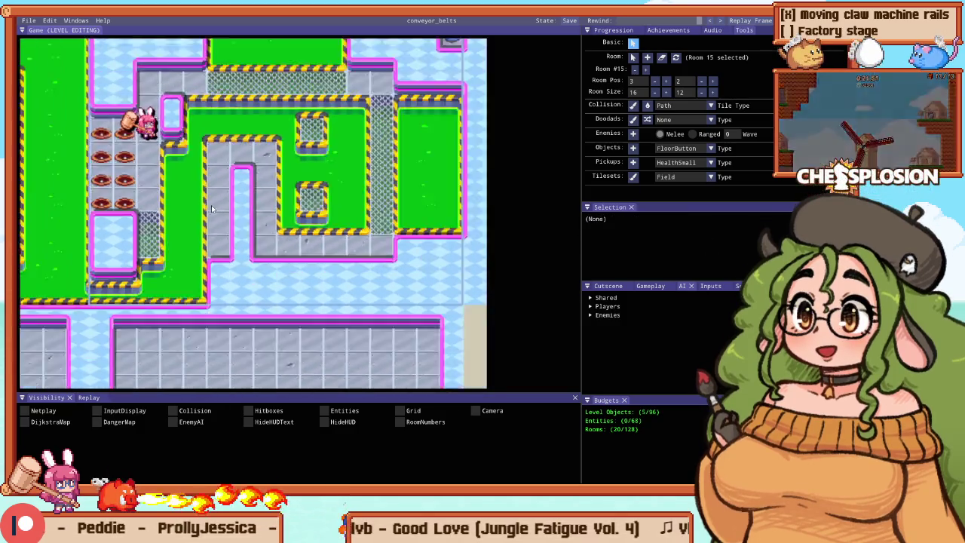
scroll(209, 190, up, 2)
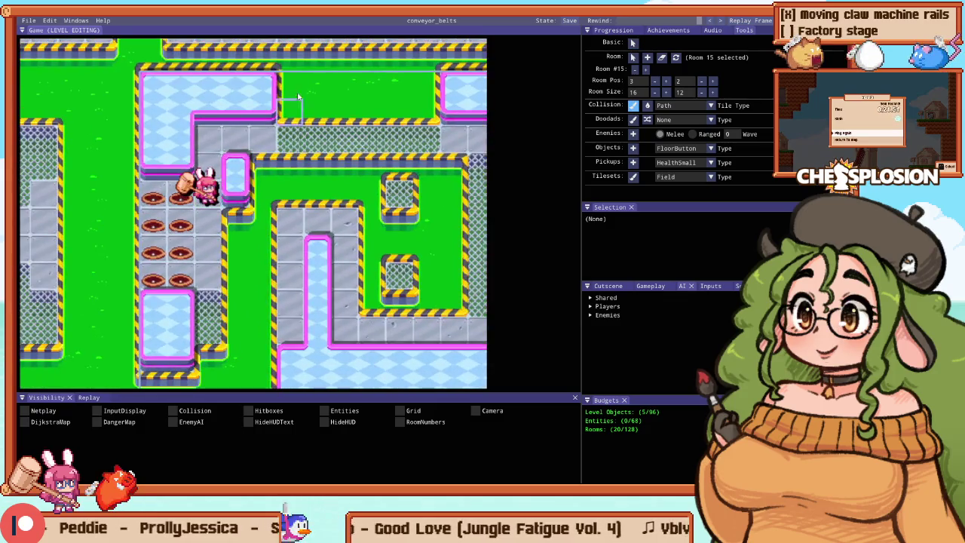
scroll(249, 89, down, 2)
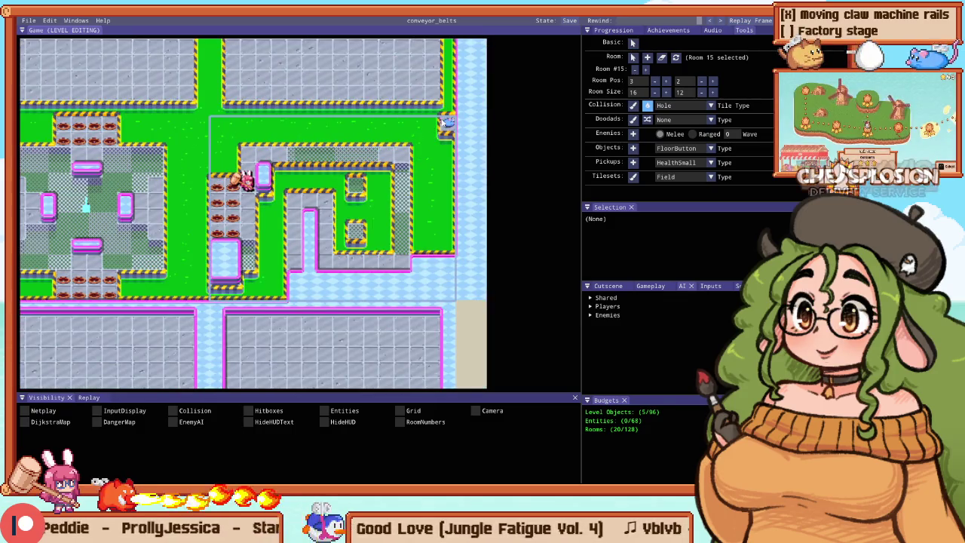
scroll(294, 158, up, 2)
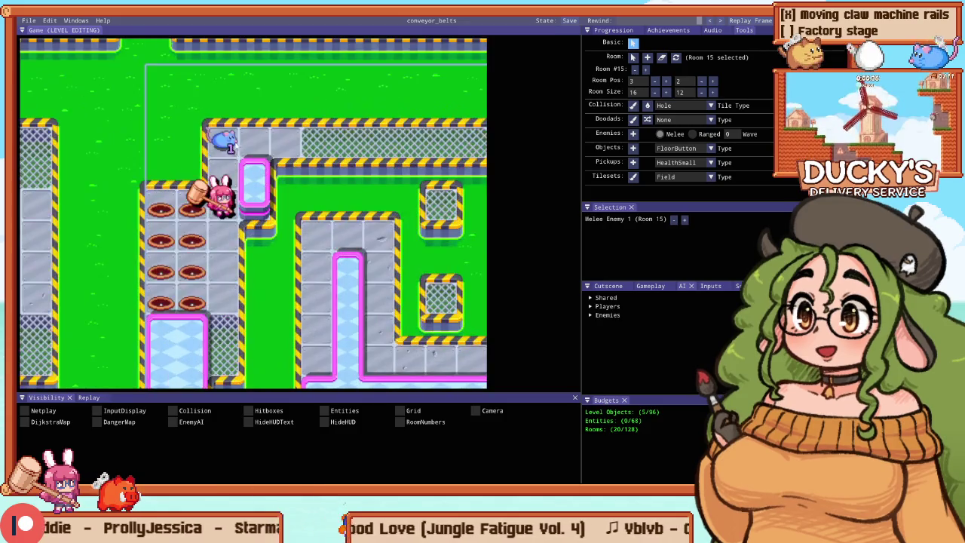
Step: Flood-fill the room with Empty collision floor, clear leftover walls, and paint holes down the right edge
key(c)
scroll(180, 228, down, 2)
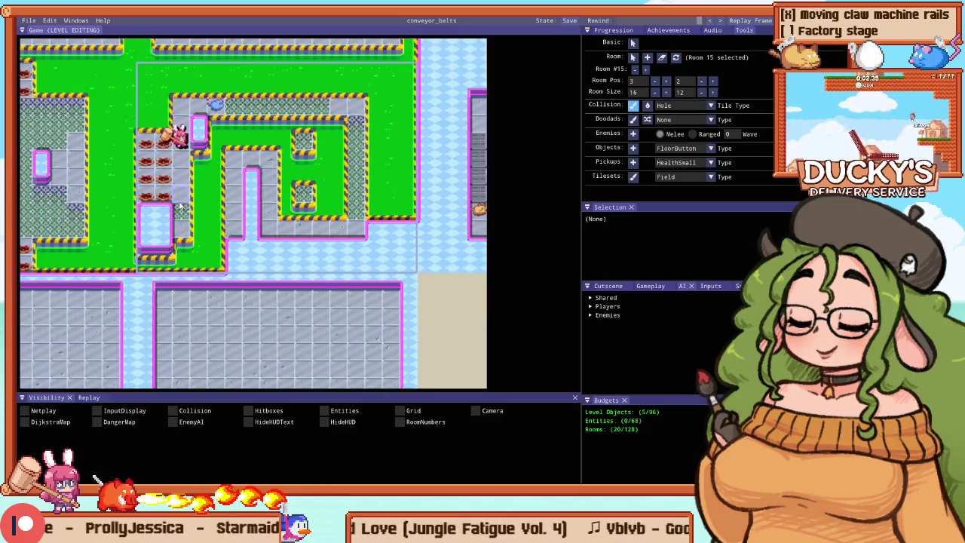
right_click(179, 206)
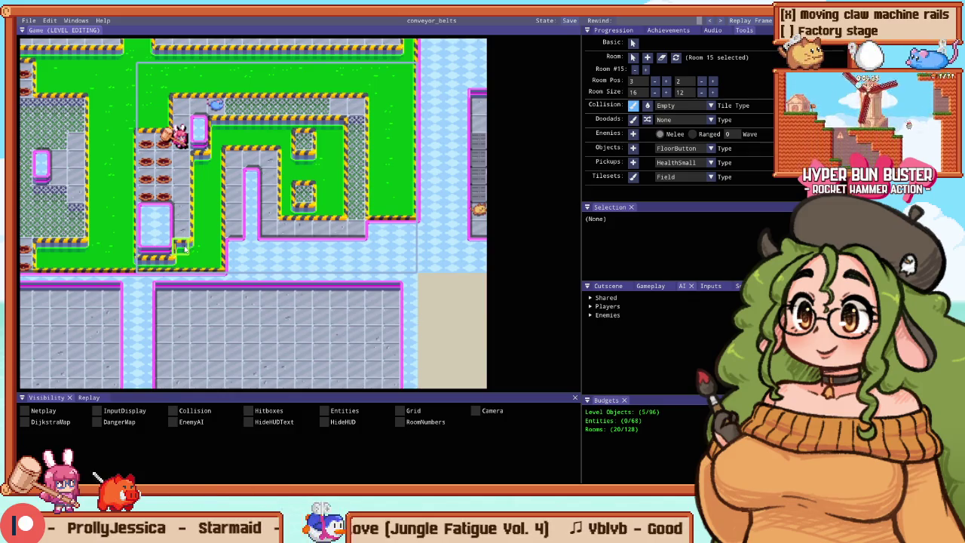
key(g)
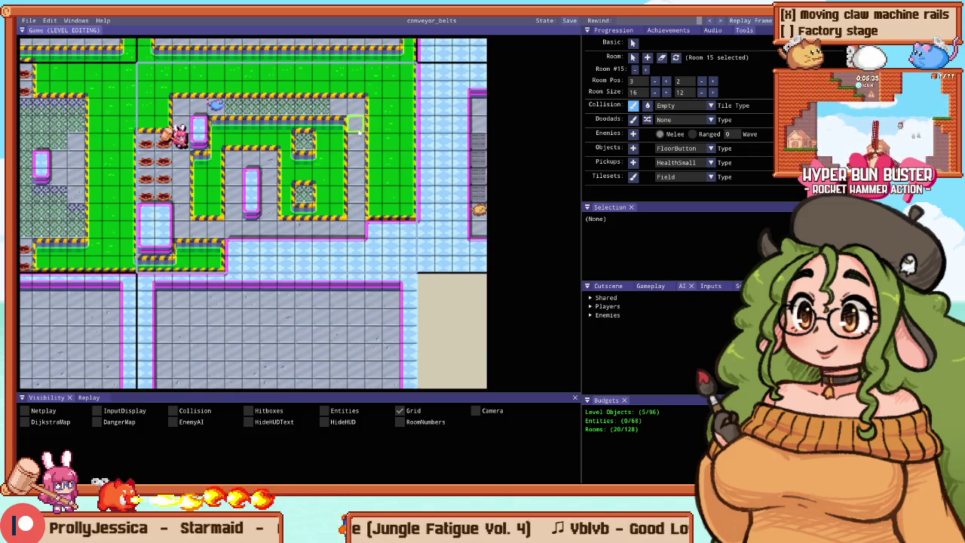
key(f)
click(293, 138)
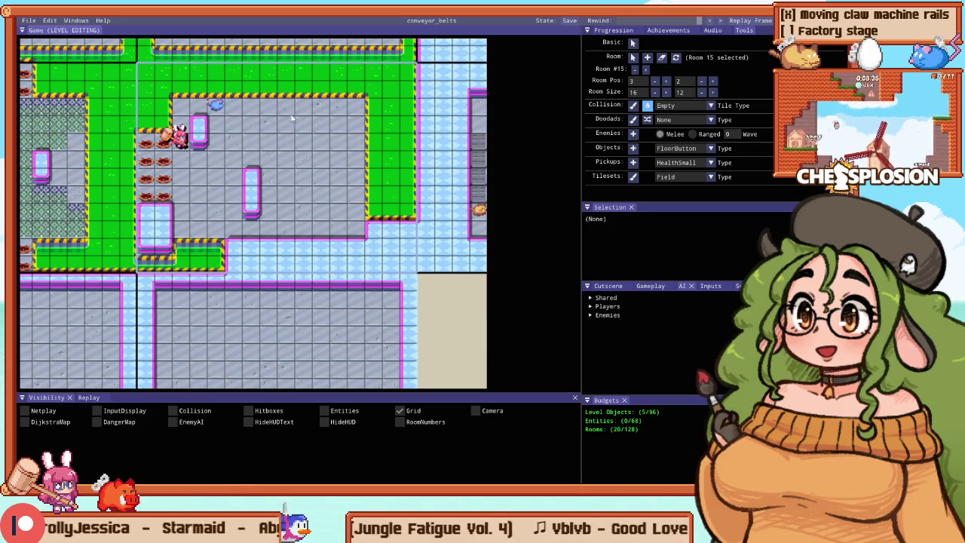
key(b)
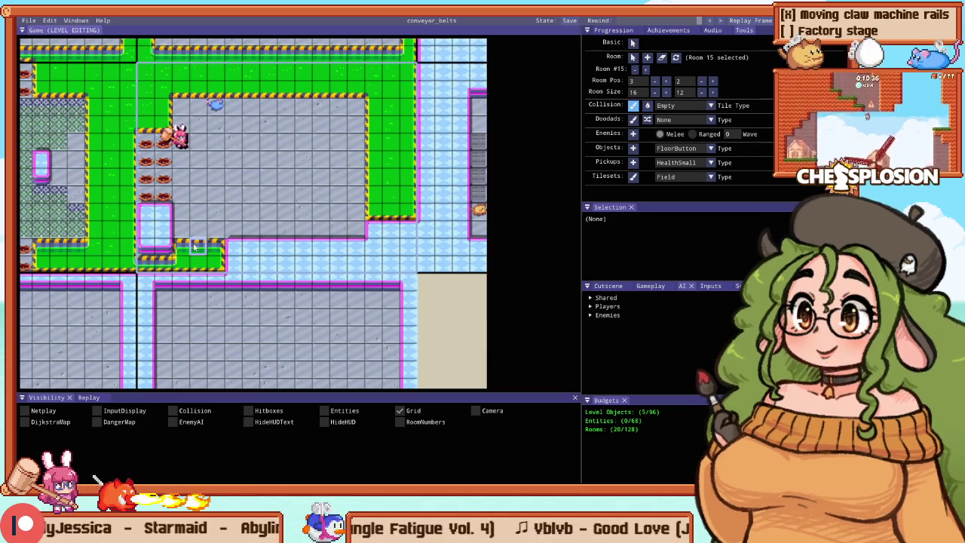
drag(163, 232, 258, 264)
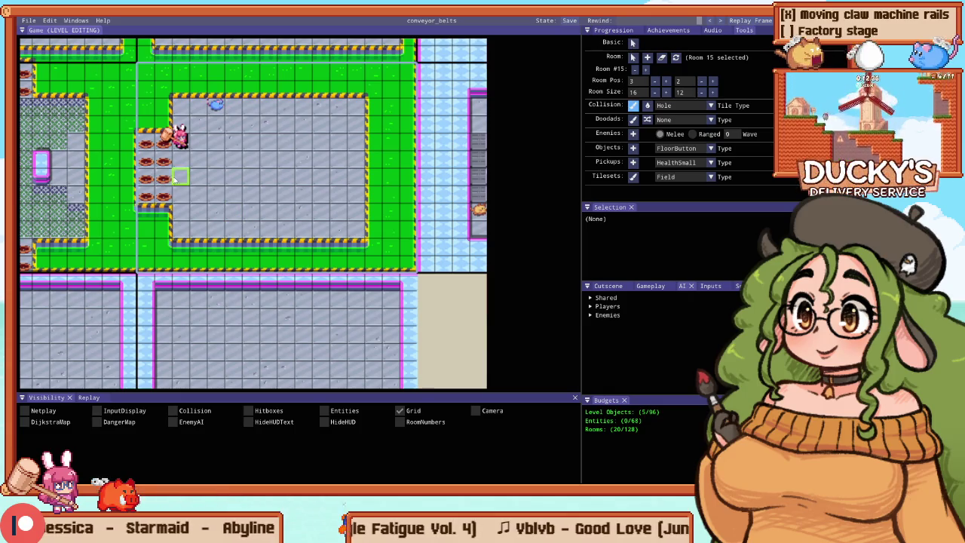
mouse_move(391, 139)
mouse_down()
mouse_move(403, 202)
mouse_move(375, 118)
mouse_up()
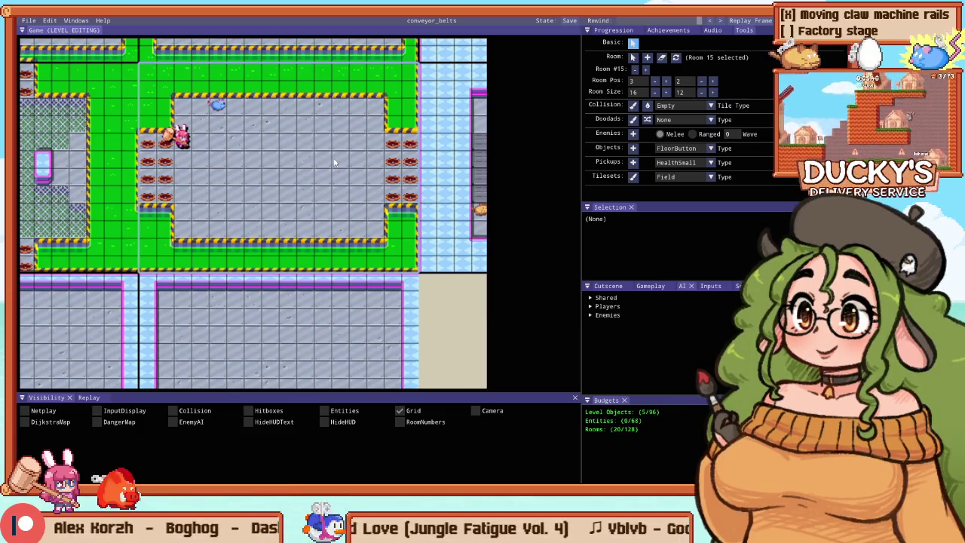
Step: Hide the grid, run a quick playtest, then move the mouse enemy toward the top-right
key(g)
scroll(192, 77, up, 2)
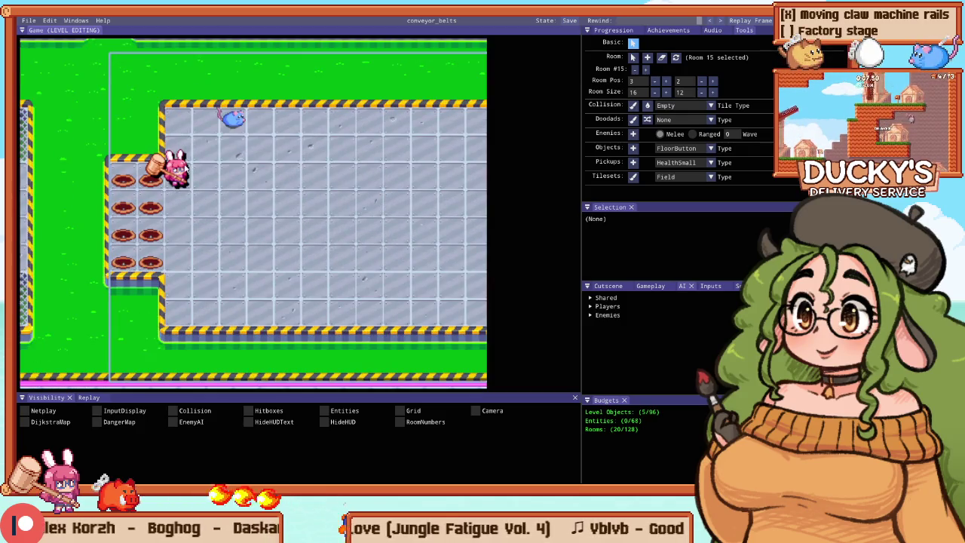
key(F5)
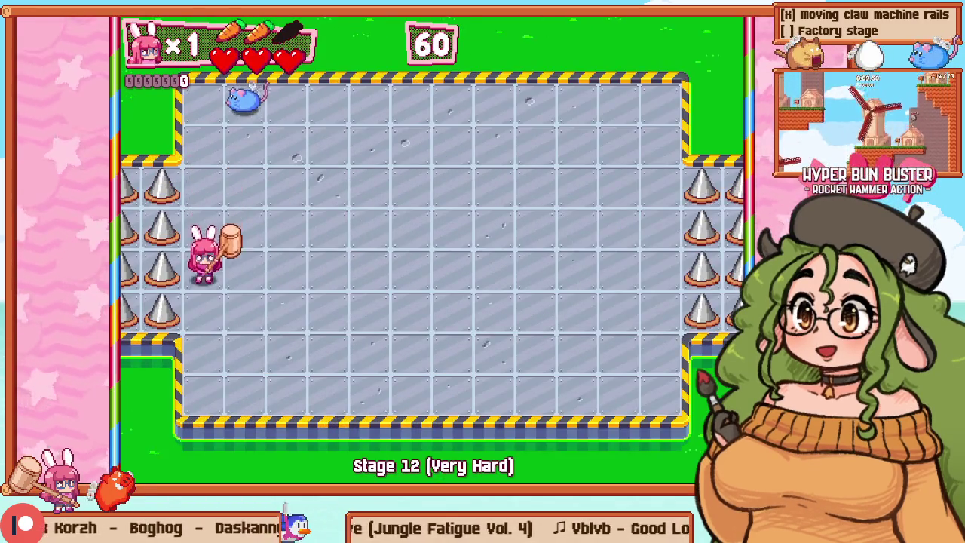
key(F5)
click(191, 101)
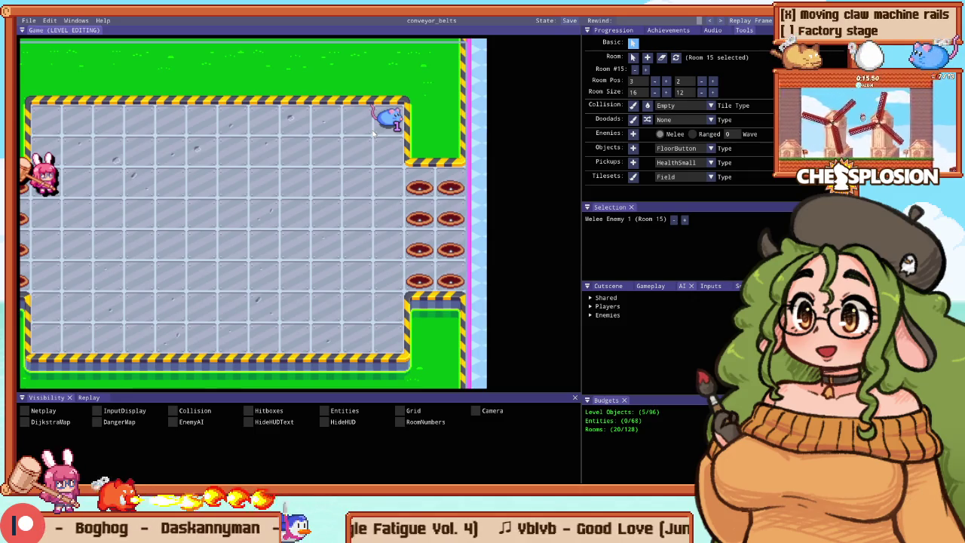
Step: Paint Terrain_RoomEdge collision blocks into the arena's corners around the side holes
key(c)
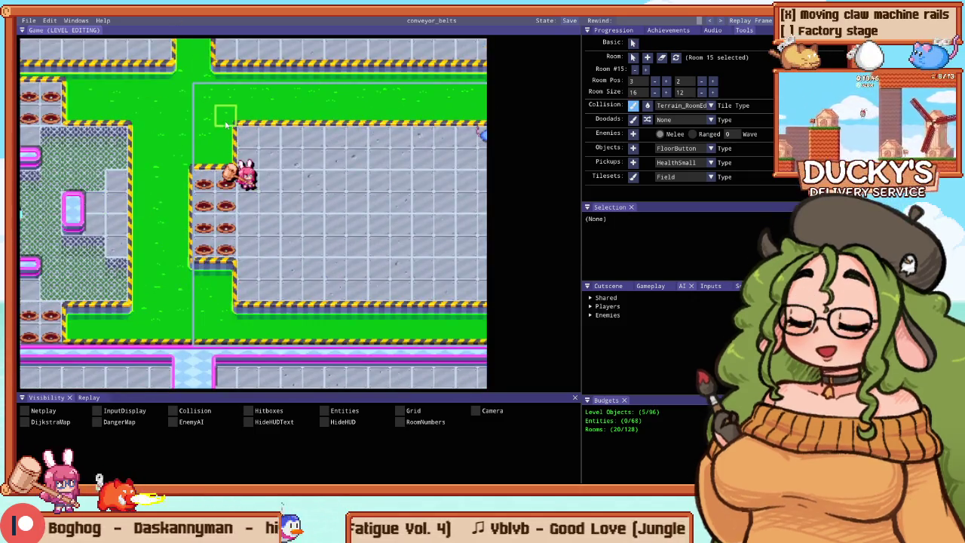
scroll(211, 113, up, 1)
mouse_move(226, 151)
mouse_down()
mouse_move(226, 106)
mouse_move(215, 170)
mouse_move(219, 279)
mouse_move(195, 249)
mouse_up()
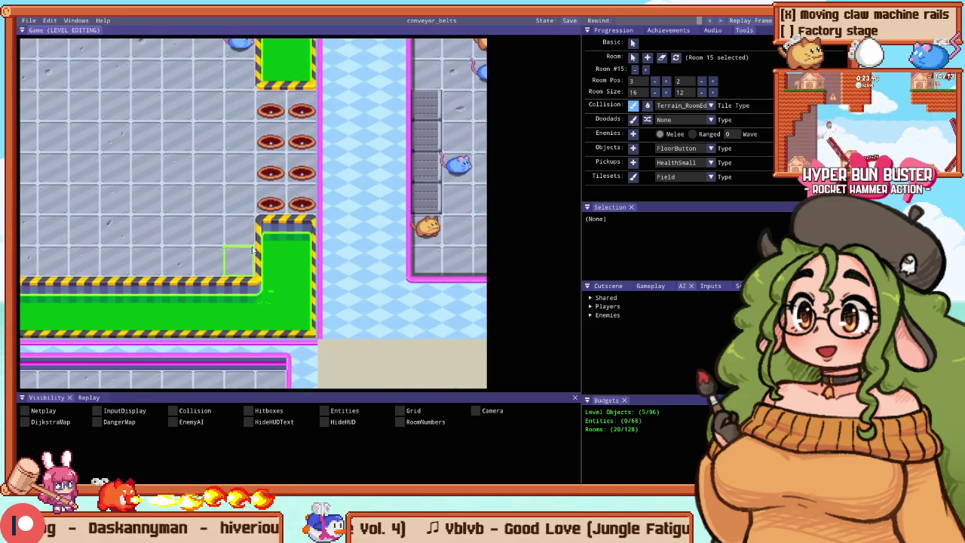
drag(271, 230, 272, 295)
mouse_move(301, 247)
mouse_down()
mouse_move(279, 226)
mouse_move(256, 166)
mouse_move(266, 218)
mouse_up()
key(Escape)
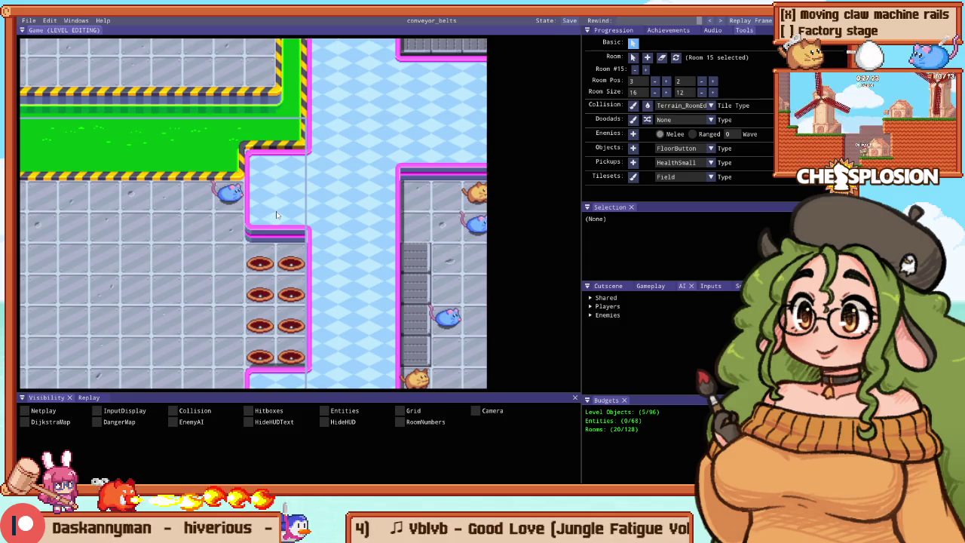
Step: Playtest the arena, hammering the mouse, then choose SpinningFlamethrower from the object types
key(F5)
key(Right)
key(Down)
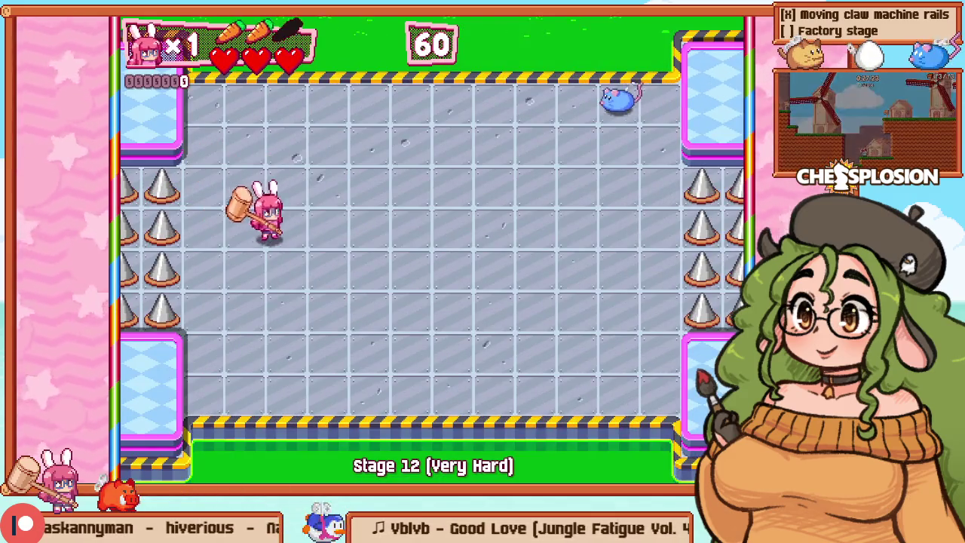
key(F5)
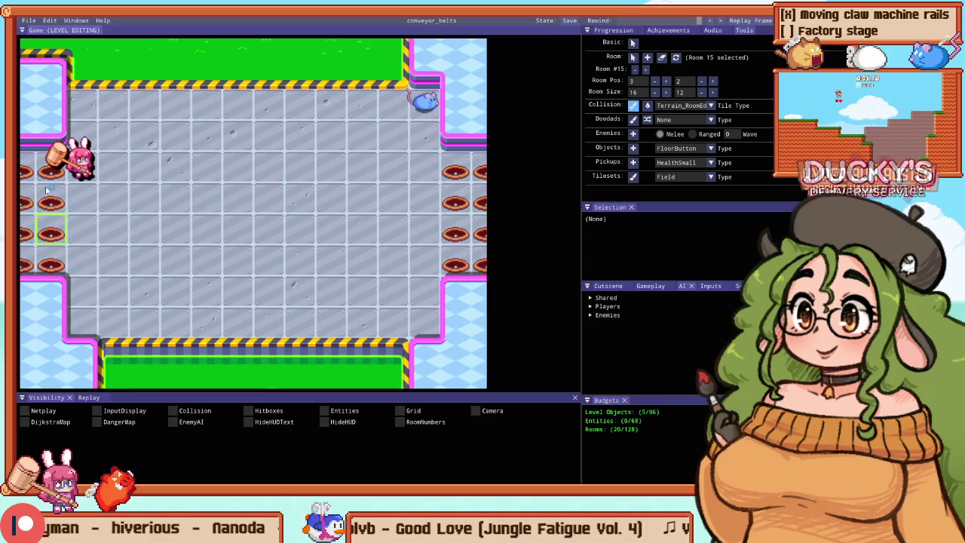
key(Escape)
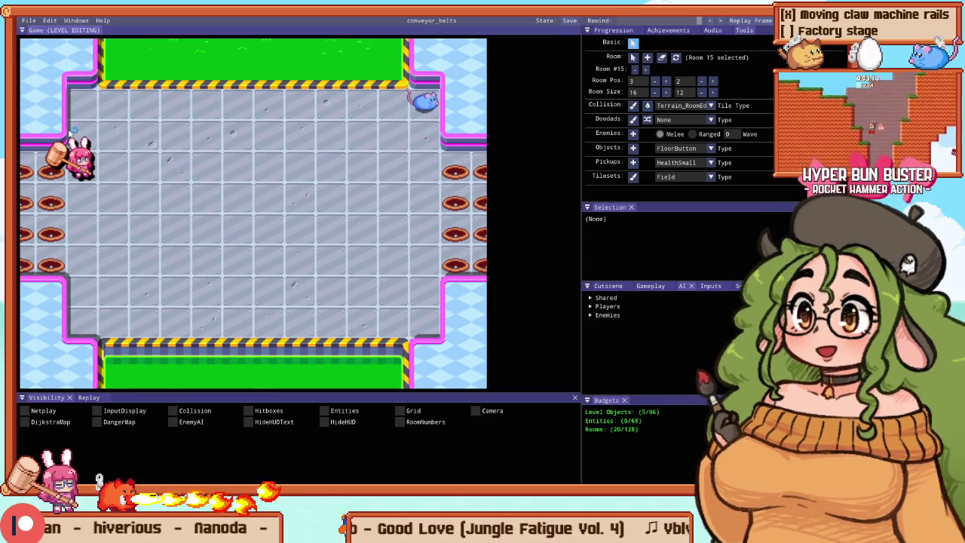
key(F5)
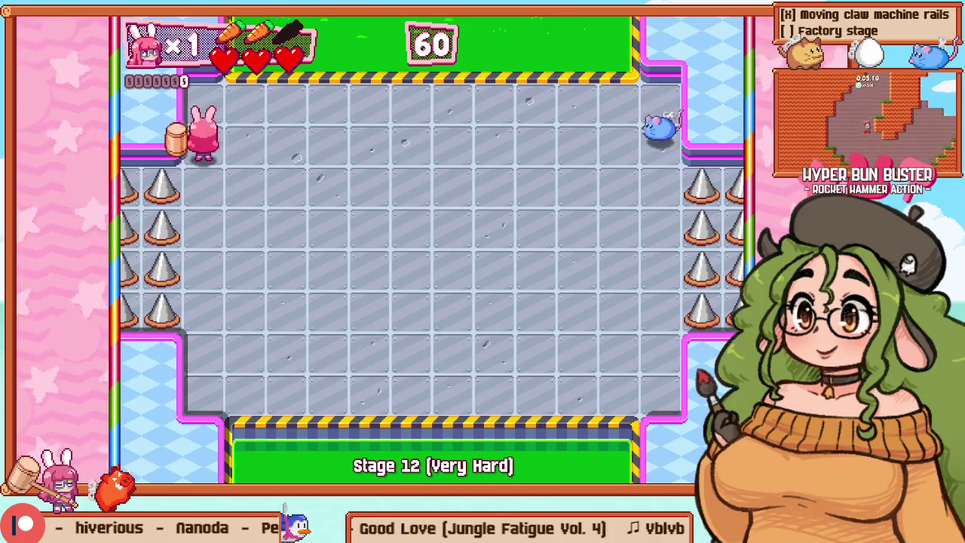
key(Right)
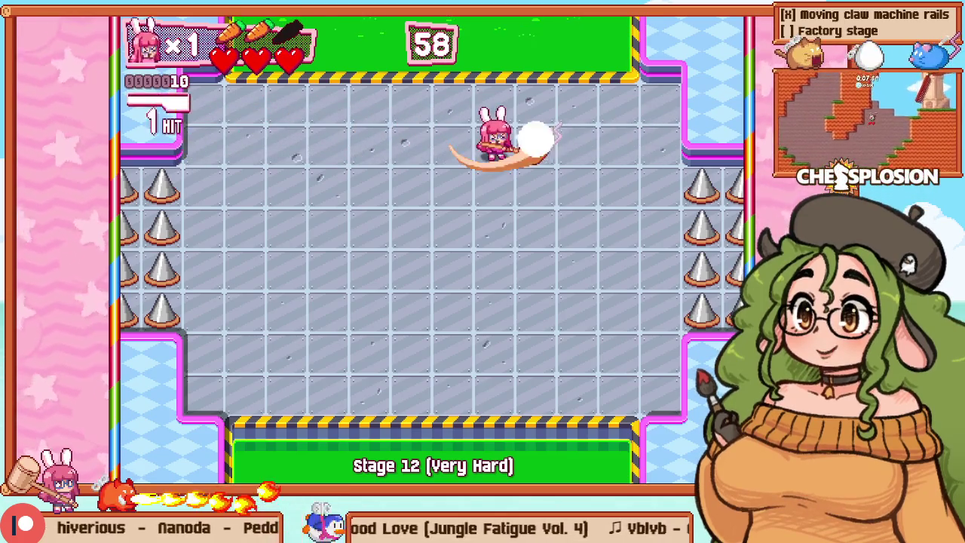
key(F5)
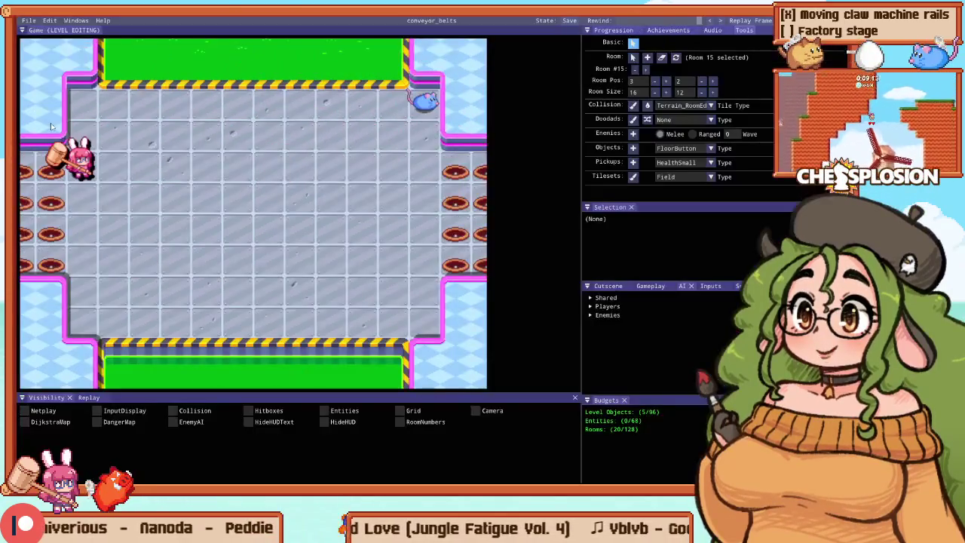
click(681, 148)
click(690, 220)
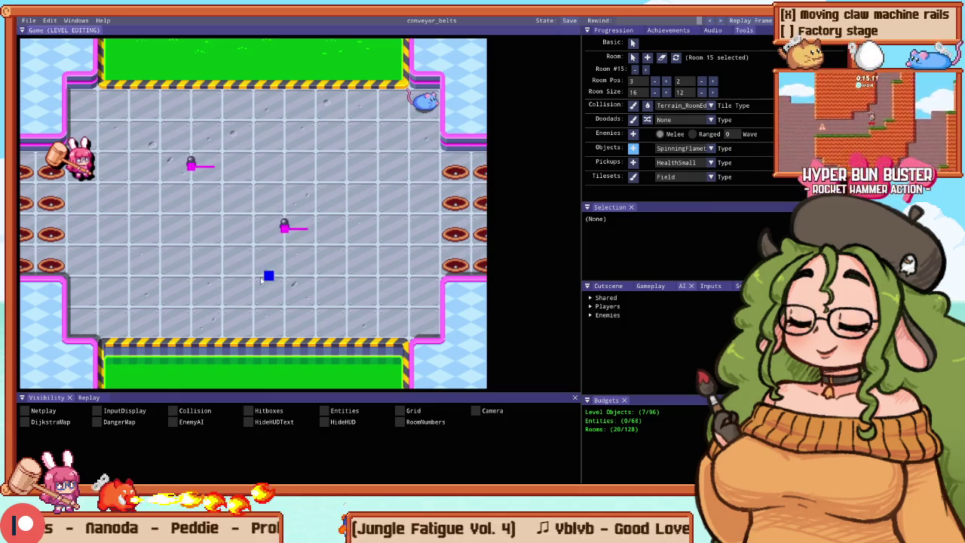
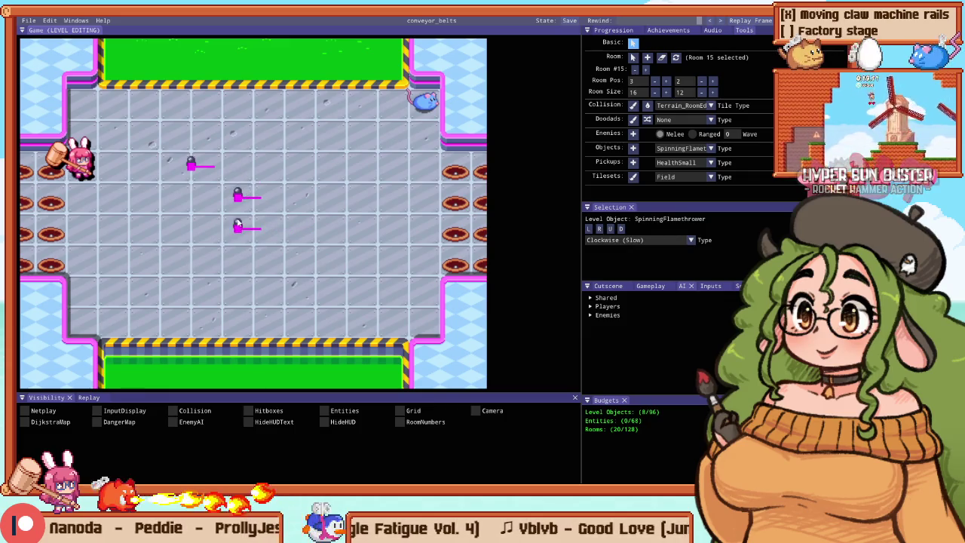
Step: Add two more flamethrowers to the centre column and start a second column
click(633, 148)
click(254, 259)
key(Escape)
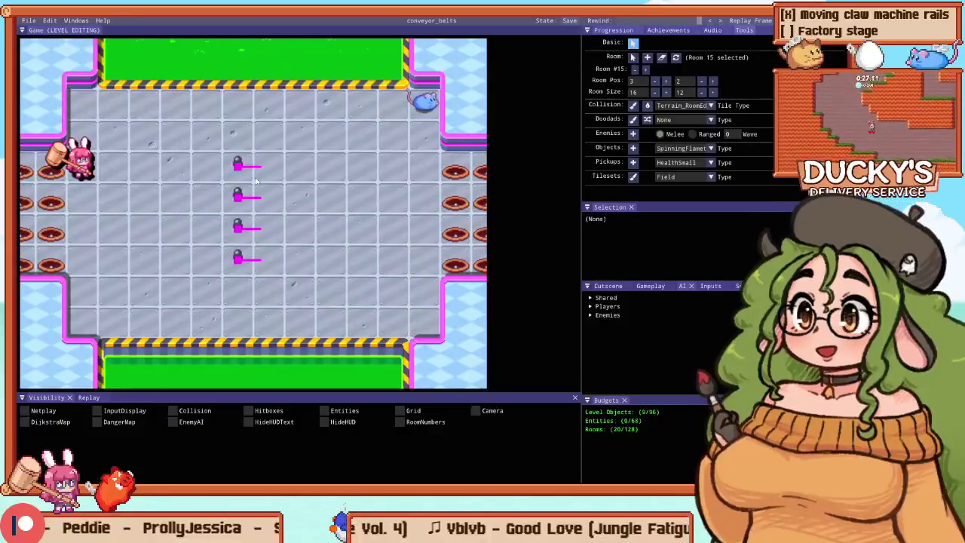
click(269, 259)
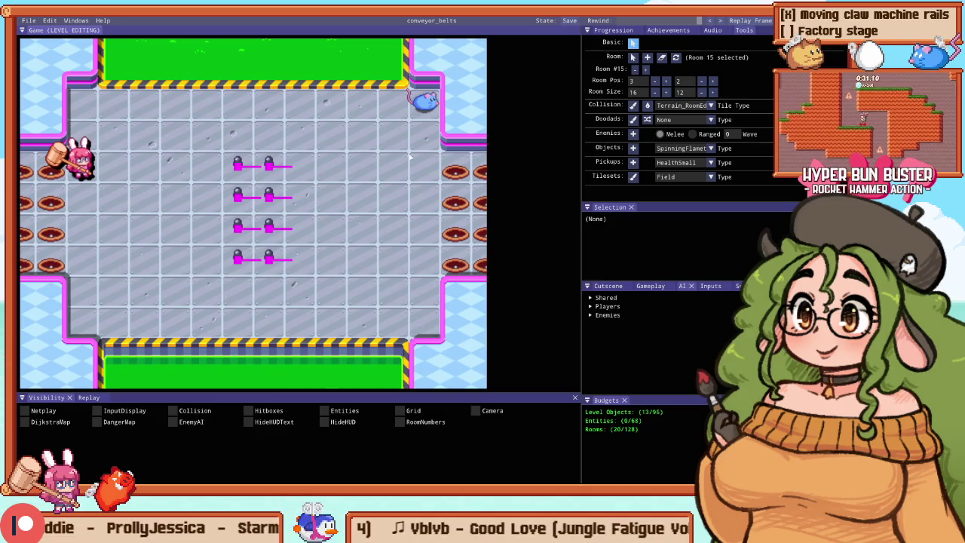
Step: Playtest the room with the new flamethrowers, then return to the level editor
key(F5)
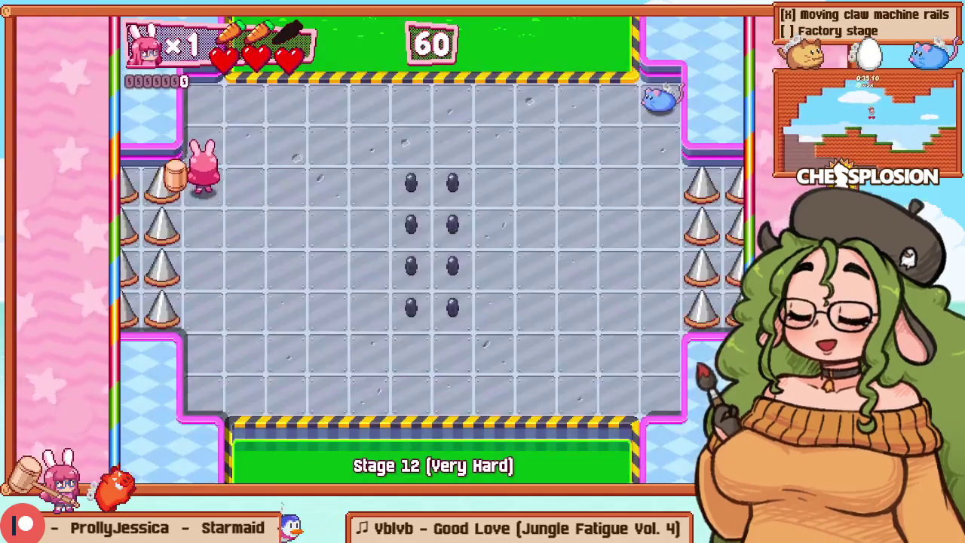
key(Up)
key(Right)
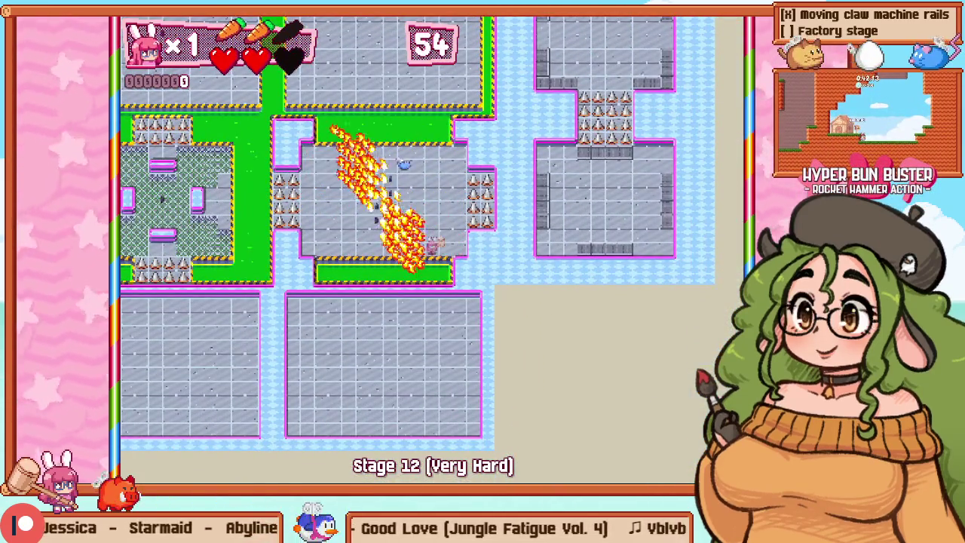
key(F1)
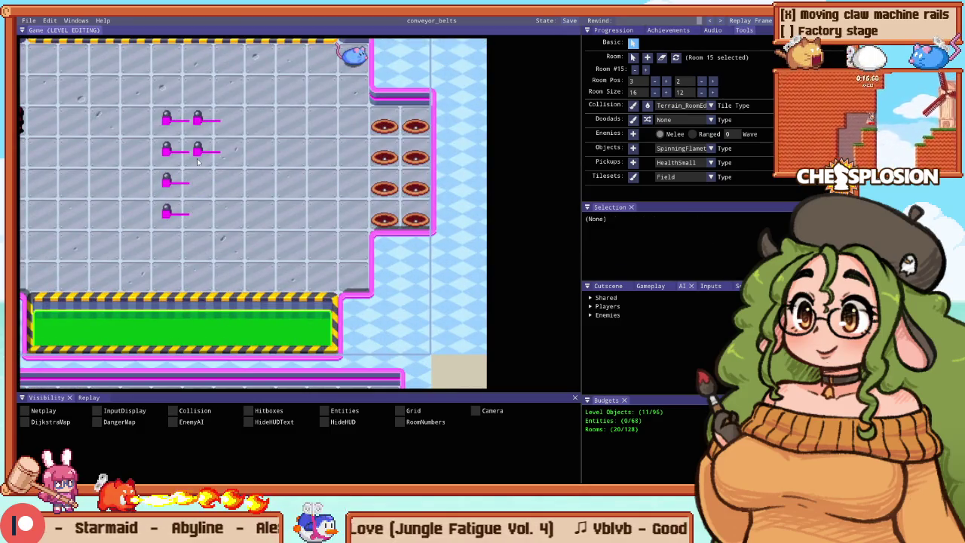
key(F1)
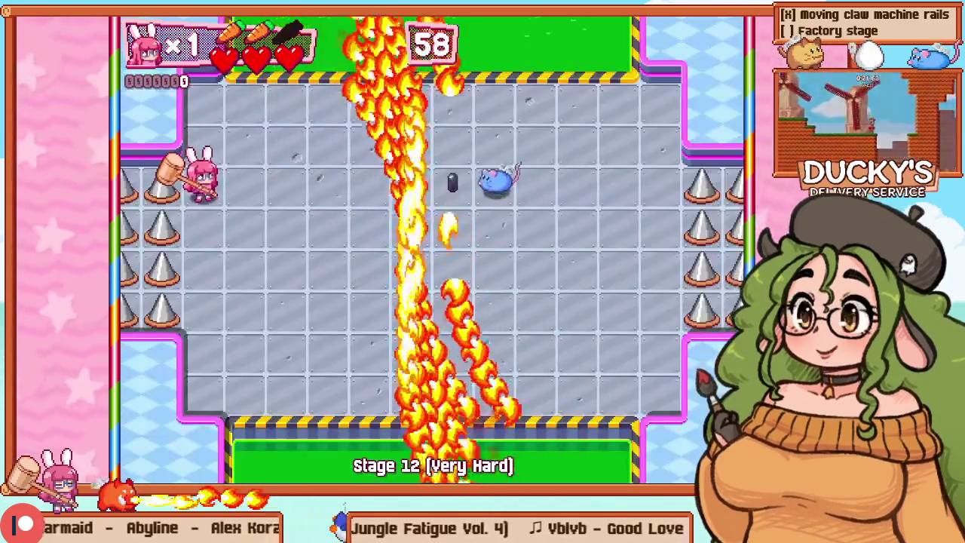
key(alt+Tab)
key(alt+Tab)
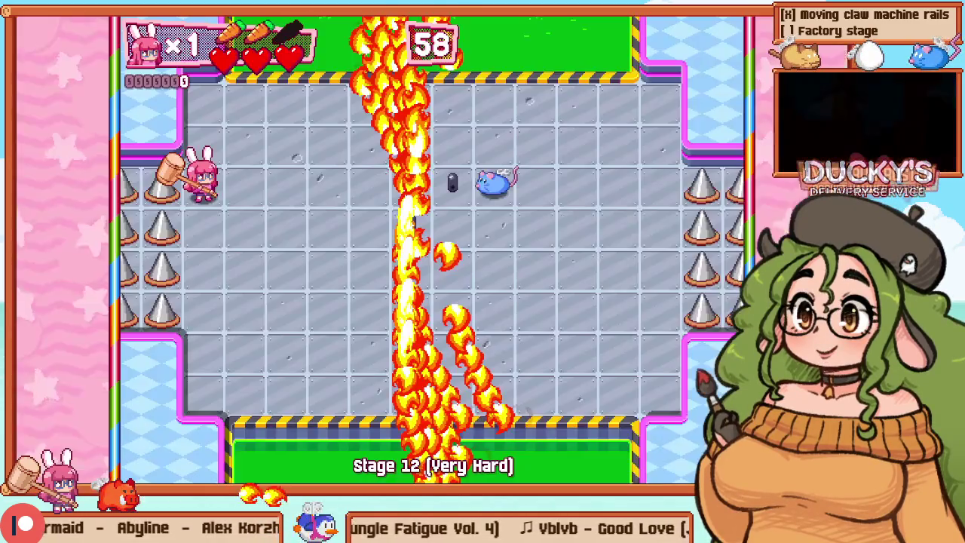
key(F1)
Step: Select the top-right flamethrower, playtest and retry the stage twice, then return to the editor
click(276, 166)
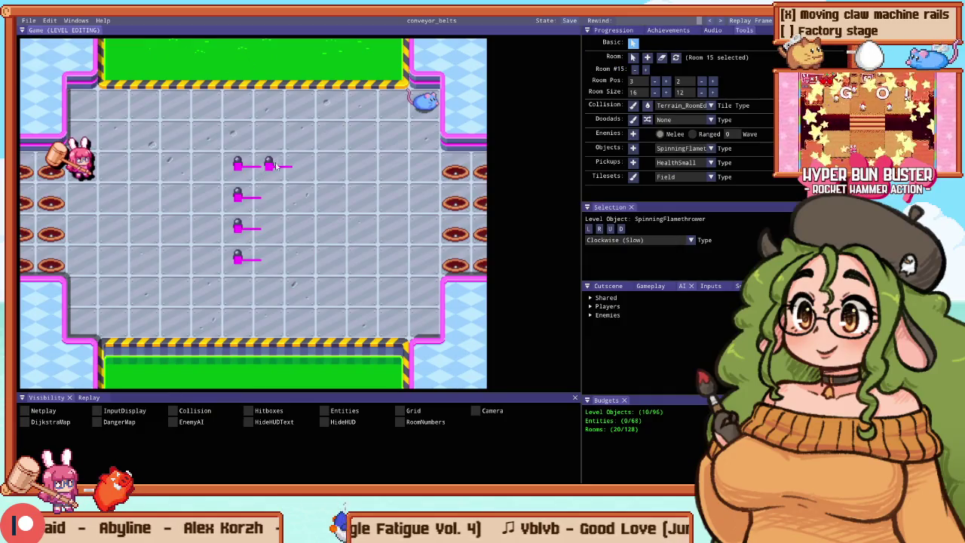
key(F1)
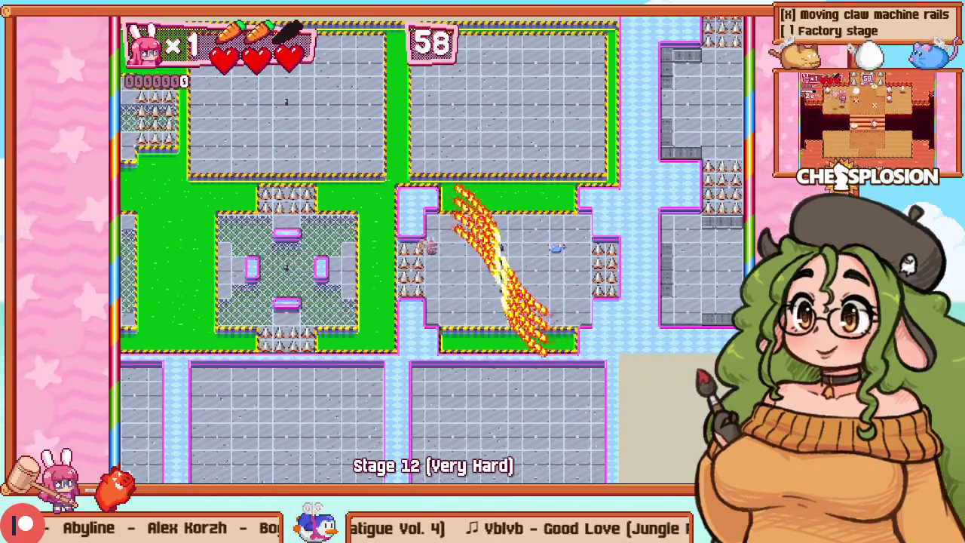
key(F1)
key(F1)
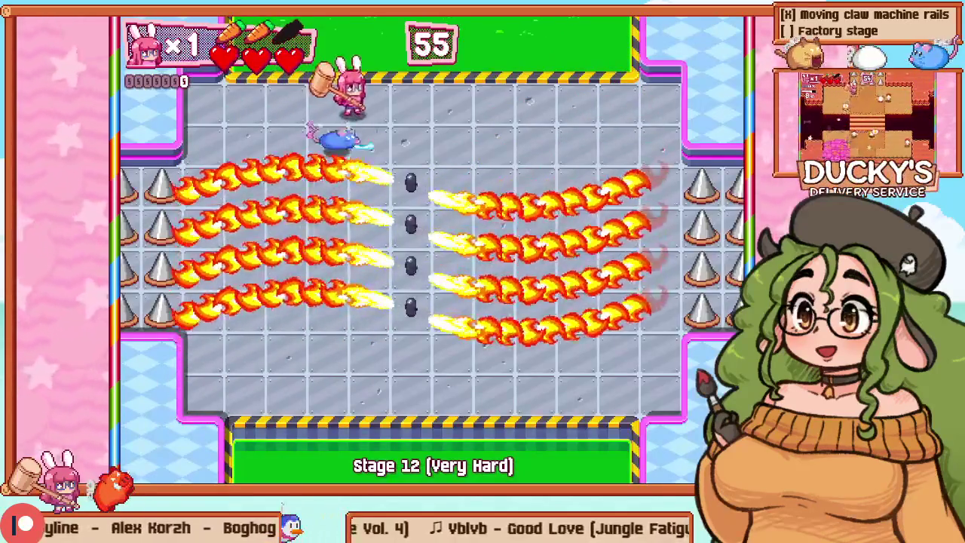
key(Escape)
key(Down)
key(Return)
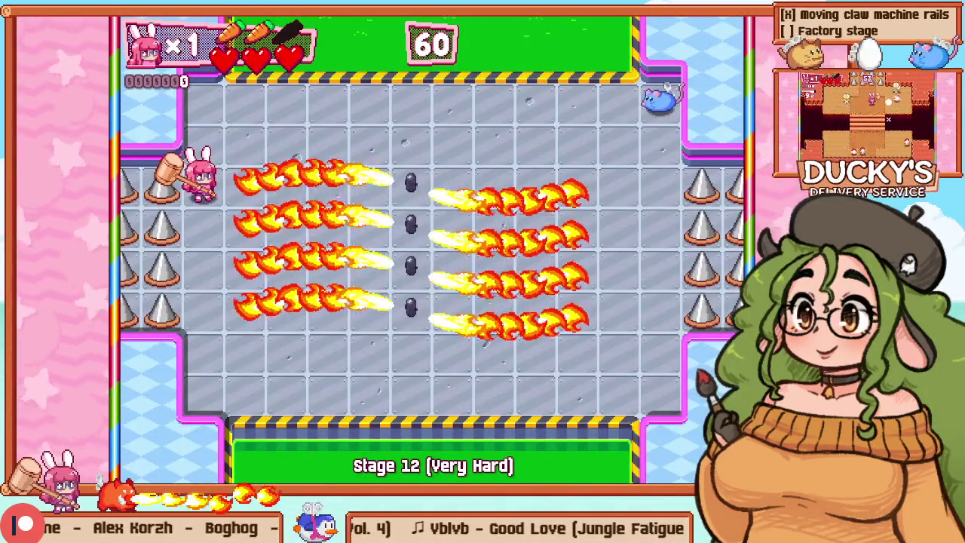
key(Escape)
key(Down)
key(Return)
key(F1)
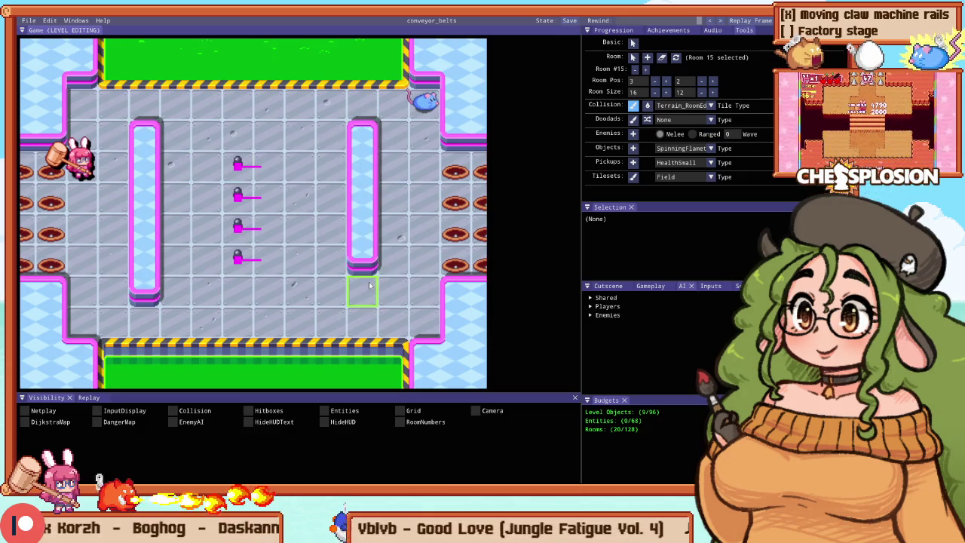
Step: Remove the right pillar's top tile, then playtest and hammer the mouse
click(362, 134)
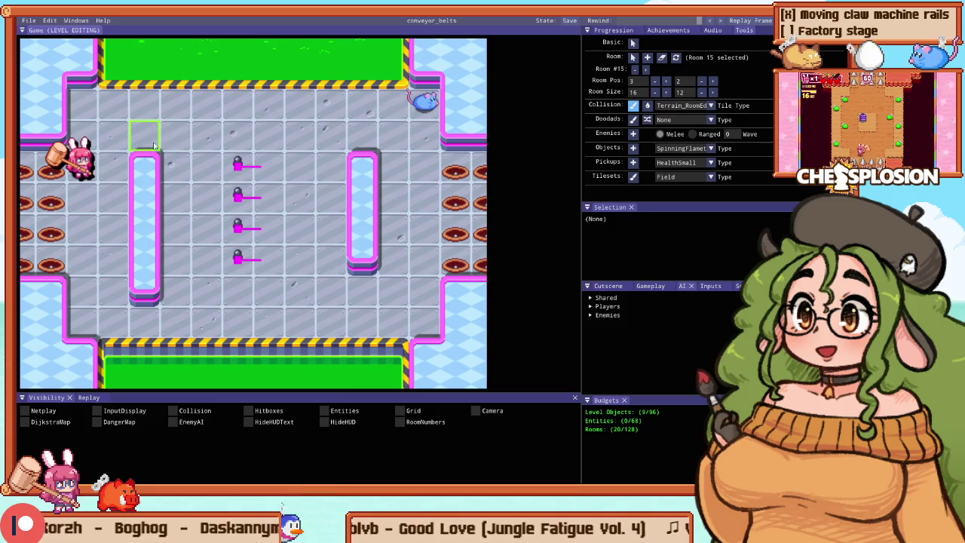
key(F1)
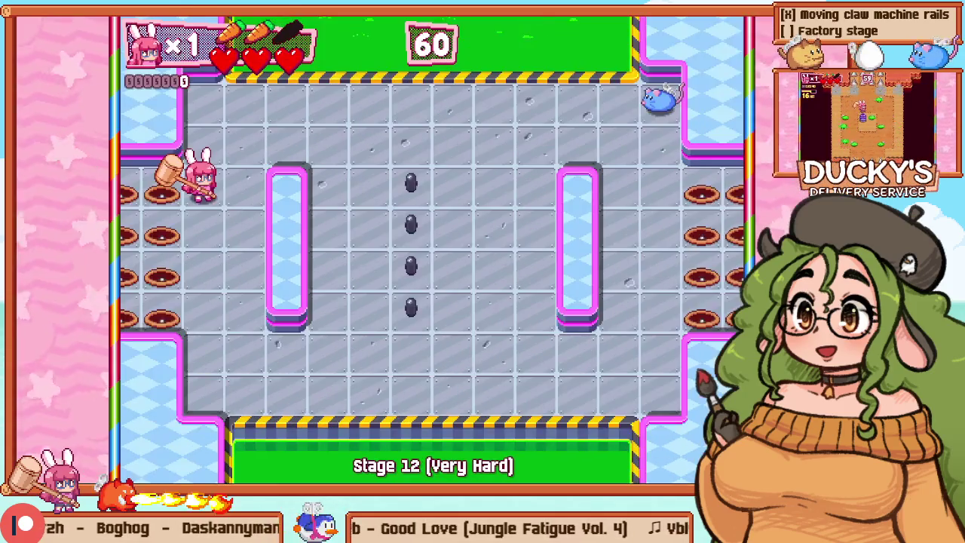
key(Left)
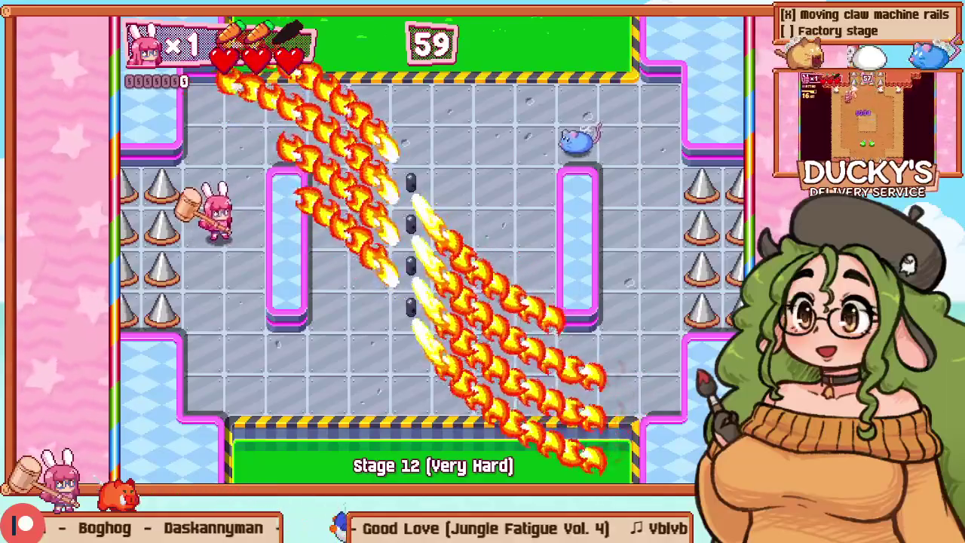
key(Up)
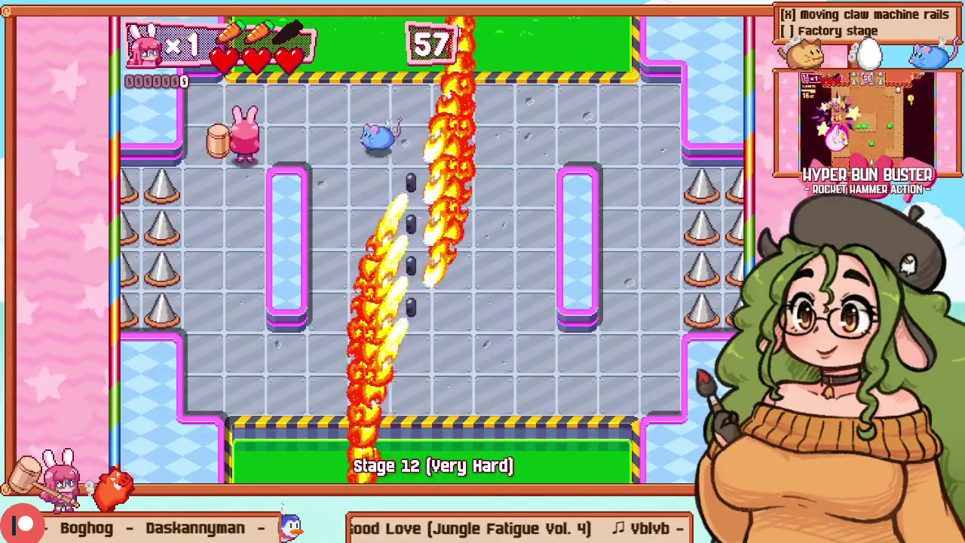
key(Right)
key(Right)
key(z)
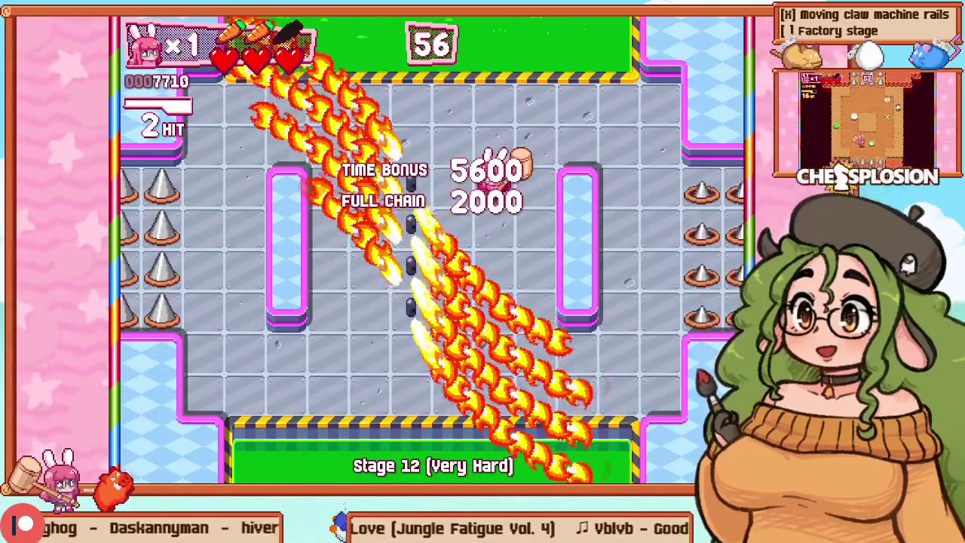
Step: Finish the cleared playtest and nudge the top flamethrower slightly right in the editor
key(Down)
key(Down)
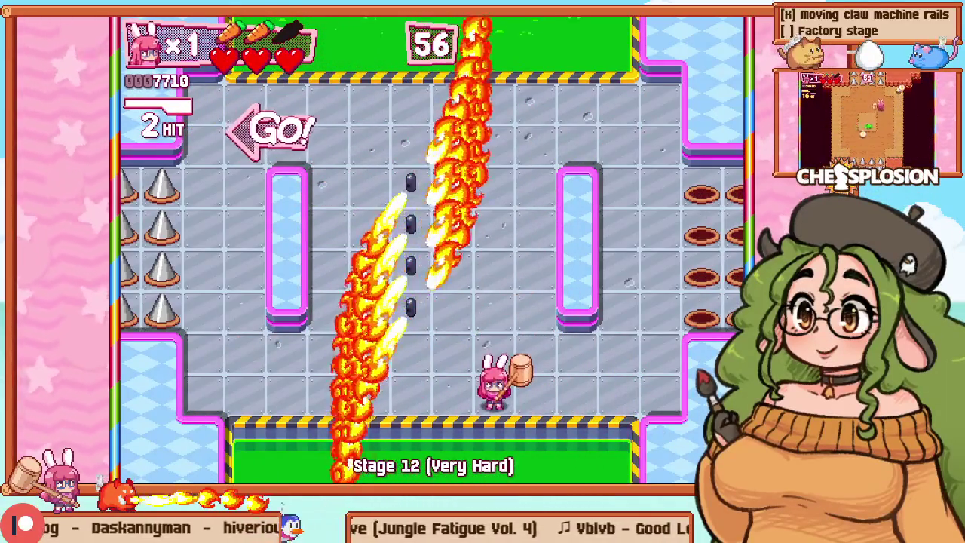
key(Left)
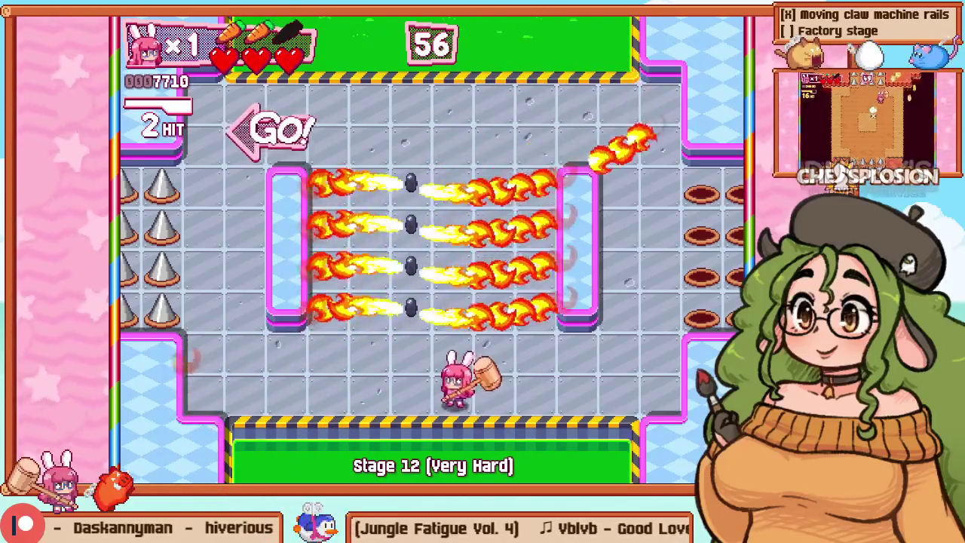
key(Up)
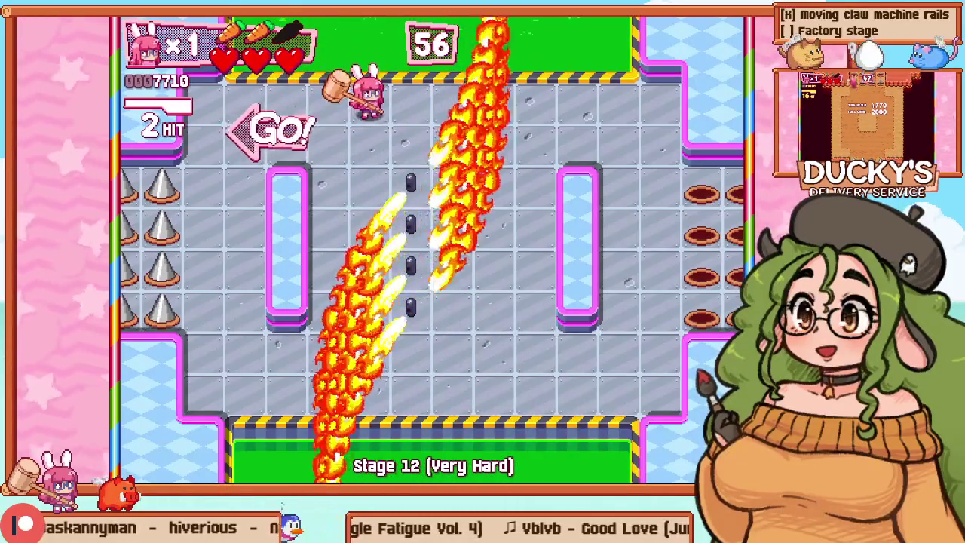
key(F1)
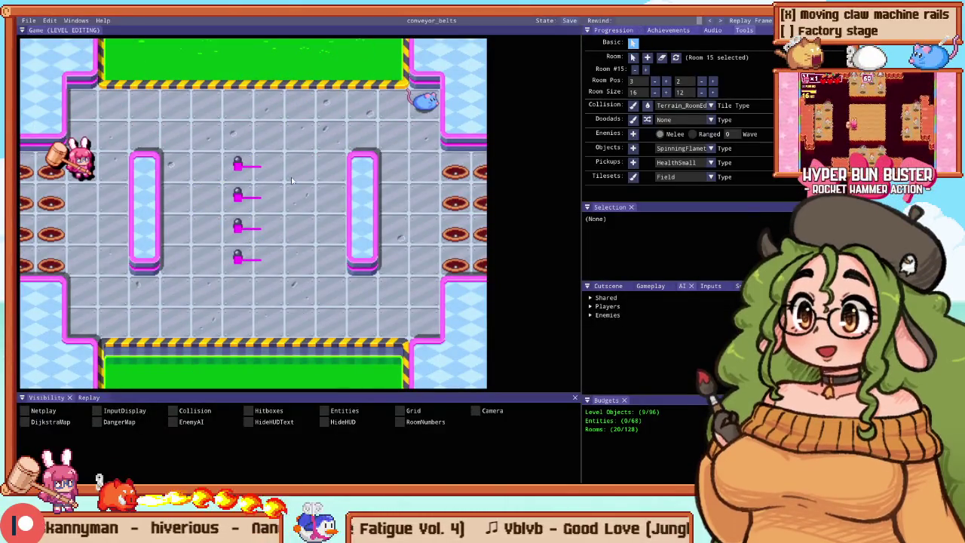
drag(238, 157, 253, 172)
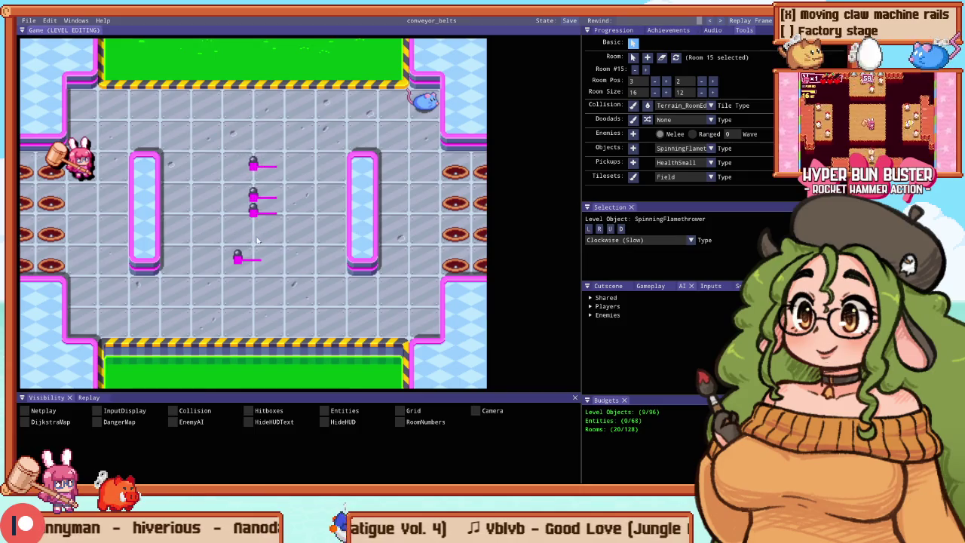
Step: Line the bottom flamethrower up with the others, then playtest and restart the stage
drag(246, 254, 262, 254)
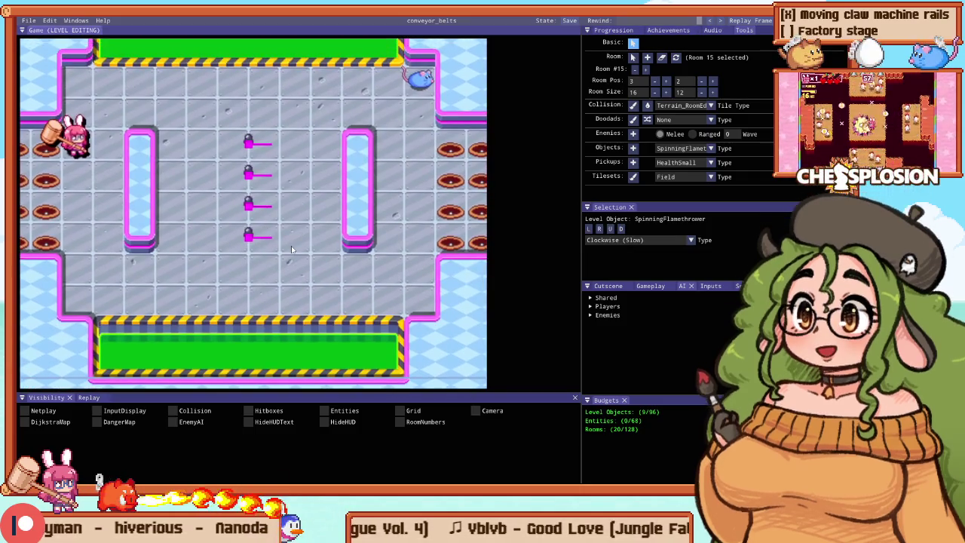
key(F5)
key(Escape)
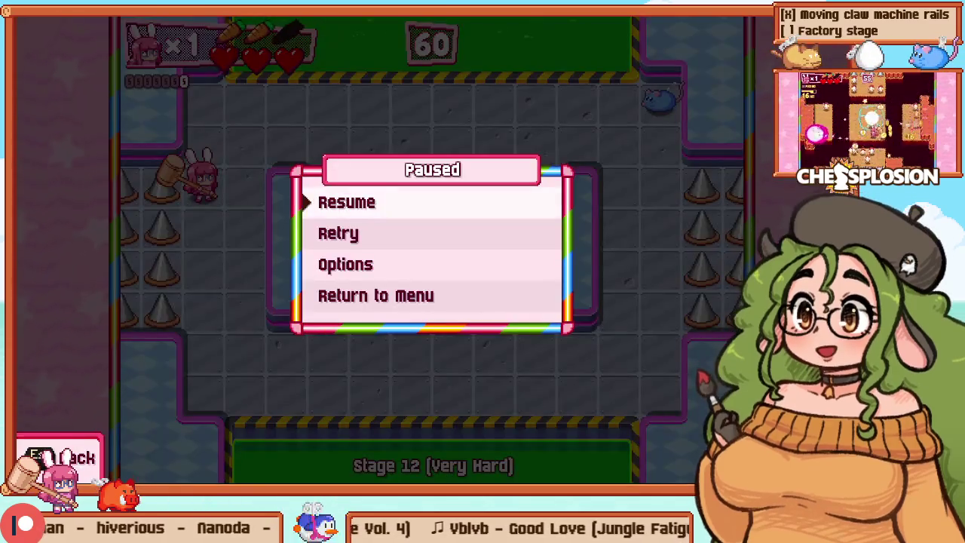
key(Return)
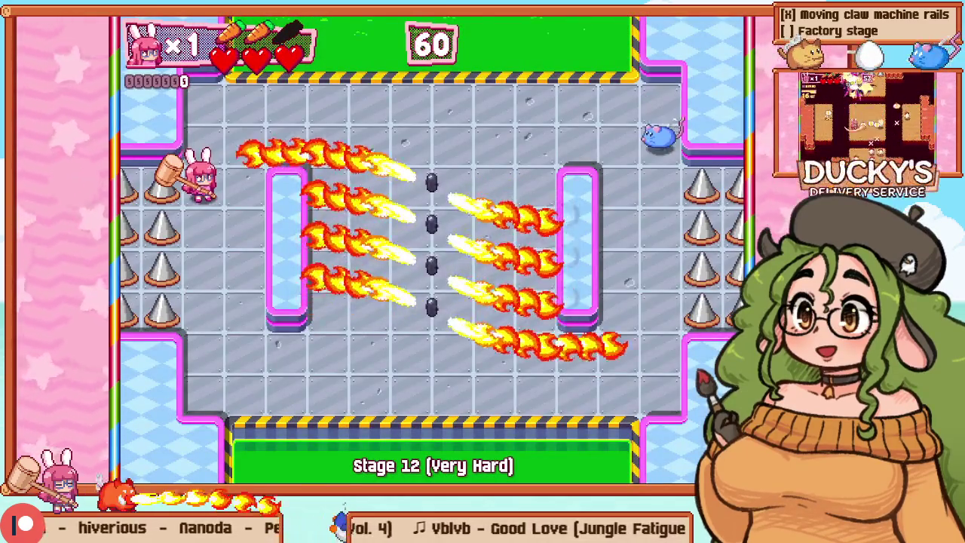
Step: Clear the stage by hammering the mouse, then return to the editor and select a flamethrower
key(Right)
key(Up)
key(Right)
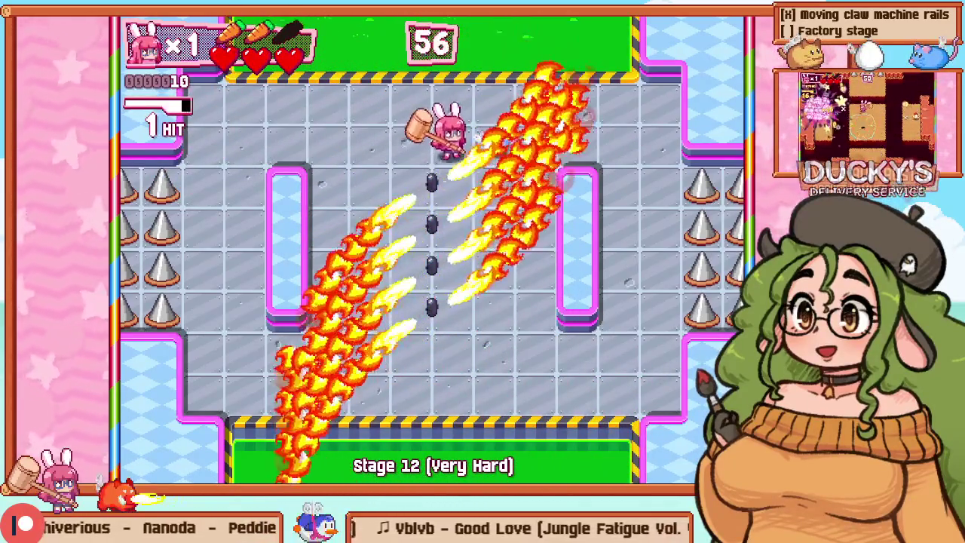
key(Up)
key(Right)
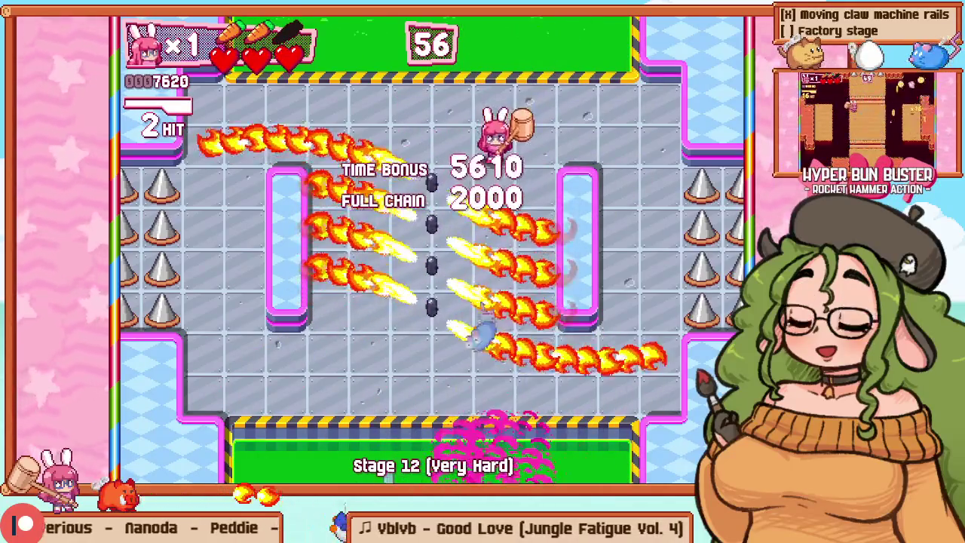
key(Down)
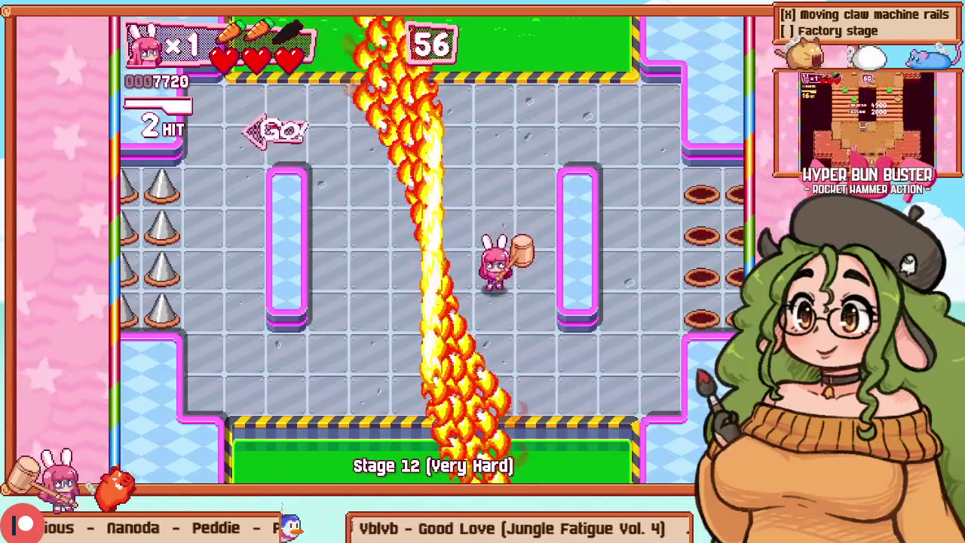
key(Left)
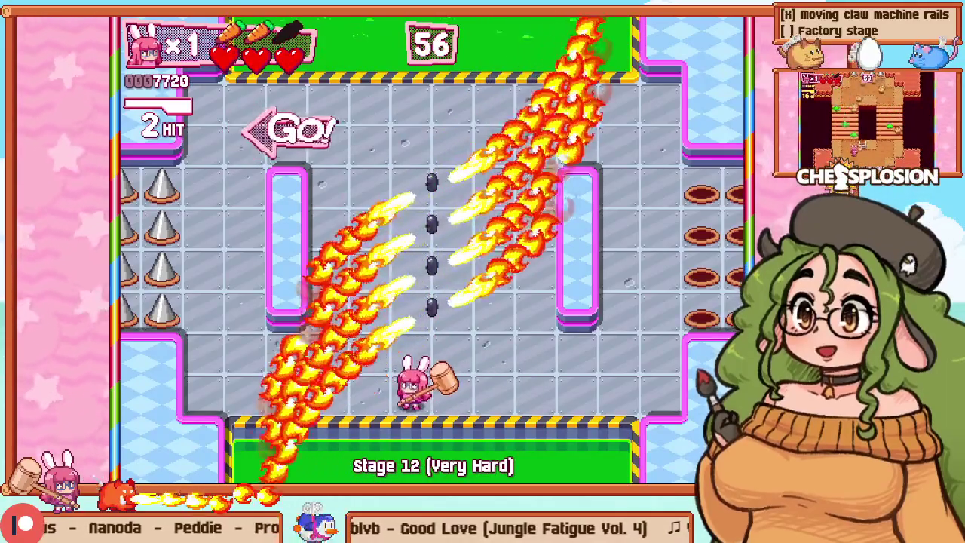
key(F1)
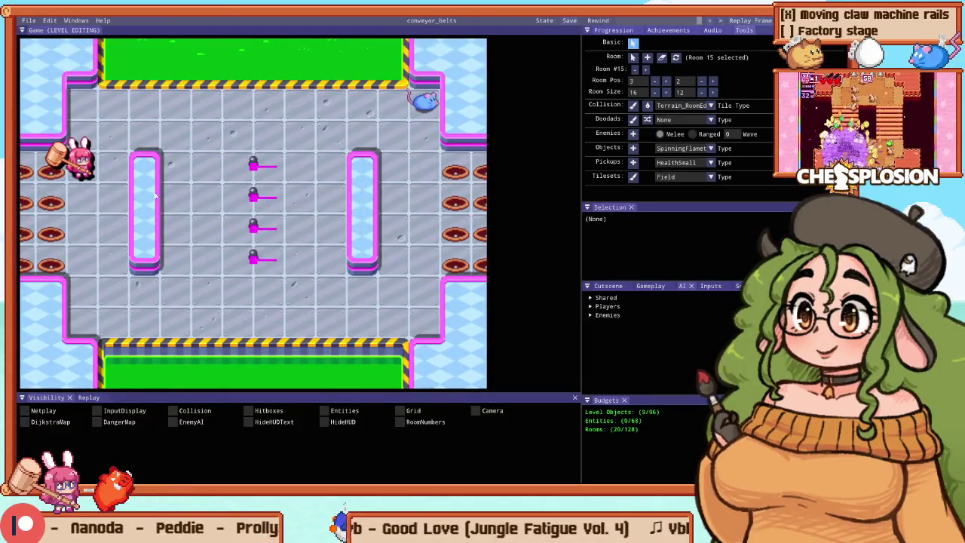
click(242, 202)
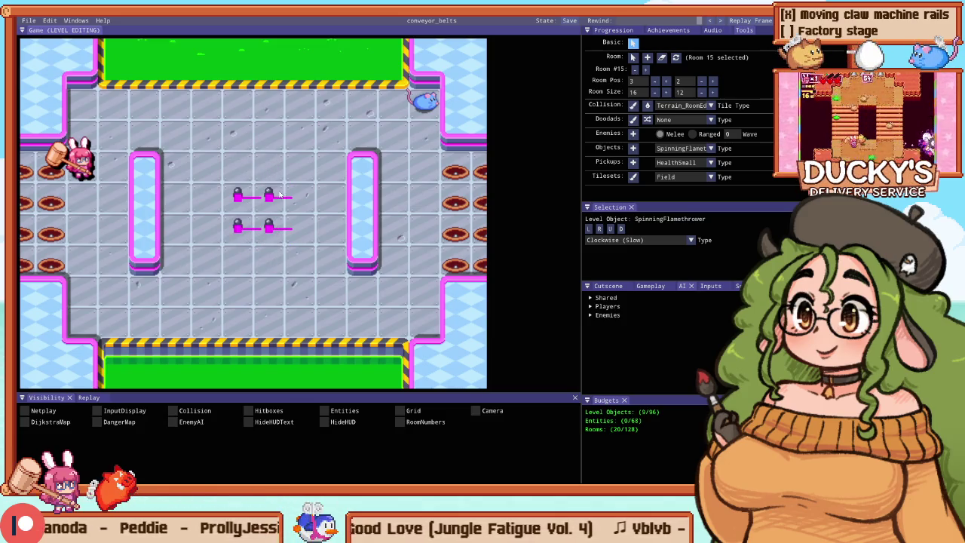
Step: Playtest the 2×2 cluster and hammer the mouse twice to clear the stage
key(F1)
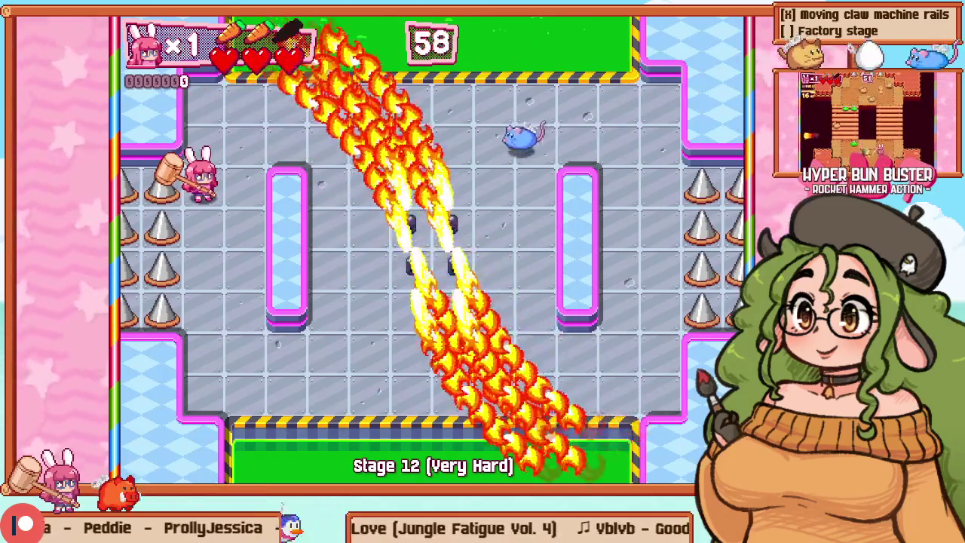
key(Up)
key(z)
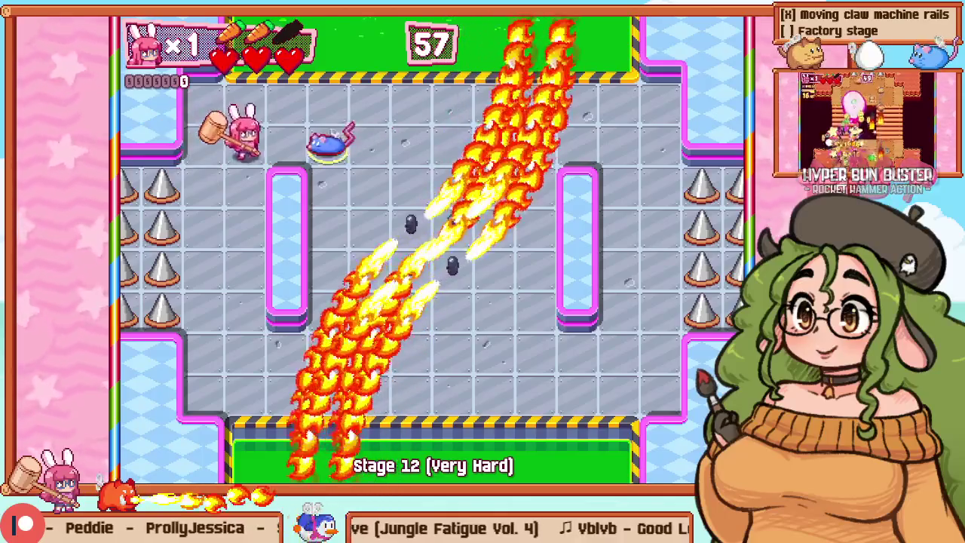
key(Right)
key(z)
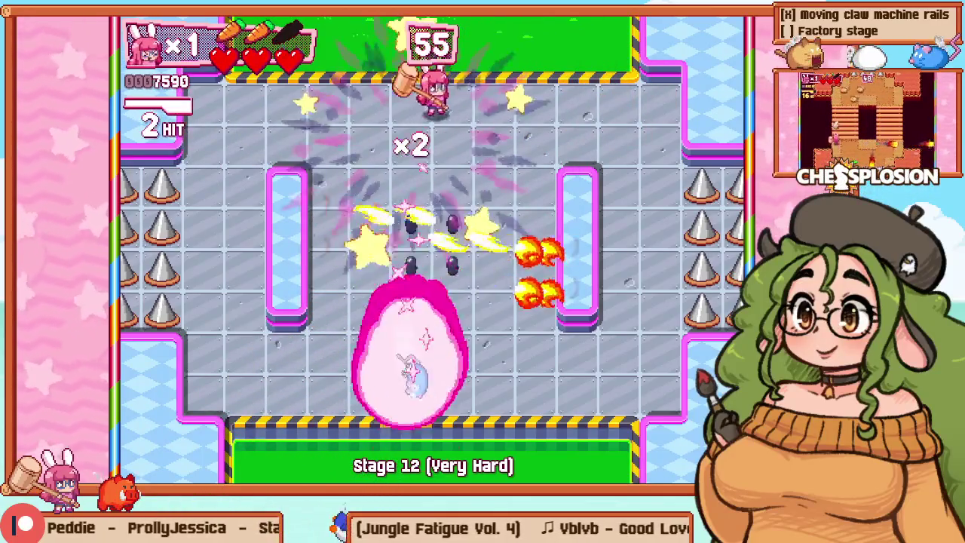
key(Down)
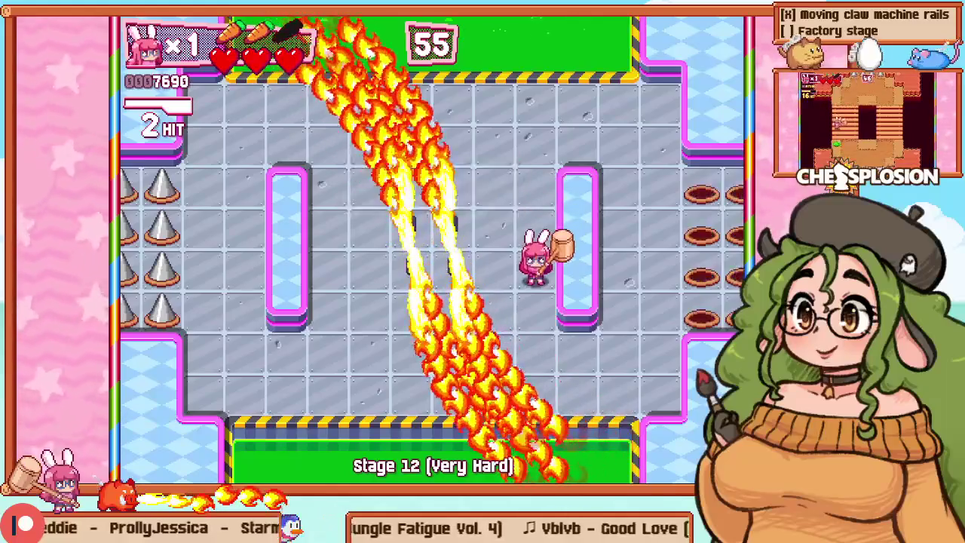
key(F1)
Step: Change a centre flamethrower's direction so the beams cross as a pinwheel, then playtest
key(F2)
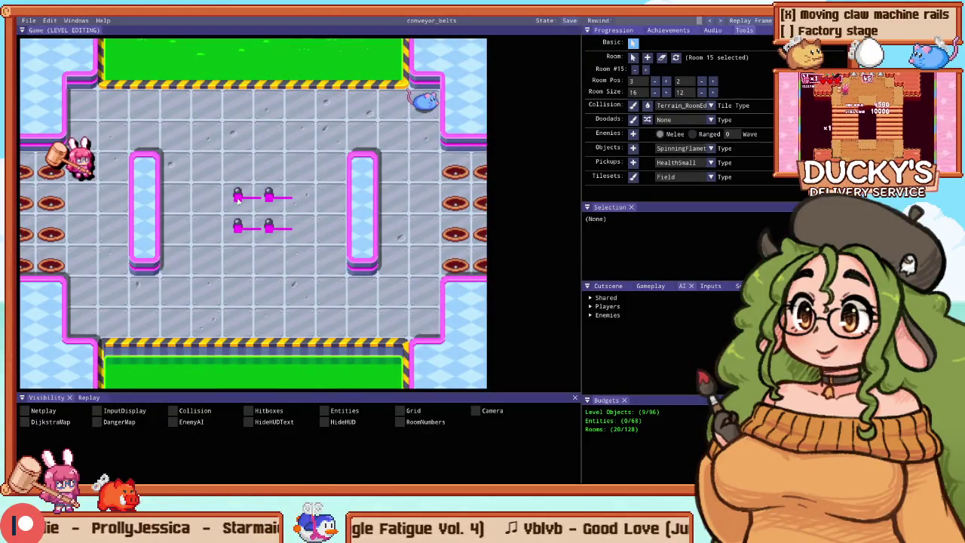
click(238, 198)
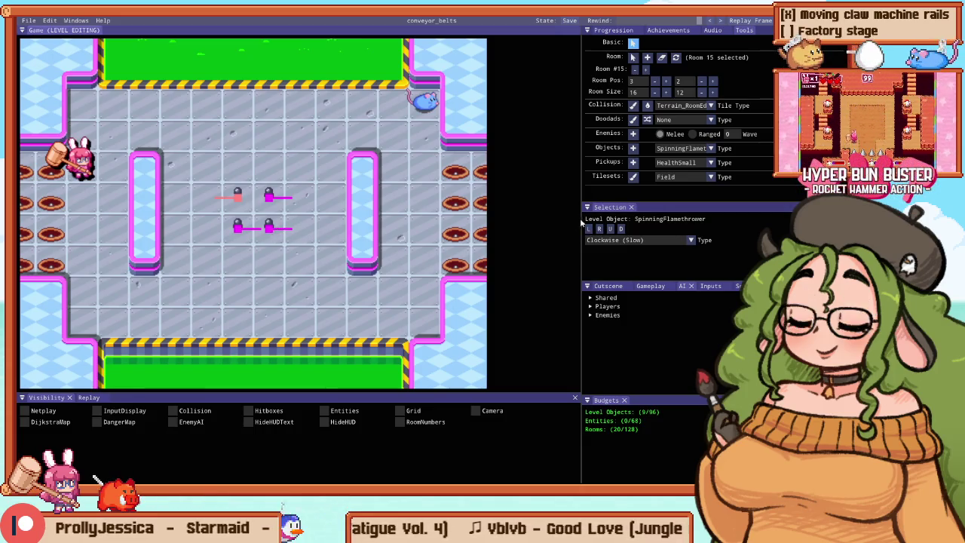
key(F1)
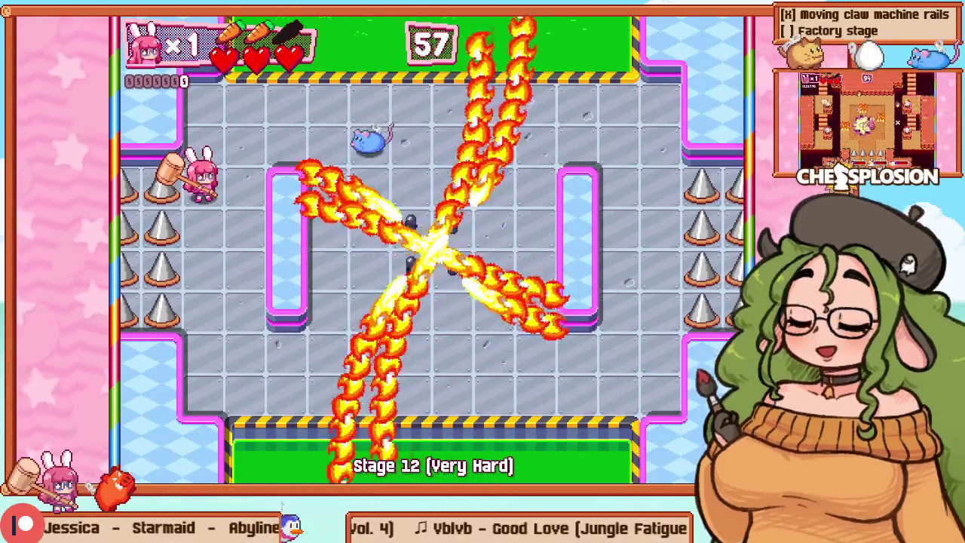
Step: Dodge the beams, hammer the mouse twice, then pause and retry the stage
key(Right)
key(Up)
key(Down)
key(z)
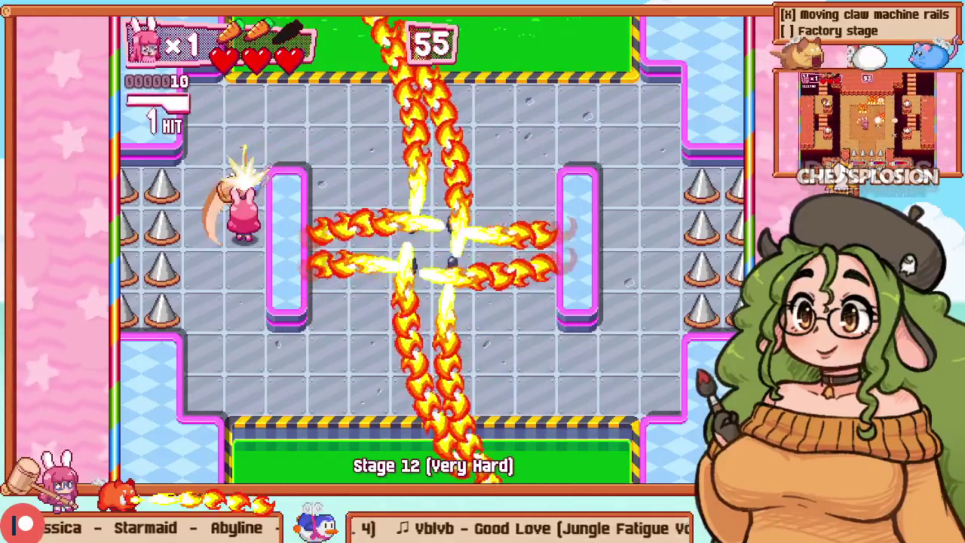
key(Up)
key(z)
key(Escape)
key(Down)
key(Return)
Step: Dodge the rotating fire beams while moving the bunny along the top row
key(Right)
key(Down)
key(Left)
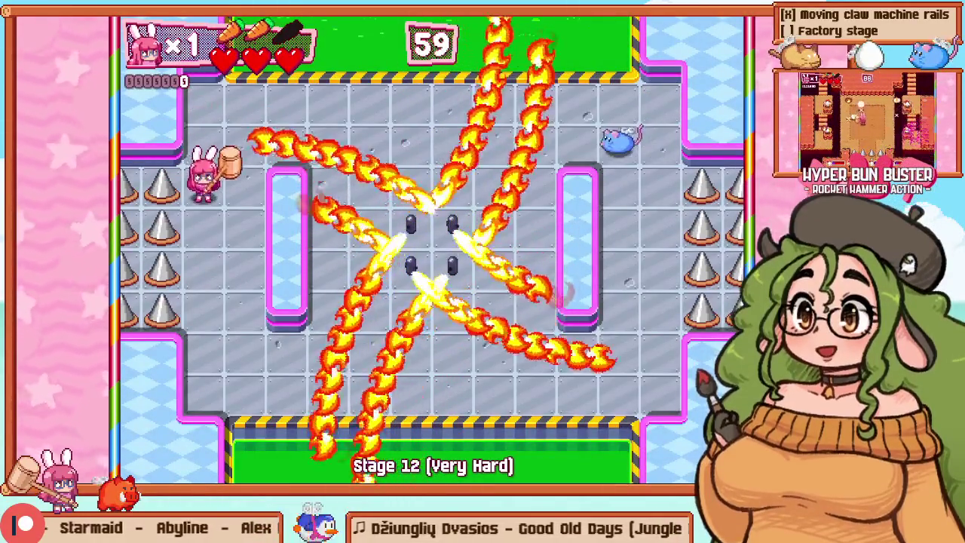
key(Right)
key(Up)
key(Right)
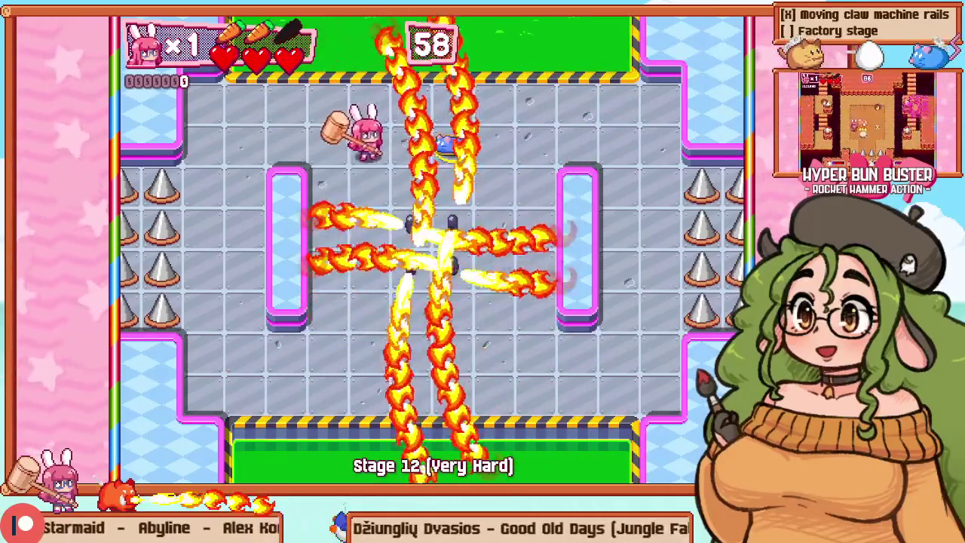
key(Down)
key(Left)
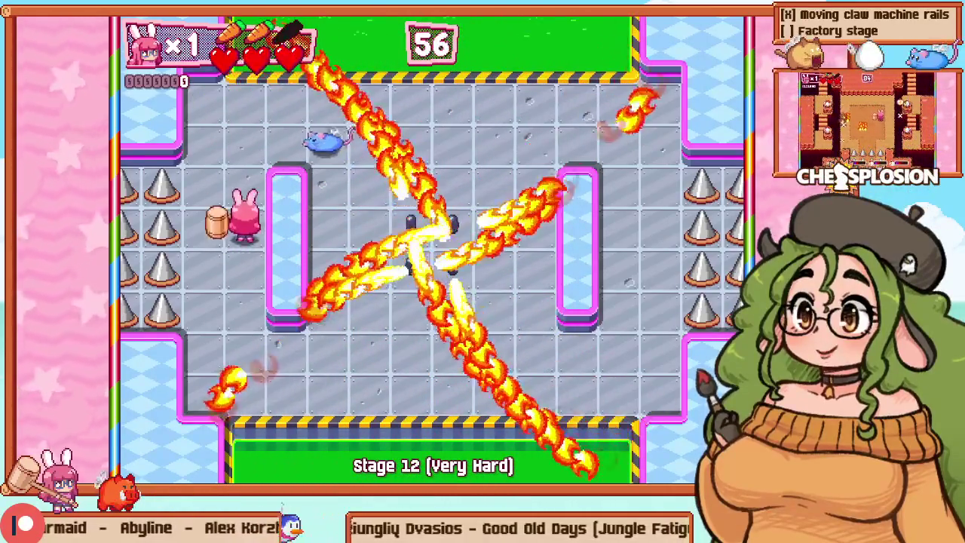
key(Up)
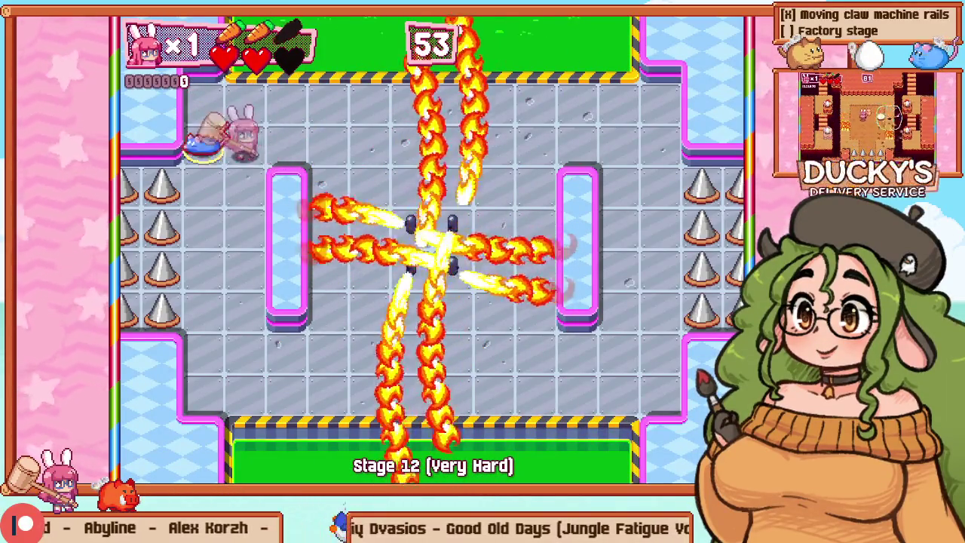
Step: Run along the top row, retreat to the top-left corner, then head down the right side
key(Right)
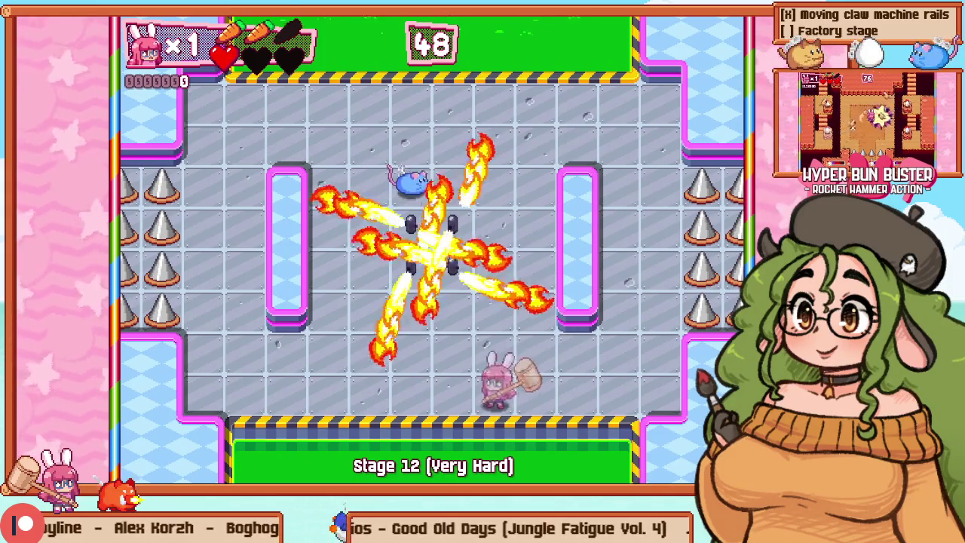
key(Left)
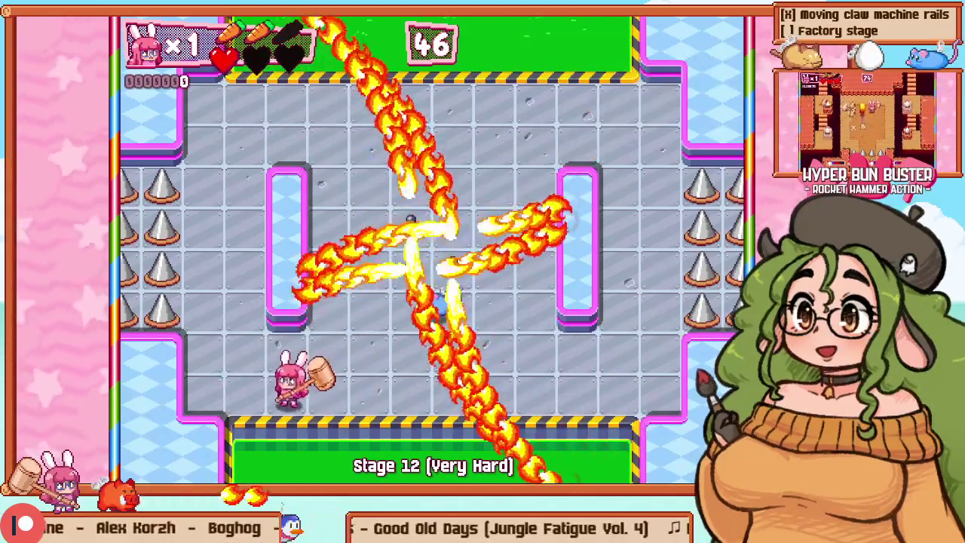
key(Left)
key(Up)
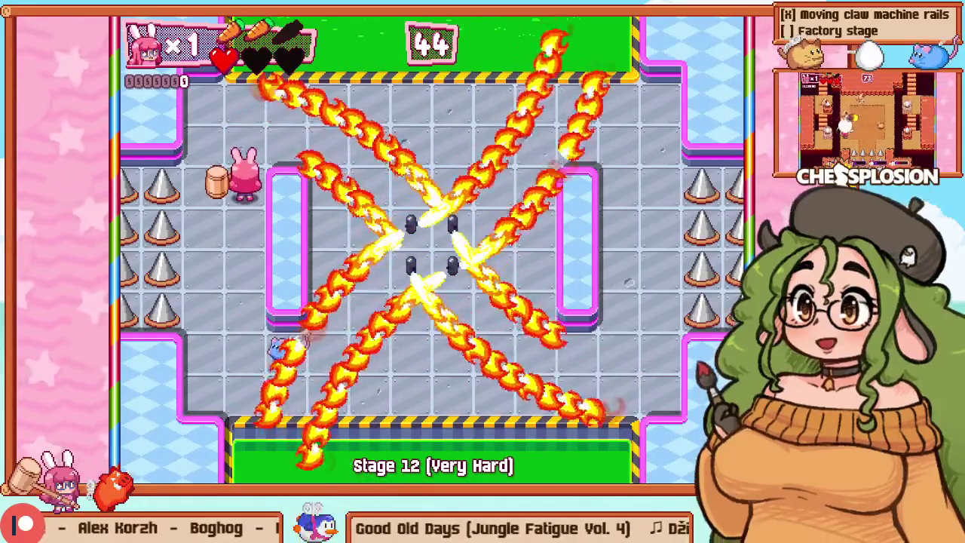
key(Up)
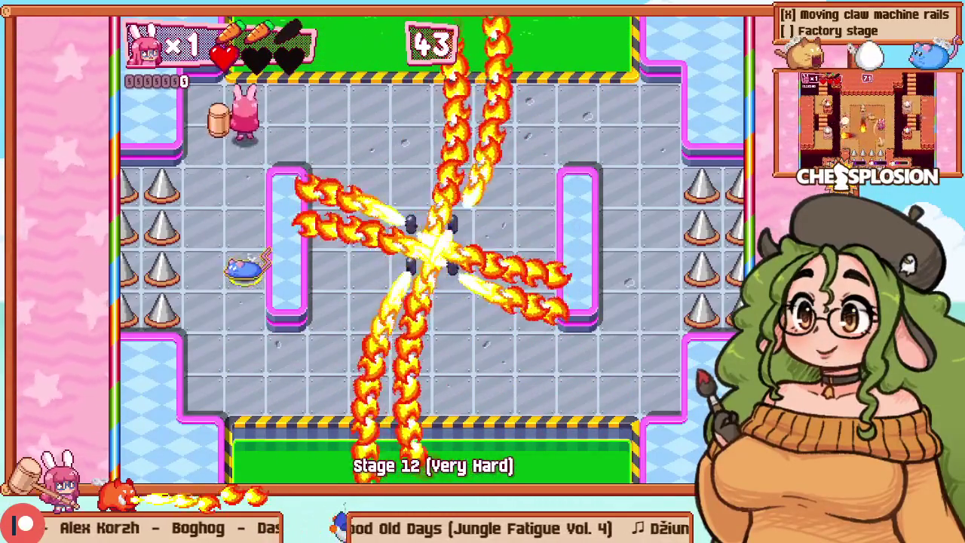
key(Up)
key(Right)
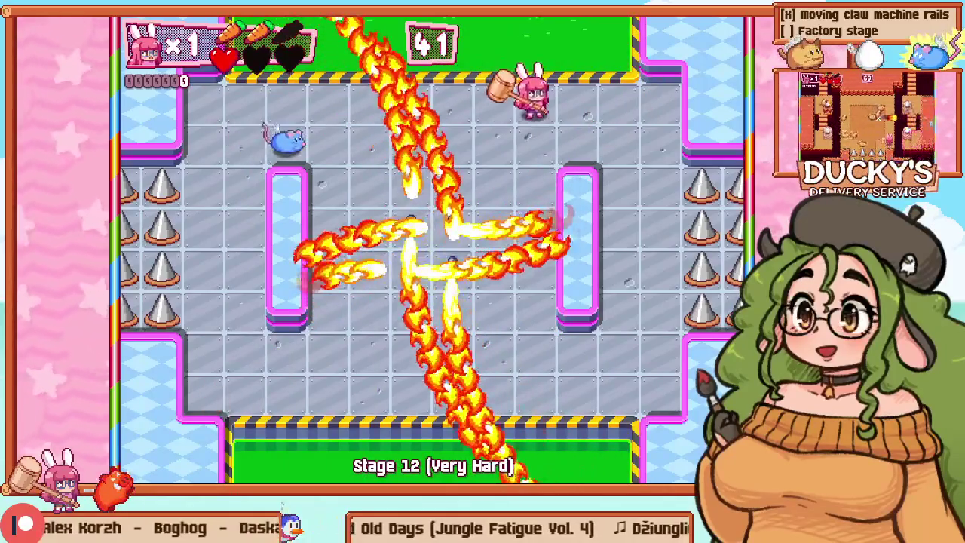
key(Down)
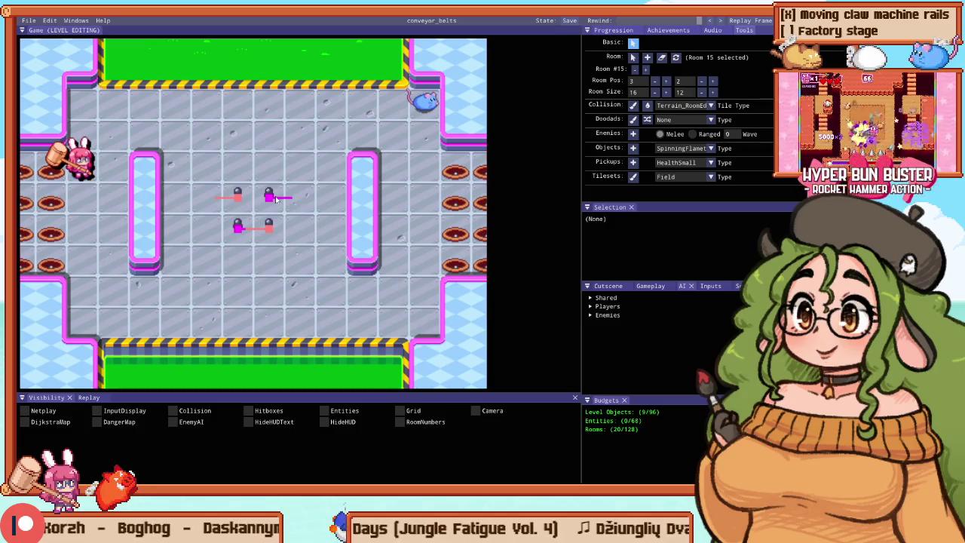
Step: Nudge a centre flamethrower half a tile right into the column, then playtest twice with F5
drag(237, 194, 255, 200)
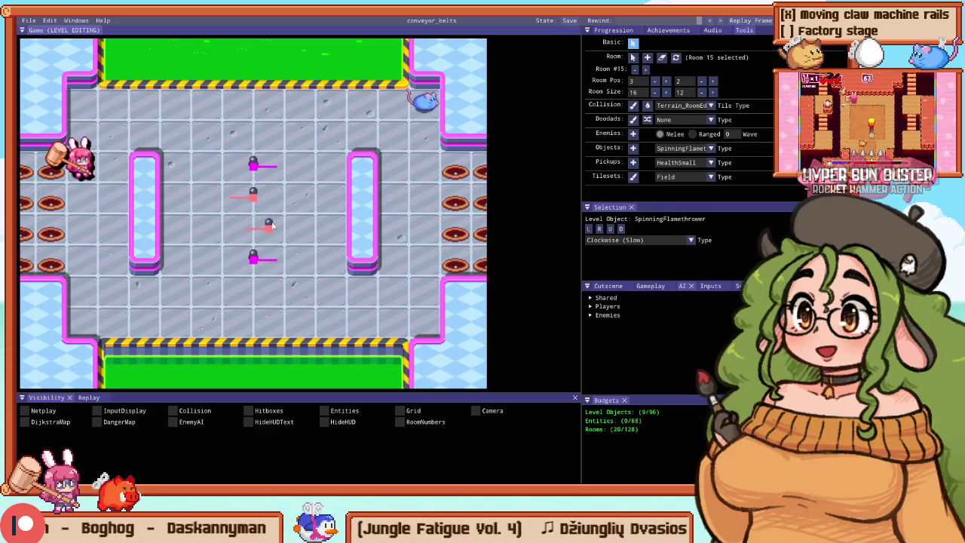
key(F5)
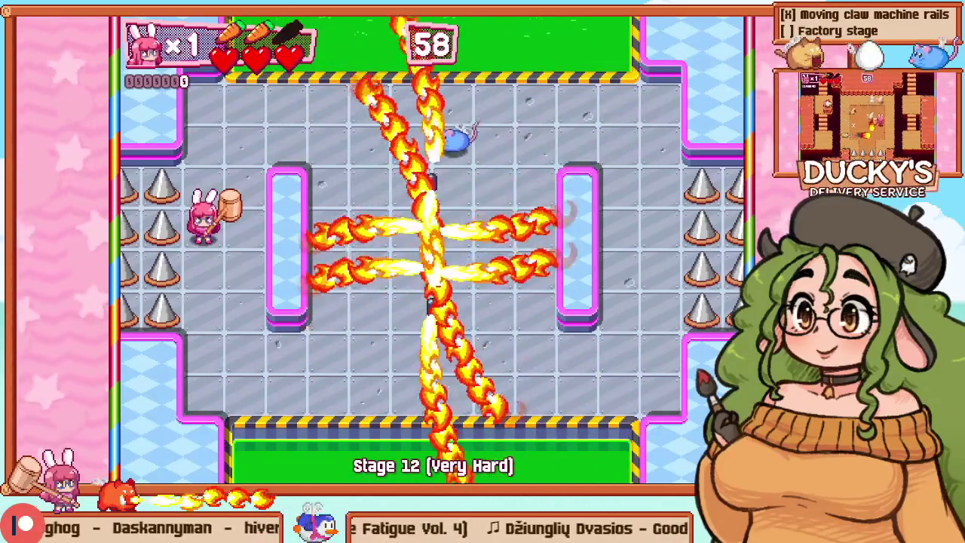
key(F5)
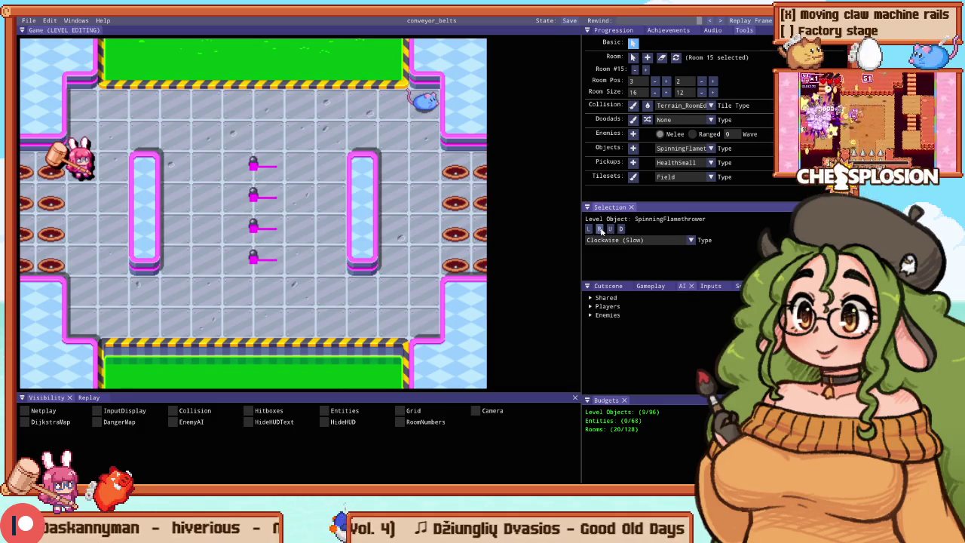
key(F5)
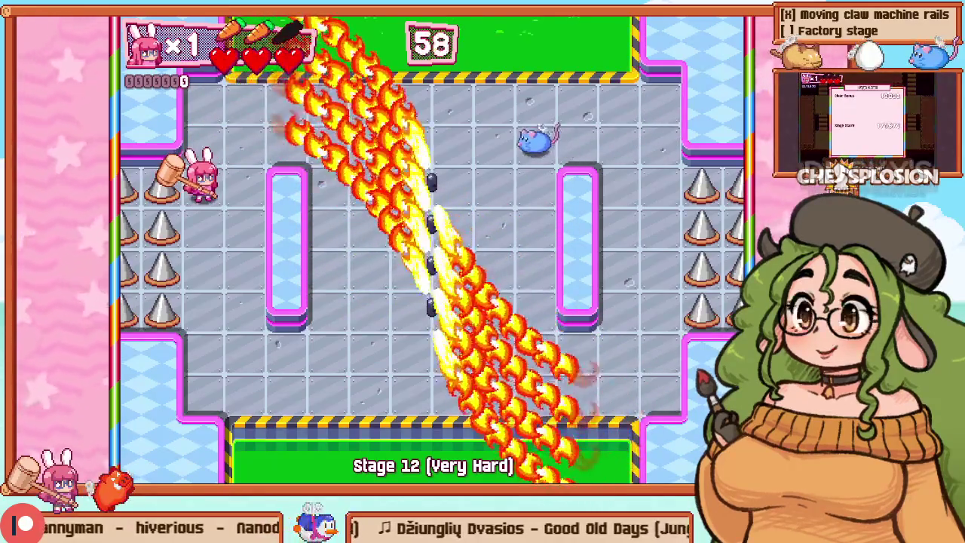
Step: Move the bunny up and right and hammer the mouse to clear Stage 12
key(Up)
key(Right)
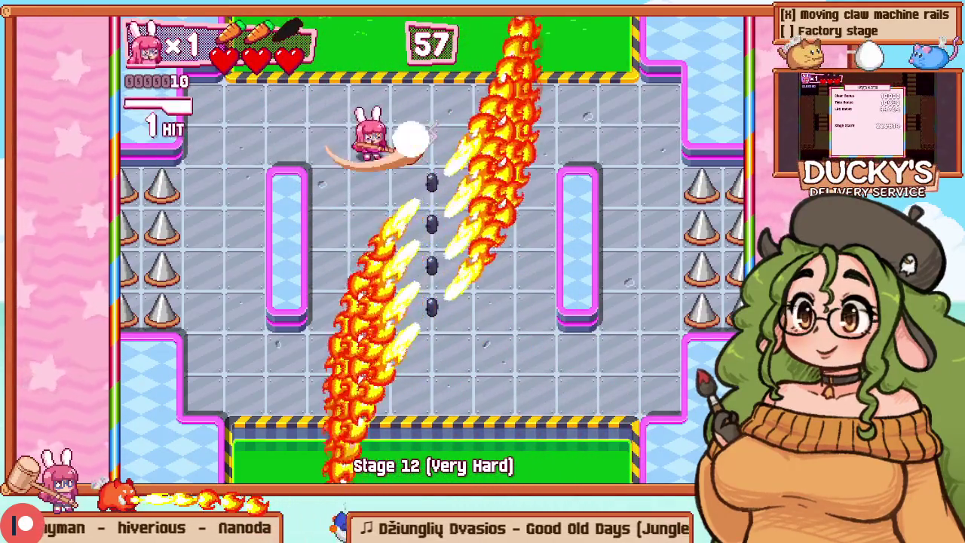
key(Right)
key(z)
key(z)
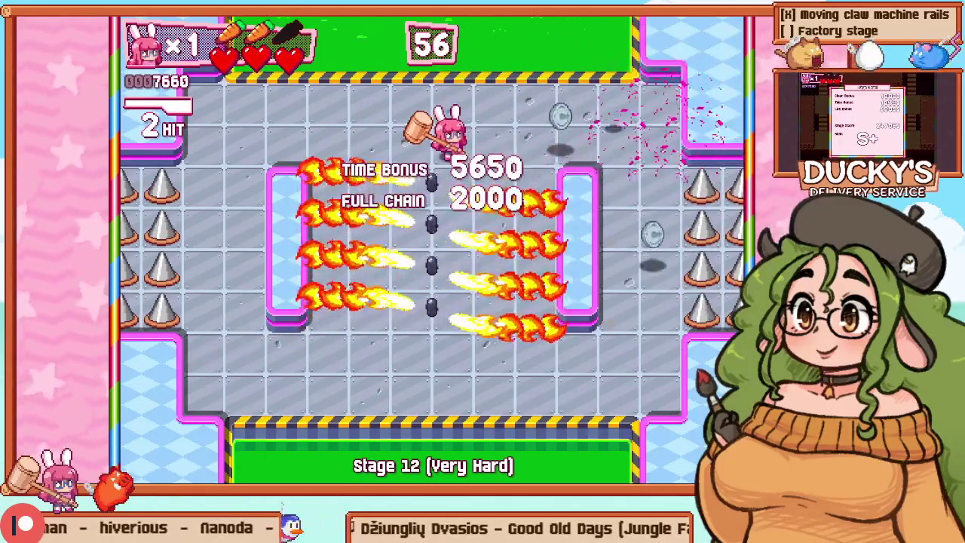
Step: Run down, past the left pillar and up to the top corridor, then return to the editor
key(Right)
key(Down)
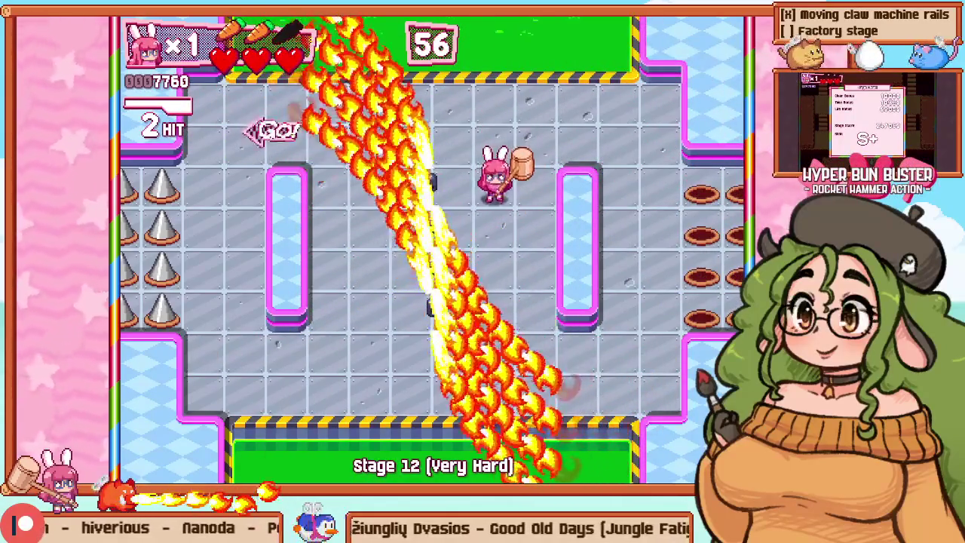
key(Down)
key(Left)
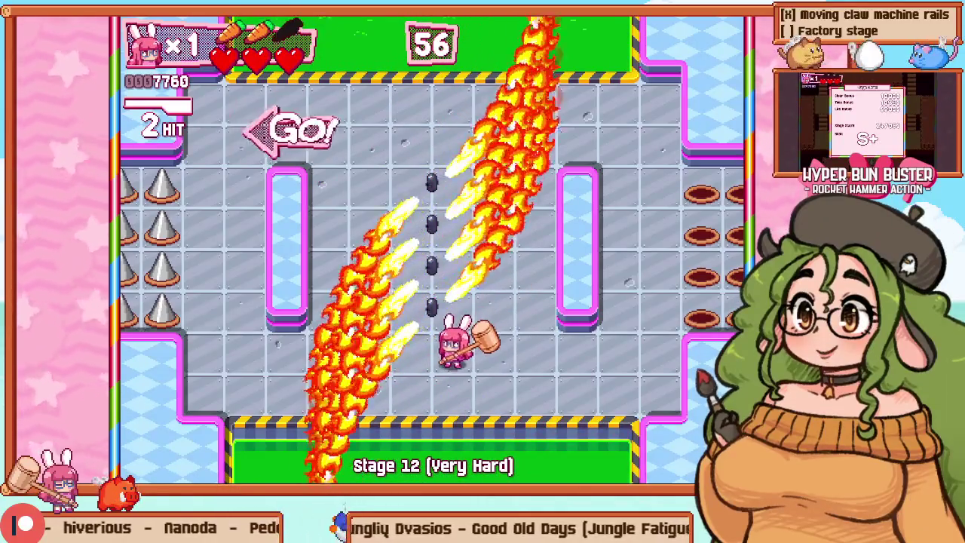
key(Left)
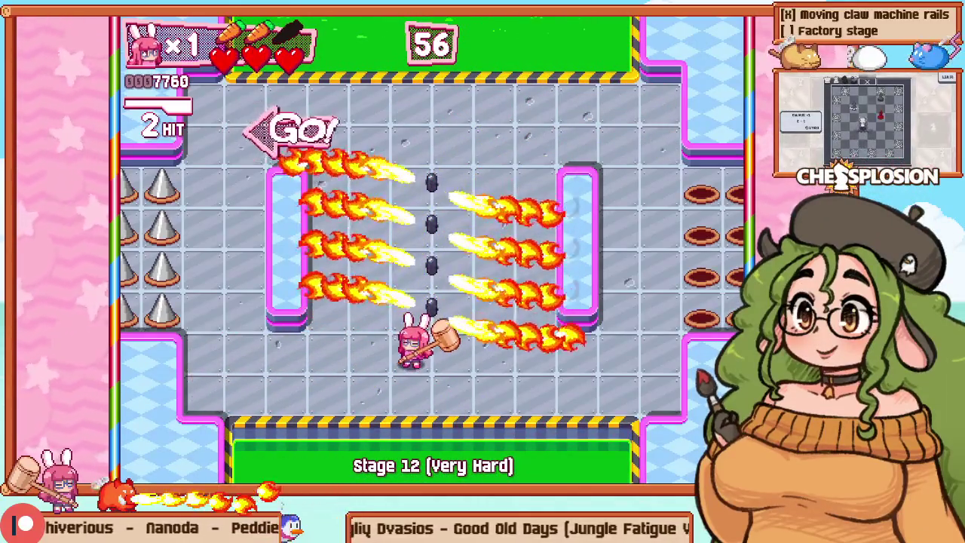
key(Left)
key(Up)
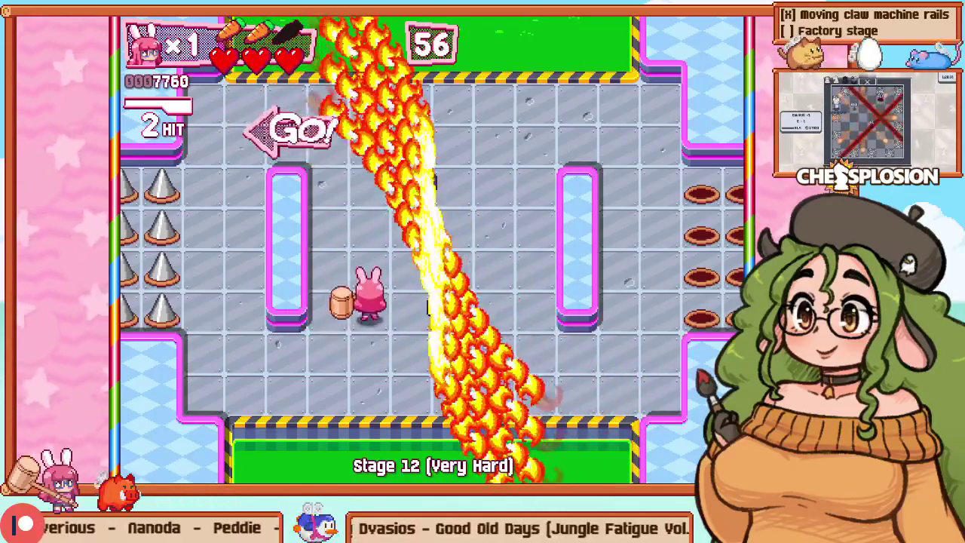
key(Up)
key(Right)
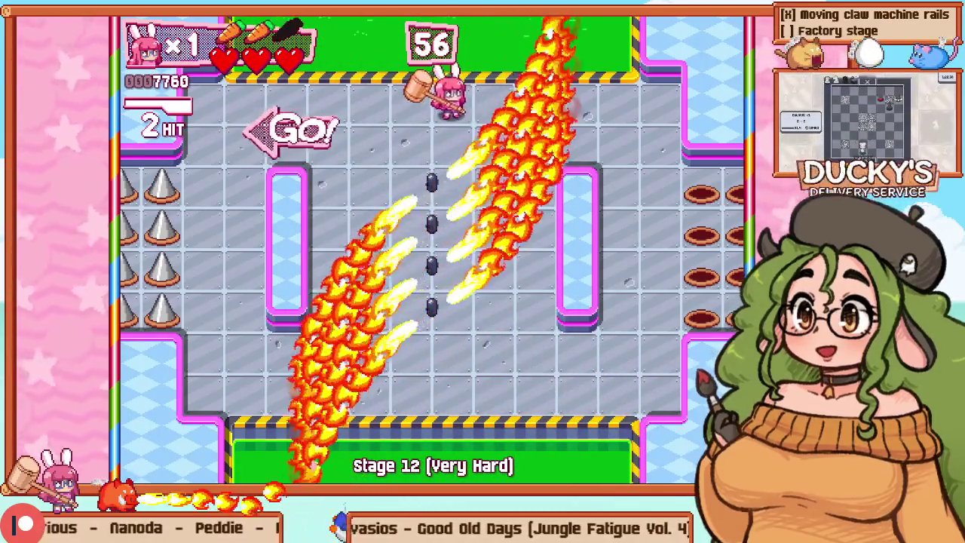
key(F1)
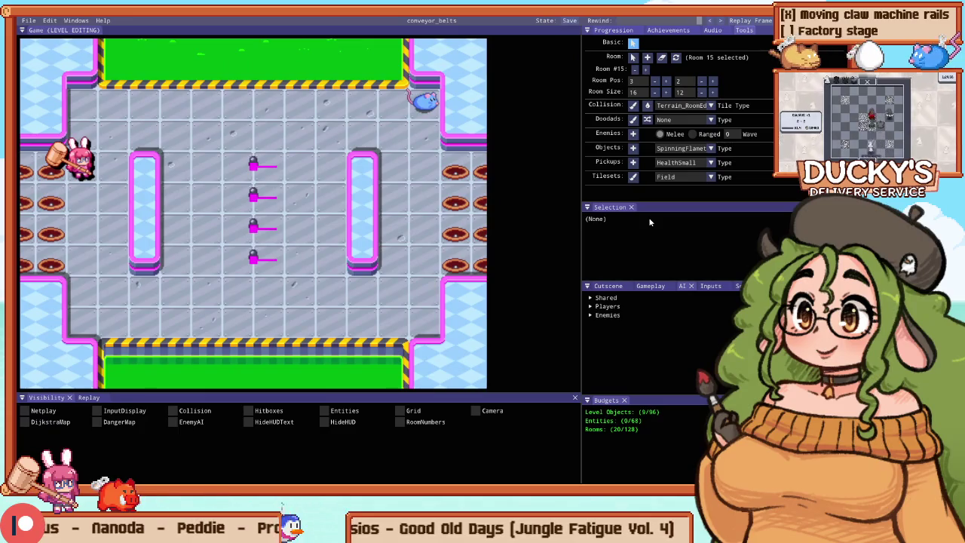
Step: Try in-editor and full-screen play, then return to the editor layout of the fenced floor
key(F2)
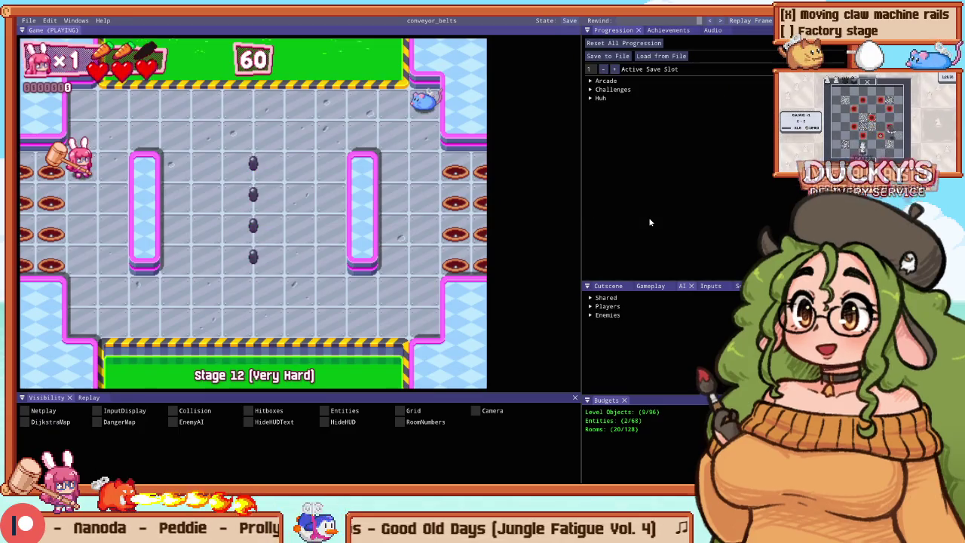
key(F1)
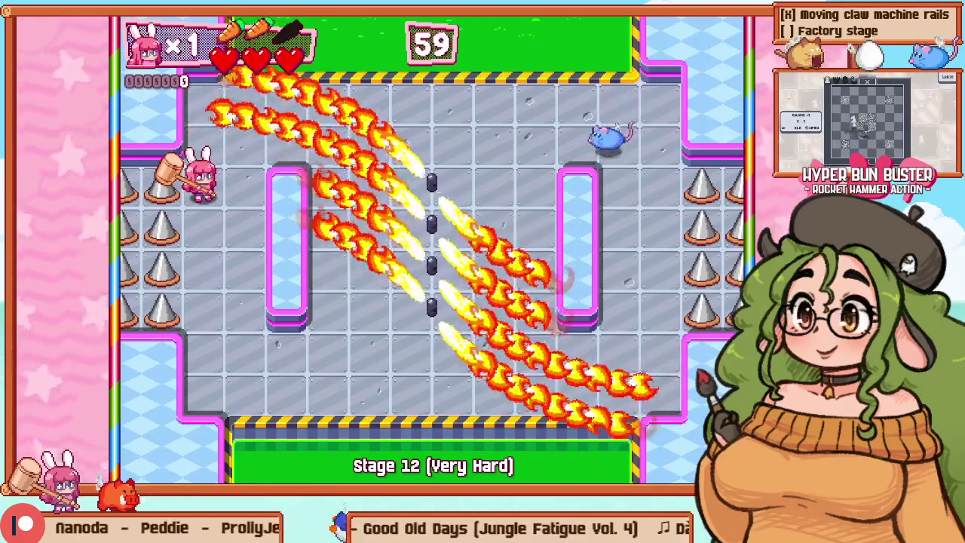
key(F1)
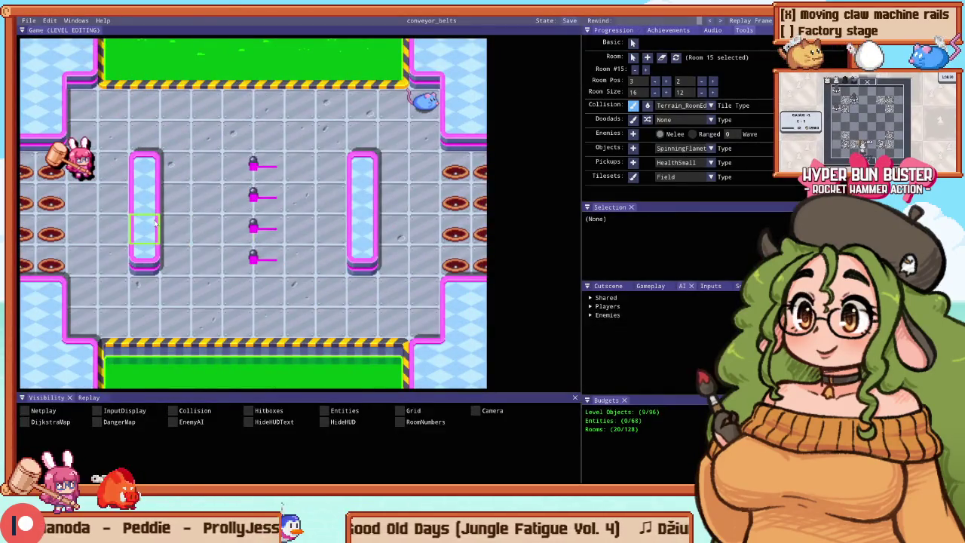
scroll(310, 212, down, 2)
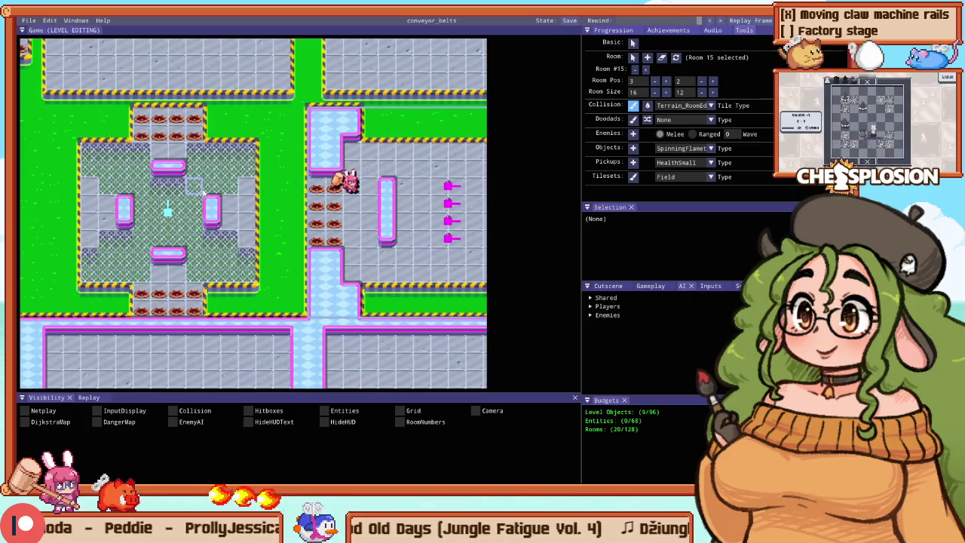
scroll(202, 192, up, 2)
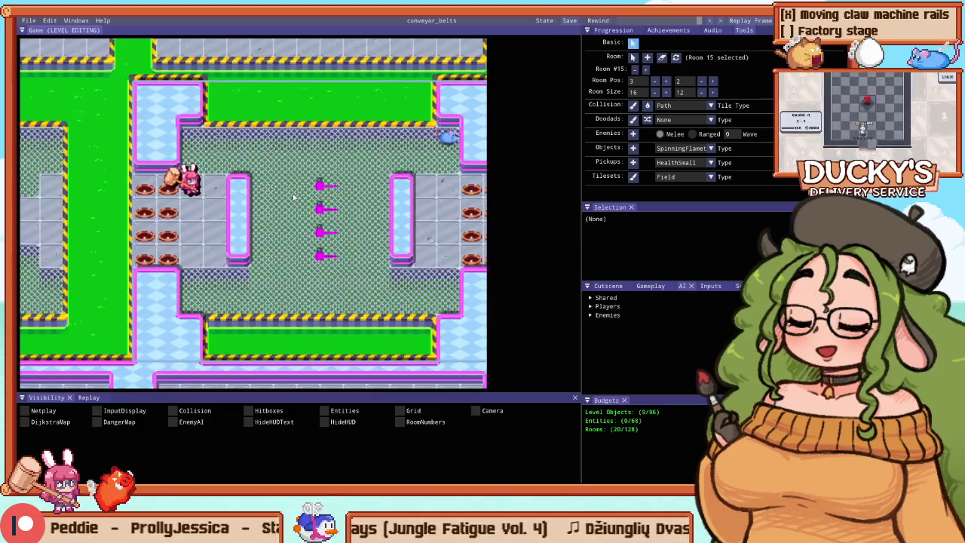
Step: Playtest the fence-floored room, reaching the mouse in the top lane, then stop the test
key(F5)
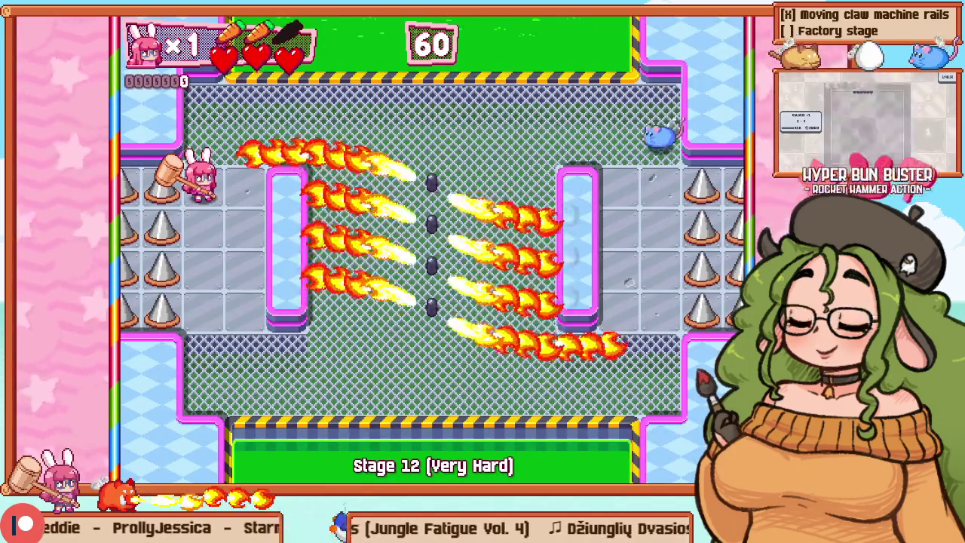
key(Right)
key(Up)
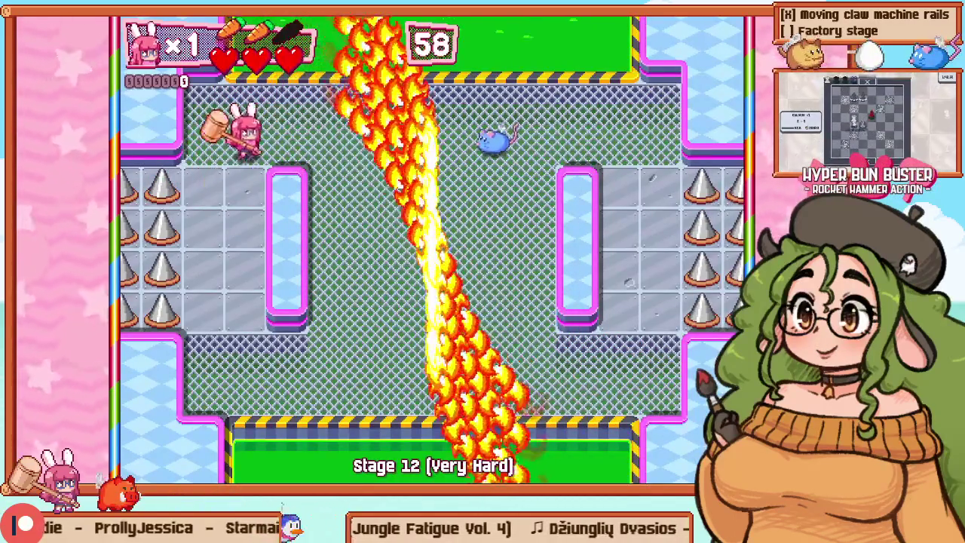
key(Right)
key(Up)
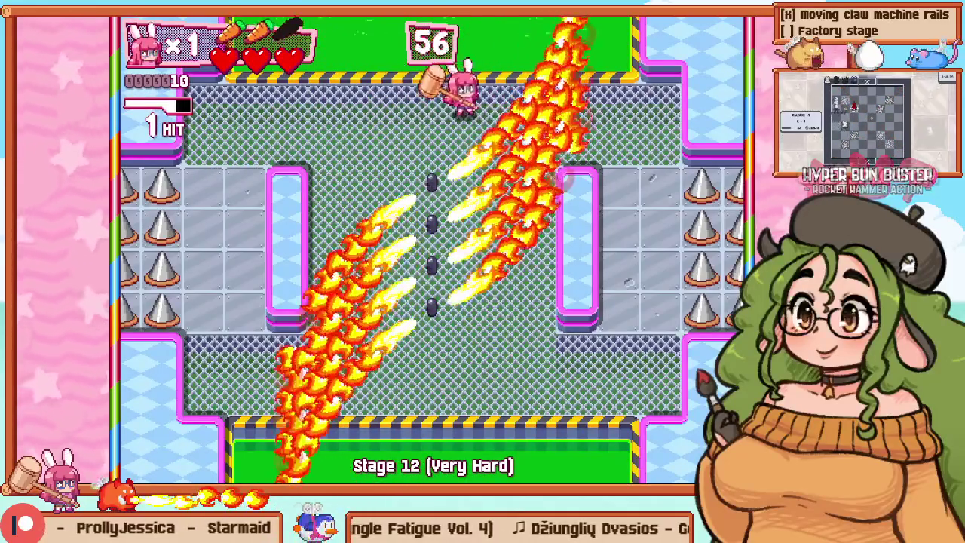
key(F5)
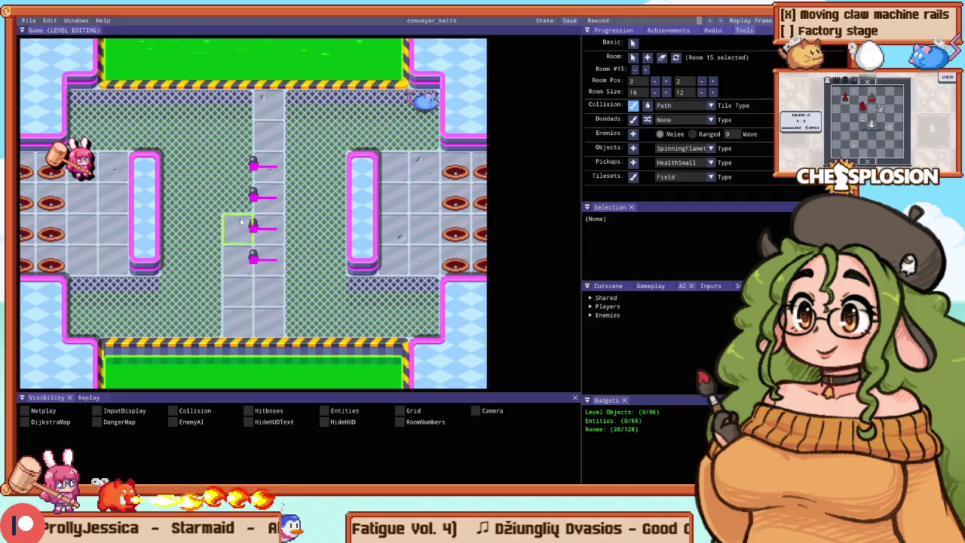
key(F5)
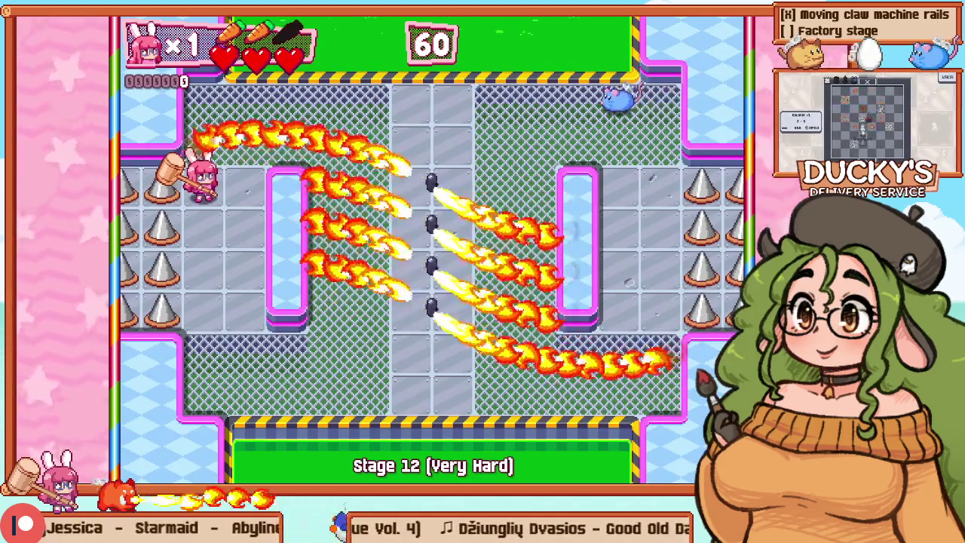
key(Right)
key(Up)
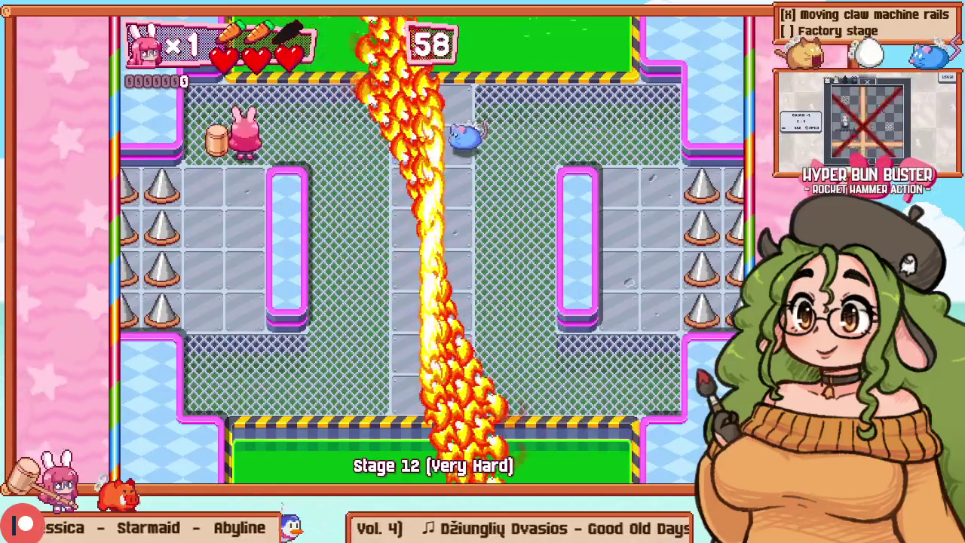
key(Right)
key(Right)
key(F5)
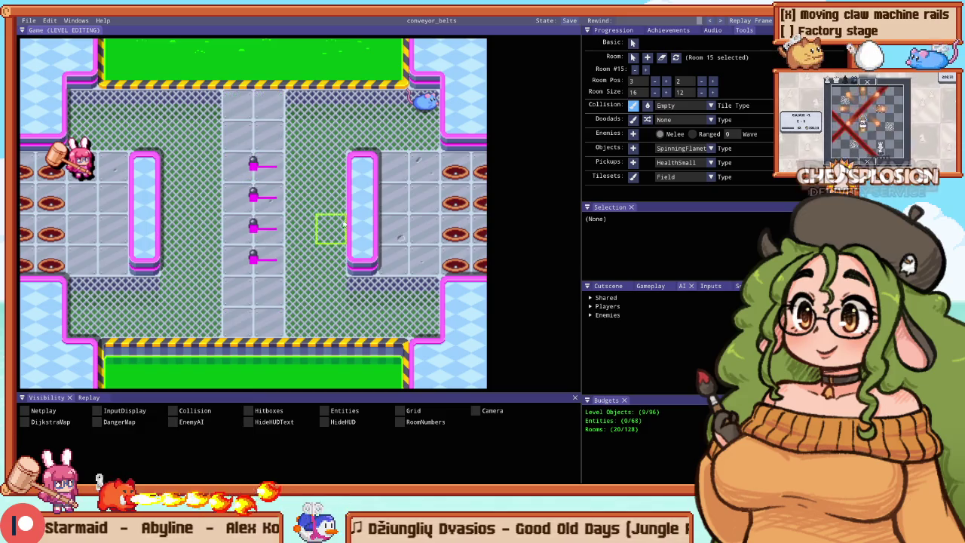
Step: Replace the left and right fence areas with plain floor and start a playtest
click(318, 141)
click(182, 134)
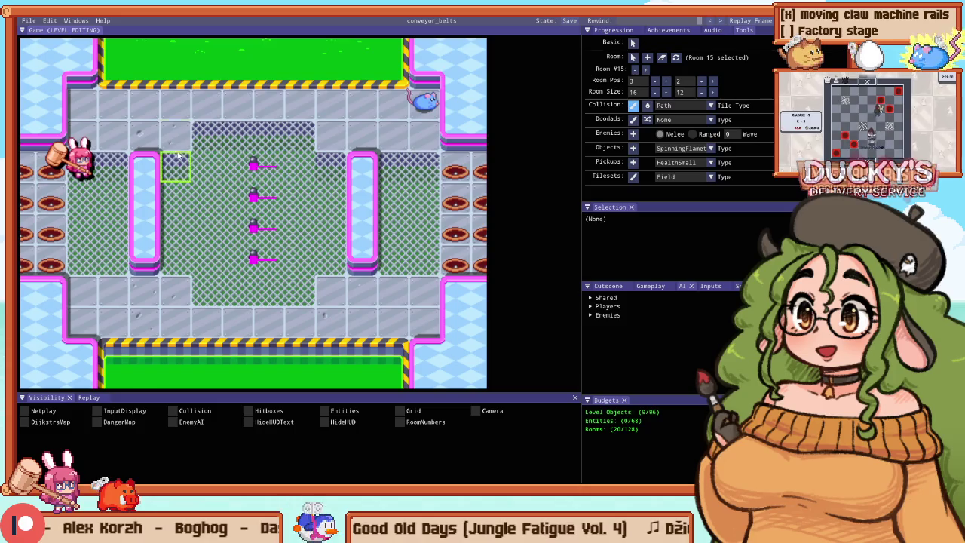
key(F5)
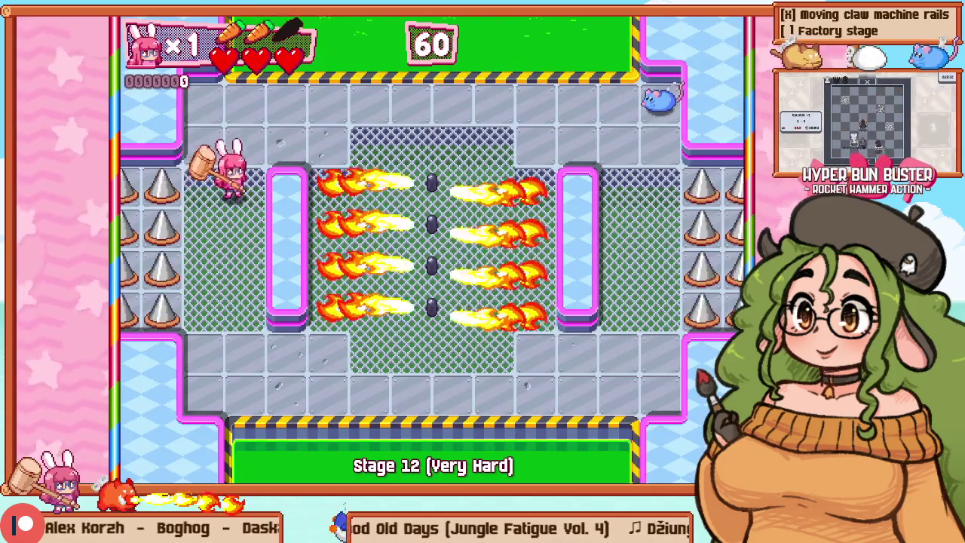
Step: Walk the bunny to the top centre and hammer the last mouse to clear the stage
key(Left)
key(Up)
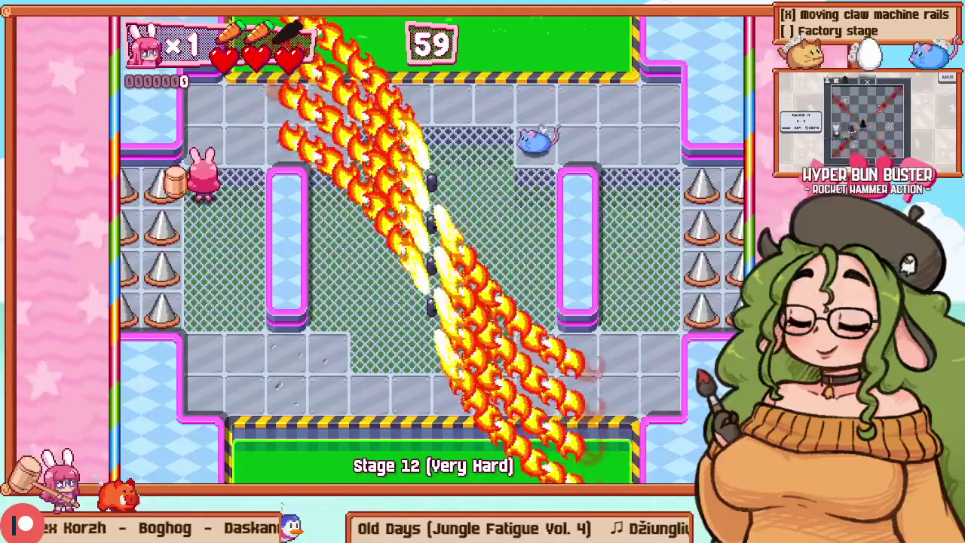
key(Right)
key(Up)
key(Right)
key(z)
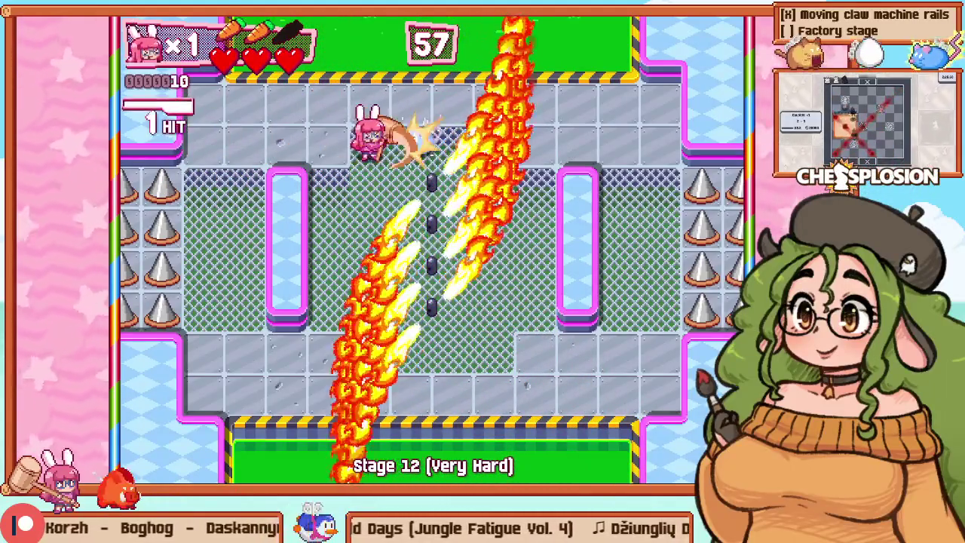
key(Up)
key(Right)
key(Right)
key(z)
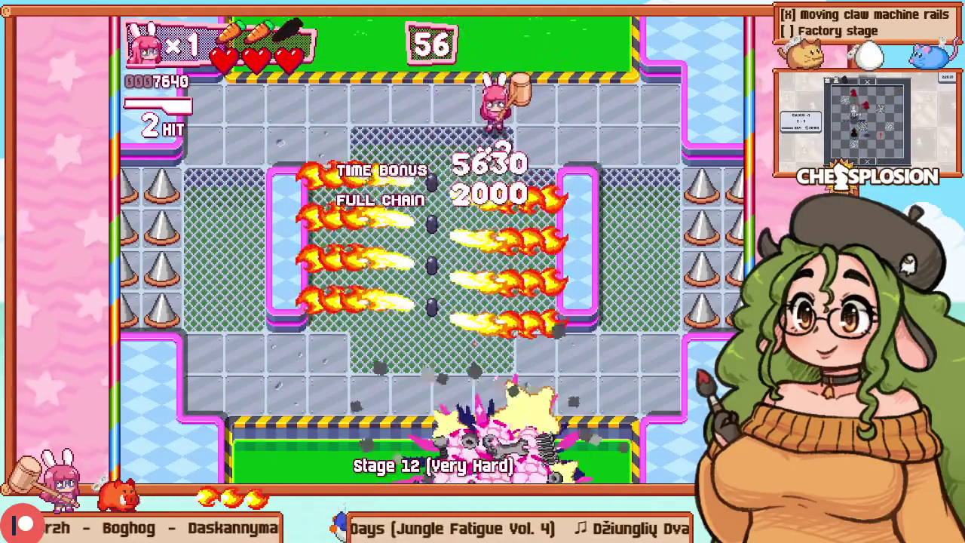
Step: Walk down to the bottom row and leave the cleared playtest for the editor
key(Down)
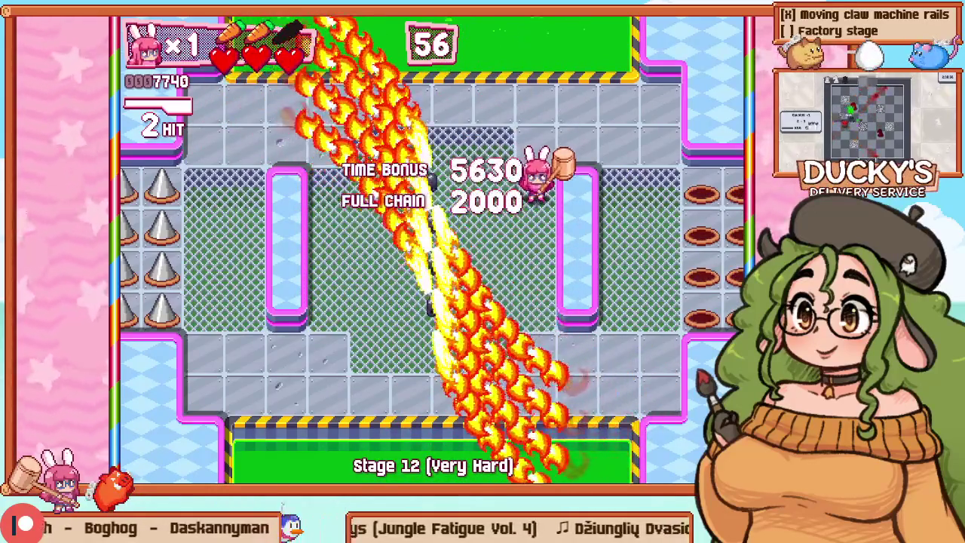
key(Down)
key(Down)
key(Left)
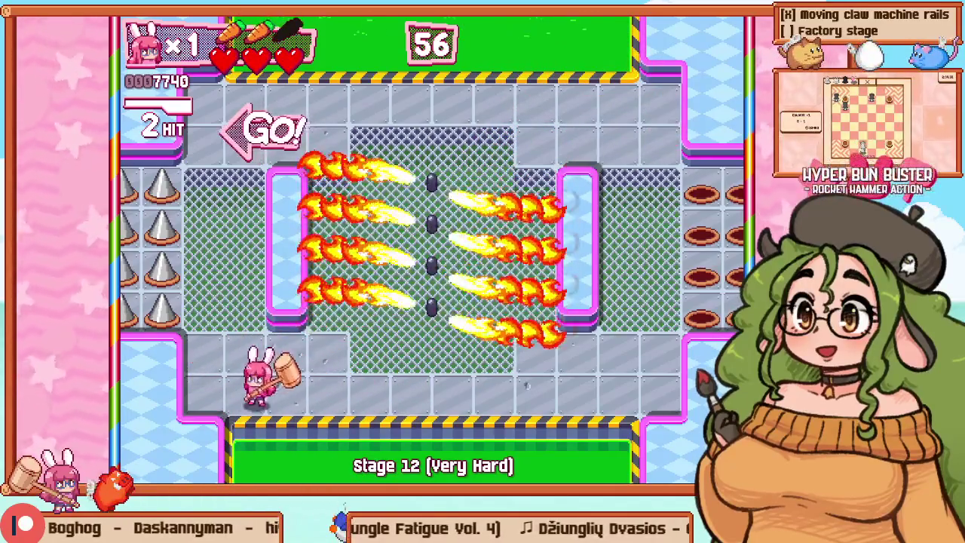
key(F1)
scroll(336, 151, down, 5)
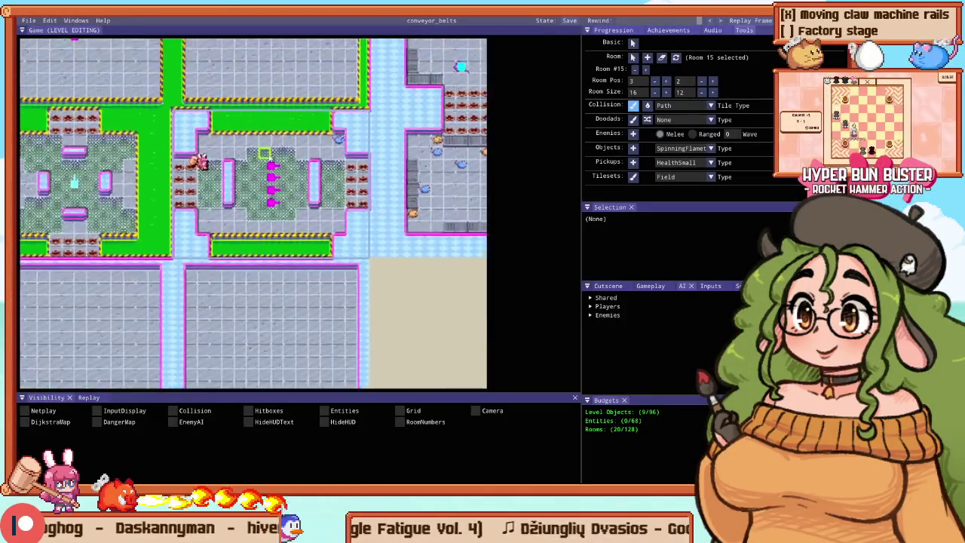
Step: Turn the central fence block into a plain-floor cross, then playtest, moving into the top corridor
scroll(339, 102, up, 5)
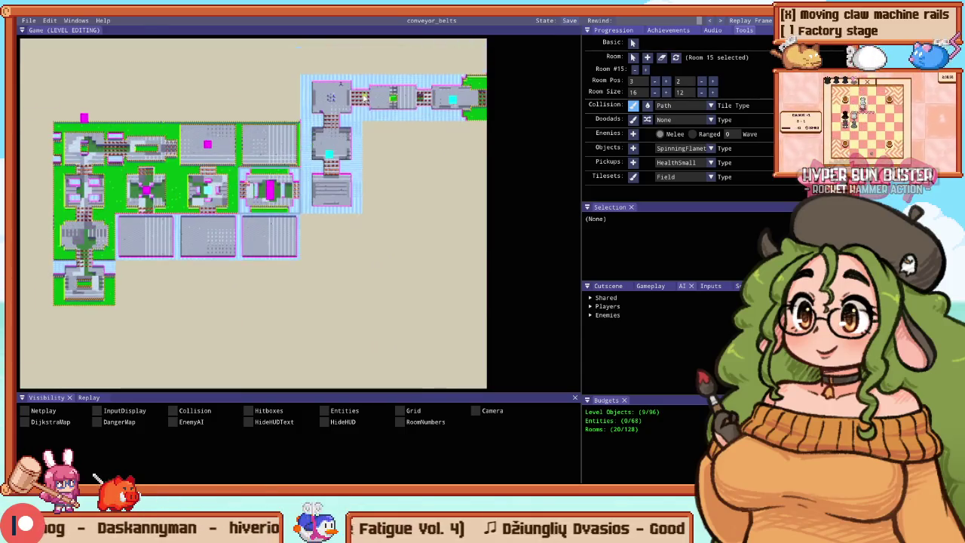
scroll(261, 198, up, 3)
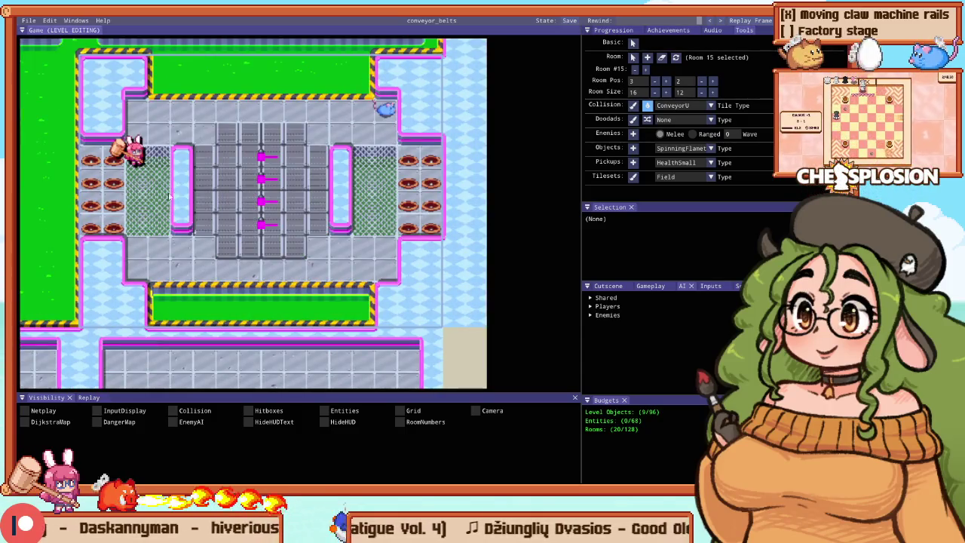
scroll(372, 186, down, 2)
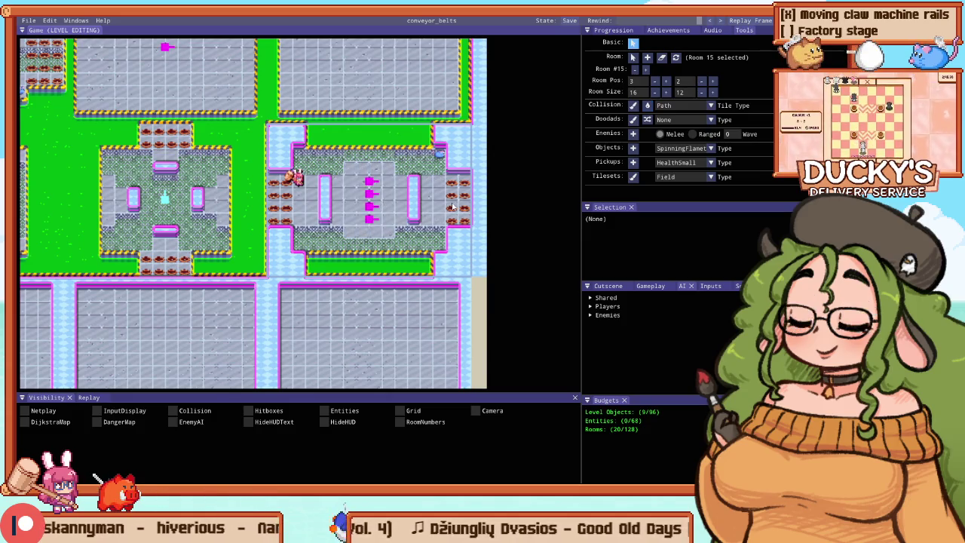
key(F1)
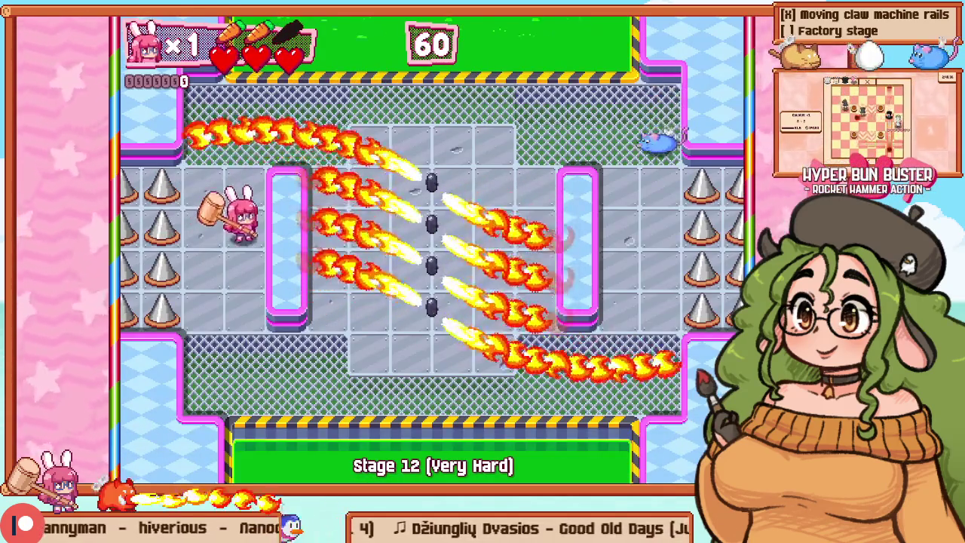
key(Up)
key(Right)
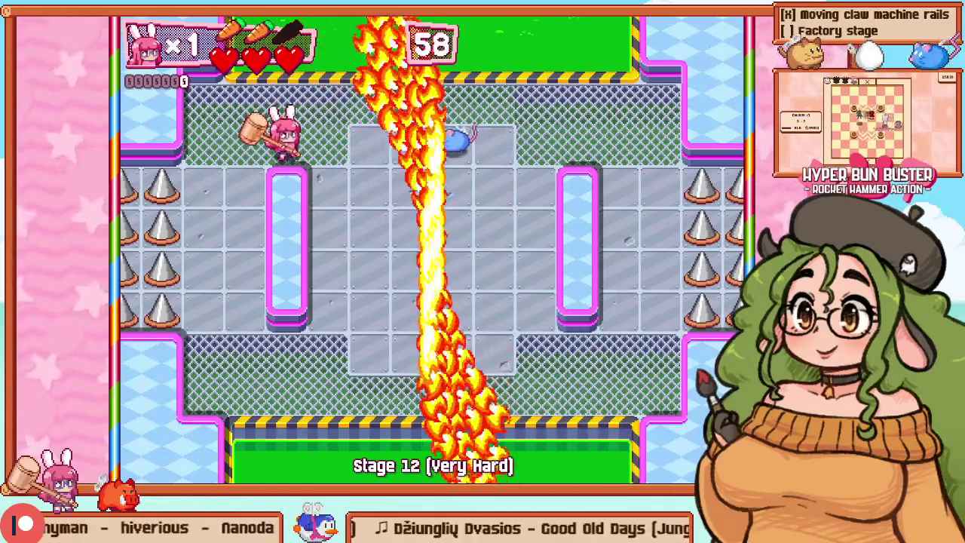
Step: Hit the mouse enemy with the hammer, then end the playtest
key(Right)
key(Up)
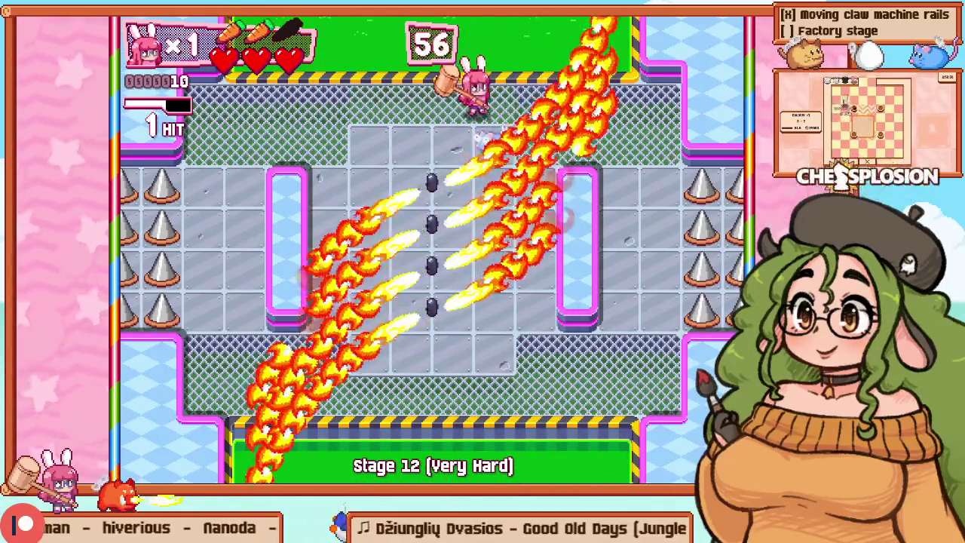
key(F1)
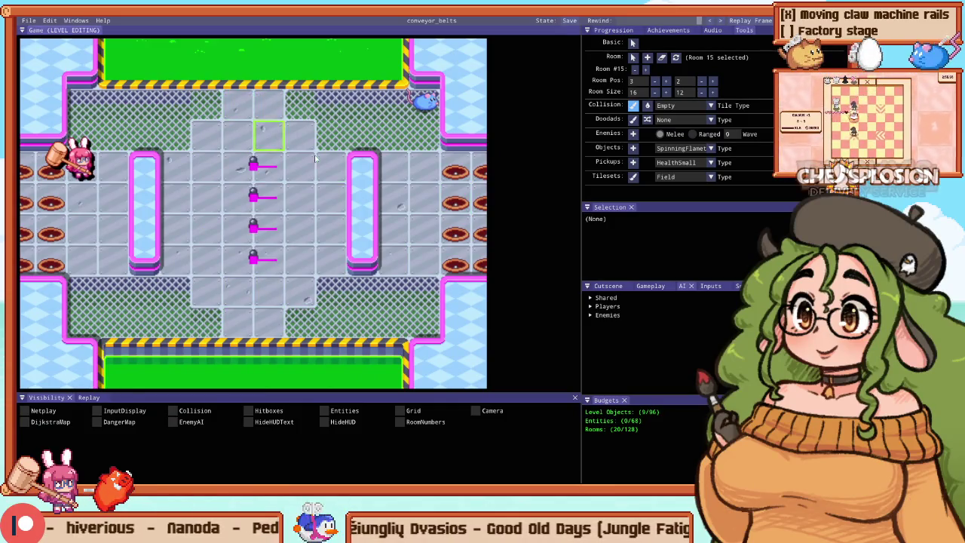
Step: Replay the room, restart the stage from the pause menu, then go back to the level editor
key(F1)
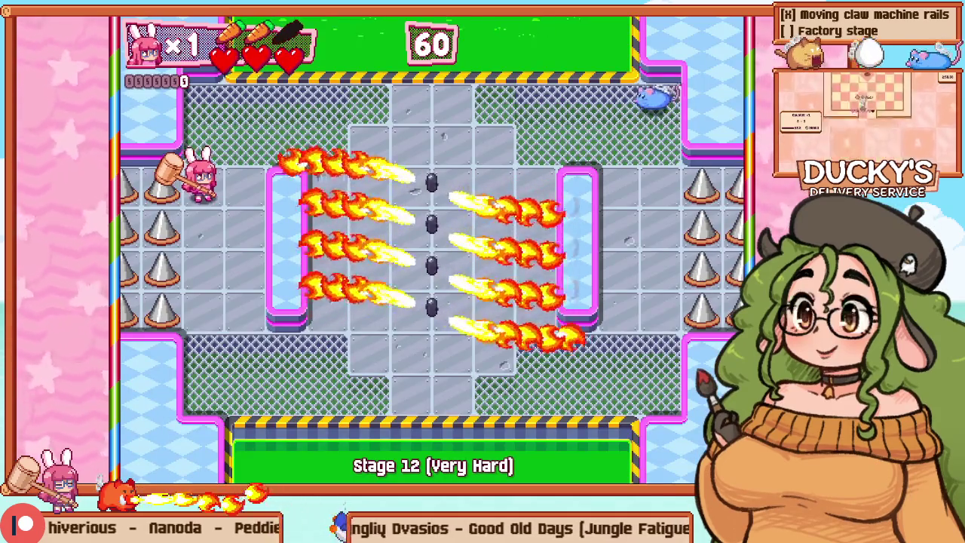
key(Right)
key(Up)
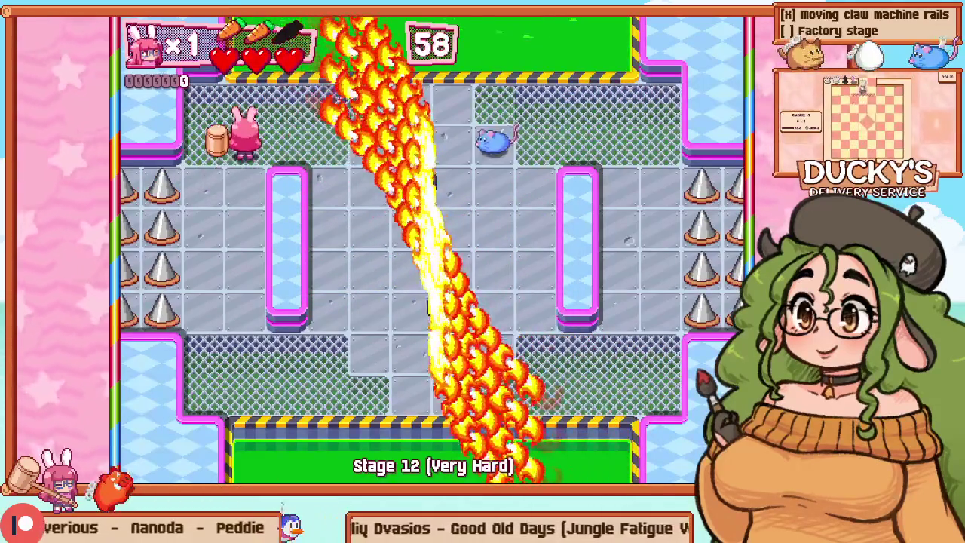
key(Right)
key(Right)
key(Escape)
key(Down)
key(Return)
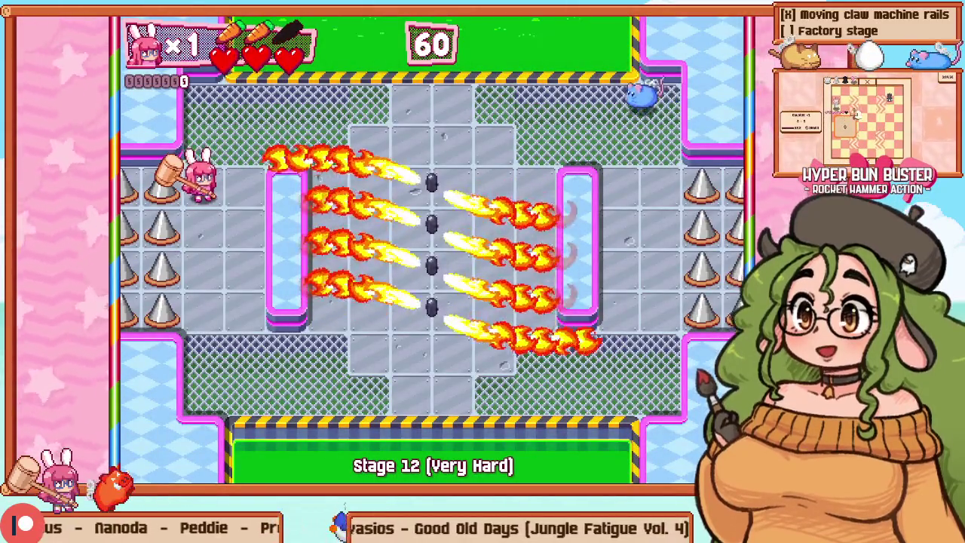
key(F1)
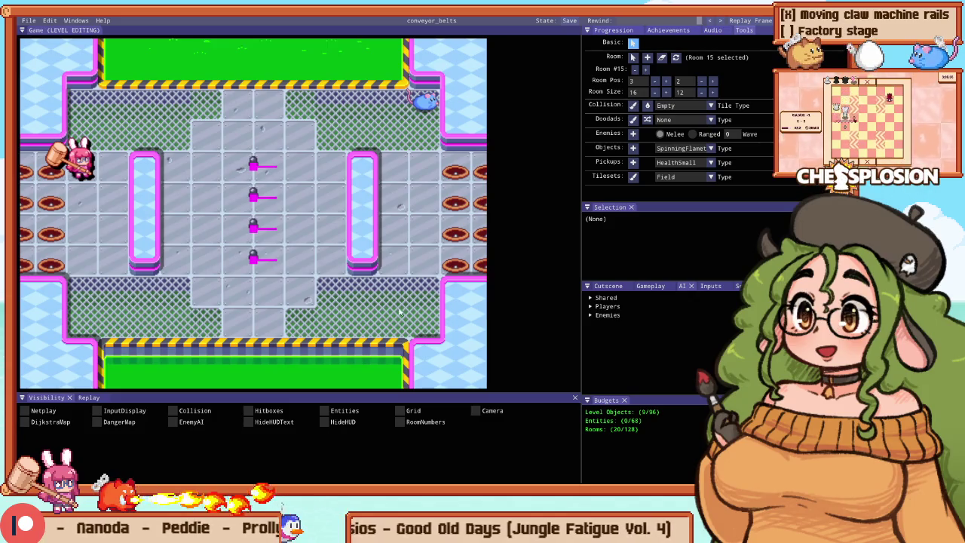
Step: Go to line 1931 in the code for Room 16's enemy wave, then return to the game and pause it
scroll(405, 313, down, 3)
scroll(70, 157, up, 3)
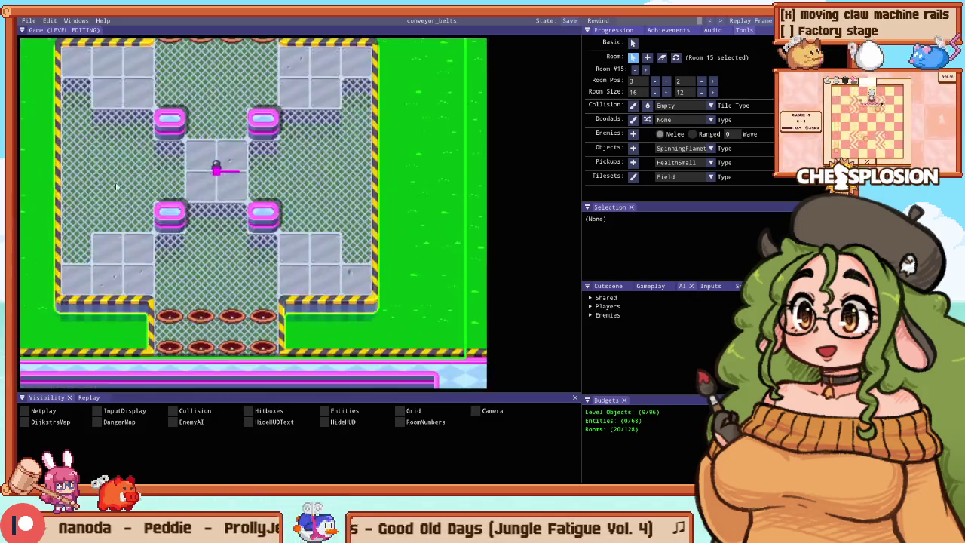
scroll(433, 219, down, 2)
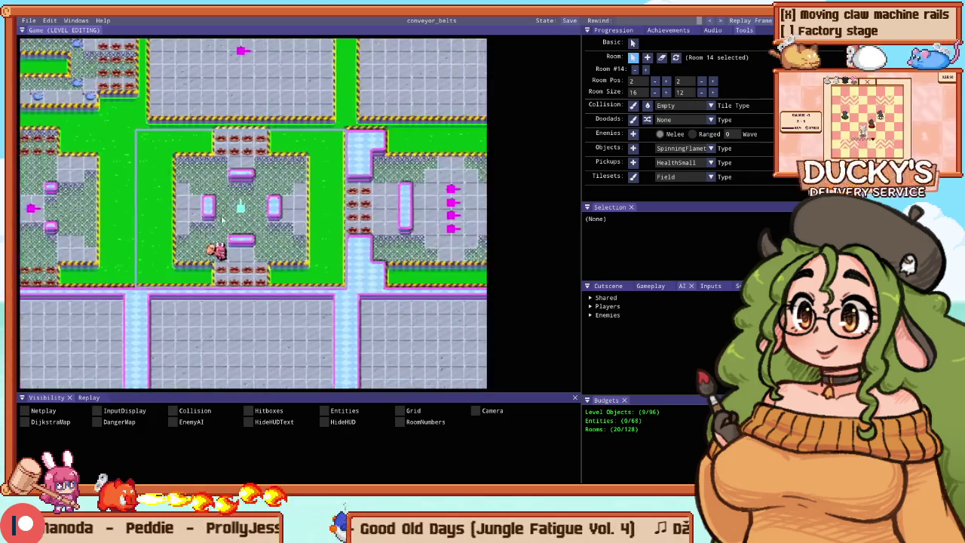
scroll(248, 243, down, 2)
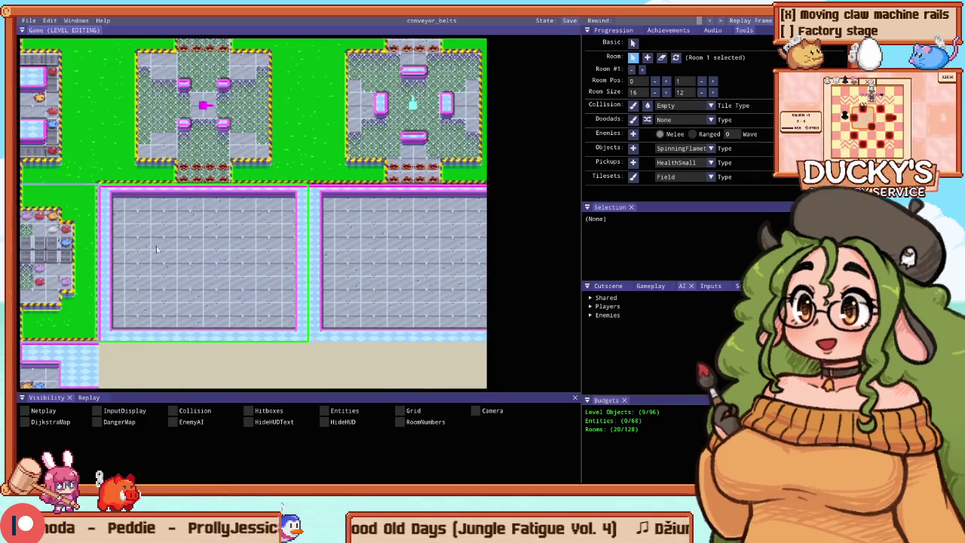
key(alt+Tab)
click(156, 228)
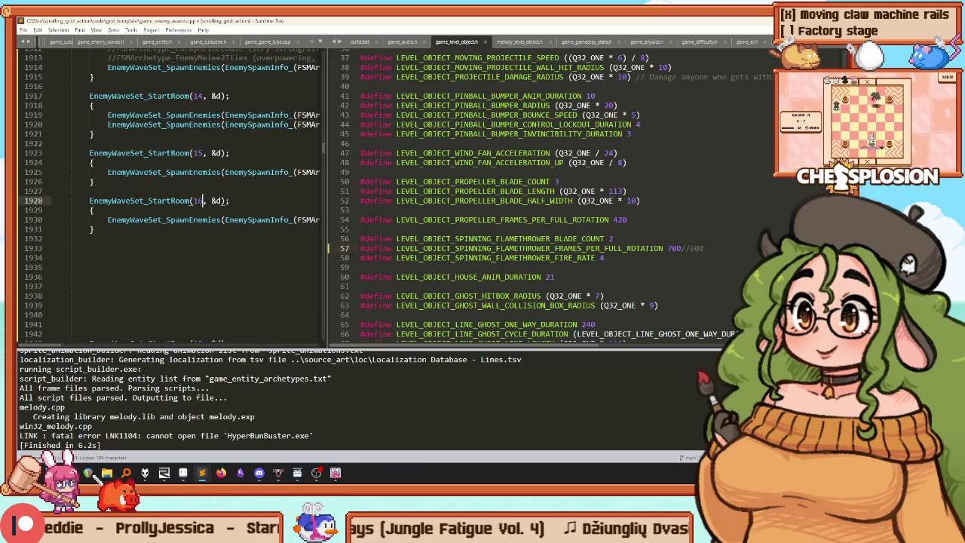
key(alt+Tab)
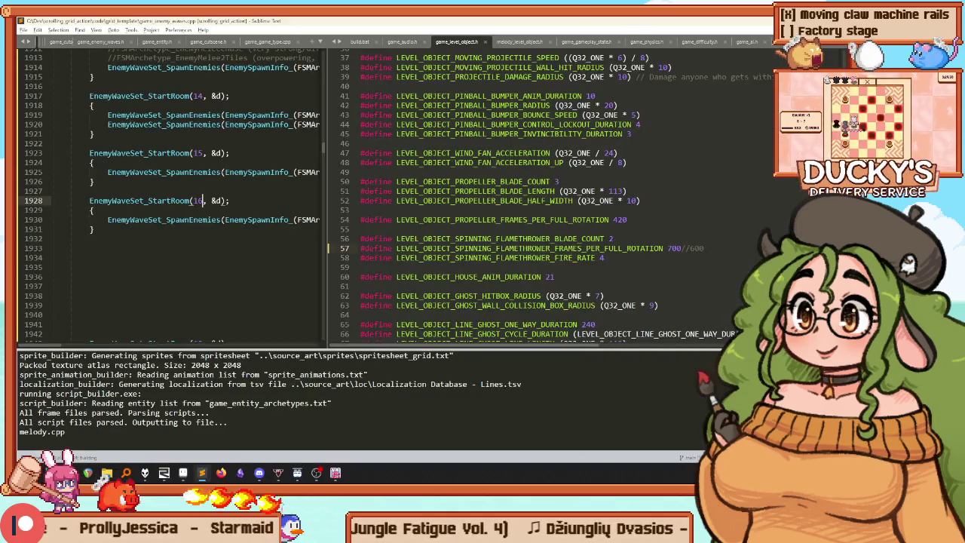
key(Escape)
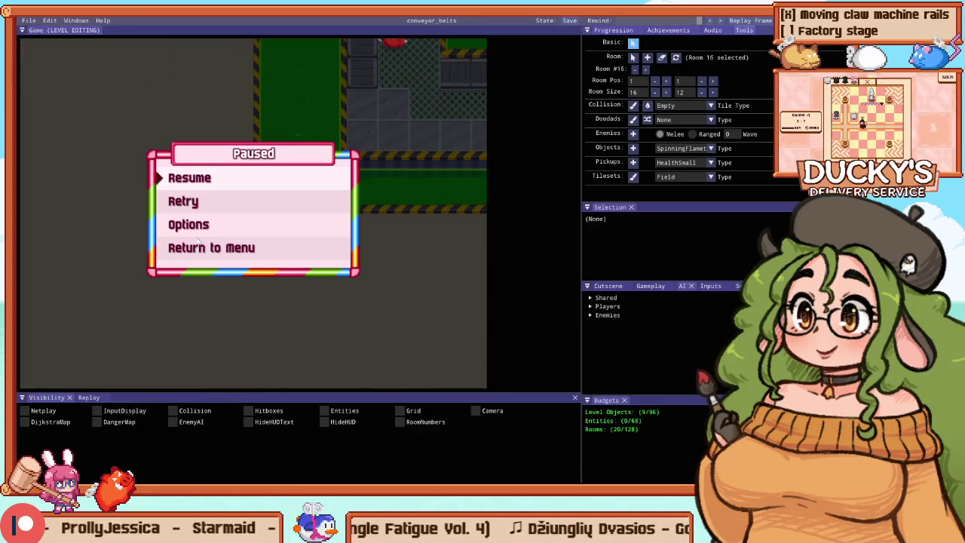
Step: Back in the Practice menu, change the room from 16 to 17 and start the game
key(Escape)
key(Escape)
key(Up)
key(Return)
key(Up)
key(Up)
key(Up)
key(Up)
key(Right)
key(Down)
key(Down)
key(Down)
key(Return)
Step: Switch to the windowed debug layout and Level Editing mode
key(F1)
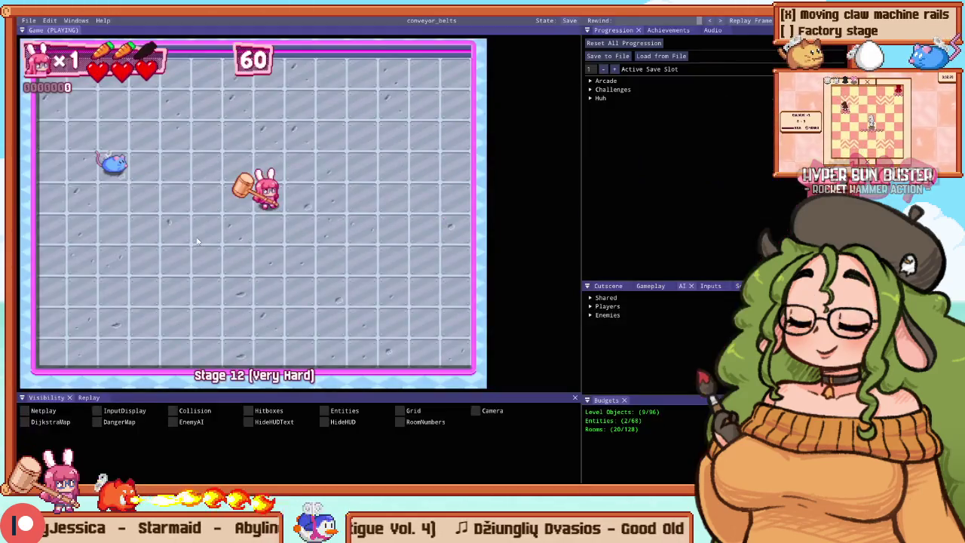
key(F2)
scroll(284, 220, down, 4)
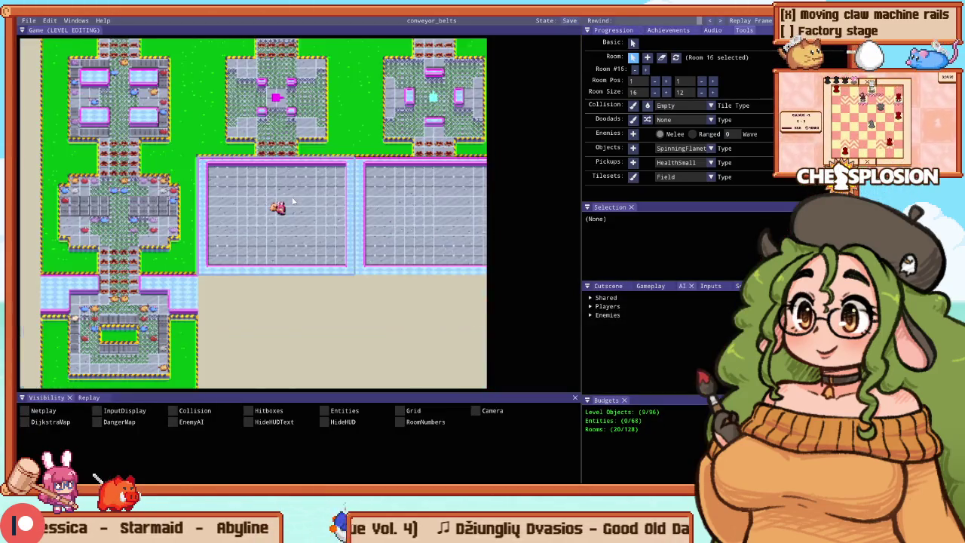
scroll(266, 221, up, 4)
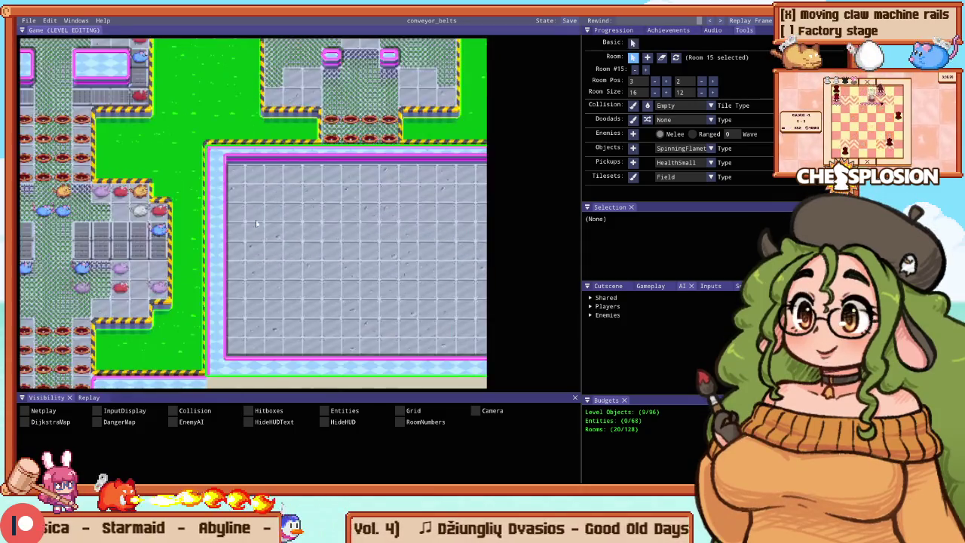
Step: Paint a closed door tile on the left wall and a hazard-striped wall along the bottom
scroll(217, 230, up, 1)
click(218, 238)
scroll(217, 243, down, 2)
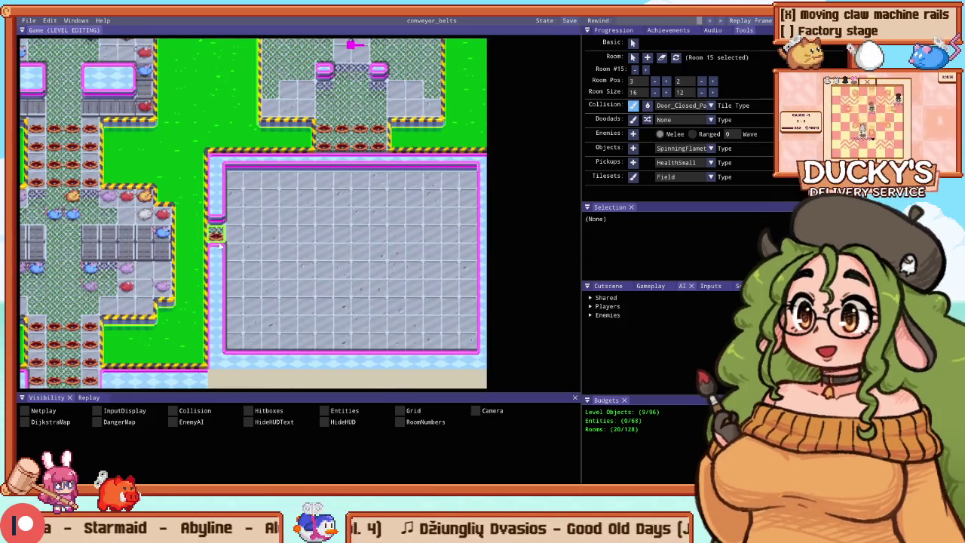
key(d)
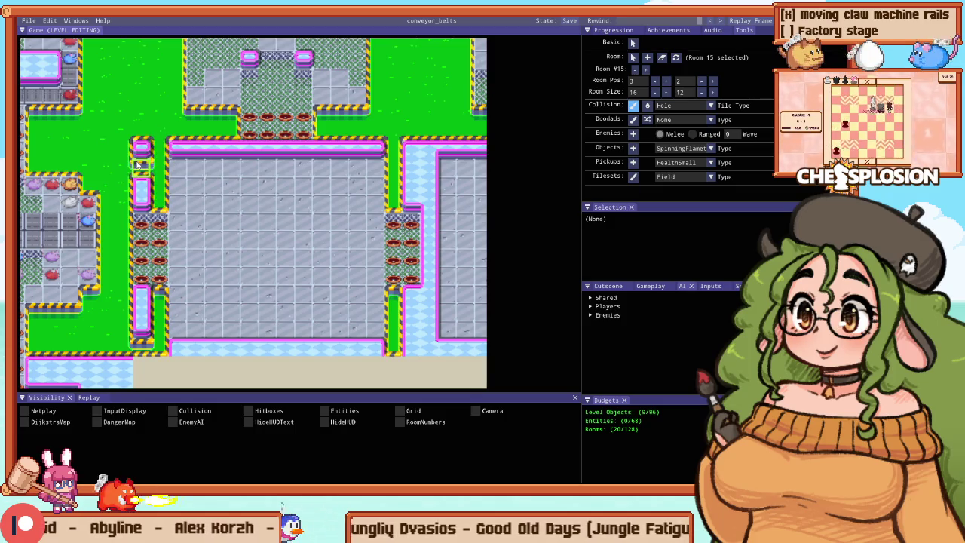
drag(391, 337, 175, 336)
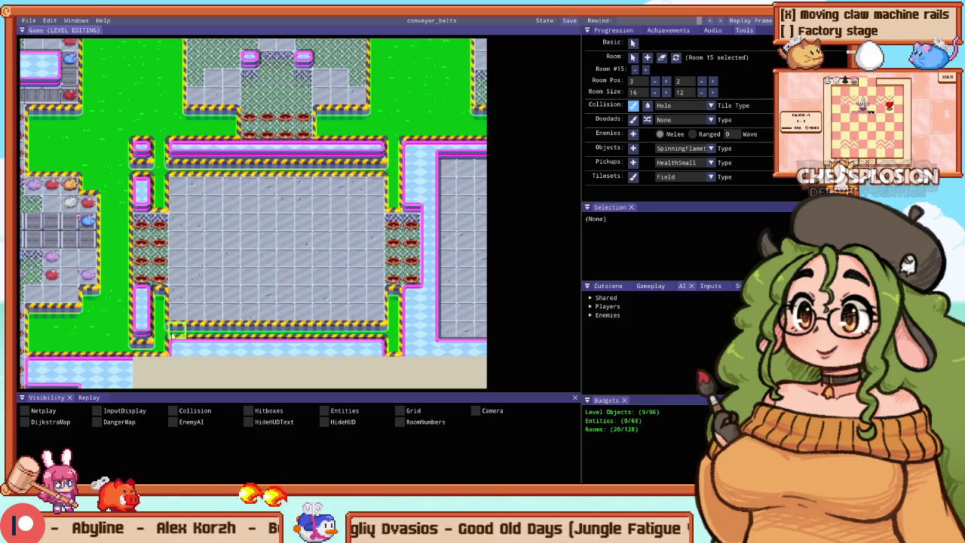
Step: Turn the upper and lower pink wall strips into grass and start a playtest
click(165, 151)
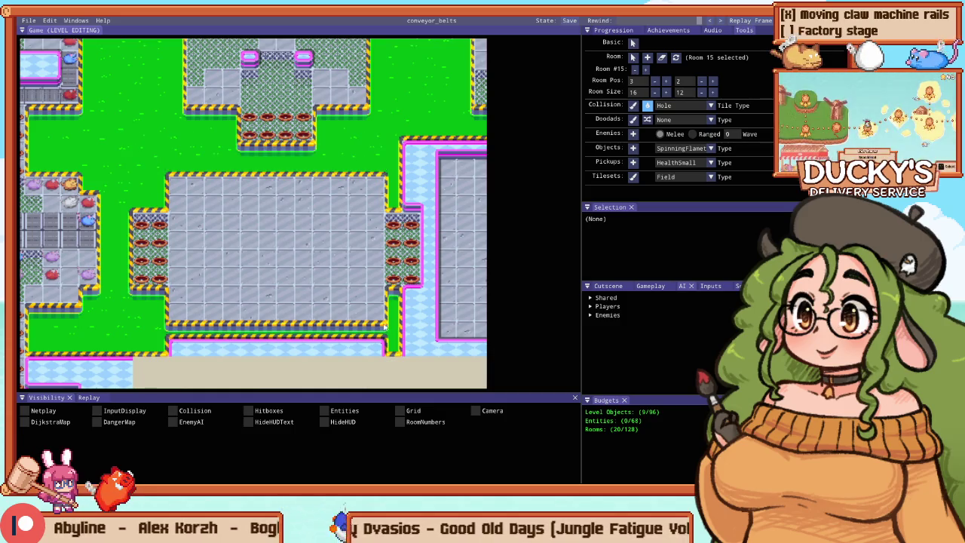
click(386, 346)
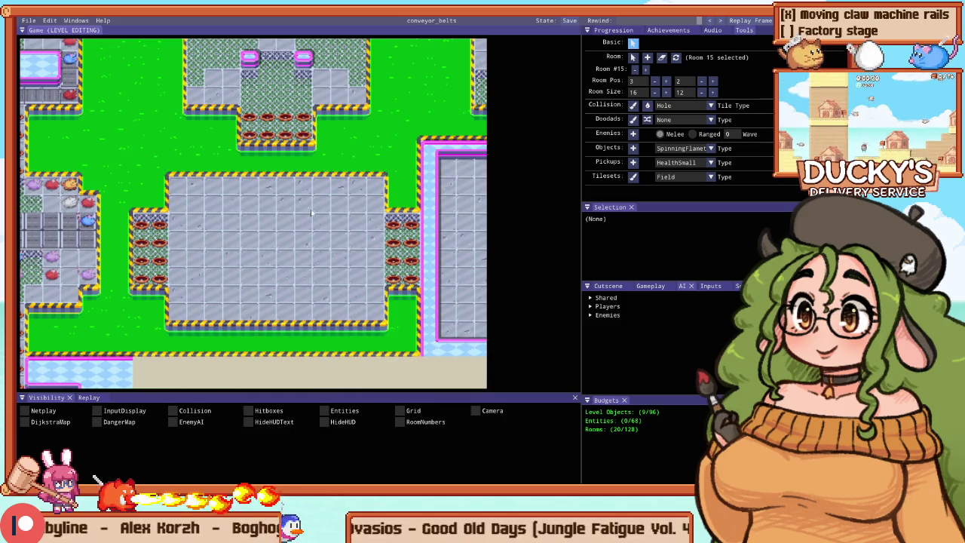
drag(180, 233, 243, 210)
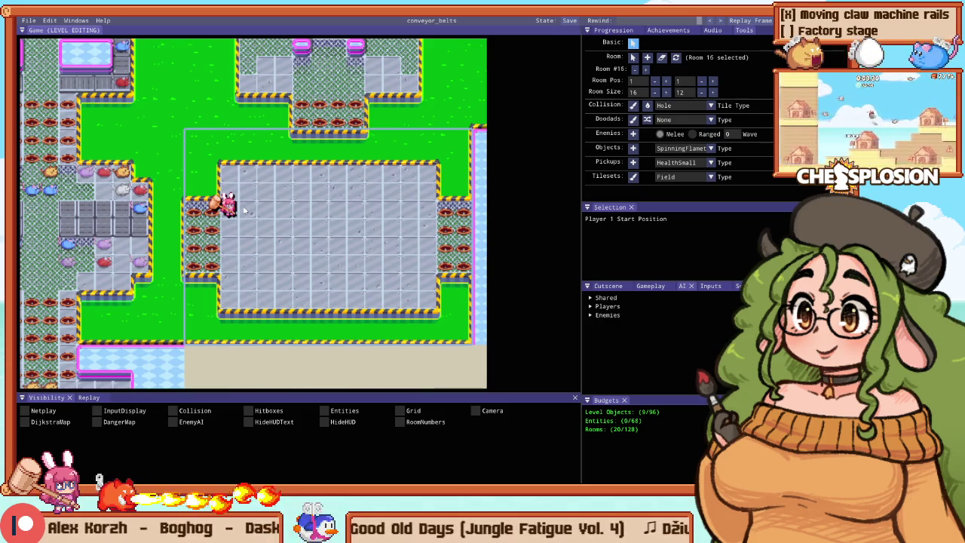
key(F5)
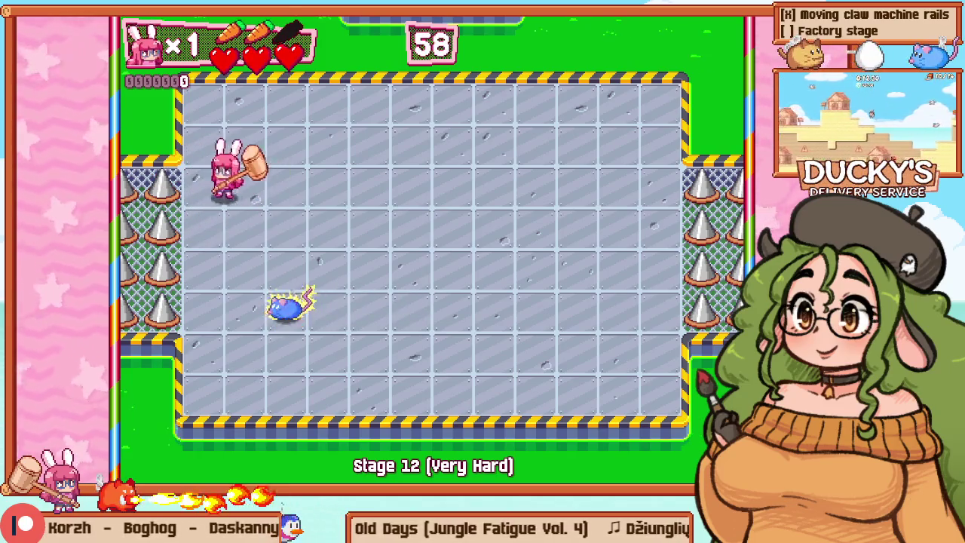
key(F1)
key(F5)
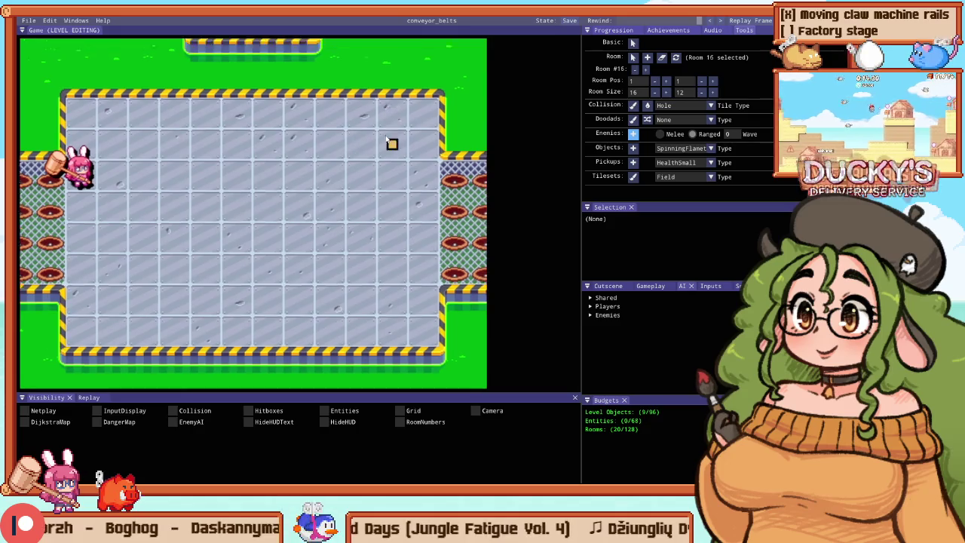
key(e)
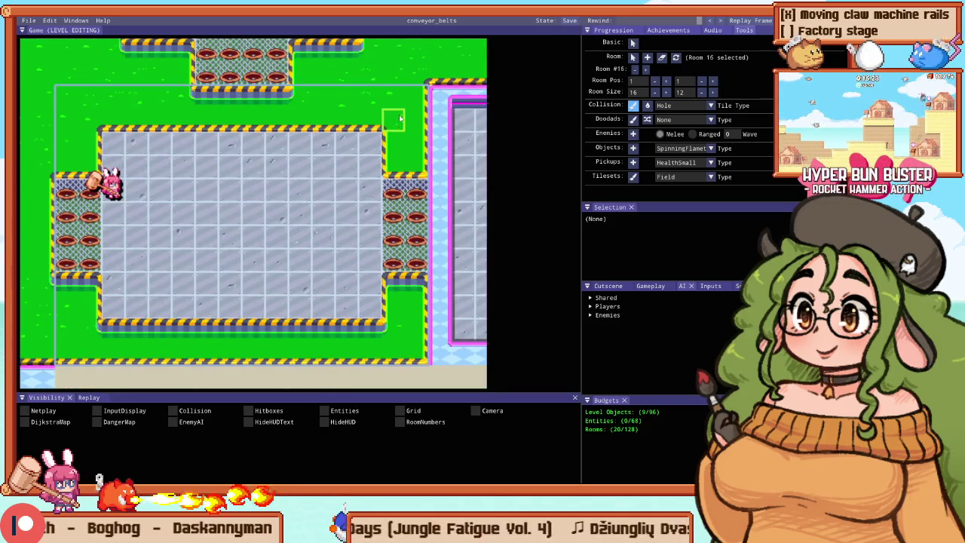
click(415, 98)
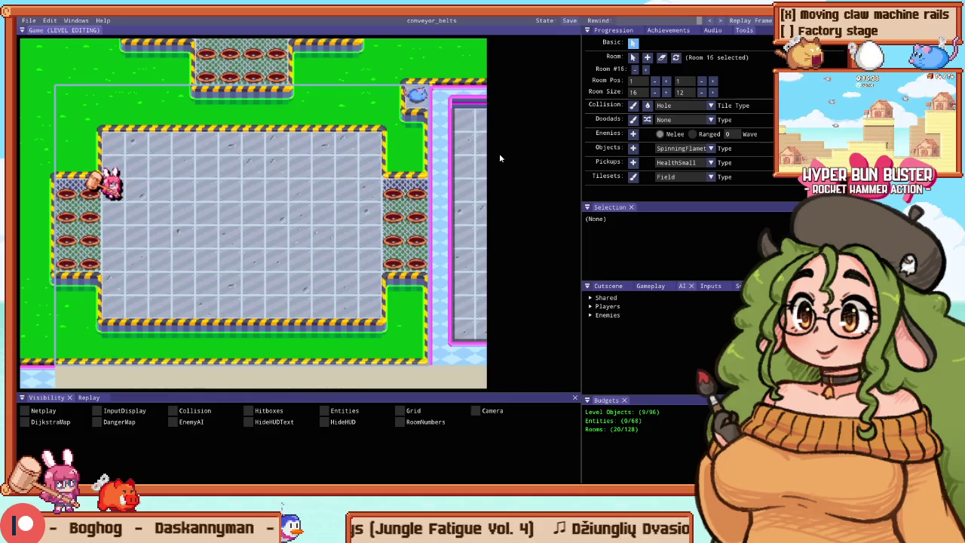
key(F5)
key(Escape)
key(Escape)
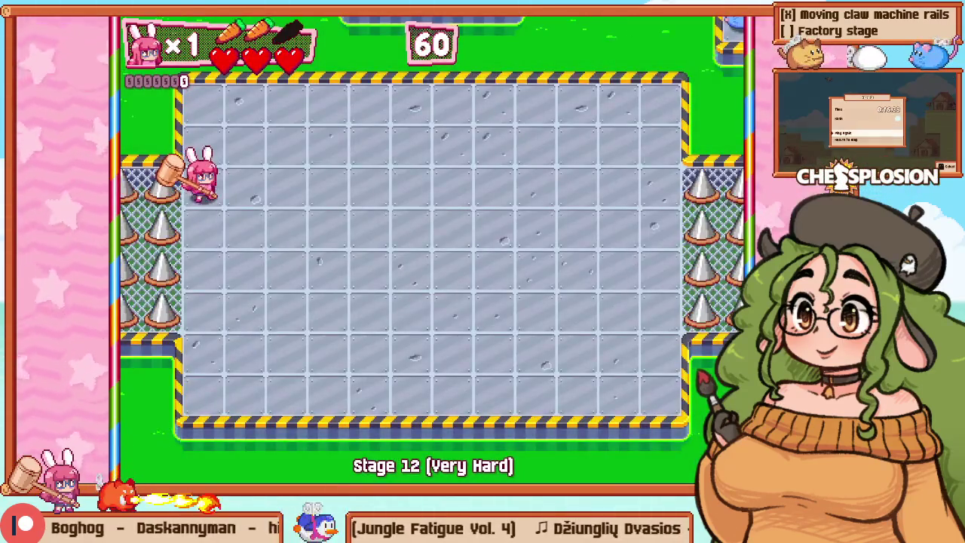
key(Right)
key(Down)
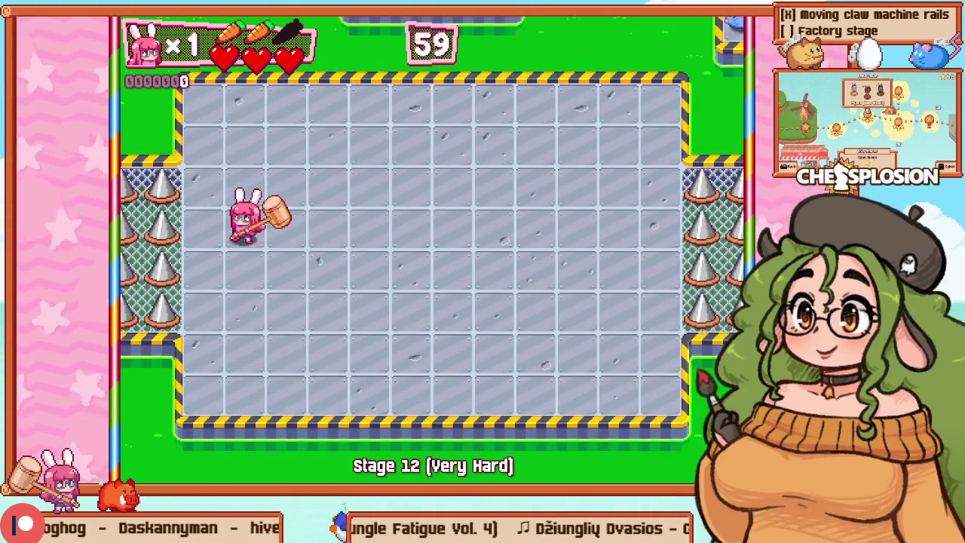
key(Left)
key(Up)
key(Right)
key(F5)
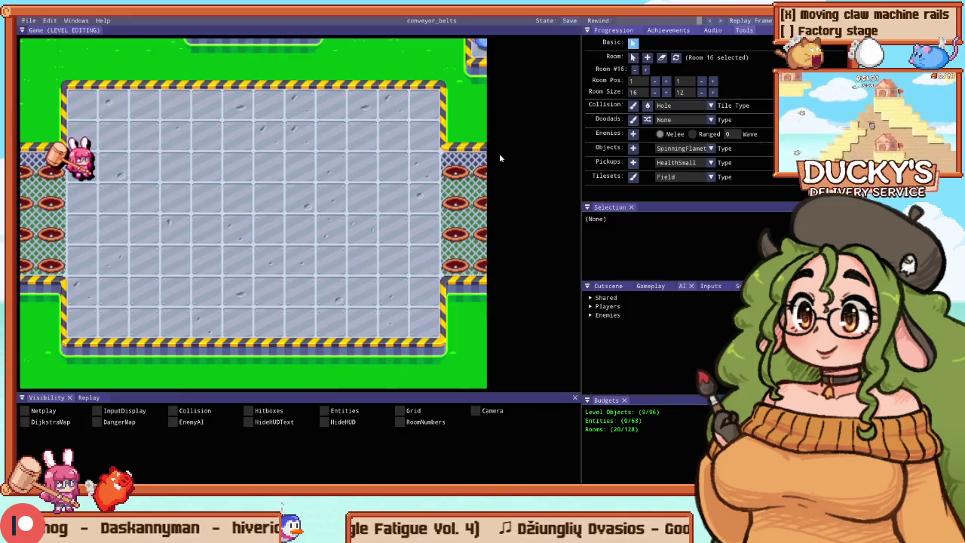
scroll(408, 254, down, 3)
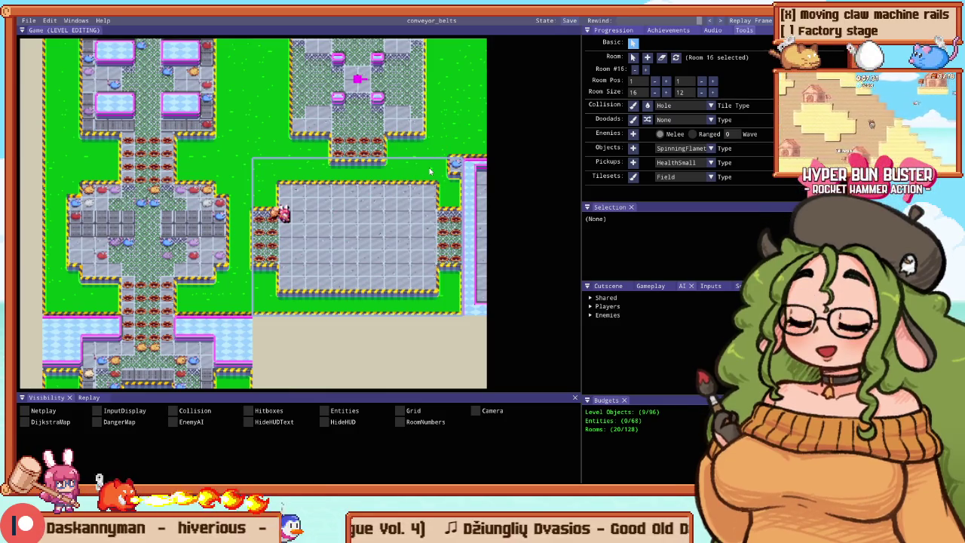
Step: Place a SpinningFlamethrower at the room's centre (objects 10/96) and briefly playtest it
scroll(156, 162, down, 5)
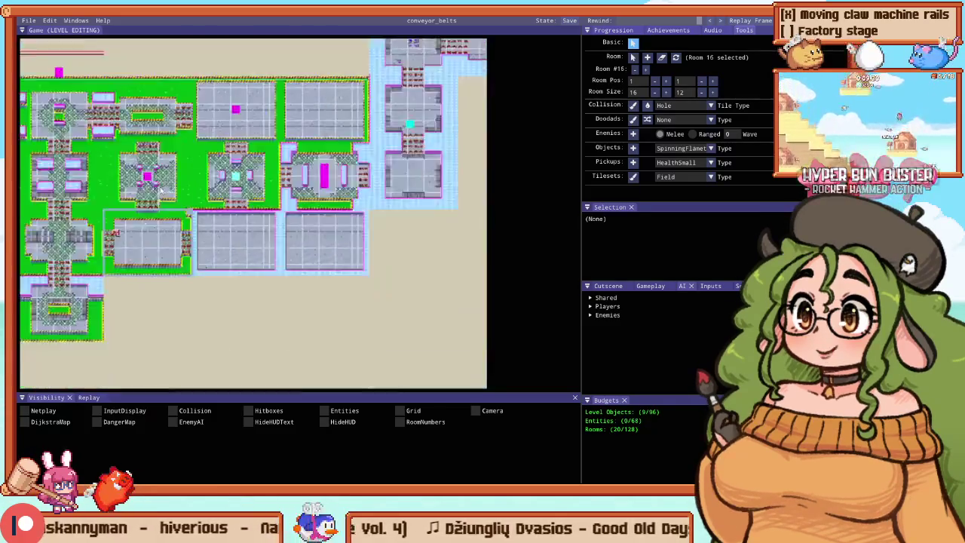
scroll(155, 164, up, 5)
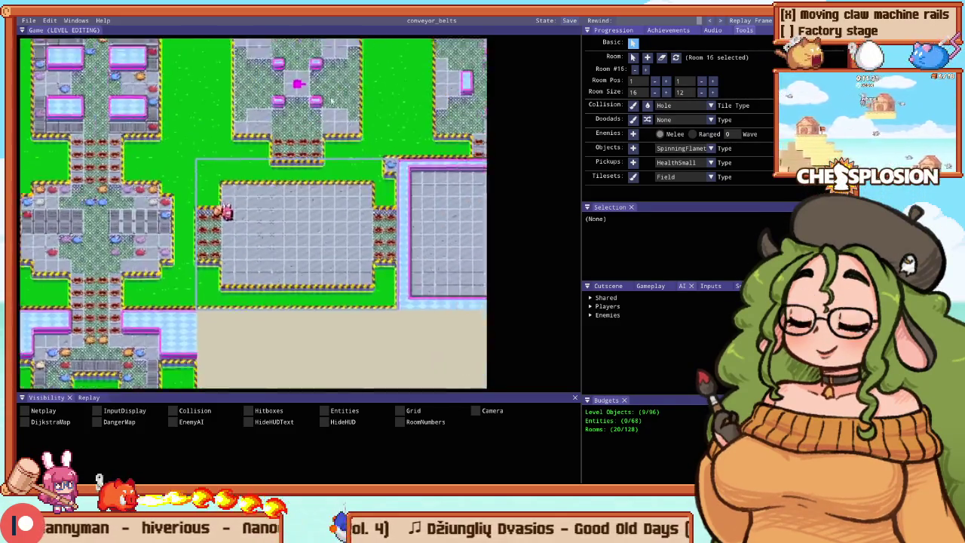
click(635, 150)
scroll(241, 280, up, 3)
click(355, 224)
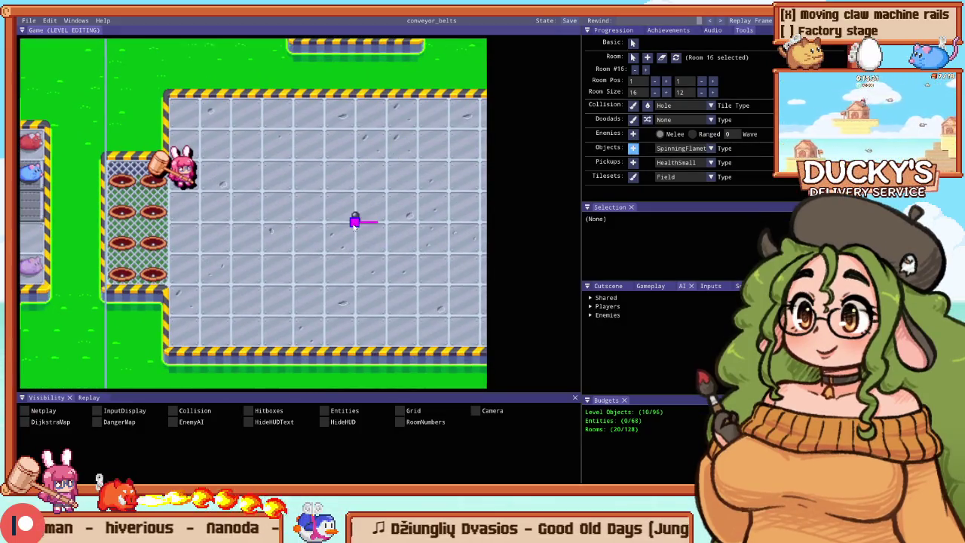
key(Tab)
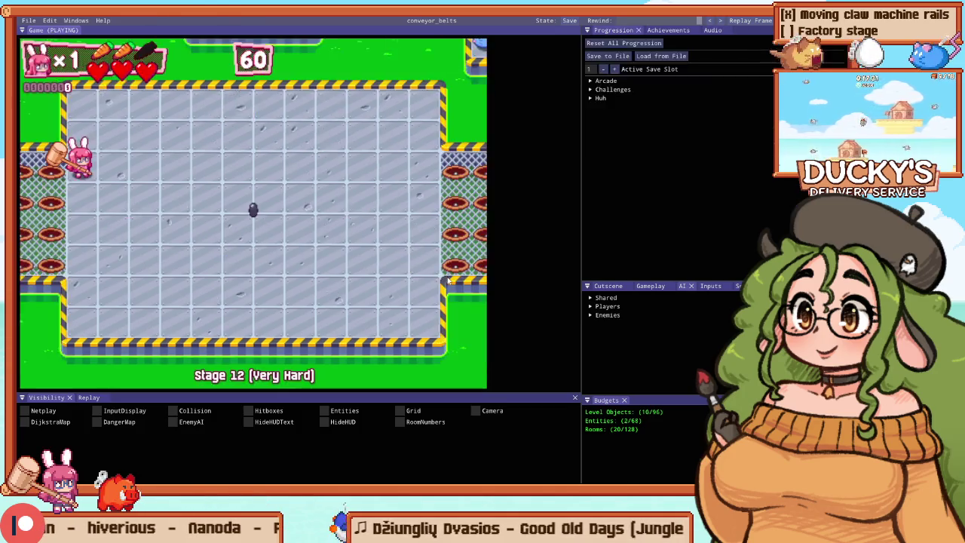
key(Tab)
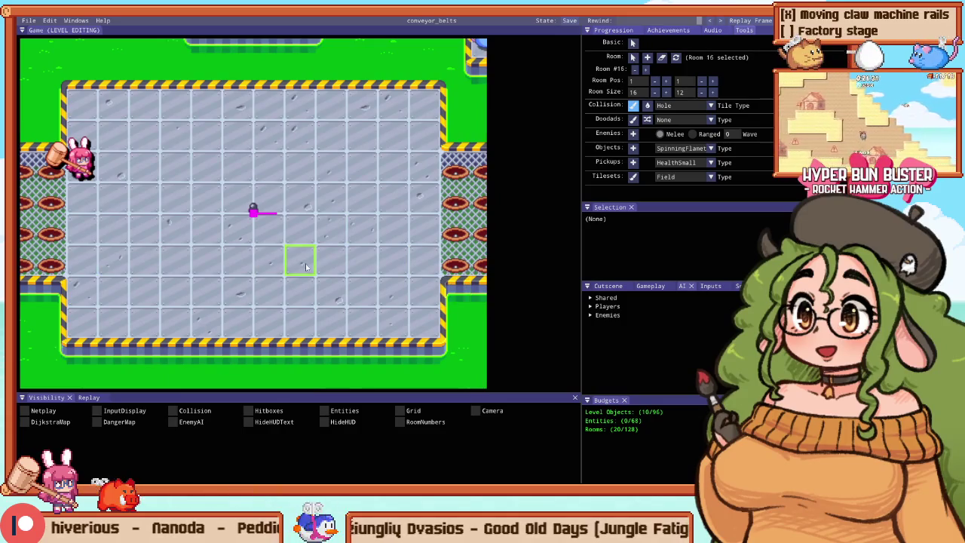
scroll(273, 204, down, 2)
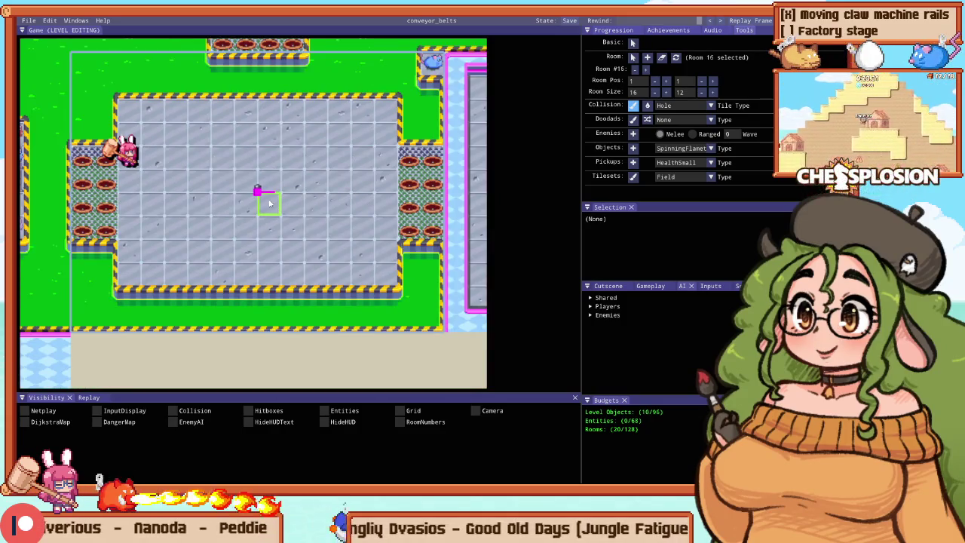
Step: Add a pillar to the room, undoing a tall one, and set the flamethrower to start pointing left
scroll(255, 194, down, 2)
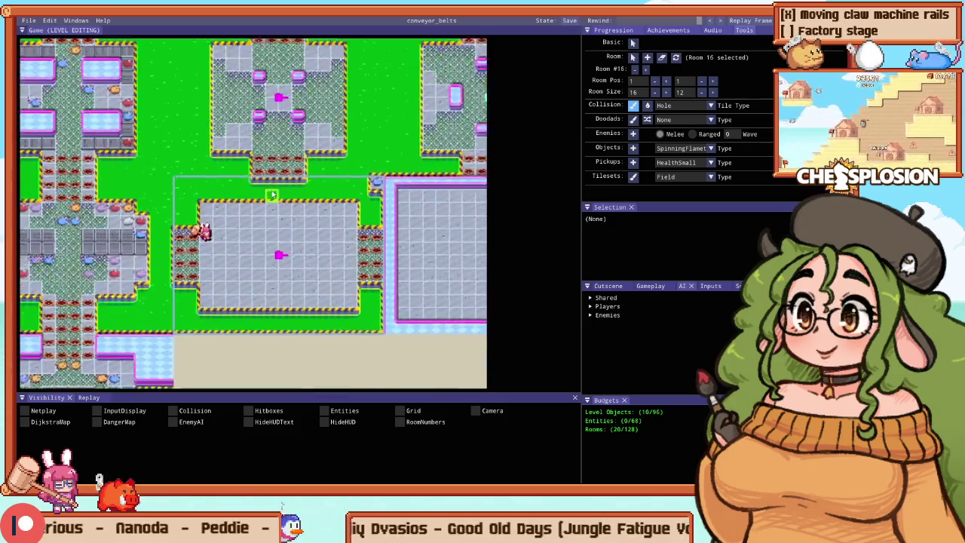
scroll(255, 195, up, 2)
scroll(435, 306, up, 1)
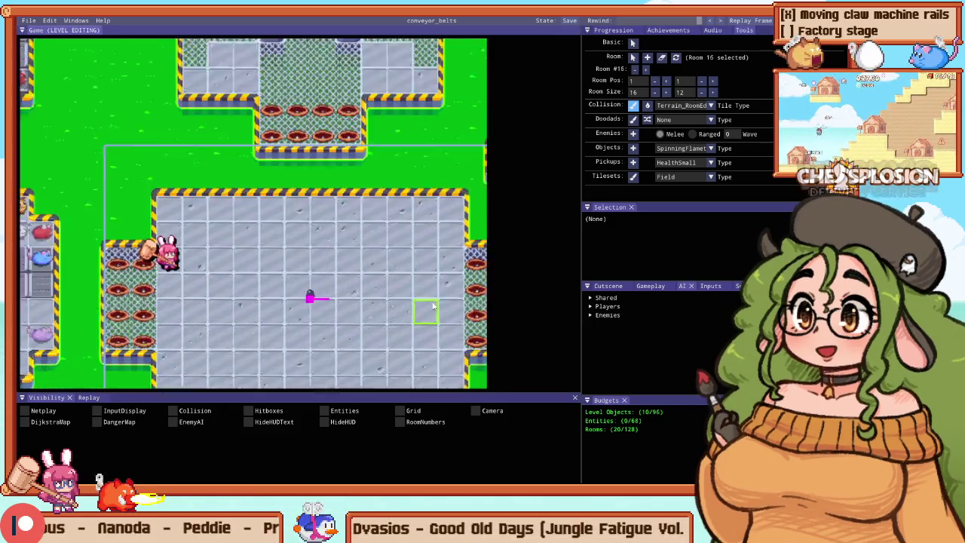
scroll(434, 306, up, 1)
scroll(369, 153, down, 1)
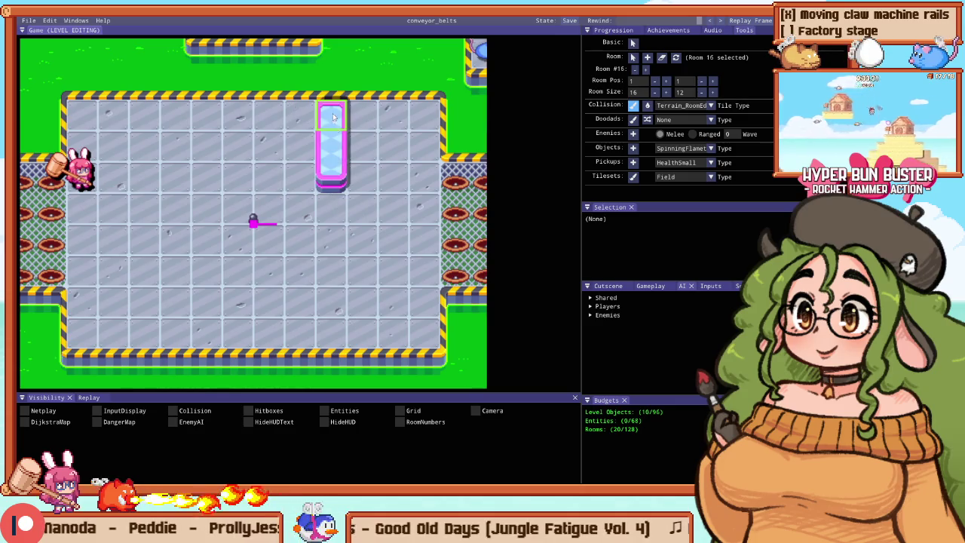
drag(325, 268, 327, 353)
key(ctrl+z)
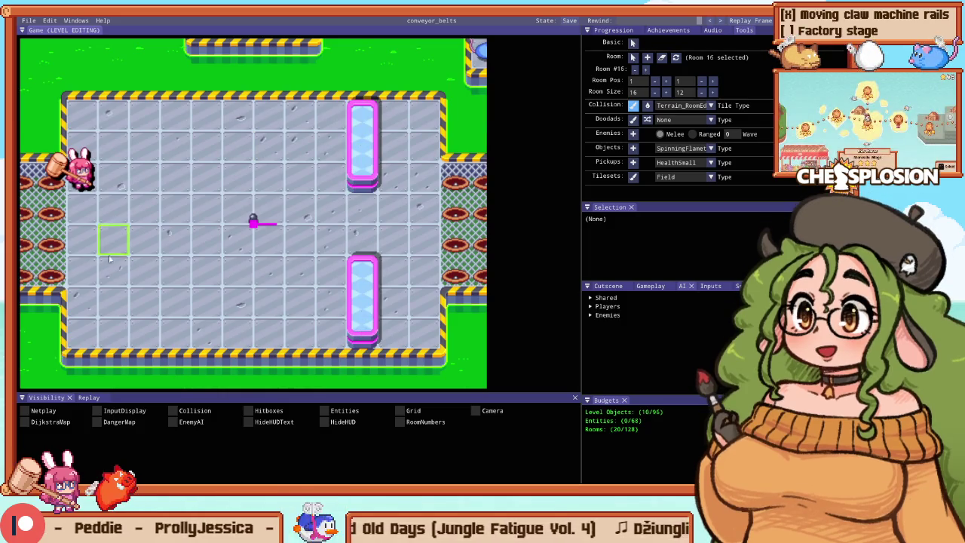
click(141, 294)
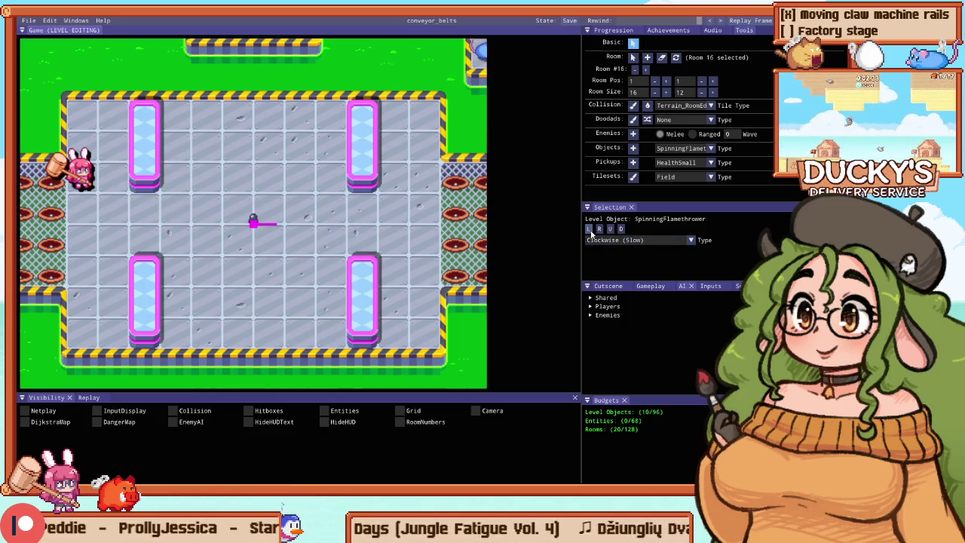
click(589, 229)
Step: Playtest the room, moving the bunny to the top middle and around the upper-right pillar
key(F5)
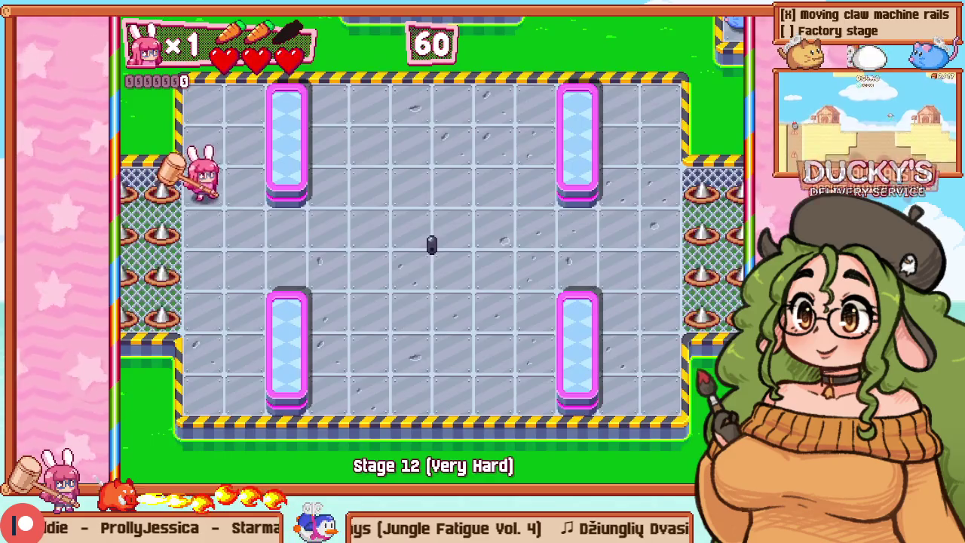
key(Right)
key(Up)
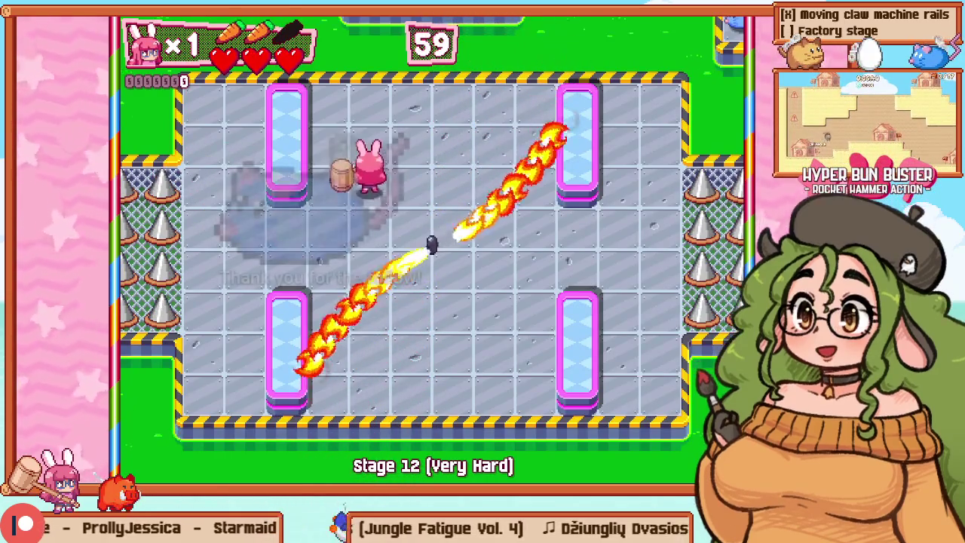
key(Right)
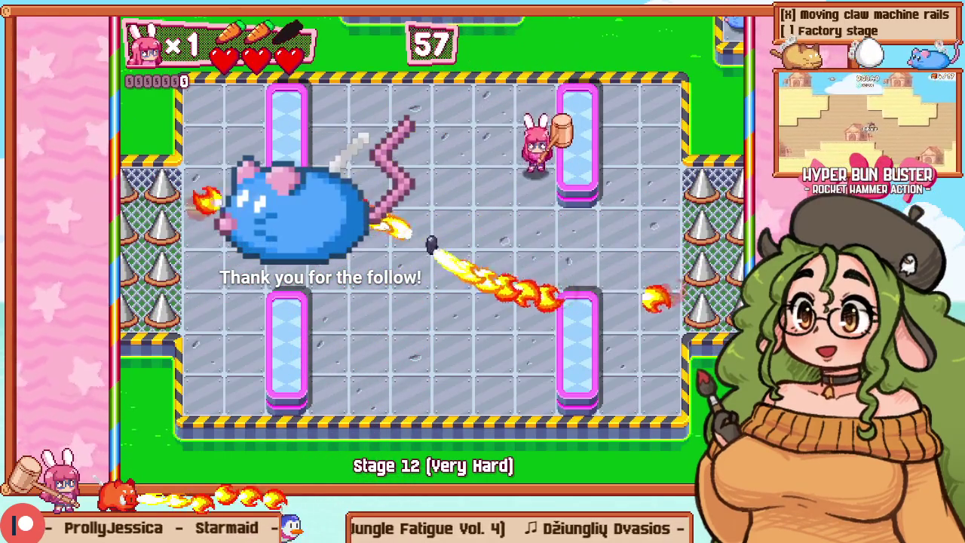
key(Down)
key(Up)
key(Left)
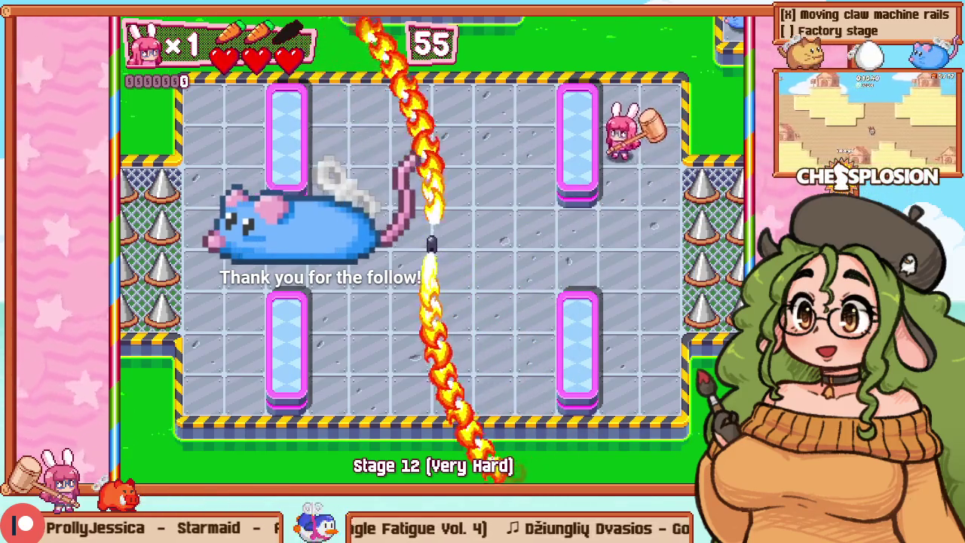
key(Down)
Step: Go below the centre, past the upper-left pillar to the top centre, then end the playtest
key(Down)
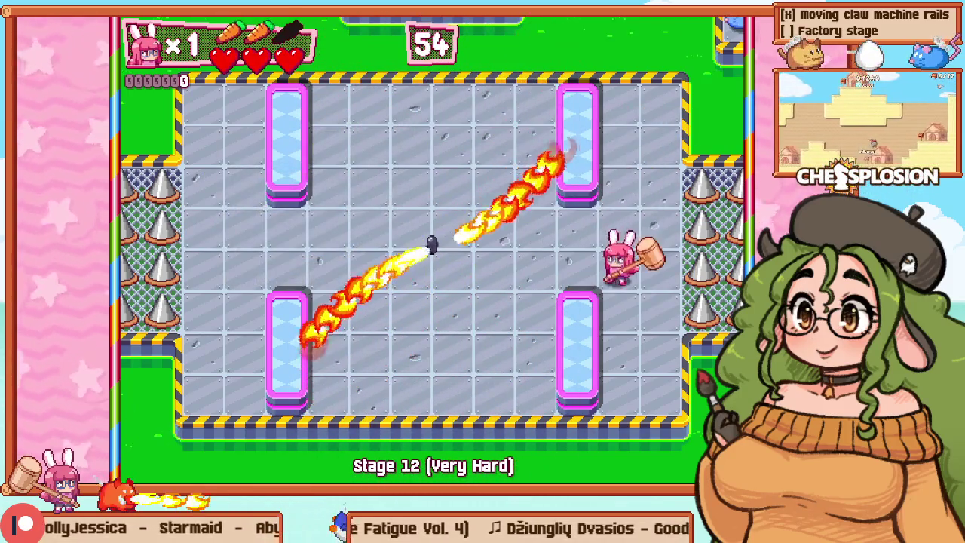
key(Left)
key(Down)
key(Left)
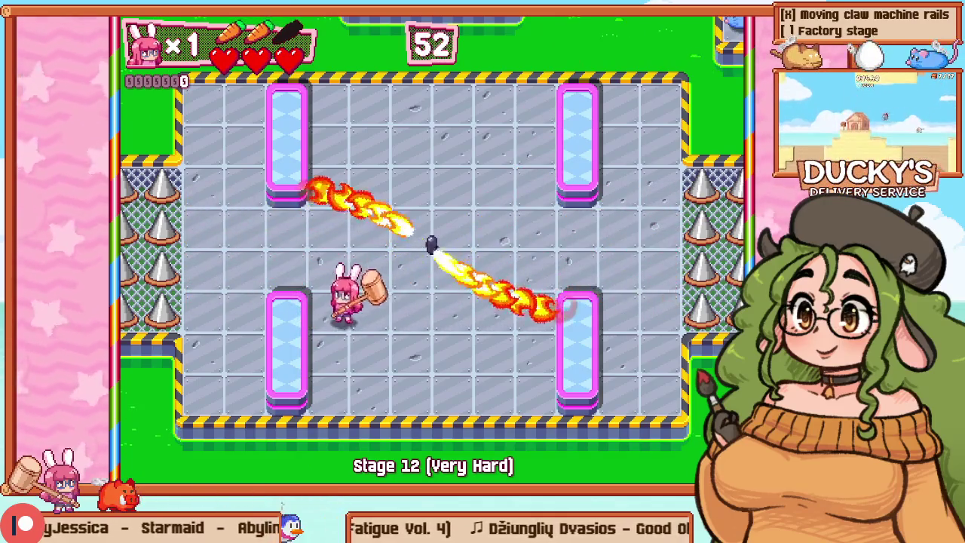
key(Up)
key(Up)
key(Right)
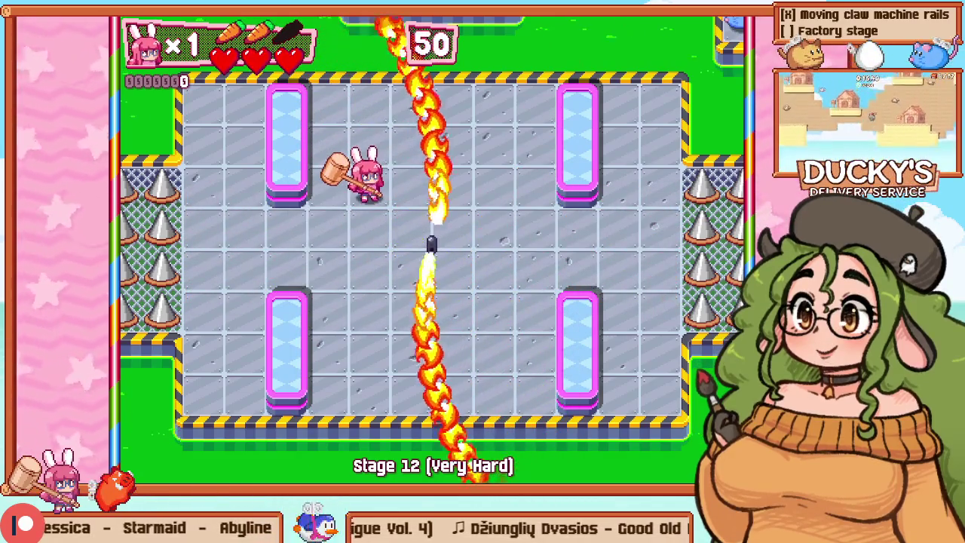
key(Up)
key(Right)
key(Right)
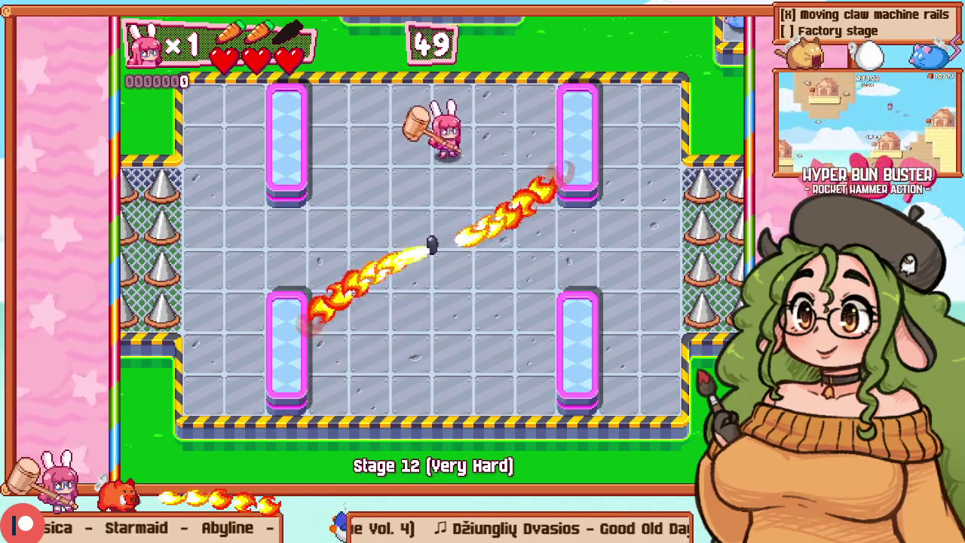
key(Down)
key(F1)
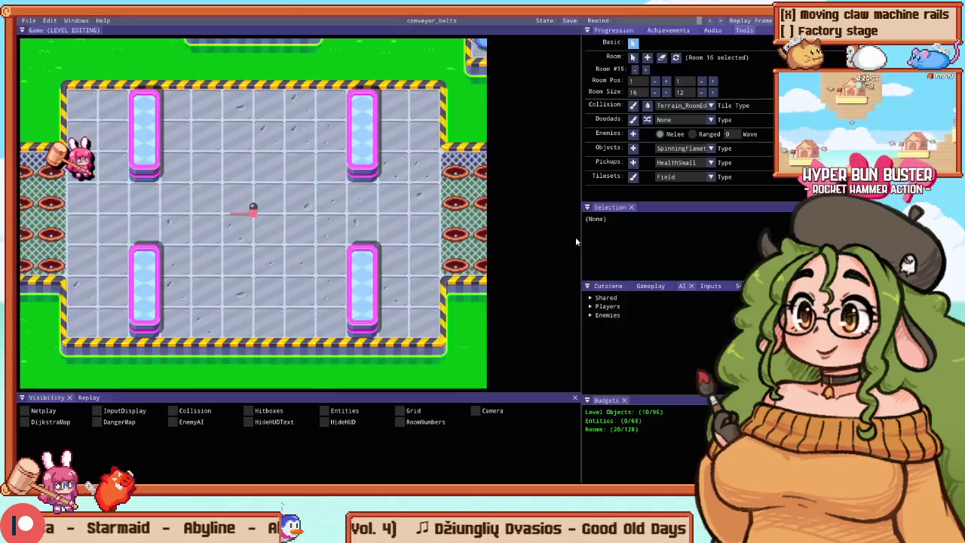
Step: Fill the floor beside the spike walls with mesh path tiles, undoing the central fill, then playtest
scroll(151, 241, down, 3)
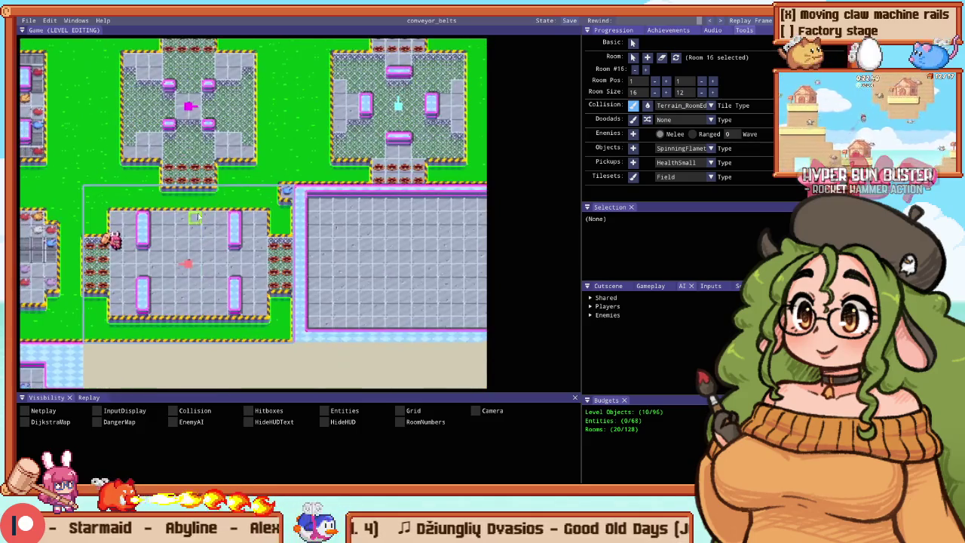
scroll(235, 264, up, 3)
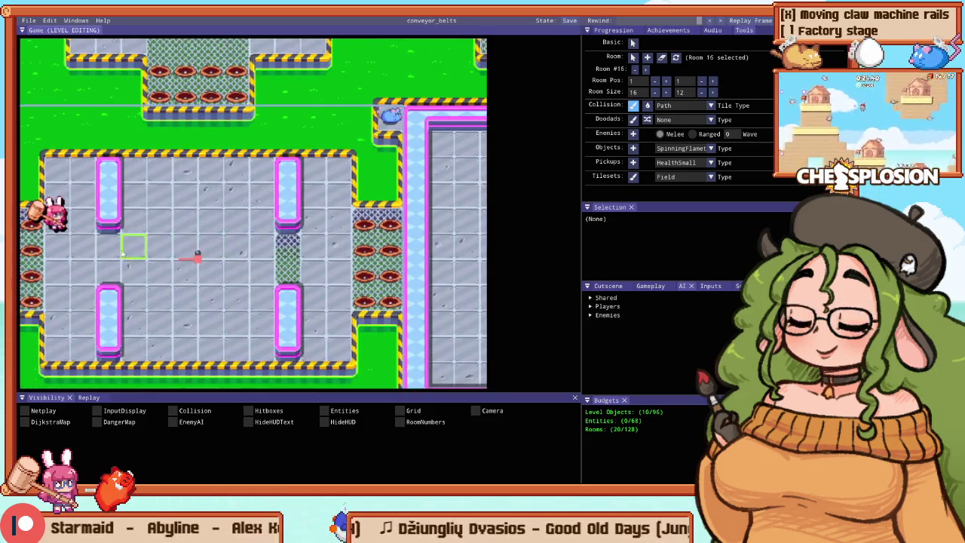
key(f)
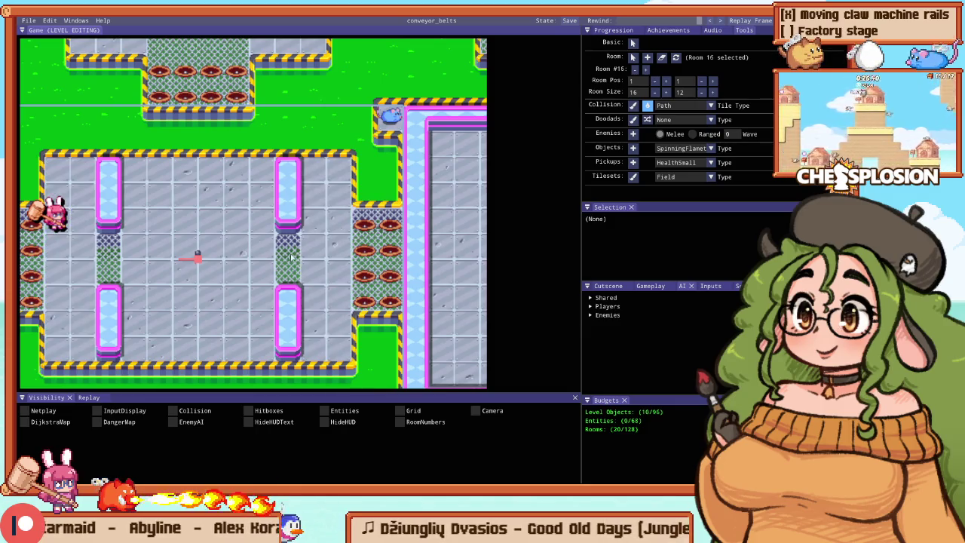
click(225, 246)
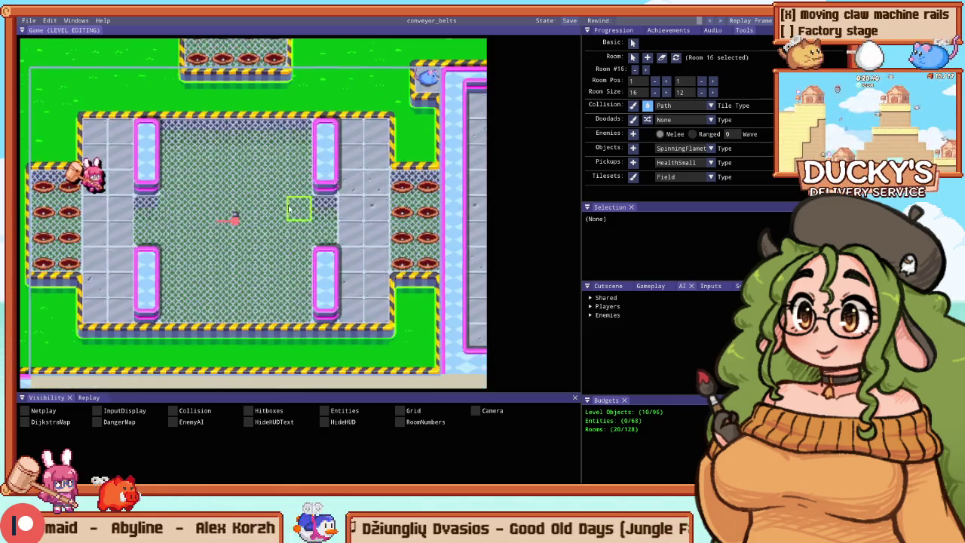
scroll(384, 207, up, 3)
key(b)
scroll(354, 242, down, 1)
key(ctrl+z)
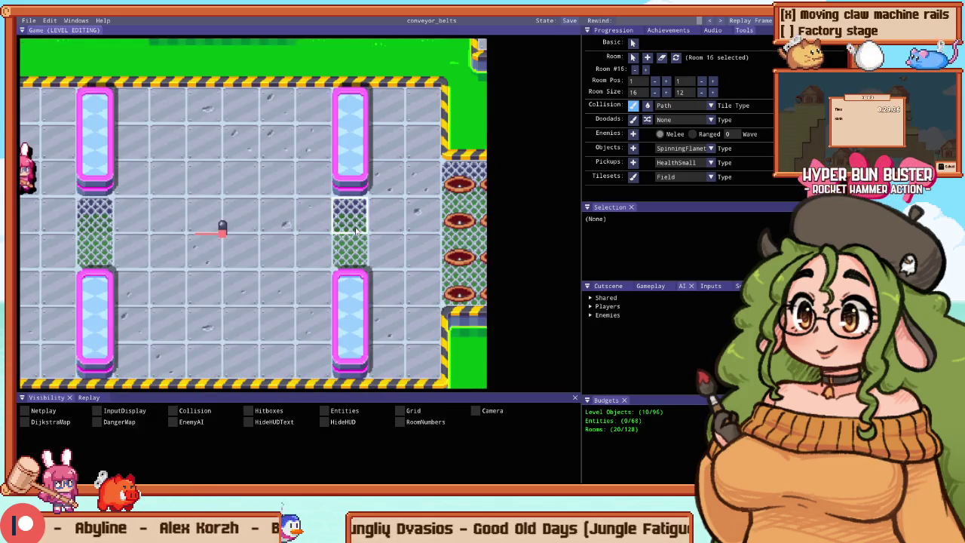
click(355, 232)
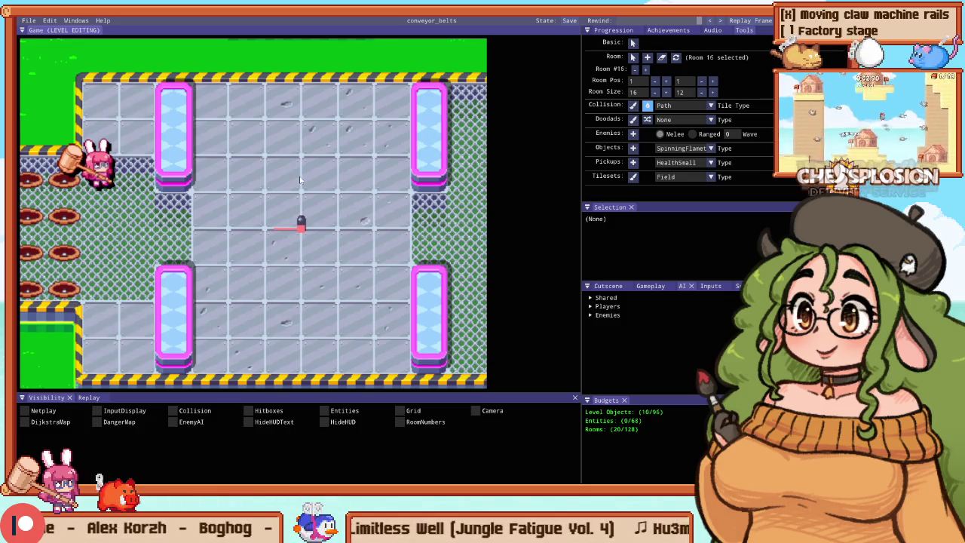
key(F5)
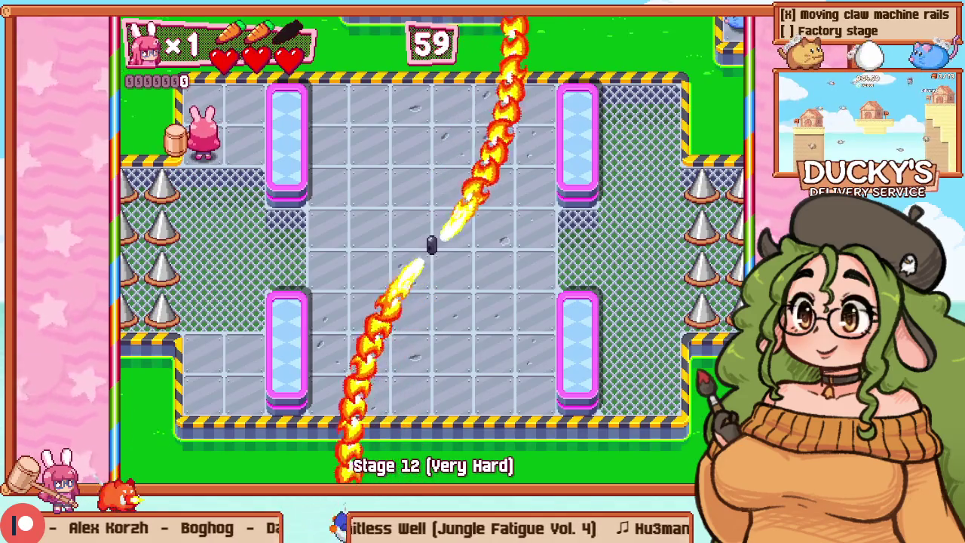
Step: Leave the playtest for level editing, refocus the level view, and start a new Stage 12 playtest
key(F1)
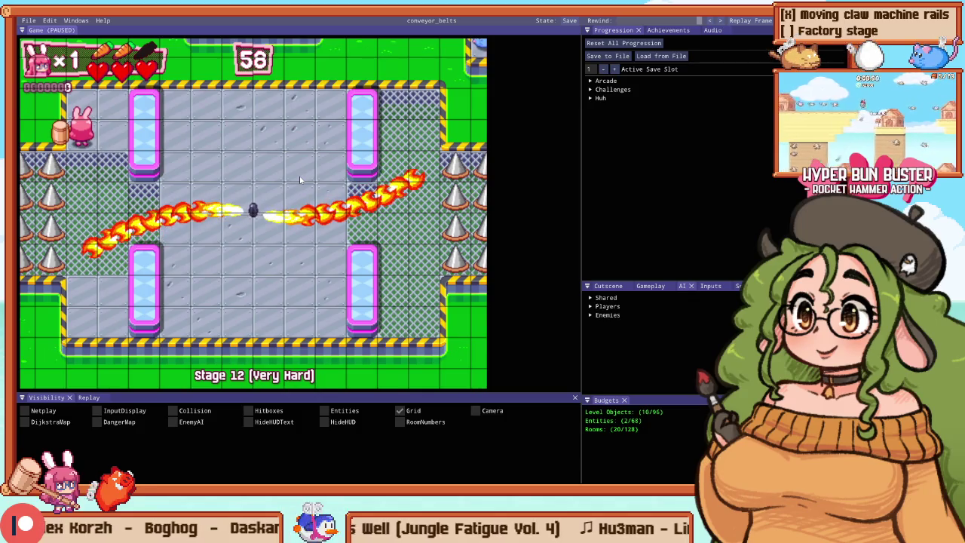
key(F5)
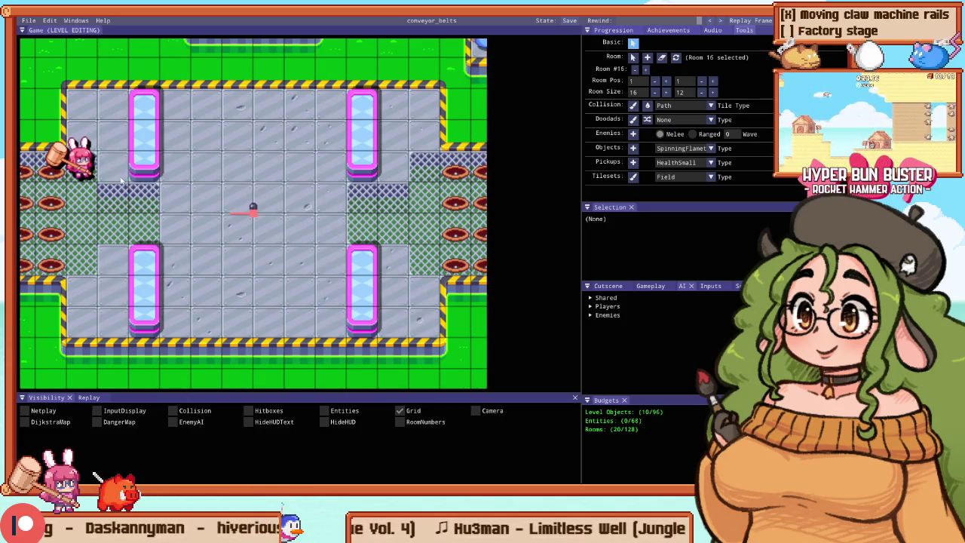
click(148, 204)
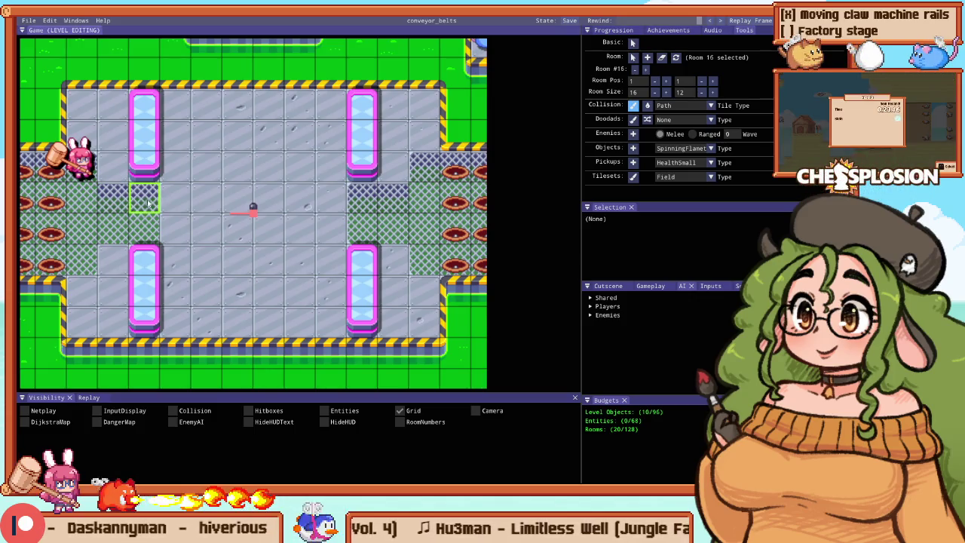
key(Tab)
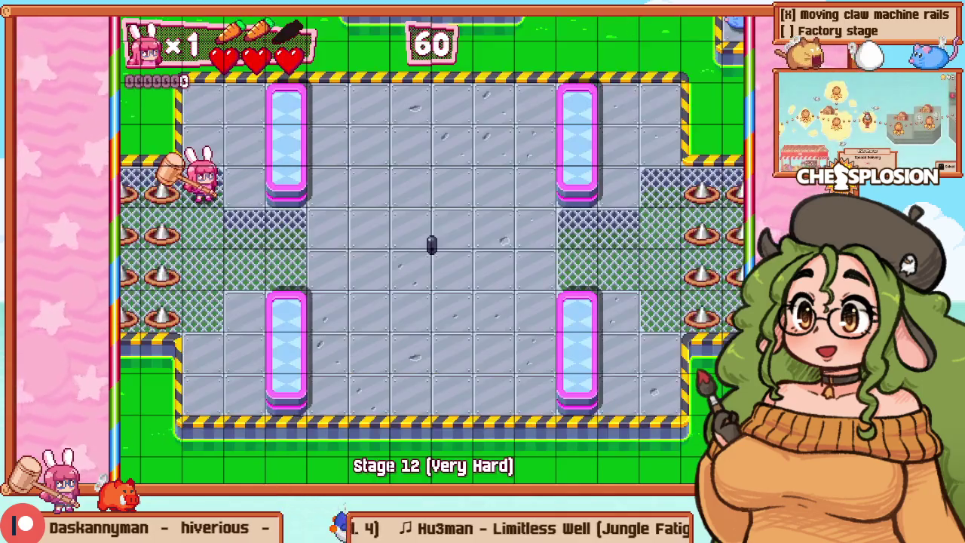
Step: Playtest the room, moving the bunny along the top row to the top-right corner and back below centre
key(Right)
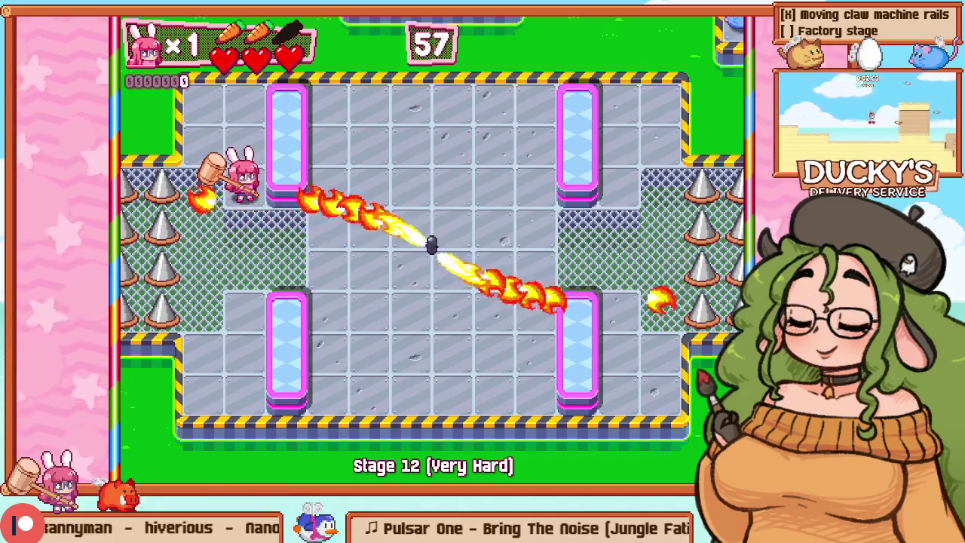
key(Down)
key(Right)
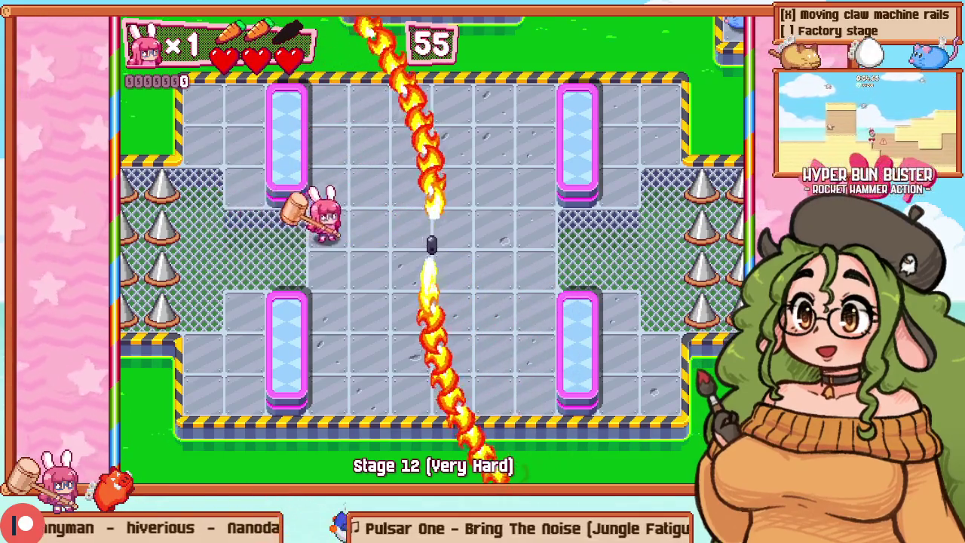
key(Up)
key(Right)
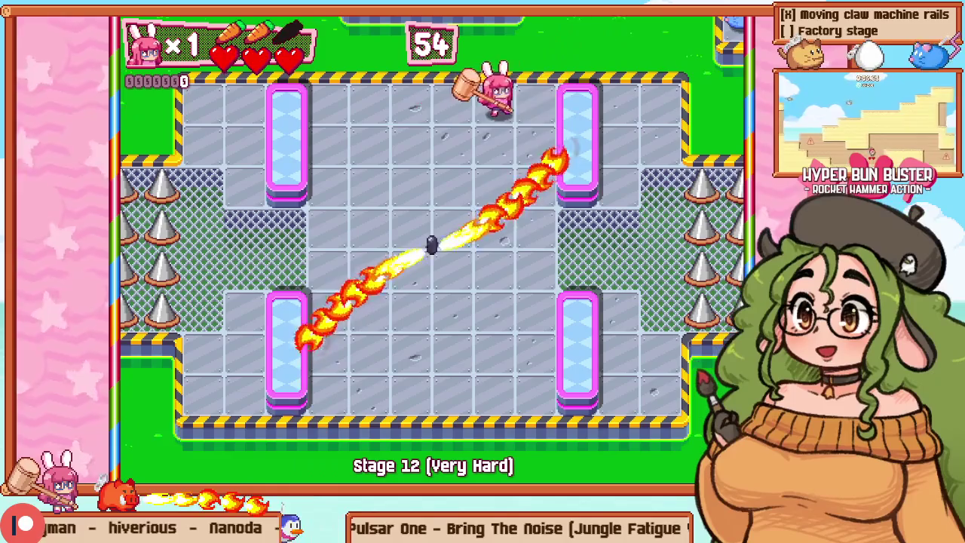
key(Down)
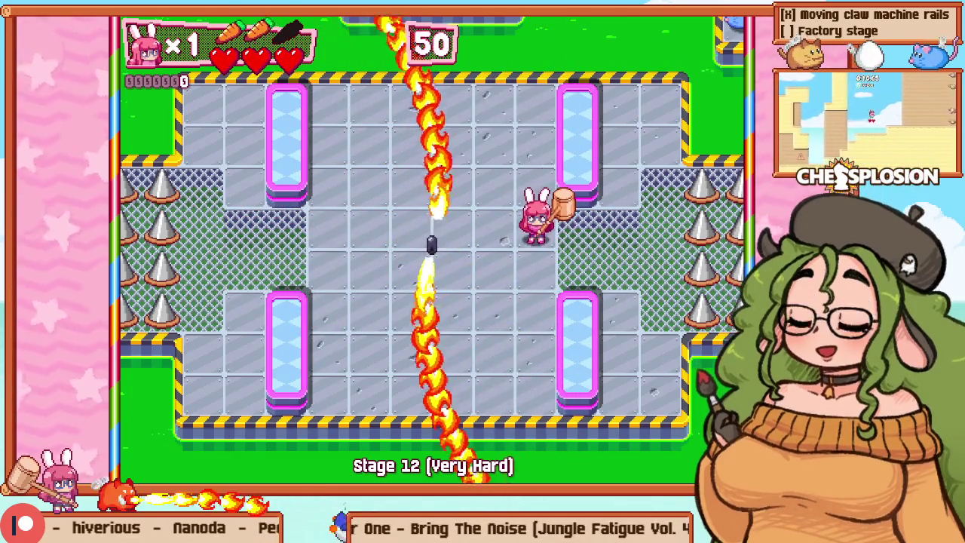
key(Down)
key(Right)
key(Right)
key(Up)
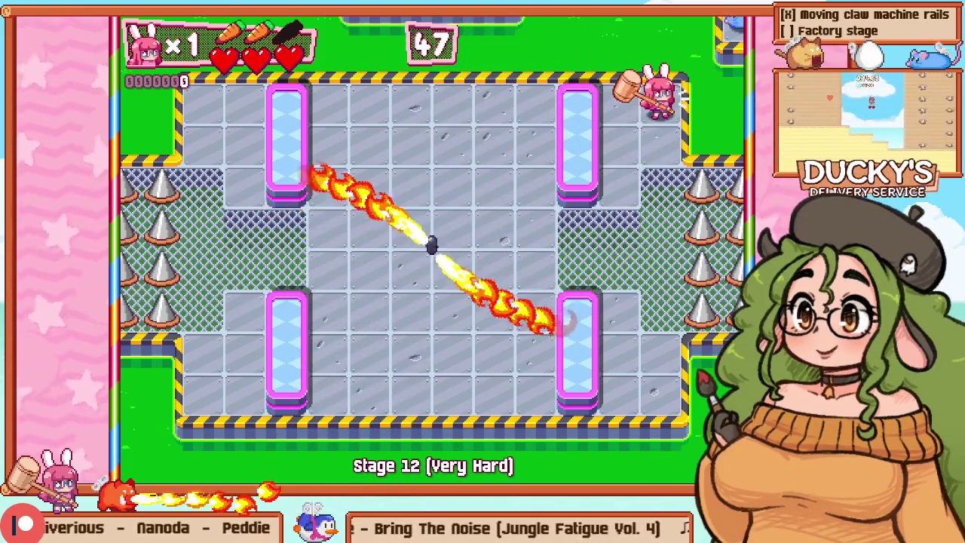
key(Down)
key(Left)
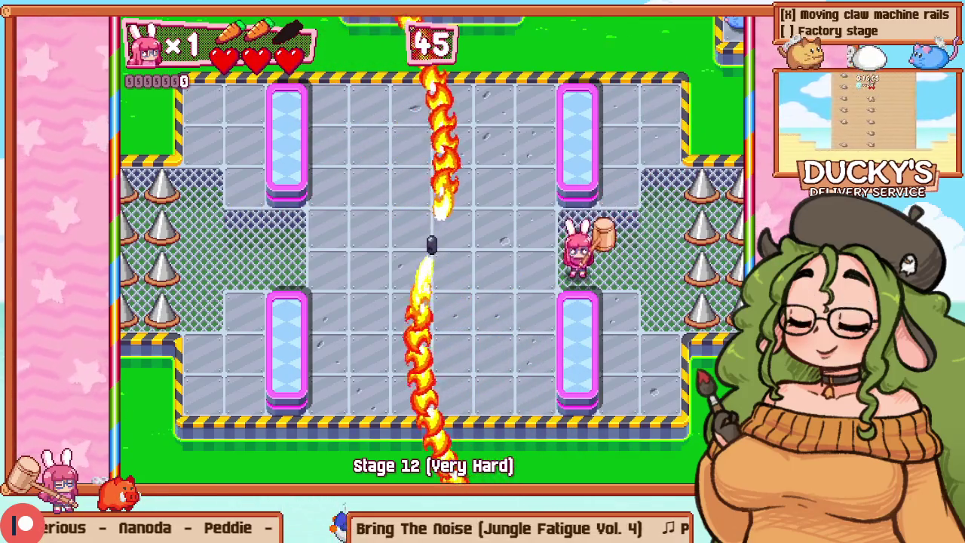
key(Down)
key(Down)
Step: Circle the lower-left pillar, climb to the top row, and spend a carrot on a big explosion
key(Left)
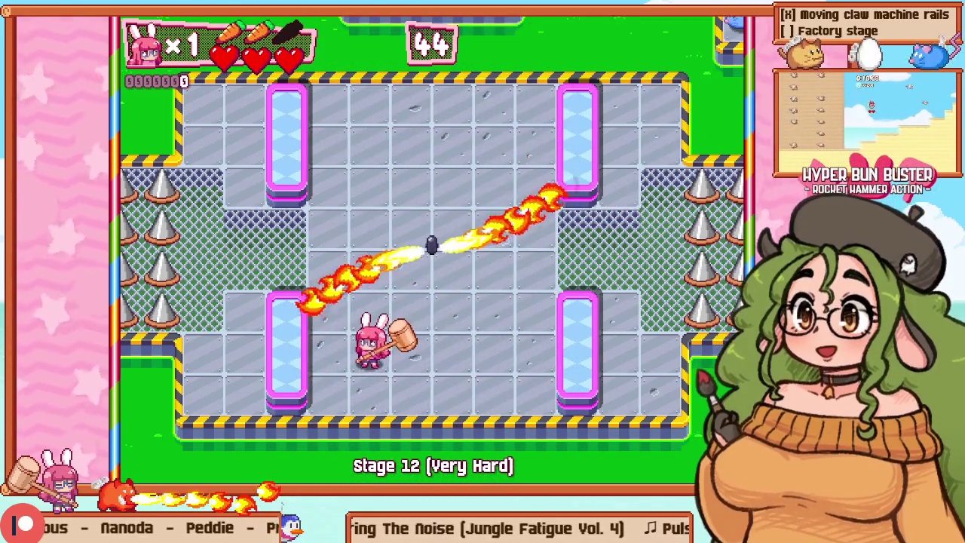
key(Up)
key(Left)
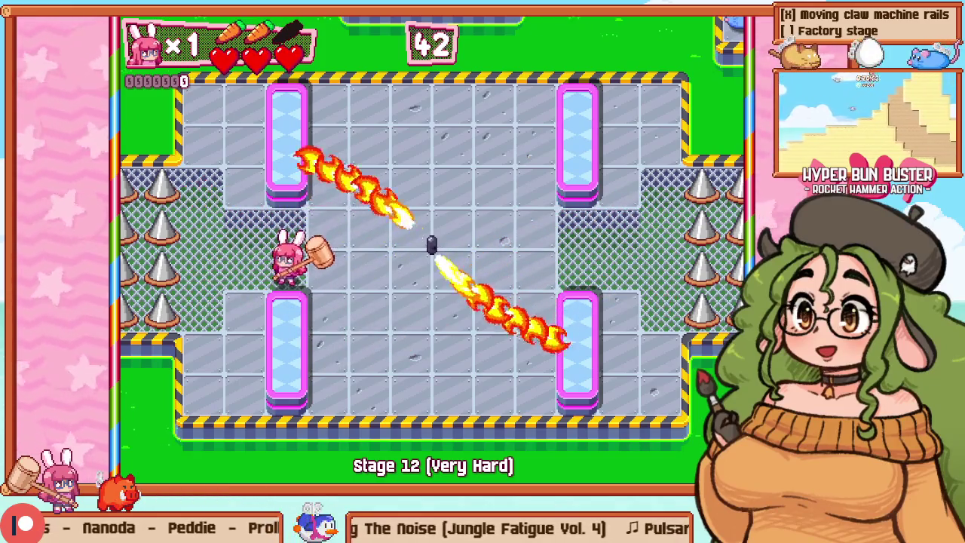
key(Up)
key(Right)
key(Up)
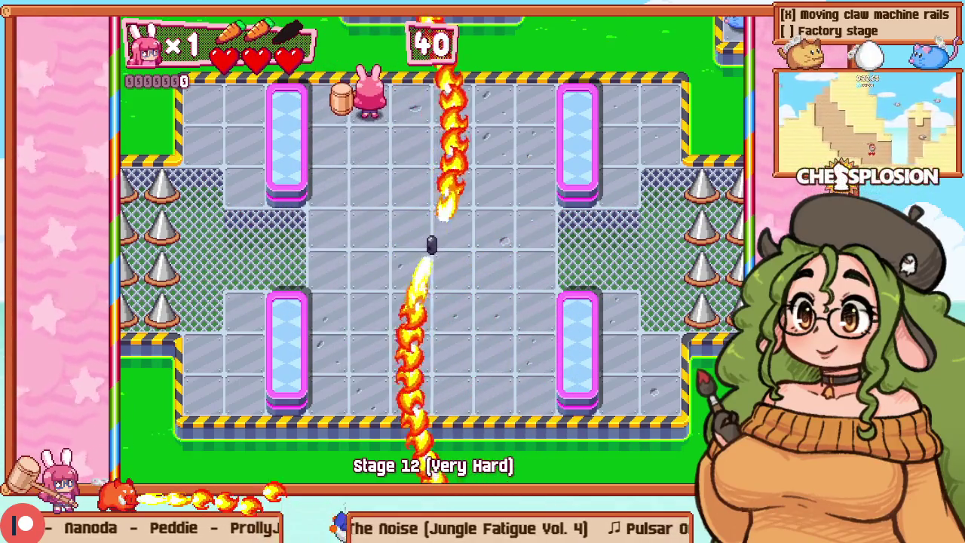
key(Right)
key(Right)
key(Down)
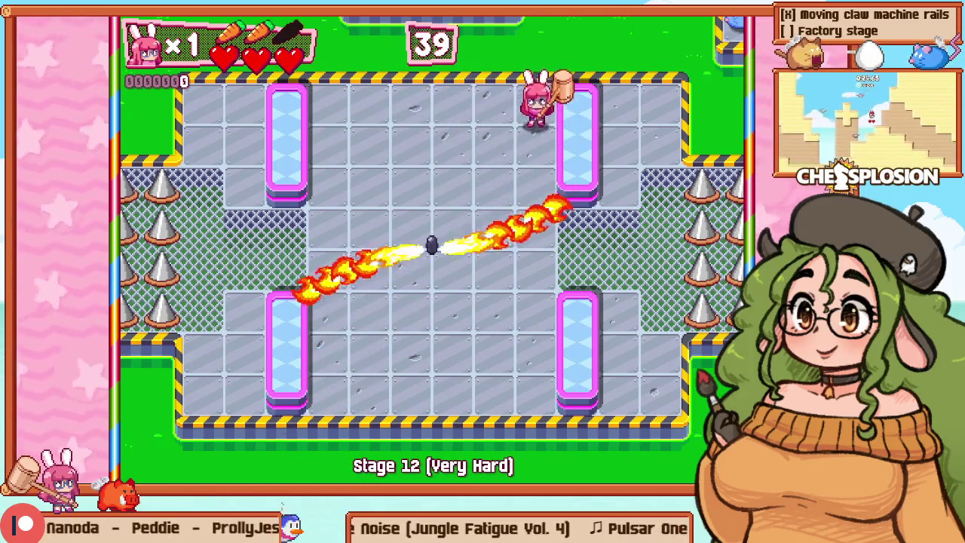
key(Right)
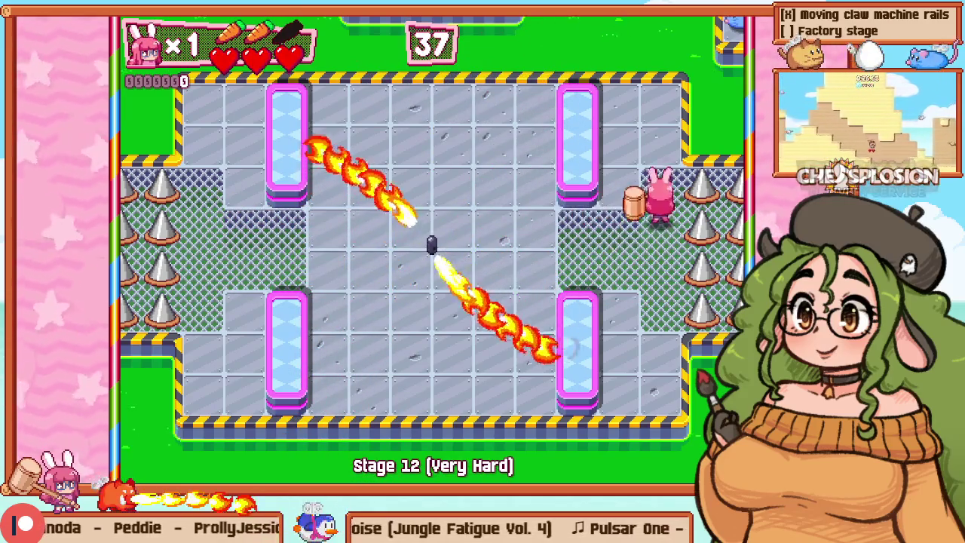
key(Up)
key(x)
key(Down)
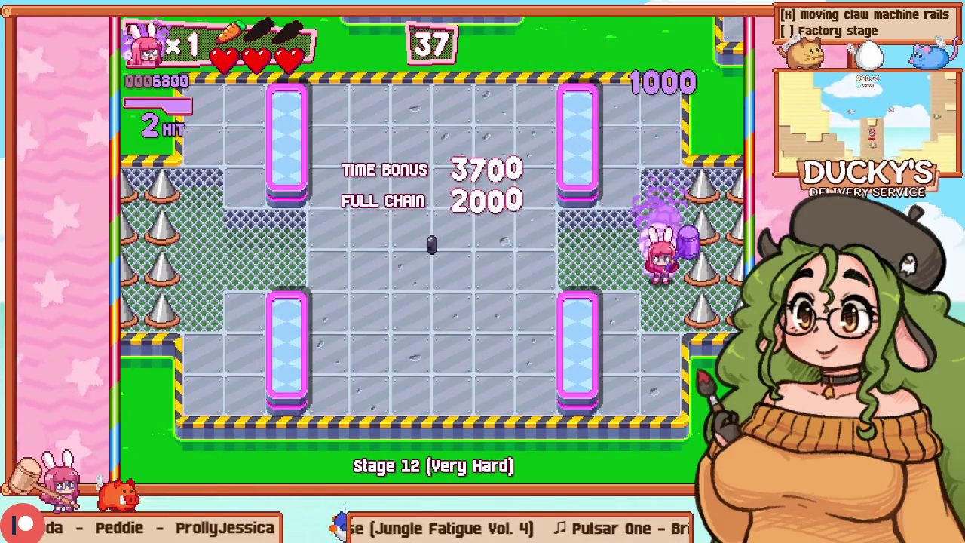
Step: Restart Stage 12 from the pause menu, play briefly, pause and resume, then return to editing
key(Escape)
key(Return)
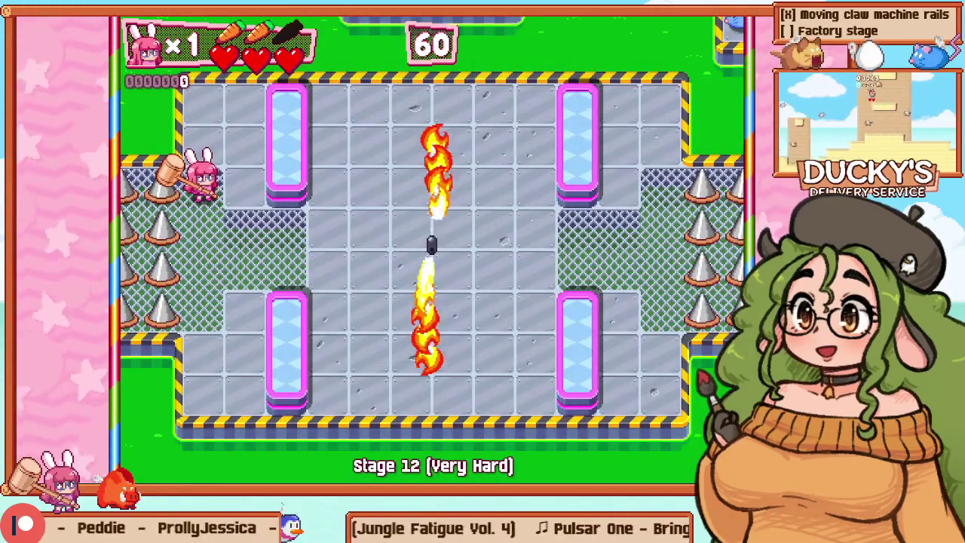
key(Down)
key(Right)
key(Right)
key(Up)
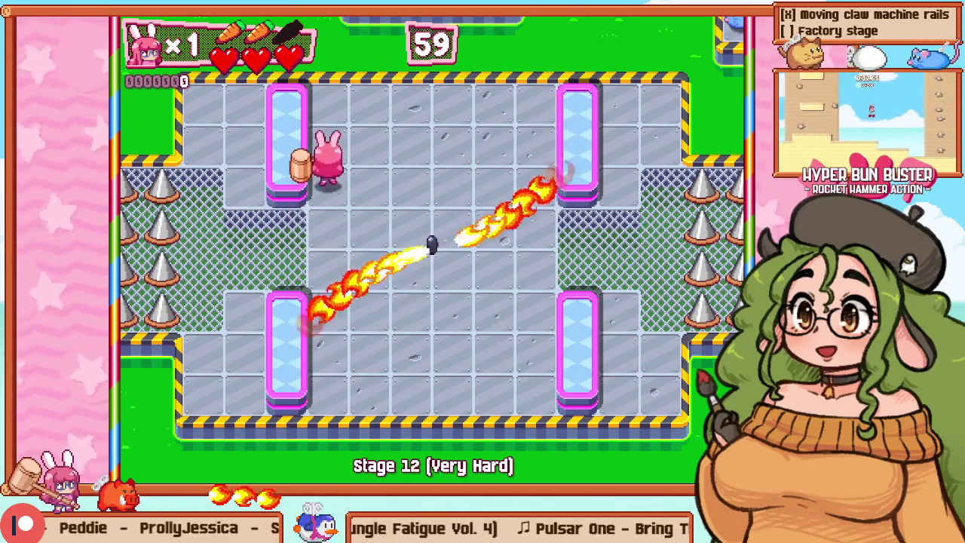
key(Right)
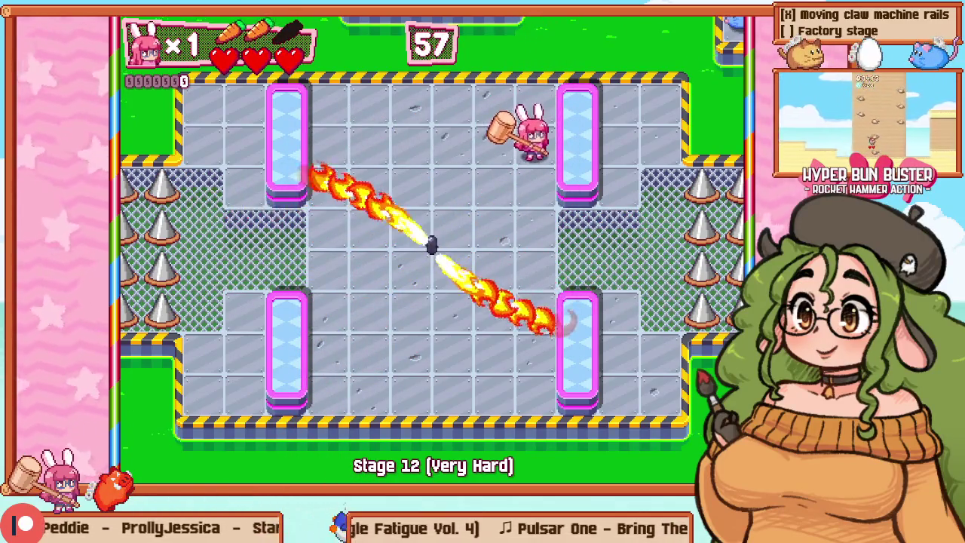
key(Down)
key(Down)
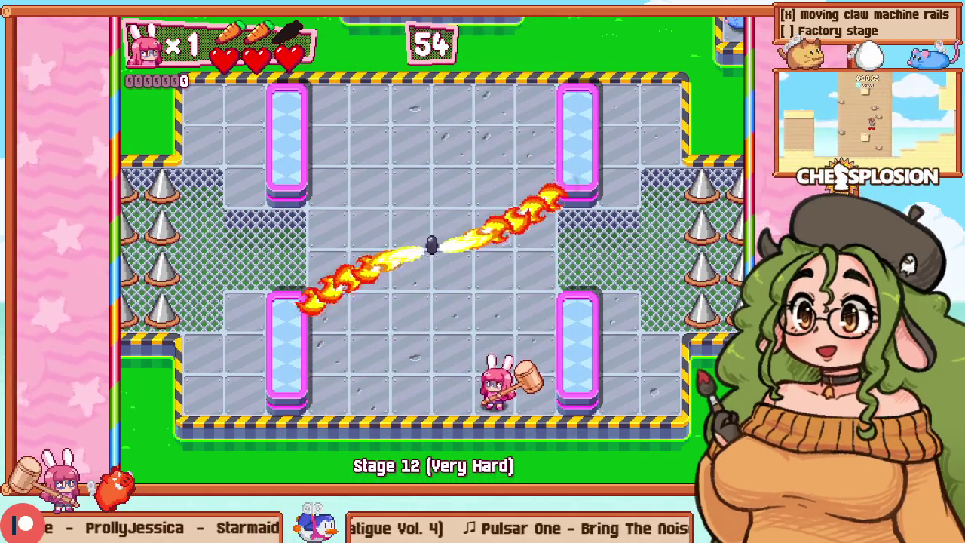
key(Left)
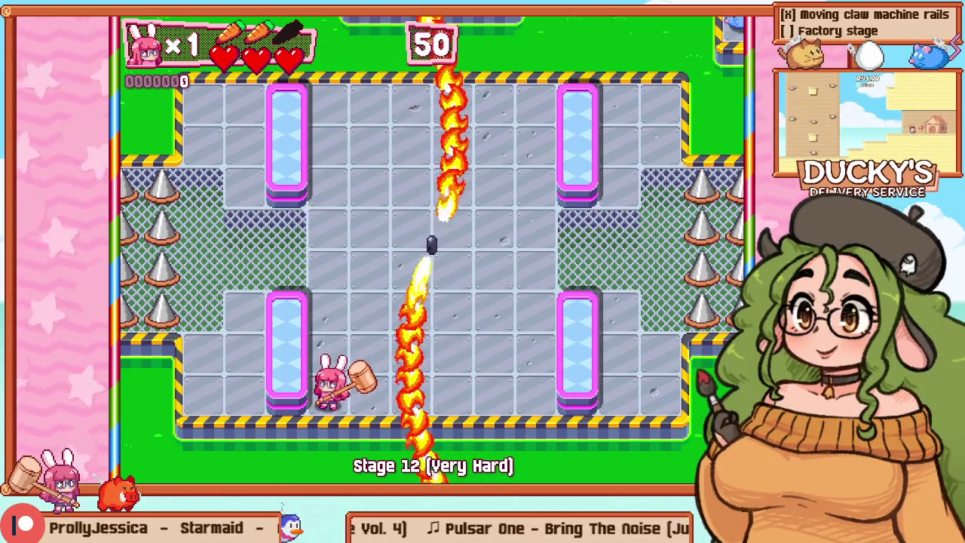
key(Escape)
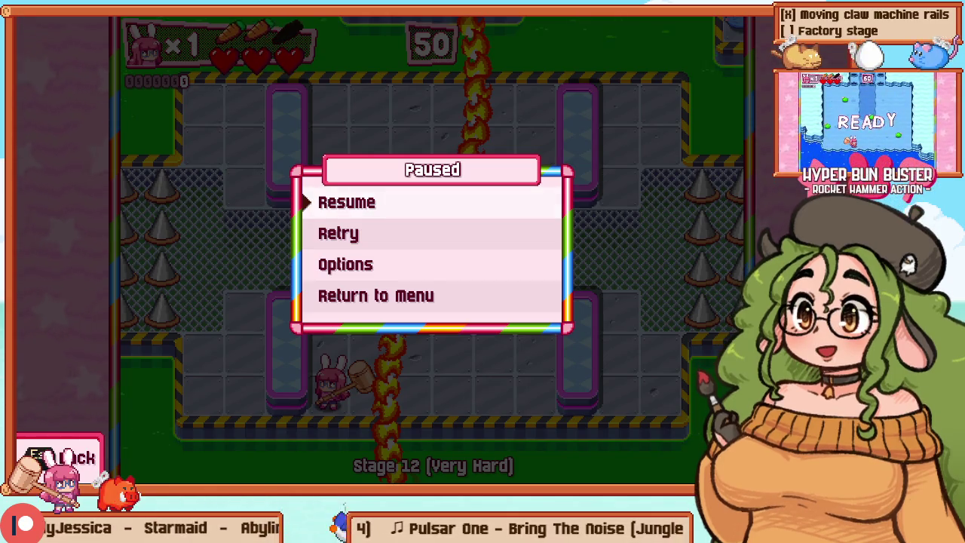
key(Escape)
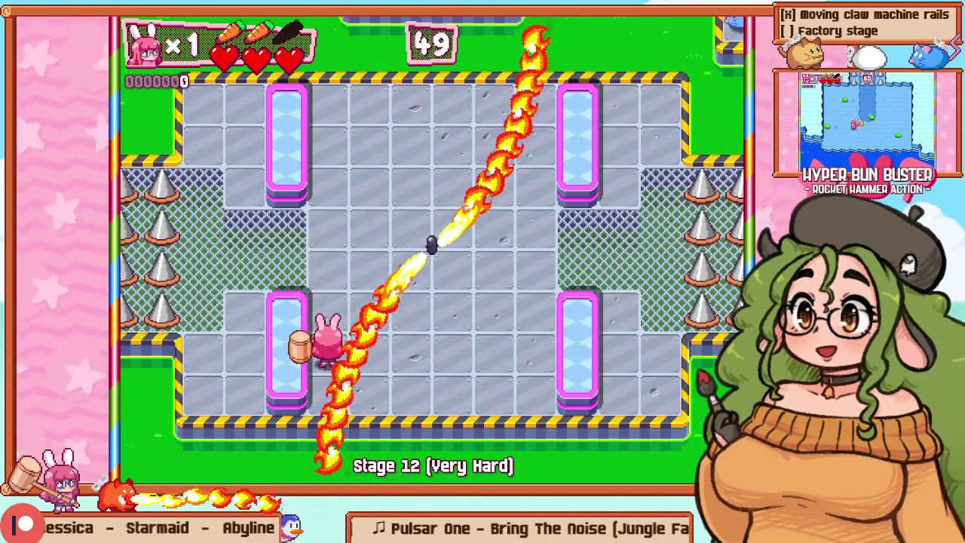
key(F1)
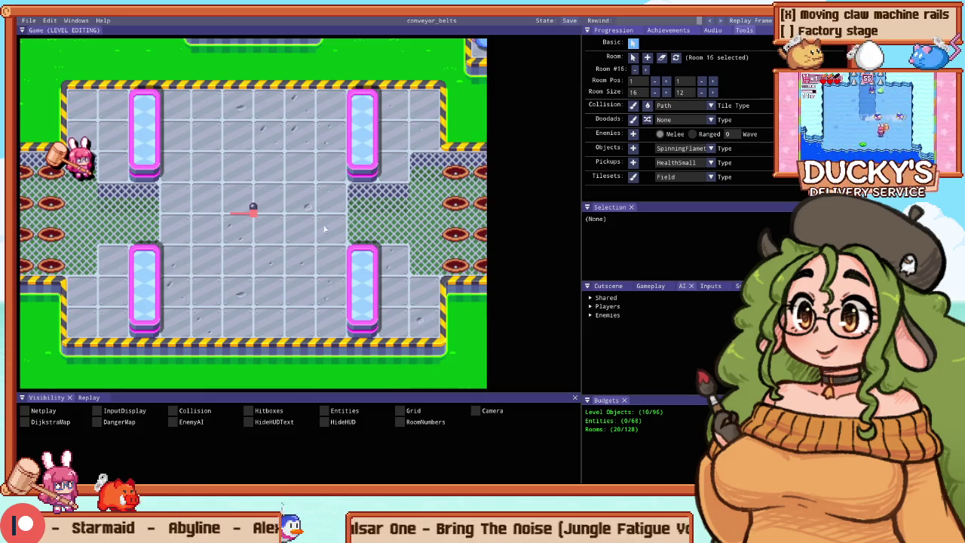
scroll(320, 204, down, 3)
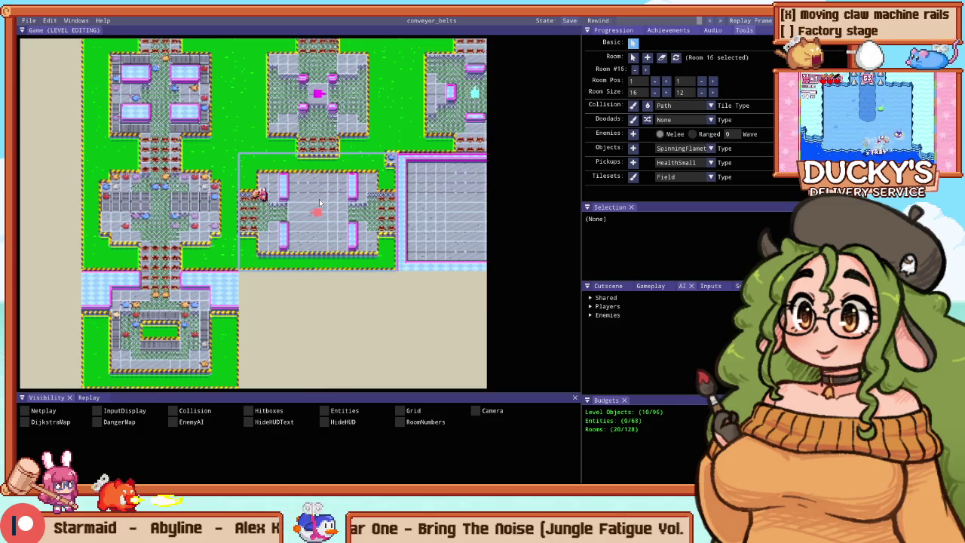
key(F1)
key(Right)
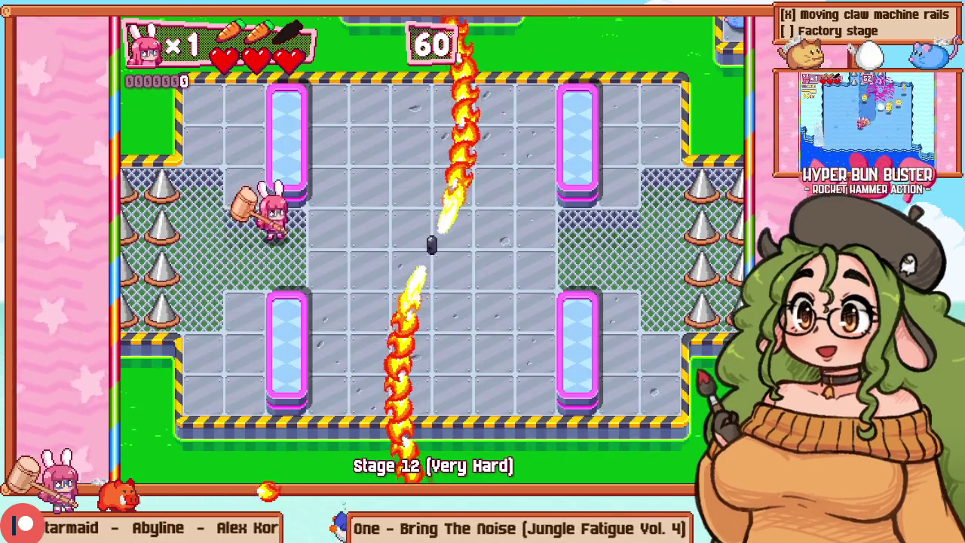
key(Up)
key(Right)
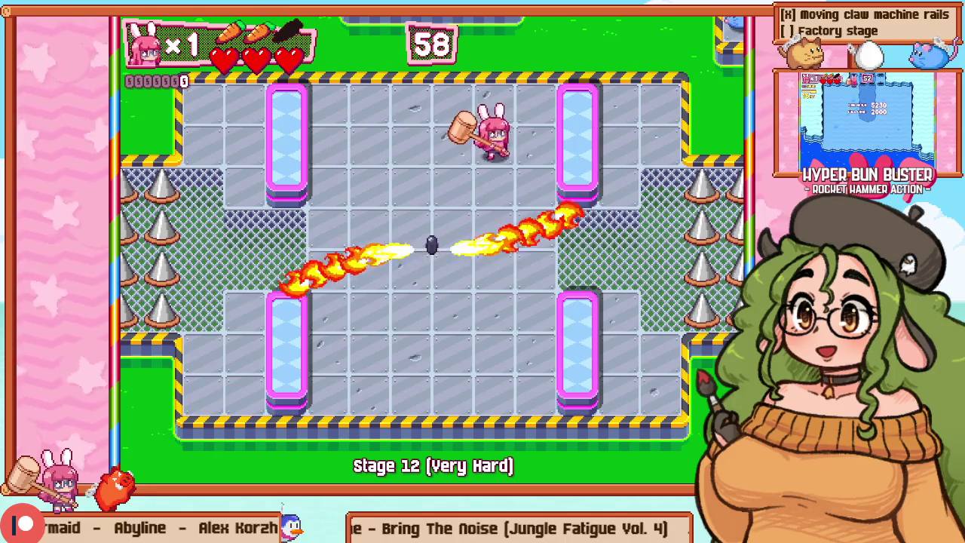
key(Down)
key(Right)
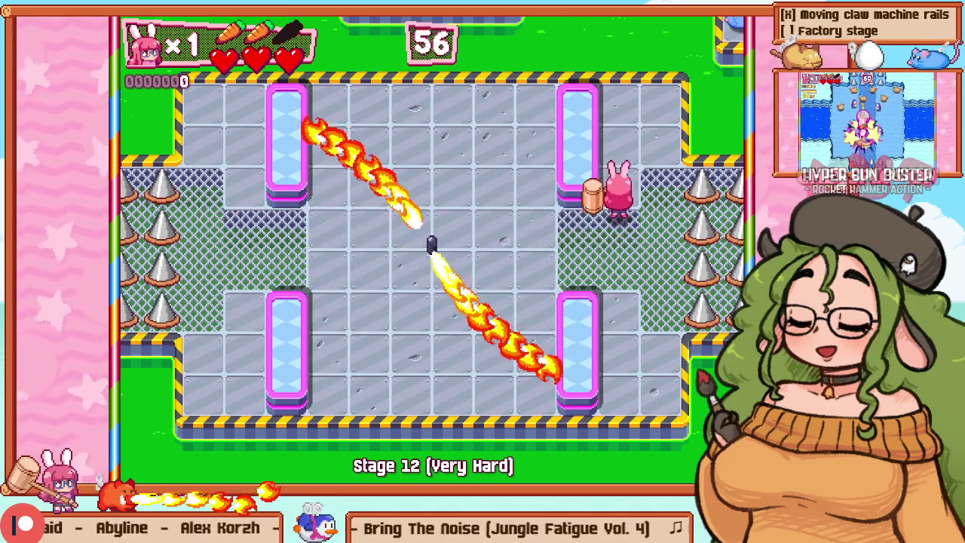
key(Up)
key(Down)
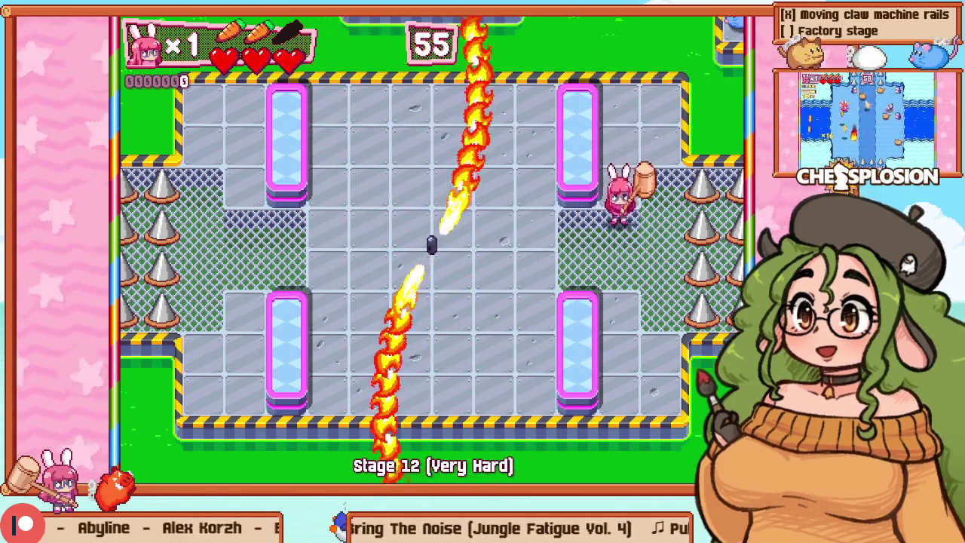
key(Left)
key(Down)
key(Left)
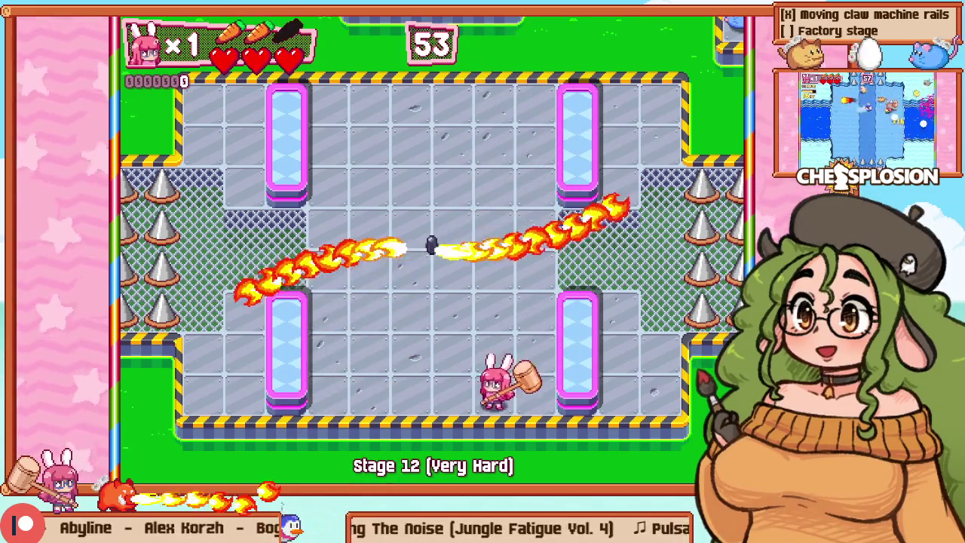
key(Up)
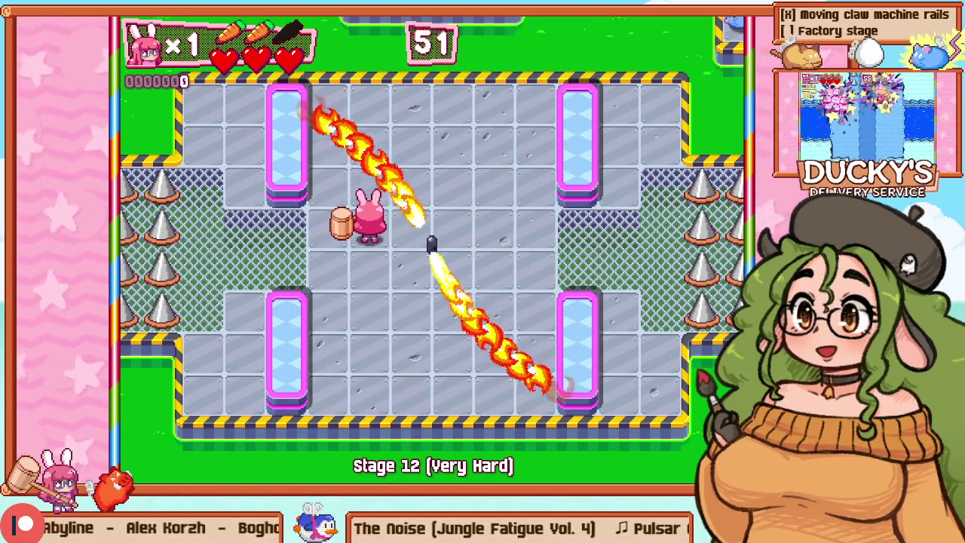
key(grave)
key(F1)
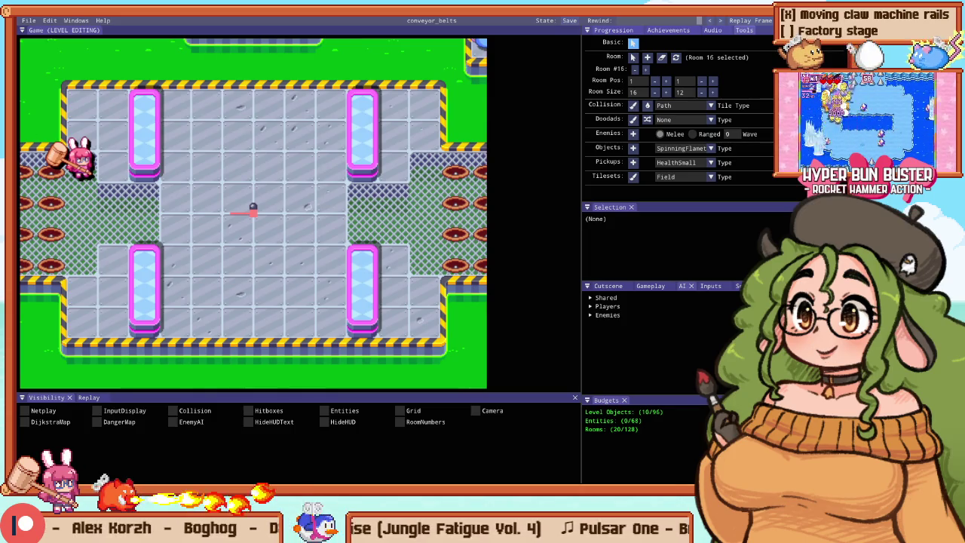
Step: Zoom around the map onto the pillar room and start a Stage 12 playtest
scroll(294, 219, down, 4)
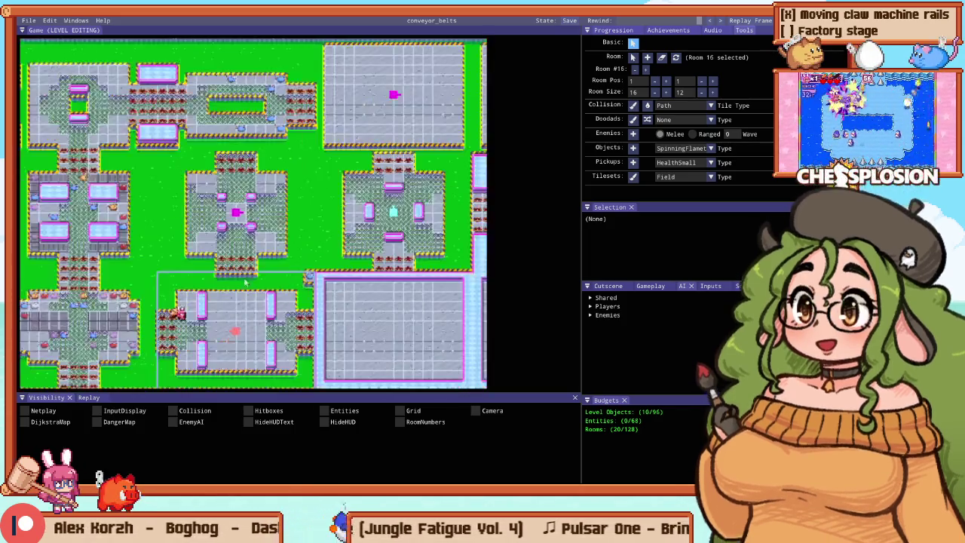
scroll(231, 122, up, 4)
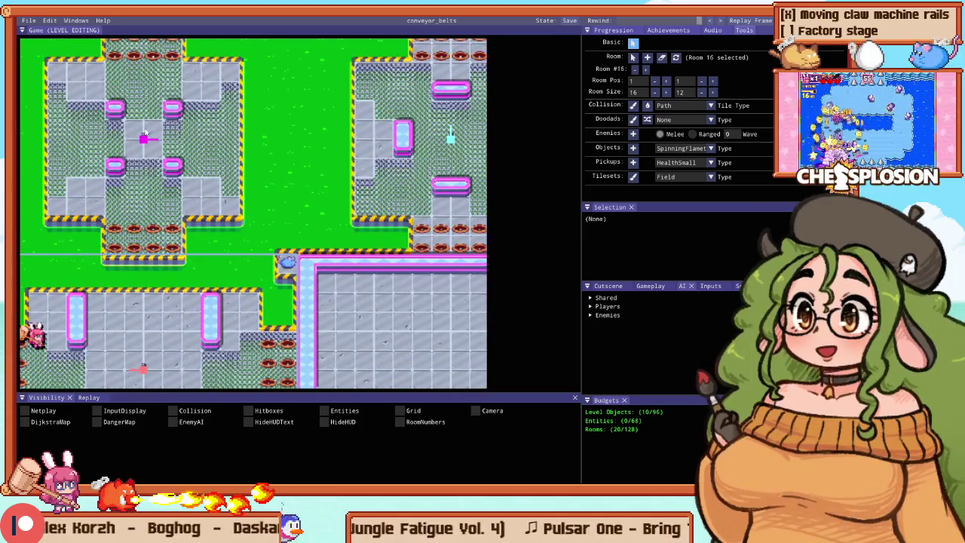
scroll(168, 131, up, 2)
scroll(161, 117, down, 2)
scroll(286, 154, down, 3)
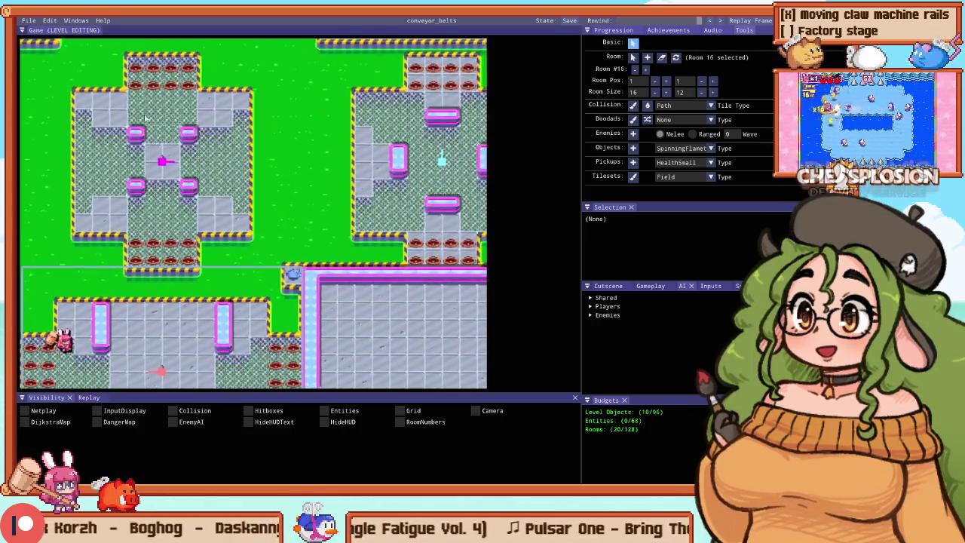
scroll(232, 128, up, 4)
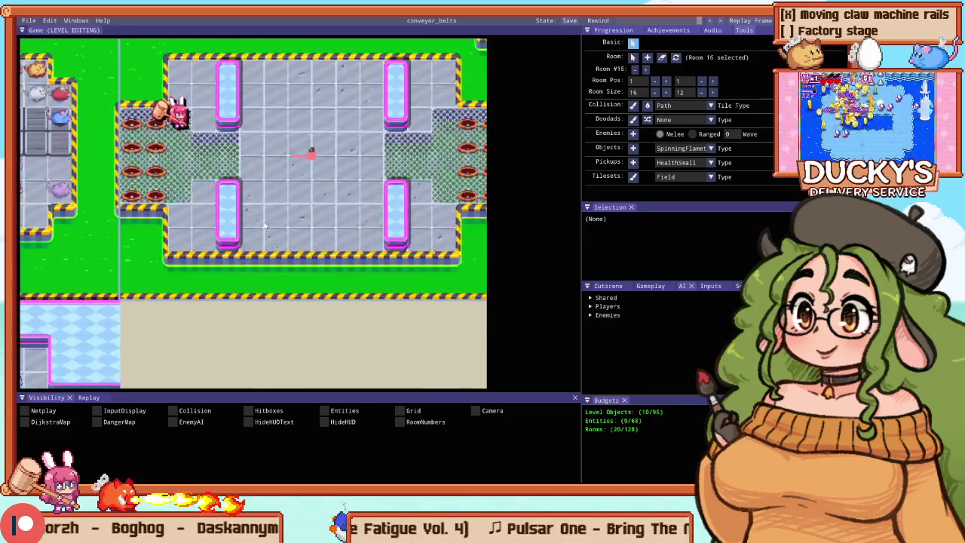
scroll(349, 161, down, 1)
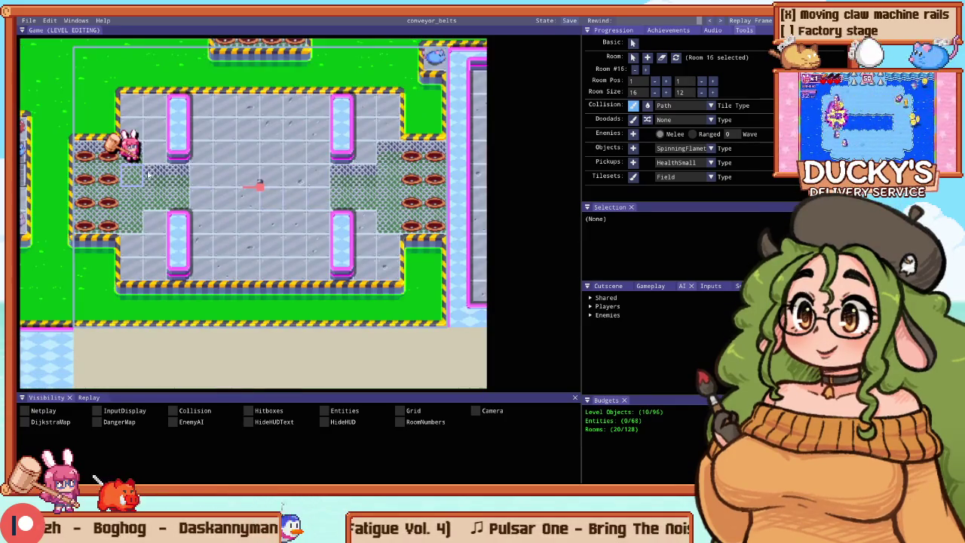
scroll(117, 183, down, 3)
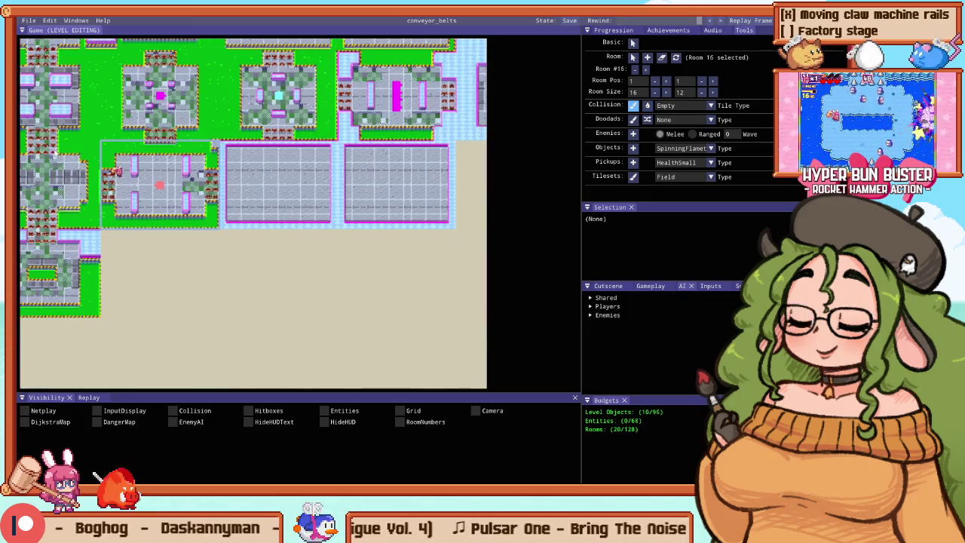
scroll(96, 185, up, 2)
scroll(219, 198, up, 3)
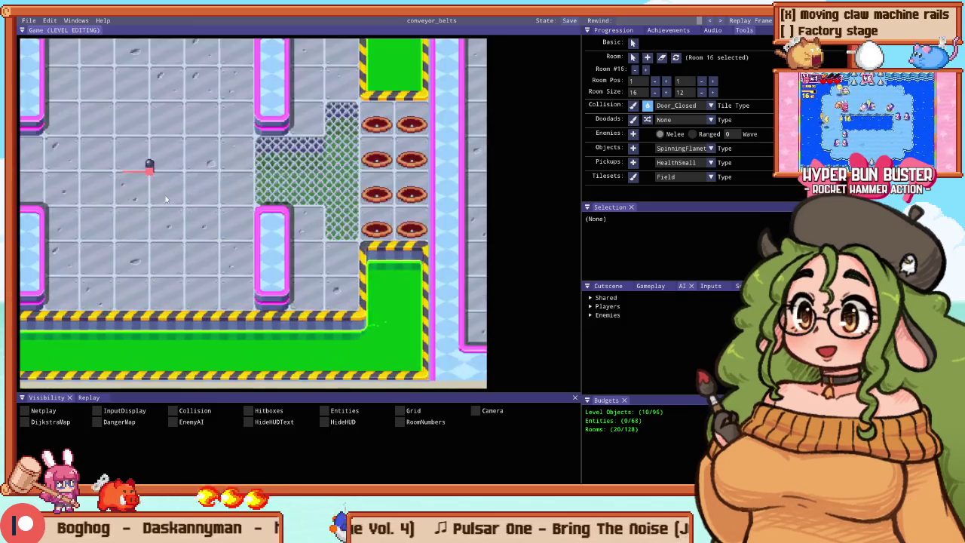
key(F5)
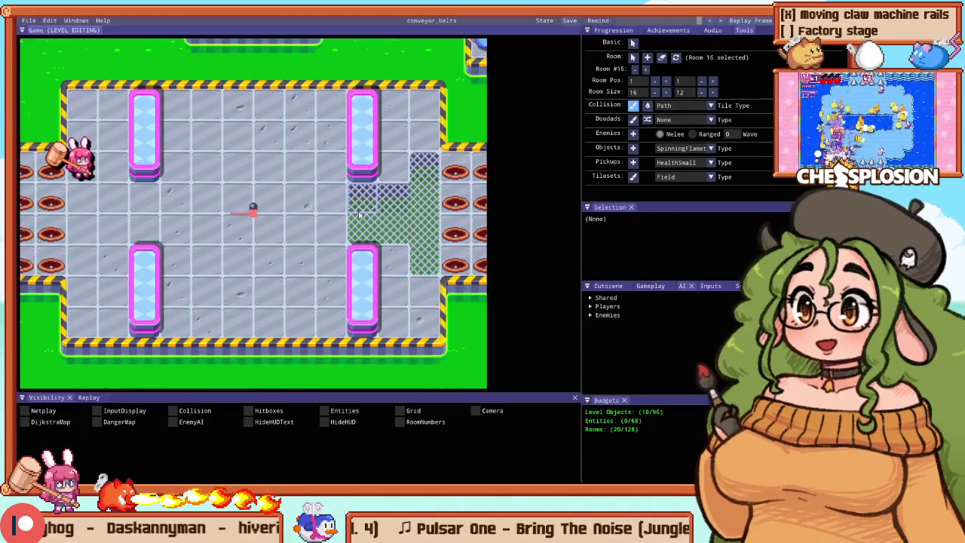
Step: Open the Collision Tile Type dropdown to choose a different tile type
alt+click(310, 207)
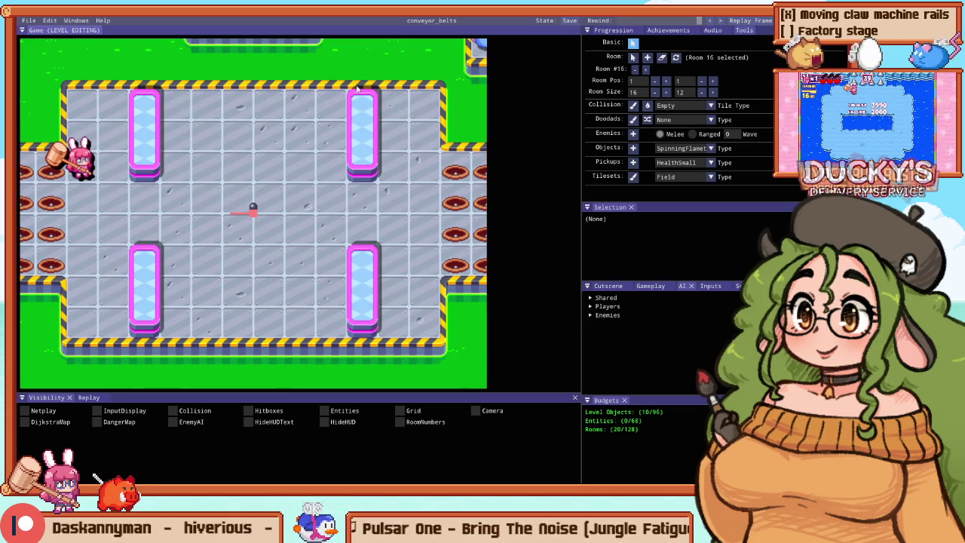
Step: Select the spinning flamethrower in Room 16
click(253, 209)
scroll(253, 209, up, 3)
scroll(181, 326, down, 5)
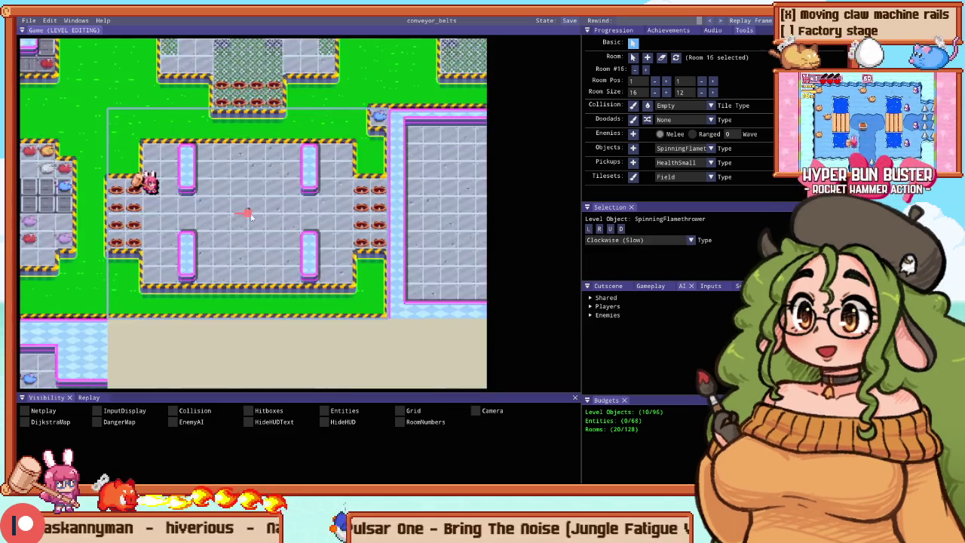
scroll(175, 164, up, 3)
scroll(243, 144, down, 4)
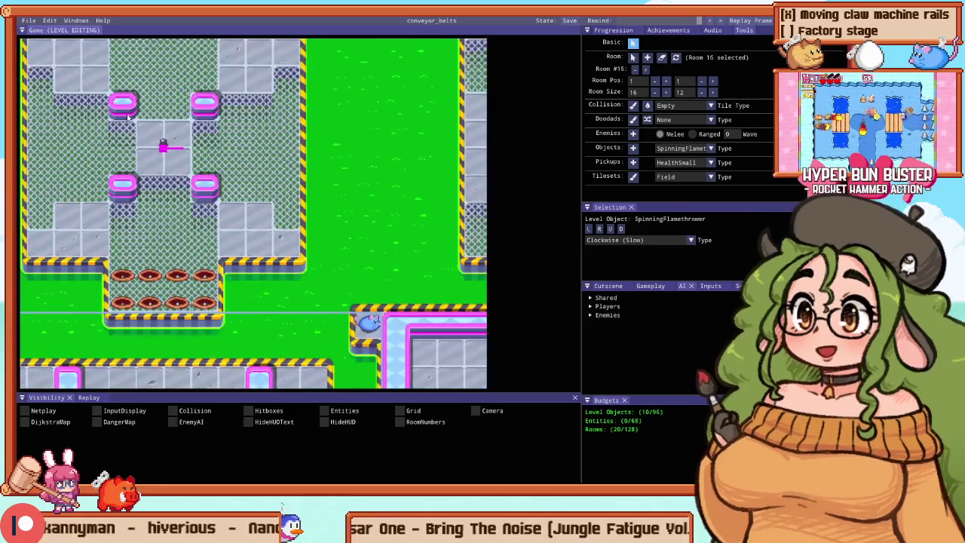
scroll(243, 143, up, 3)
scroll(223, 169, down, 2)
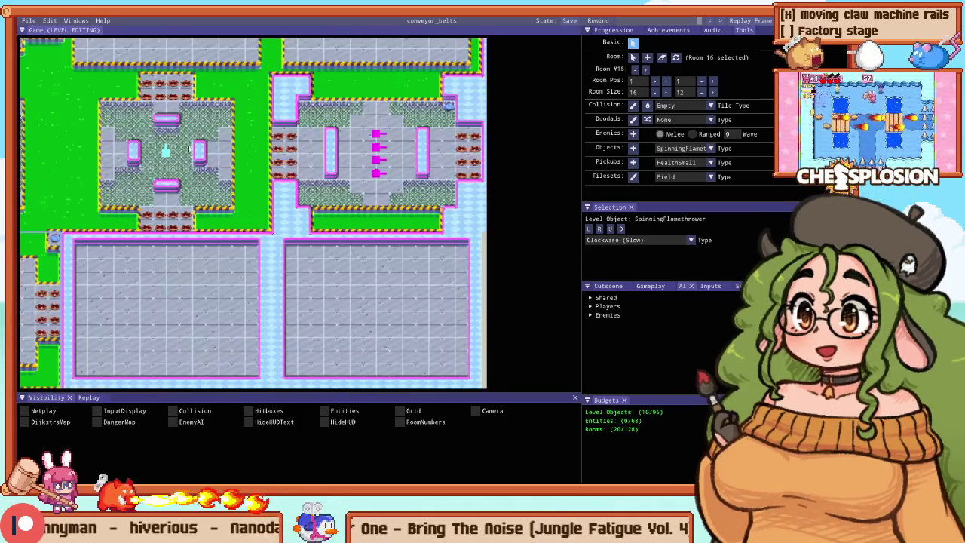
scroll(249, 162, up, 3)
scroll(354, 143, down, 2)
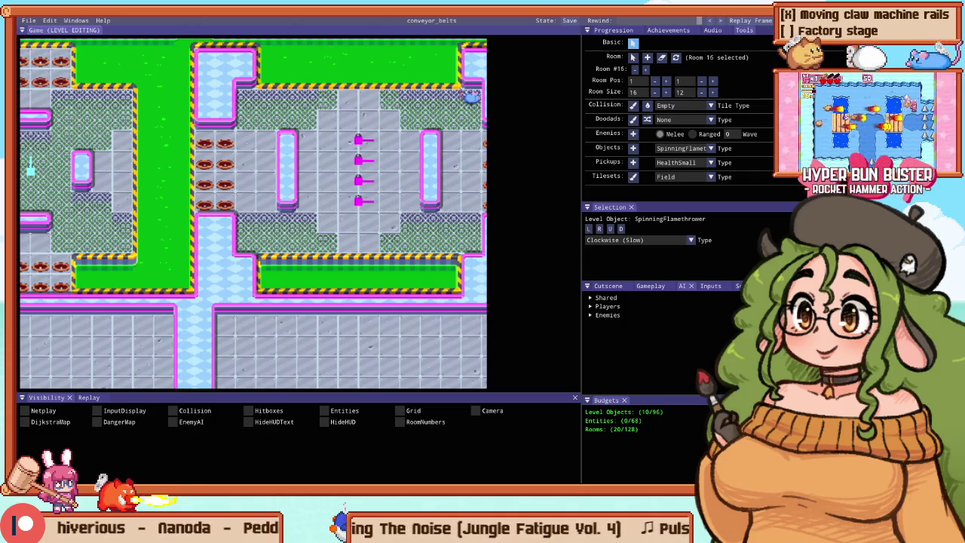
Step: Erase the room's pillars with the Collision pencil, then start a Stage 12 playtest
drag(104, 346, 294, 130)
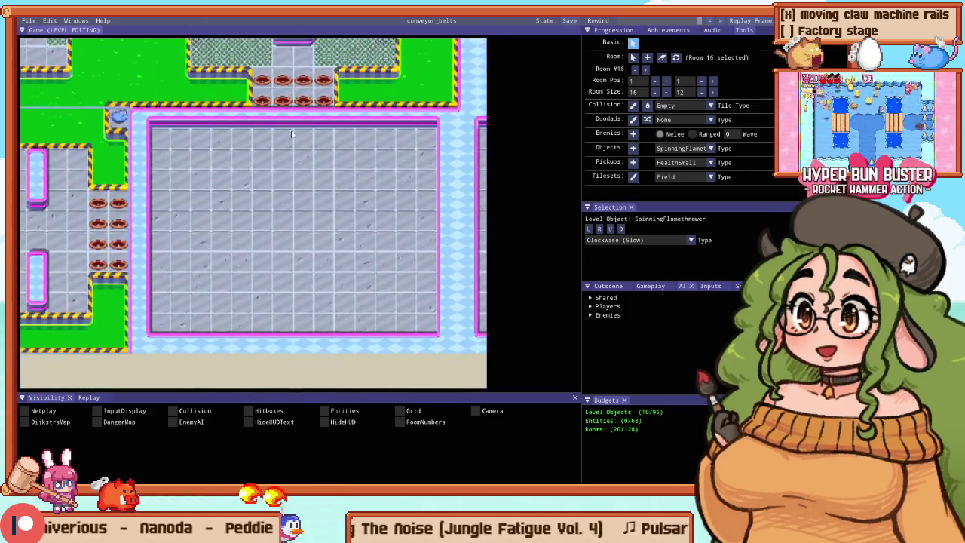
mouse_move(285, 194)
mouse_down()
mouse_move(219, 224)
mouse_move(267, 194)
mouse_up()
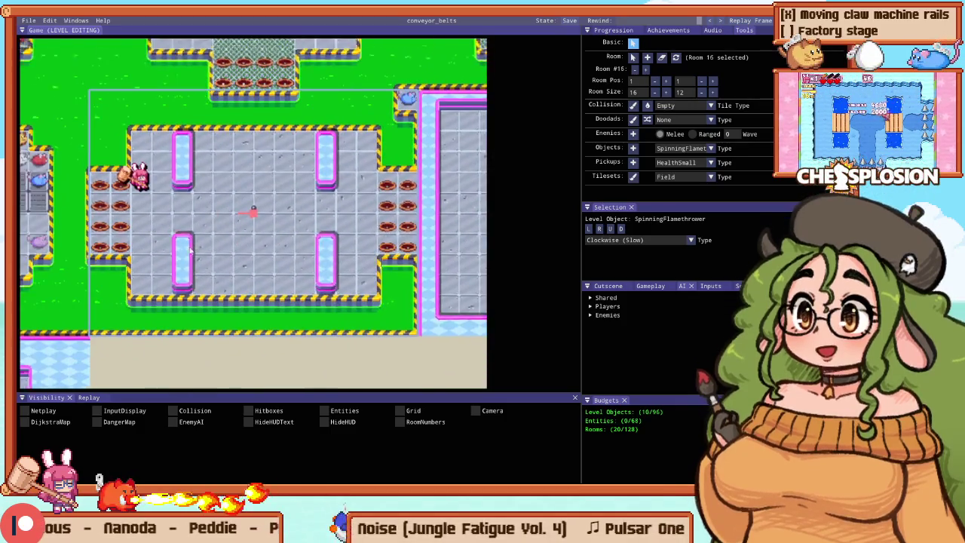
scroll(181, 233, up, 3)
scroll(151, 213, down, 2)
key(c)
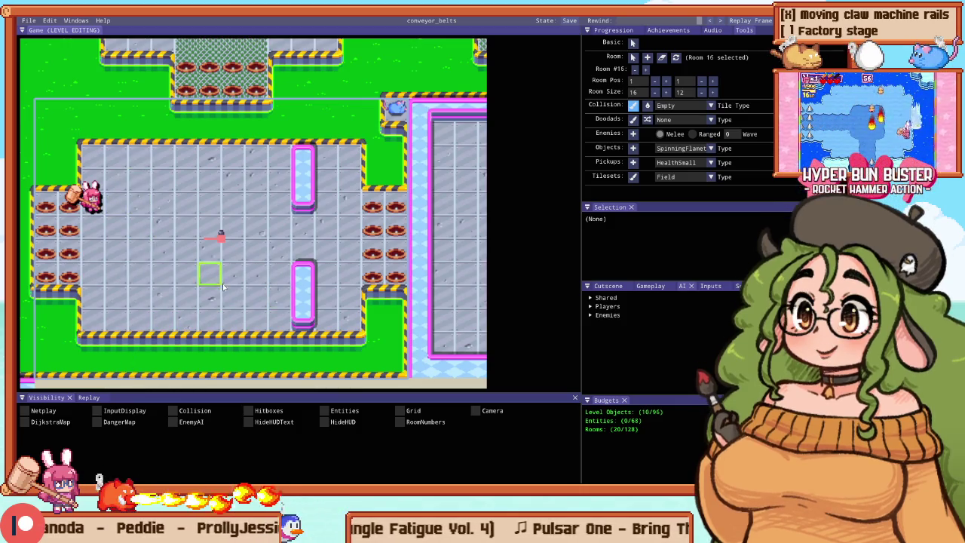
drag(302, 198, 301, 155)
key(b)
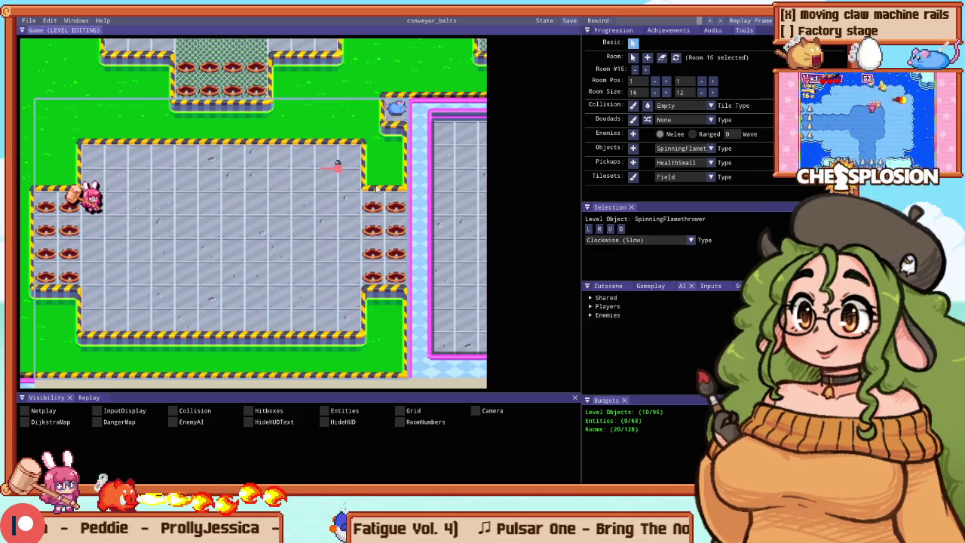
key(Tab)
key(Right)
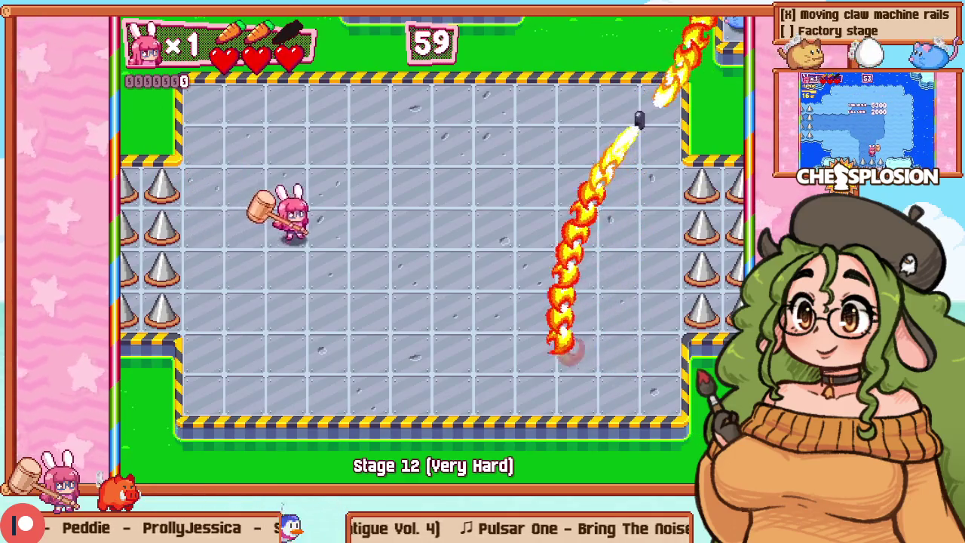
Step: Playtest Room 16 again, steering the bunny away from the fire, then switch back to editing
key(Tab)
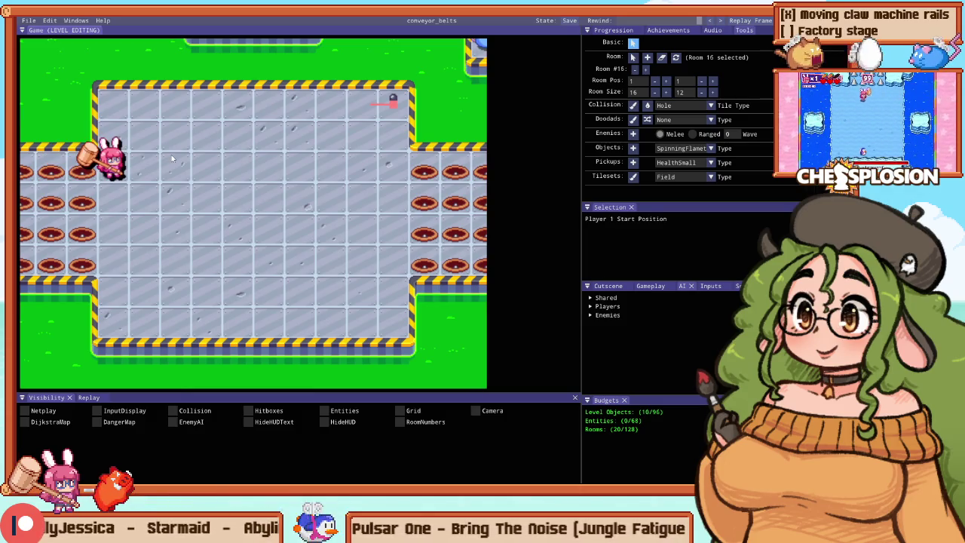
key(F5)
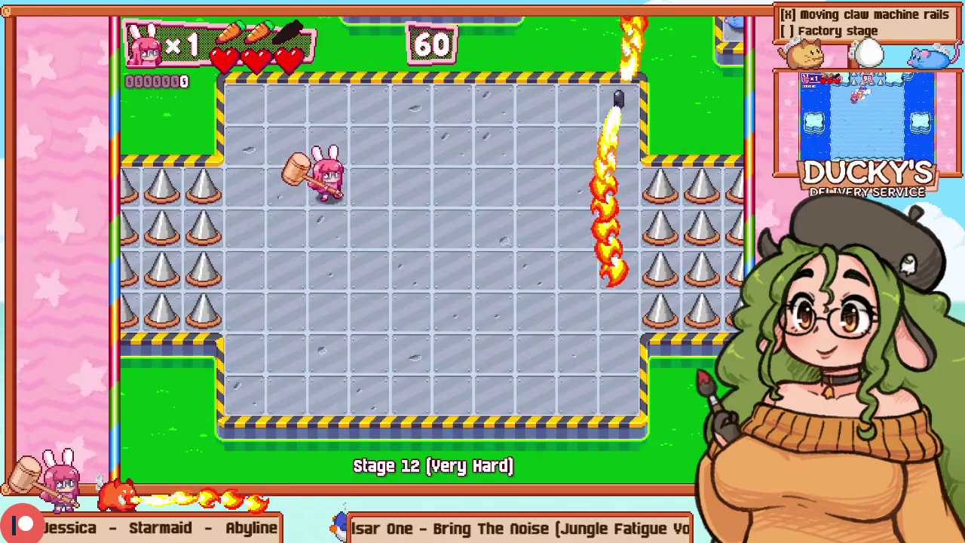
key(Right)
key(Left)
key(Down)
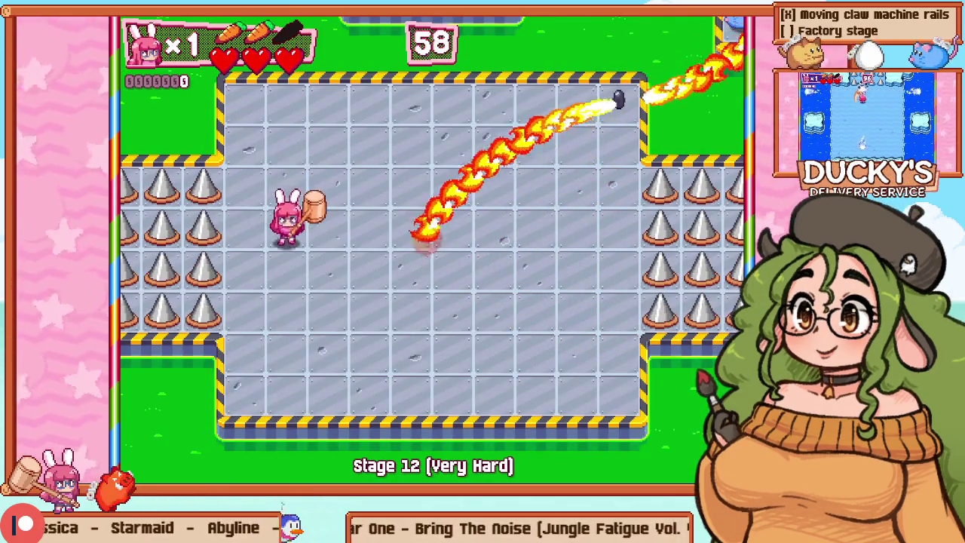
key(Right)
key(Up)
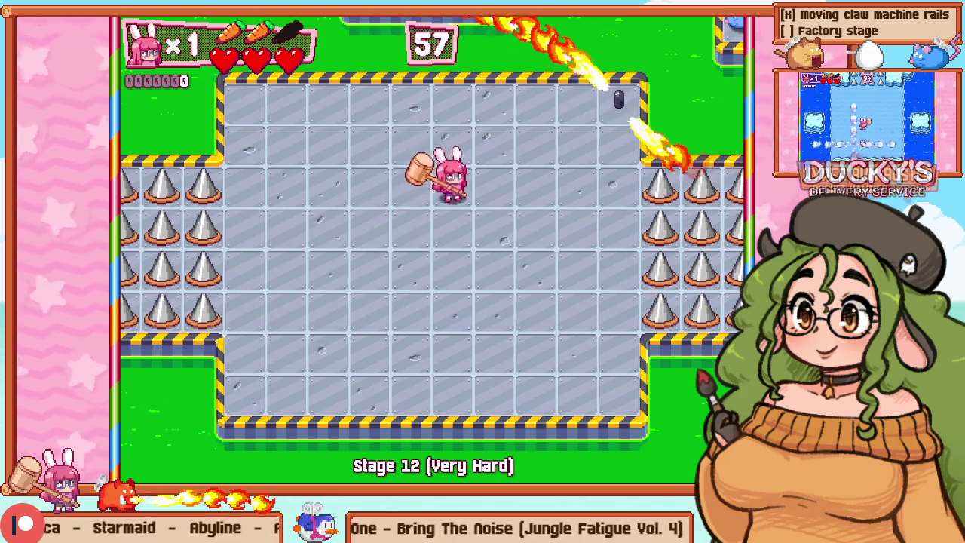
key(Right)
key(Left)
key(F5)
key(F2)
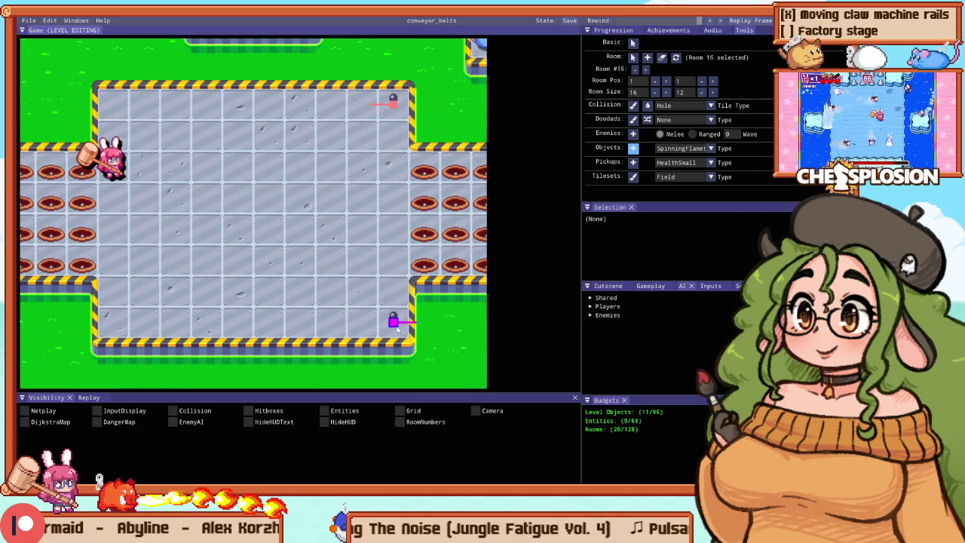
key(F2)
key(F5)
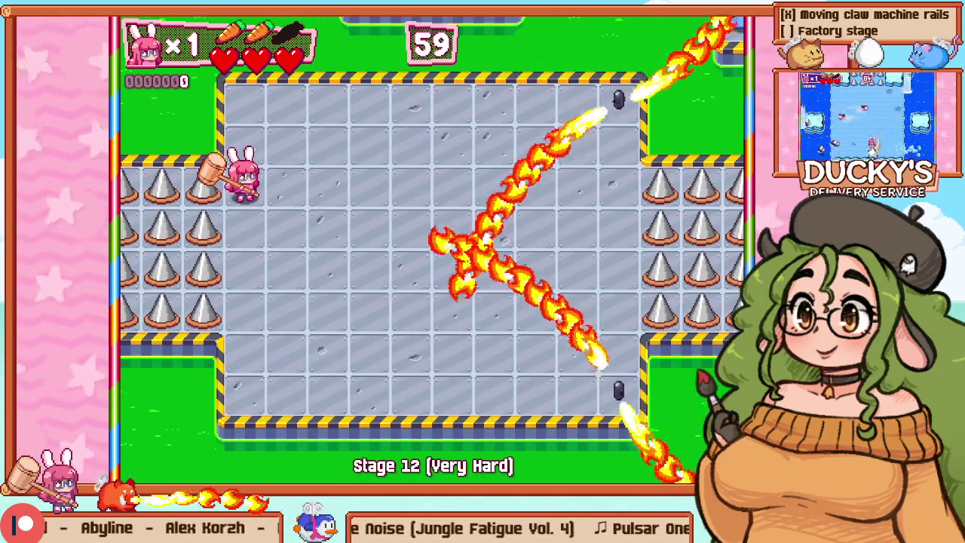
key(Right)
key(Down)
key(Right)
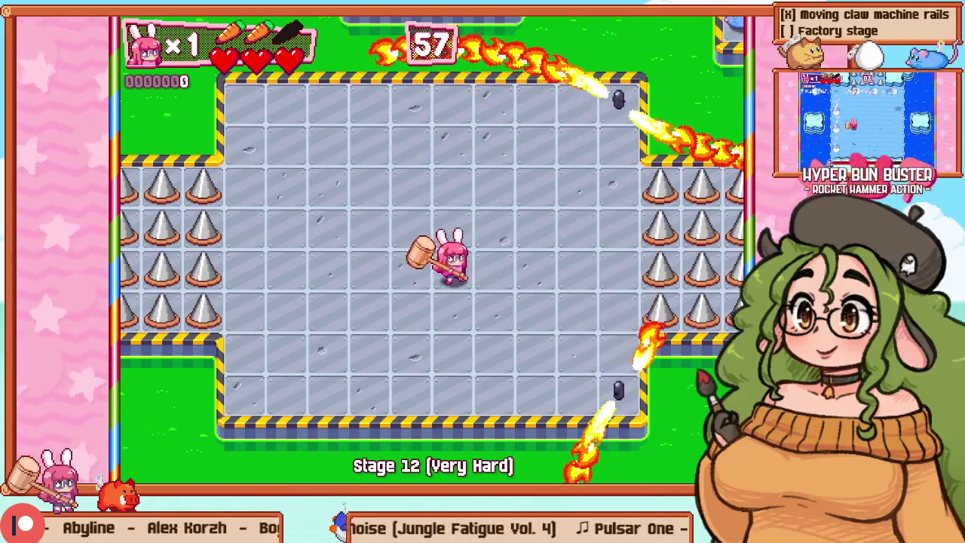
key(Left)
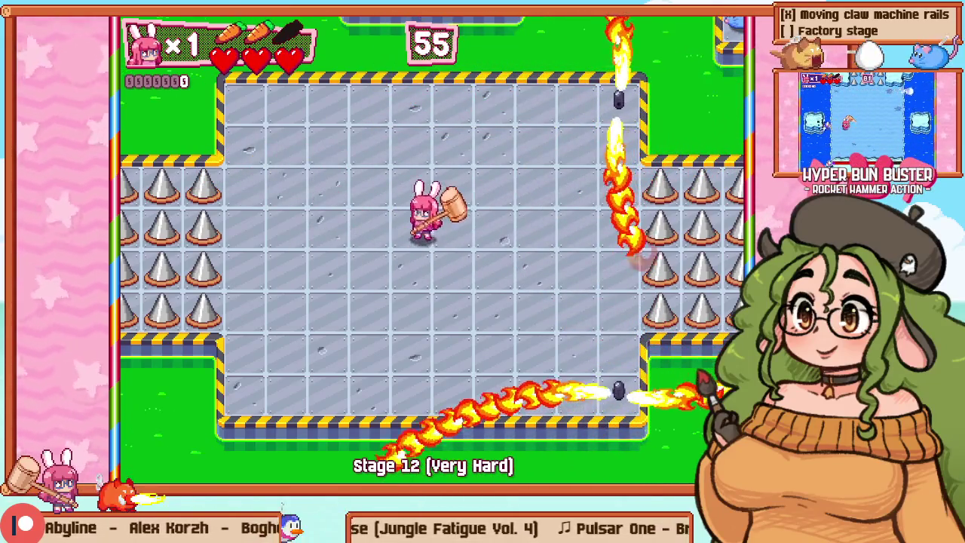
key(F2)
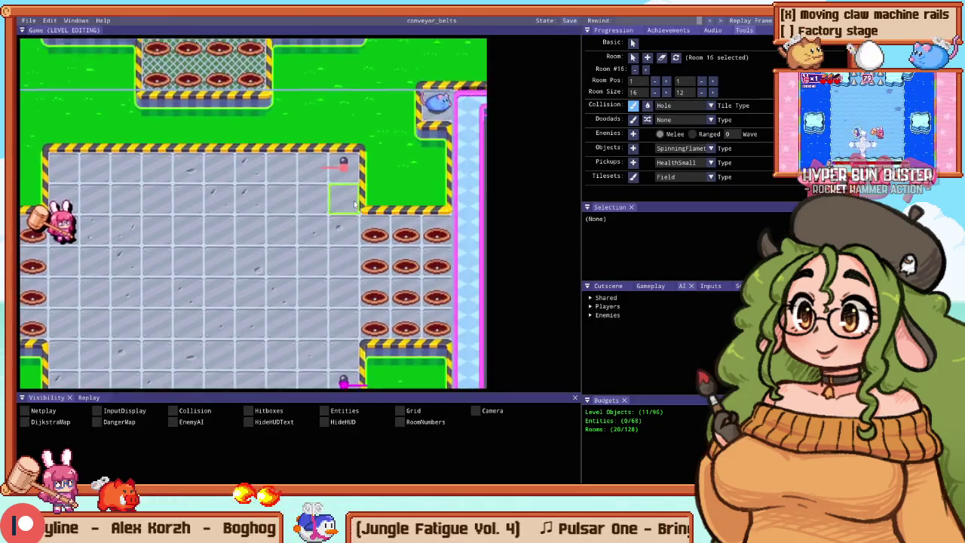
Step: Zoom around Room 16, then start a fullscreen Stage 12 playtest
scroll(428, 99, down, 3)
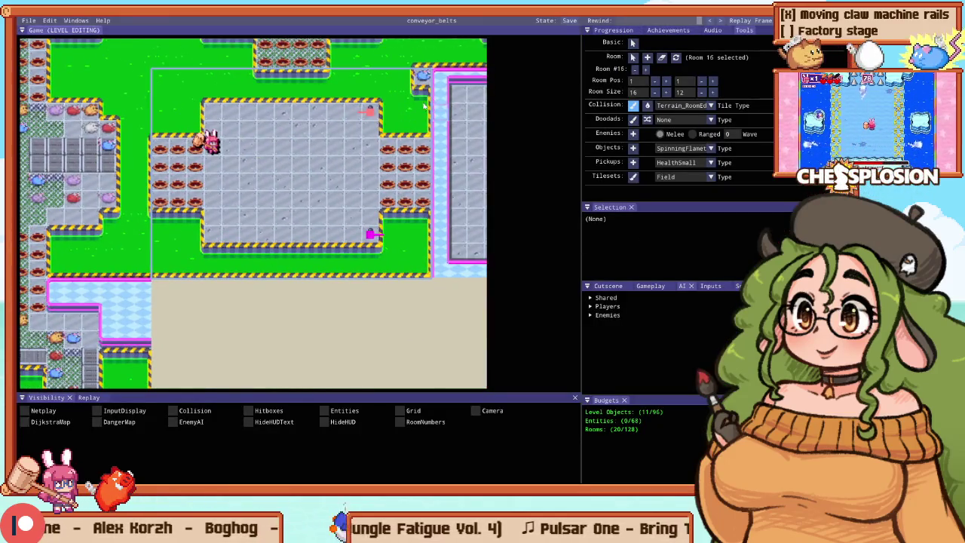
scroll(353, 108, up, 3)
scroll(336, 305, down, 2)
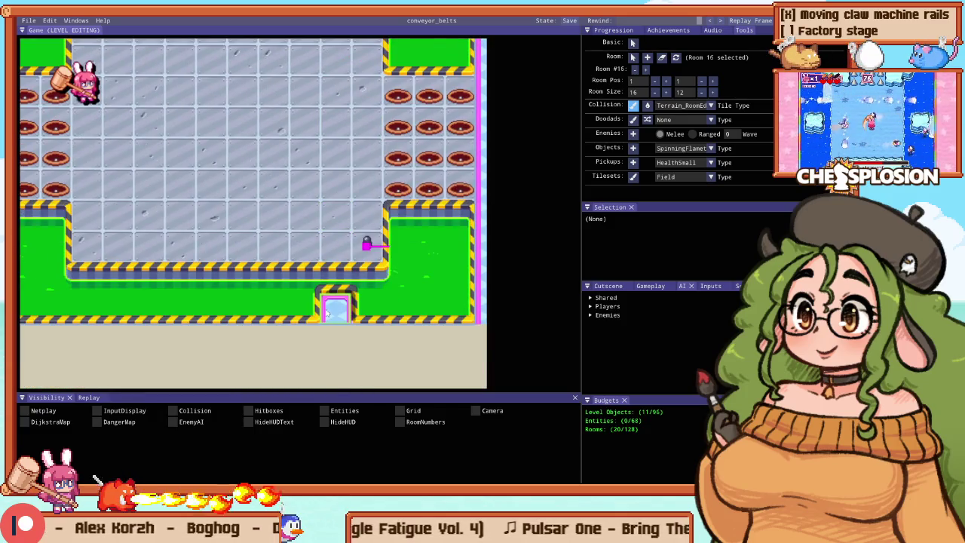
scroll(408, 299, up, 3)
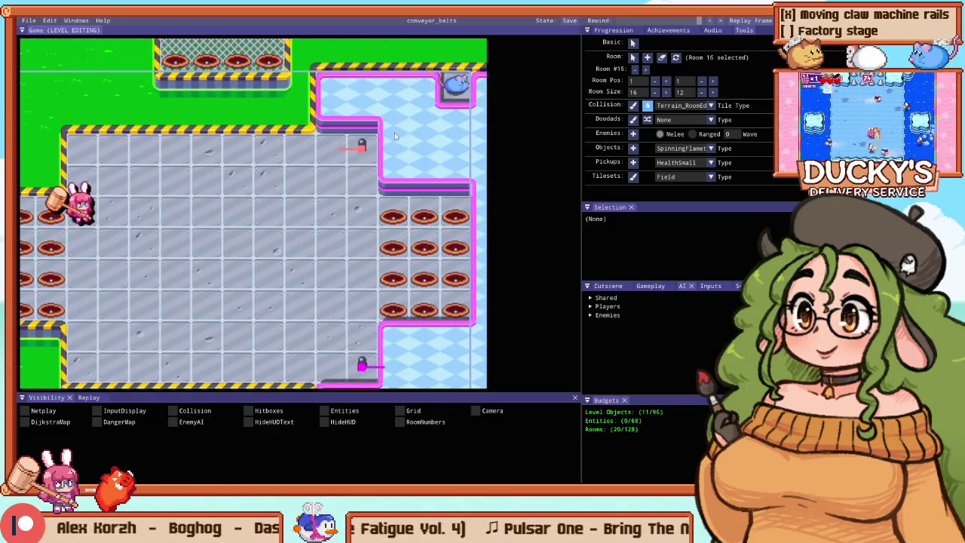
key(Escape)
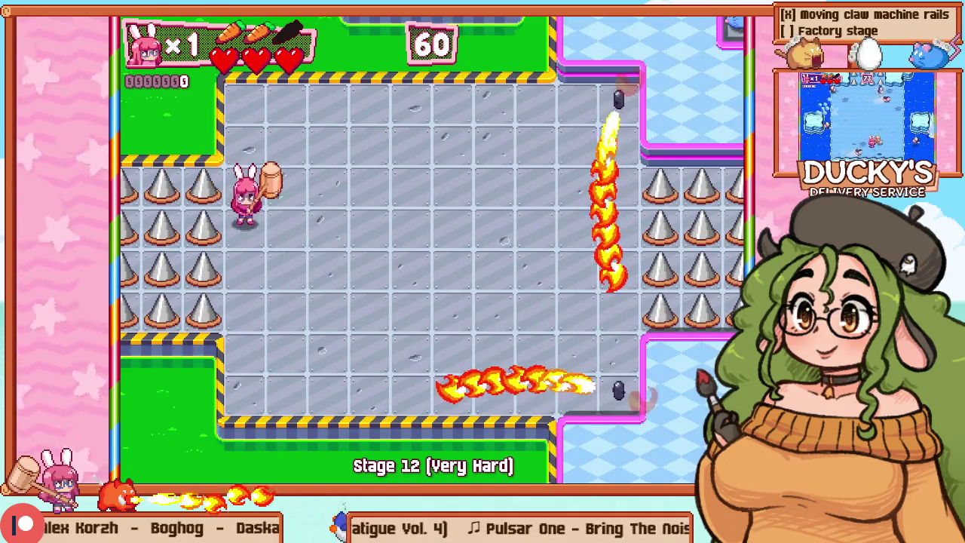
Step: Run the bunny around the arena near the fire, then bring up the room editor
key(Right)
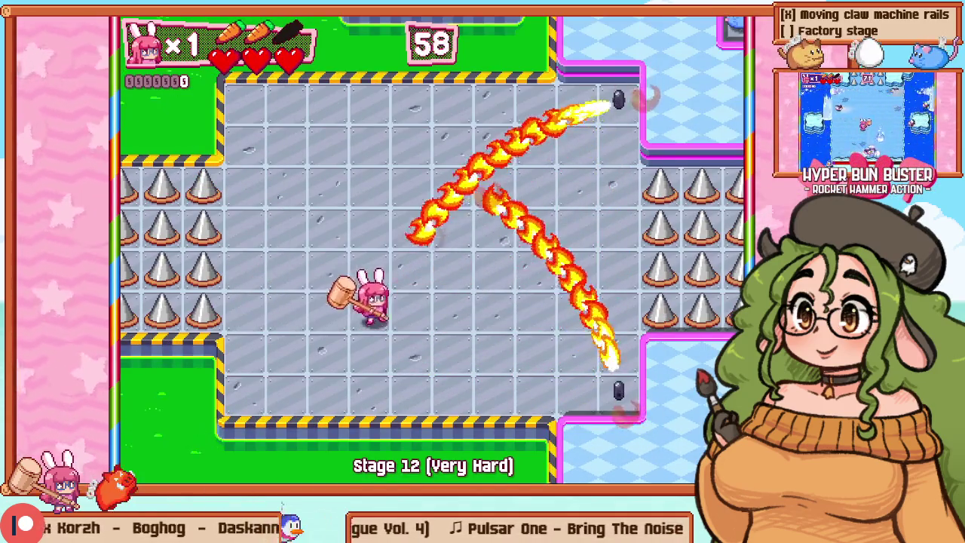
key(Right)
key(Up)
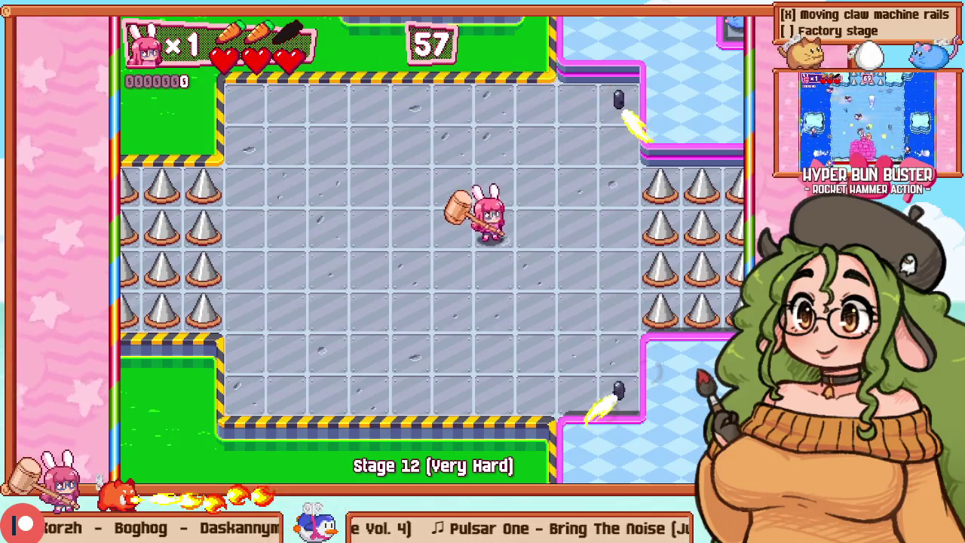
key(Down)
key(Left)
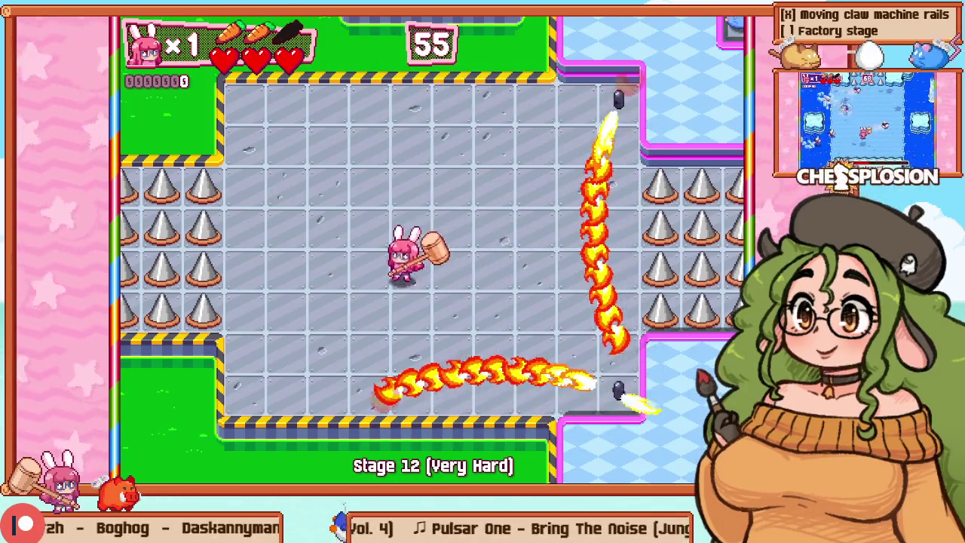
key(Down)
key(Right)
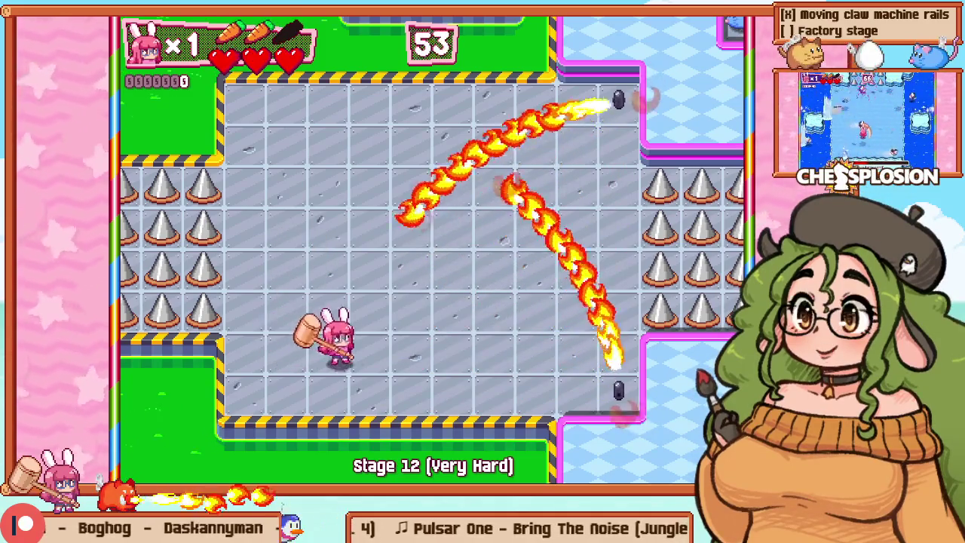
key(Right)
key(Up)
key(F1)
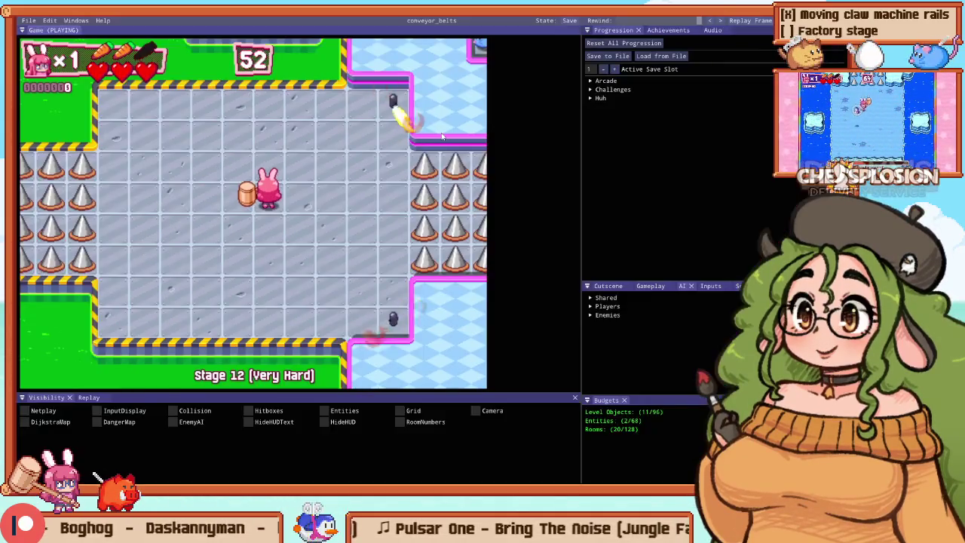
key(F2)
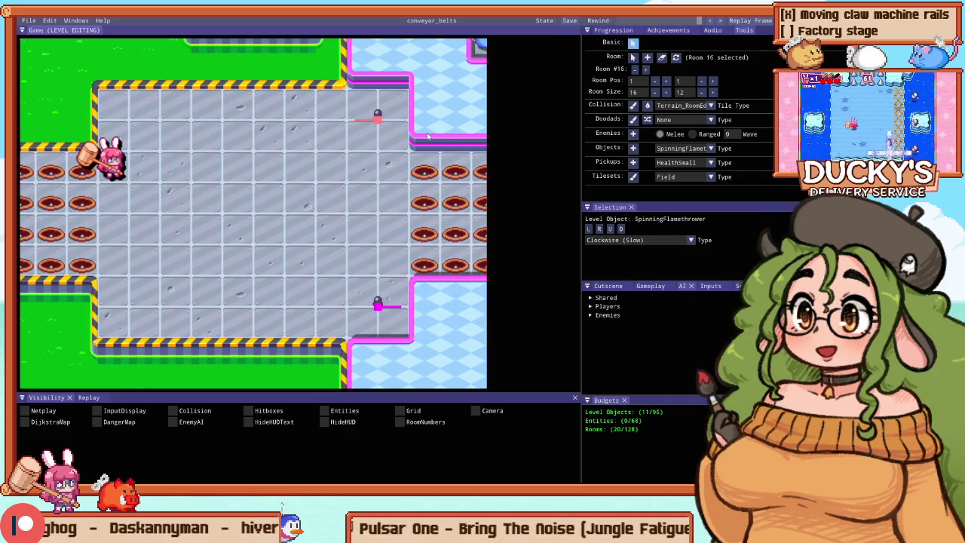
Step: Restart the Stage 12 playtest and run the bunny past the flamethrowers along the bottom
key(F1)
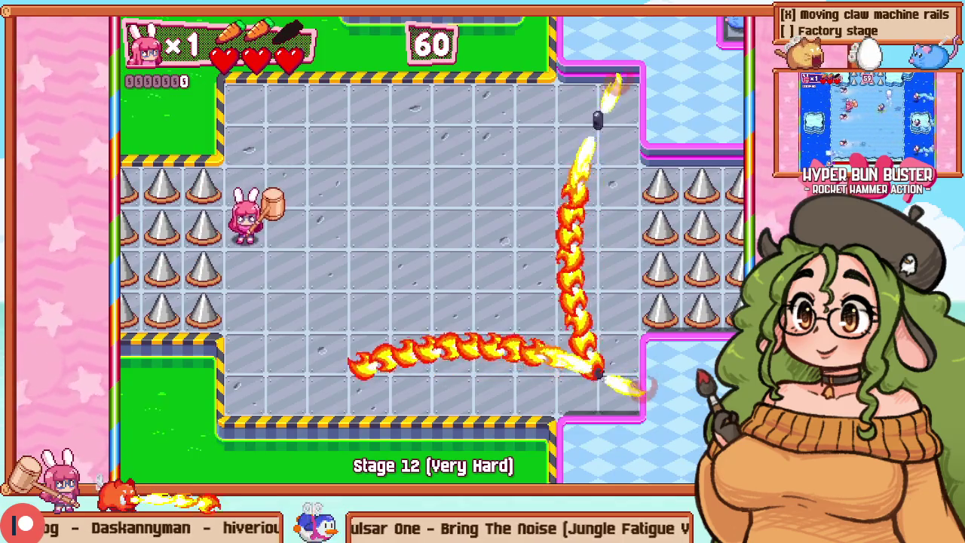
key(Down)
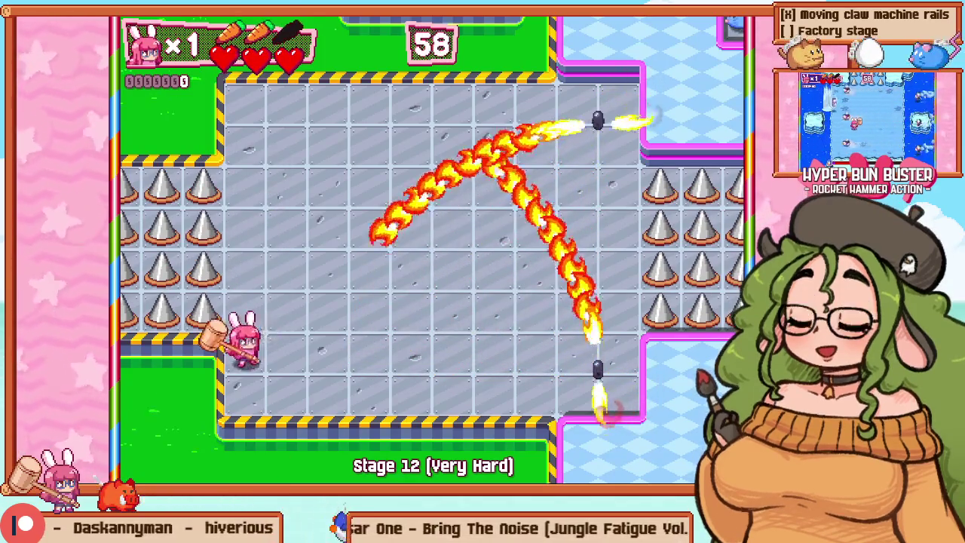
key(Right)
key(Up)
key(Right)
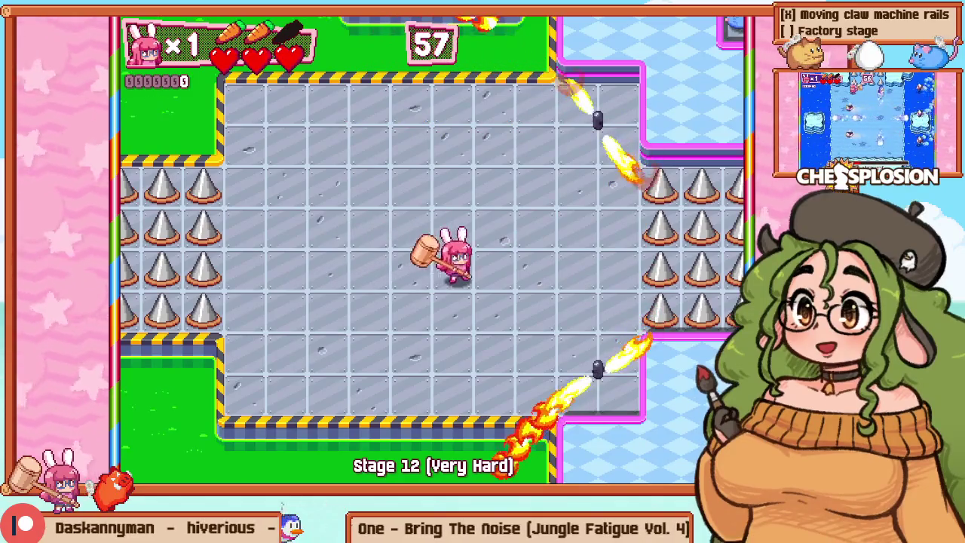
key(Left)
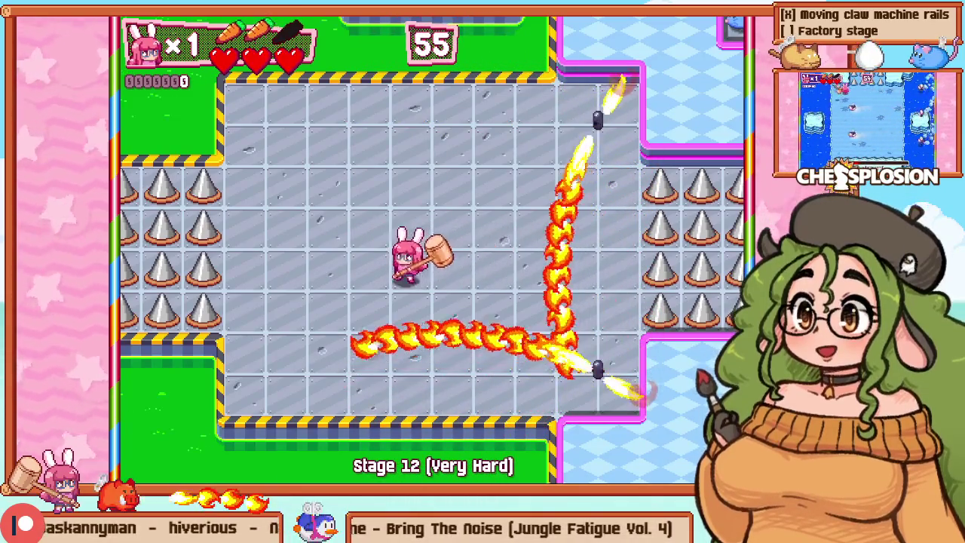
key(Down)
key(Right)
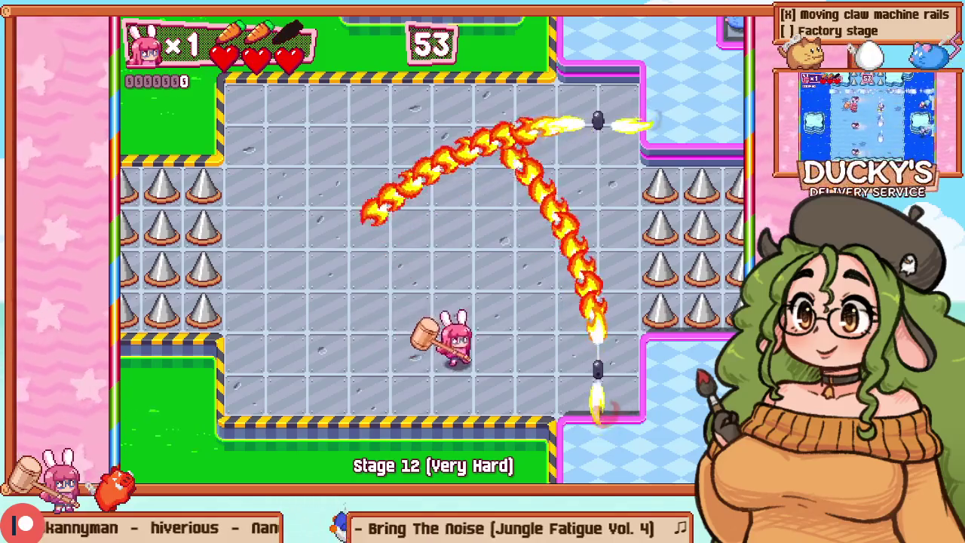
key(Up)
key(Left)
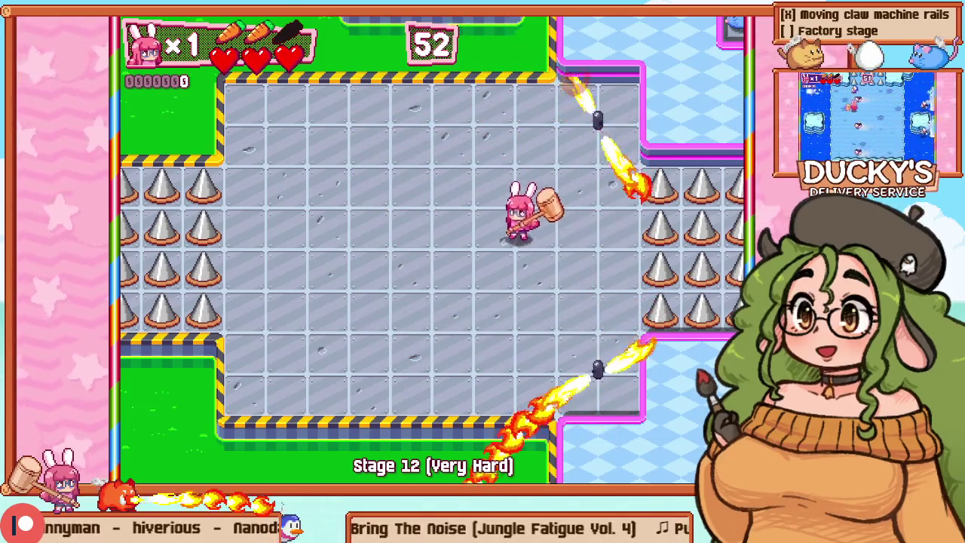
key(Left)
key(Down)
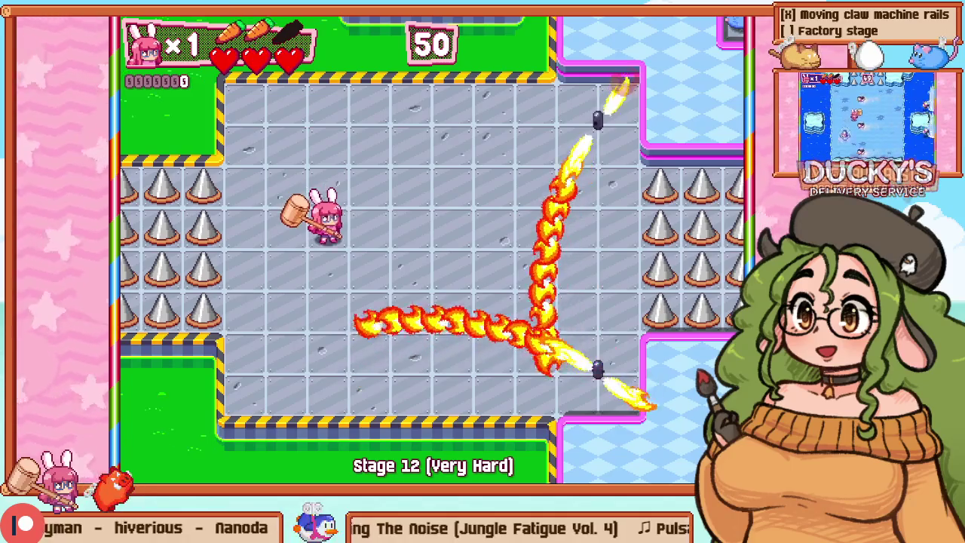
key(Down)
key(Right)
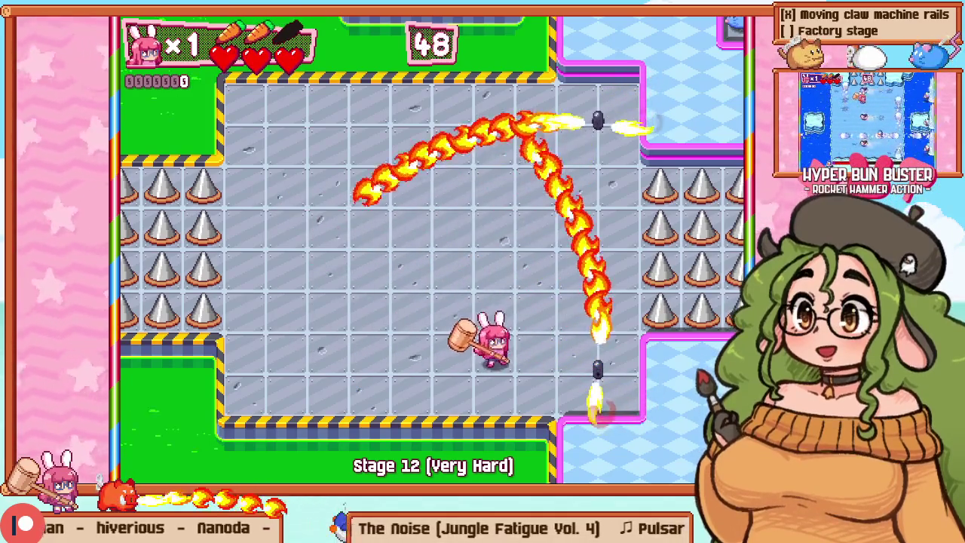
Step: Keep dodging flames near the right-side spikes, then pause and open the level editor
key(Up)
key(Up)
key(Right)
key(Left)
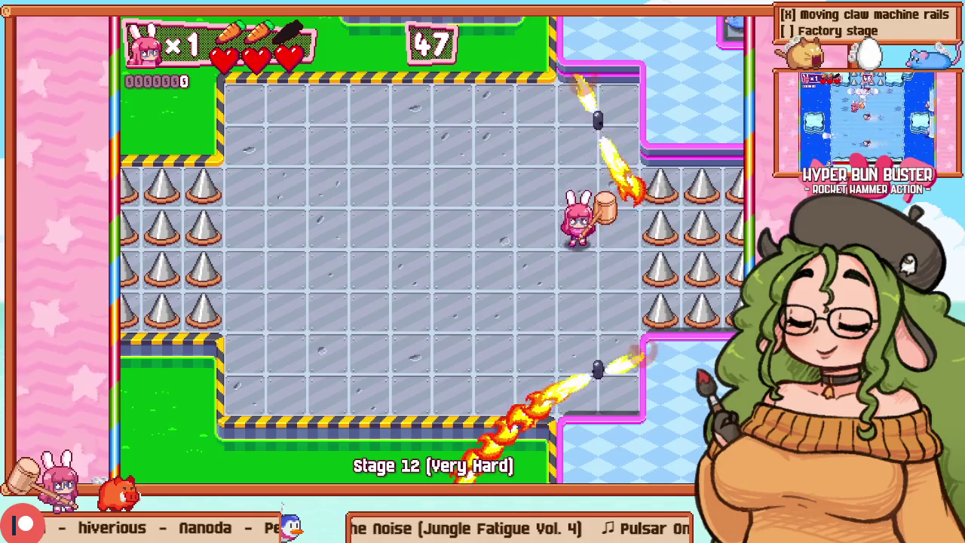
key(Down)
key(Up)
key(Left)
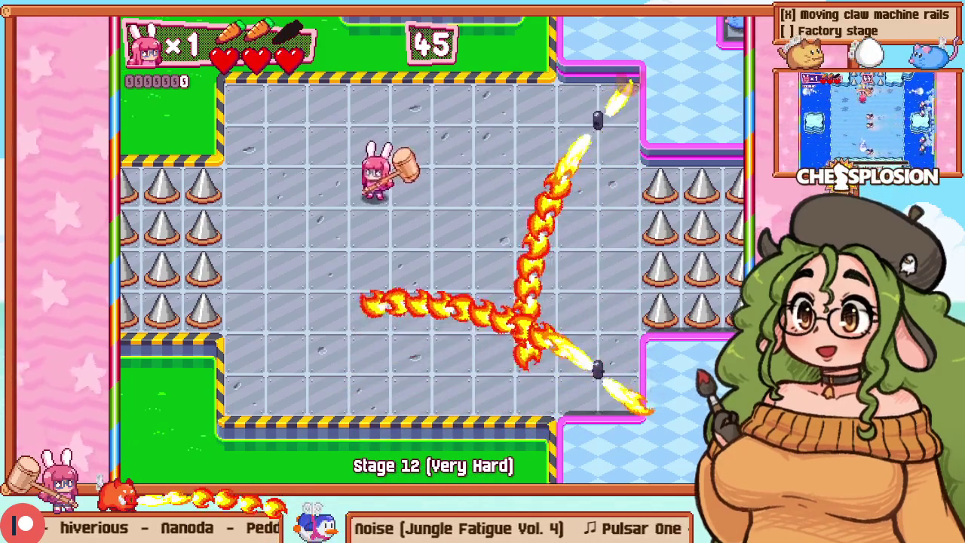
key(Down)
key(Right)
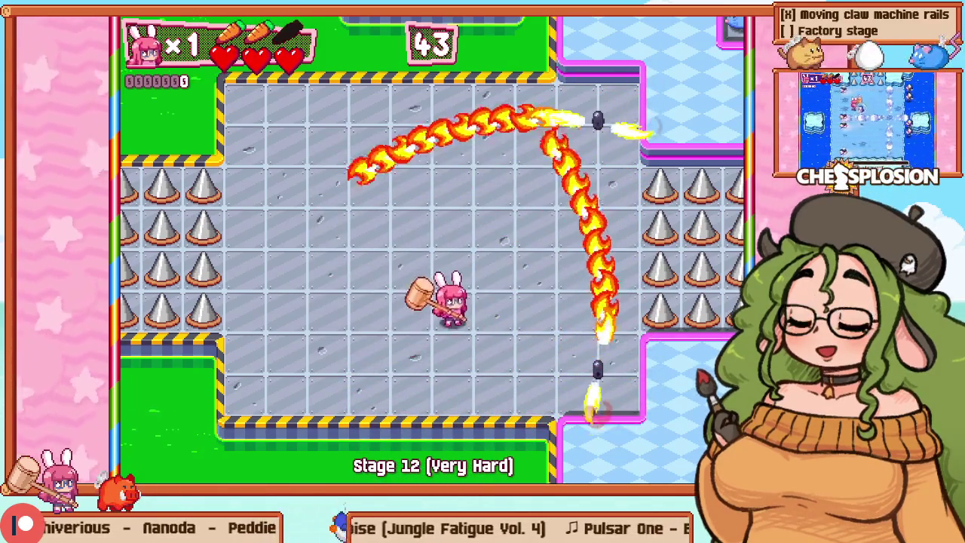
key(Right)
key(Up)
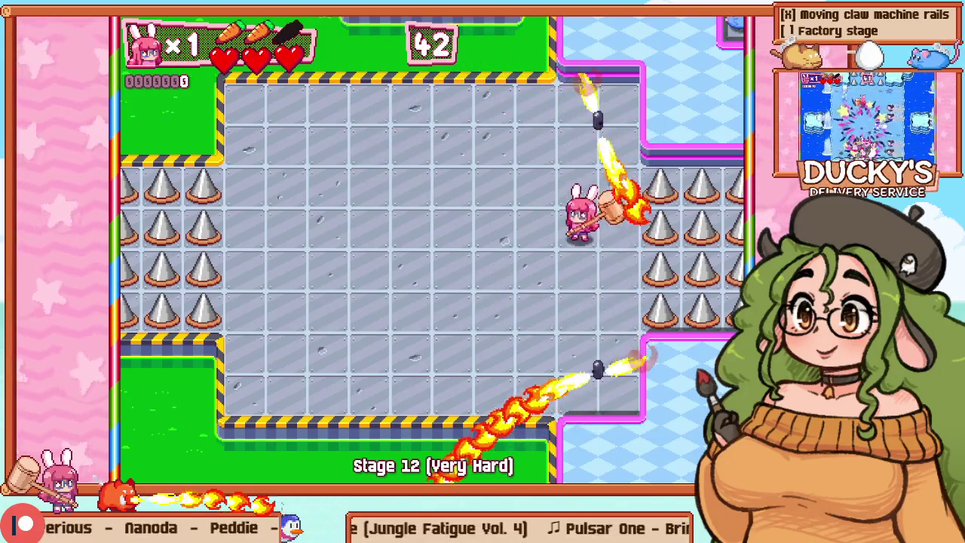
key(Left)
key(Up)
key(Down)
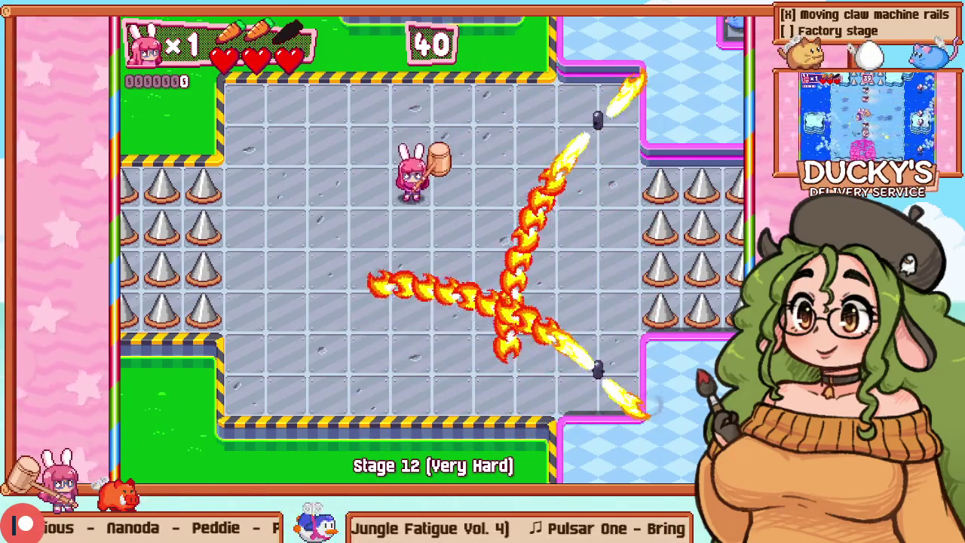
key(F1)
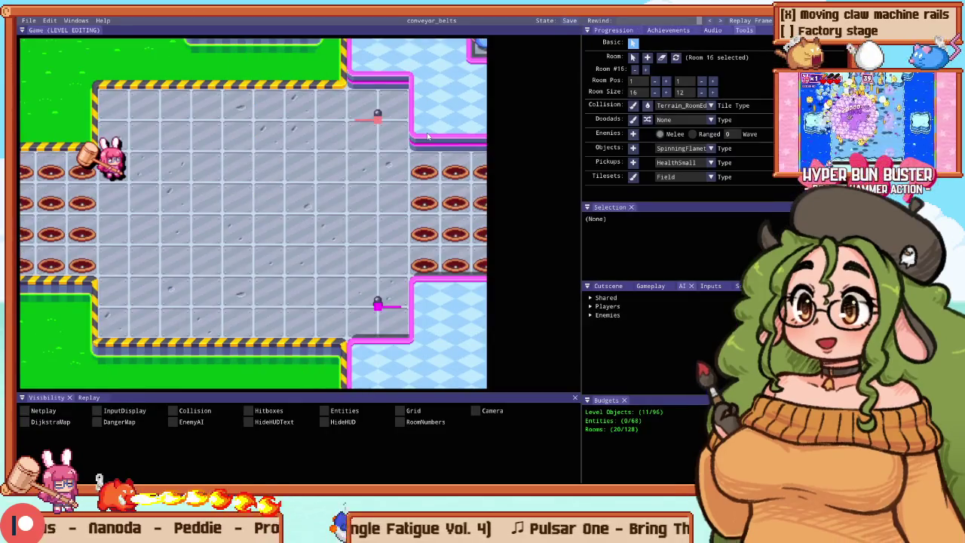
Step: Place a spinning flamethrower on the factory room's bottom wall
scroll(249, 238, down, 3)
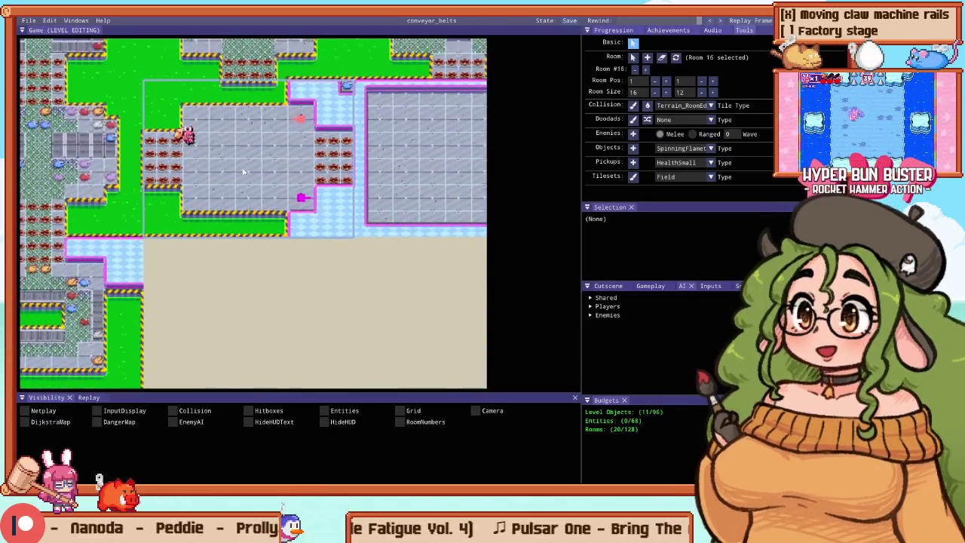
scroll(236, 236, up, 3)
drag(235, 236, 302, 130)
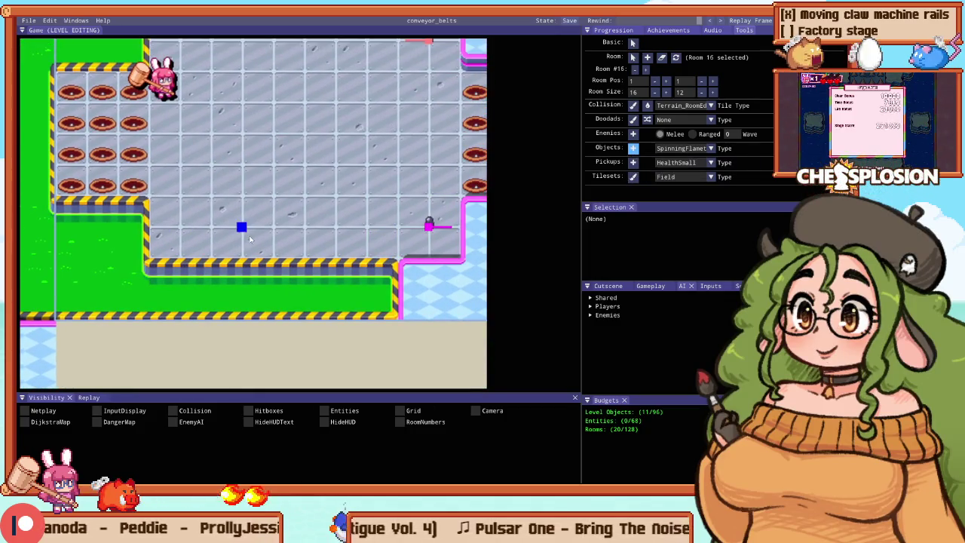
click(229, 254)
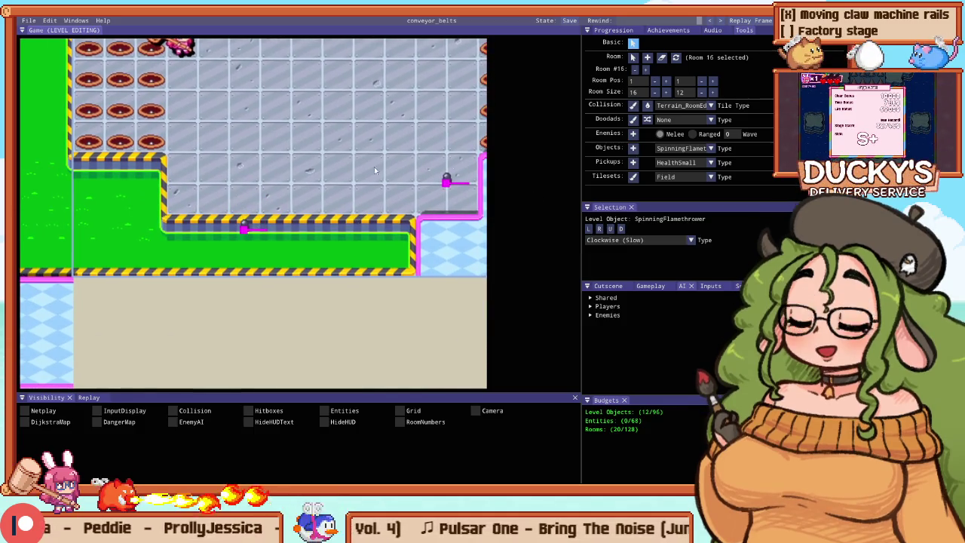
Step: Tidy the corner tile at the notch's edge and start a Stage 12 playtest
scroll(250, 204, up, 3)
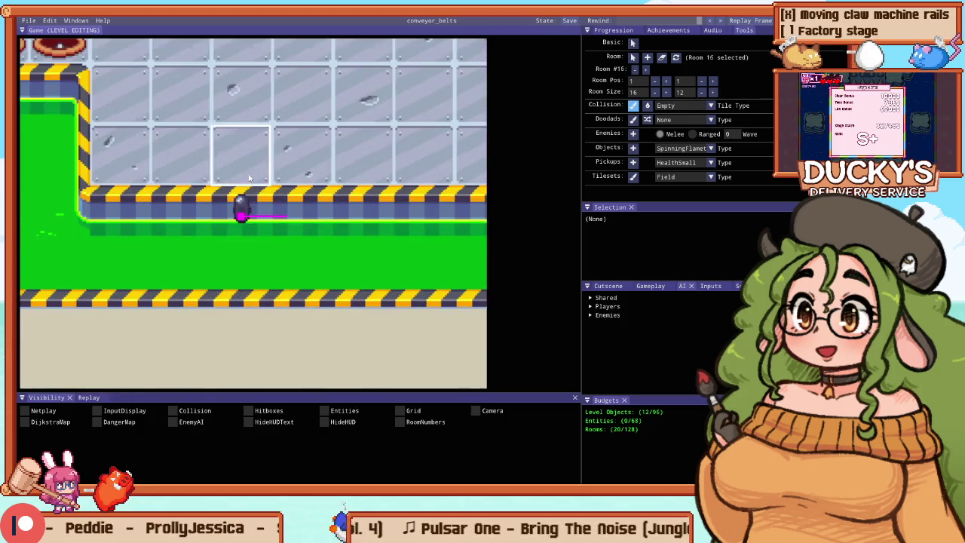
scroll(243, 240, down, 3)
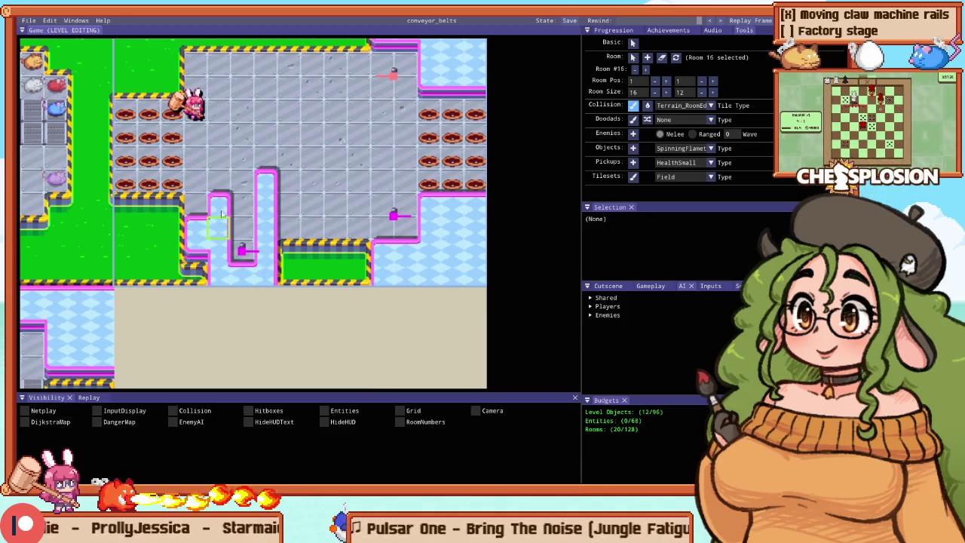
click(185, 247)
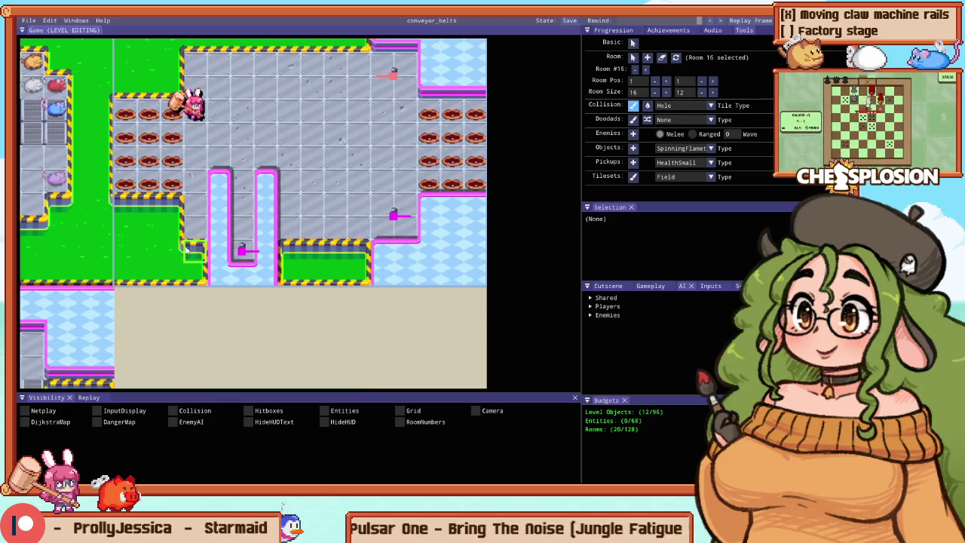
key(F5)
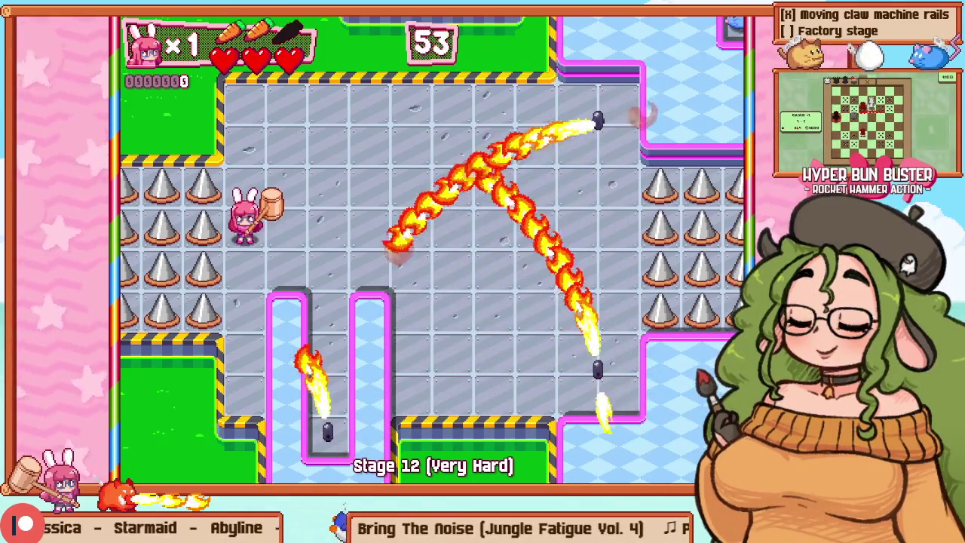
Step: Back in the editor, drag the notch flamethrower up one tile, then restart the stage
key(F1)
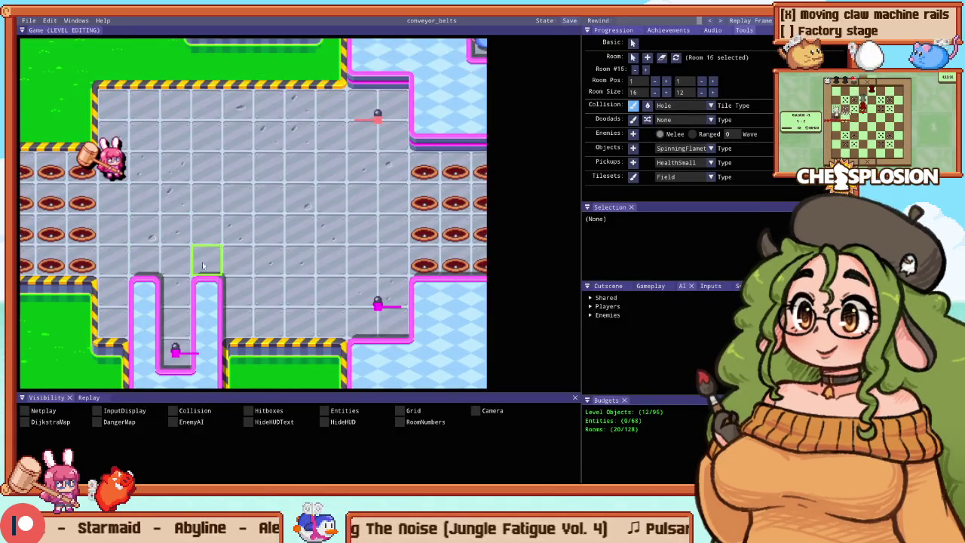
key(F1)
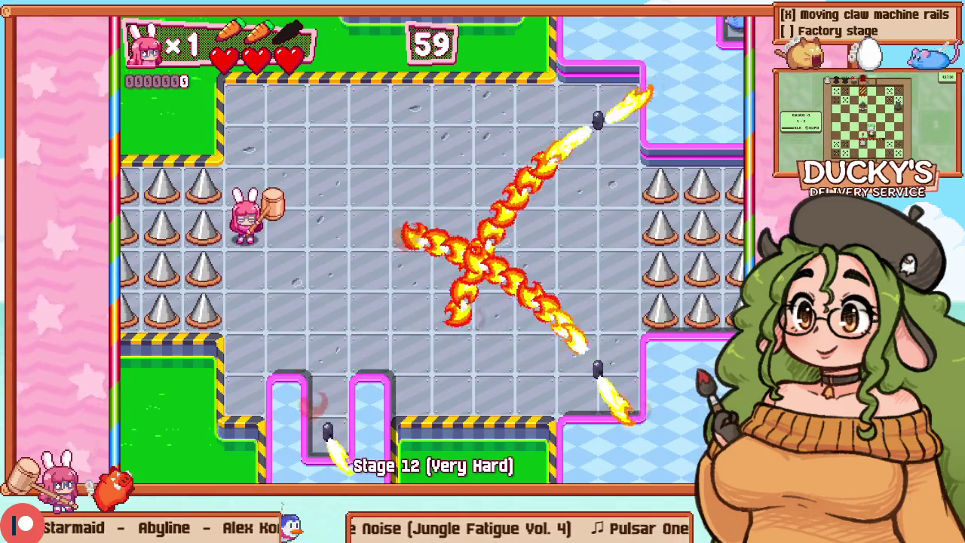
key(F2)
key(F1)
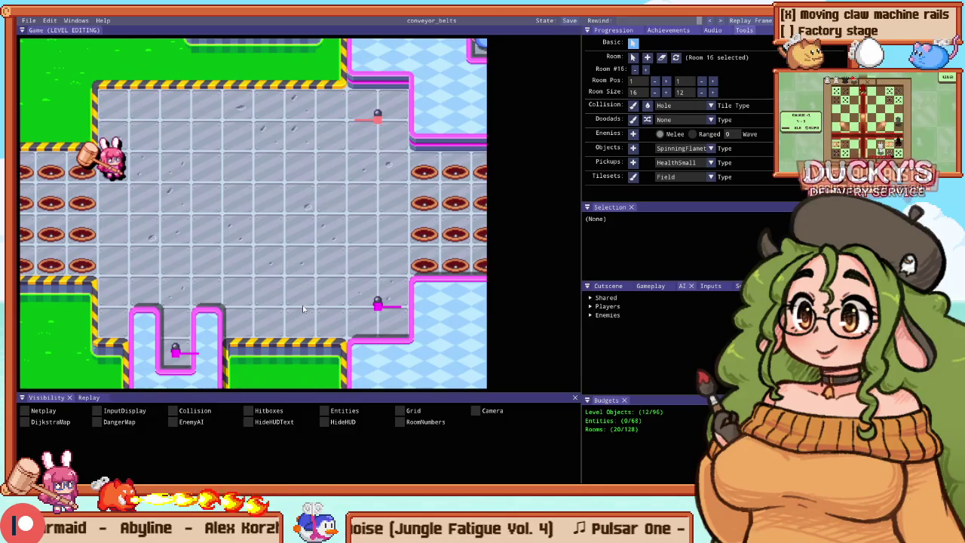
drag(175, 348, 175, 320)
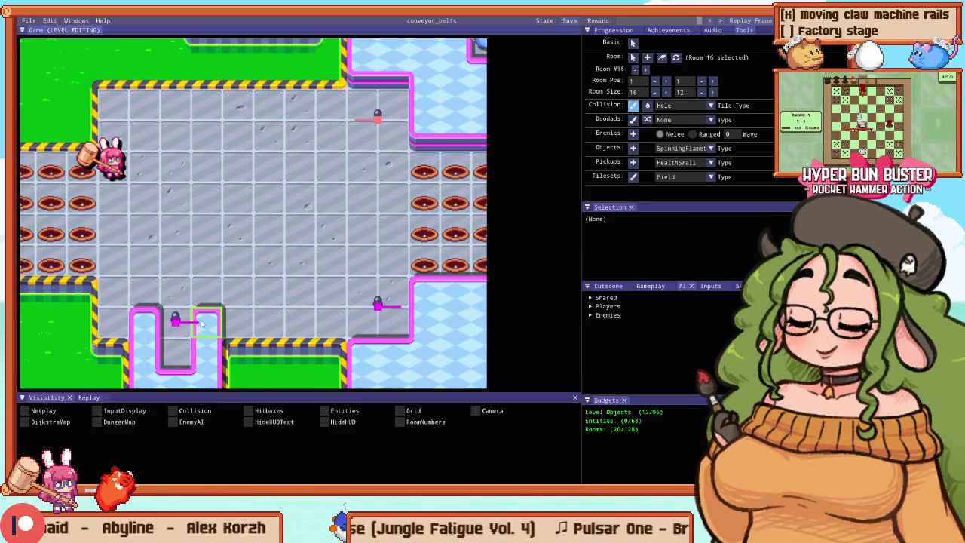
key(F2)
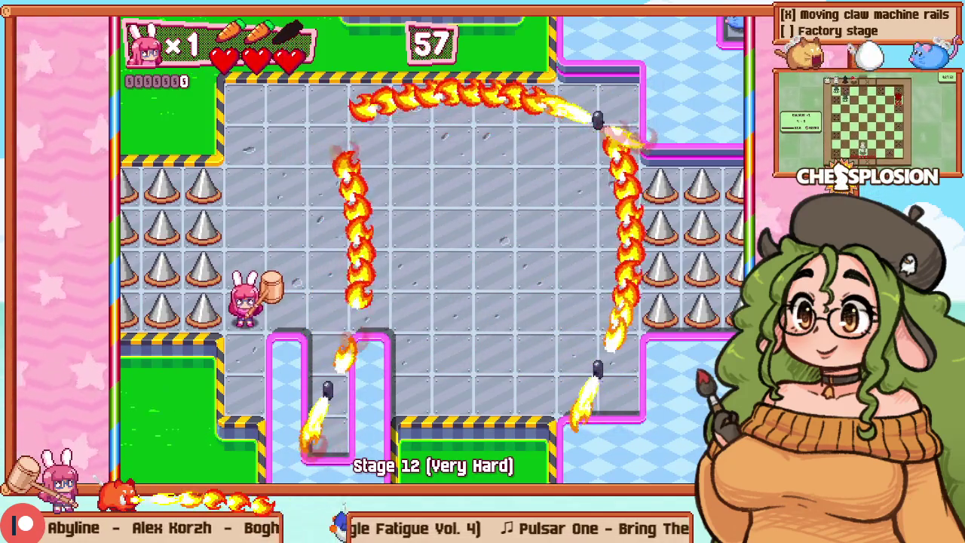
Step: Steer the bunny past the flames and down beside the notch, then bring up the debug layout
key(Right)
key(Right)
key(Right)
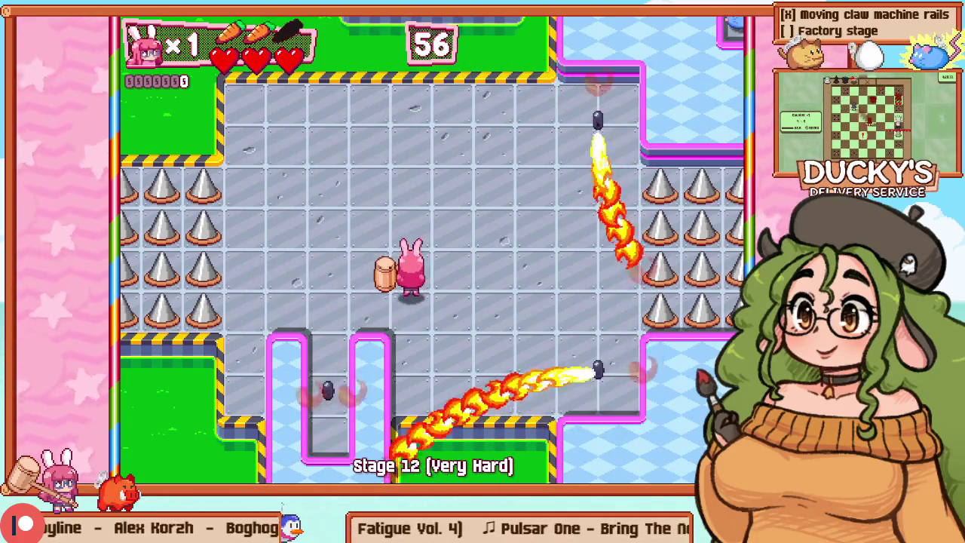
key(Up)
key(Up)
key(Left)
key(Left)
key(Left)
key(Down)
key(Down)
key(Down)
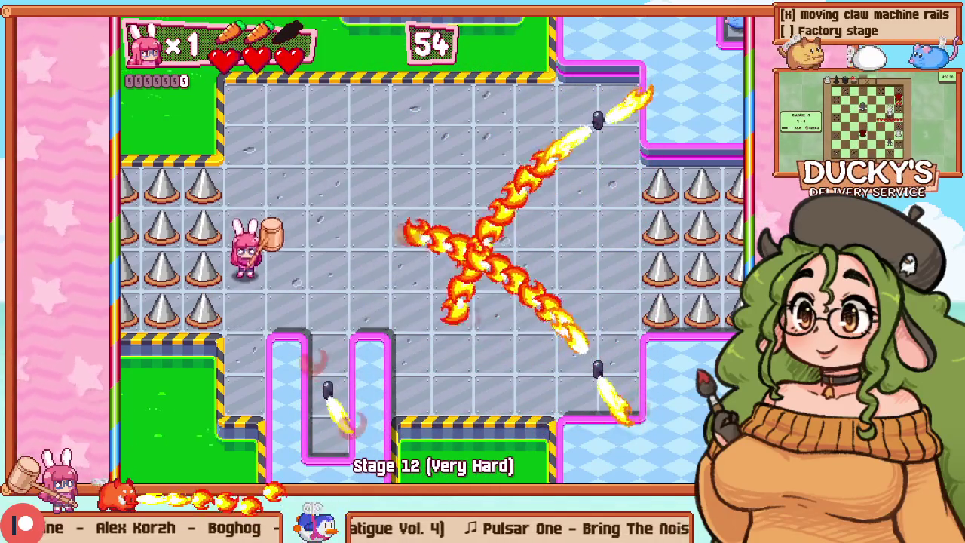
key(Up)
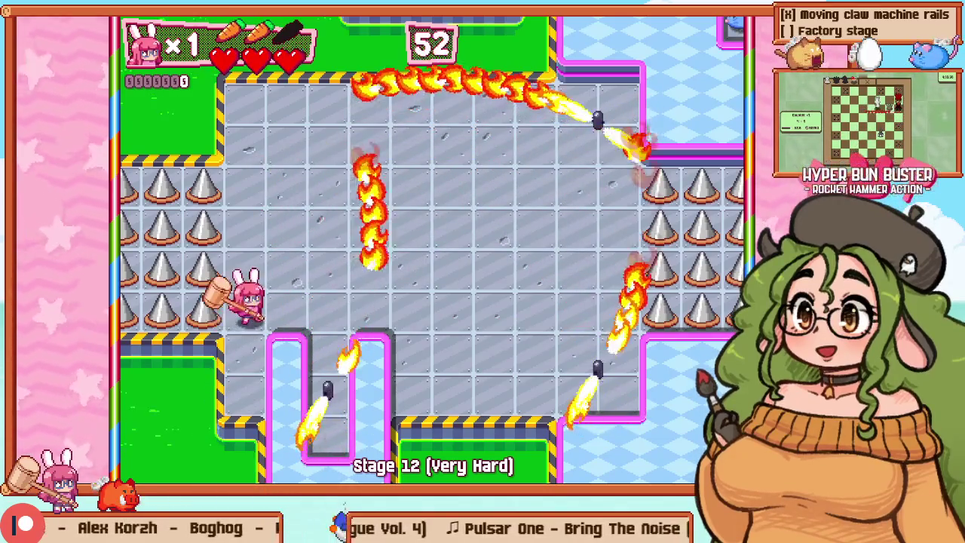
key(Right)
key(Left)
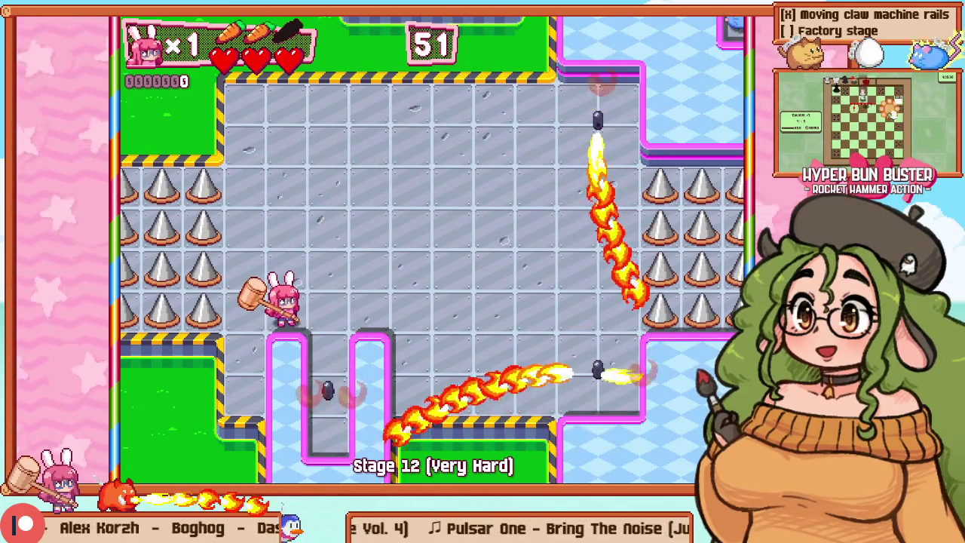
key(Right)
key(Down)
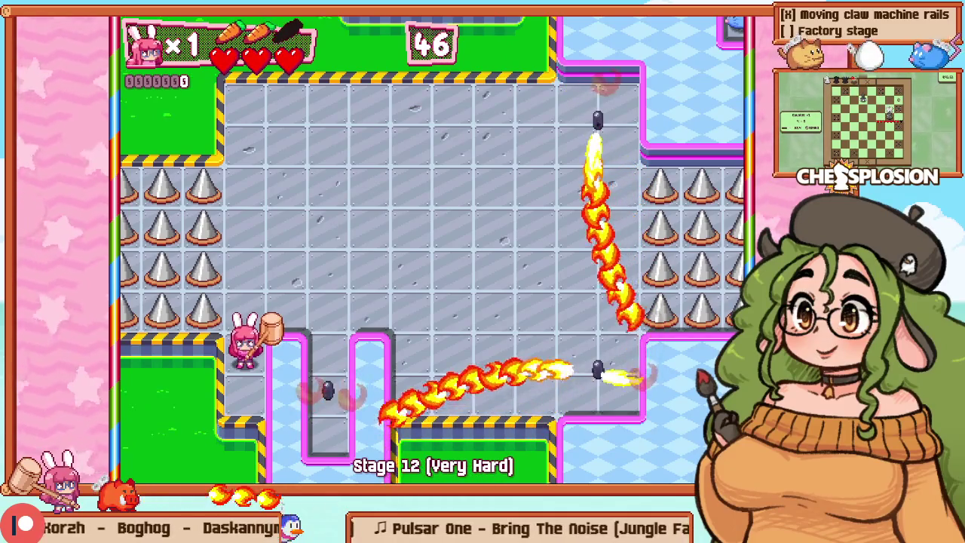
key(F1)
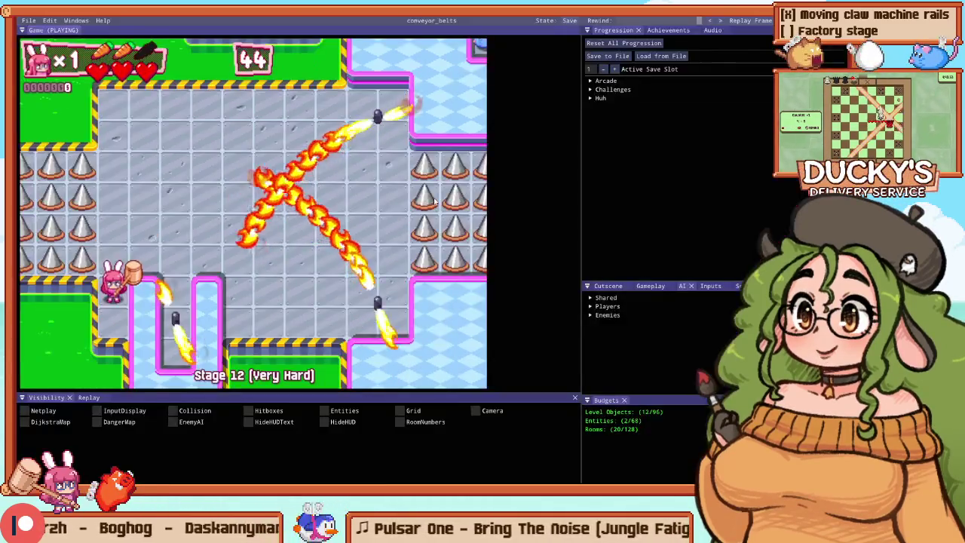
Step: Fill the bottom-wall notch with solid ground using the Collision pencil
click(181, 318)
drag(195, 295, 244, 257)
key(c)
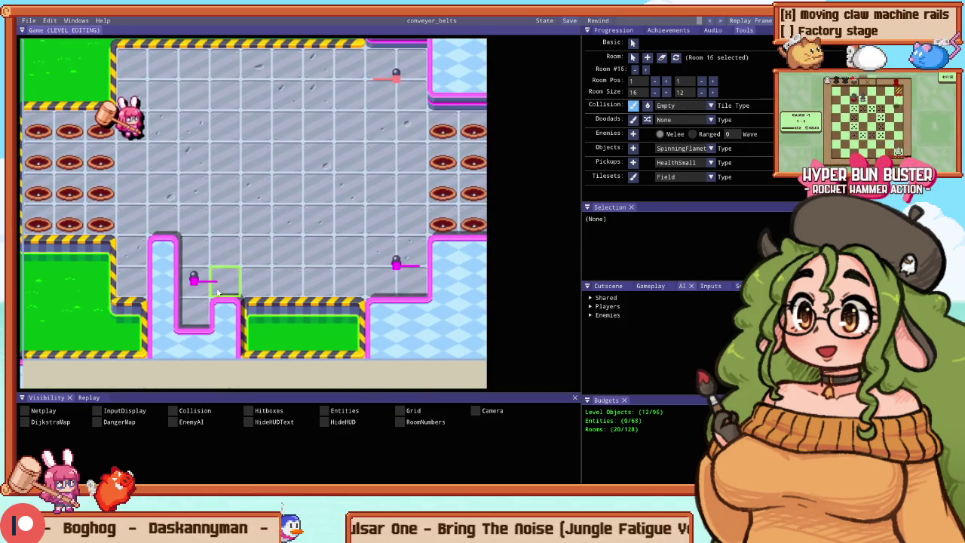
drag(157, 330, 133, 343)
Step: Pan across the room's right side to a neighbouring room
drag(249, 324, 402, 301)
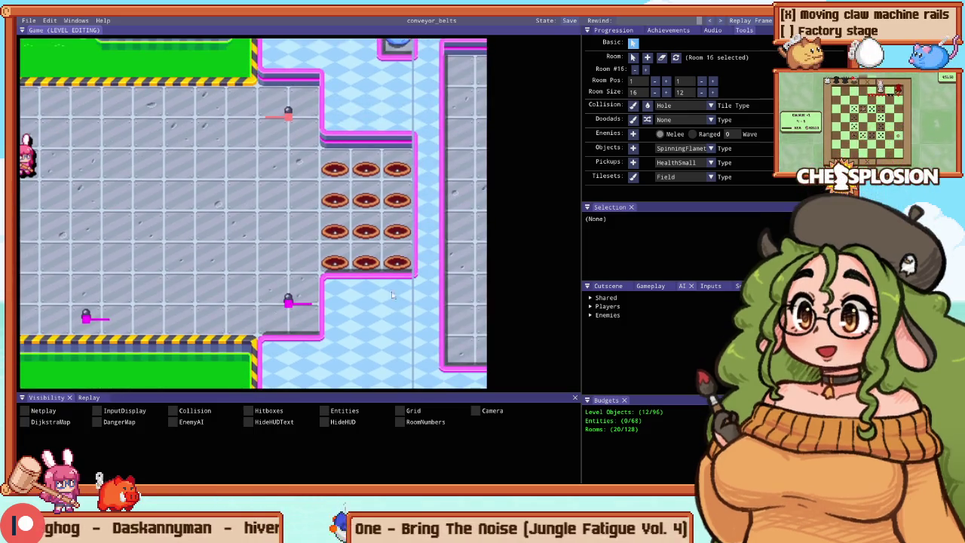
scroll(249, 257, down, 3)
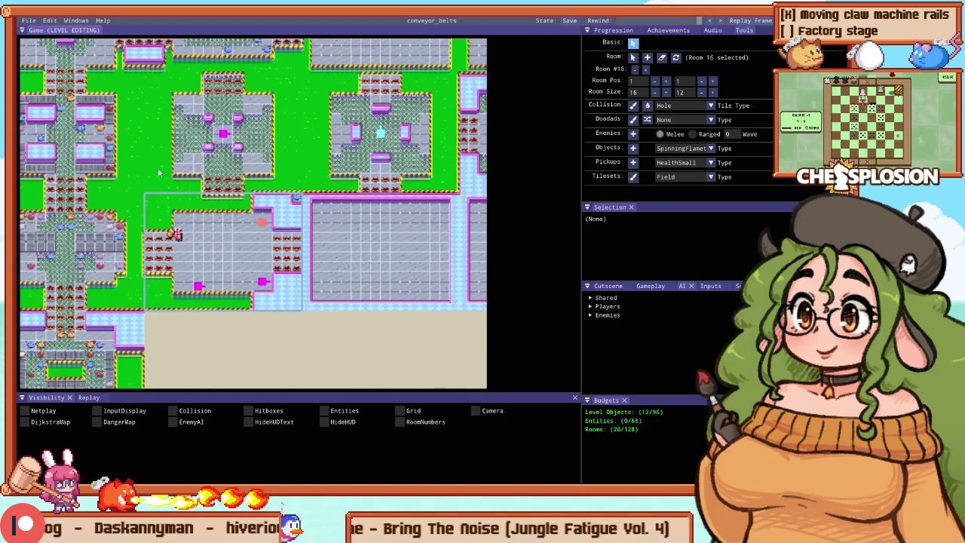
scroll(317, 102, up, 3)
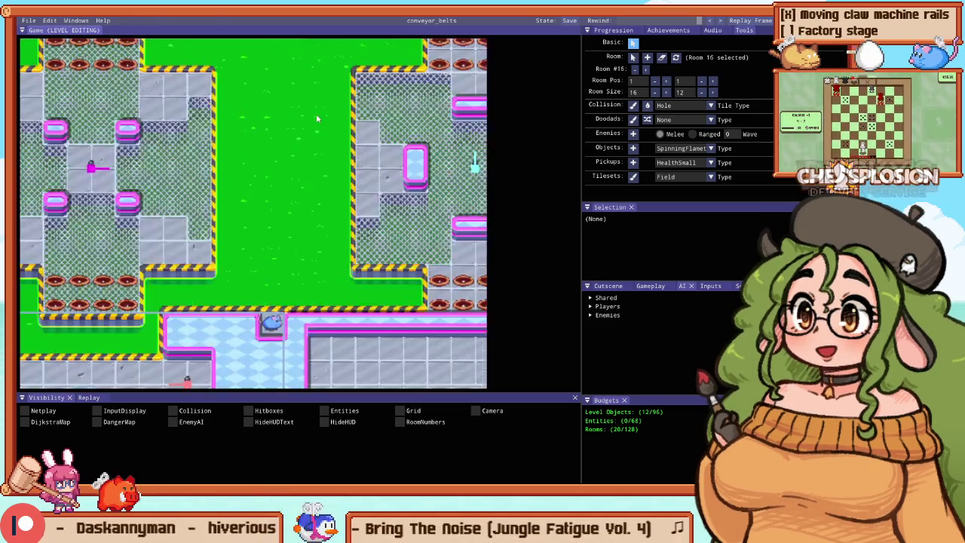
drag(319, 118, 171, 127)
scroll(172, 127, down, 3)
scroll(150, 147, up, 2)
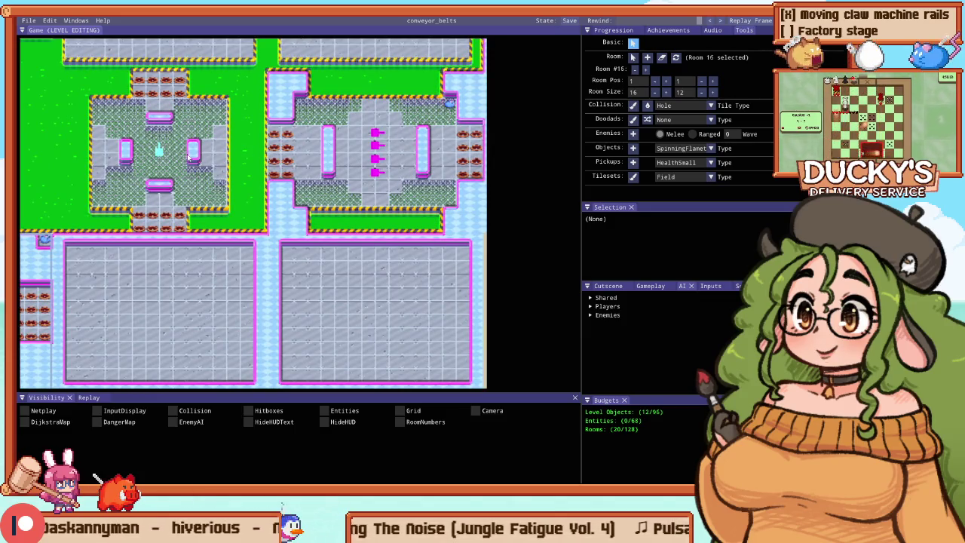
scroll(192, 157, up, 2)
scroll(151, 146, down, 2)
Step: Centre the diamond-shaped room, then jump to the neighbouring cross-shaped mesh room
drag(198, 134, 259, 142)
scroll(328, 138, up, 1)
scroll(328, 138, up, 3)
drag(333, 89, 195, 126)
scroll(123, 152, down, 1)
drag(151, 171, 168, 193)
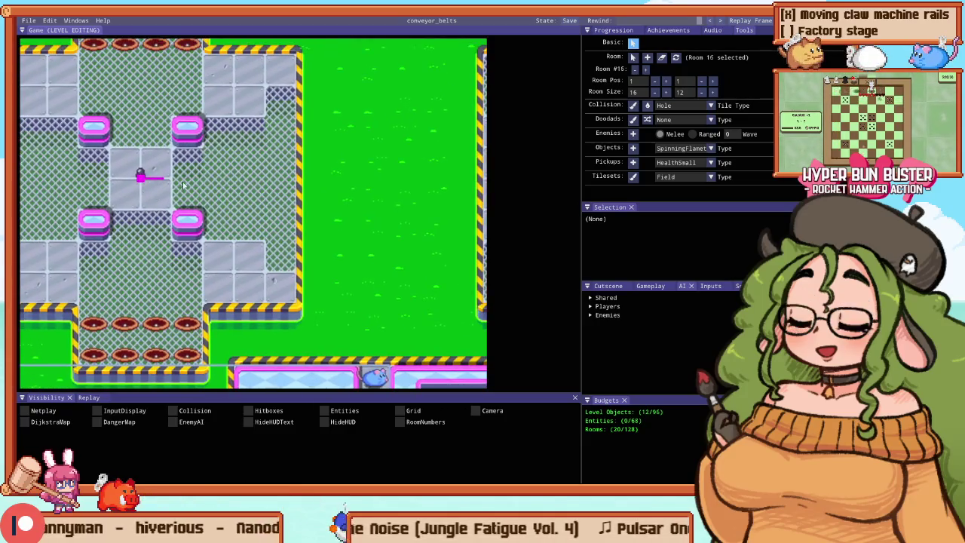
key(Right)
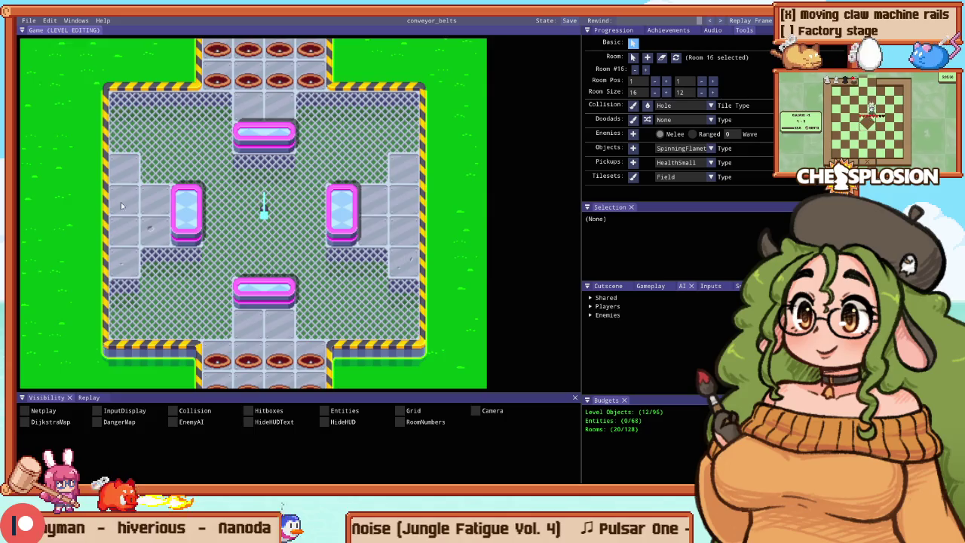
scroll(246, 169, down, 2)
scroll(246, 169, down, 2)
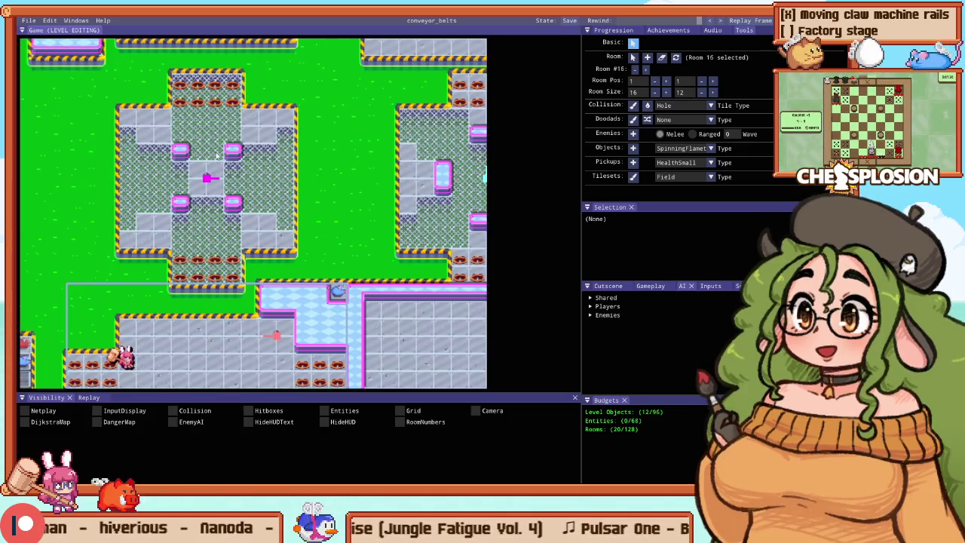
scroll(103, 174, up, 2)
mouse_move(255, 117)
mouse_down()
mouse_move(295, 139)
mouse_move(294, 102)
mouse_up()
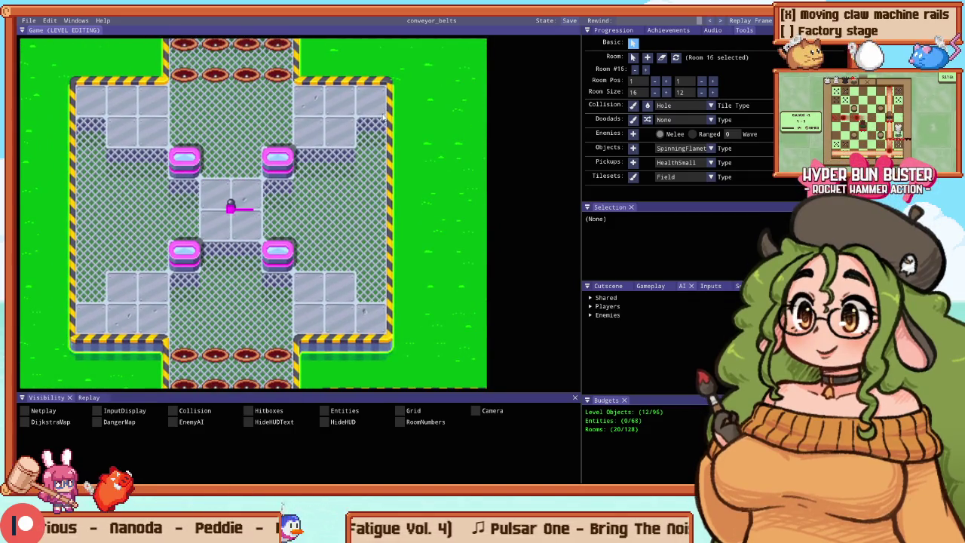
scroll(344, 136, down, 1)
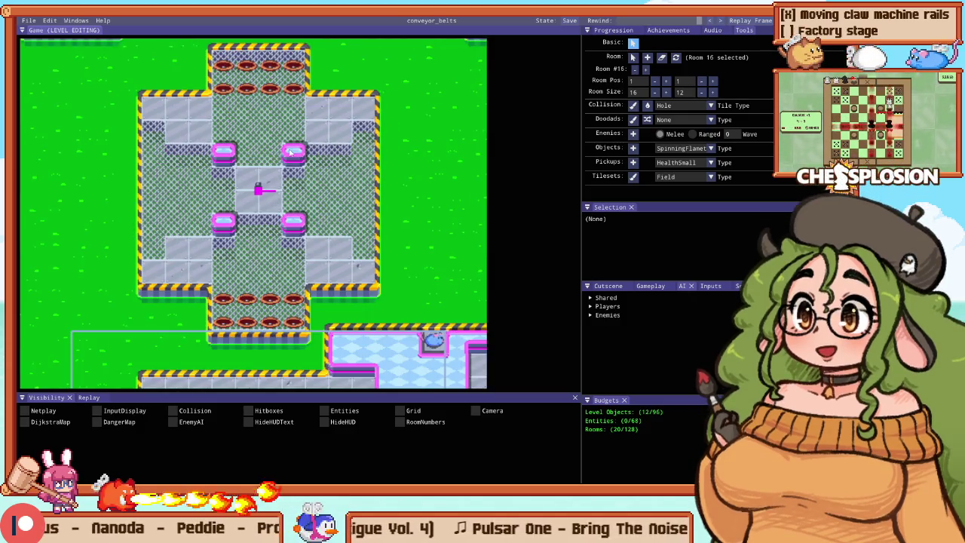
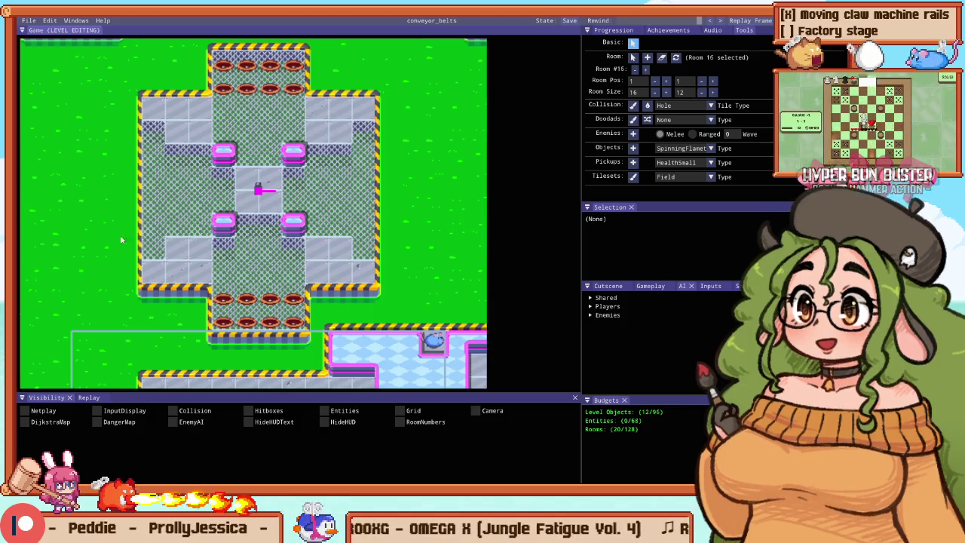
Step: Select the spinning flamethrower in room 0 and zoom around to inspect it
scroll(255, 180, up, 2)
click(254, 177)
scroll(253, 174, down, 1)
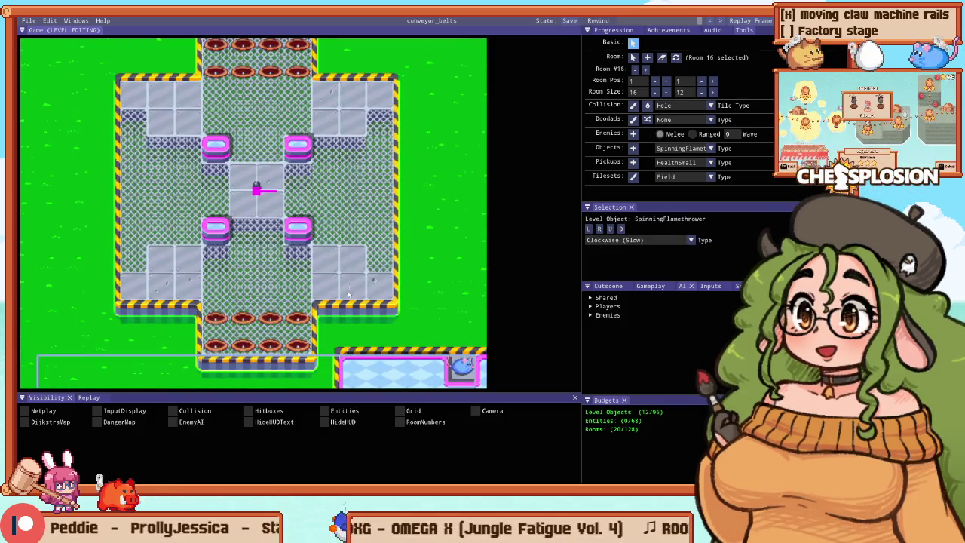
scroll(349, 288, down, 5)
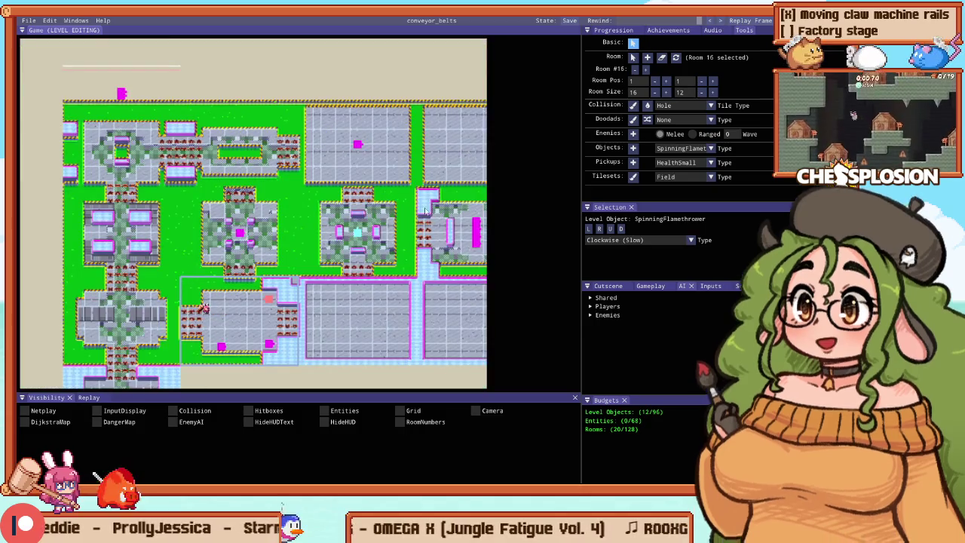
scroll(425, 211, up, 2)
scroll(179, 251, down, 2)
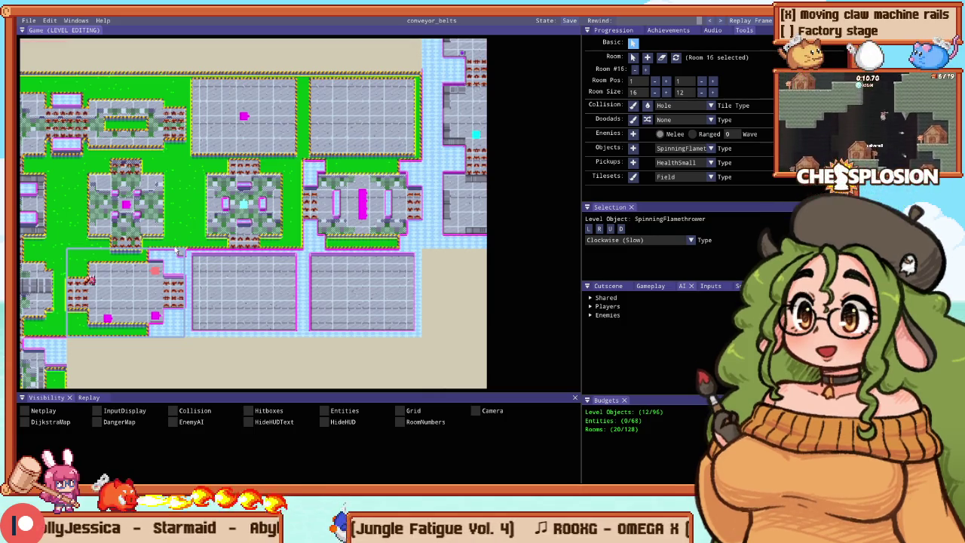
scroll(172, 240, up, 5)
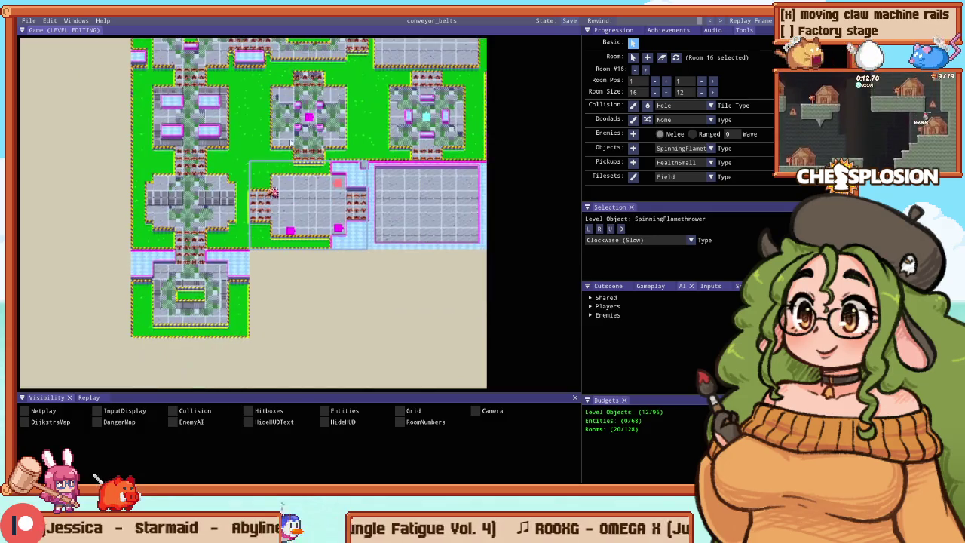
Step: Select the lower-left room and repaint its lower grey block row as mesh Path floor
click(162, 305)
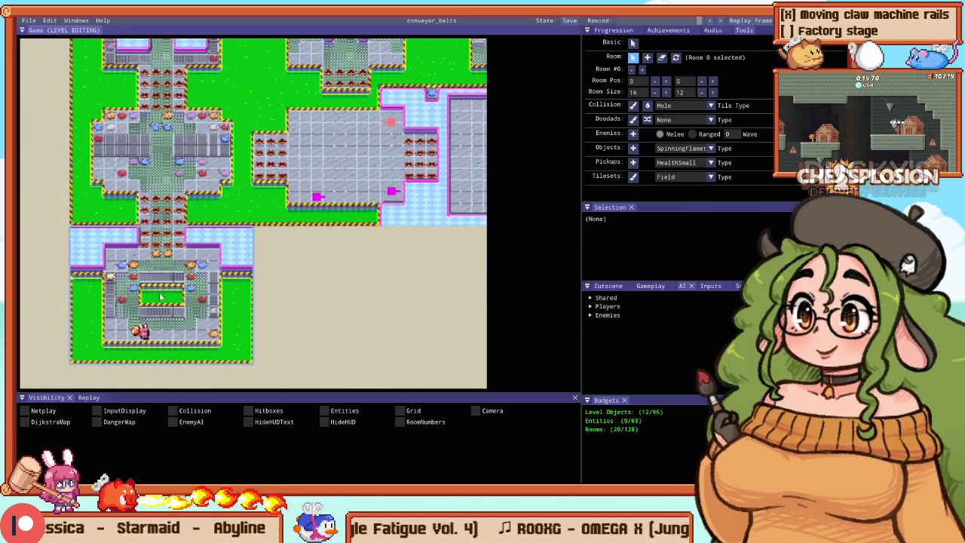
scroll(162, 295, up, 3)
scroll(175, 258, down, 2)
key(c)
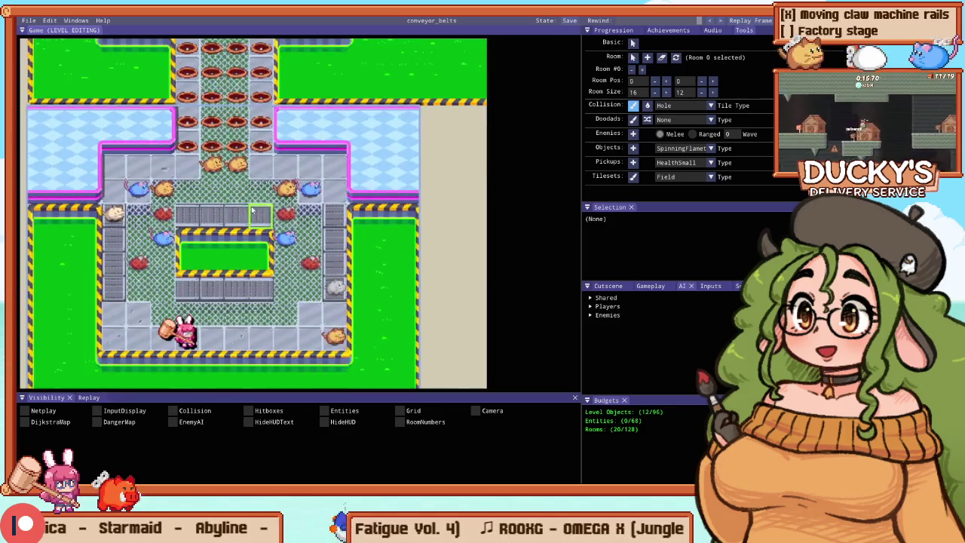
drag(191, 285, 264, 287)
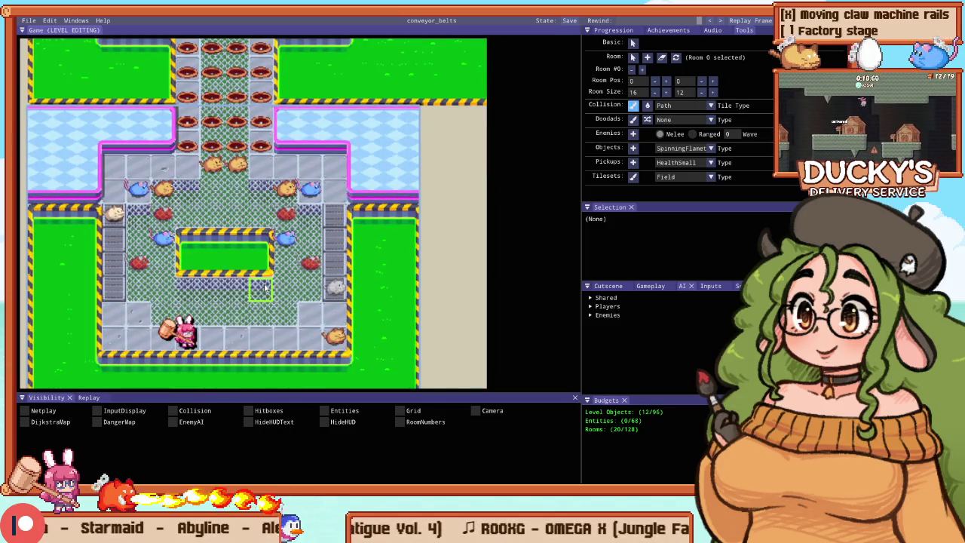
Step: Select the room below, pan out to the room overview, and start a playtest
scroll(173, 193, down, 3)
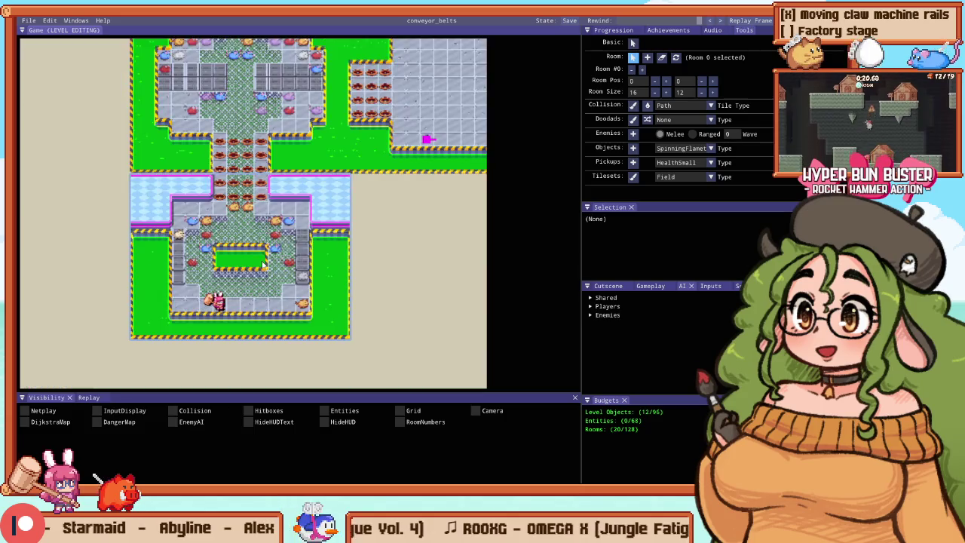
scroll(167, 226, down, 2)
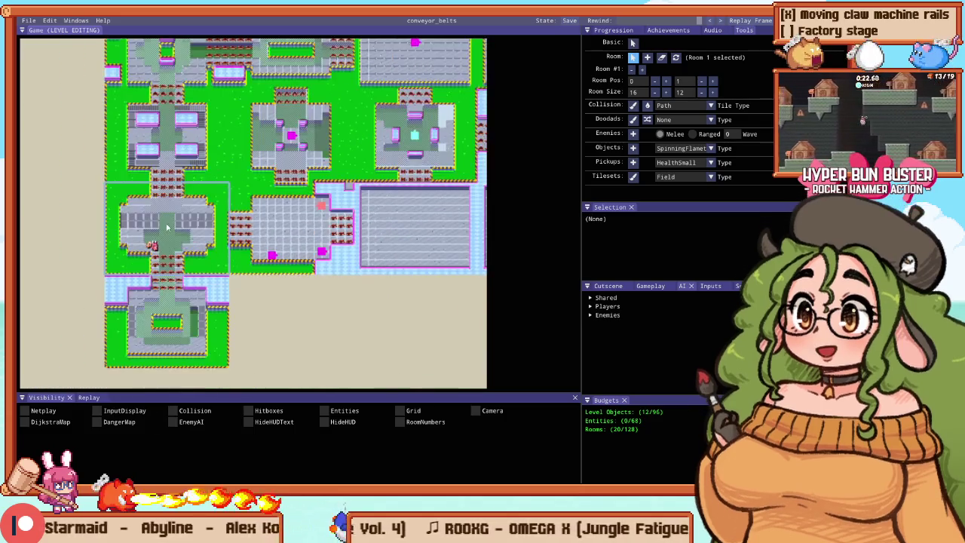
scroll(179, 152, up, 2)
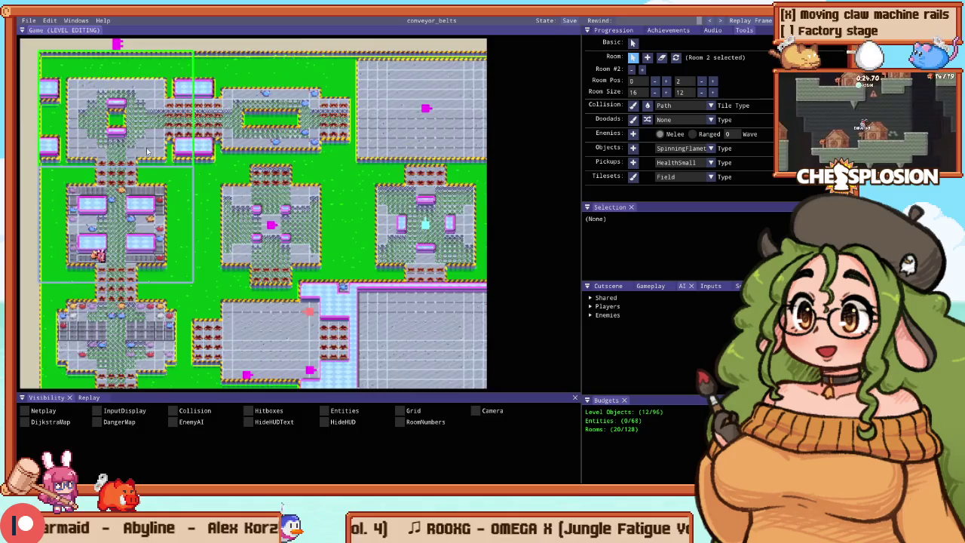
scroll(151, 117, down, 2)
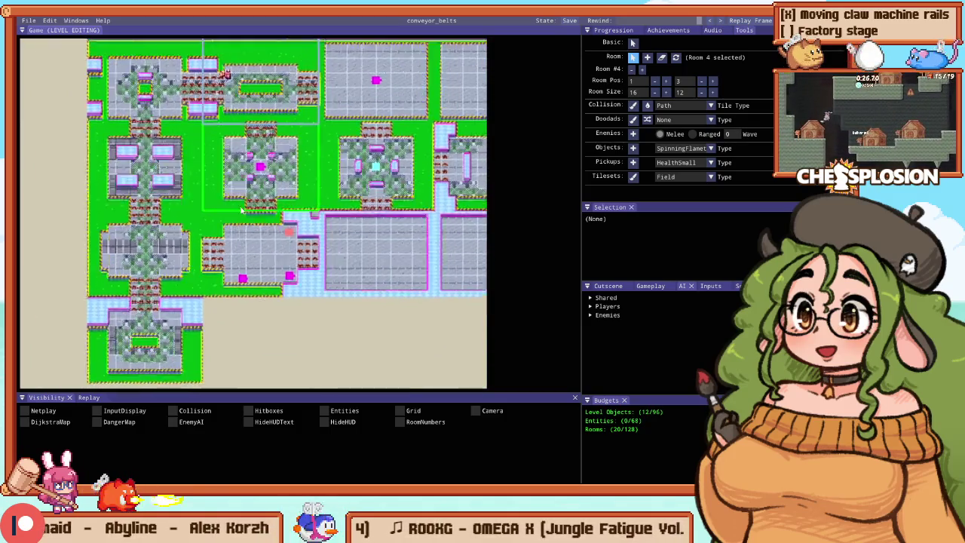
click(233, 189)
mouse_move(381, 228)
mouse_down()
mouse_move(281, 249)
mouse_move(258, 268)
mouse_up()
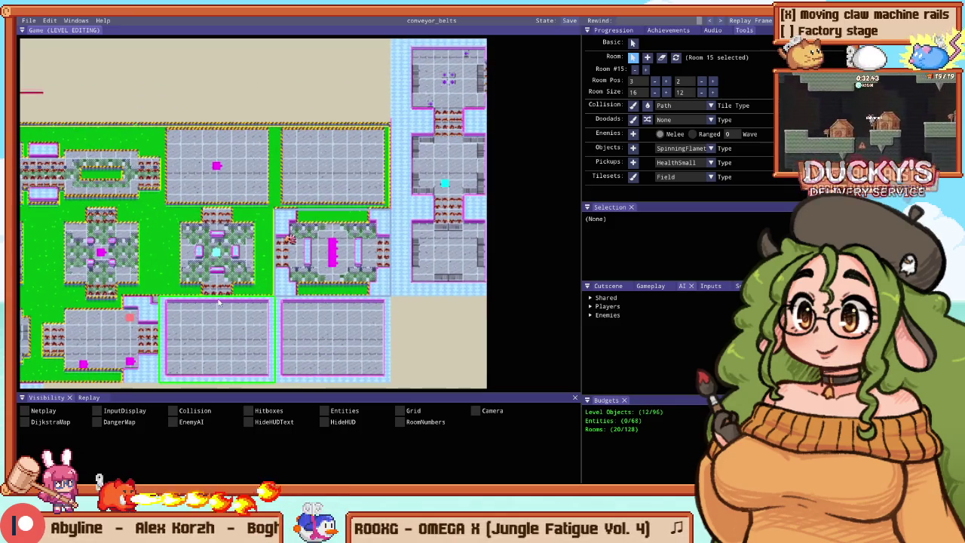
scroll(219, 302, up, 3)
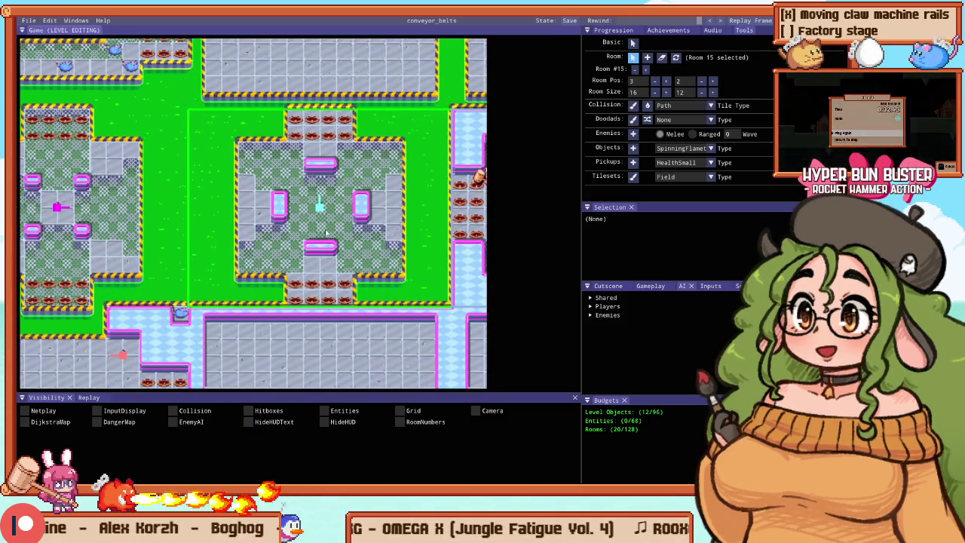
scroll(345, 253, down, 3)
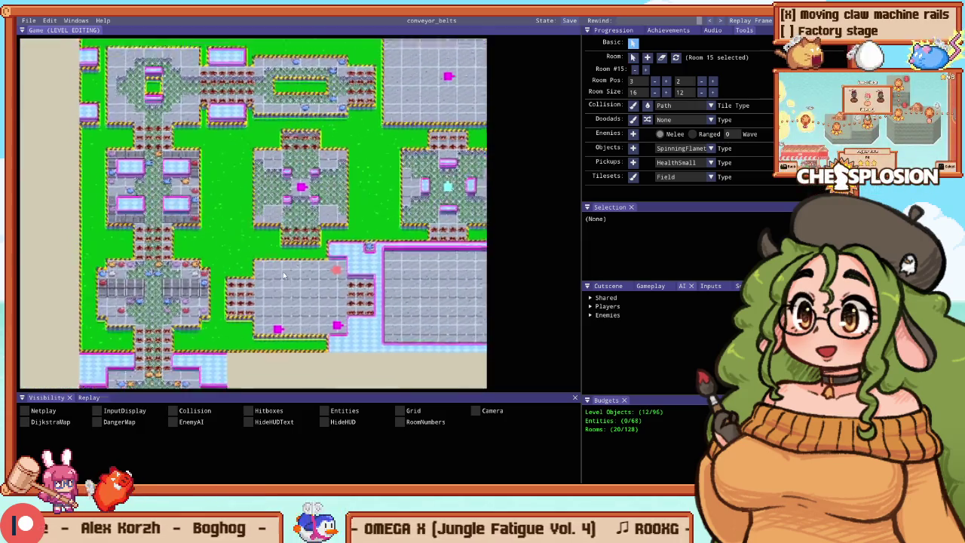
key(F5)
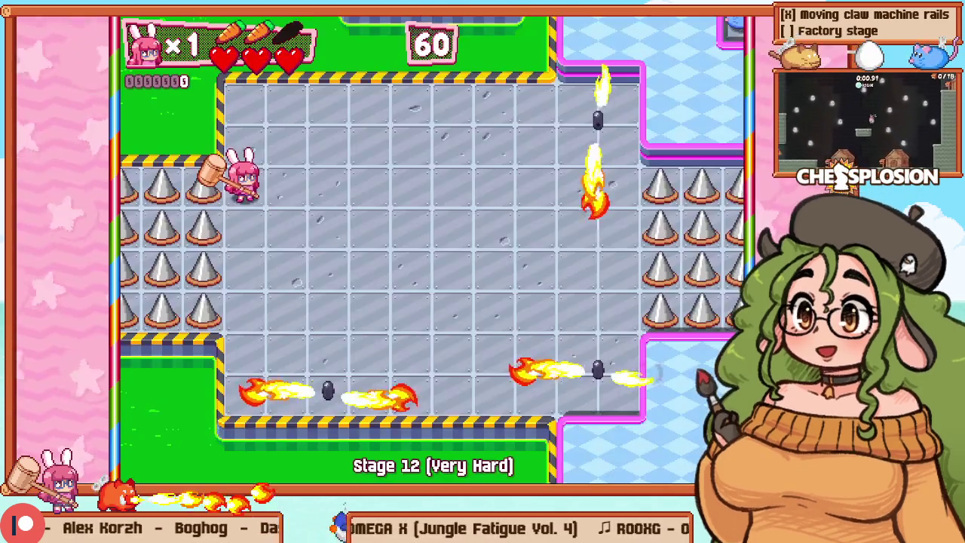
Step: End the playtest, select room 16, and mark a 5x6 tile area from its top-left
key(F5)
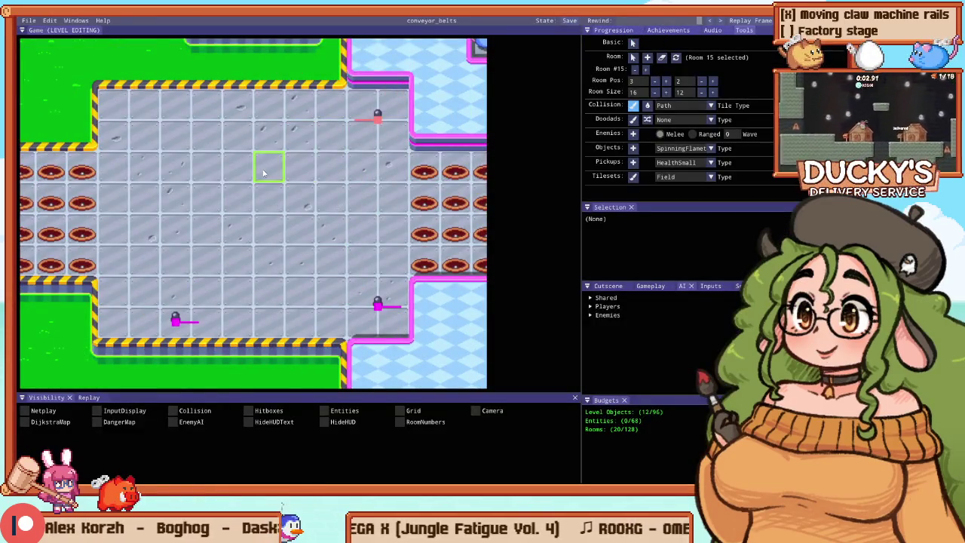
scroll(197, 219, down, 2)
click(204, 224)
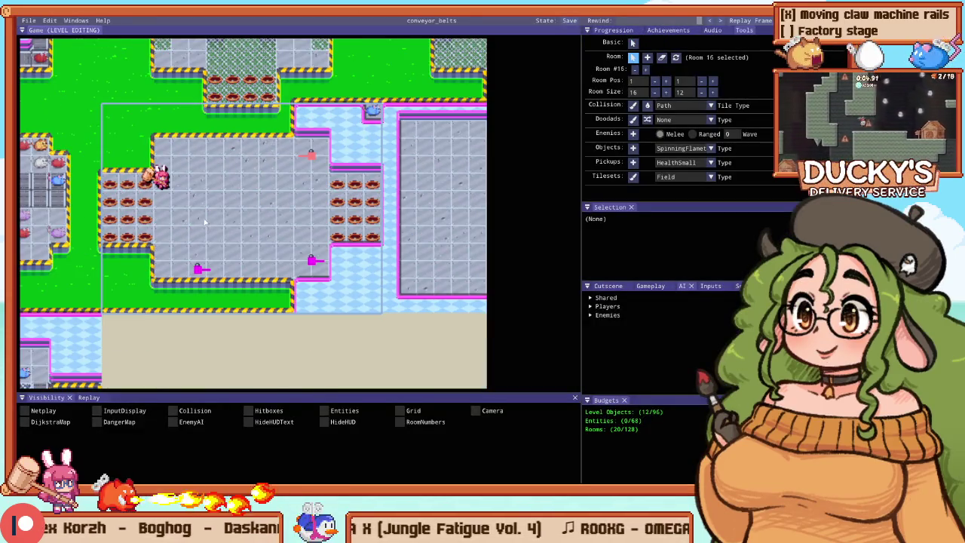
scroll(202, 218, up, 3)
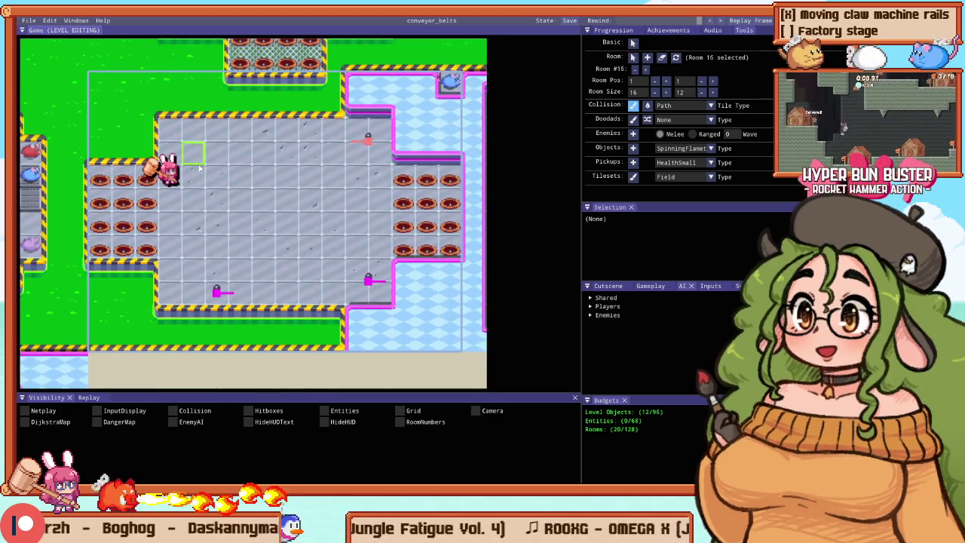
mouse_move(160, 120)
mouse_down()
mouse_move(297, 281)
mouse_move(367, 298)
mouse_up()
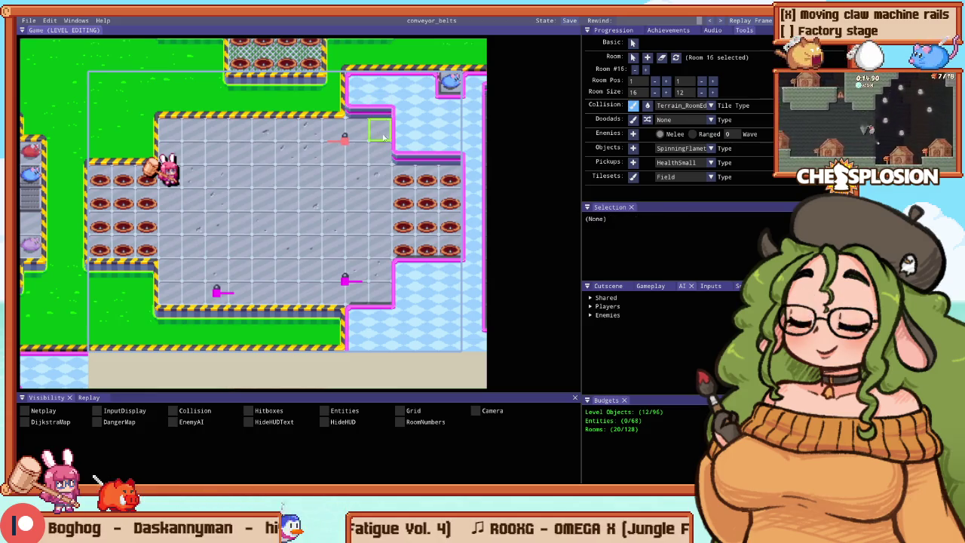
Step: Add Hole tiles at the floor's upper-right corner and beside the right strip, then playtest
click(390, 279)
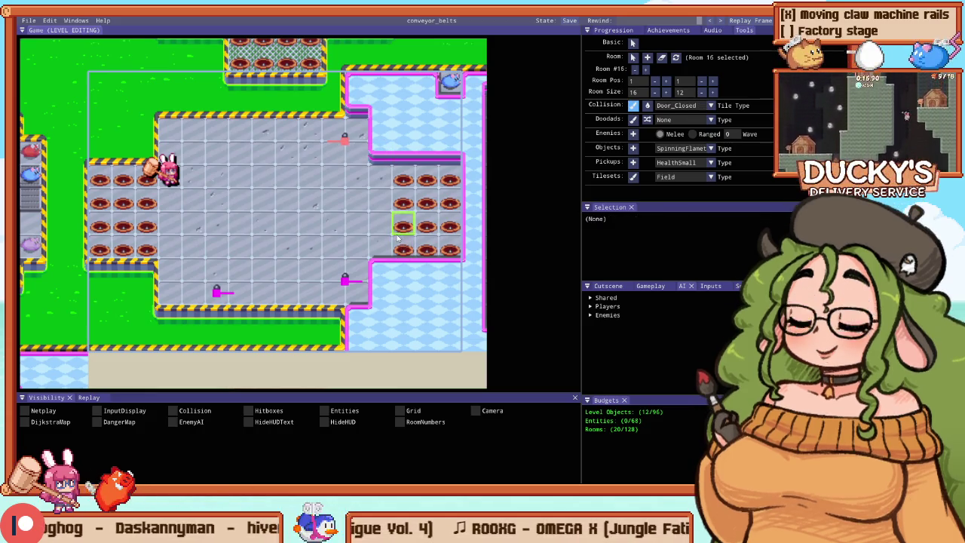
click(385, 247)
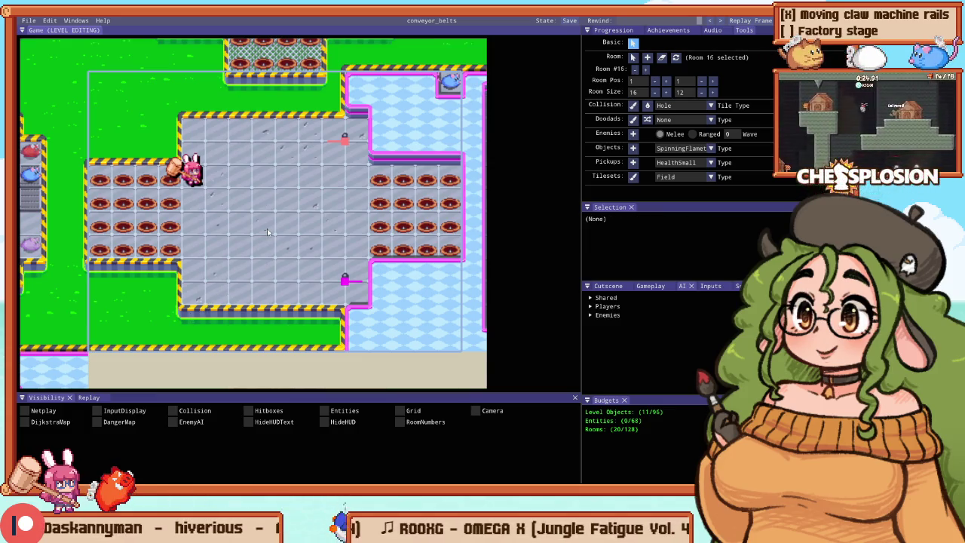
key(F5)
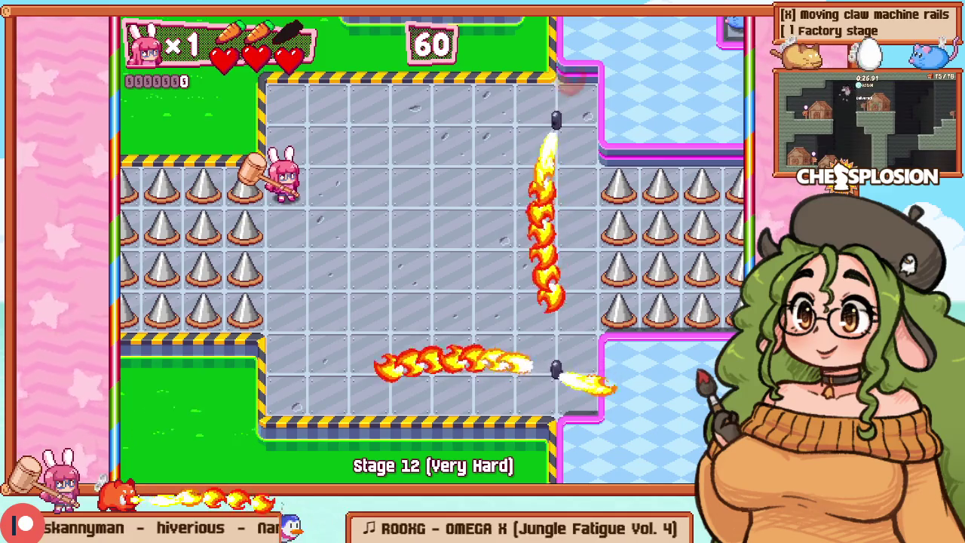
key(Down)
key(Right)
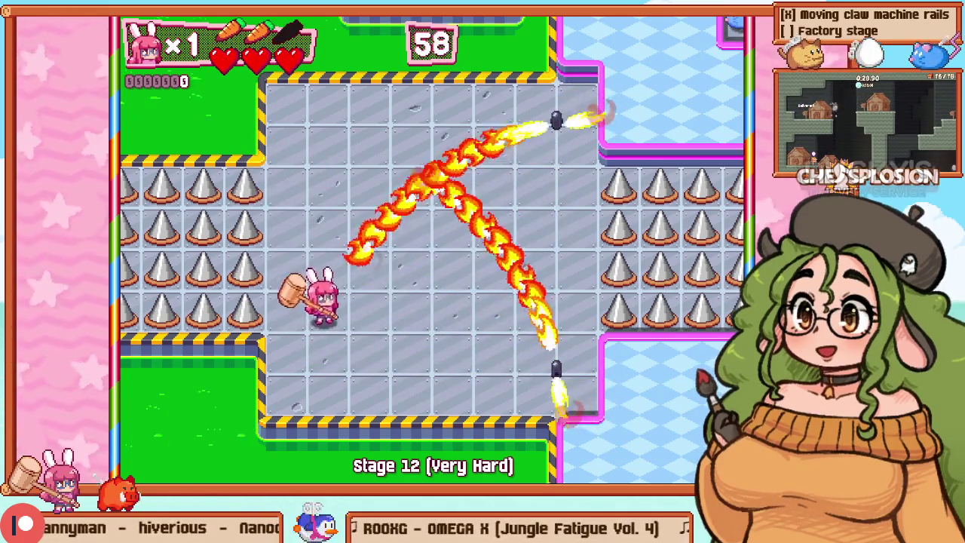
key(Right)
key(Up)
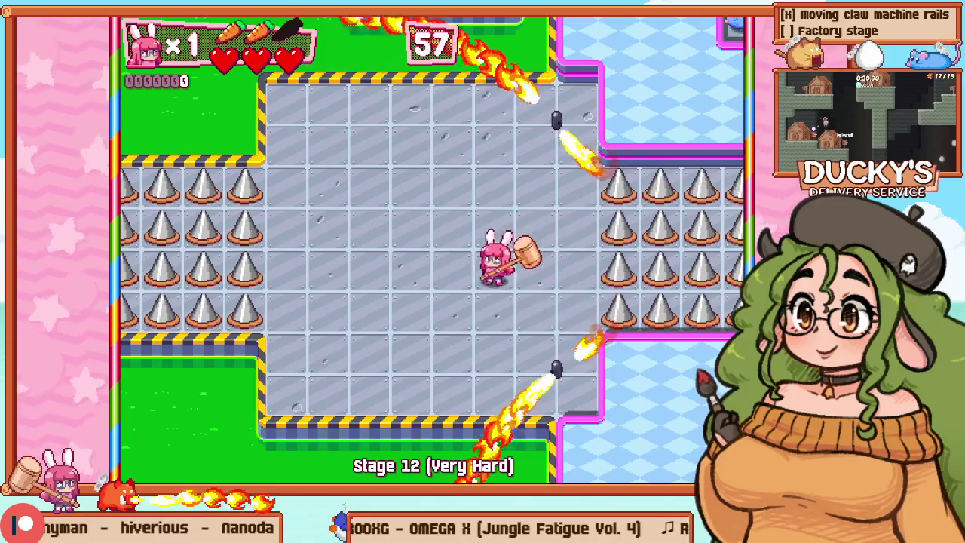
key(Left)
key(Down)
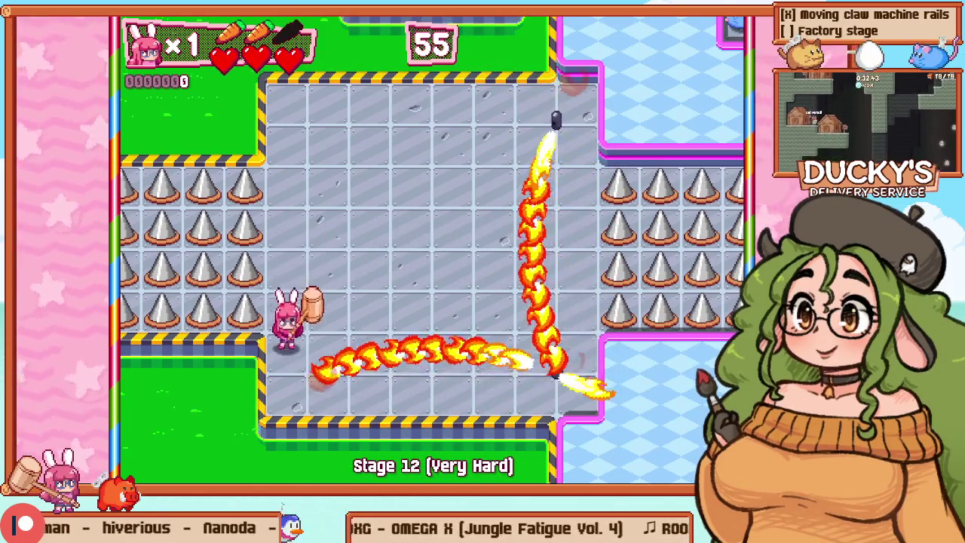
key(Down)
key(Right)
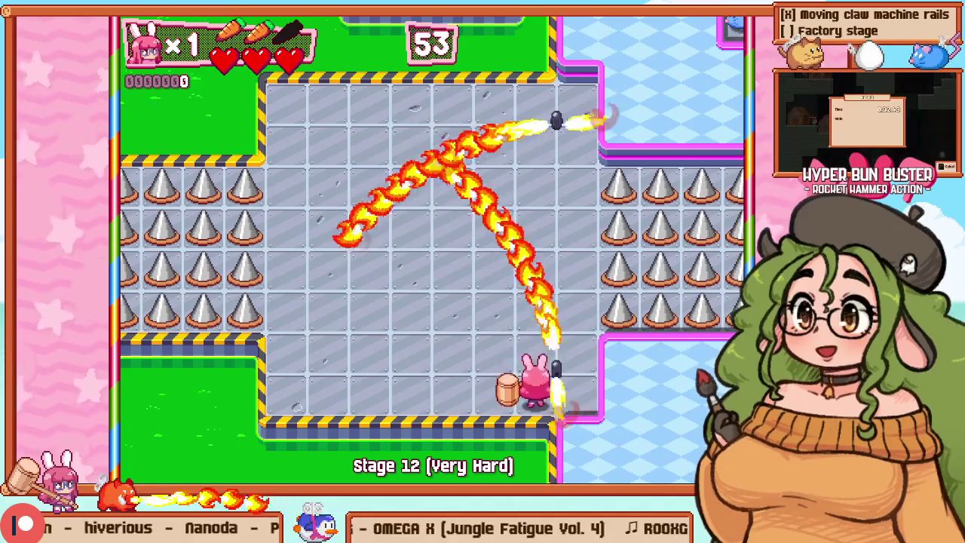
key(Up)
key(Left)
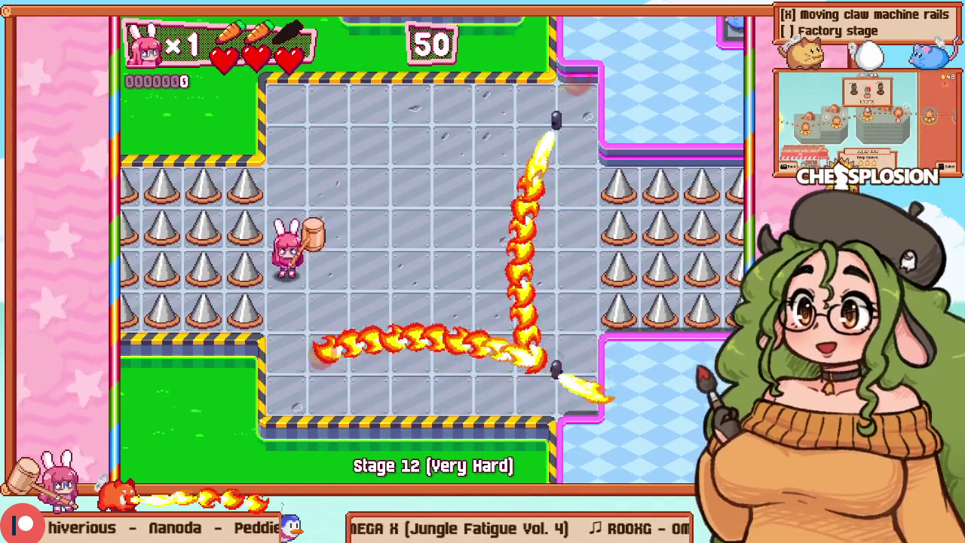
key(Down)
key(Right)
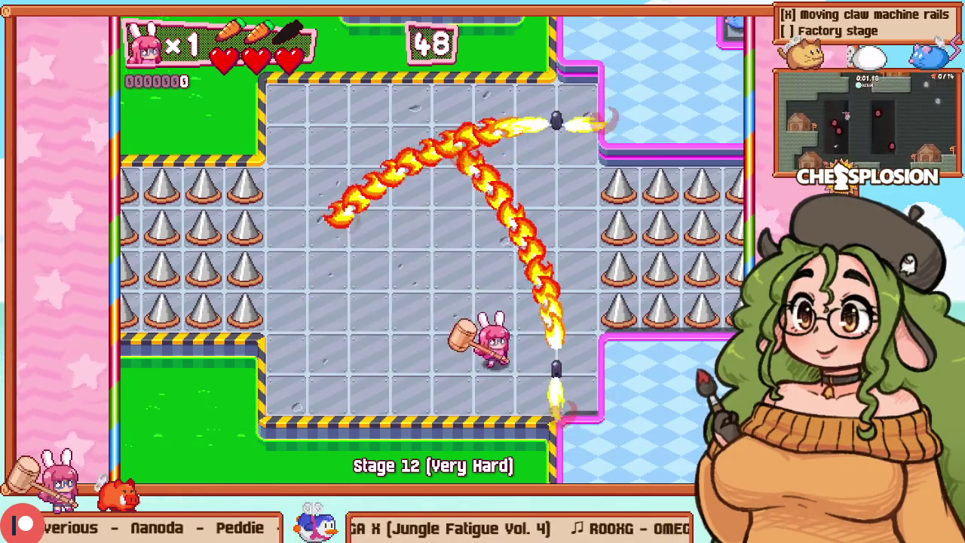
key(Up)
key(Right)
key(Left)
key(F1)
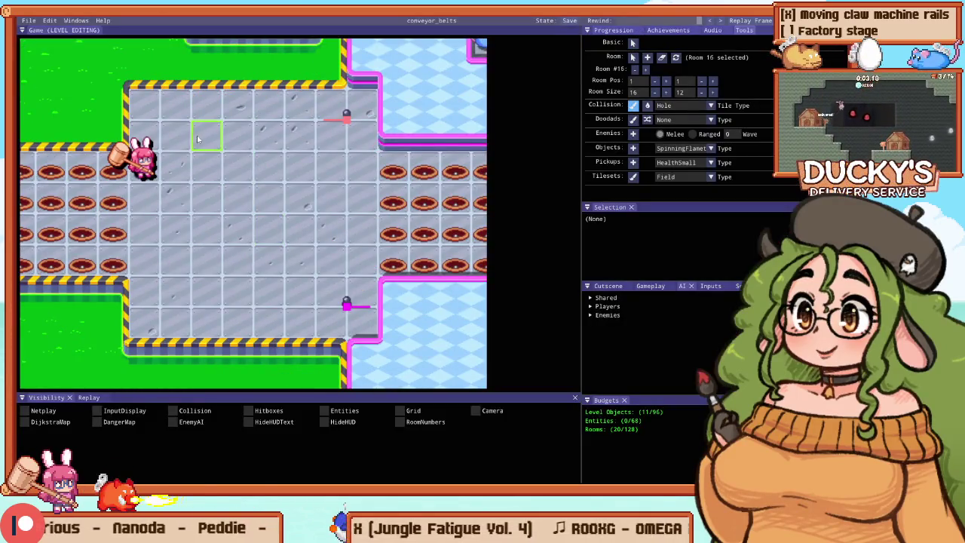
key(Down)
key(Right)
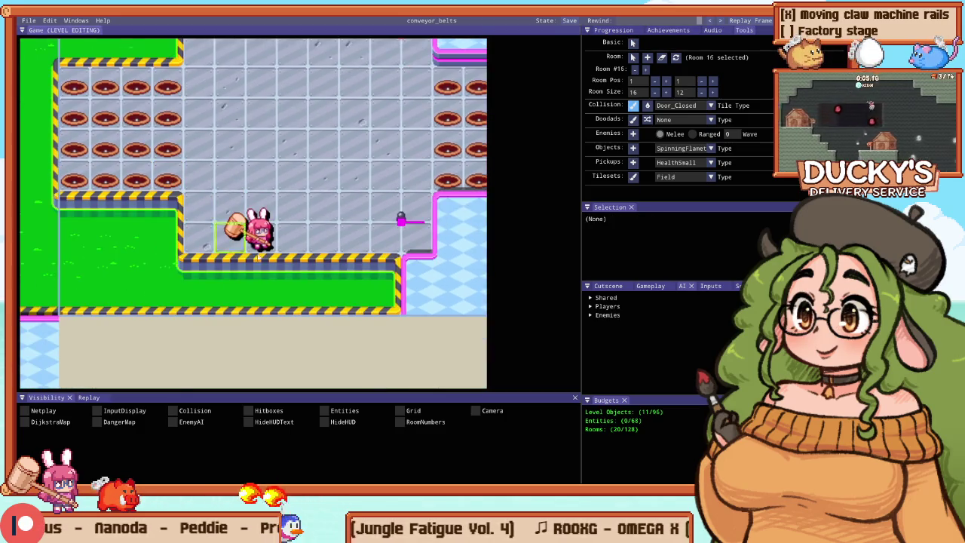
Step: Paint Hole tiles along the lower floor edge, the upper edge and the left block, then briefly playtest
drag(292, 272, 329, 275)
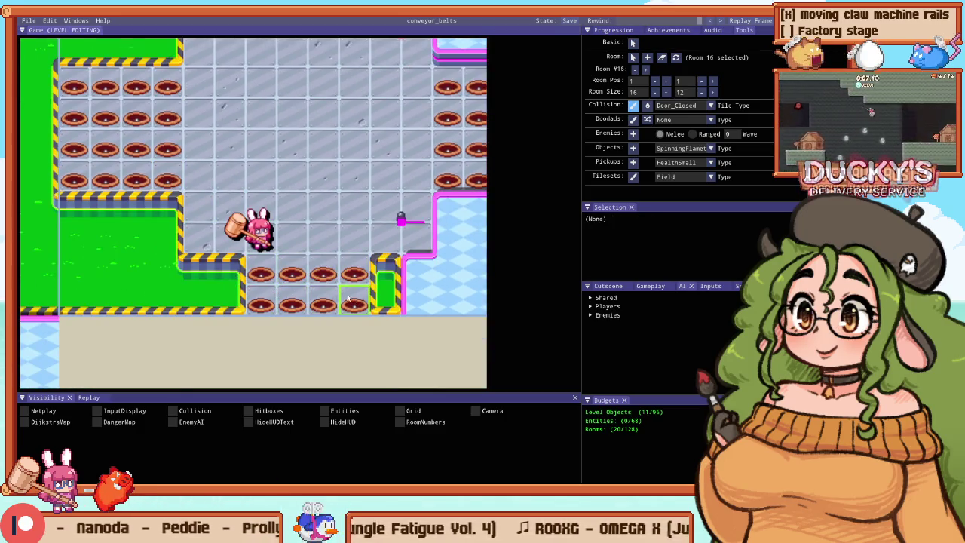
scroll(350, 301, down, 1)
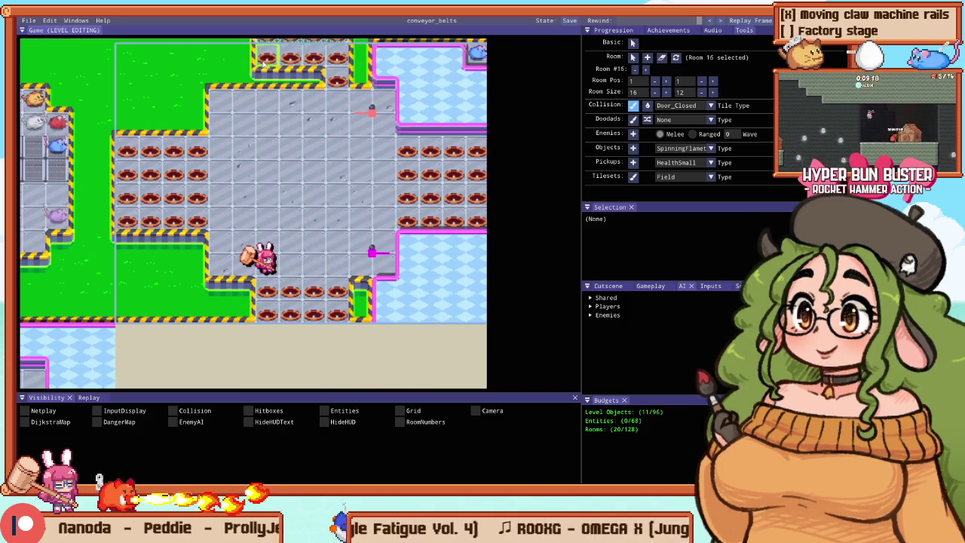
drag(264, 66, 332, 76)
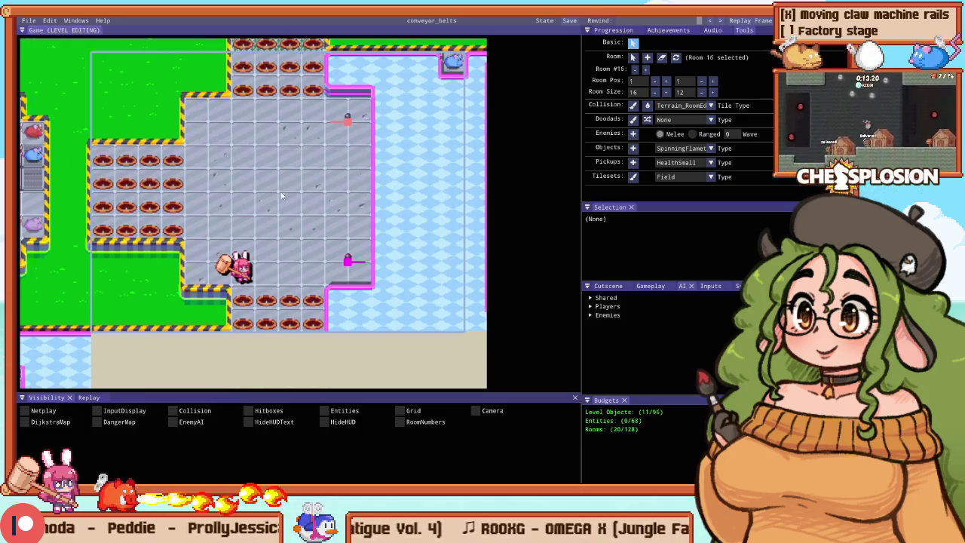
click(147, 195)
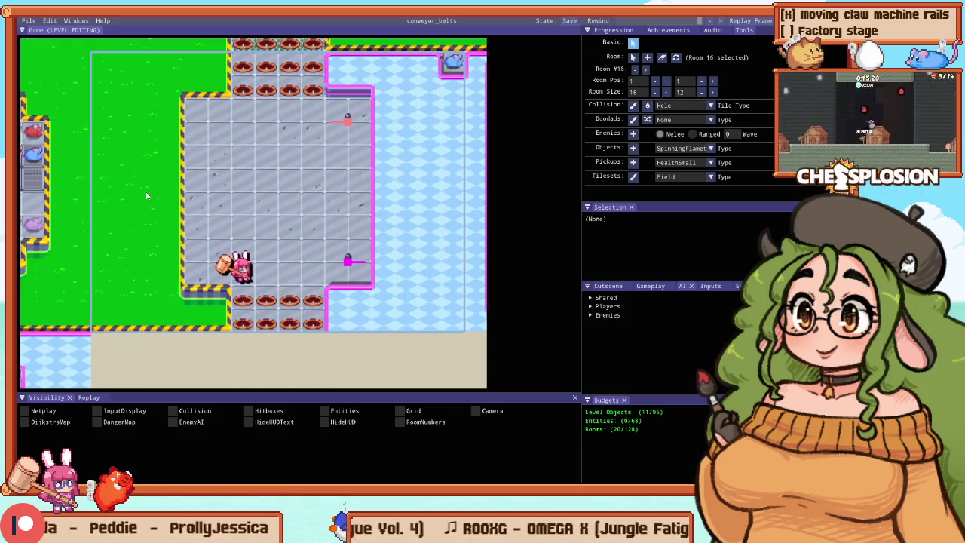
key(F5)
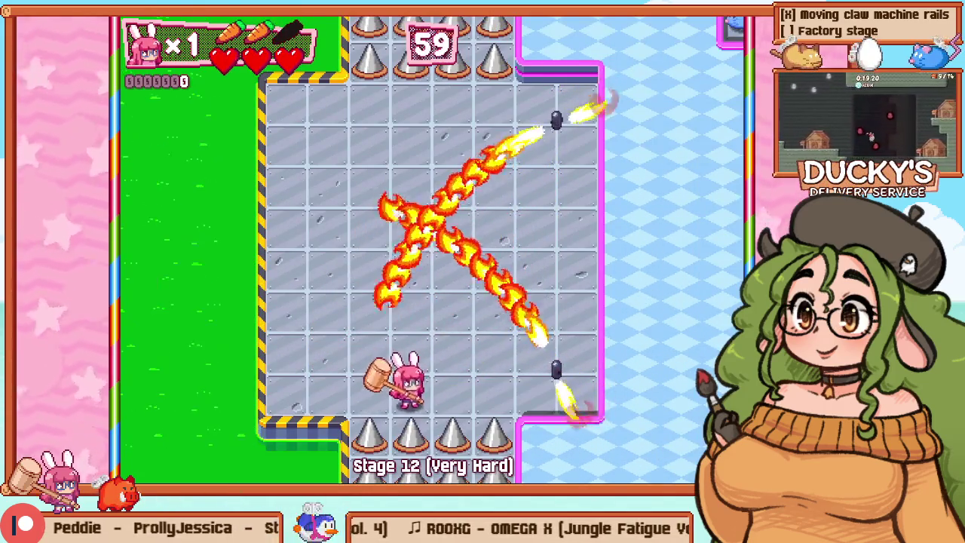
key(F1)
key(F5)
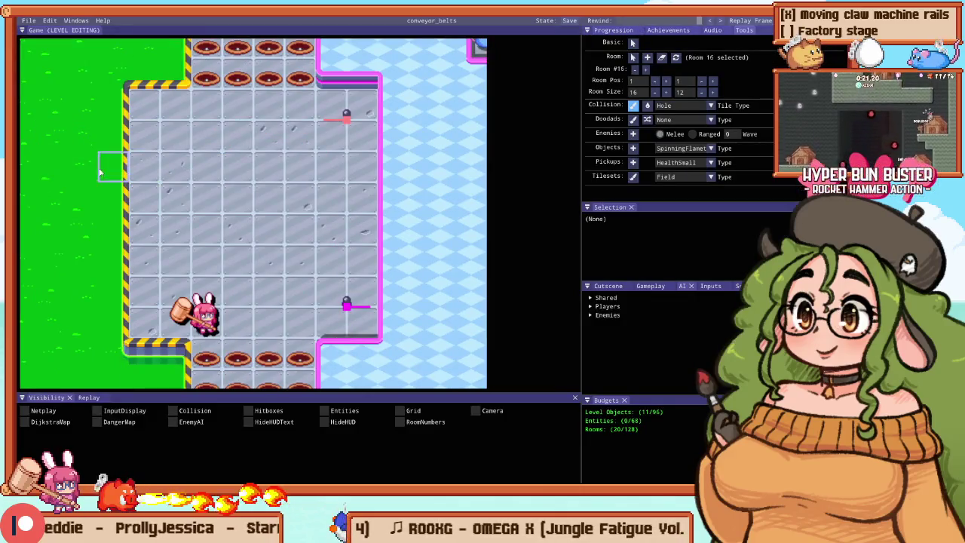
Step: Add a bordered hole strip along the right wall, trim its border and conveyor piece, then retest
drag(390, 171, 396, 247)
drag(447, 250, 418, 176)
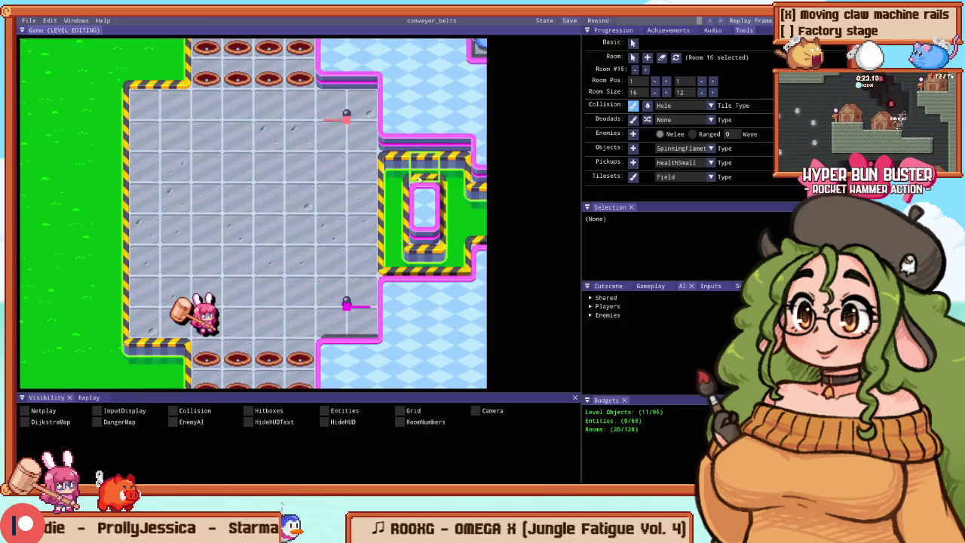
drag(477, 260, 483, 172)
right_click(436, 219)
click(113, 136)
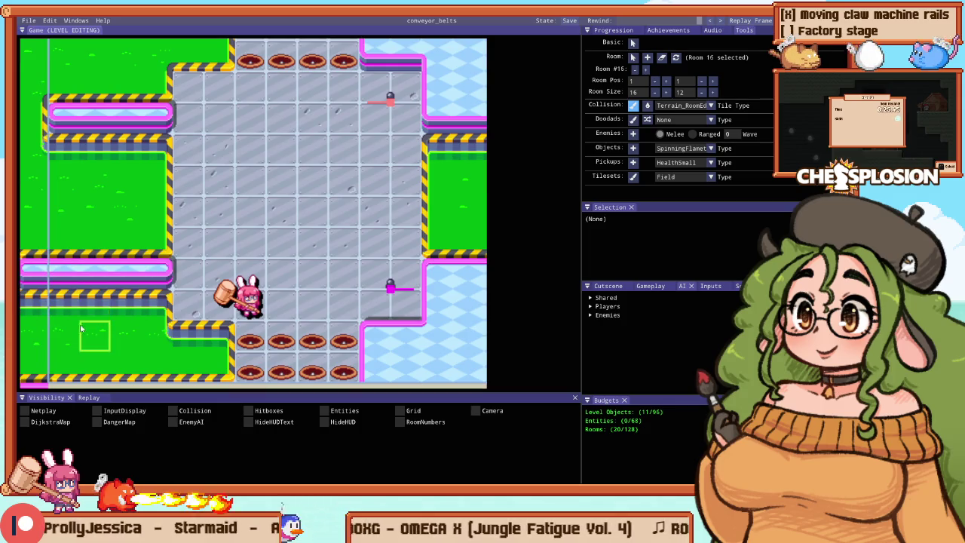
scroll(173, 313, down, 3)
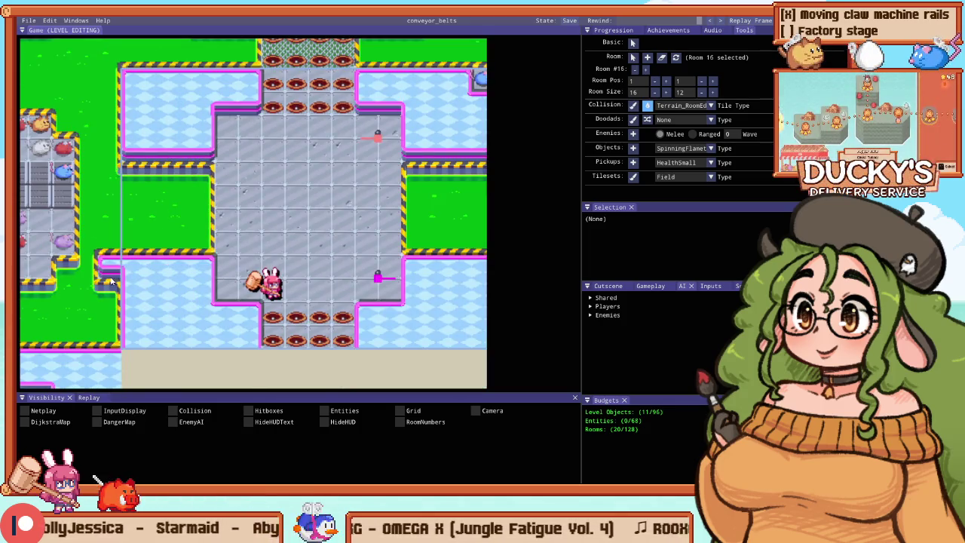
key(F5)
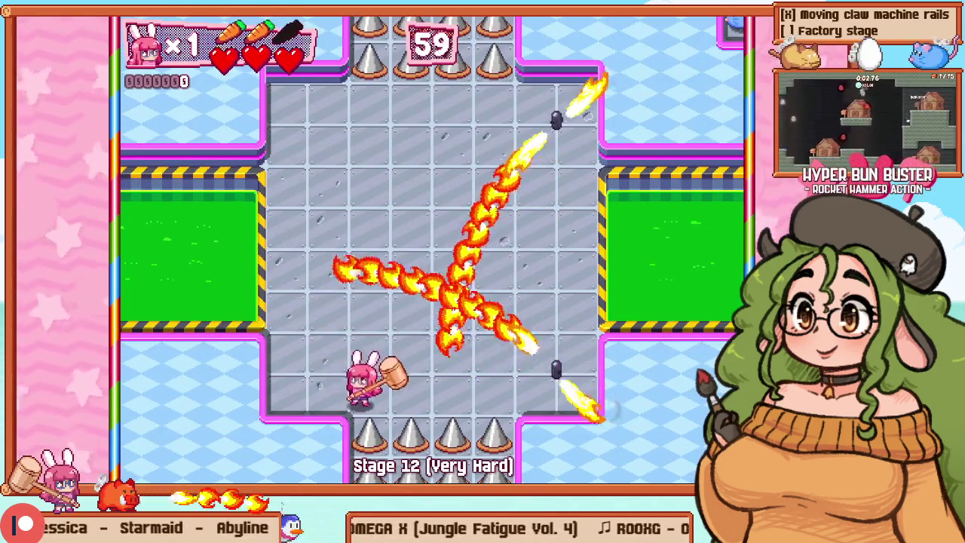
key(F5)
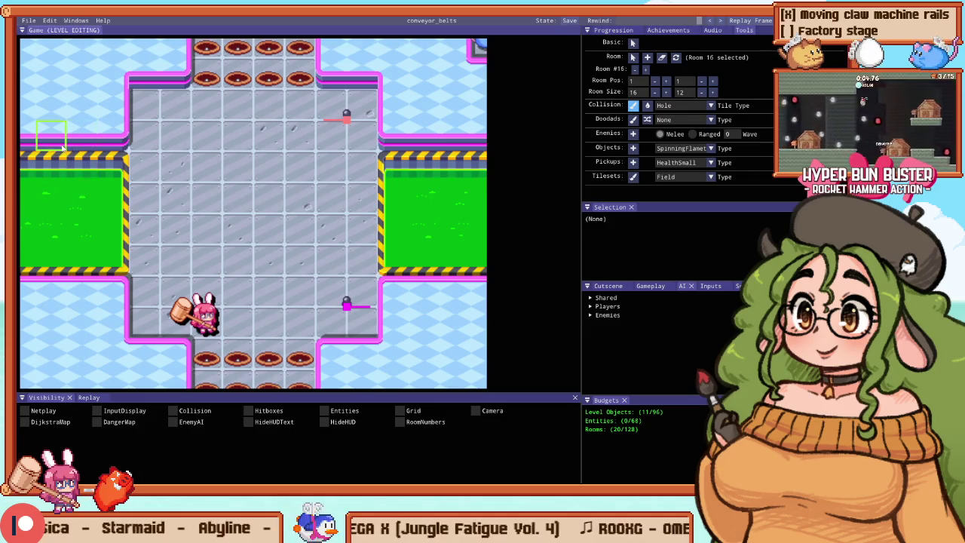
Step: Step both side walls and hazard edges upward, then test Stage 12, steering the bunny to the centre
click(28, 143)
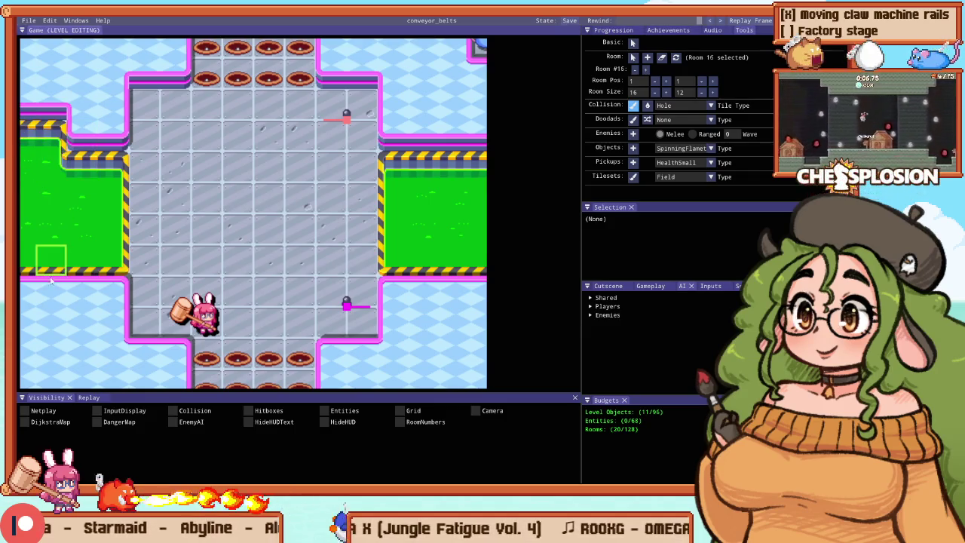
click(478, 130)
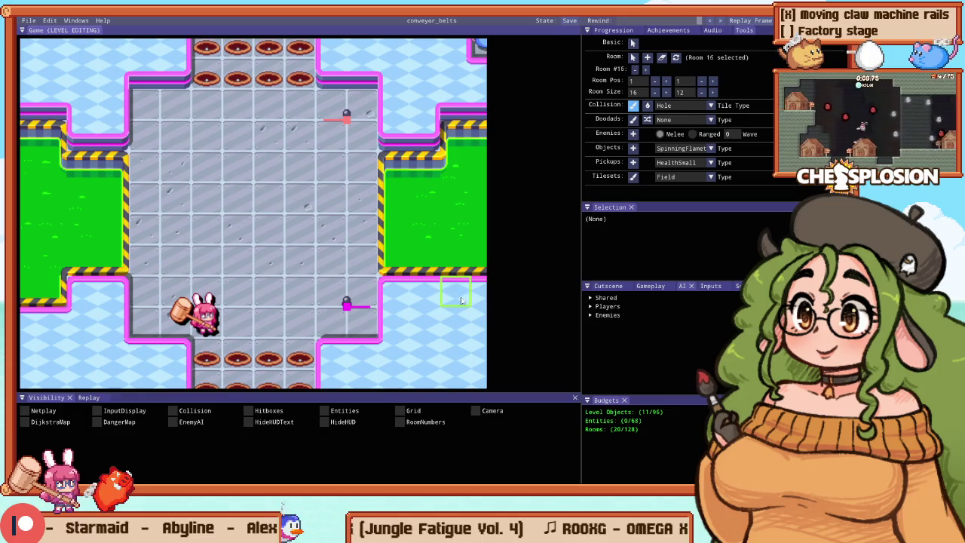
key(F5)
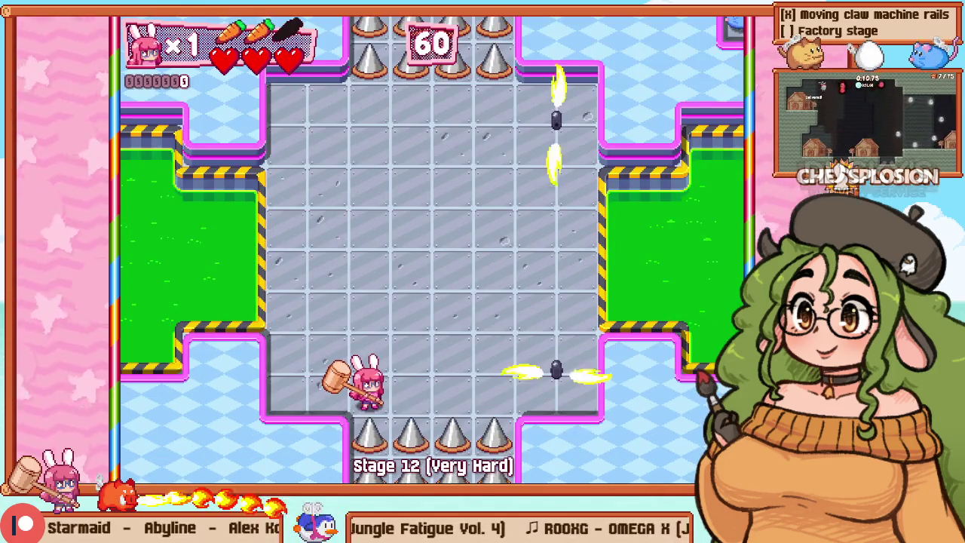
key(Up)
key(Left)
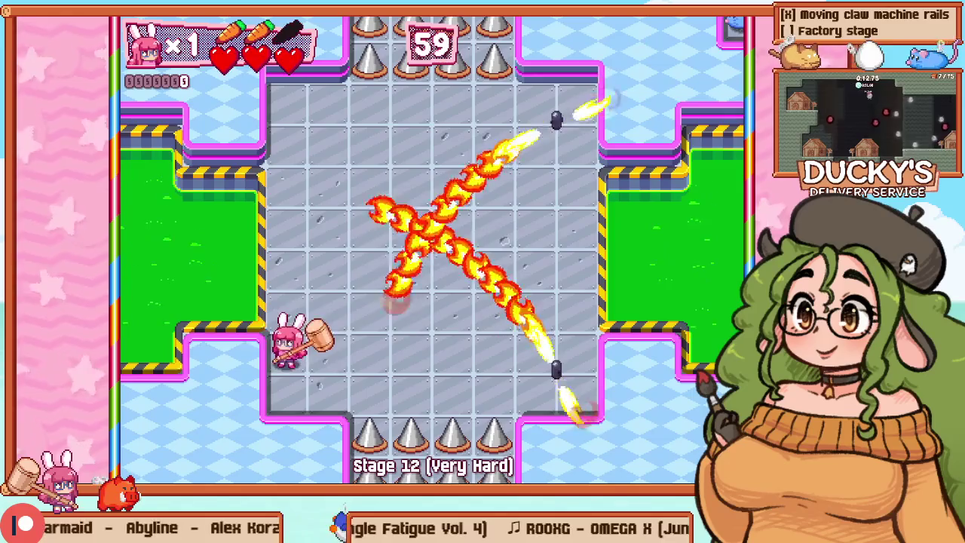
key(Right)
key(Up)
key(Right)
key(Up)
key(Right)
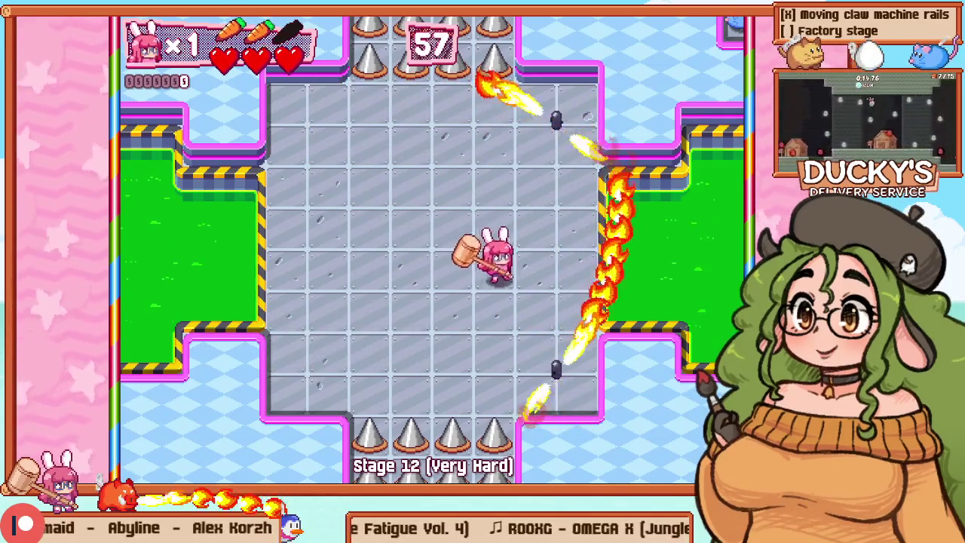
key(Left)
key(Left)
key(F5)
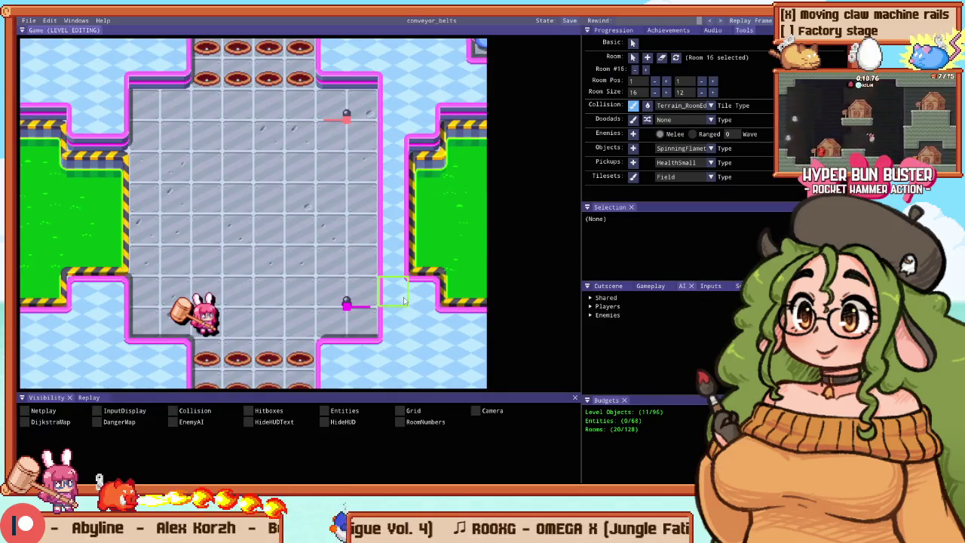
Step: Extend the right hole area upward, clear its hazard edging, and add bordered holes below it
scroll(452, 202, down, 2)
drag(447, 192, 434, 126)
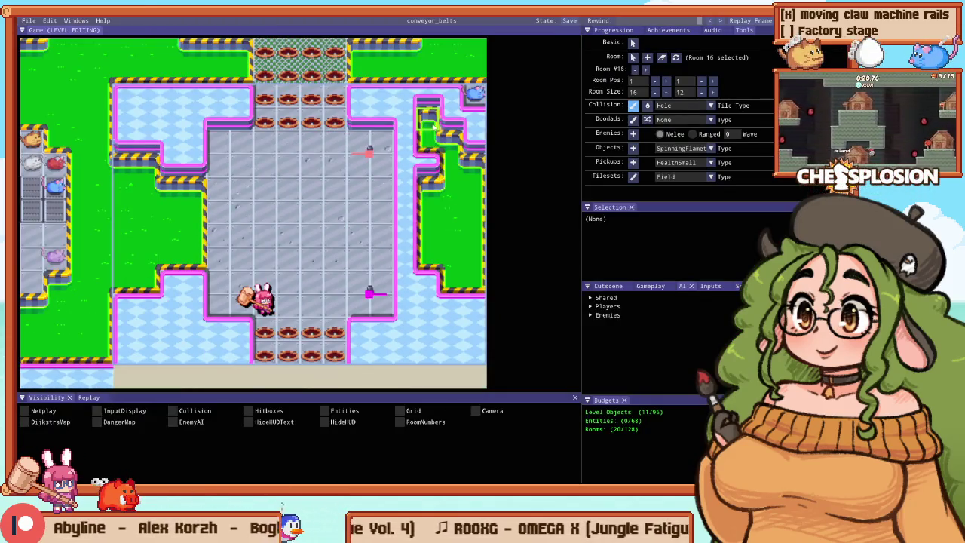
scroll(422, 190, down, 2)
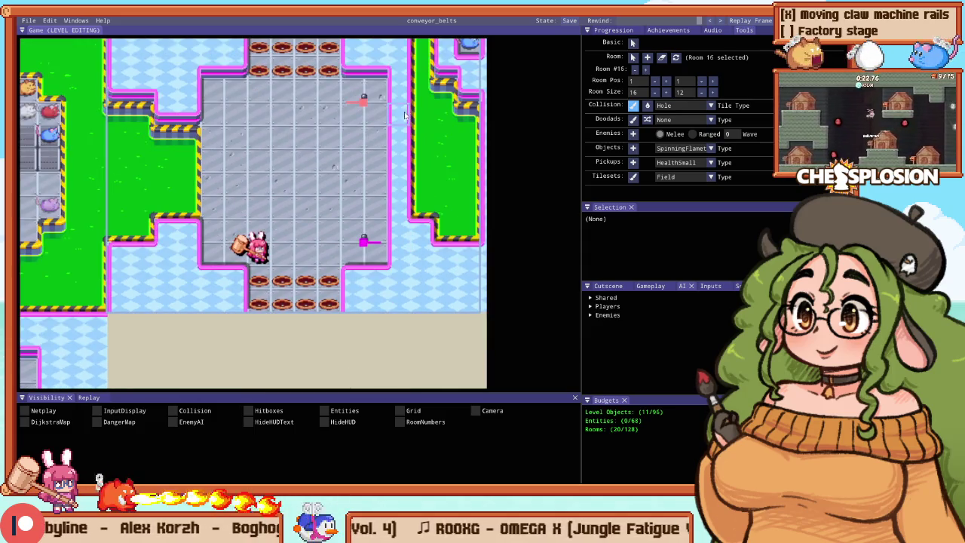
drag(425, 66, 420, 236)
scroll(419, 235, up, 1)
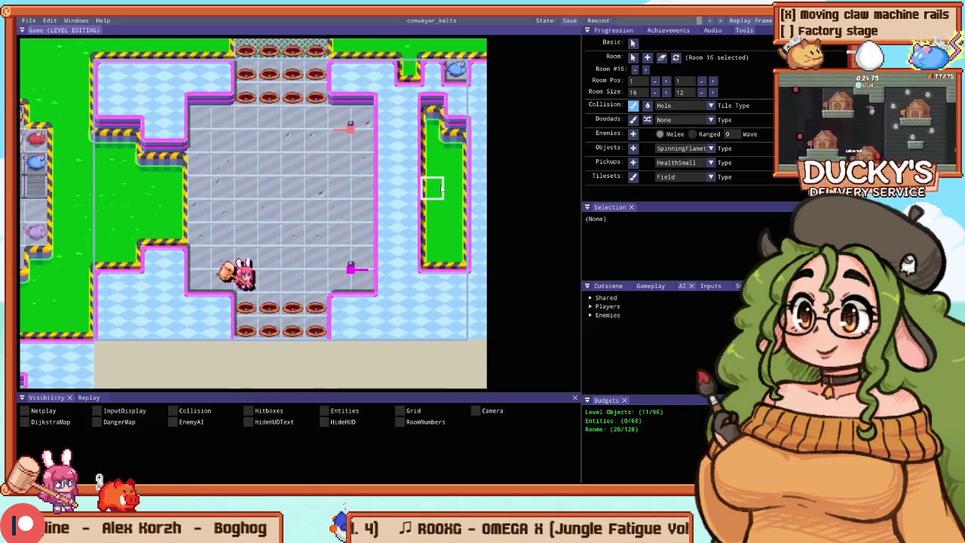
drag(456, 96, 448, 141)
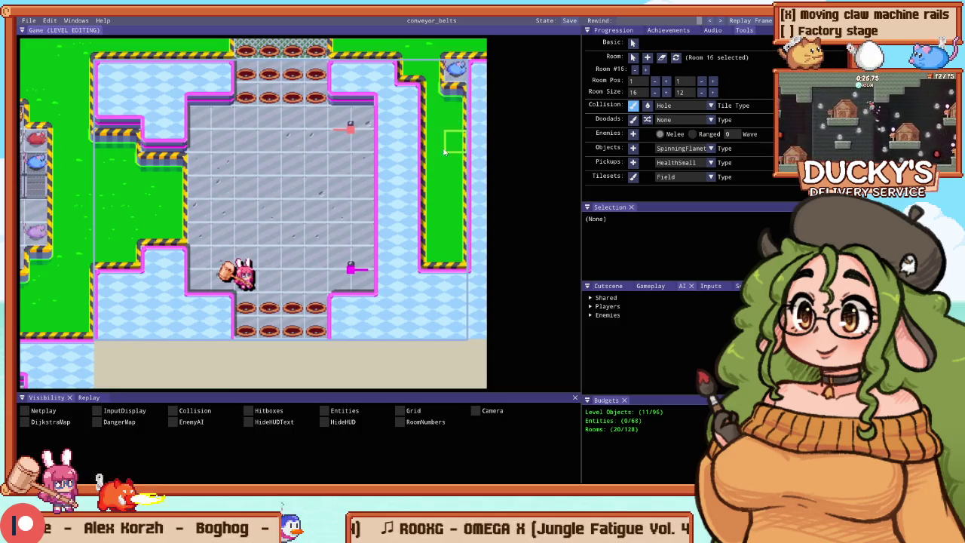
mouse_move(405, 309)
mouse_down()
mouse_move(413, 331)
mouse_move(440, 341)
mouse_up()
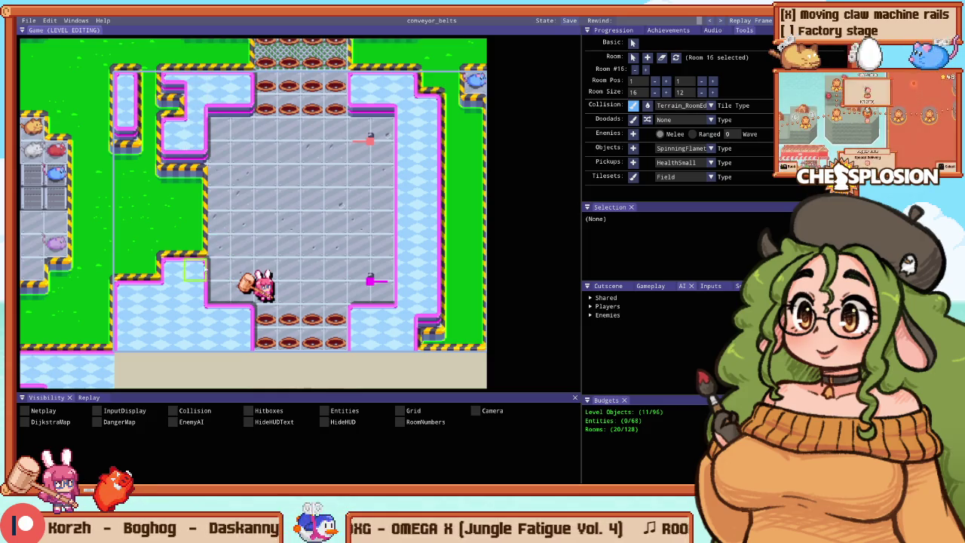
Step: Paint bordered holes at the lower left, reshape the left-side holes, and playtest
drag(184, 300, 160, 316)
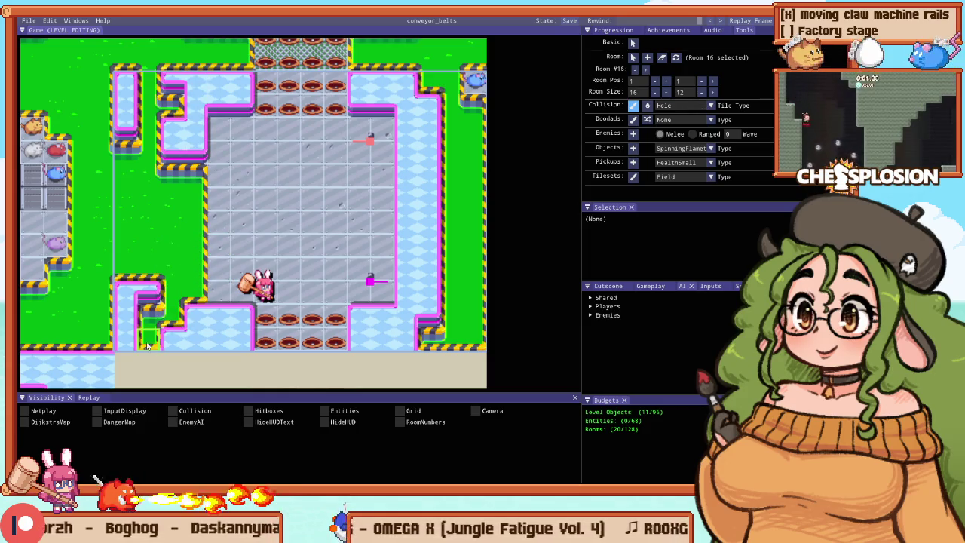
drag(140, 75, 128, 347)
drag(188, 181, 186, 133)
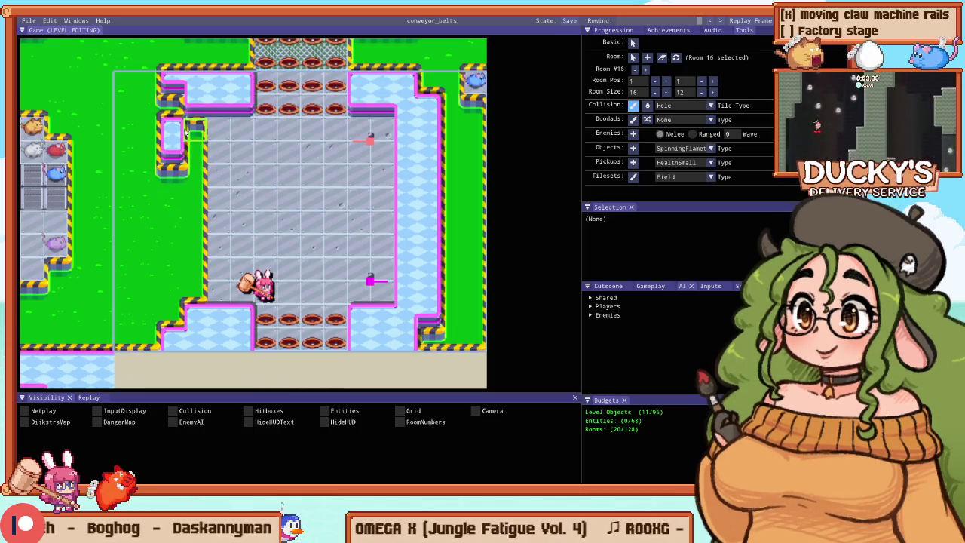
key(F5)
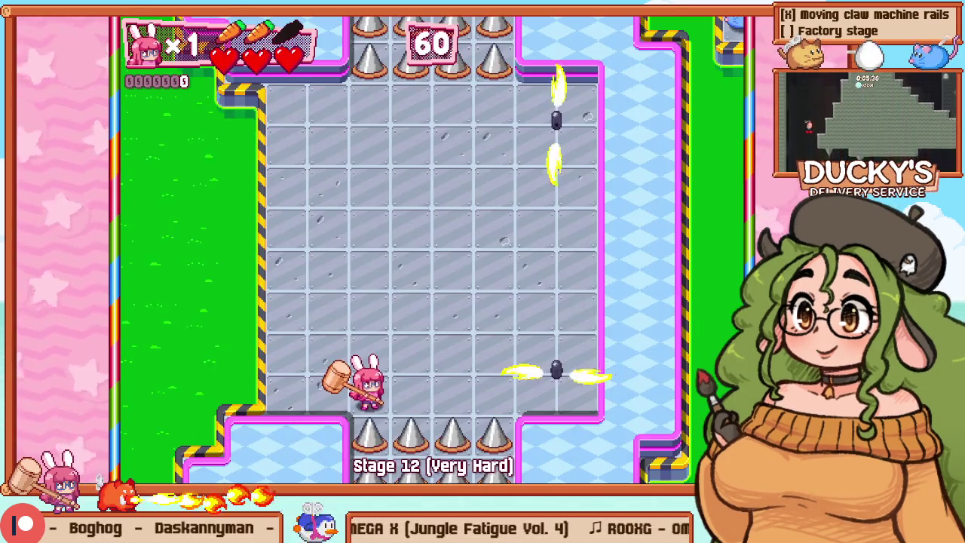
Step: Pause and retry the stage from the beginning, then return to level editing
key(Escape)
key(Down)
key(Return)
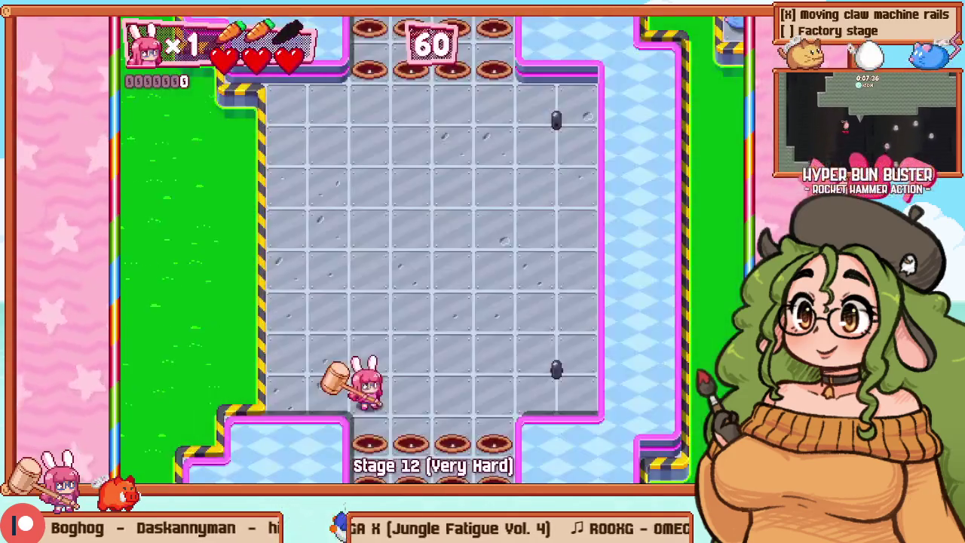
key(Escape)
key(Return)
key(Escape)
key(Down)
key(Return)
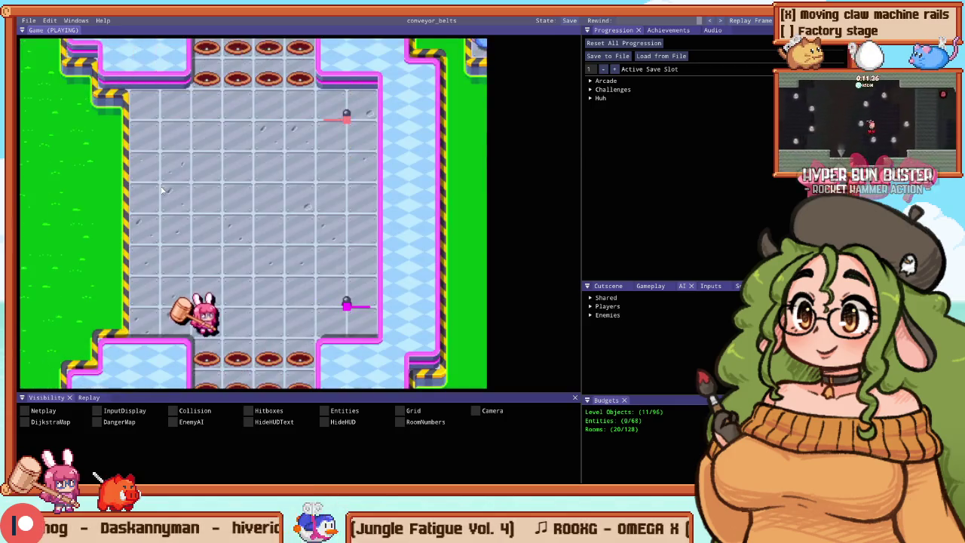
key(F1)
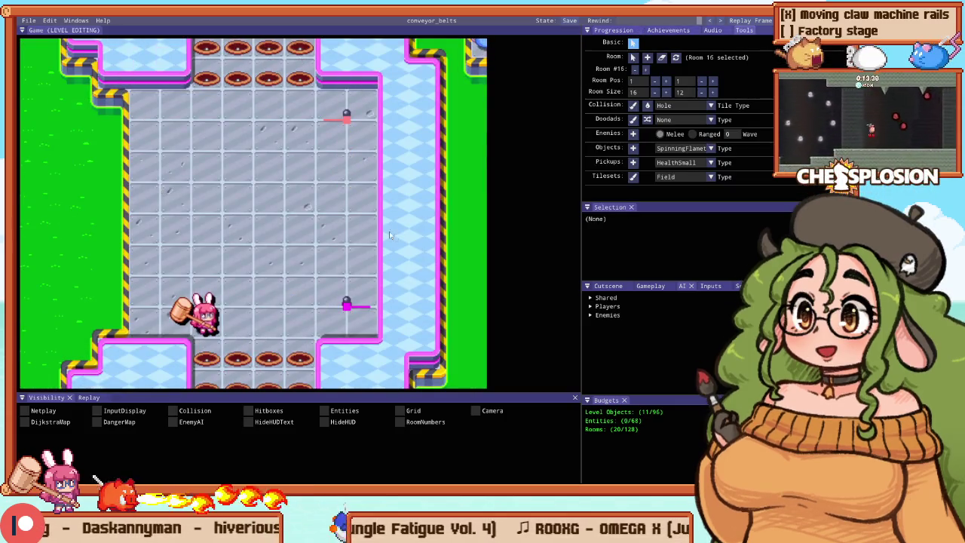
Step: Set the selected SpinningFlamethrower's starting direction to Up (U)
click(346, 306)
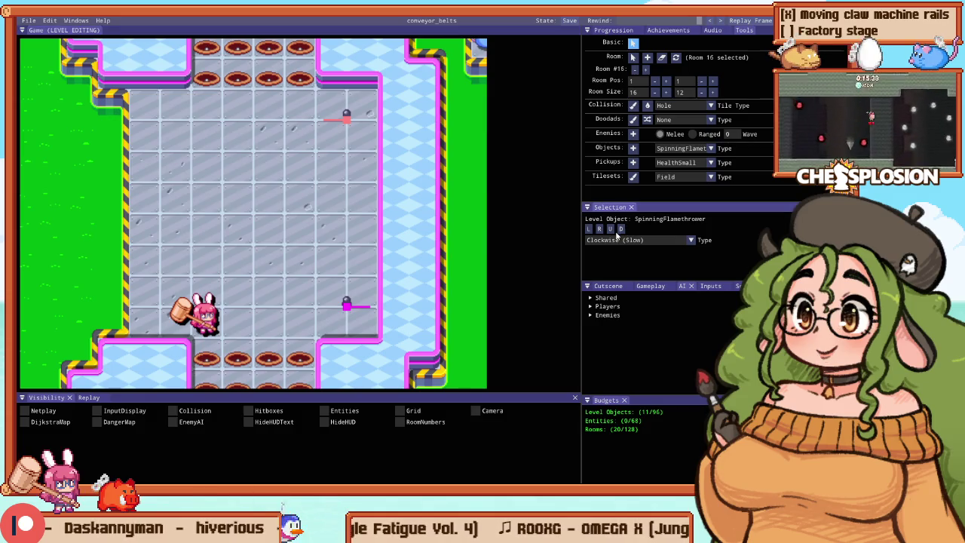
scroll(370, 169, up, 3)
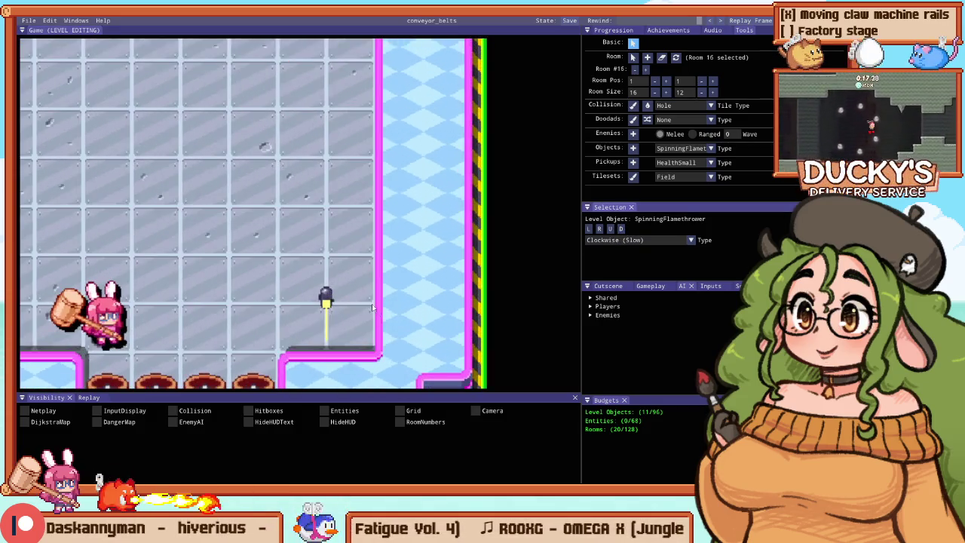
scroll(370, 168, down, 5)
scroll(370, 168, up, 1)
scroll(370, 169, up, 1)
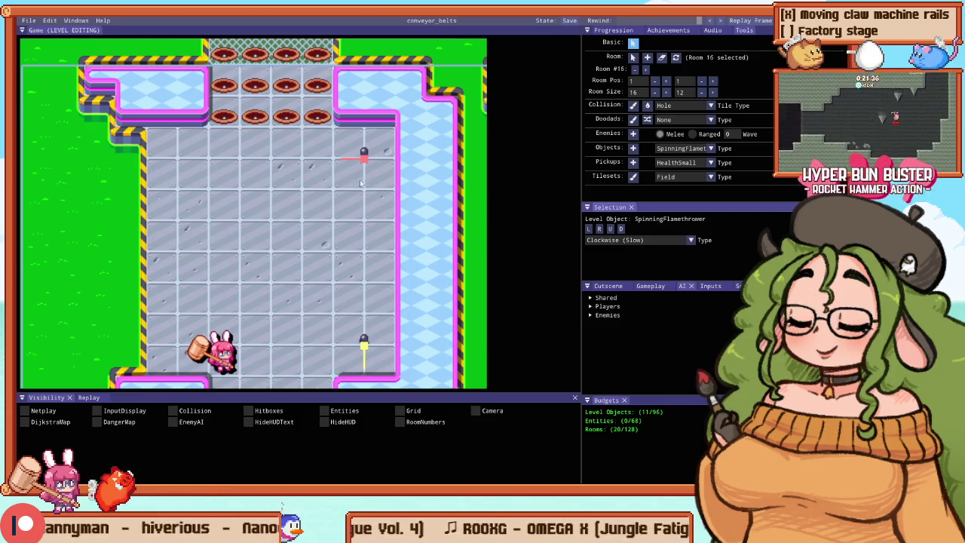
scroll(359, 187, up, 3)
click(608, 230)
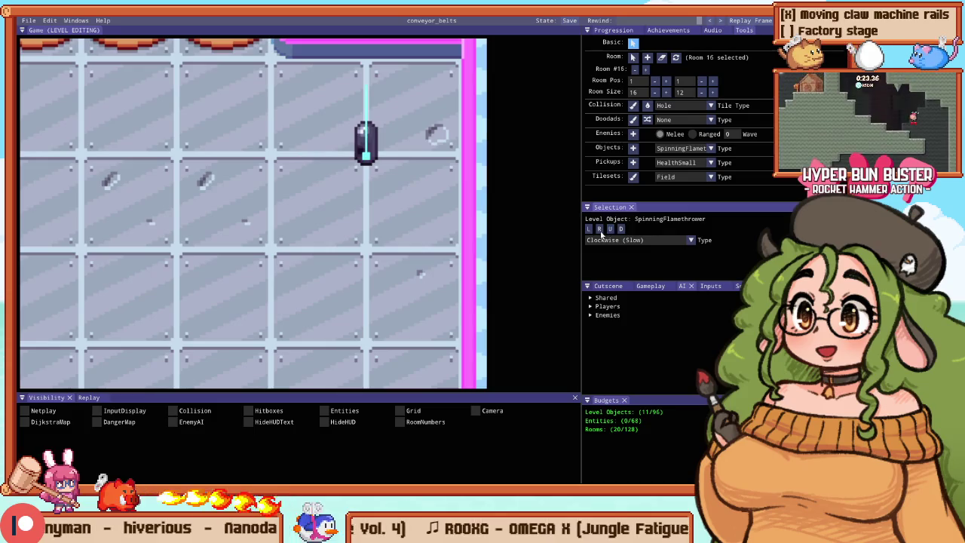
scroll(391, 224, down, 3)
Step: Playtest Stage 12, moving the bunny around the arena, then pause into the debug layout
key(F5)
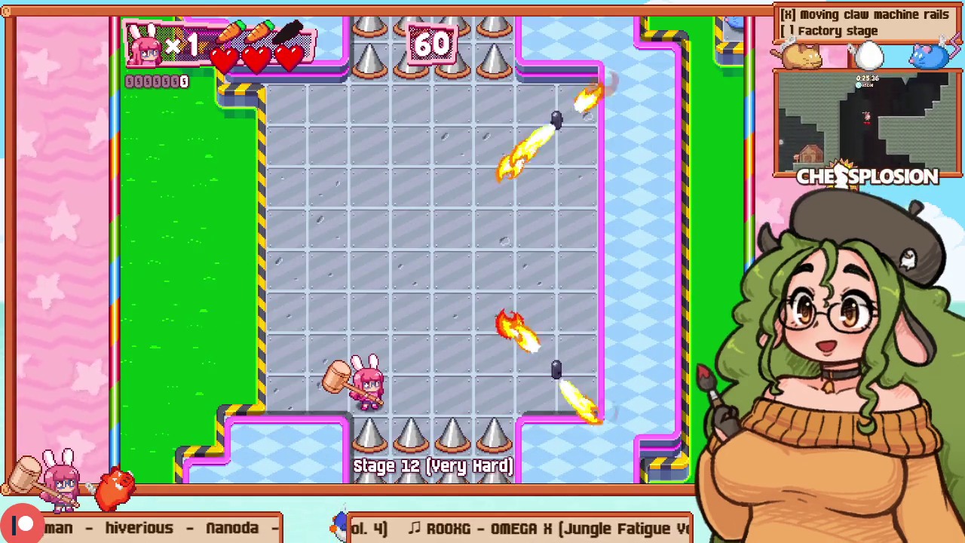
key(Up)
key(Right)
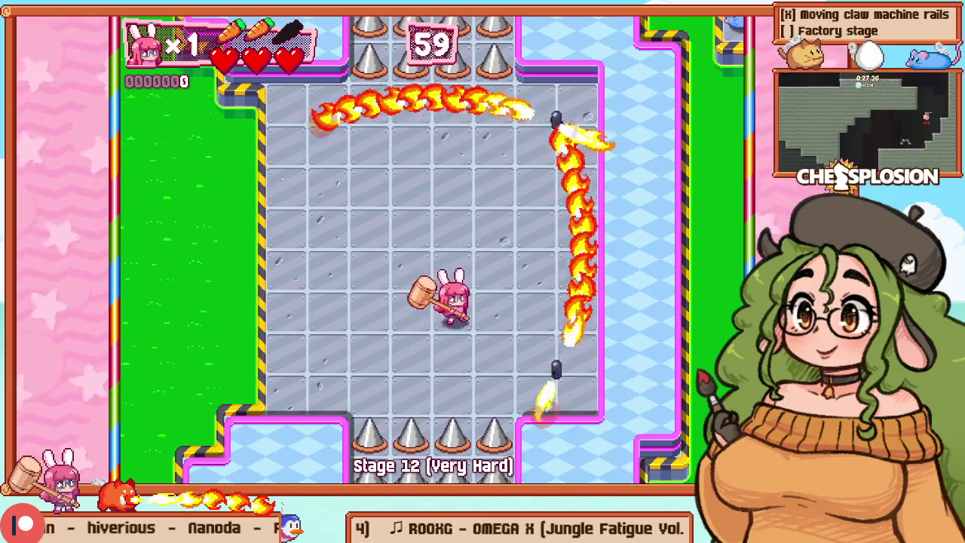
key(Up)
key(Left)
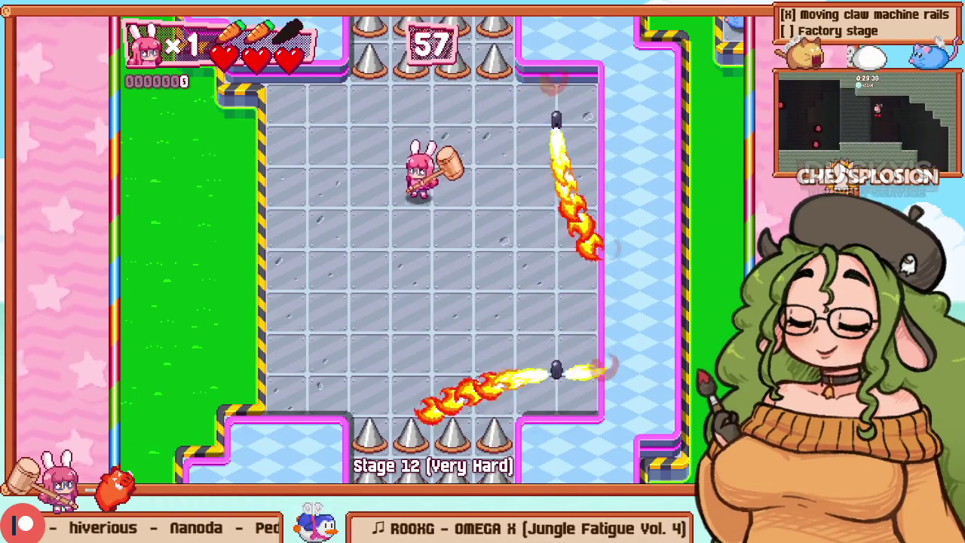
key(Left)
key(Down)
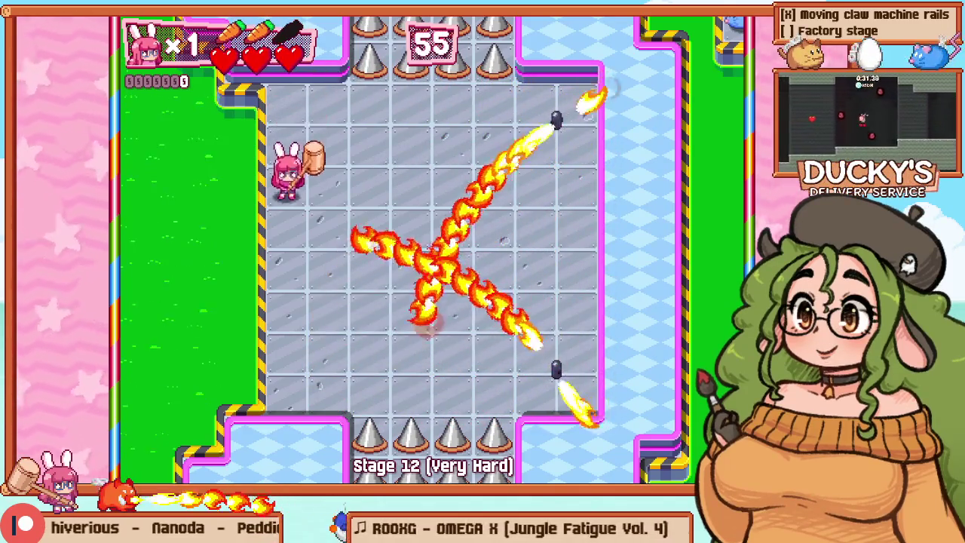
key(Down)
key(Right)
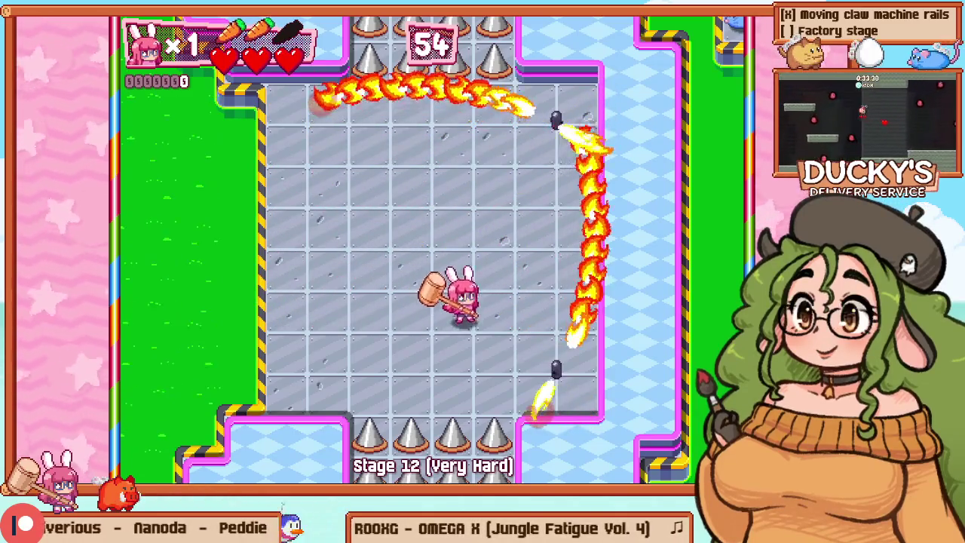
key(Left)
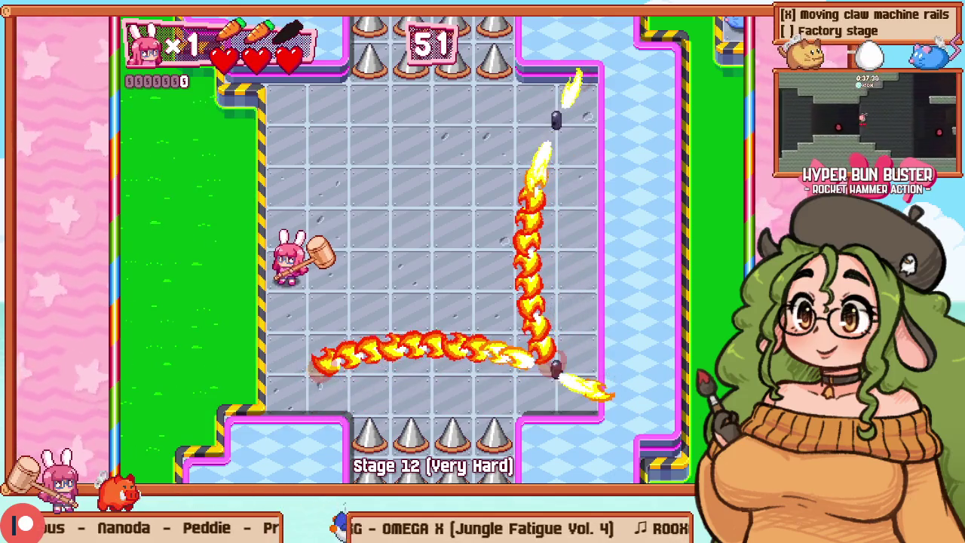
key(F1)
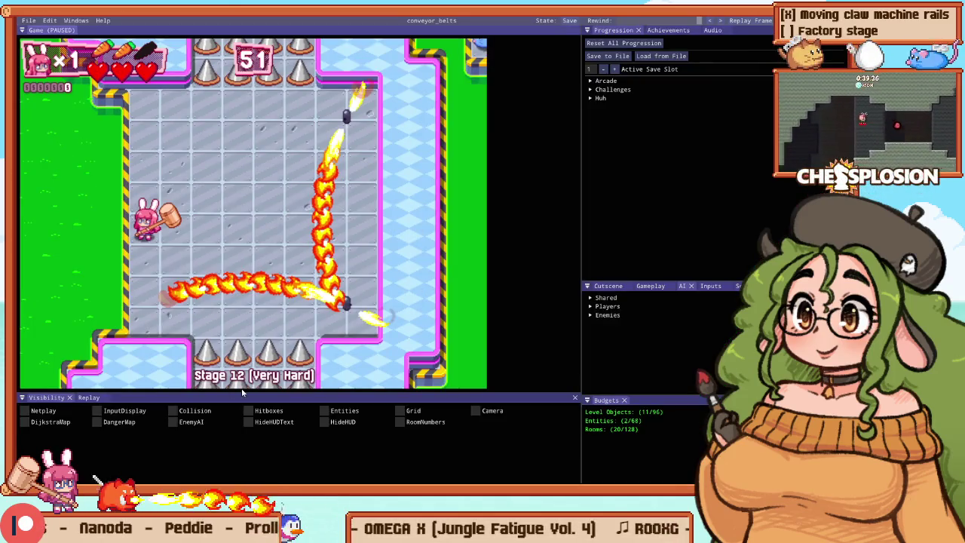
Step: Tick Hitboxes, rewind the paused playtest slightly, resume, and return to level editing
click(250, 410)
drag(684, 20, 698, 27)
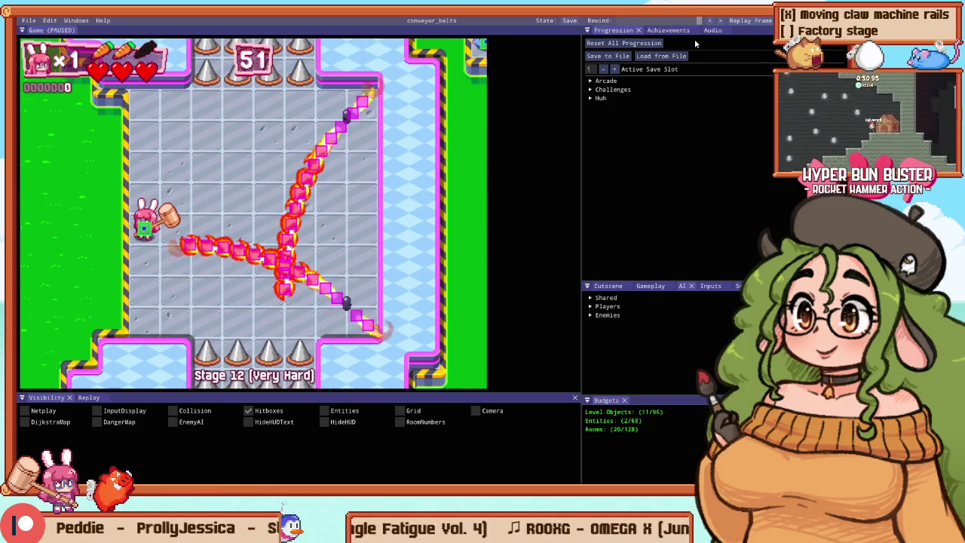
key(p)
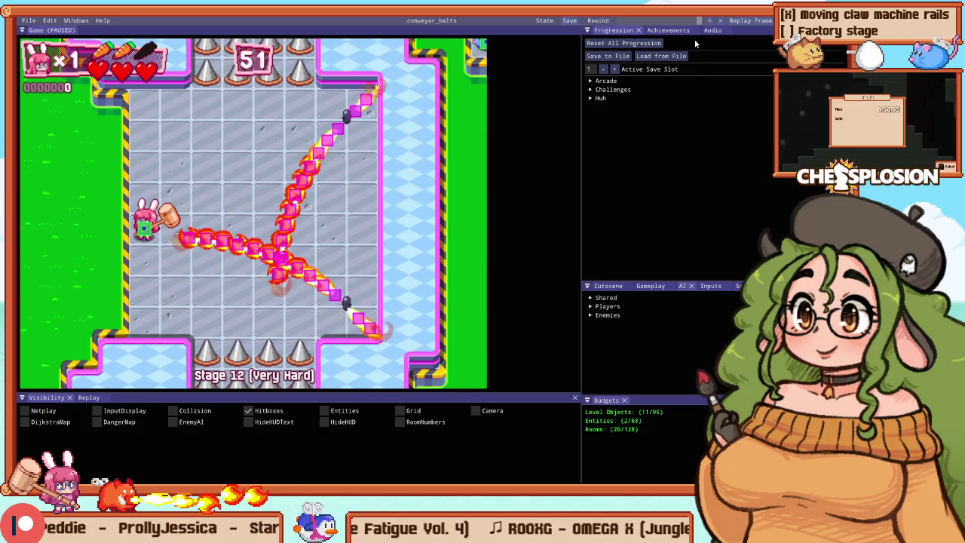
key(Tab)
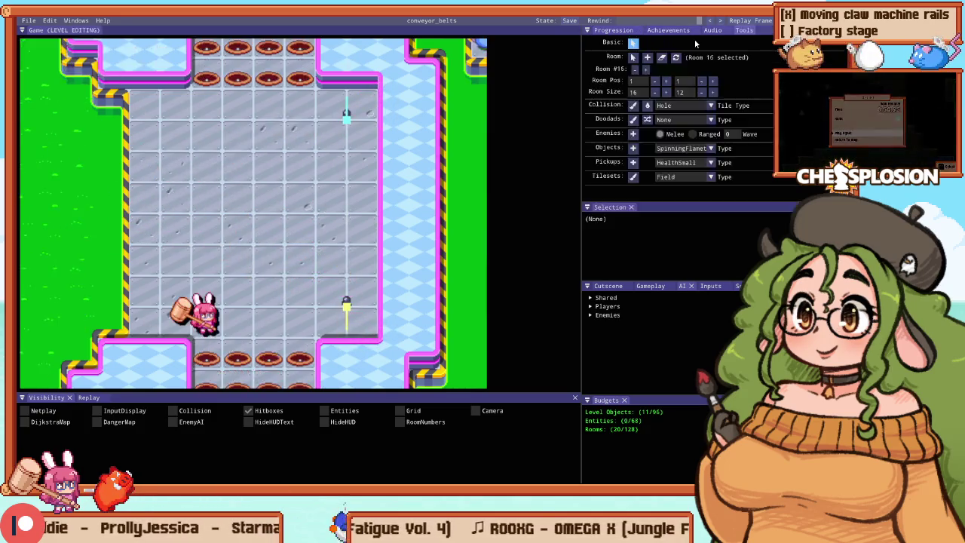
Step: Widen the floor with two painted columns and re-tile the top-left corner with Terrain_RoomEd walls
key(Tab)
key(Tab)
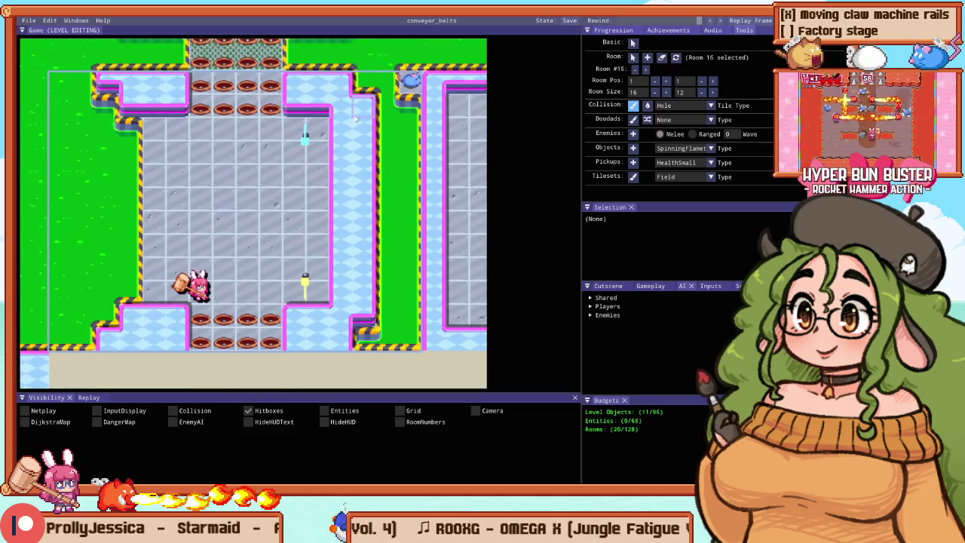
drag(386, 102, 392, 290)
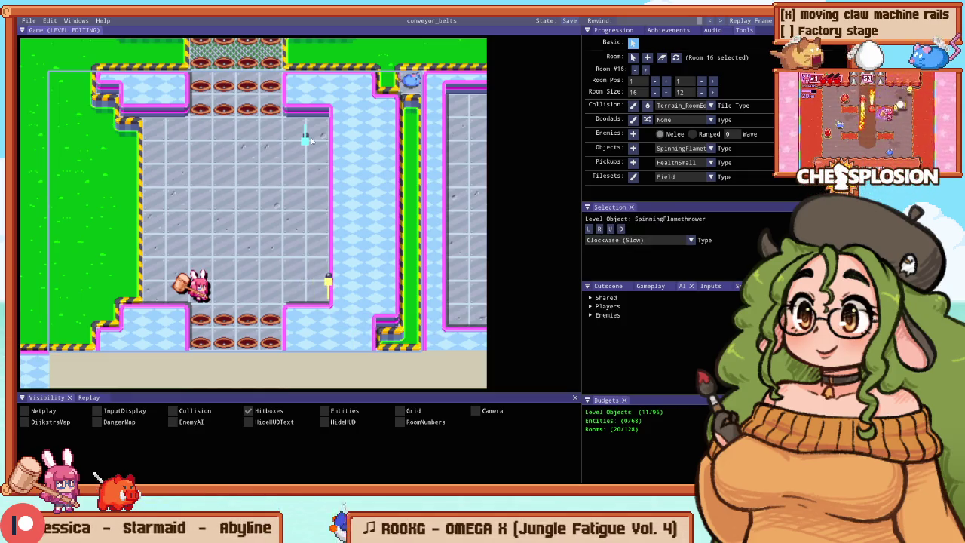
mouse_move(329, 138)
mouse_down()
mouse_move(339, 257)
mouse_move(332, 300)
mouse_up()
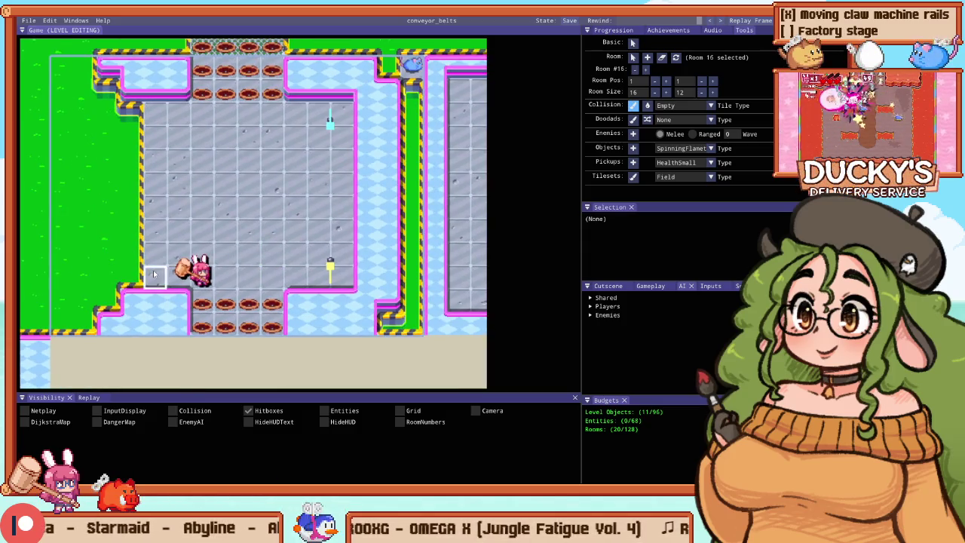
right_click(106, 96)
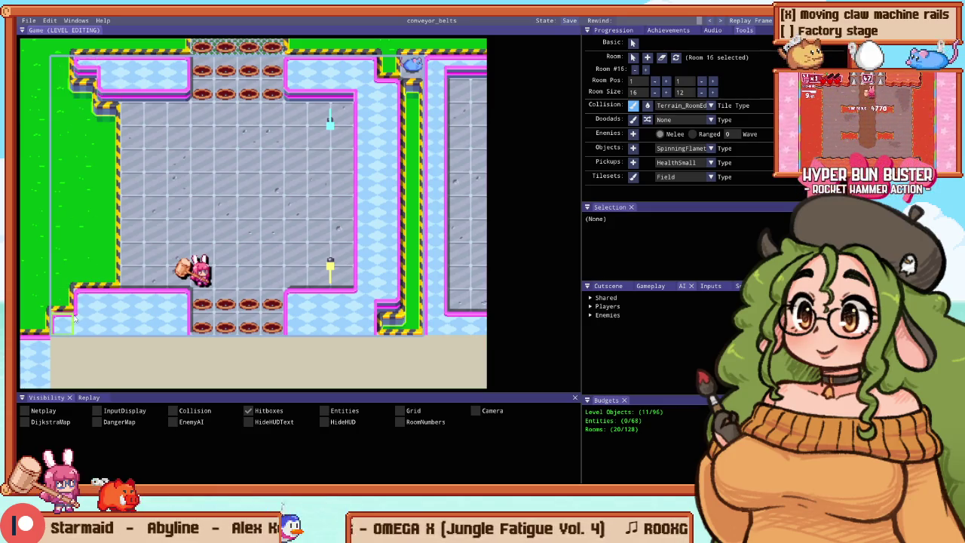
click(65, 76)
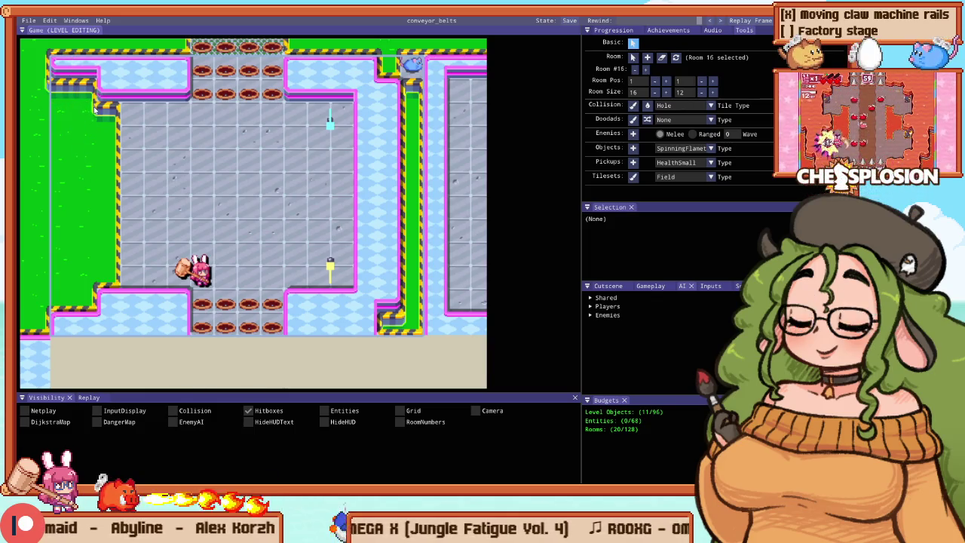
Step: Playtest Stage 12 twice, showing hitboxes in the debug panels, then return to editing
key(F5)
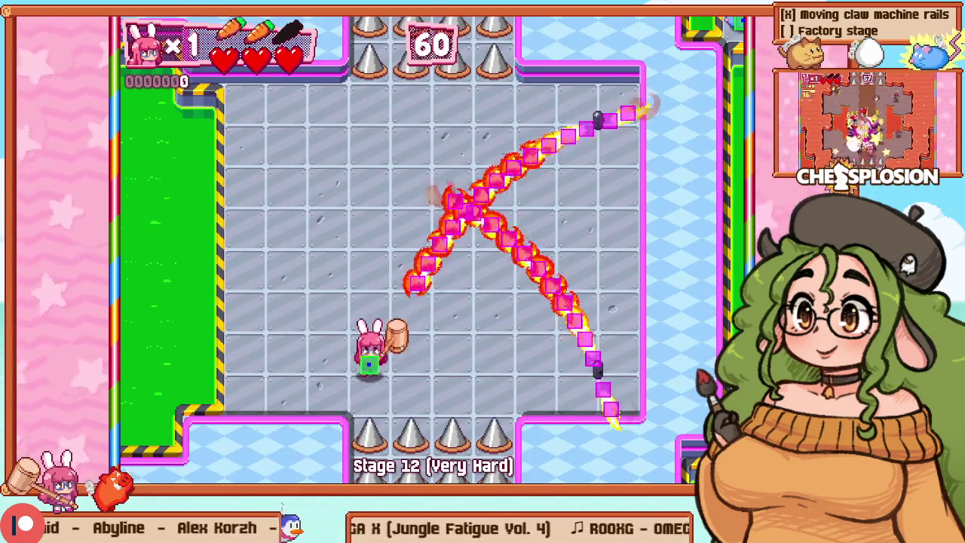
key(F5)
scroll(135, 115, down, 1)
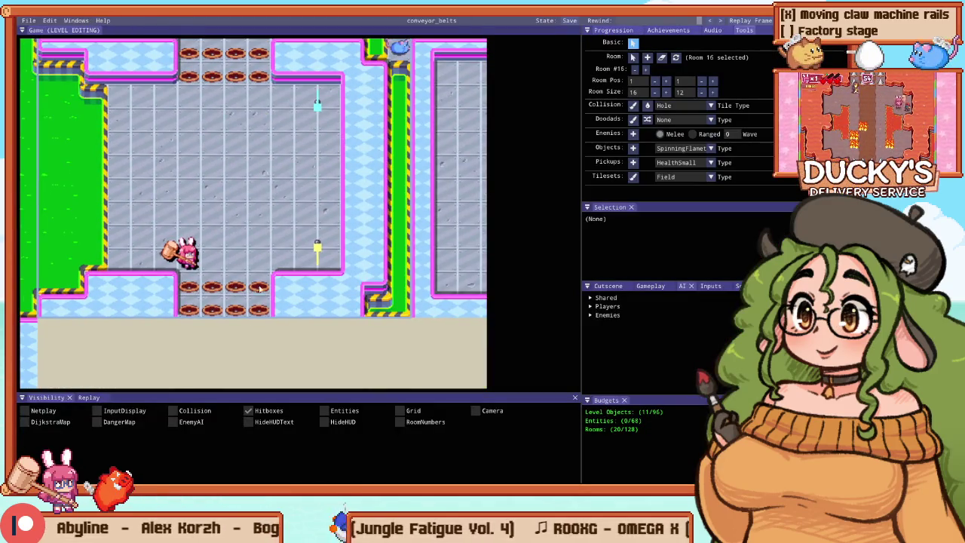
key(F5)
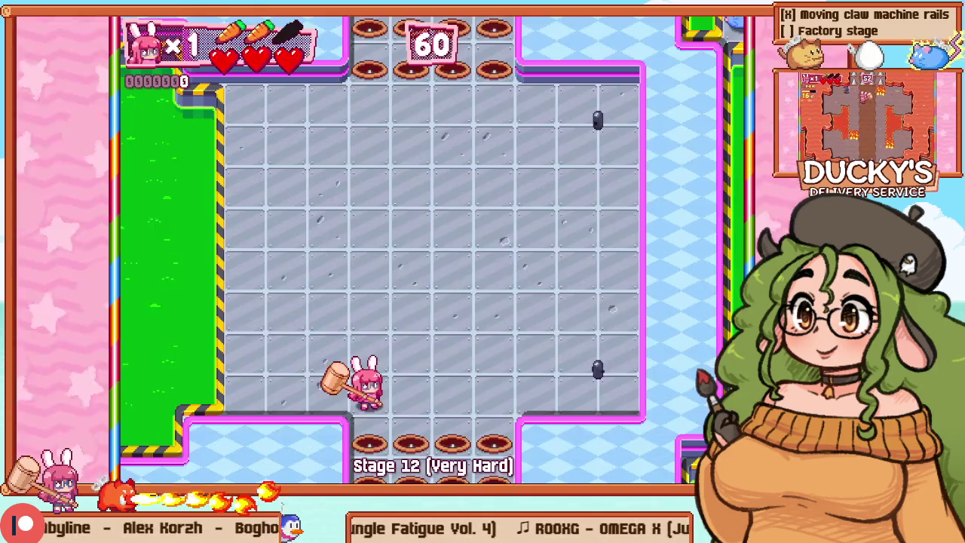
key(F1)
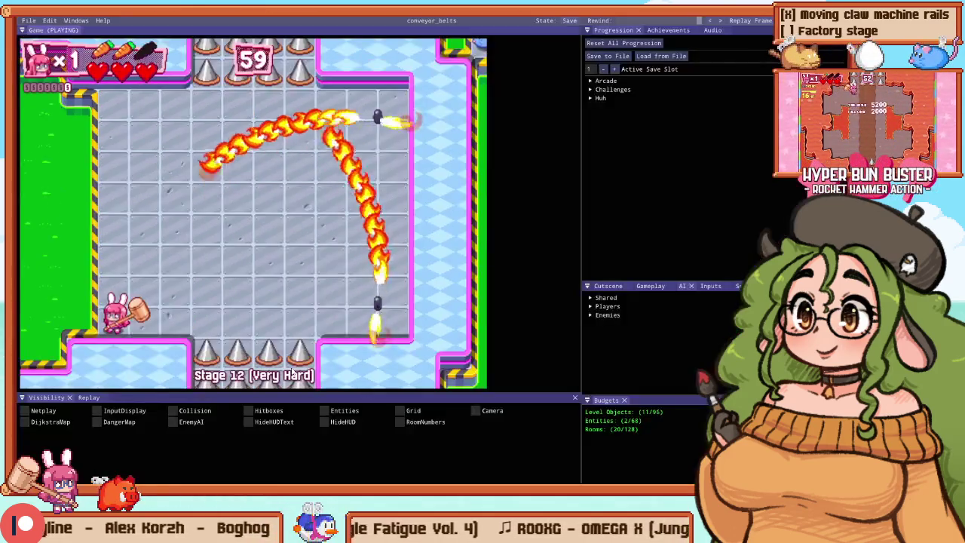
click(248, 410)
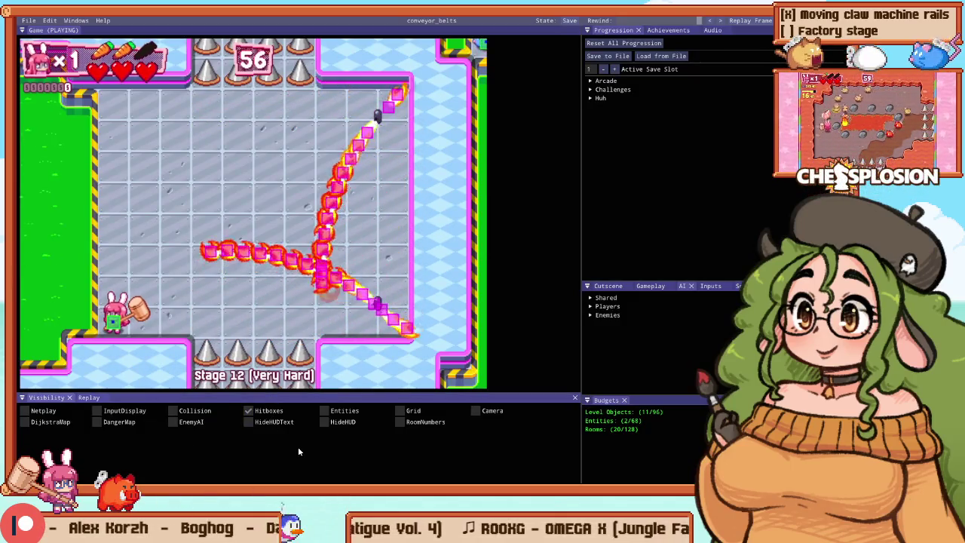
key(F2)
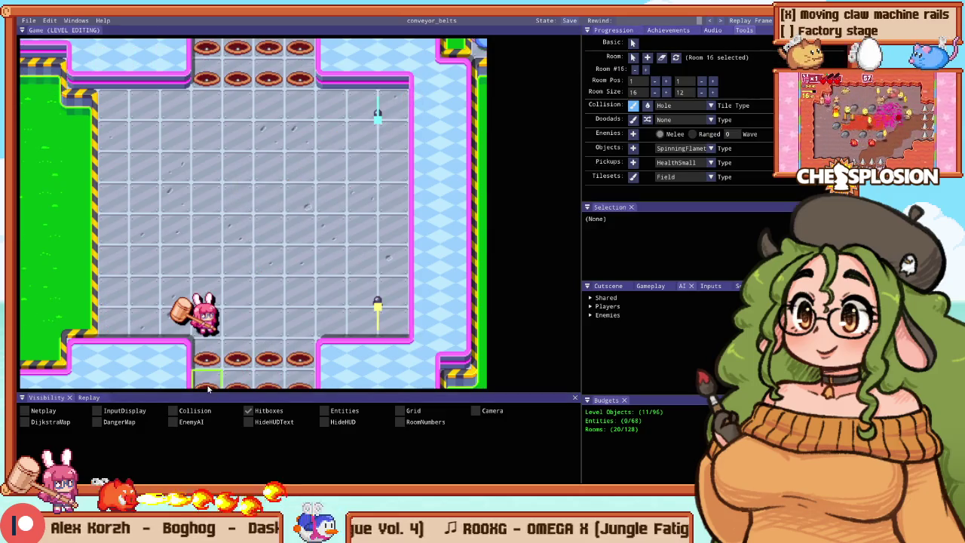
Step: Switch the Collision tile type to Path, paint a column, and fill the central floor with mesh
scroll(217, 179, down, 2)
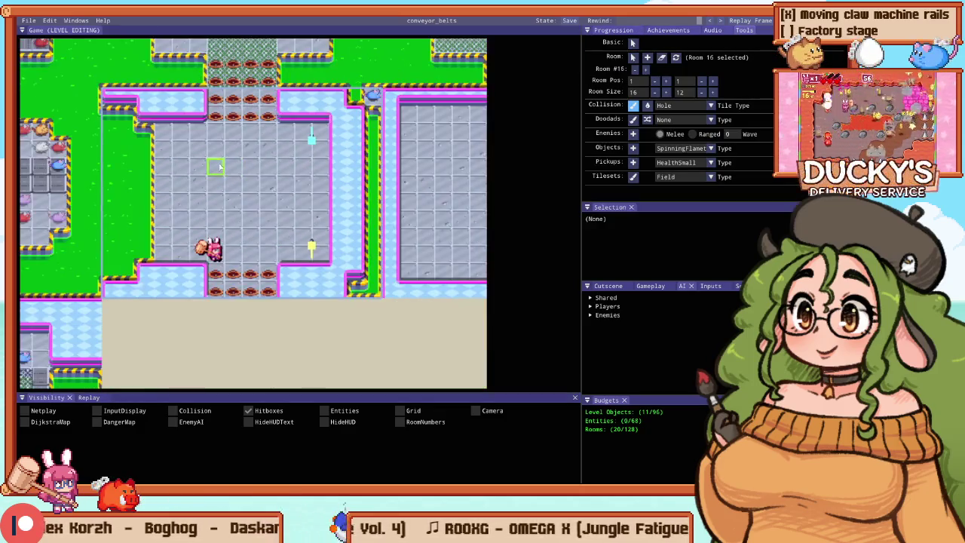
key(Up)
key(Right)
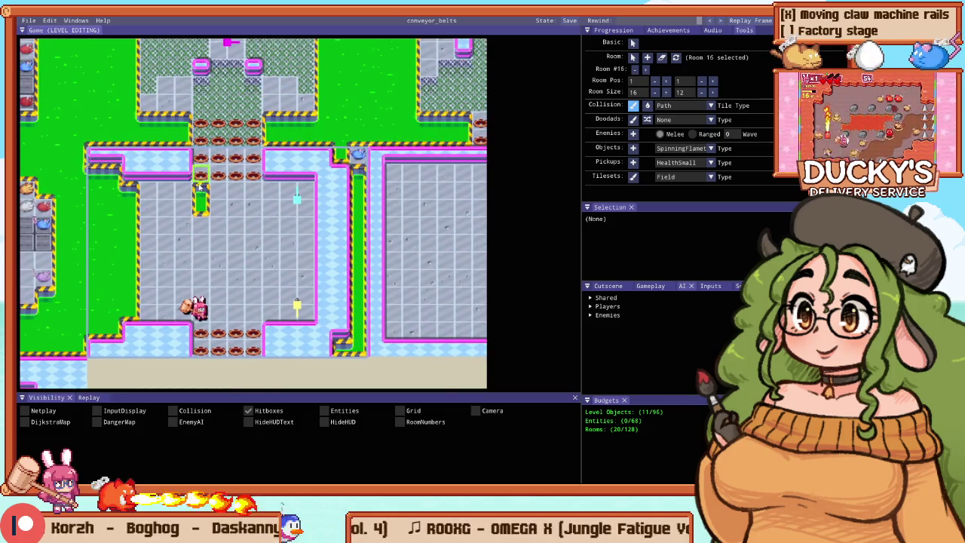
drag(196, 272, 196, 312)
click(239, 301)
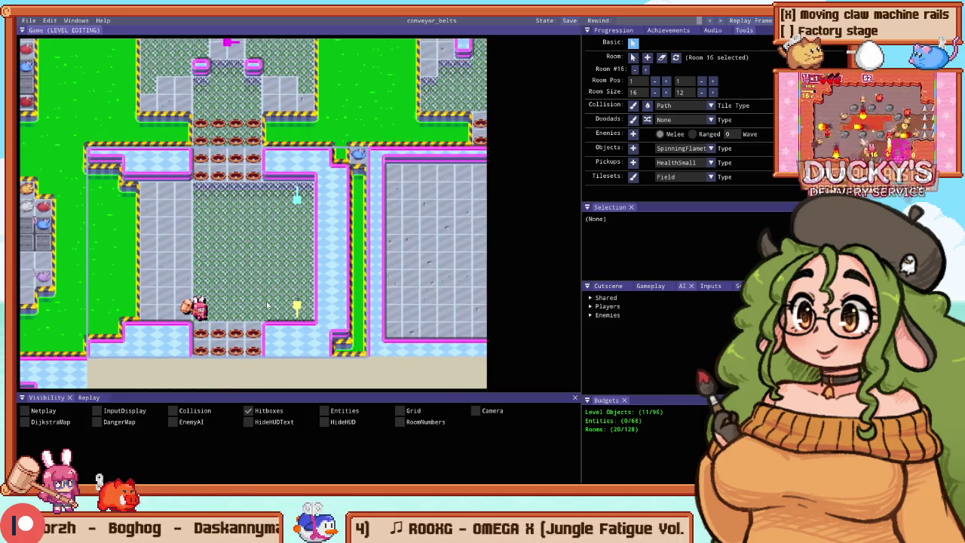
Step: Playtest the mesh floor as Stage 12, moving the bunny around, then return to editing
key(F5)
key(Right)
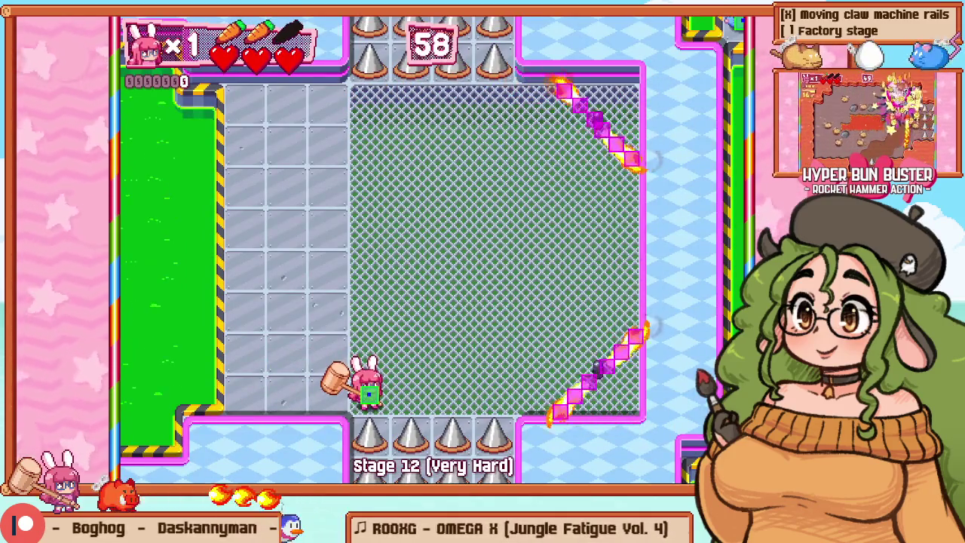
key(Up)
key(Left)
key(Left)
key(Right)
key(F1)
key(Right)
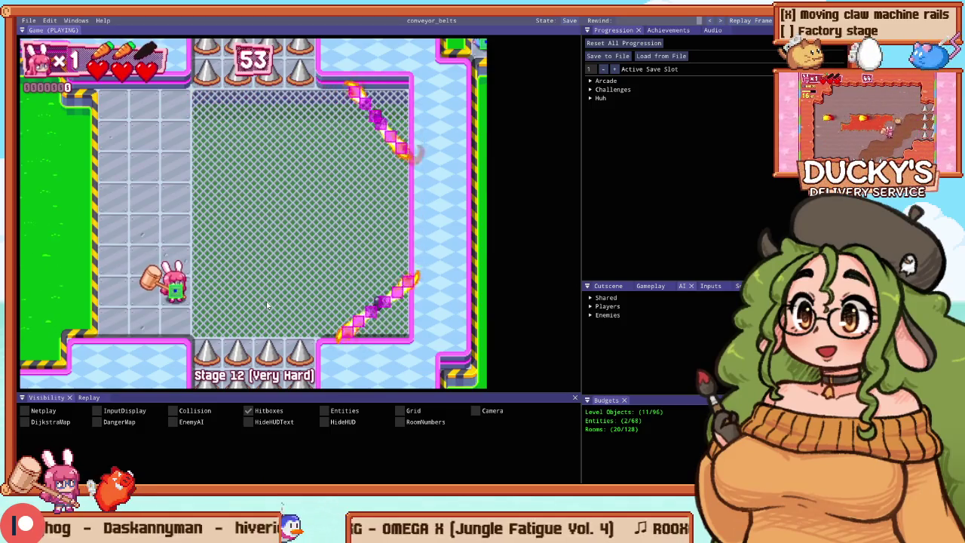
key(F2)
scroll(195, 181, down, 4)
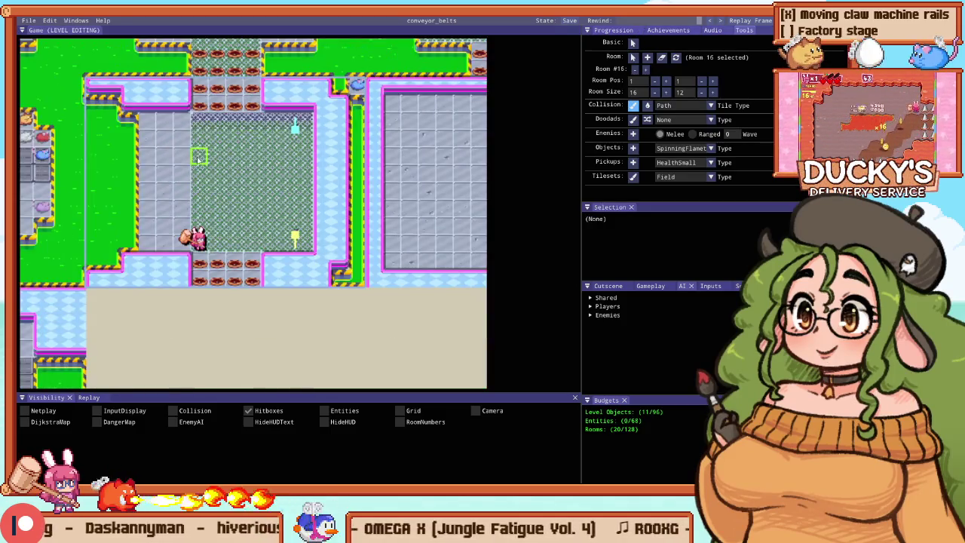
Step: Undo the mesh fill, then paint and fill a mesh Path column down the left side
scroll(195, 181, up, 4)
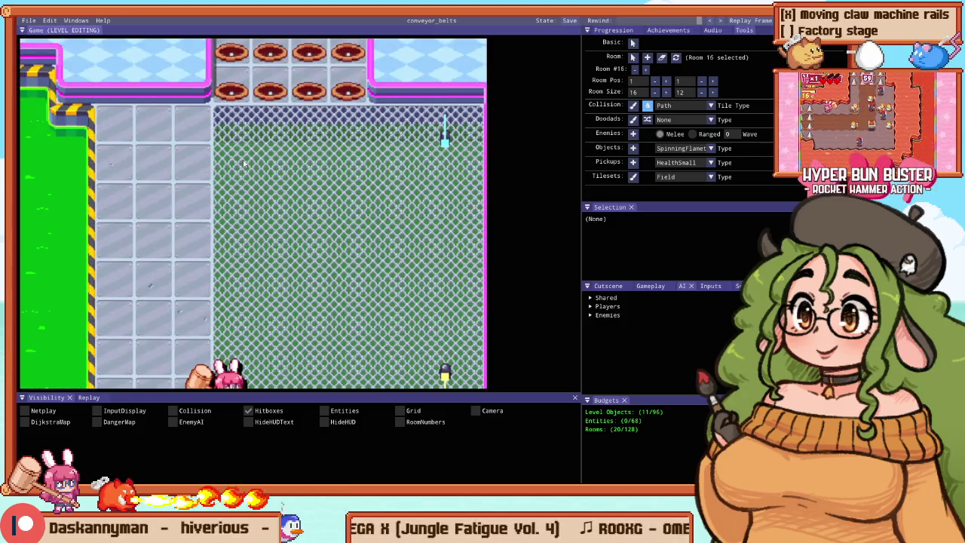
key(Escape)
drag(205, 180, 206, 377)
scroll(207, 320, down, 2)
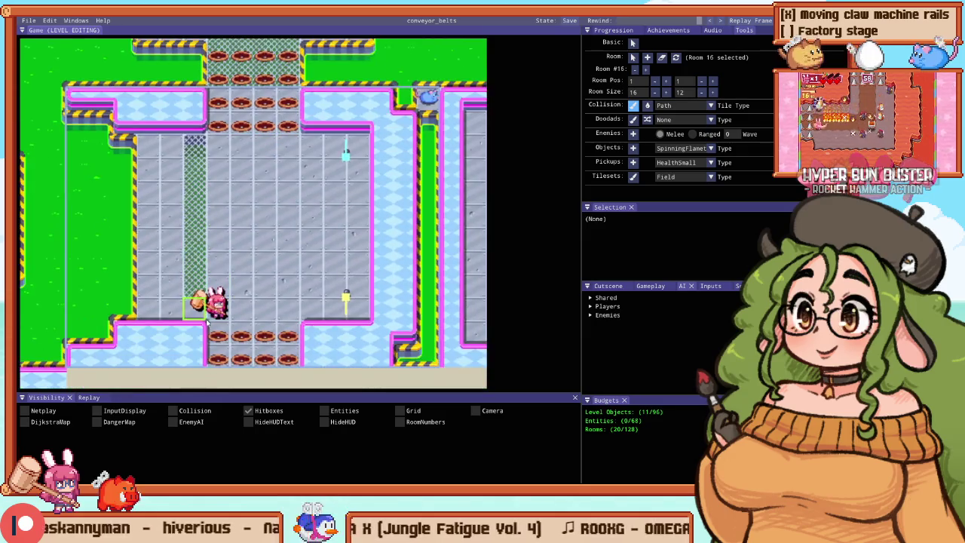
key(f)
click(146, 257)
scroll(256, 189, down, 2)
scroll(257, 184, up, 4)
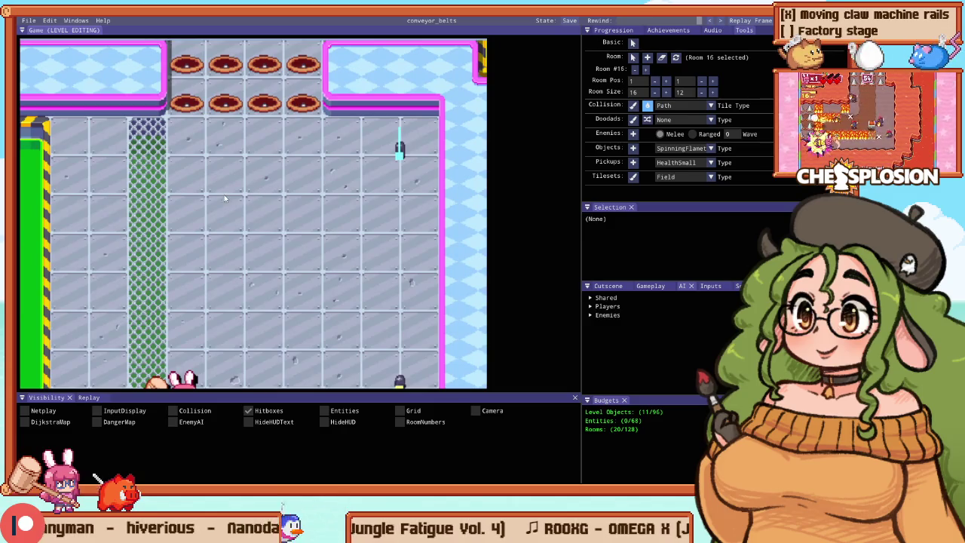
Step: Undo all chain-link tiles back to plain floor and start the Stage 12 playtest
key(ctrl+z)
scroll(230, 162, down, 2)
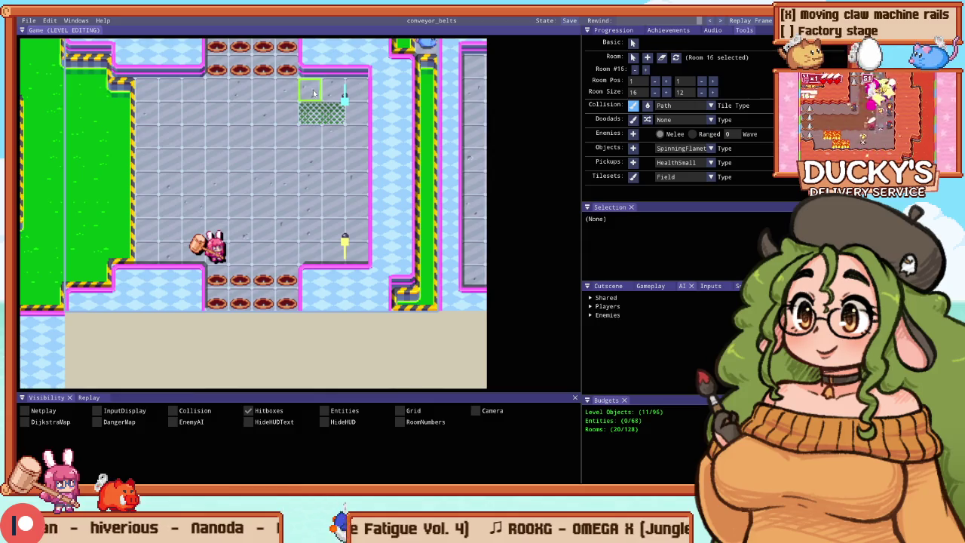
key(ctrl+z)
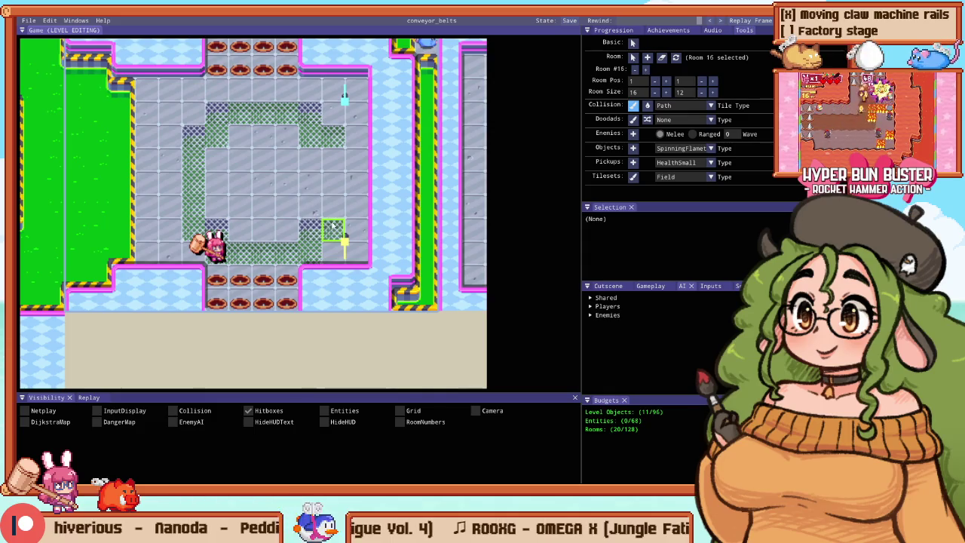
mouse_move(309, 226)
mouse_down()
mouse_move(249, 226)
mouse_move(216, 159)
mouse_move(215, 211)
mouse_move(267, 249)
mouse_up()
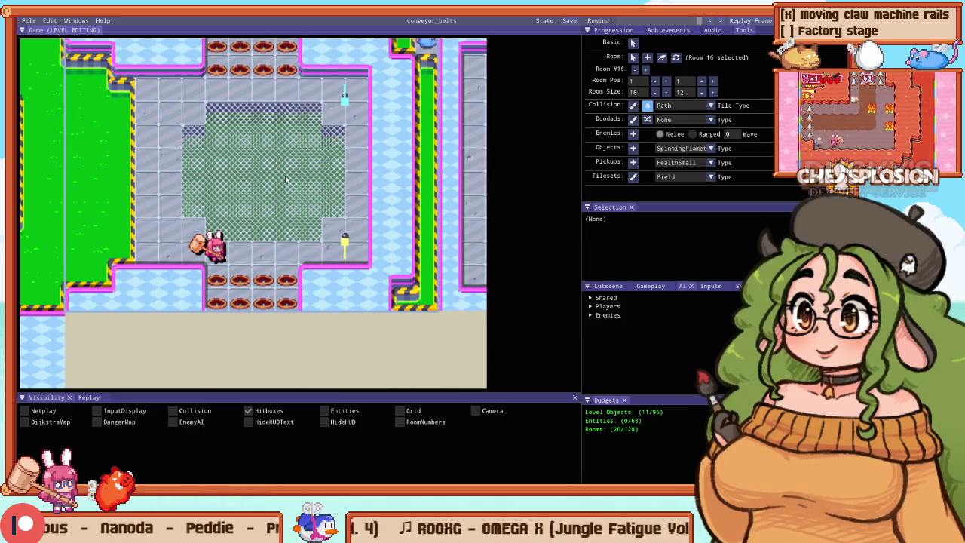
key(ctrl+z)
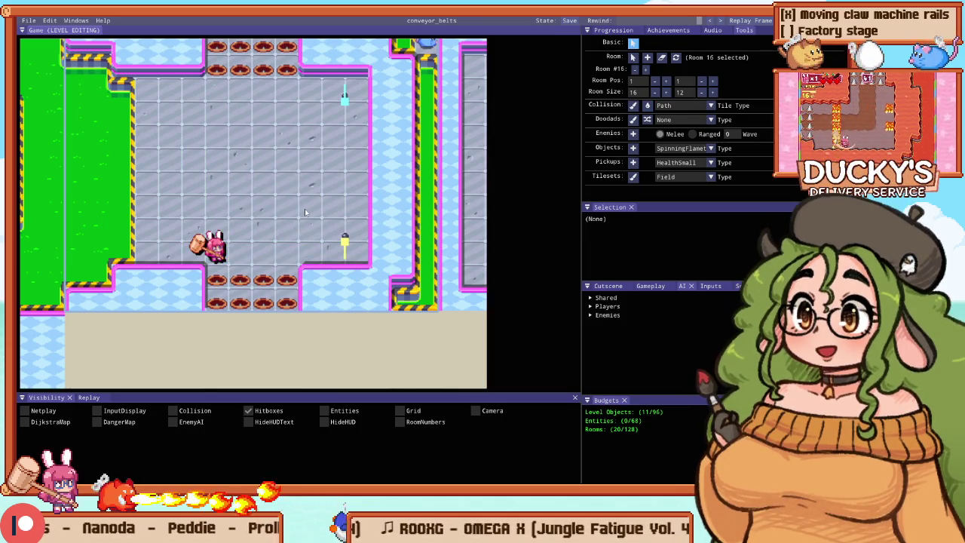
key(F1)
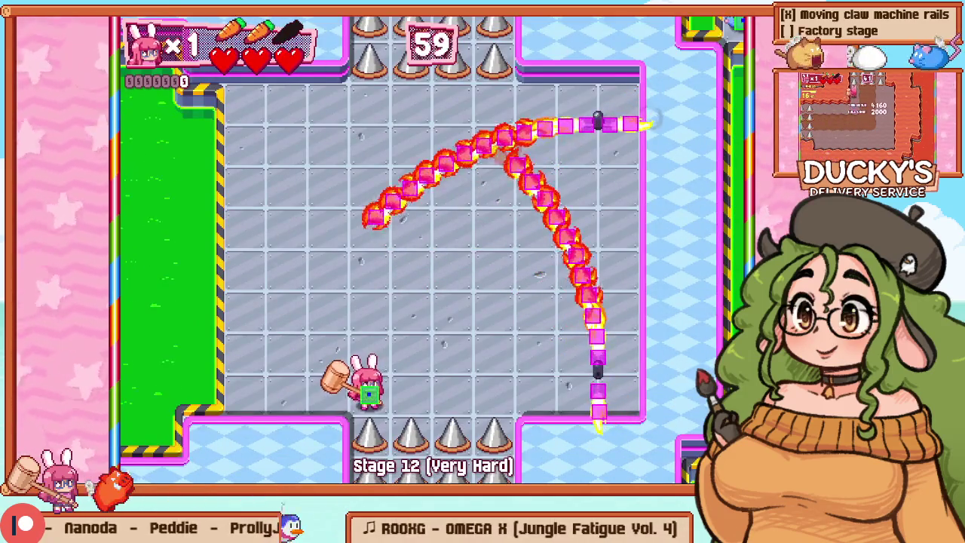
Step: Playtest Stage 12, steering the bunny around the flame chains with the arrow keys
key(Left)
key(Up)
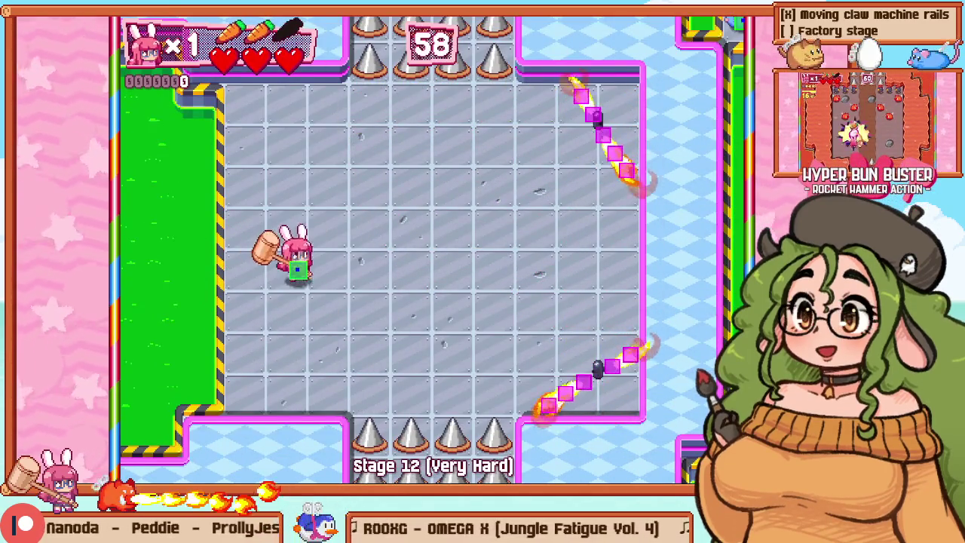
key(Right)
key(Left)
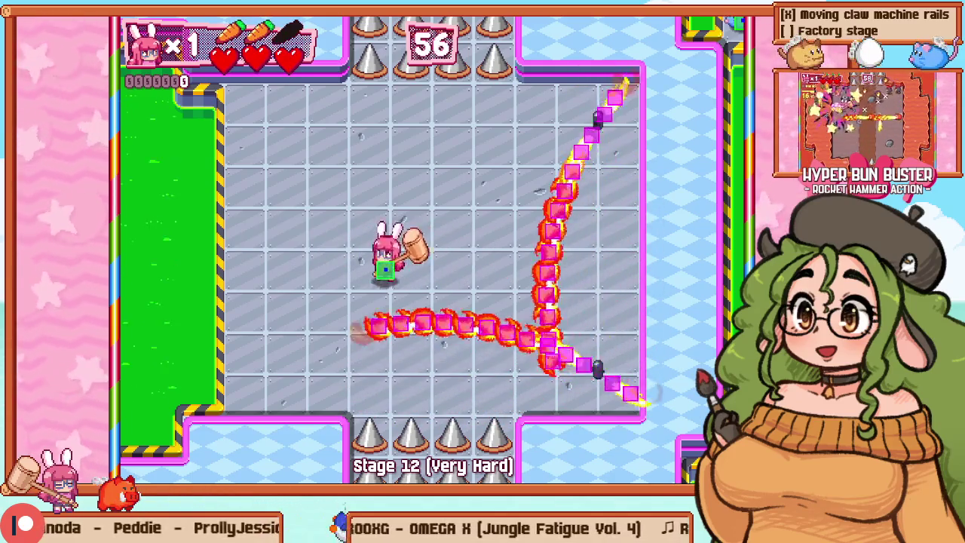
key(Left)
key(Down)
key(Right)
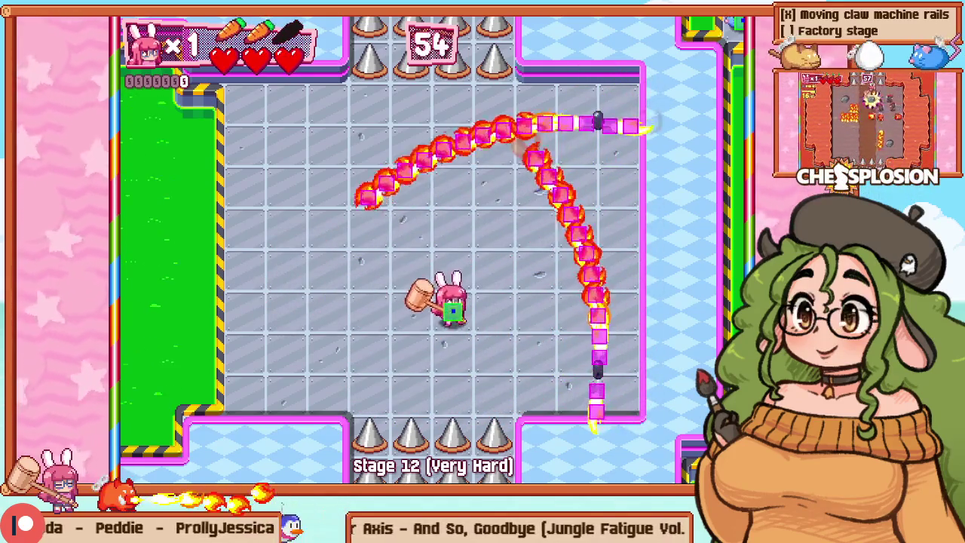
key(Right)
key(Up)
key(Right)
key(Left)
key(Down)
key(Up)
Step: In Sublime Text, change line 1931's position group to EnemySpawnPositionGroupId_Ranged
key(alt+Tab)
key(ctrl+Delete)
text(R)
key(Tab)
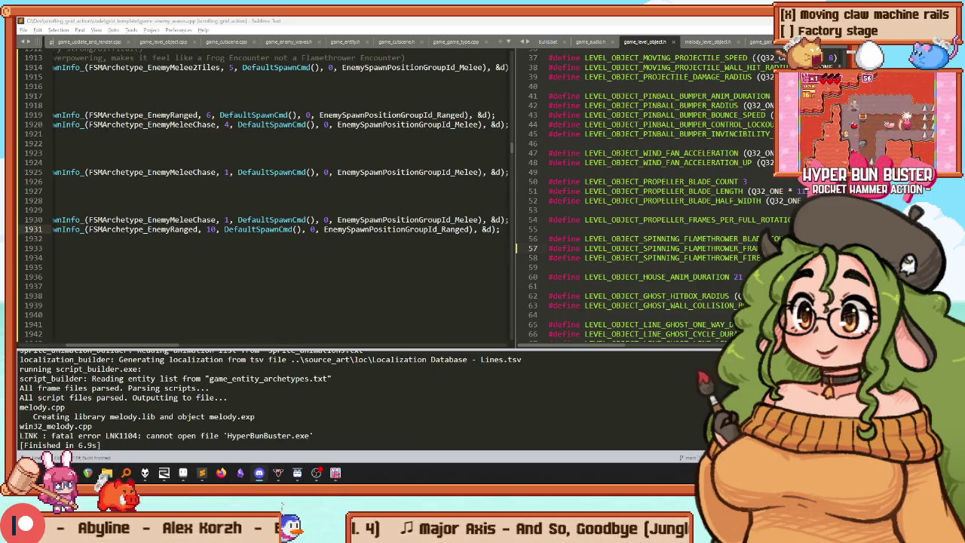
Step: Bring the Hyper Bun Buster game window back to the front from the taskbar
click(336, 475)
Step: Start a Stage 12 playtest with F5, move briefly, then retry the stage
key(F5)
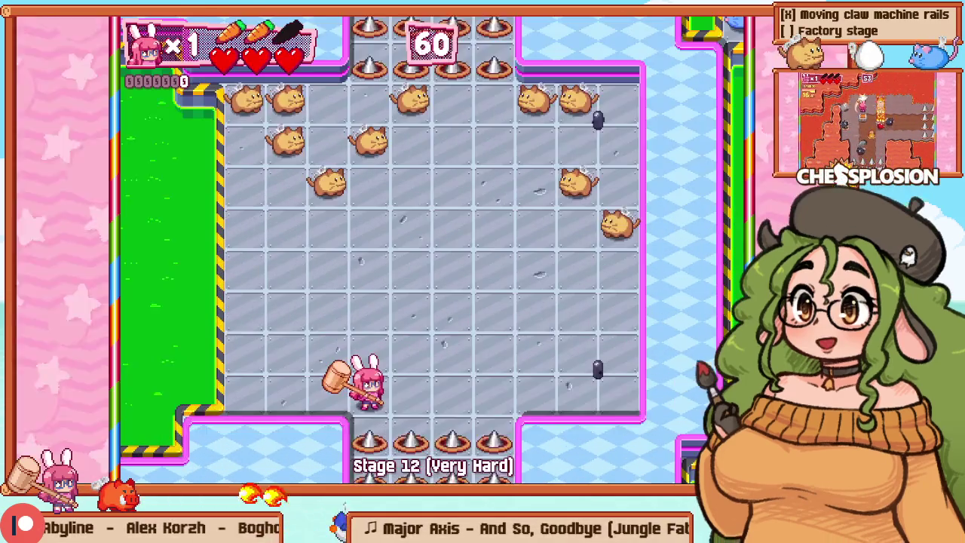
key(Left)
key(Left)
key(Up)
key(Up)
key(Up)
key(Up)
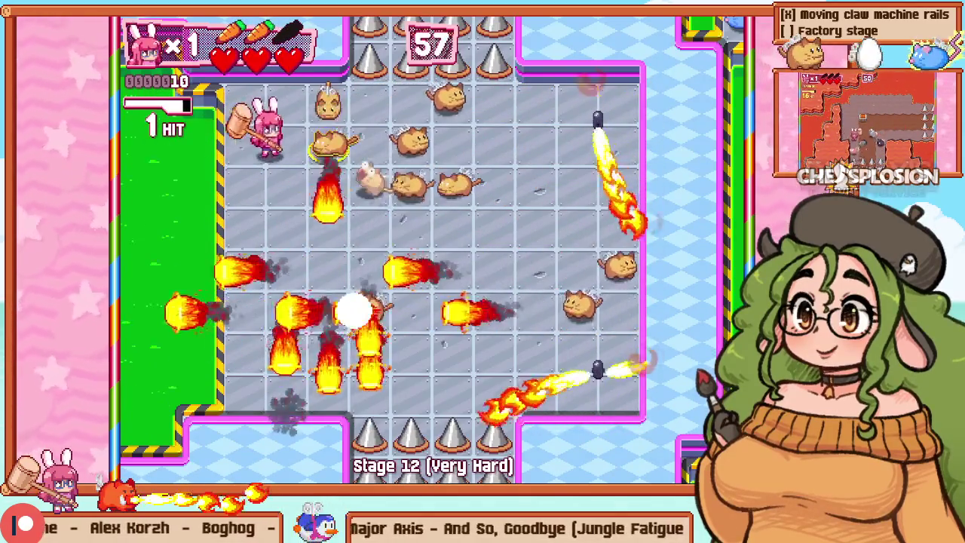
key(Right)
key(Right)
key(Escape)
key(Down)
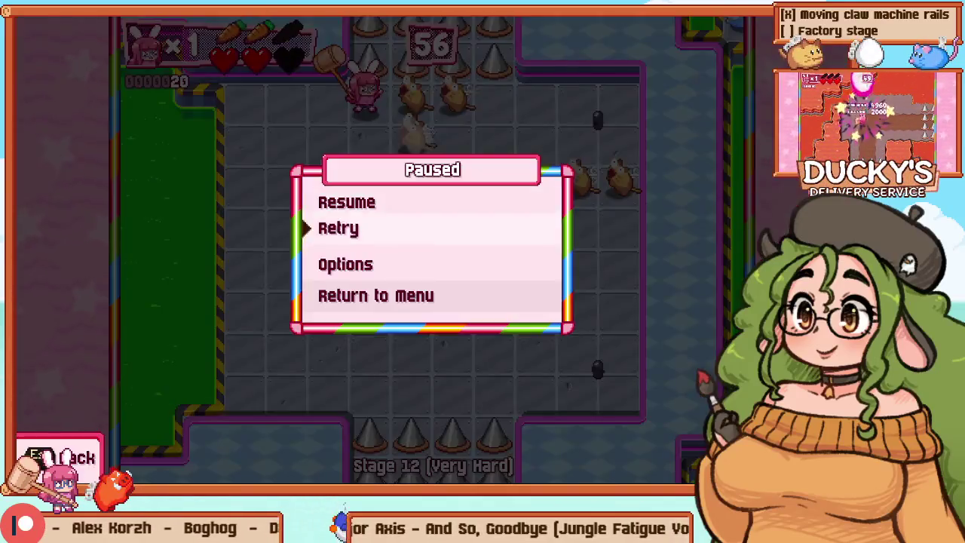
key(Return)
Step: Move the bunny up toward the cats and swing at them, then retry the stage
key(Left)
key(Right)
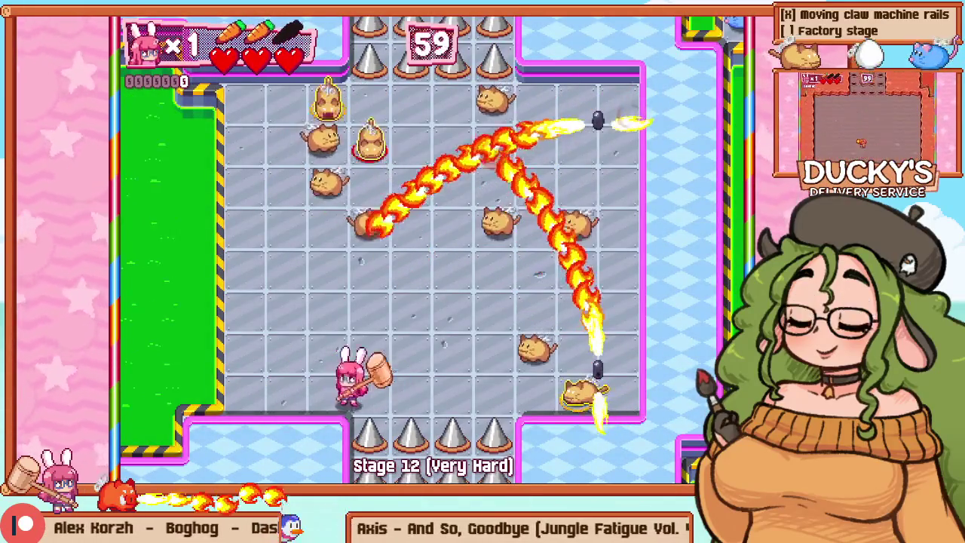
key(Up)
key(Left)
key(Up)
key(Up)
key(Up)
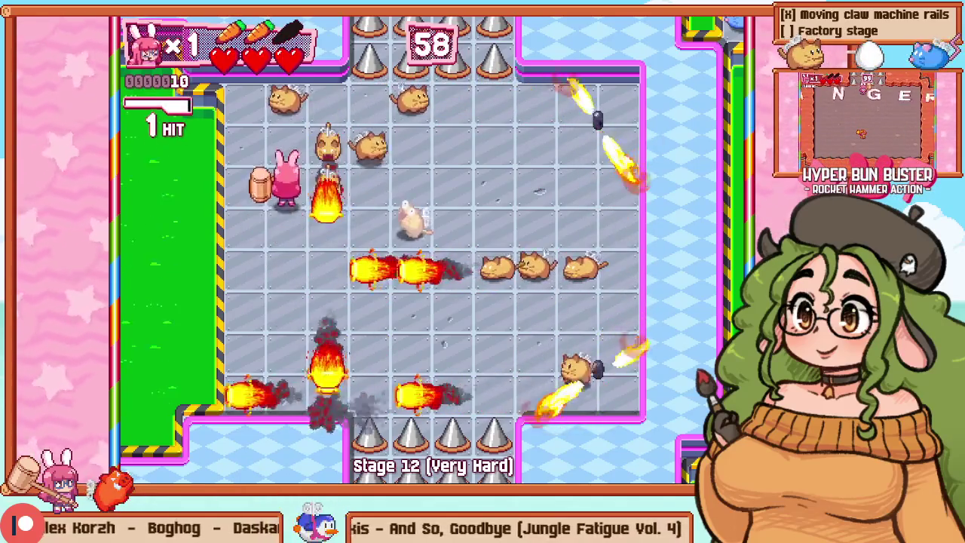
key(Up)
key(Left)
key(Up)
key(Right)
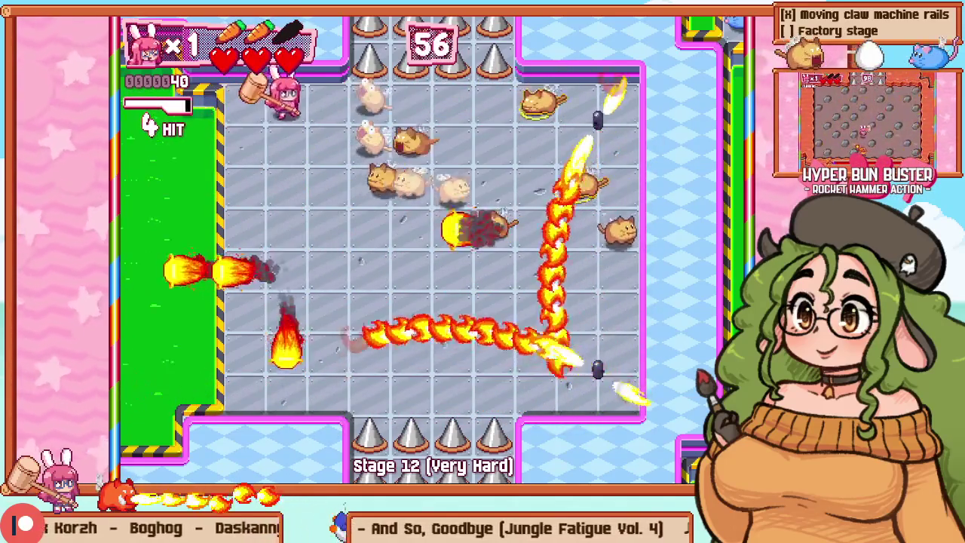
key(Right)
key(Down)
key(Left)
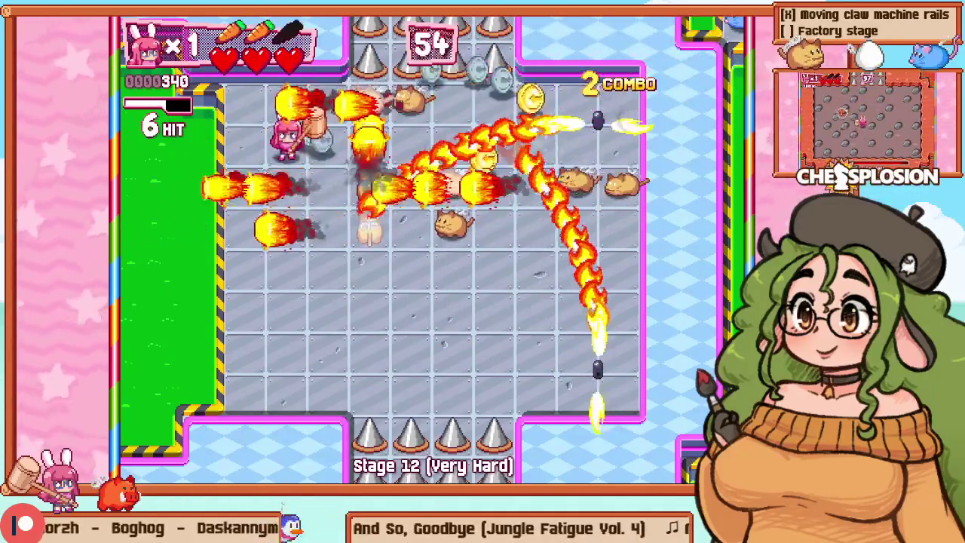
key(Down)
key(Down)
key(Right)
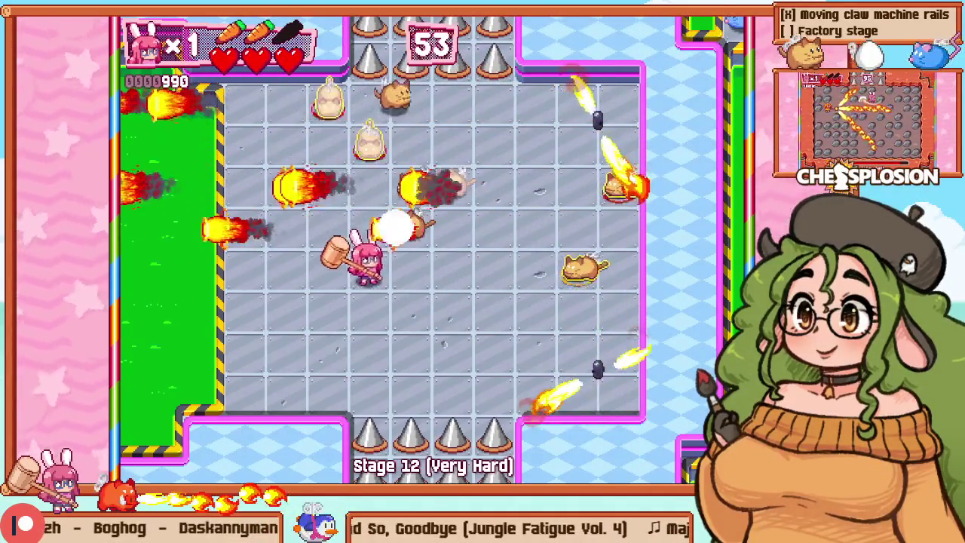
key(Escape)
key(Down)
key(Return)
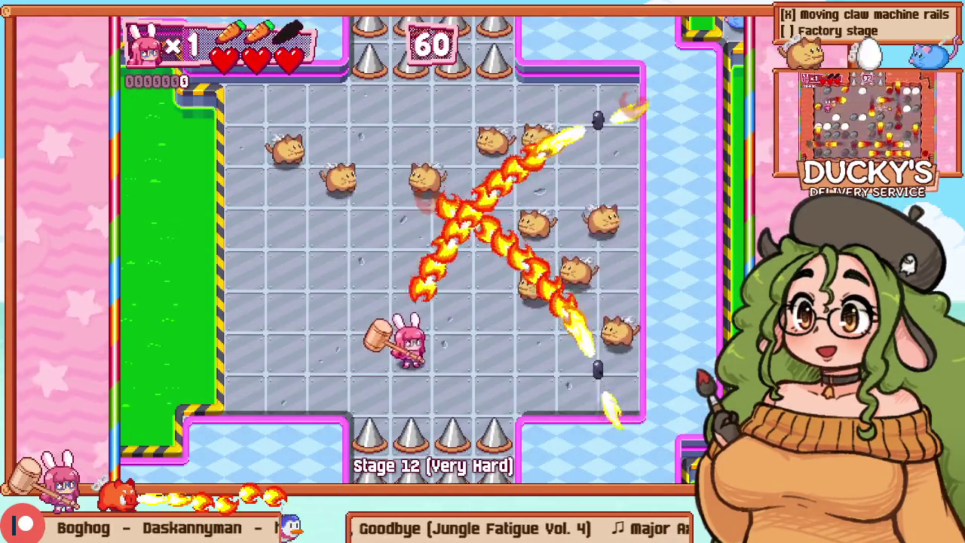
Step: Make two short attempts at Stage 12, retrying from the pause menu after each
key(Right)
key(Right)
key(Escape)
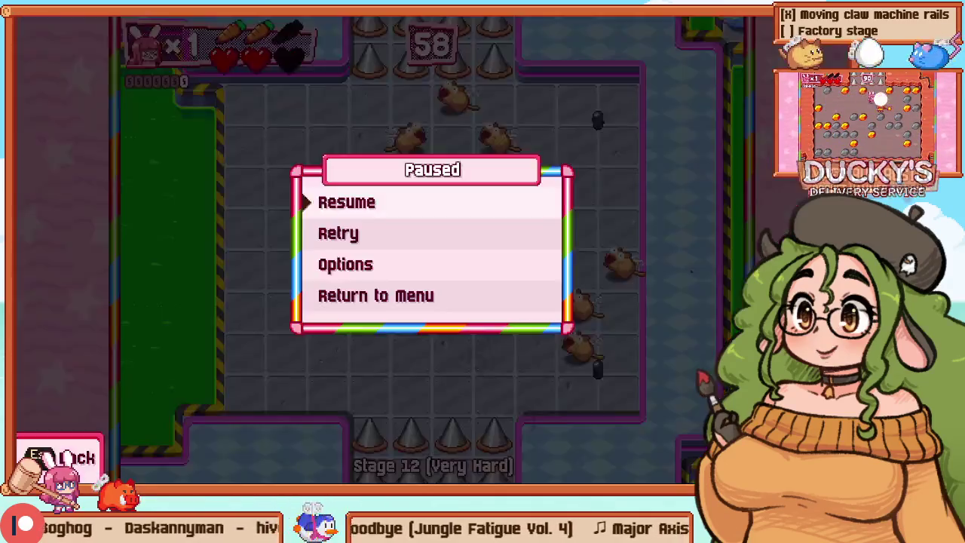
key(Down)
key(Return)
key(Up)
key(Left)
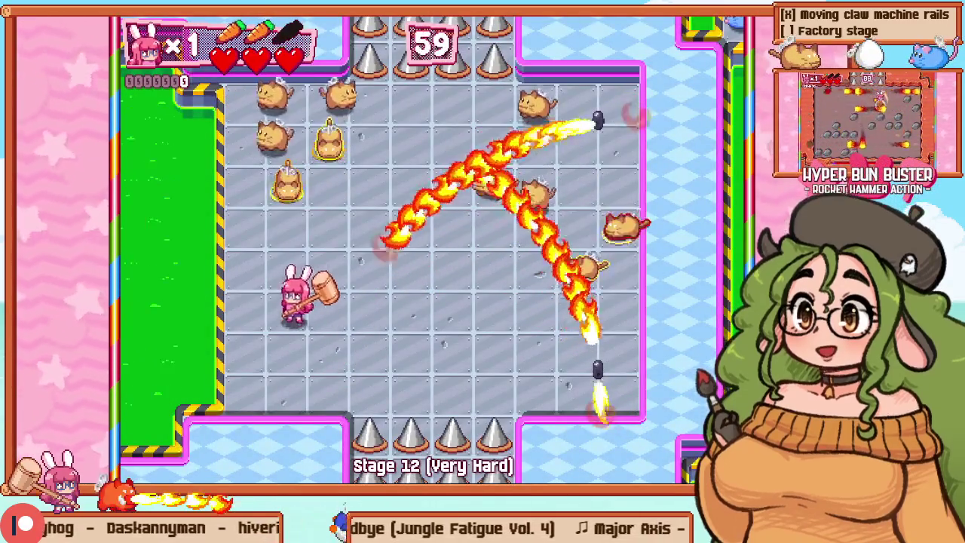
key(Escape)
key(Down)
key(Return)
Step: Work up to the top row hammering the burning cats with z, then restart
key(Right)
key(Up)
key(Up)
key(Left)
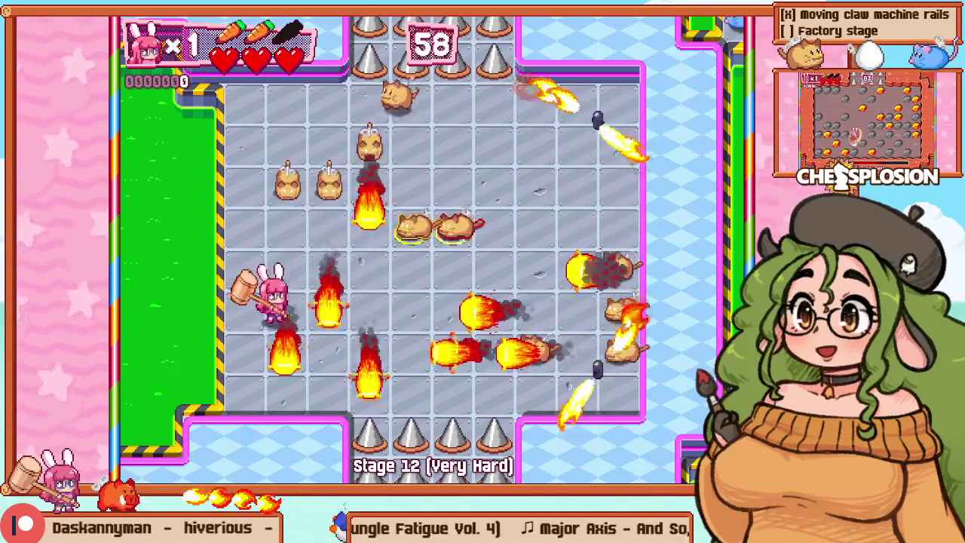
key(Up)
key(Up)
key(Up)
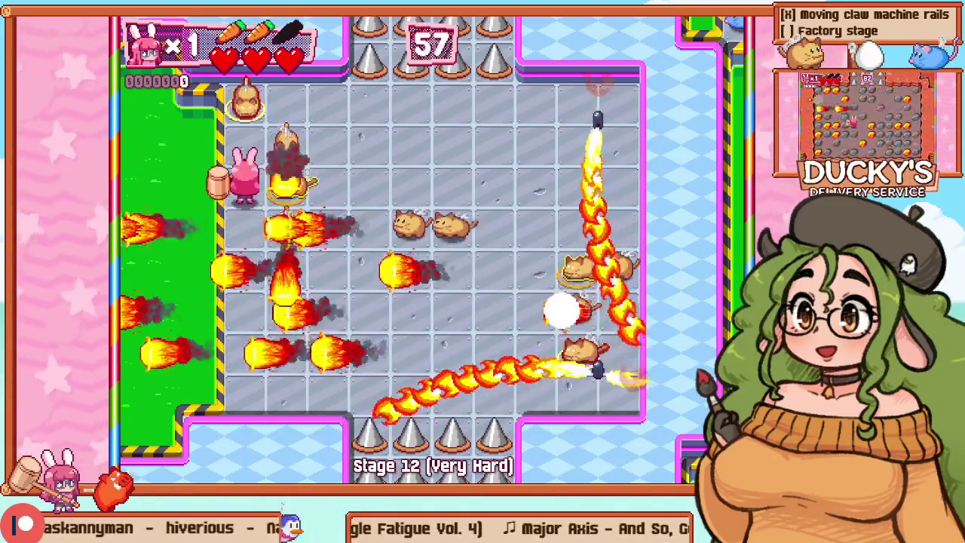
key(Right)
key(Up)
key(z)
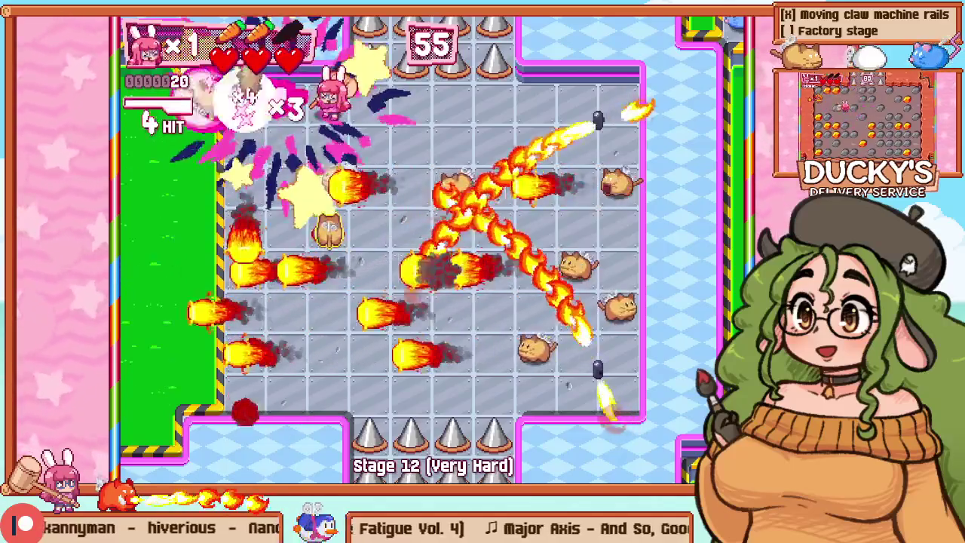
key(Up)
key(Left)
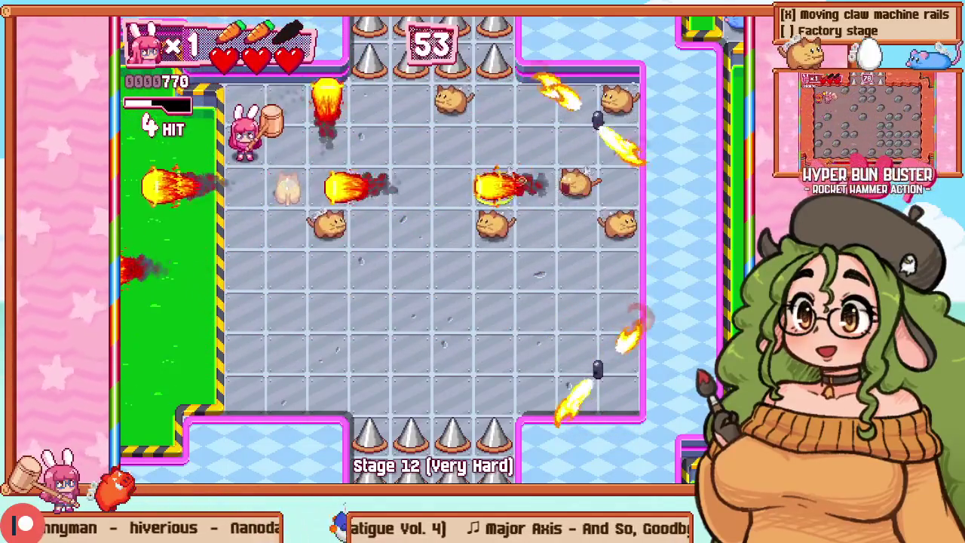
key(Down)
key(Right)
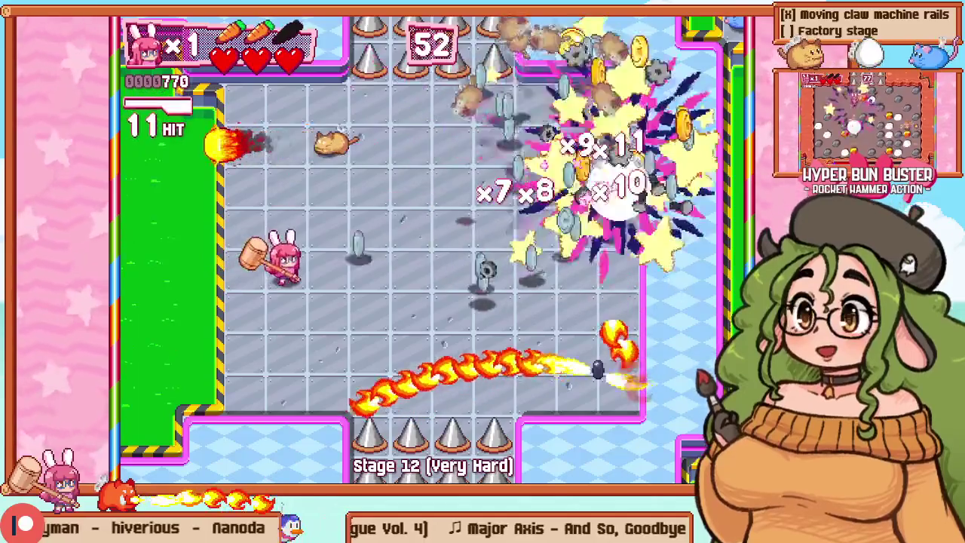
key(Right)
key(Up)
key(z)
key(Down)
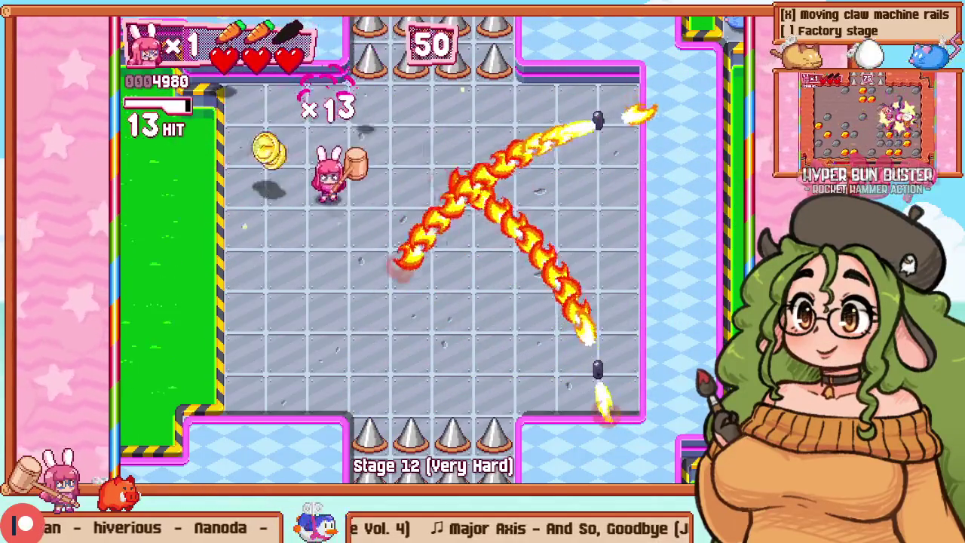
key(Escape)
key(Down)
key(z)
Step: Fight across the arena, hammering cats with z to launch them
key(Left)
key(Up)
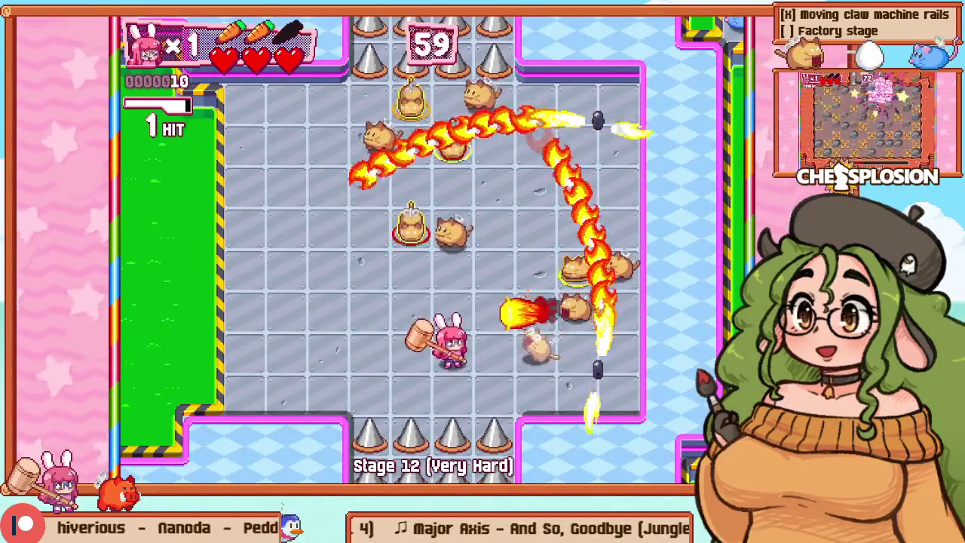
key(Up)
key(Right)
key(z)
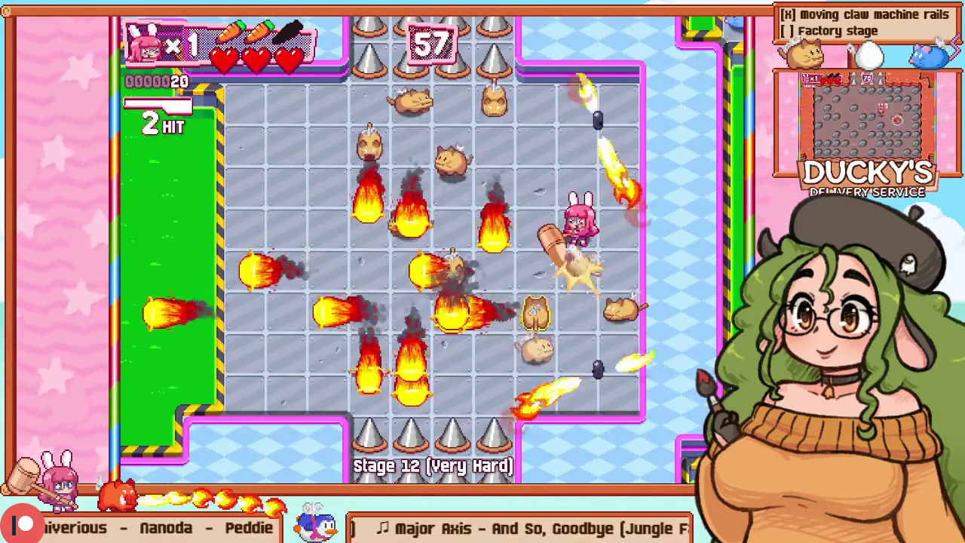
key(Down)
key(Up)
key(Down)
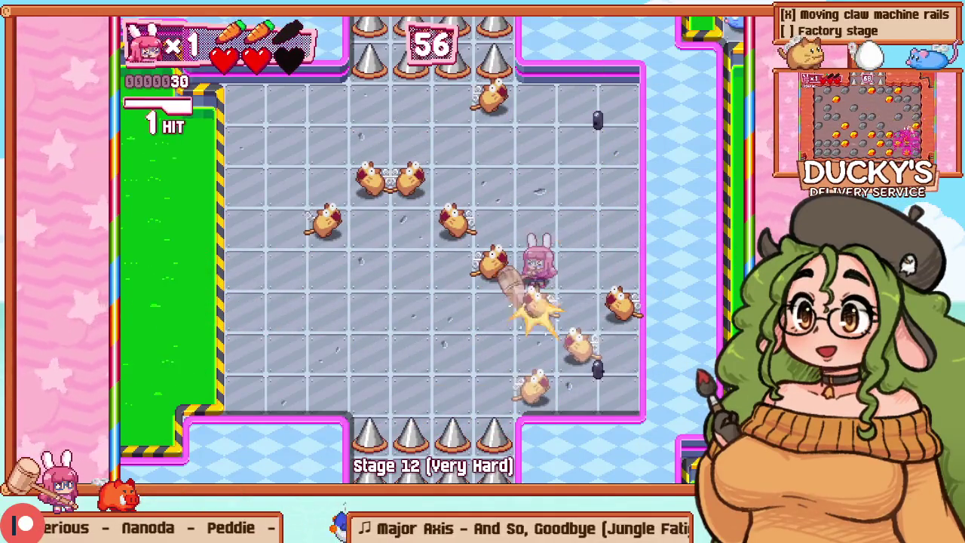
key(z)
key(Right)
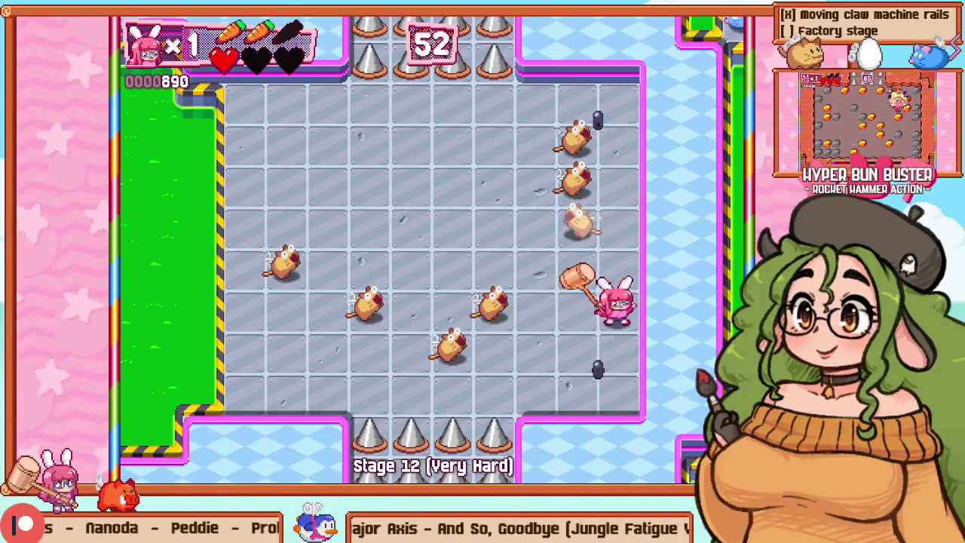
key(Left)
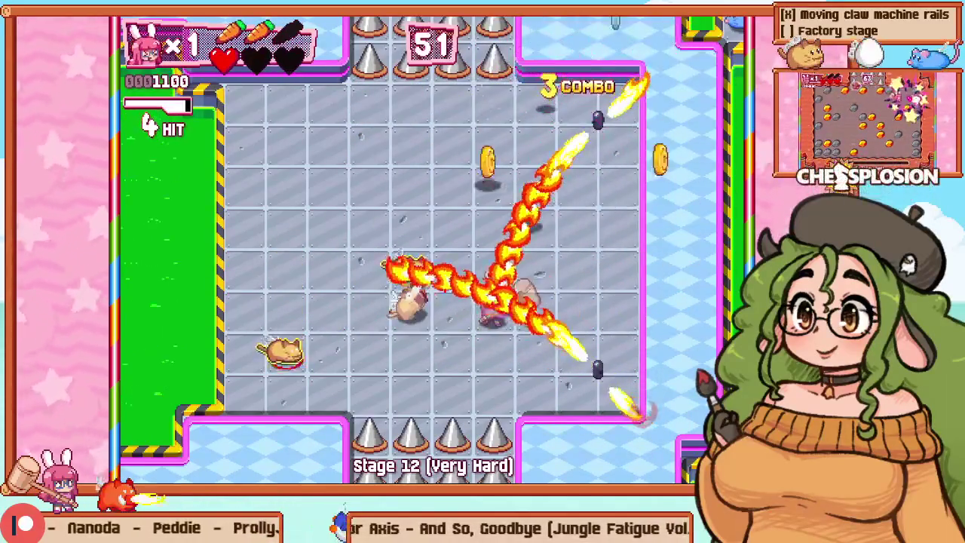
key(z)
key(Up)
key(z)
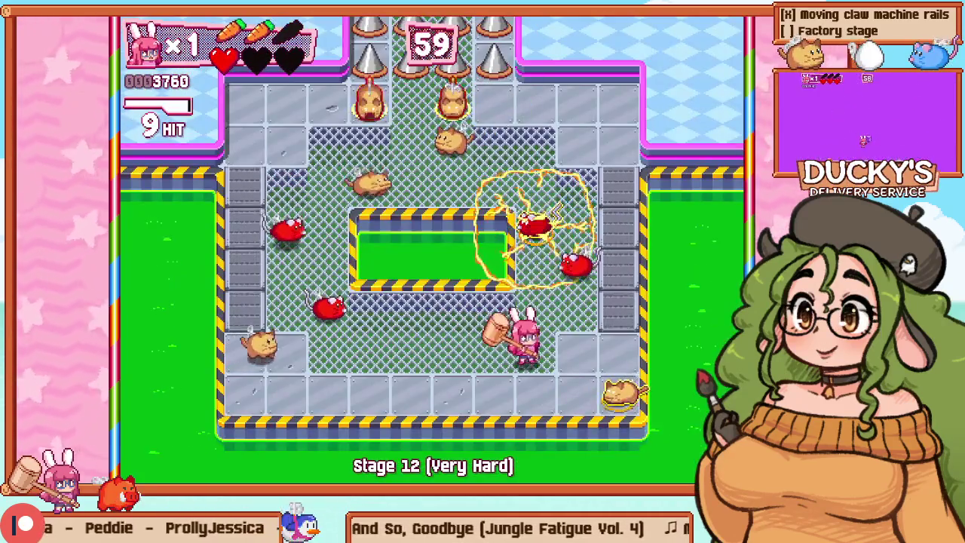
key(Right)
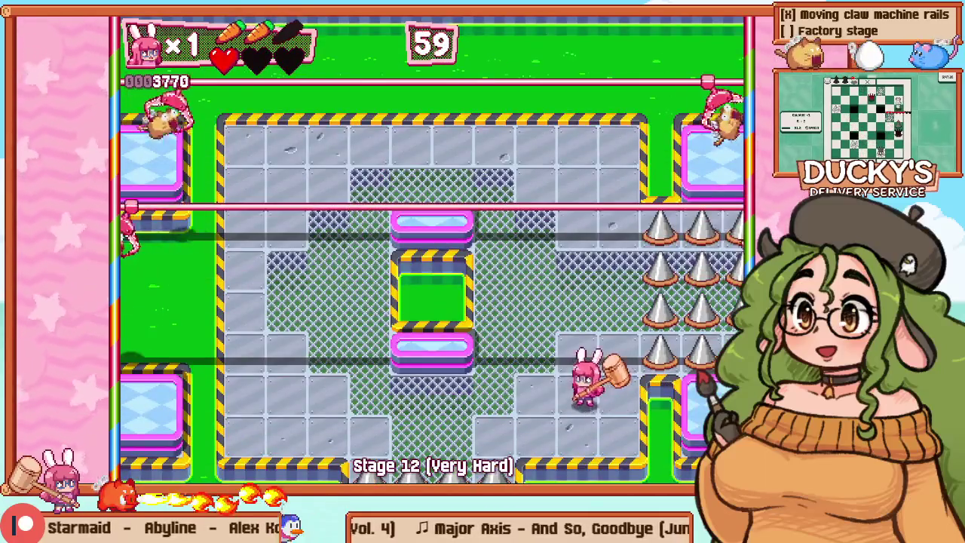
Step: Hammer the remaining enemies into chains, collect coins and the heart to clear the room
key(Up)
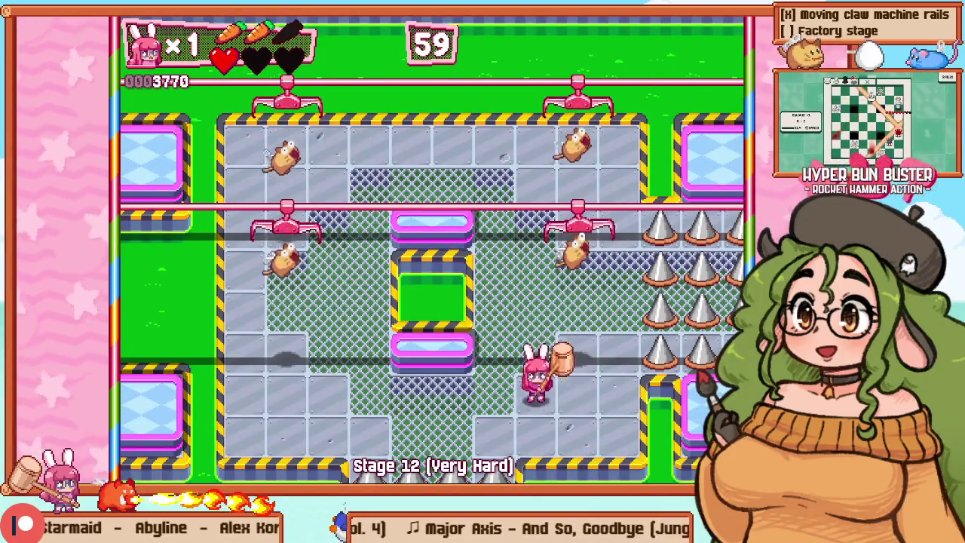
key(Up)
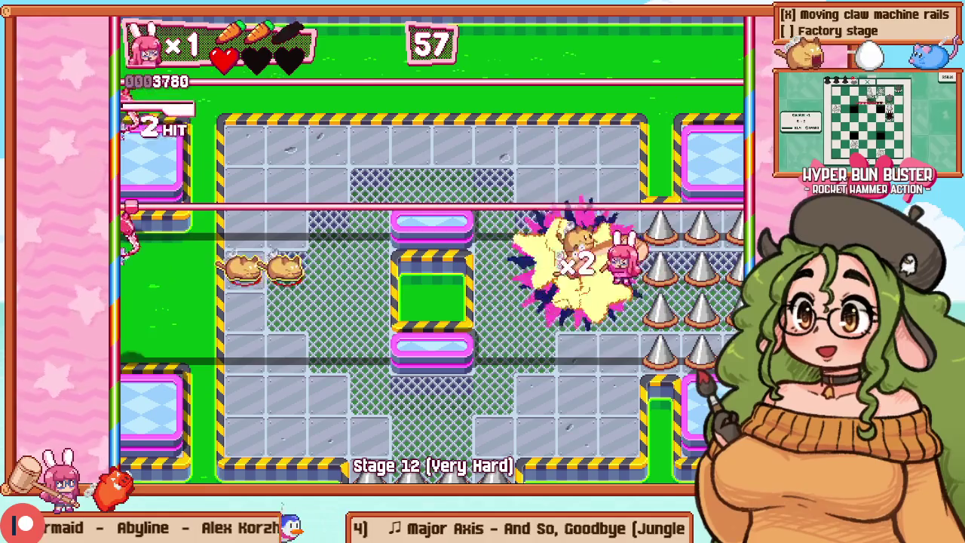
key(Down)
key(Left)
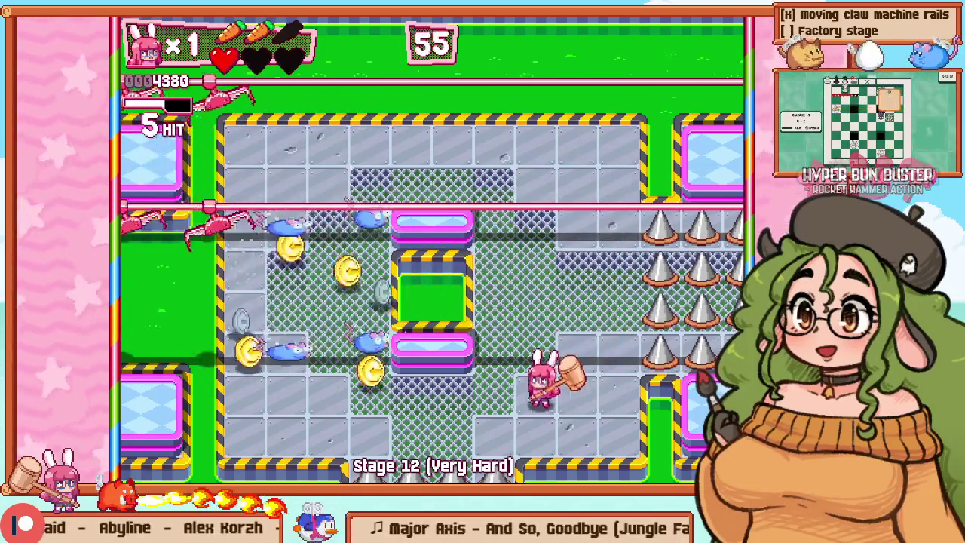
key(Left)
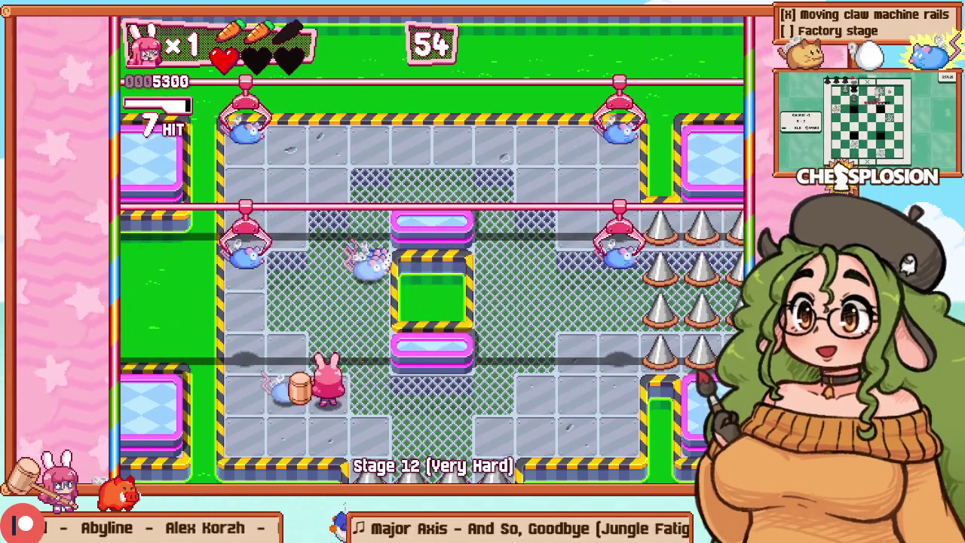
key(Up)
key(Down)
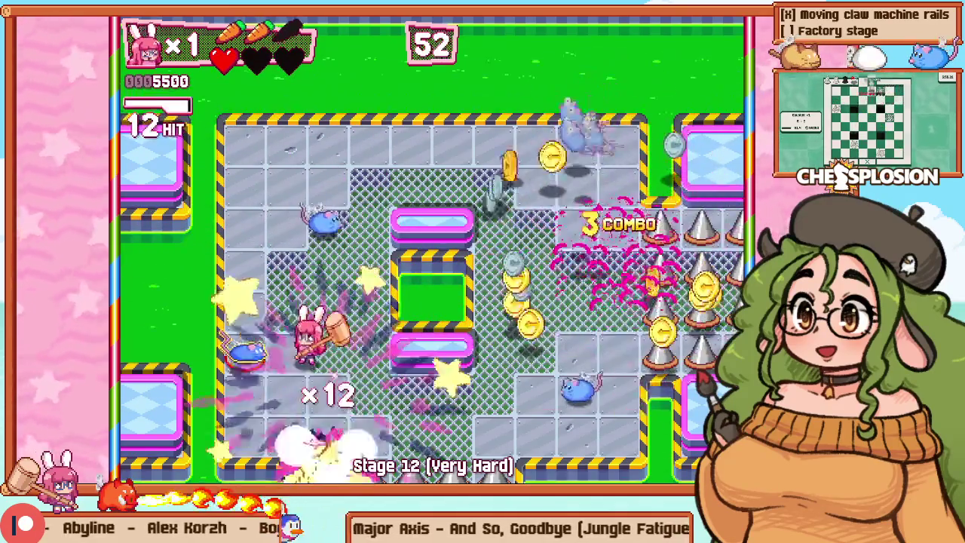
key(Left)
key(Up)
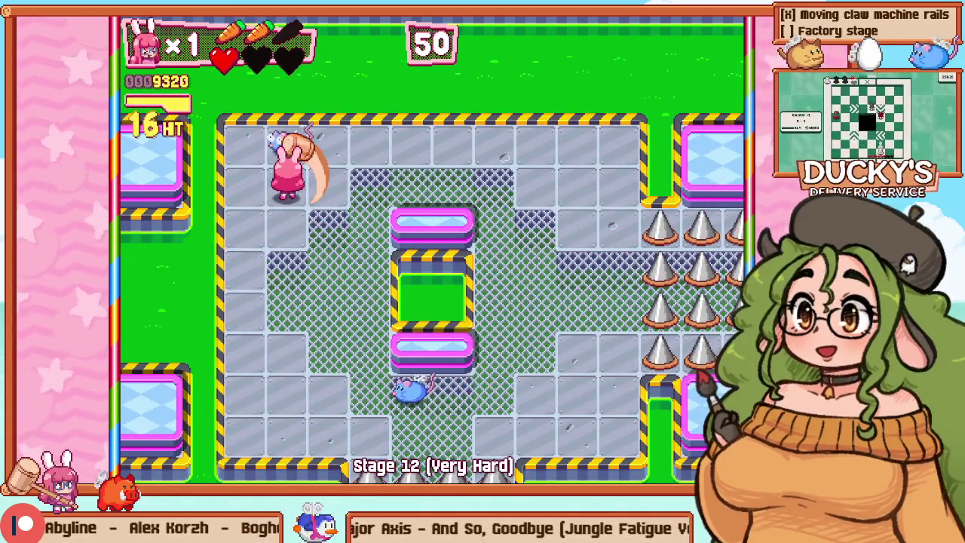
key(Down)
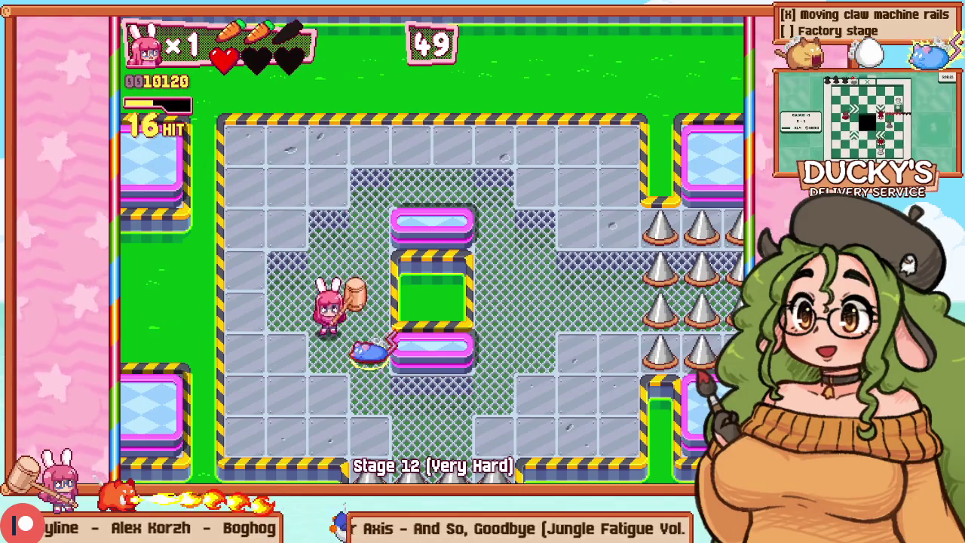
key(Down)
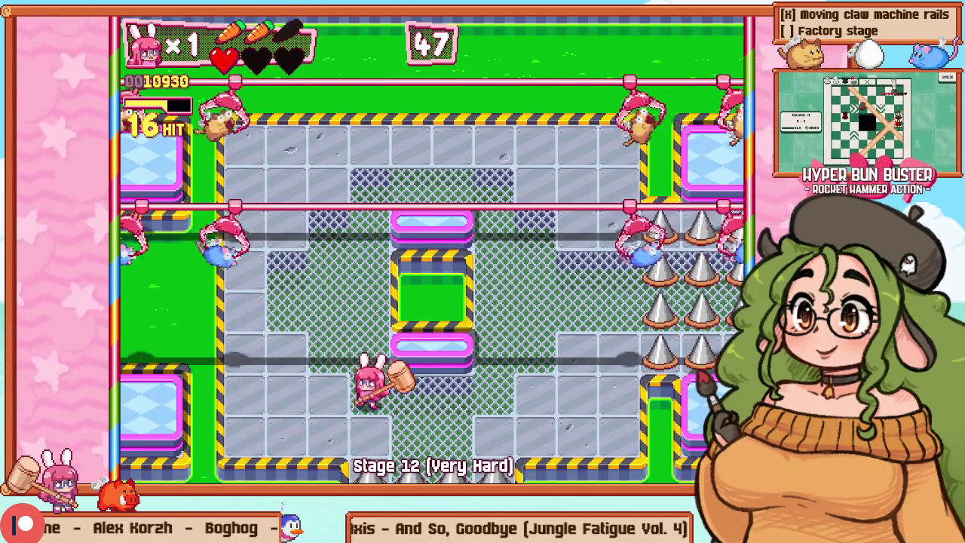
key(Left)
key(Up)
key(Right)
key(Left)
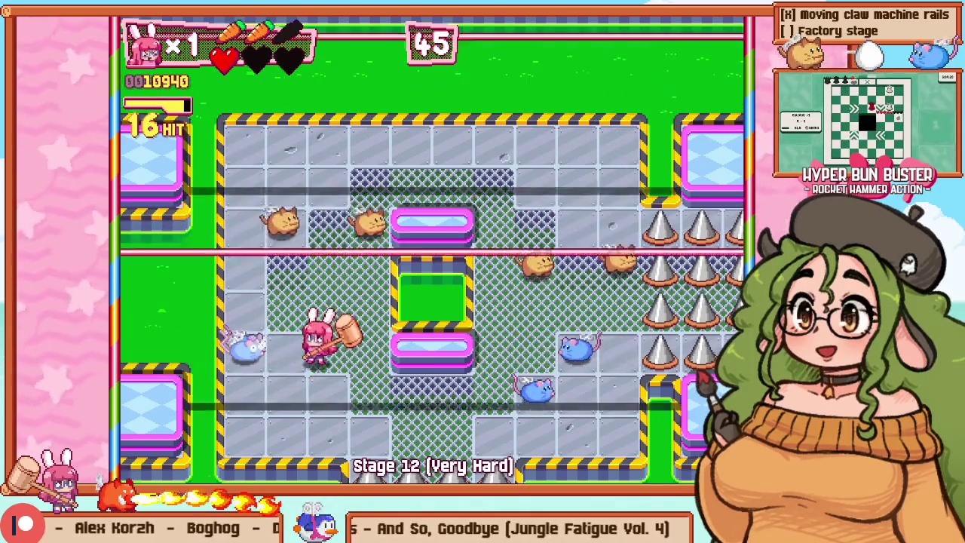
key(Down)
key(Up)
key(Right)
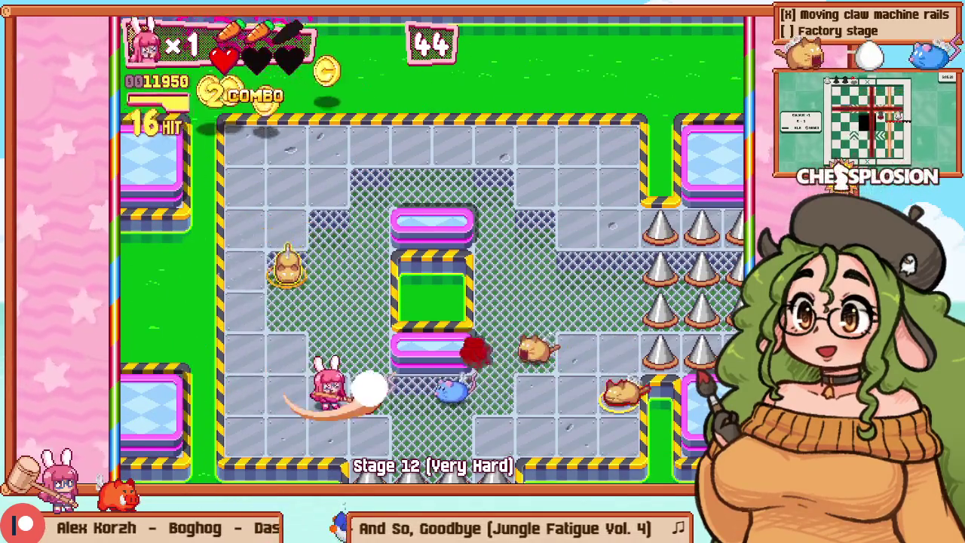
key(Right)
key(Up)
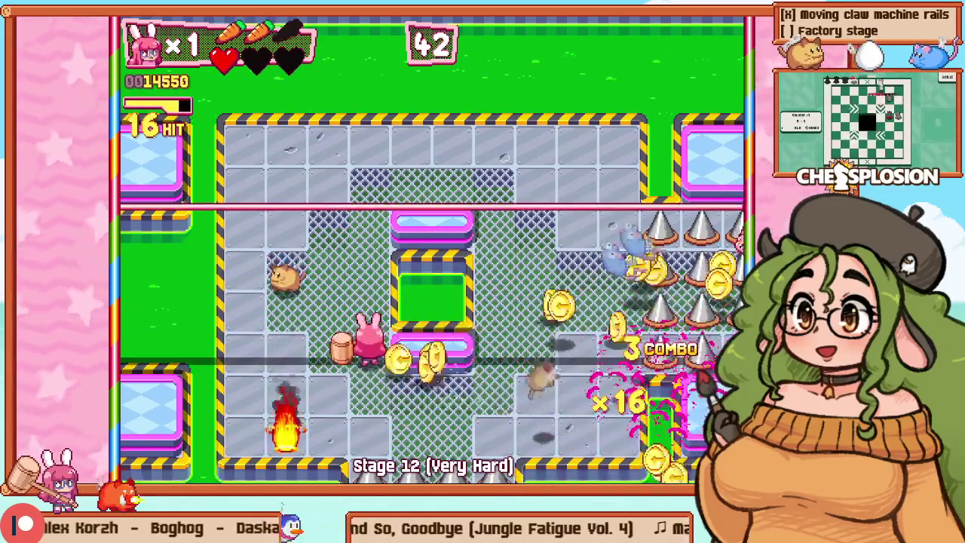
key(Down)
key(Right)
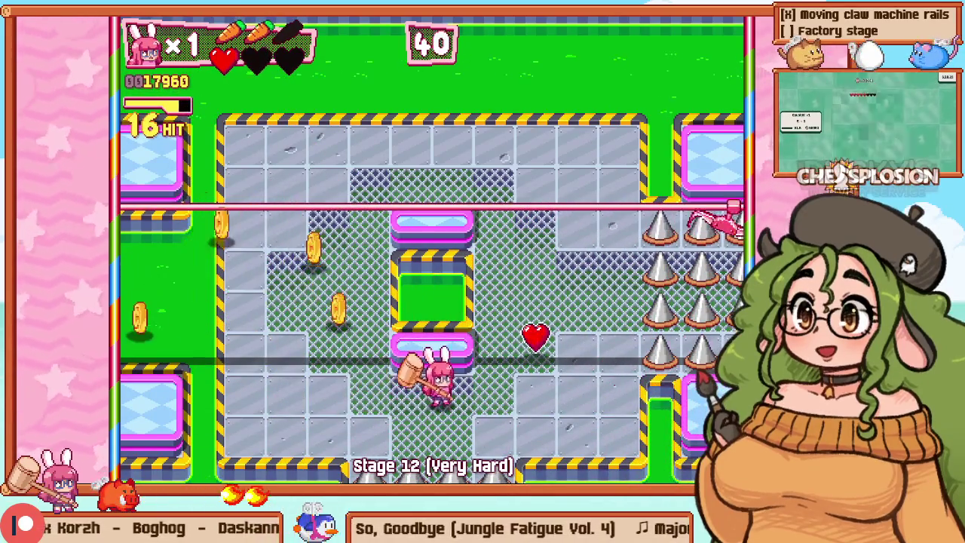
key(Up)
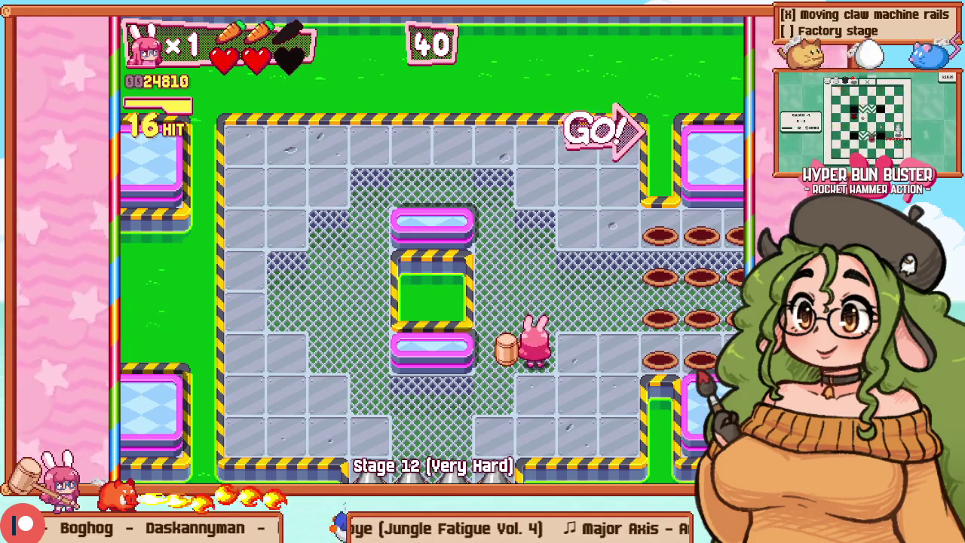
Step: Return to the menu, reload Stage 12 with F1, and switch to level editing with F2
key(Escape)
key(Up)
key(Return)
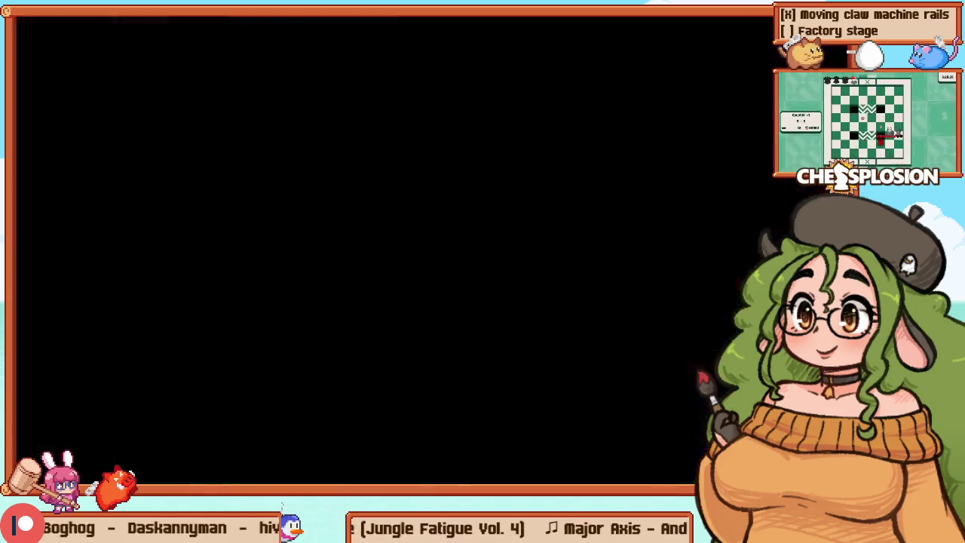
key(Return)
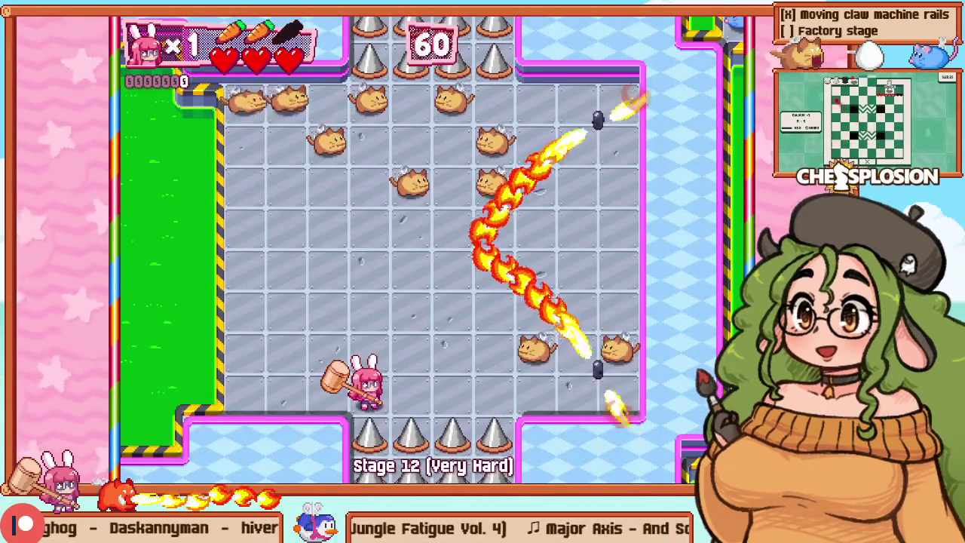
key(F1)
key(F2)
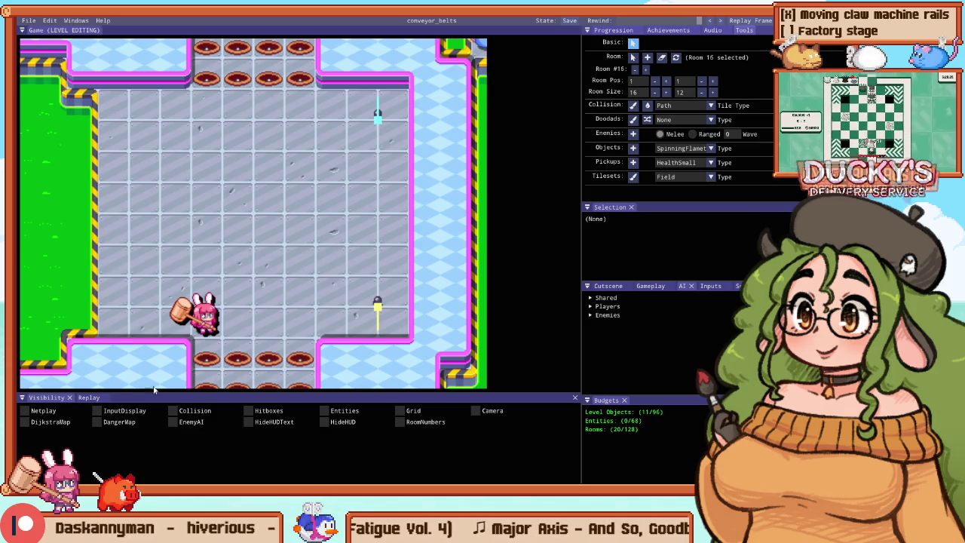
Step: Move the flamethrower to the room's top middle, point it right, and playtest
scroll(165, 180, down, 4)
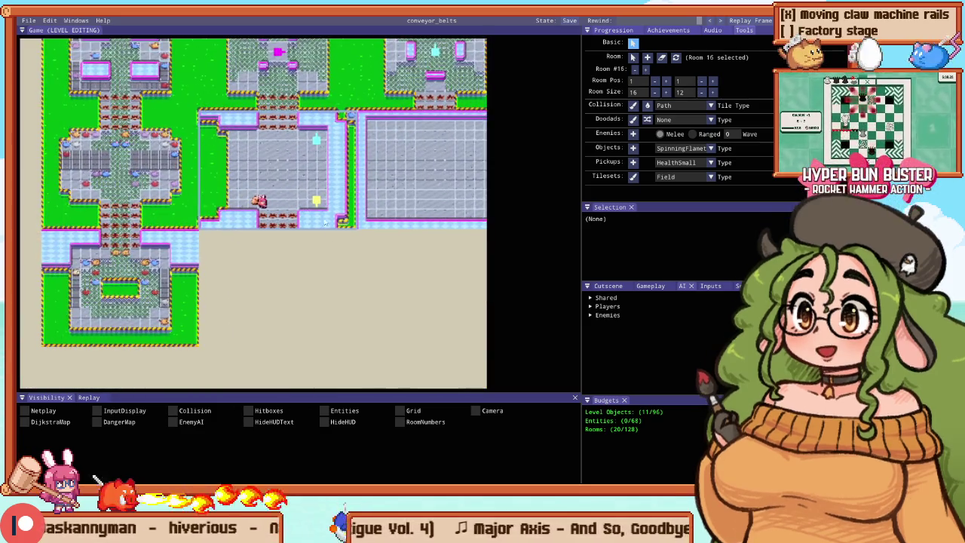
scroll(317, 202, up, 3)
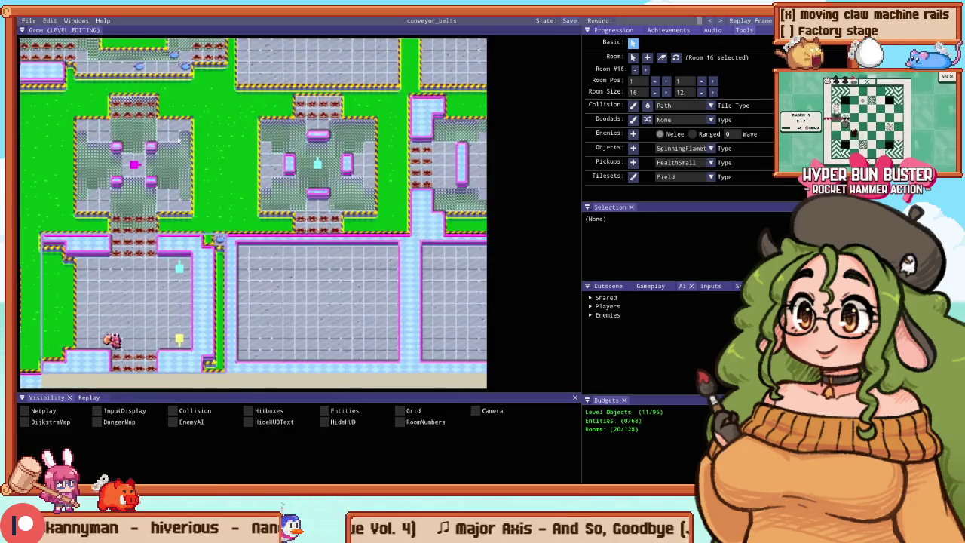
scroll(215, 172, up, 3)
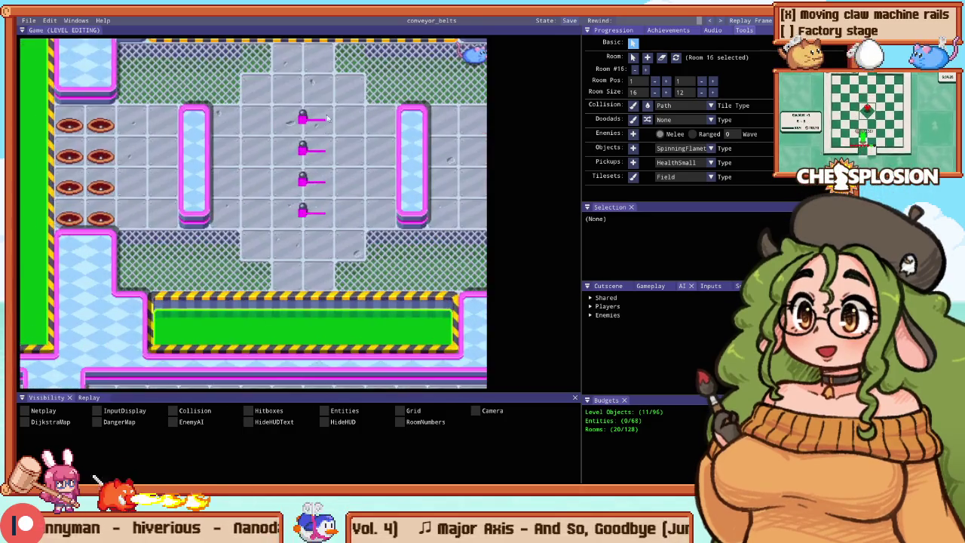
scroll(377, 188, down, 2)
scroll(218, 173, up, 4)
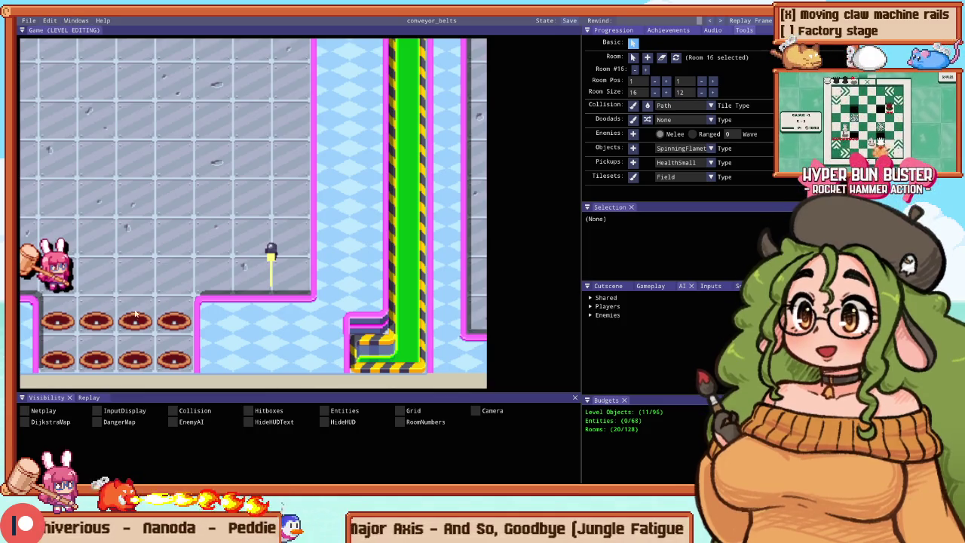
scroll(130, 312, down, 3)
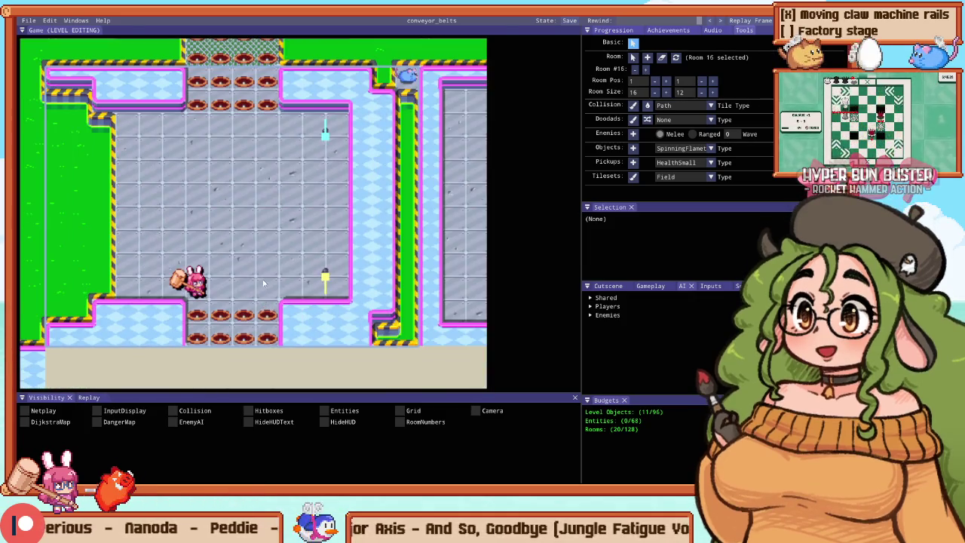
scroll(222, 247, up, 1)
drag(362, 97, 243, 98)
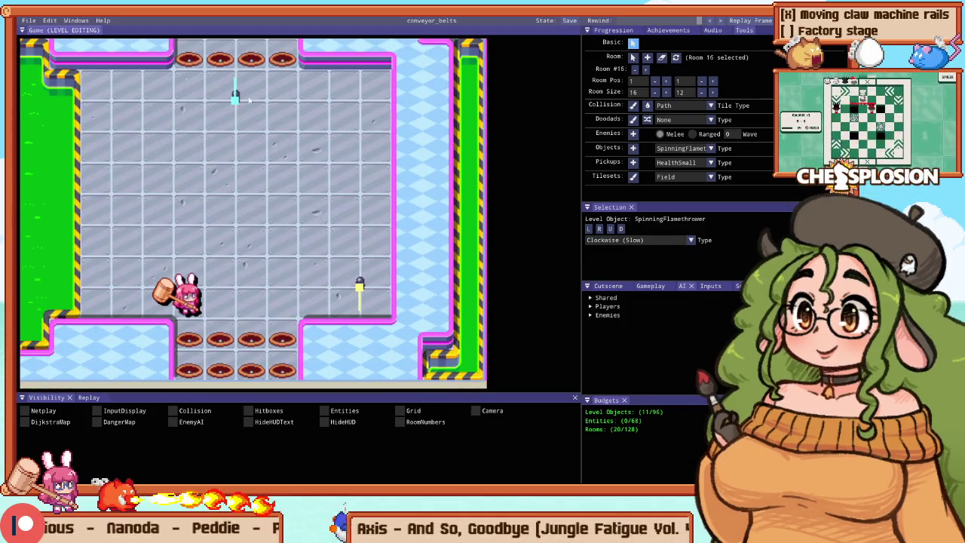
click(600, 229)
click(370, 294)
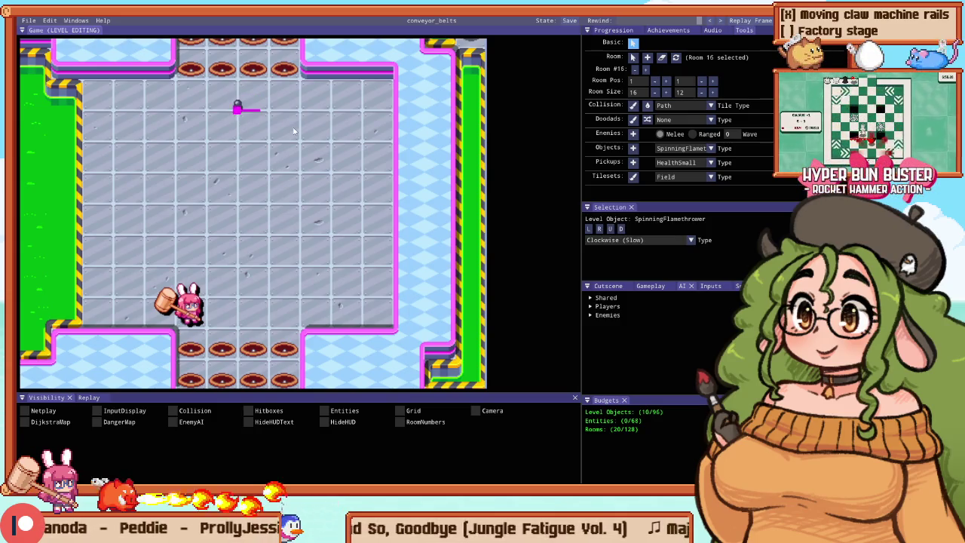
key(F5)
key(F5)
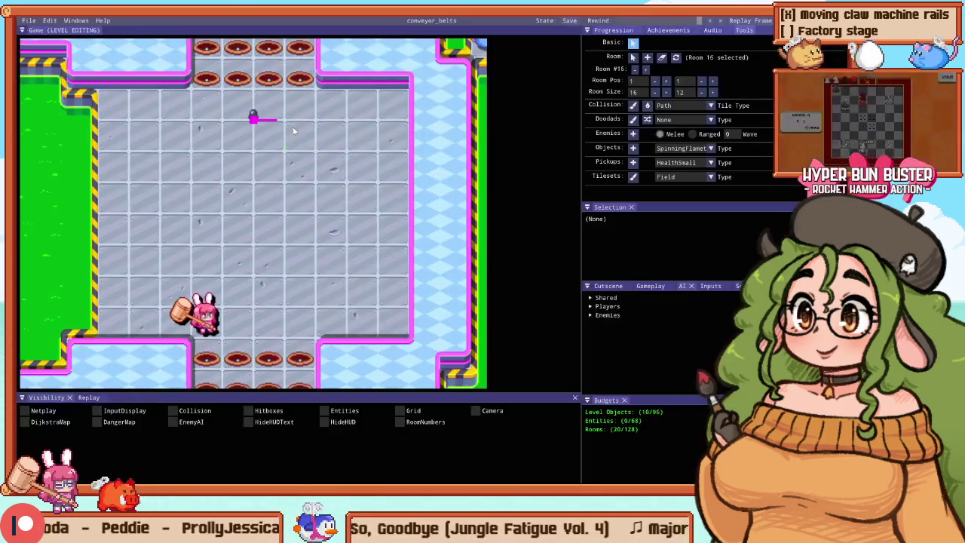
Step: Paint a horizontal wall bar across the middle of room 16 and playtest it
click(323, 229)
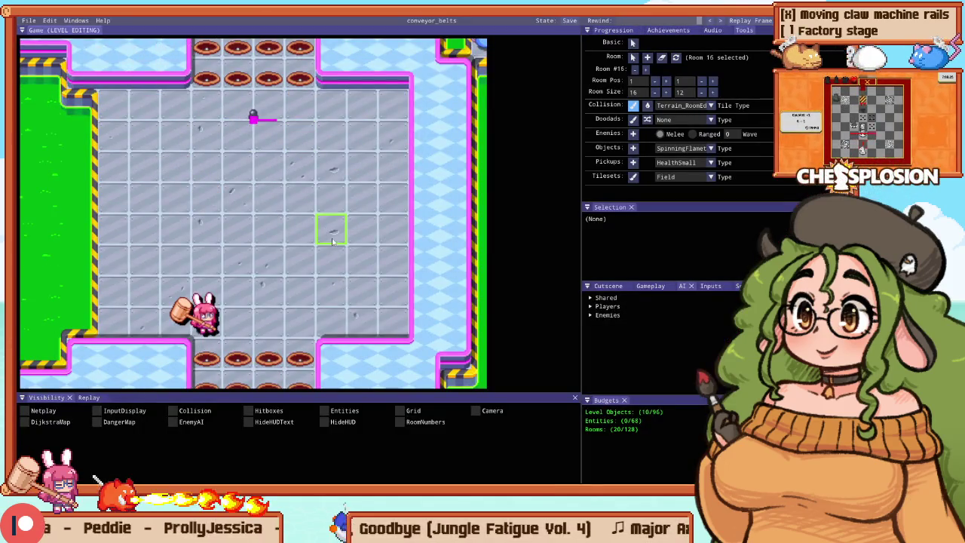
drag(332, 242, 163, 243)
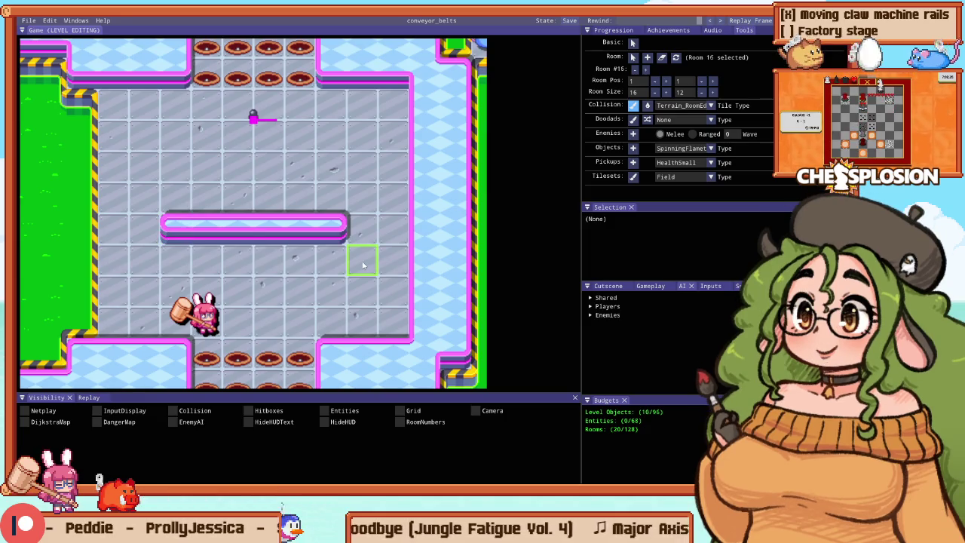
key(F5)
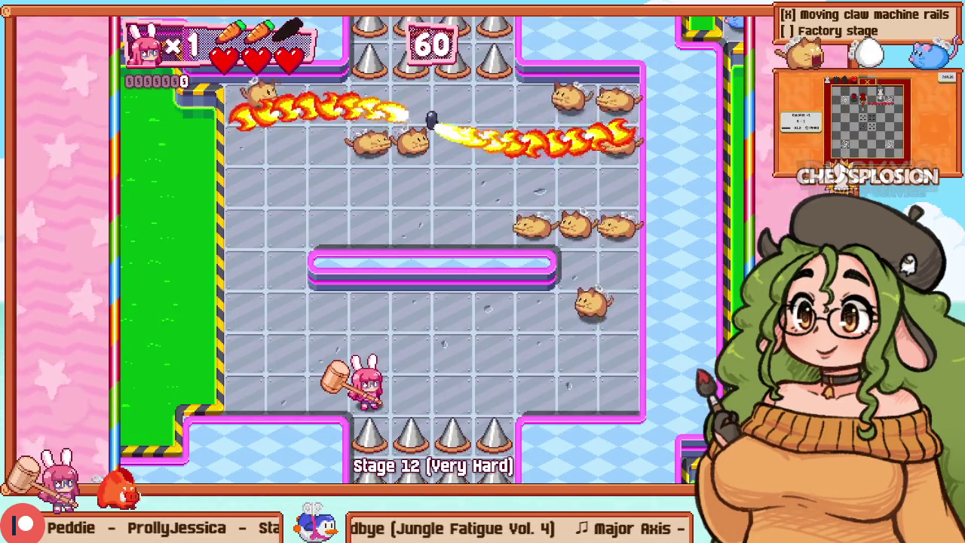
key(F5)
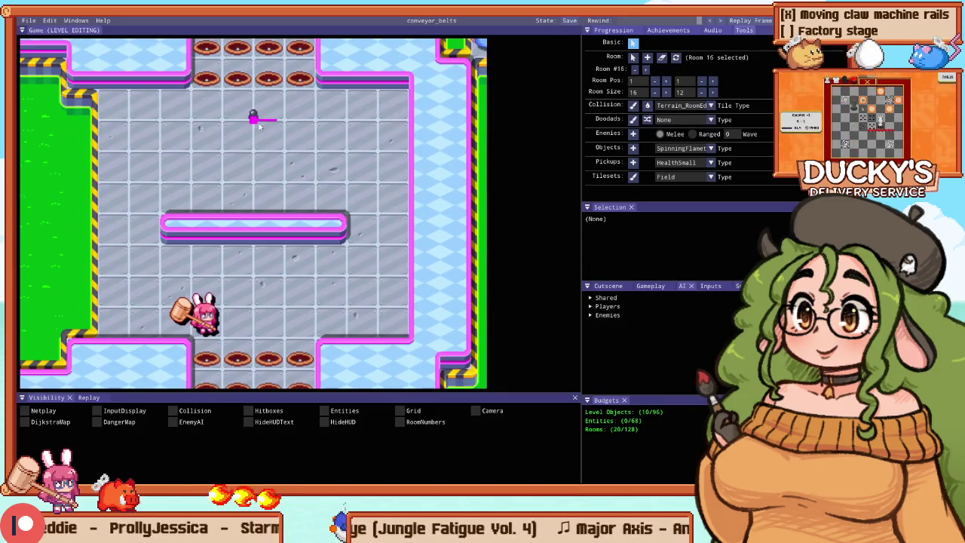
Step: Make the flamethrower spin slowly counter-clockwise, playtest it, then switch to Sublime Text
click(259, 125)
click(603, 240)
click(610, 261)
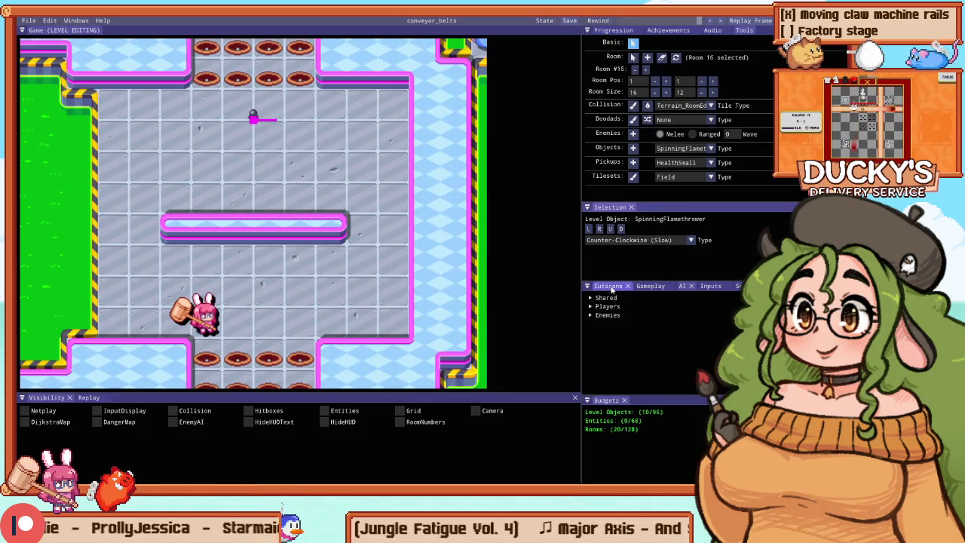
key(F5)
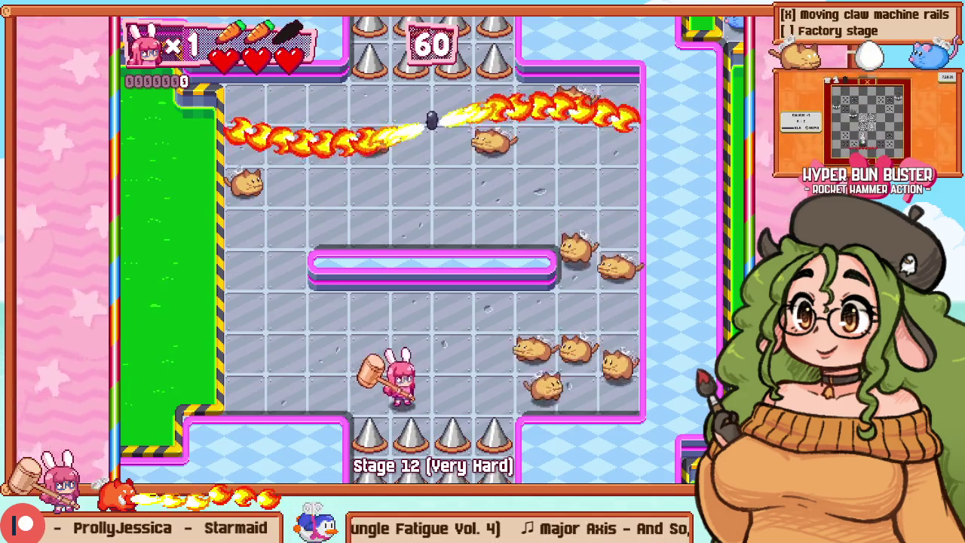
key(Up)
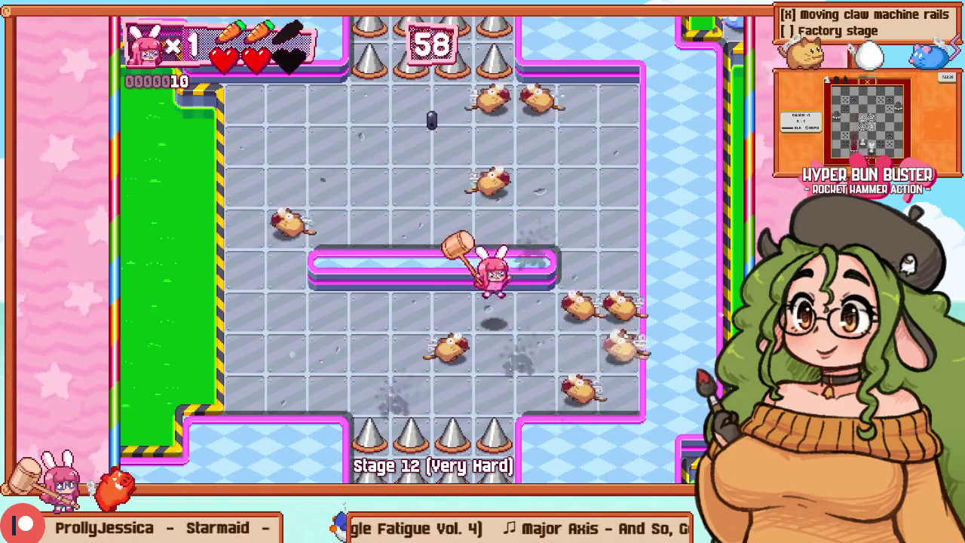
key(alt+Tab)
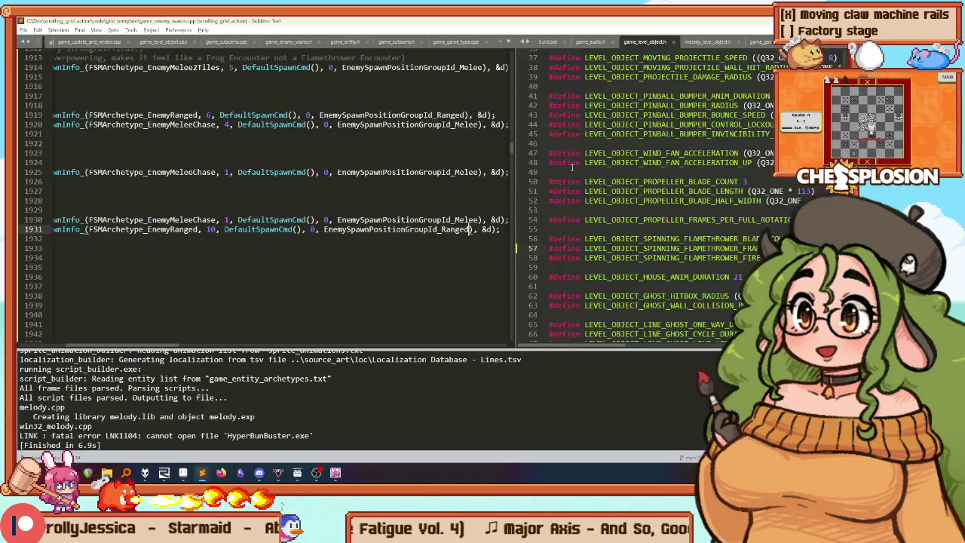
Step: On room 16's spawn line, replace EnemyRanged with EnemyMeleeChase3x3 using autocomplete
click(150, 238)
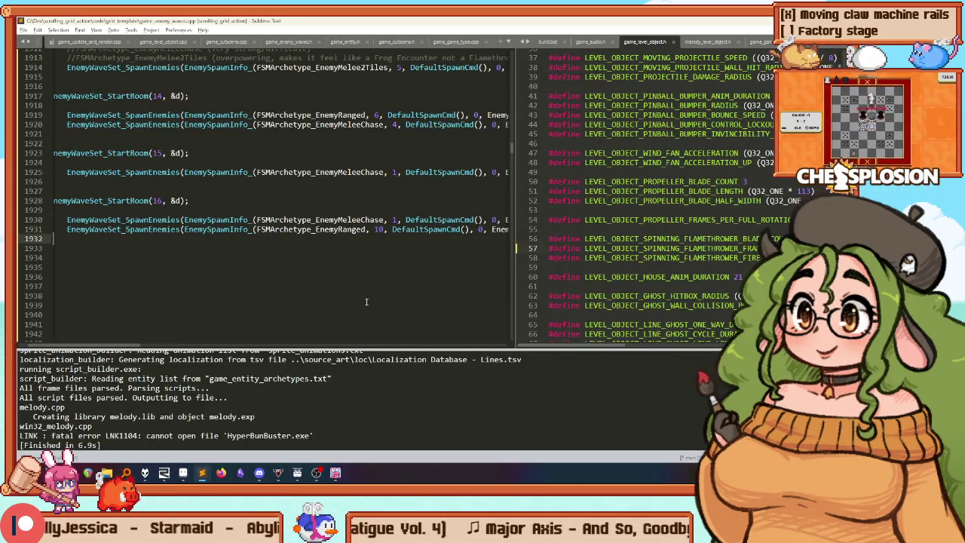
key(Down)
key(Down)
key(Down)
click(53, 229)
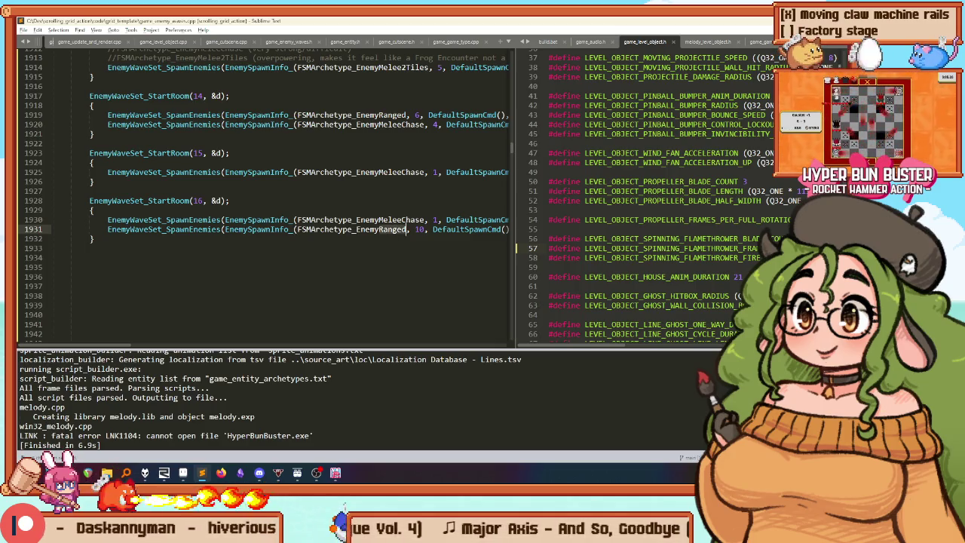
text(Rook)
key(BackSpace)
key(BackSpace)
key(BackSpace)
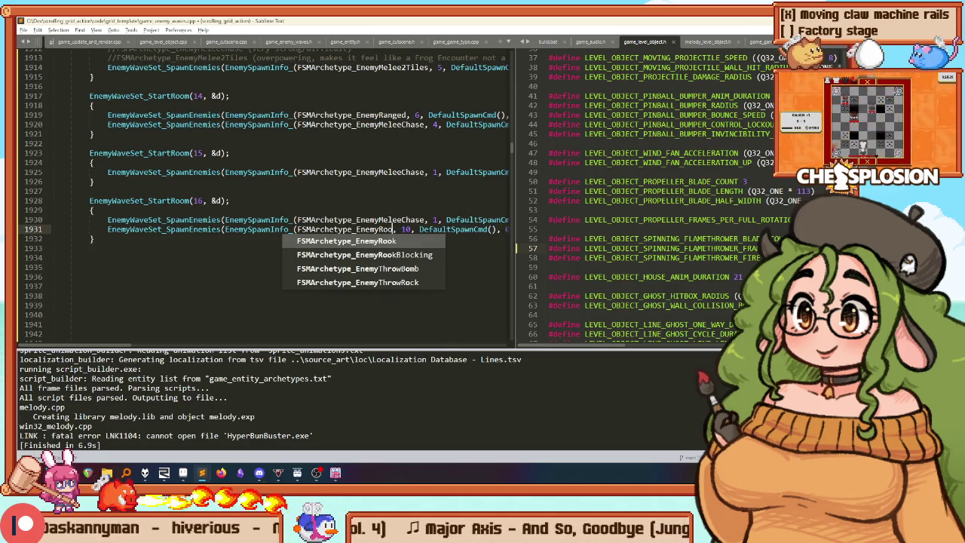
key(Down)
key(Down)
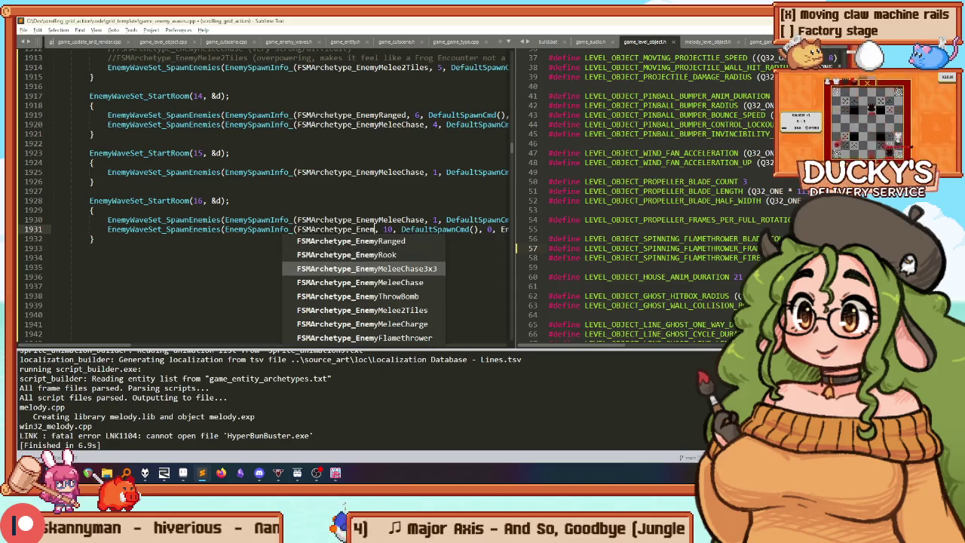
Step: Change the enemy count from 10 to 7, save the wave file and rebuild the game
key(Return)
key(ctrl+b)
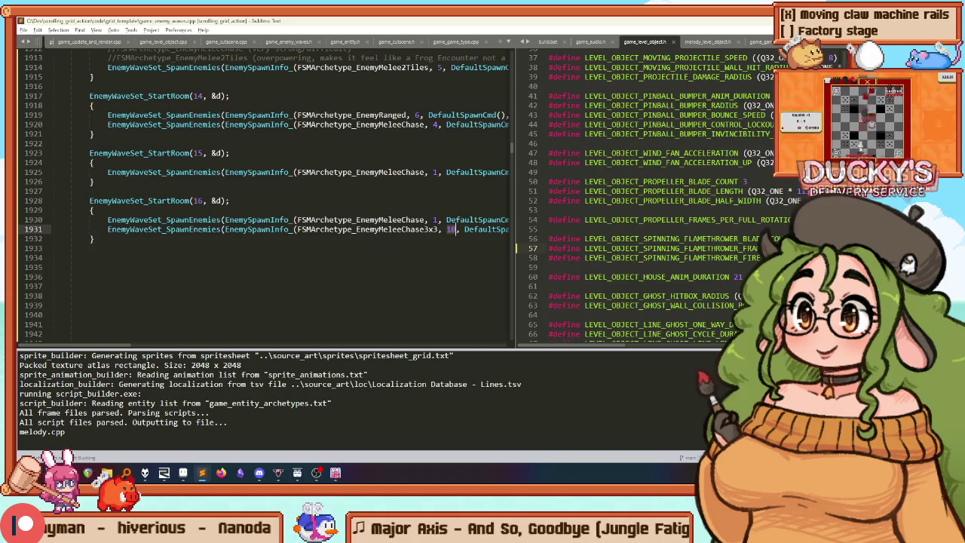
text(7)
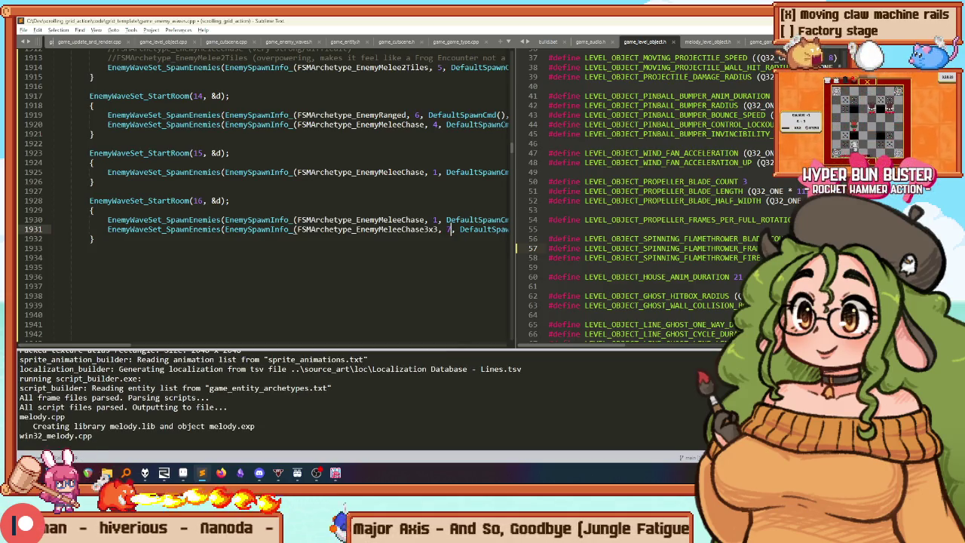
key(ctrl+b)
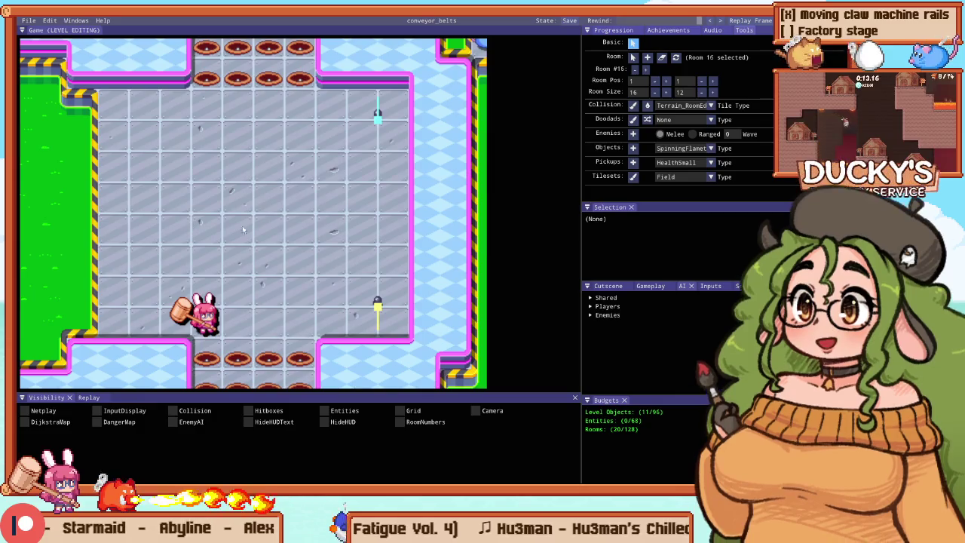
click(377, 115)
Step: Move the spinning flamethrower left to top centre, add a mid-room horizontal rail, delete the lower lever
click(639, 240)
click(407, 147)
drag(377, 115, 253, 114)
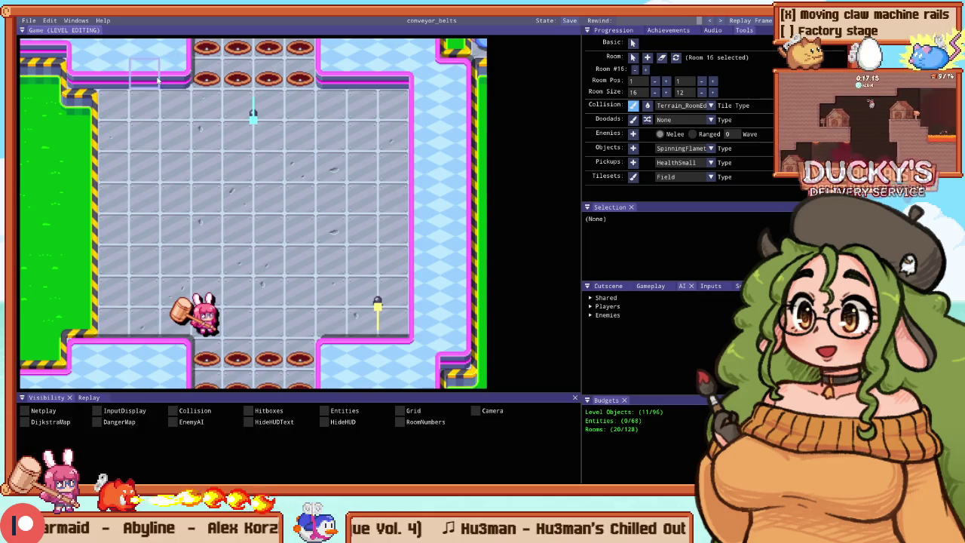
drag(332, 226, 168, 227)
click(379, 310)
key(Delete)
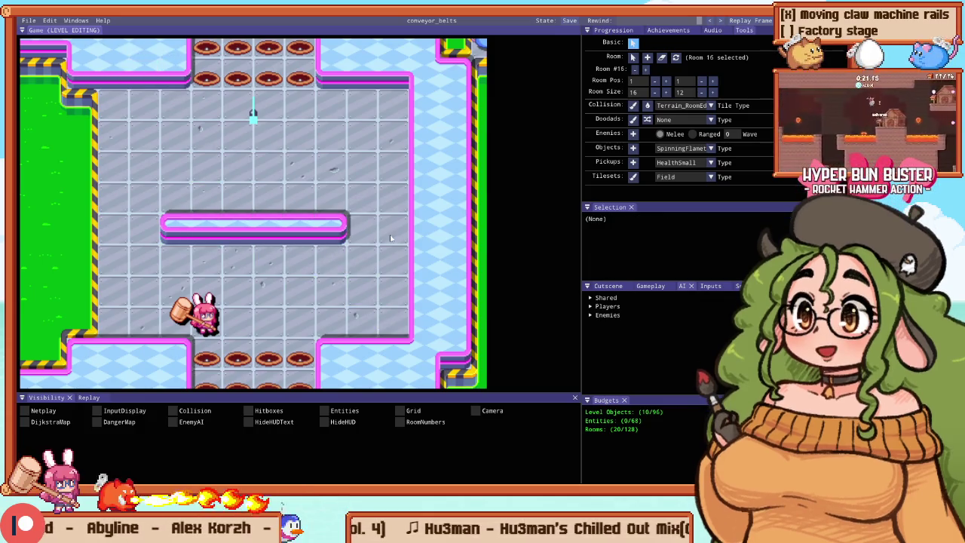
key(c)
scroll(407, 188, down, 3)
scroll(399, 166, up, 2)
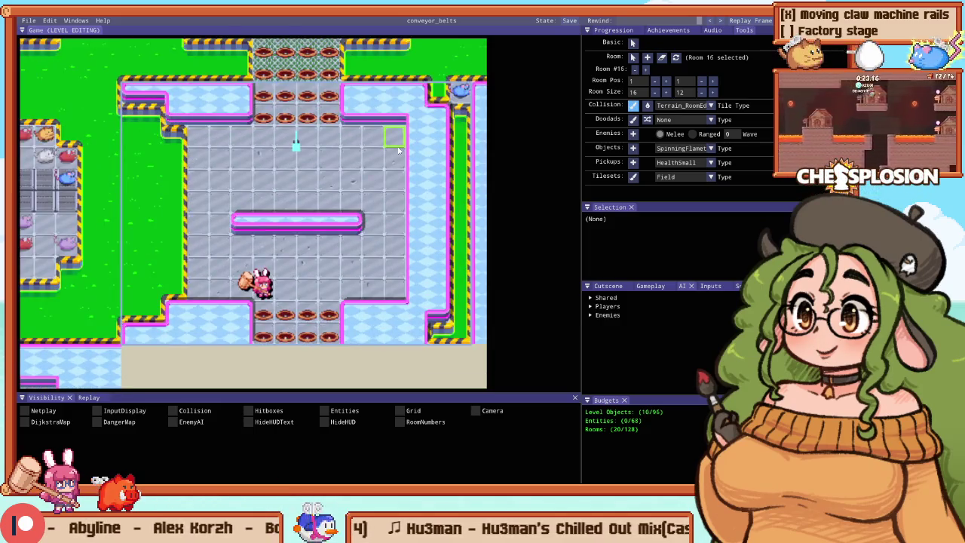
Step: Playtest the room, moving the bunny beside the rail and dashing into enemies, then return to editing
key(F5)
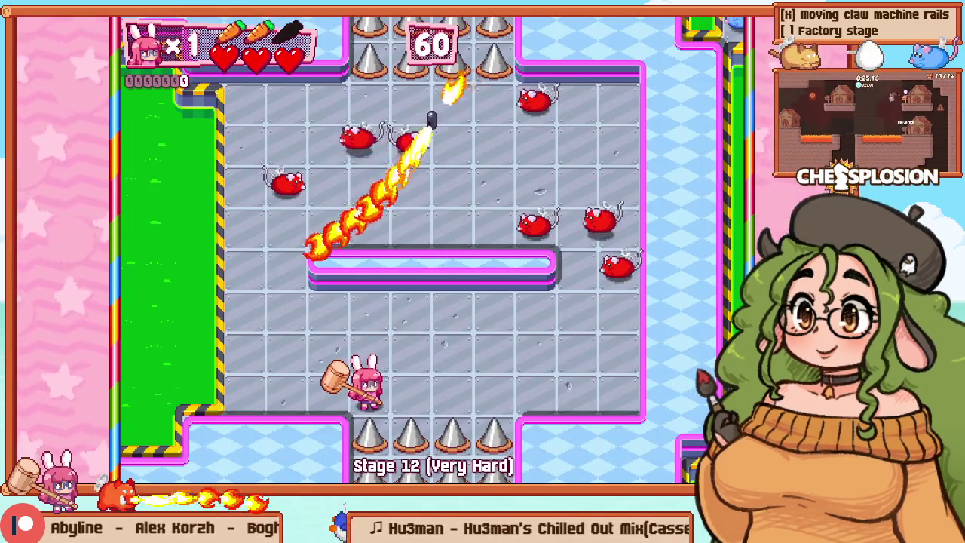
key(Left)
key(Up)
key(F5)
key(Up)
key(Left)
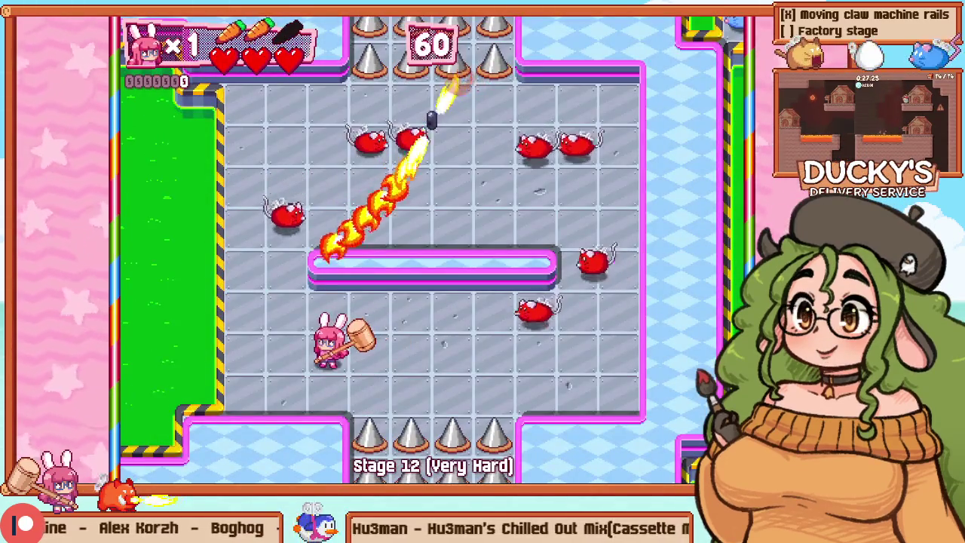
key(Right)
key(Right)
key(Up)
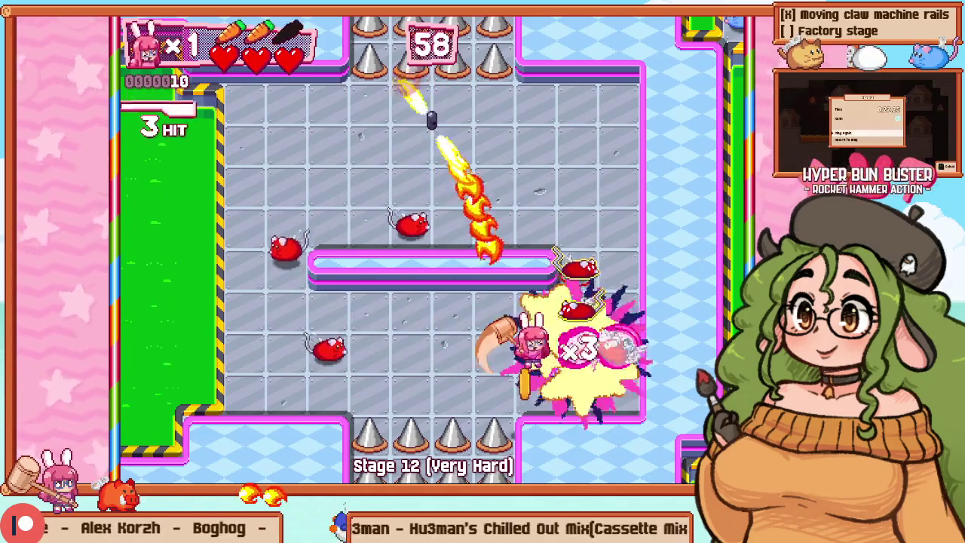
key(F5)
key(F1)
Step: Paint collision tiles under the rail and erase the left and right wall columns into floor
key(c)
mouse_move(332, 258)
mouse_down()
mouse_move(159, 262)
mouse_move(198, 225)
mouse_move(360, 220)
mouse_up()
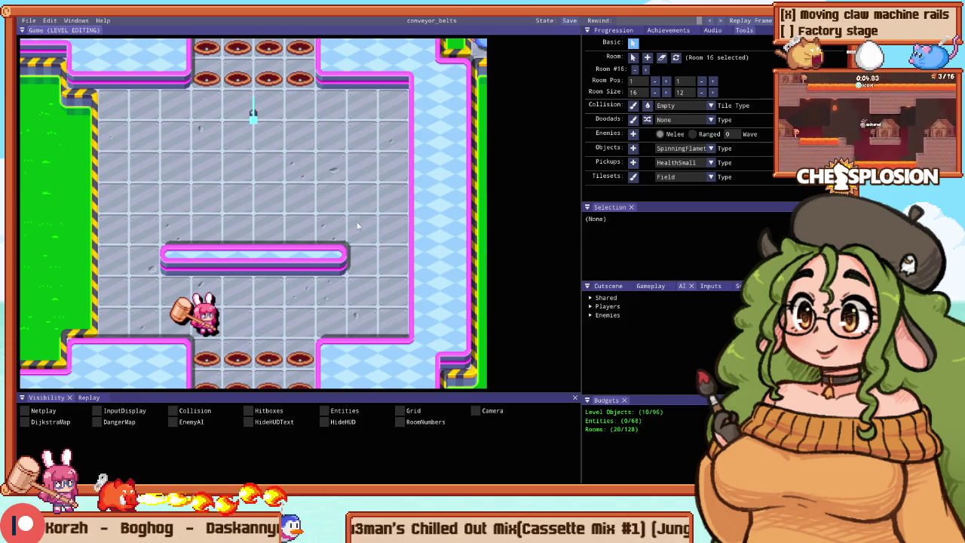
key(c)
scroll(357, 227, down, 2)
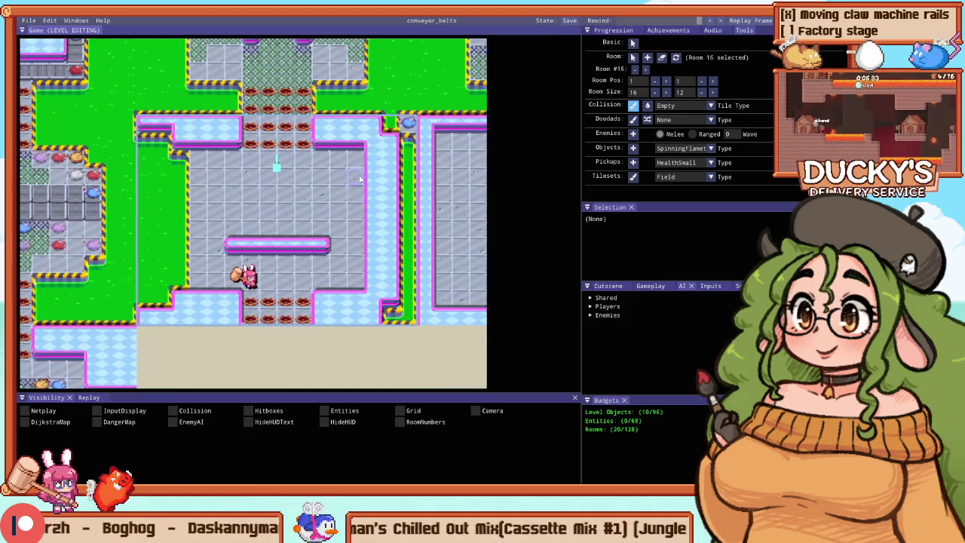
drag(368, 163, 381, 267)
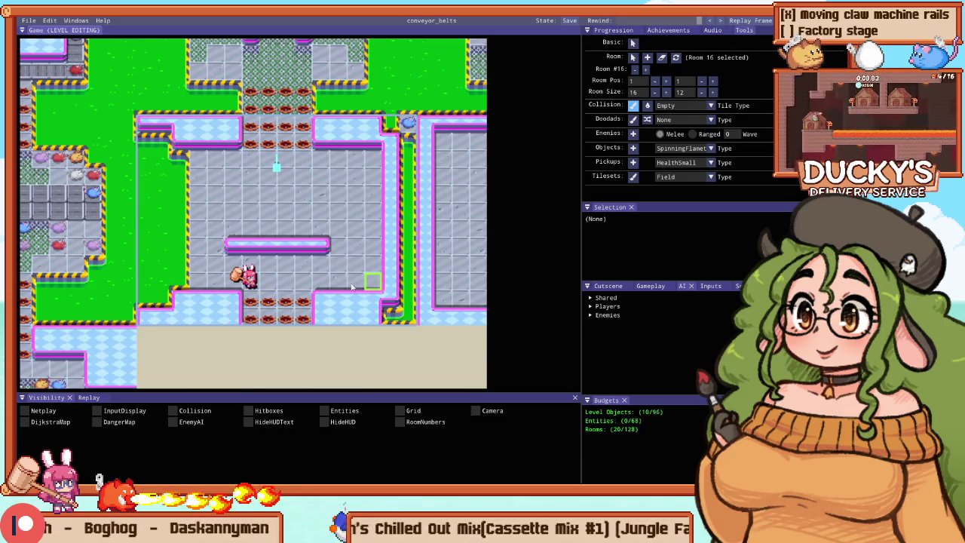
mouse_move(181, 282)
mouse_down()
mouse_move(178, 168)
mouse_move(172, 226)
mouse_up()
Step: Playtest the widened room, then repaint Terrain_RoomEd tiles back along the right wall
key(F5)
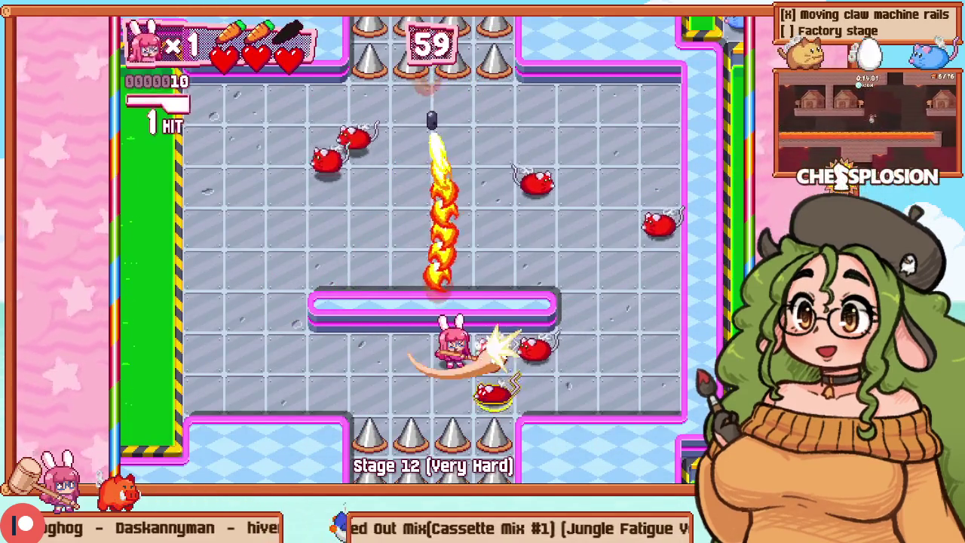
key(F5)
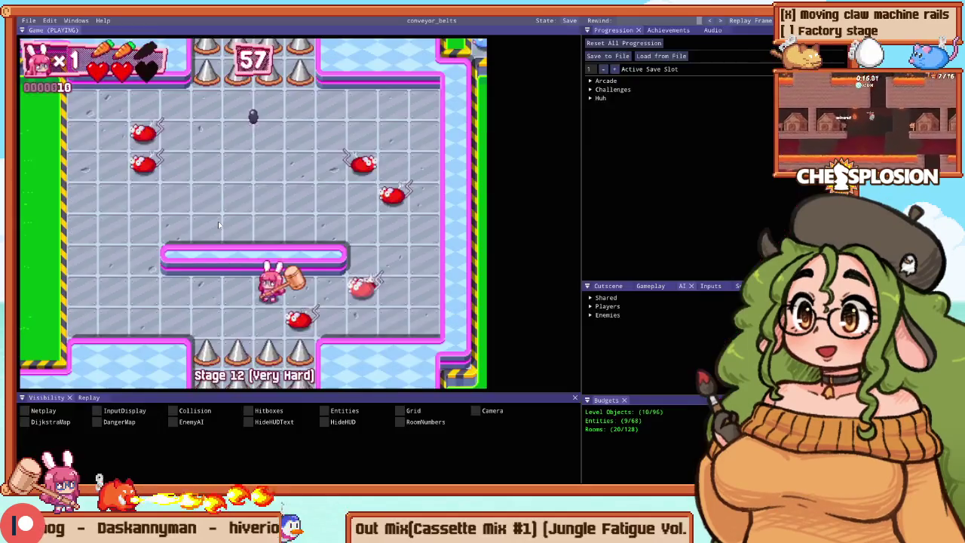
right_click(457, 72)
mouse_move(426, 97)
mouse_down()
mouse_move(430, 270)
mouse_move(394, 319)
mouse_up()
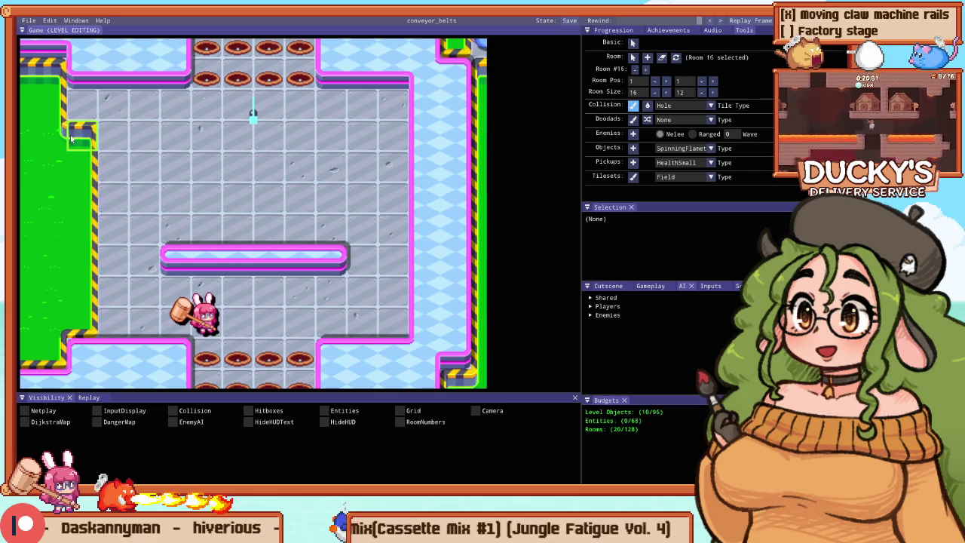
Step: Playtest Stage 12 again, hammering the enemies below the barrier to build a combo
key(F5)
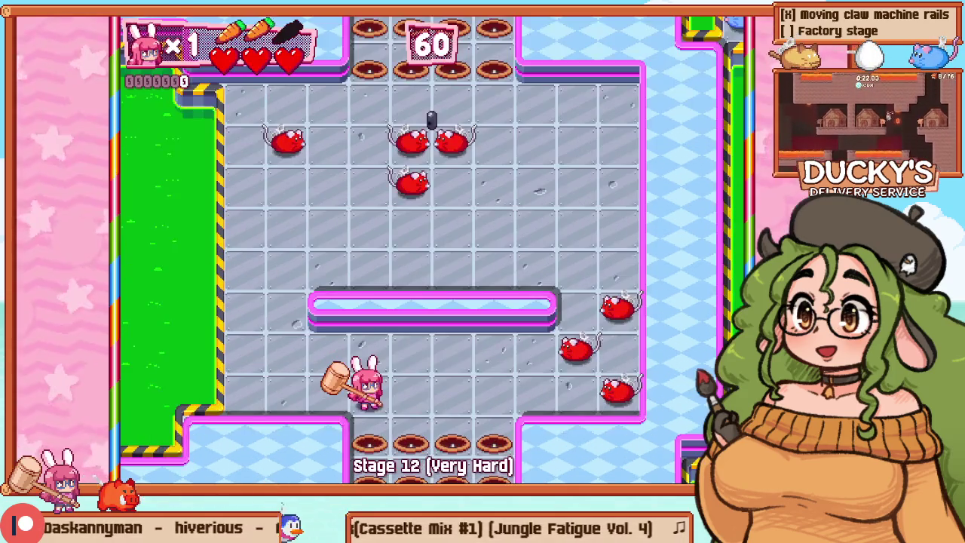
key(Right)
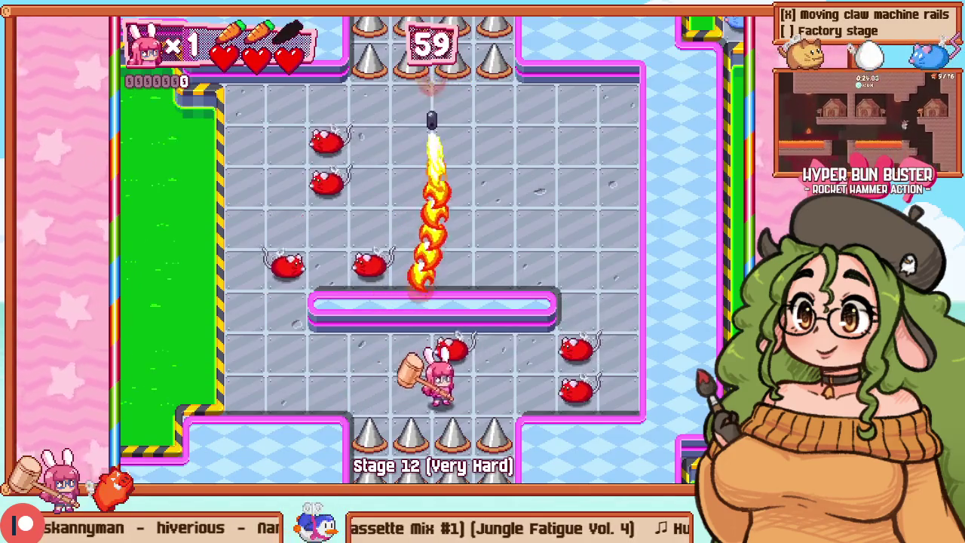
key(z)
key(z)
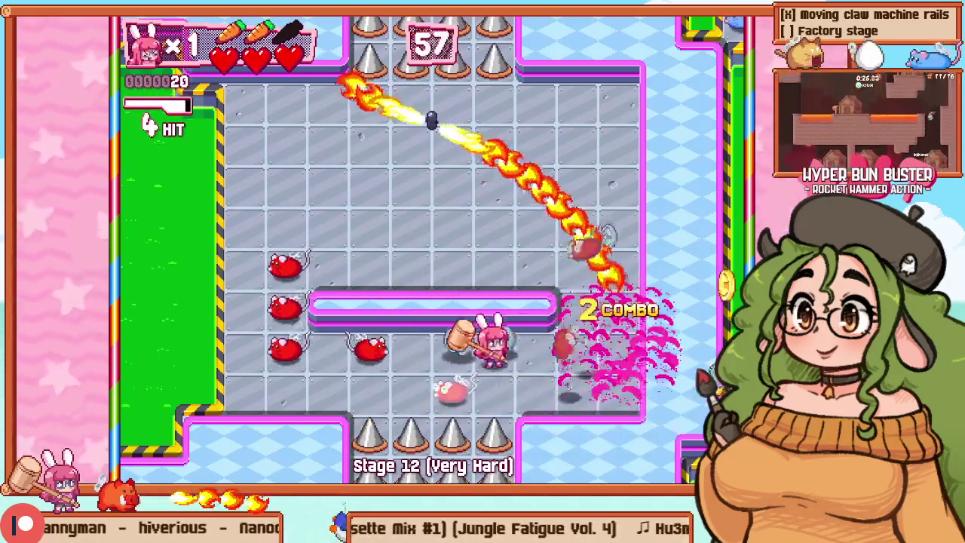
key(Left)
key(z)
key(z)
key(Right)
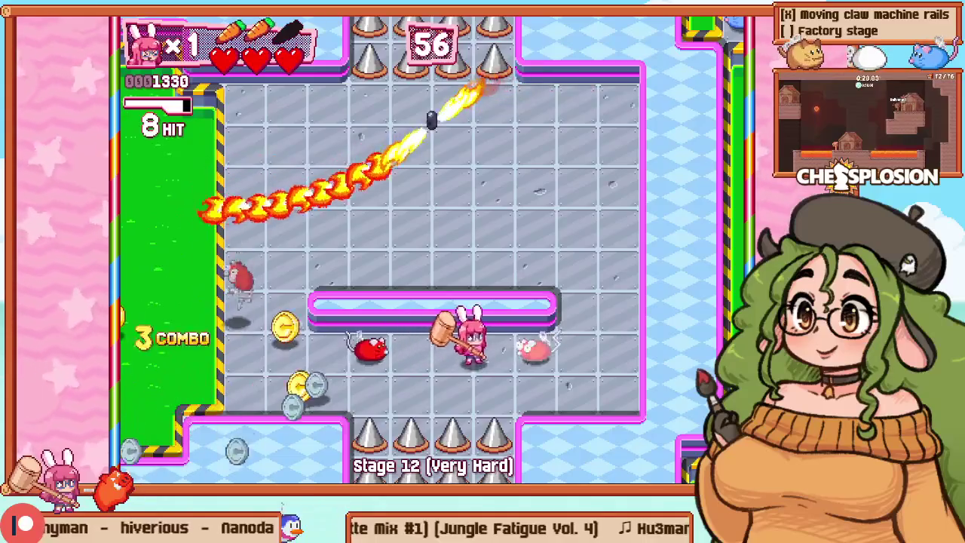
key(z)
key(z)
key(z)
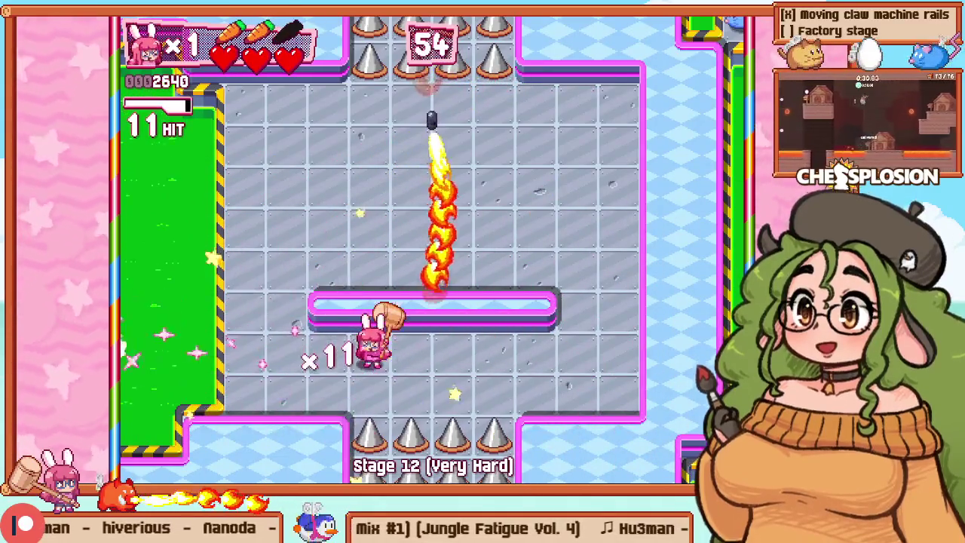
Step: Retry the stage, smash the red mice near the barrier, then return to level editing
key(Escape)
key(Down)
key(Return)
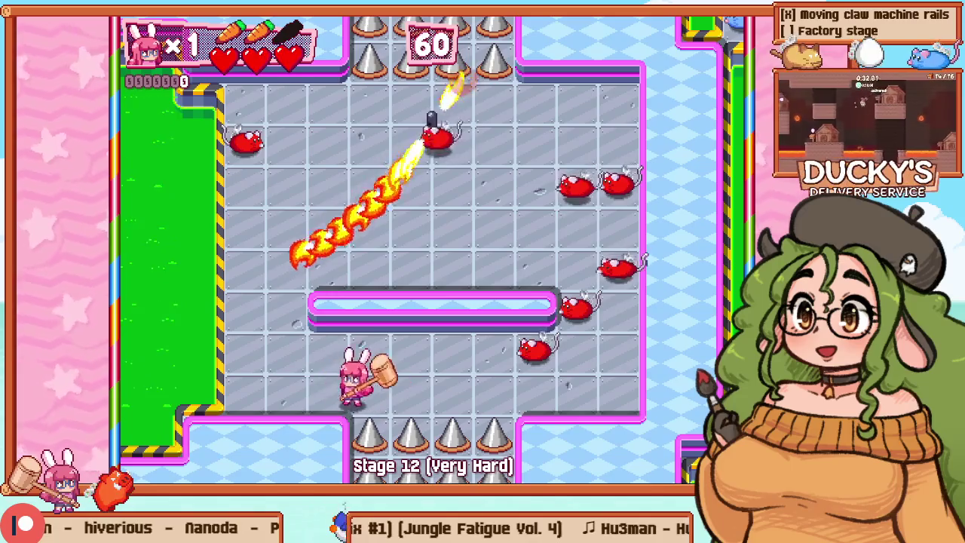
key(Left)
key(Up)
key(Up)
key(z)
key(z)
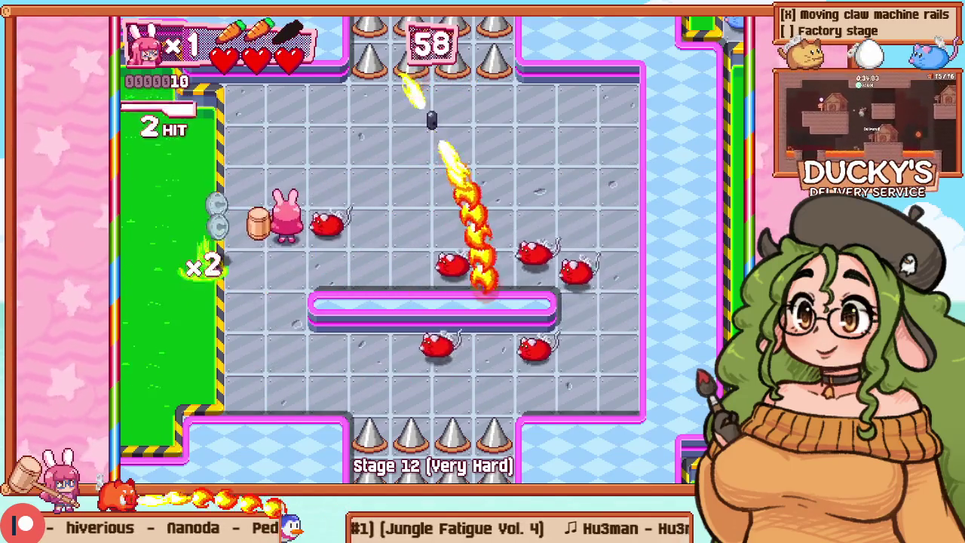
key(Right)
key(z)
key(z)
key(z)
key(Up)
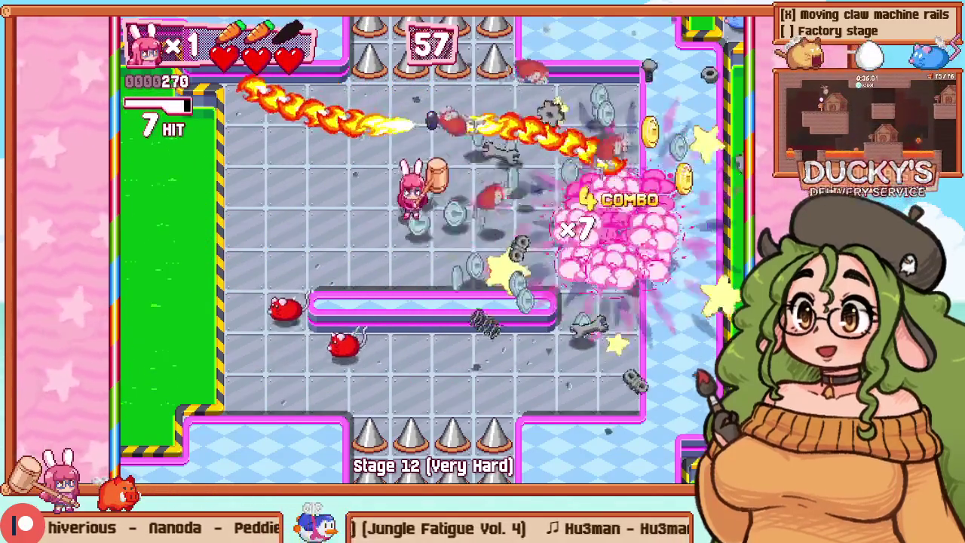
key(grave)
key(Tab)
Step: Repaint and erase wall tiles into two upper side blocks and a lower centre block, then playtest
right_click(332, 259)
drag(330, 224, 298, 224)
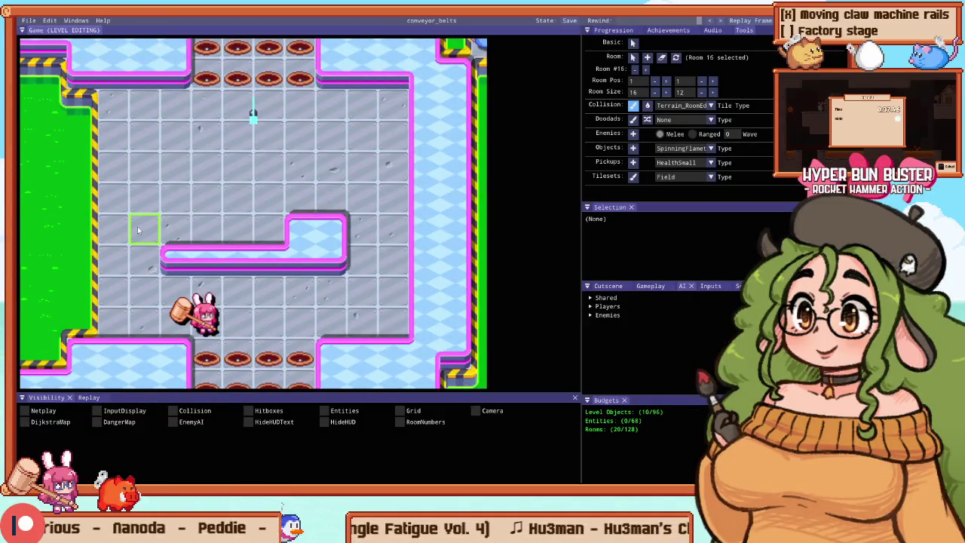
drag(138, 231, 175, 231)
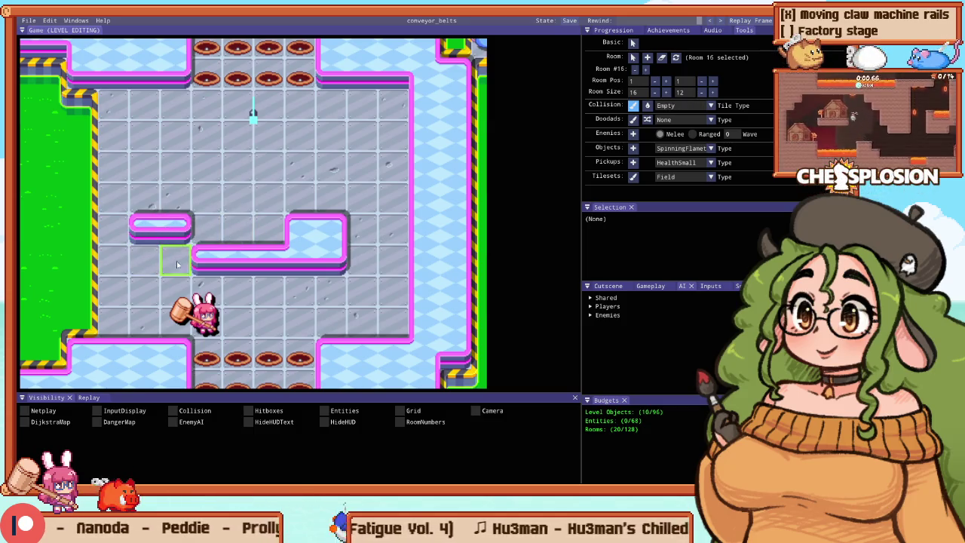
drag(292, 262, 352, 266)
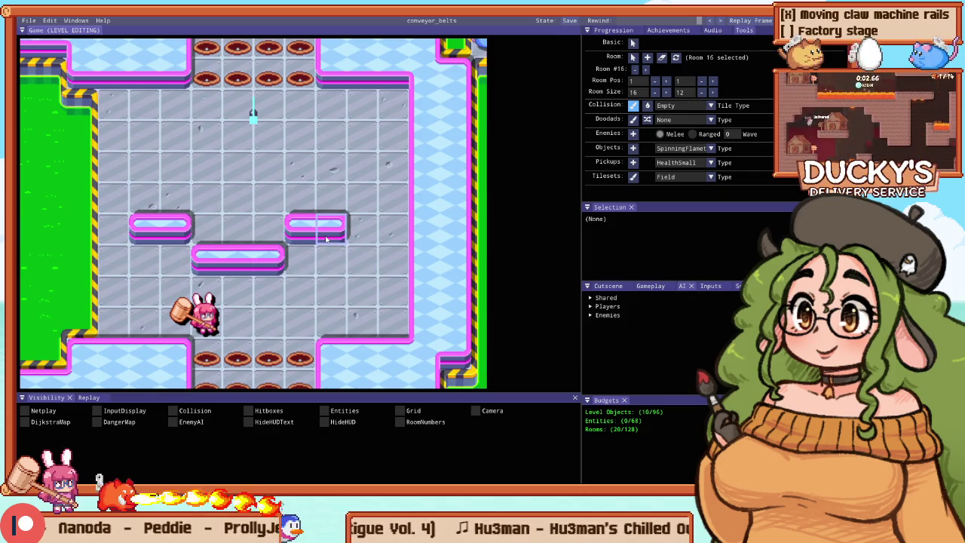
right_click(340, 236)
right_click(266, 198)
click(301, 228)
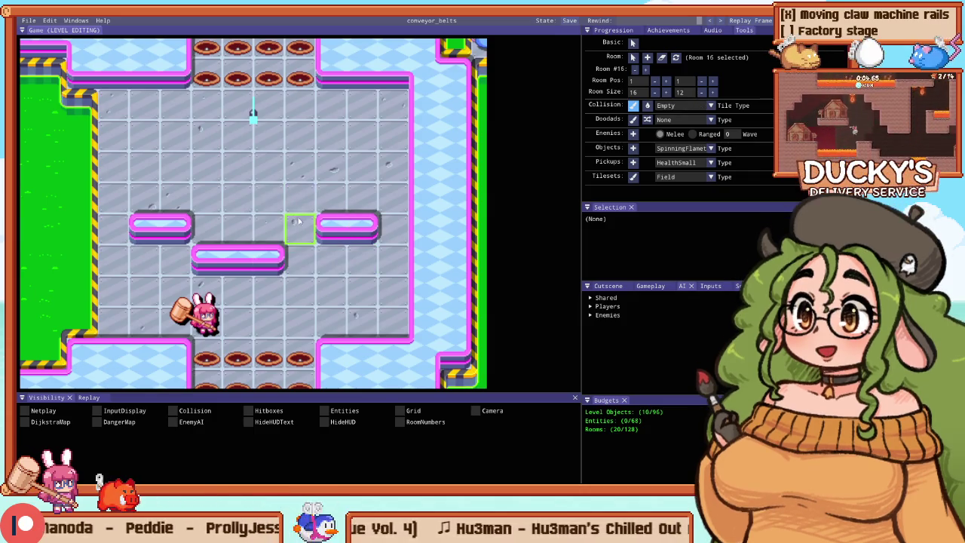
click(207, 257)
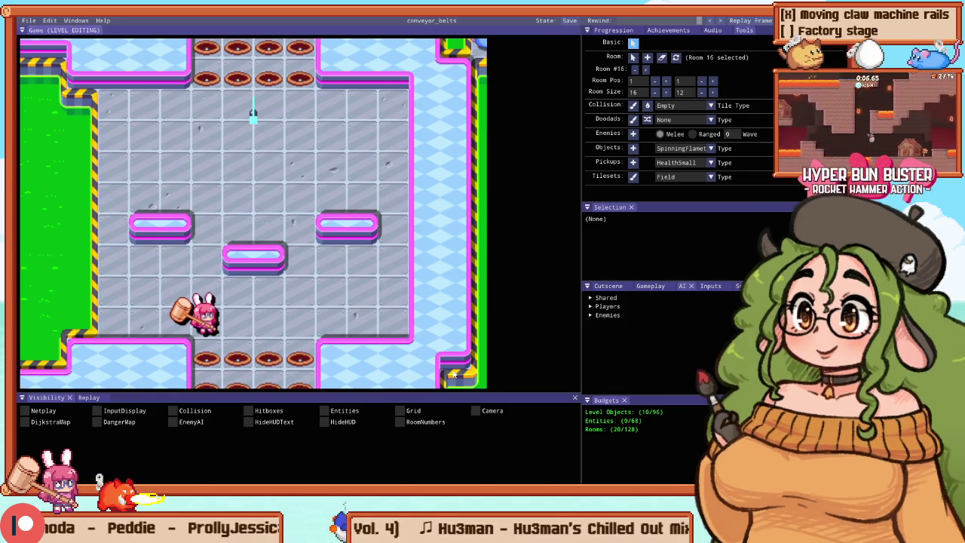
key(F5)
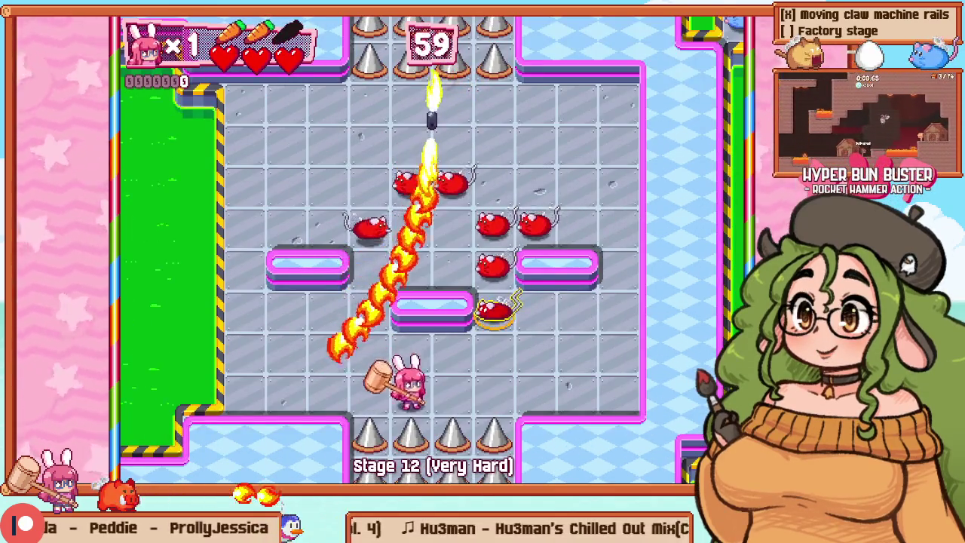
Step: Retry Stage 12 and hammer the mice to start a combo
key(Up)
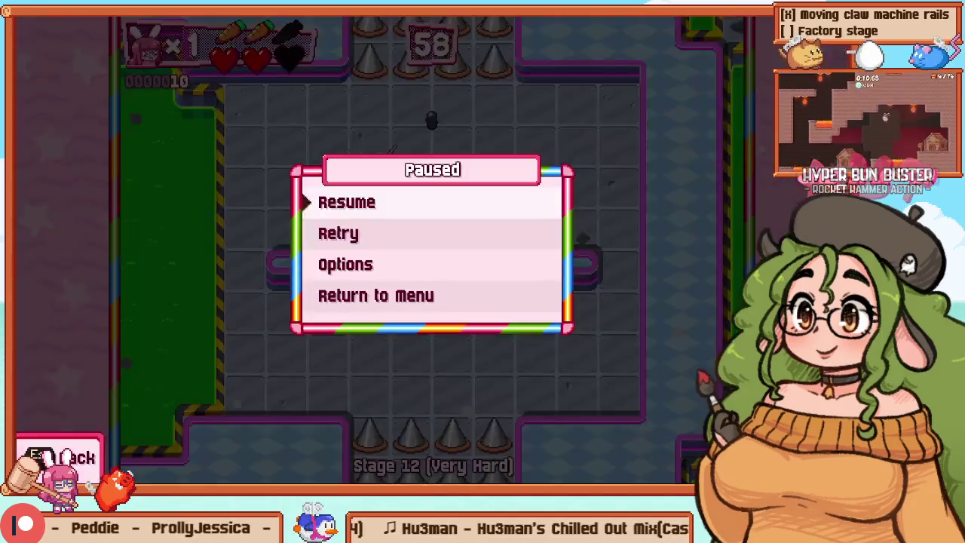
key(Up)
key(Right)
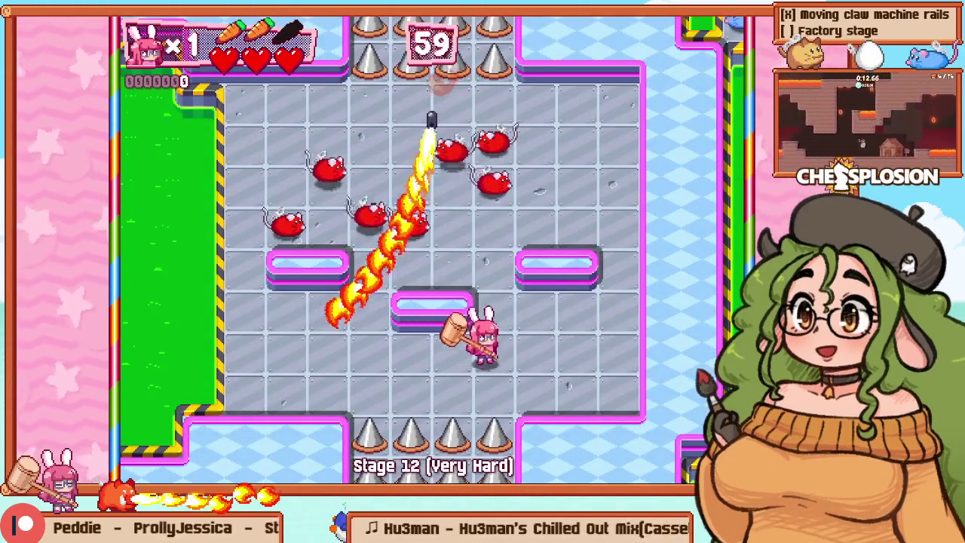
key(Left)
key(z)
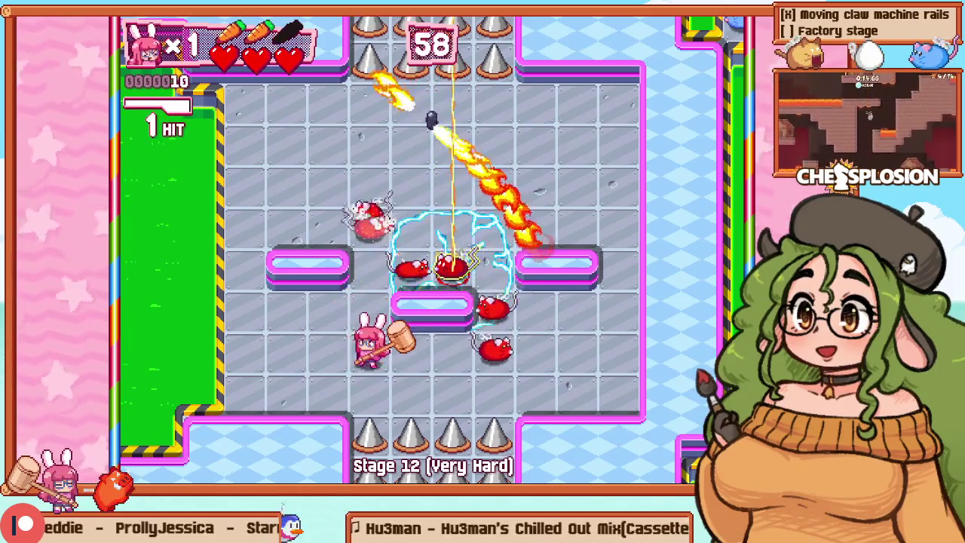
key(Left)
key(Up)
key(z)
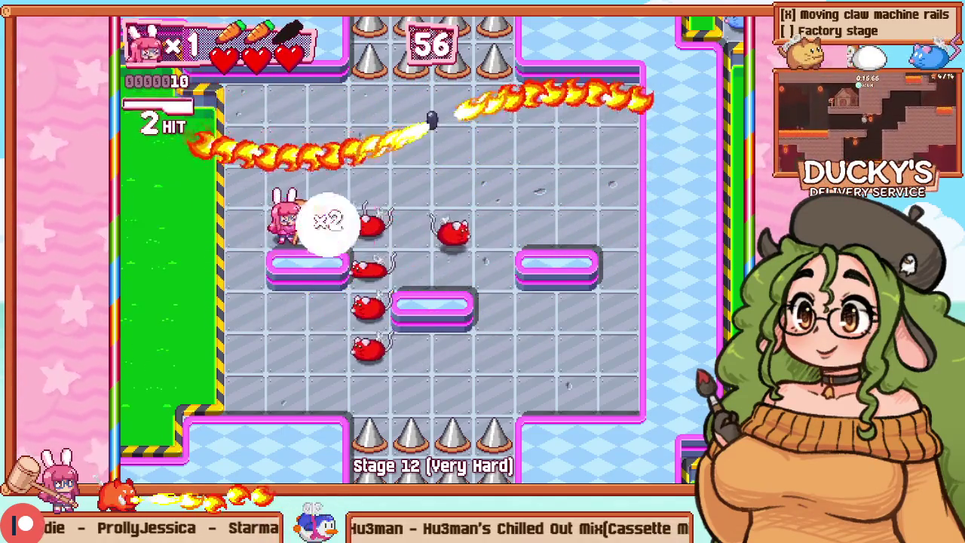
Step: Hammer the remaining mice, escape past the flamethrower to the top row, and return to the editor
key(Down)
key(z)
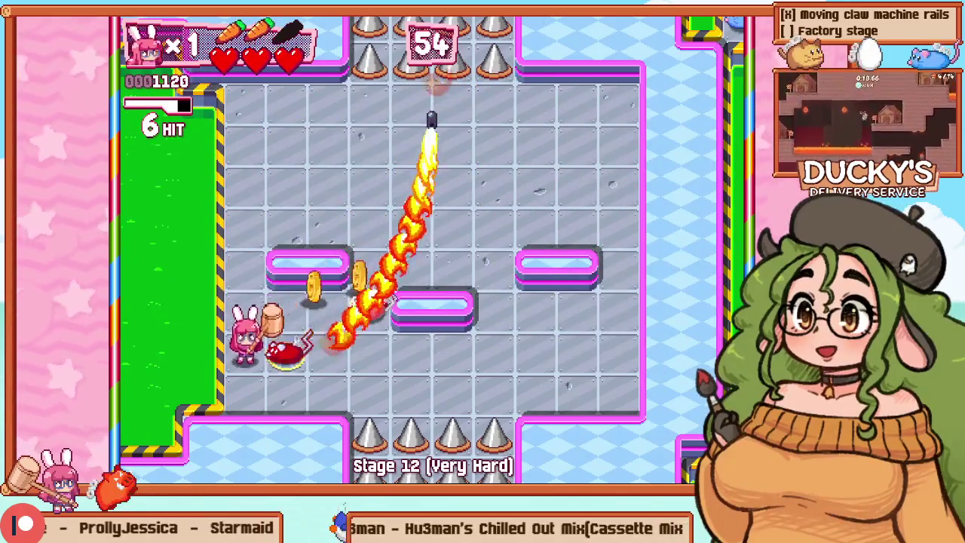
key(Right)
key(z)
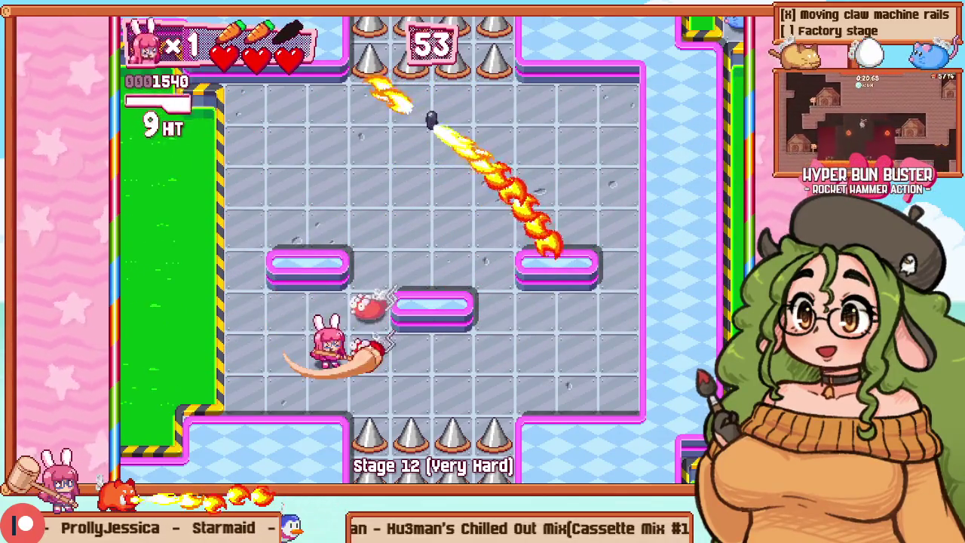
key(z)
key(Up)
key(Right)
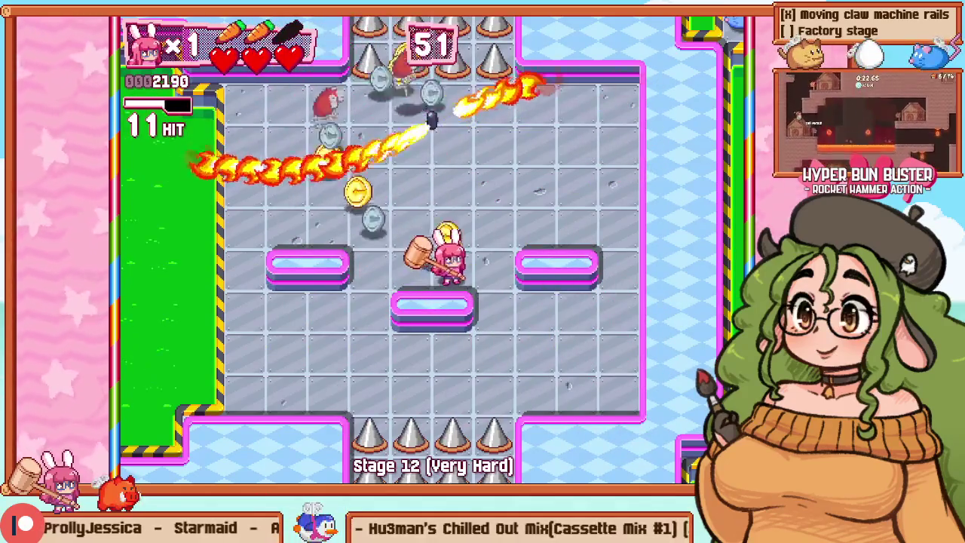
key(Up)
key(Right)
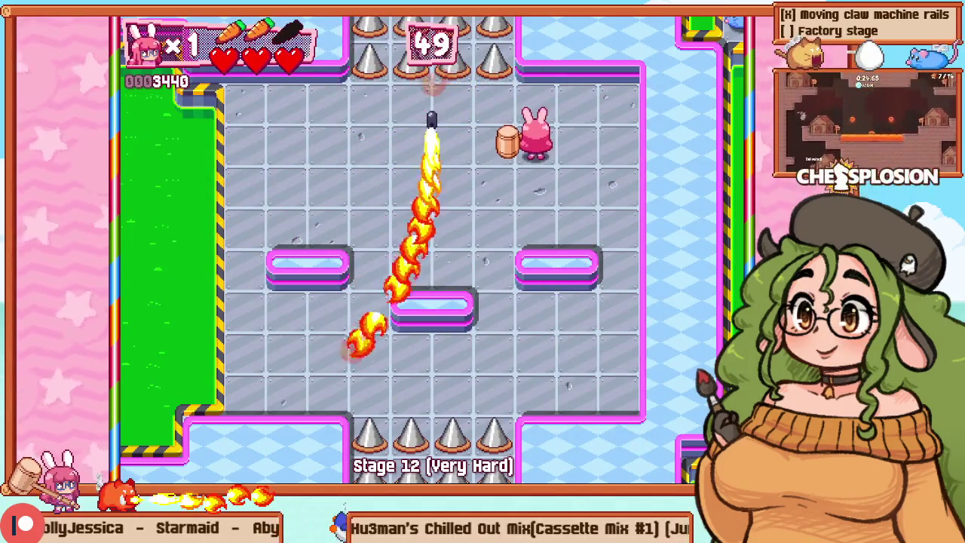
key(Up)
key(z)
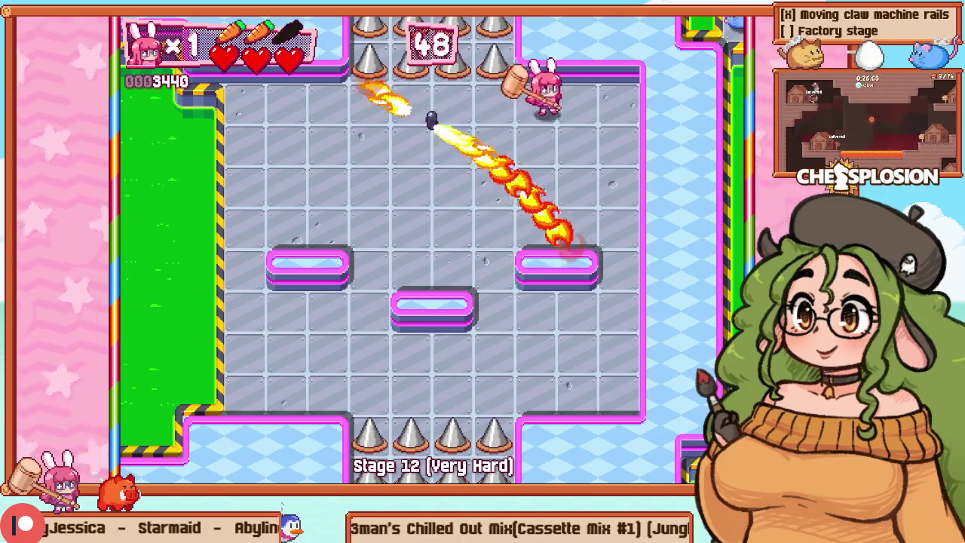
key(F1)
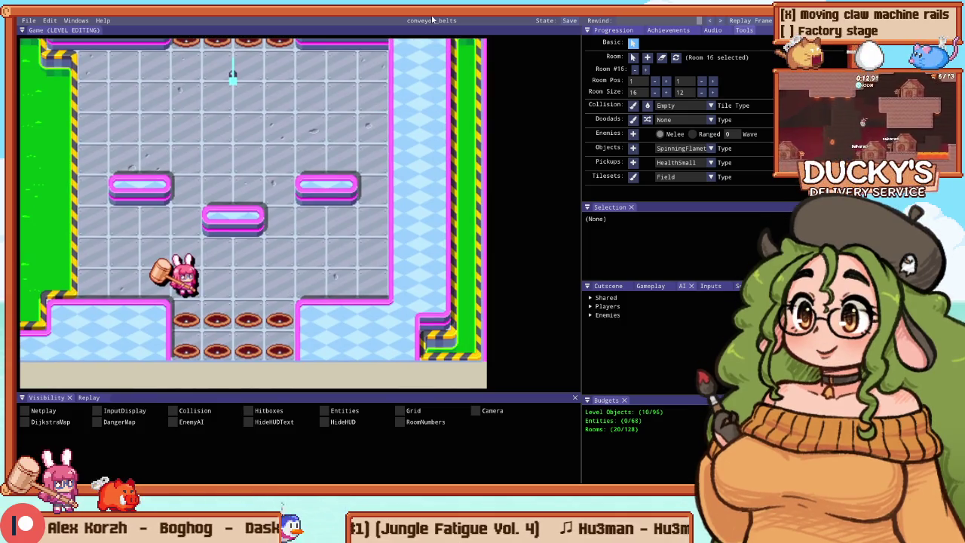
Step: Playtest Stage 12 again, retry from the start, and hammer enemies up the arena before returning to editing
key(F5)
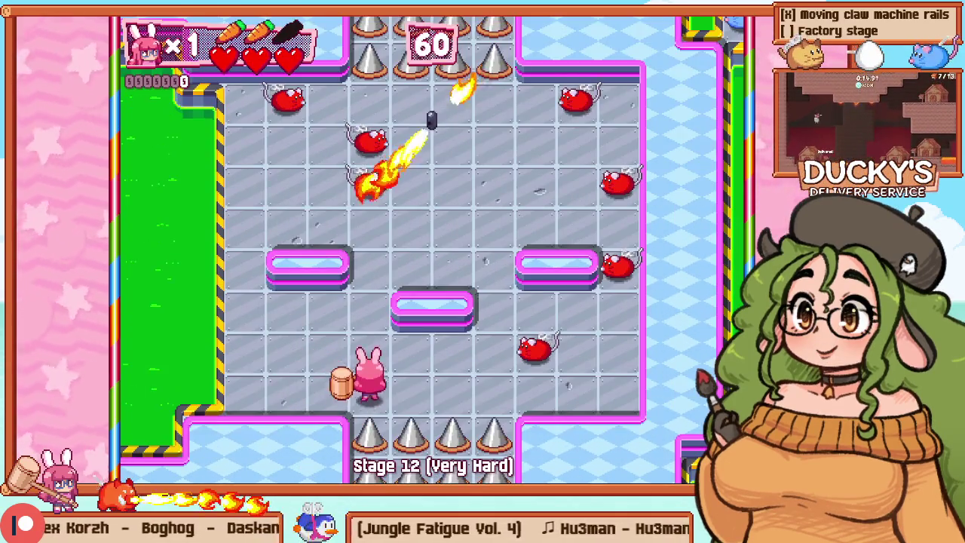
key(Right)
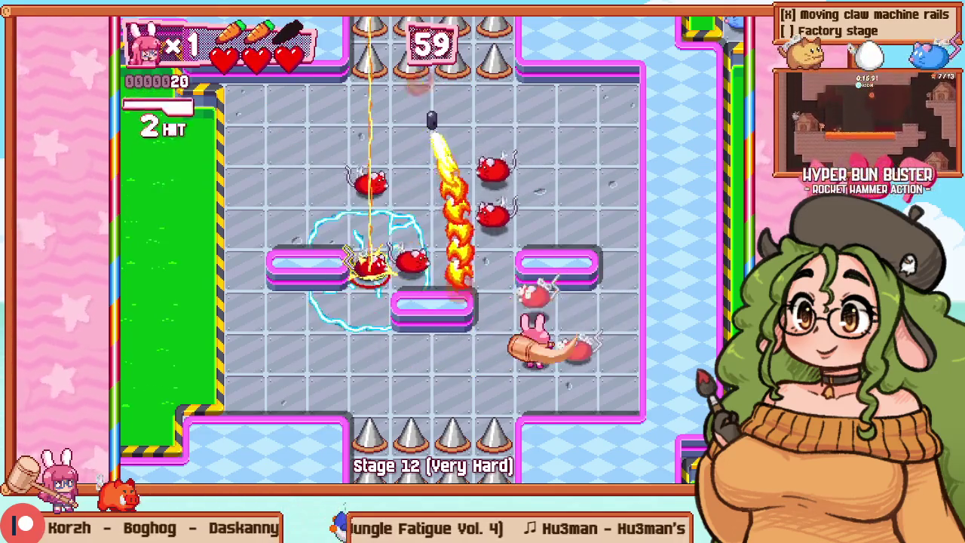
key(Escape)
key(Down)
key(Return)
key(Up)
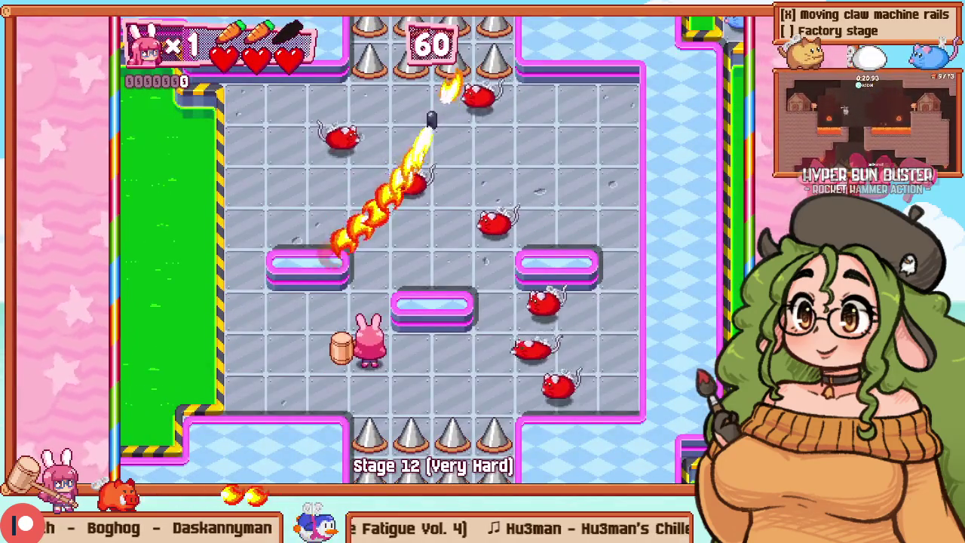
key(Right)
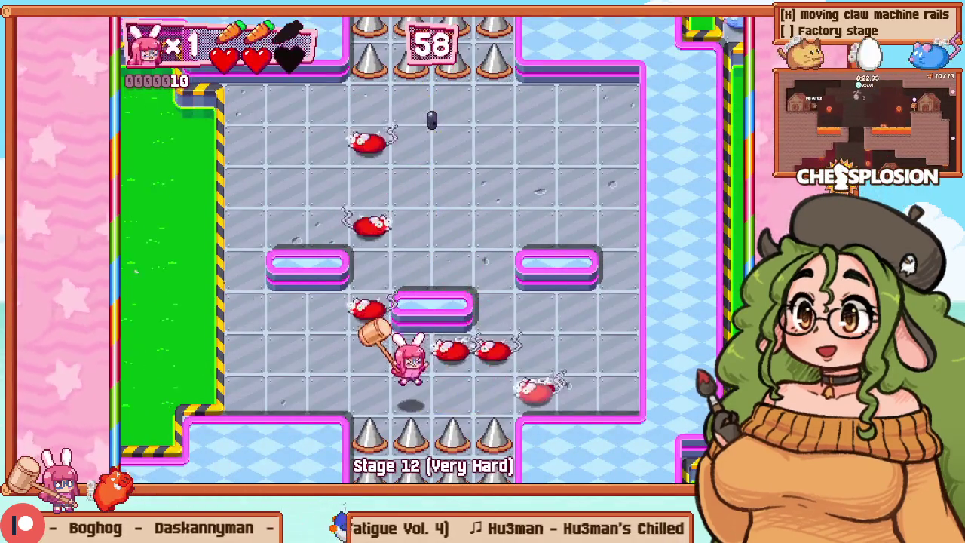
key(Left)
key(Up)
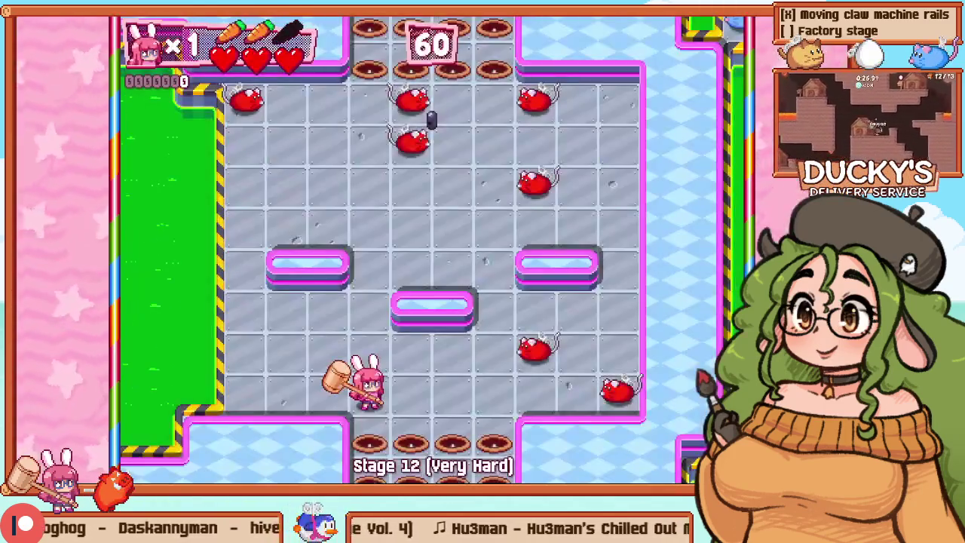
key(Right)
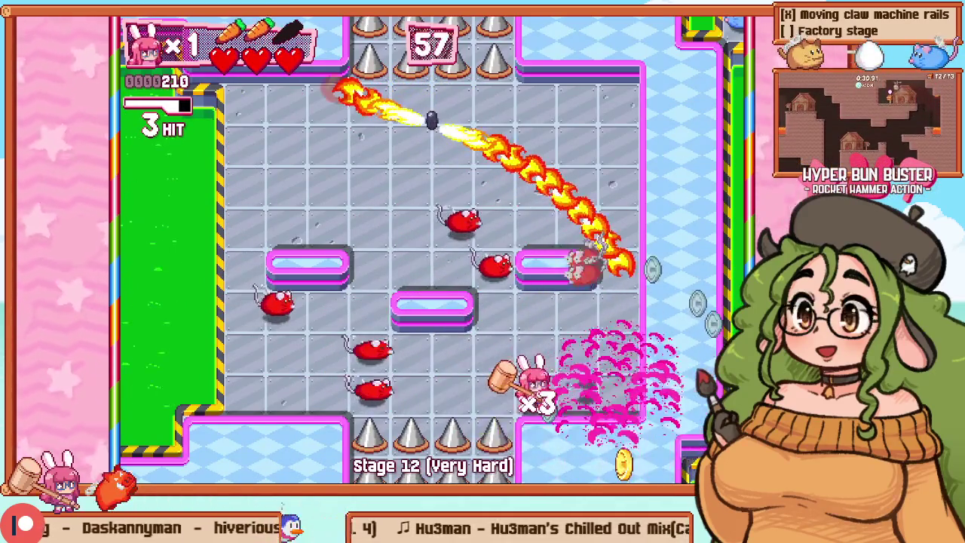
key(F1)
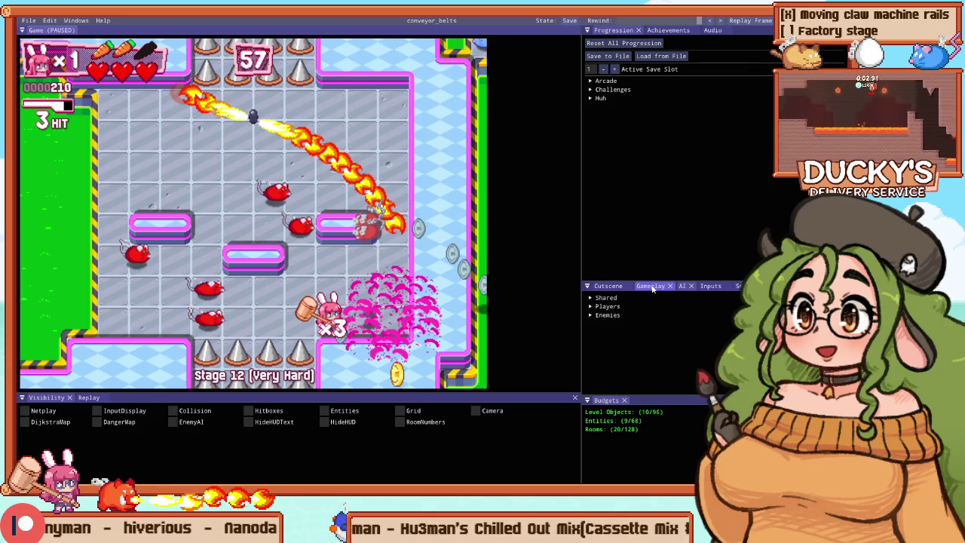
key(F1)
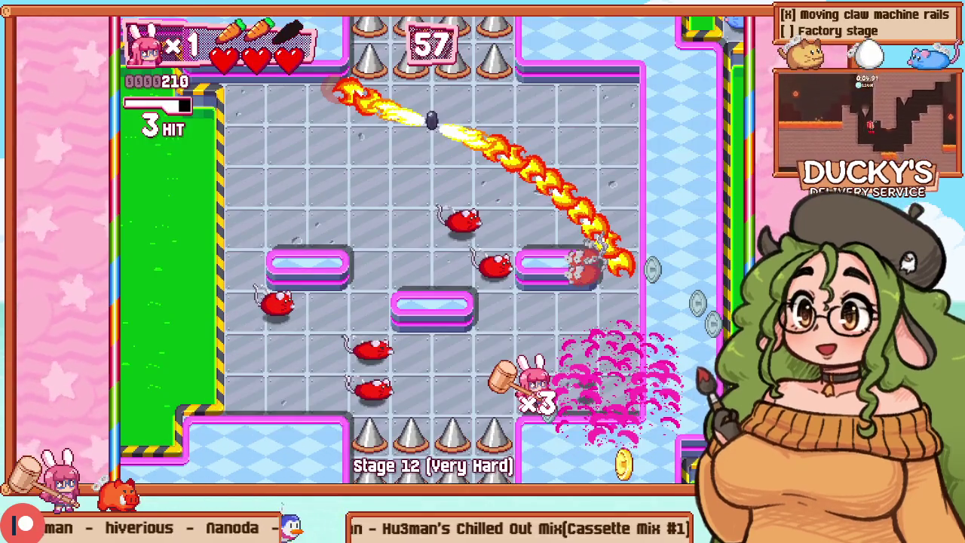
key(z)
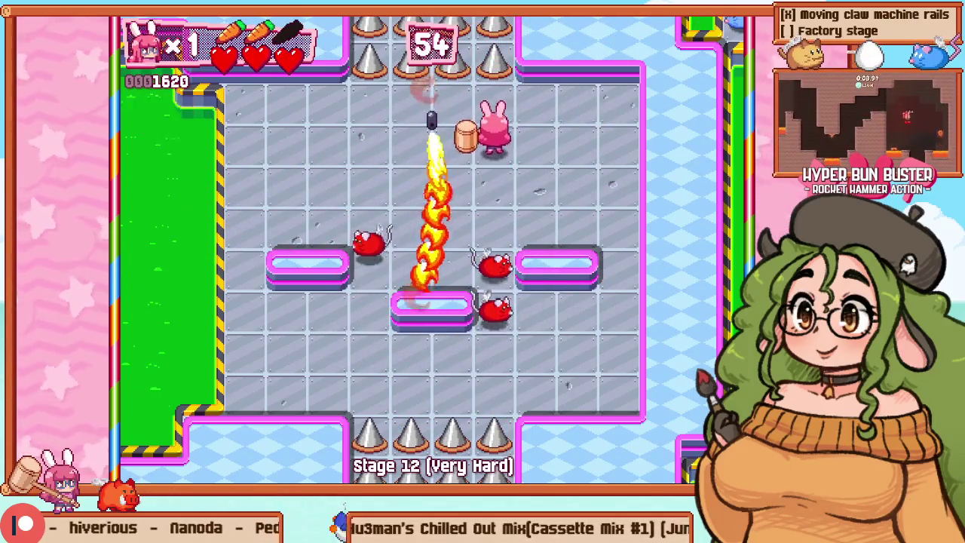
key(F1)
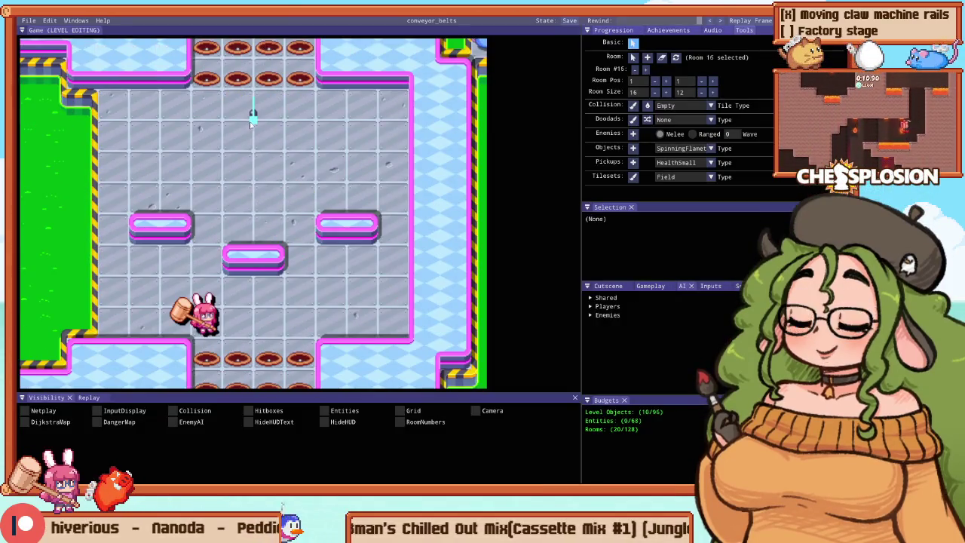
Step: Inspect the spinning flamethrower's settings, then playtest, hammering mice while moving up and right
click(253, 127)
key(F1)
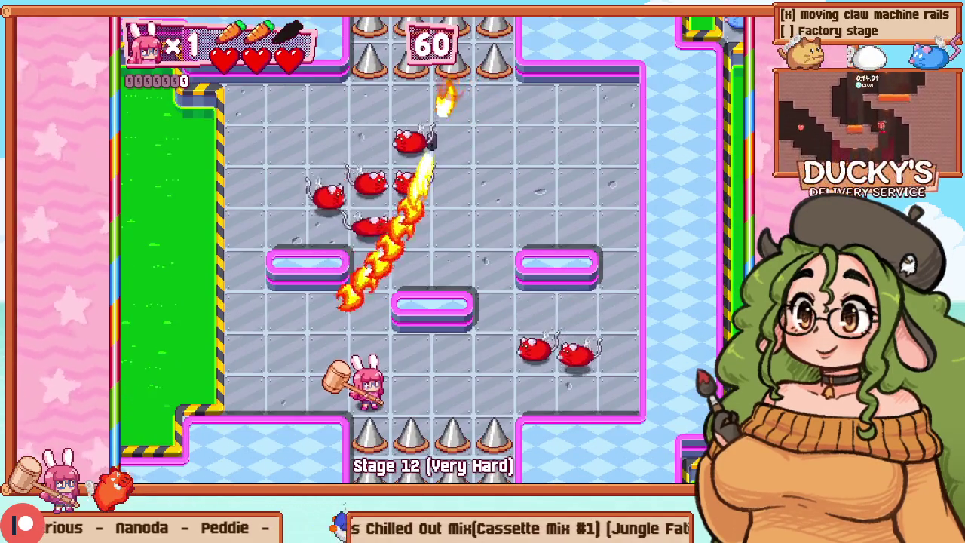
key(Up)
key(z)
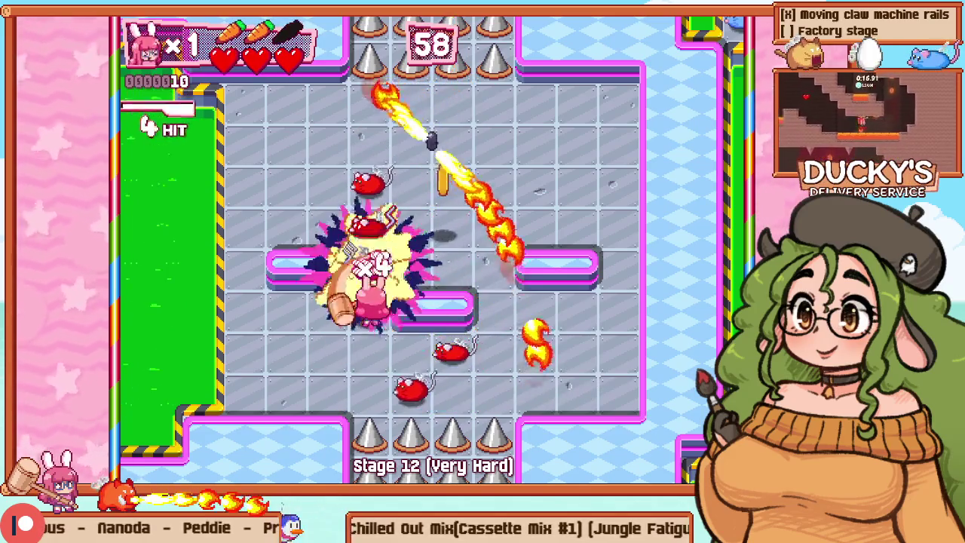
key(Up)
key(Right)
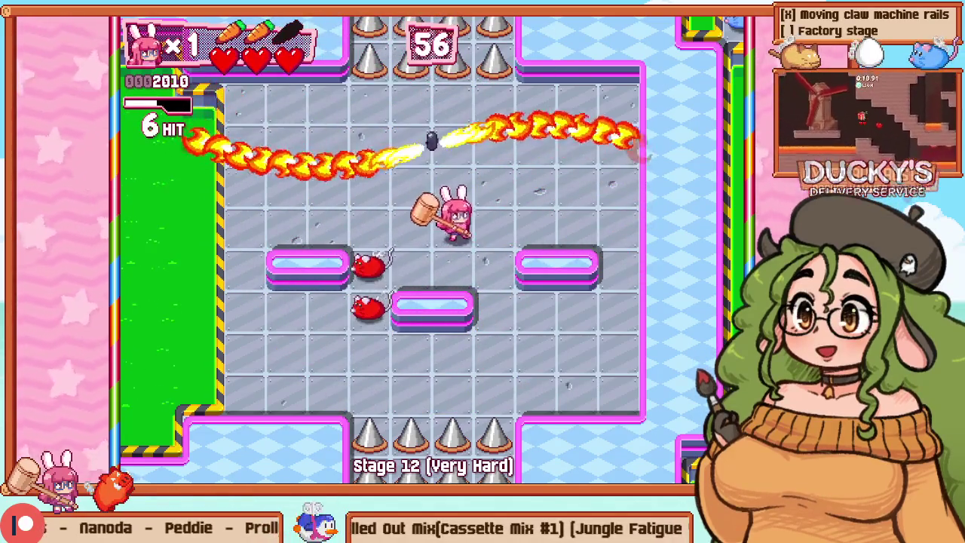
key(Up)
key(Right)
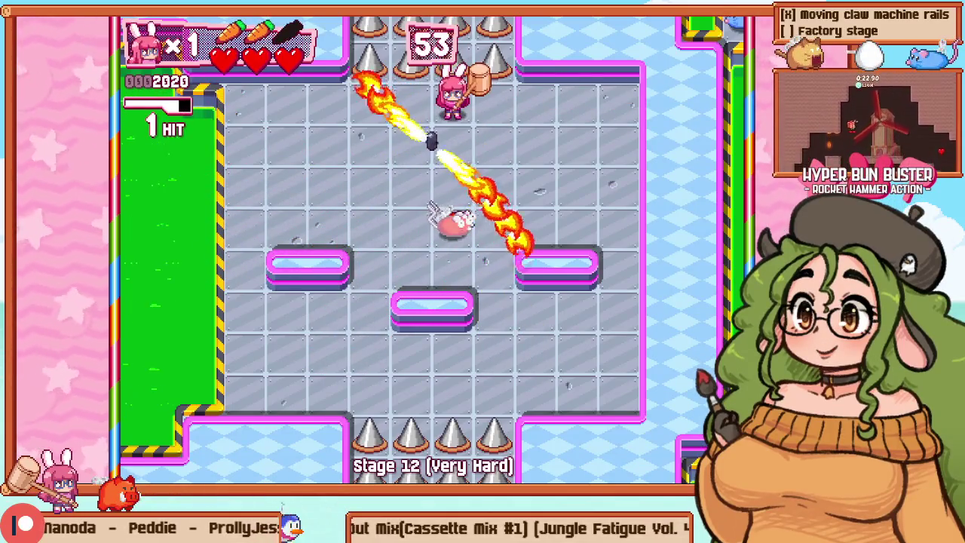
Step: Dodge the sweeping fire jets, hammer the last enemy, reach the top-right, and bring up the editor panels
key(Left)
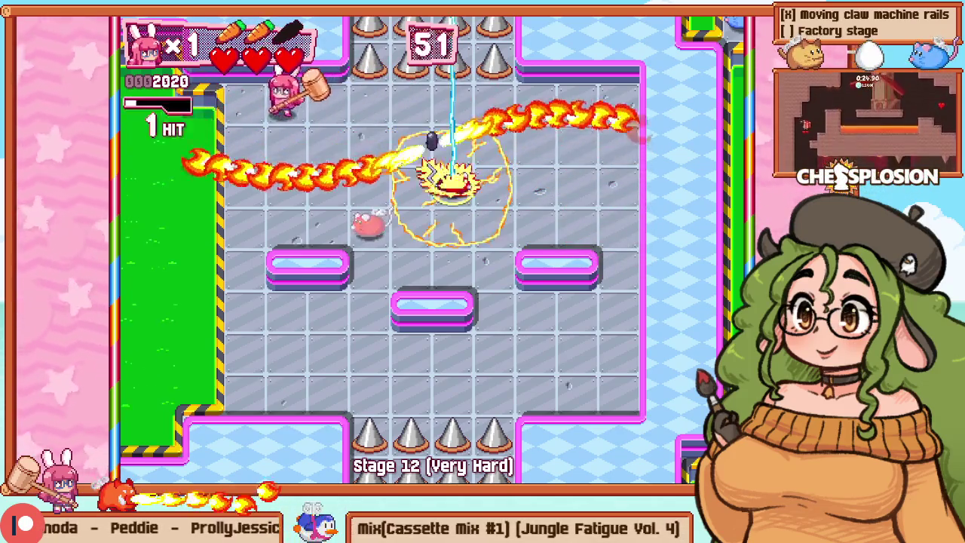
key(Down)
key(Right)
key(Right)
key(Down)
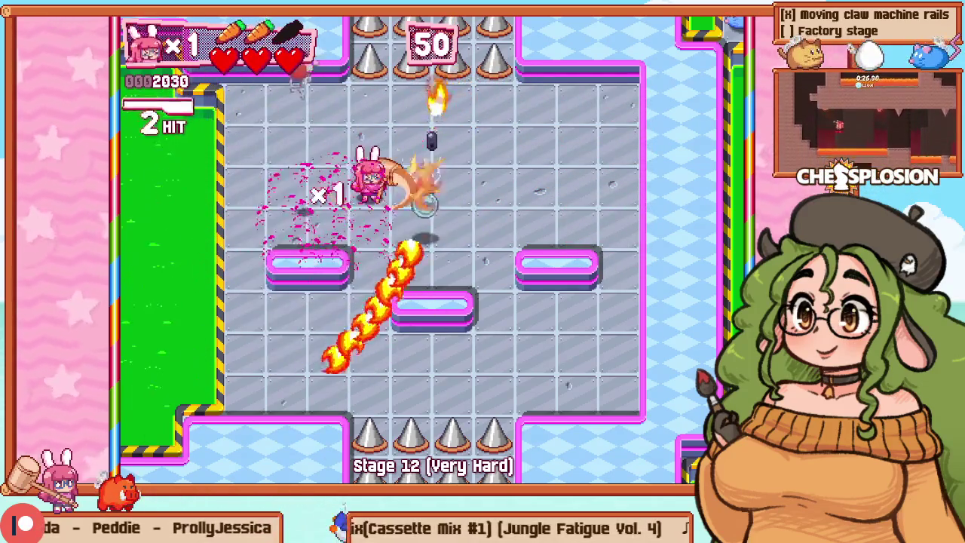
key(Down)
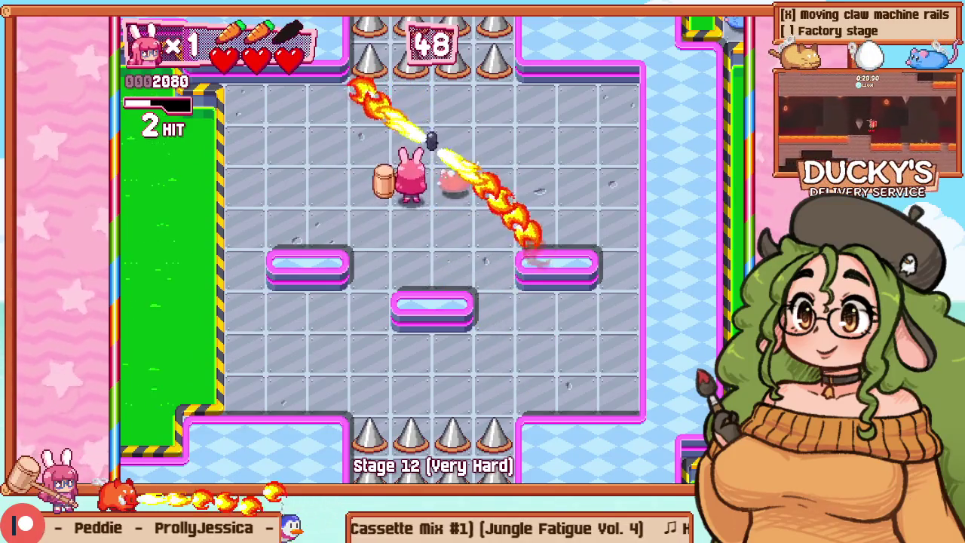
key(z)
key(Right)
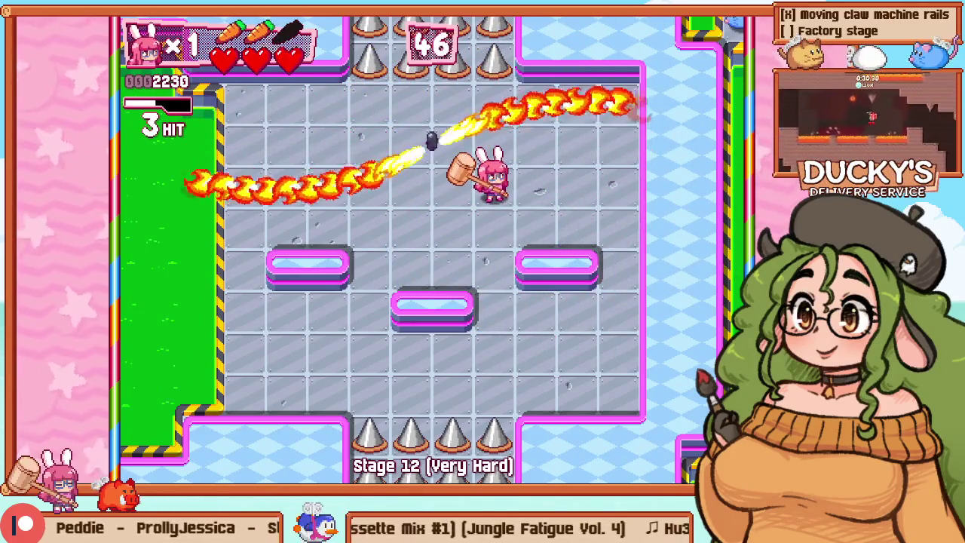
key(Right)
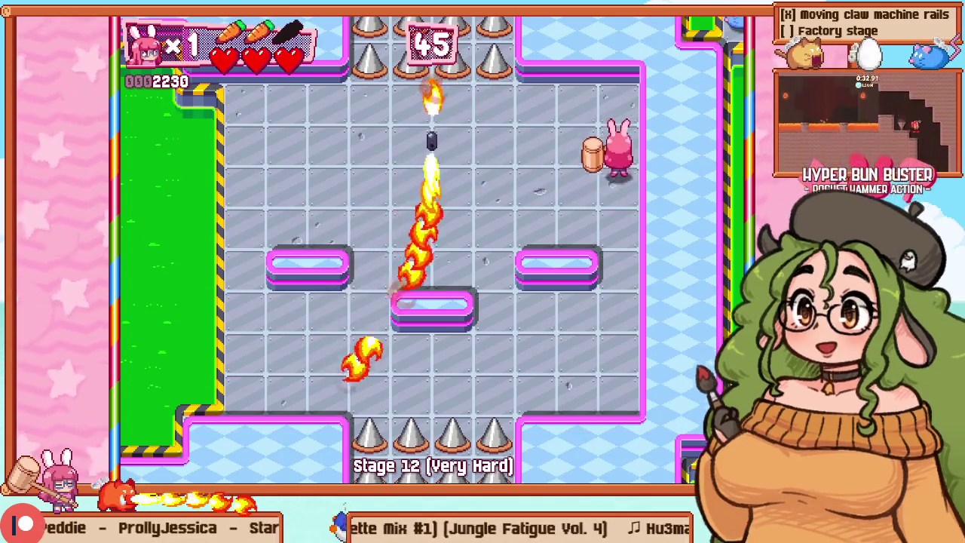
key(Up)
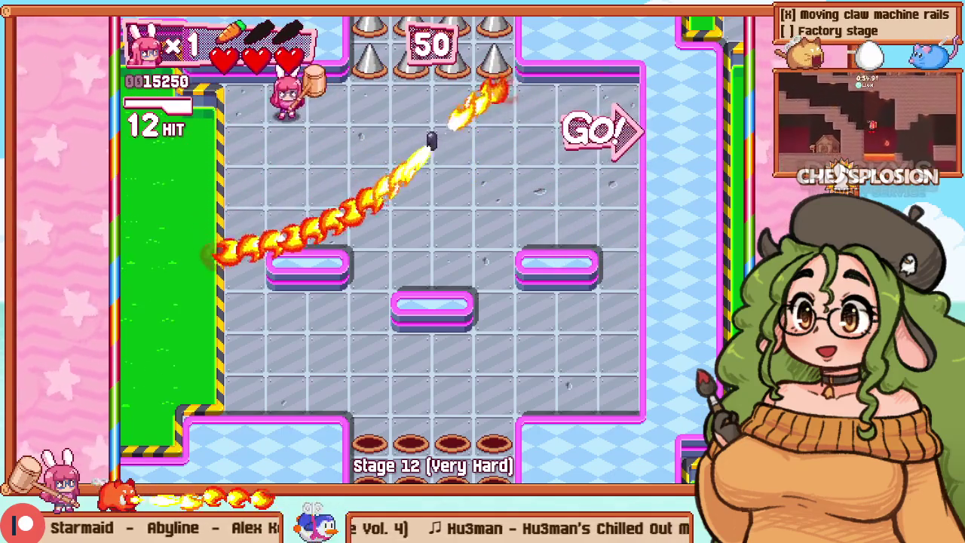
key(F1)
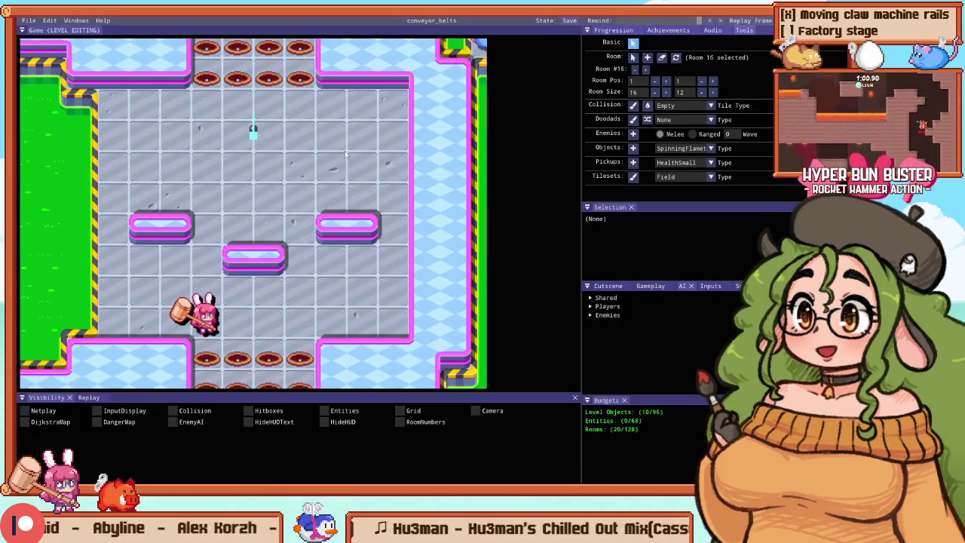
Step: Resume the stage, play it fullscreen without panels, then switch back to the level-editor layout
key(F1)
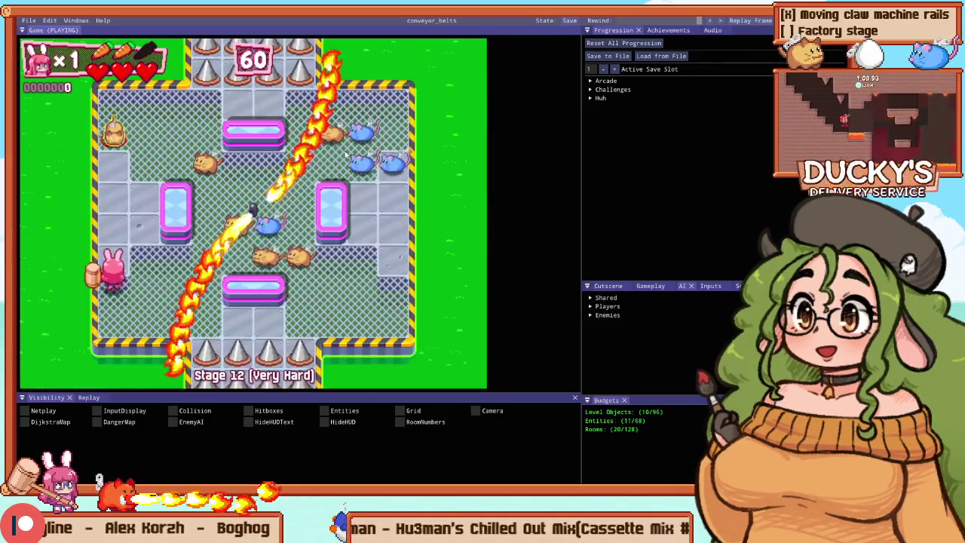
key(F1)
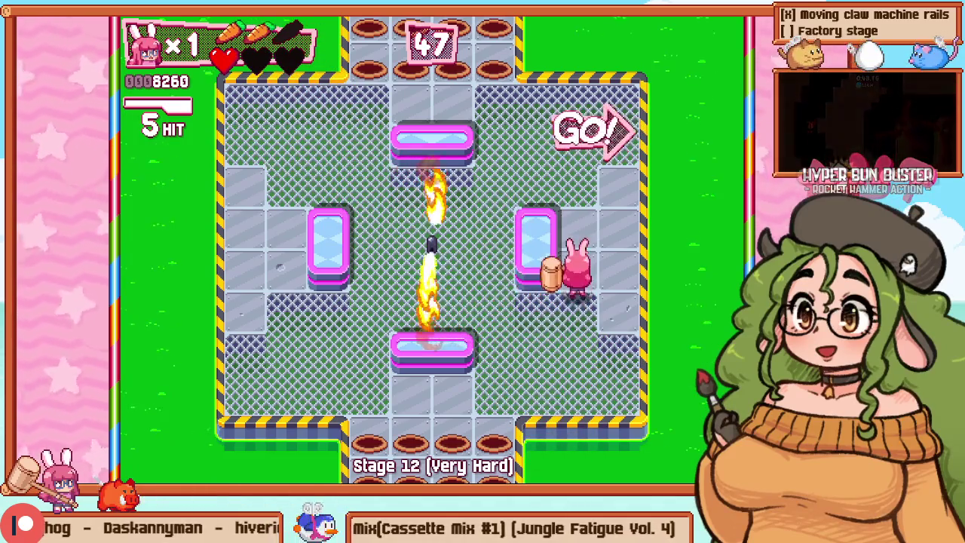
key(F1)
scroll(365, 160, down, 1)
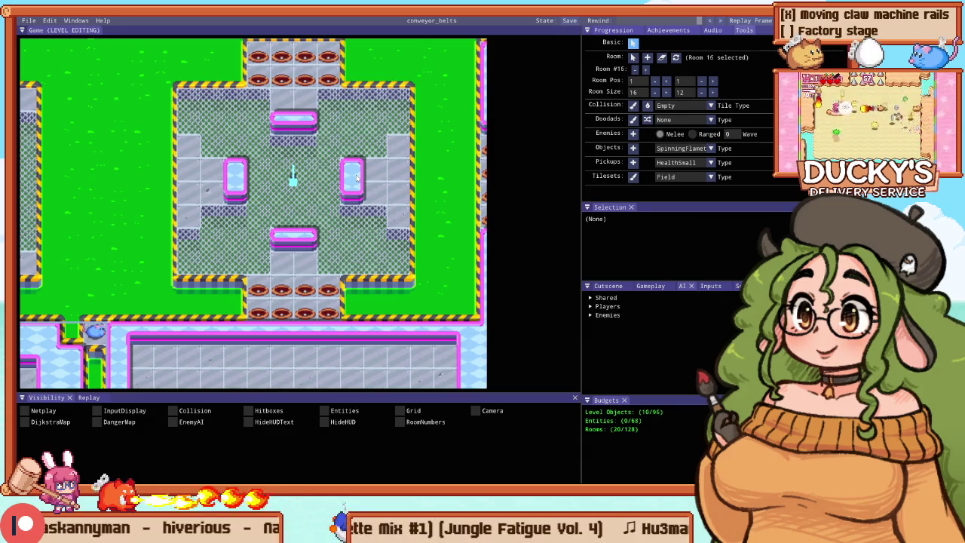
Step: Select the spinning flamethrower in room 16
scroll(245, 167, down, 2)
scroll(189, 179, up, 1)
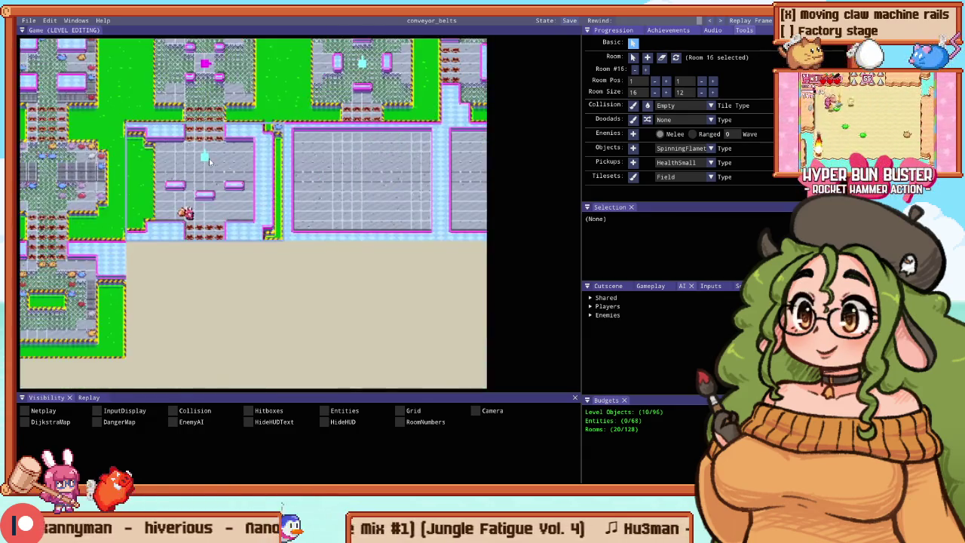
scroll(188, 180, up, 1)
scroll(188, 179, down, 2)
scroll(204, 196, up, 2)
click(207, 199)
scroll(214, 210, up, 1)
scroll(209, 215, down, 1)
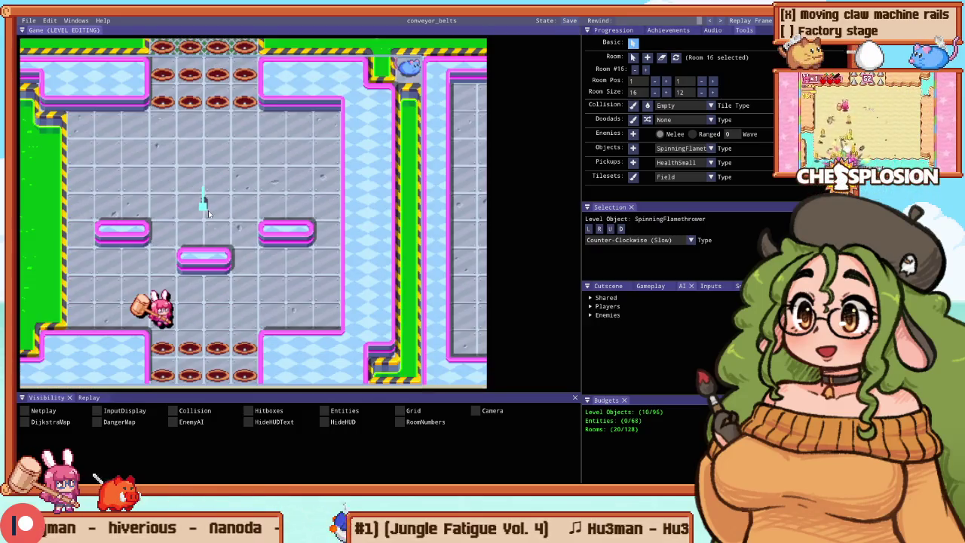
Step: Show the tile grid and set the collision pencil's tile type to Empty_NoEnemySpawns
key(g)
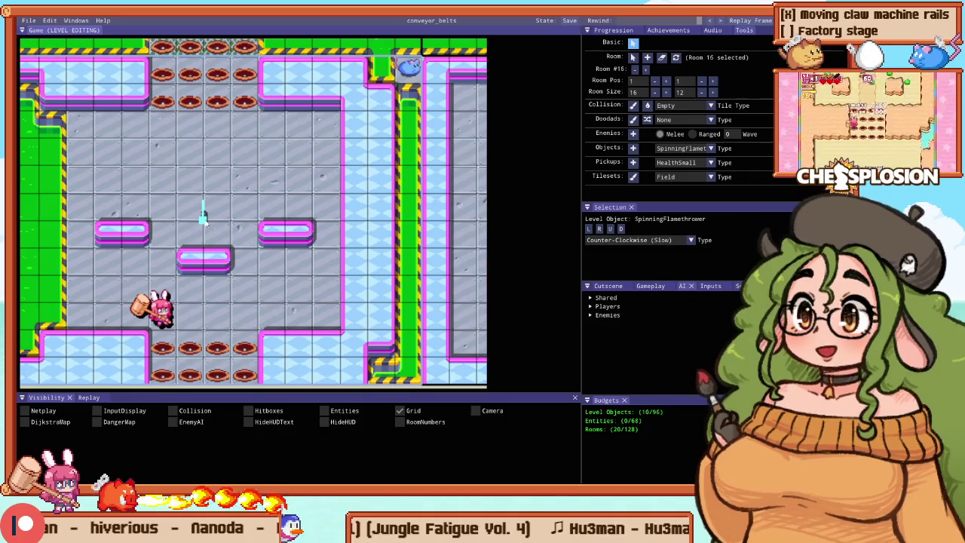
key(c)
scroll(204, 211, down, 2)
scroll(197, 226, up, 1)
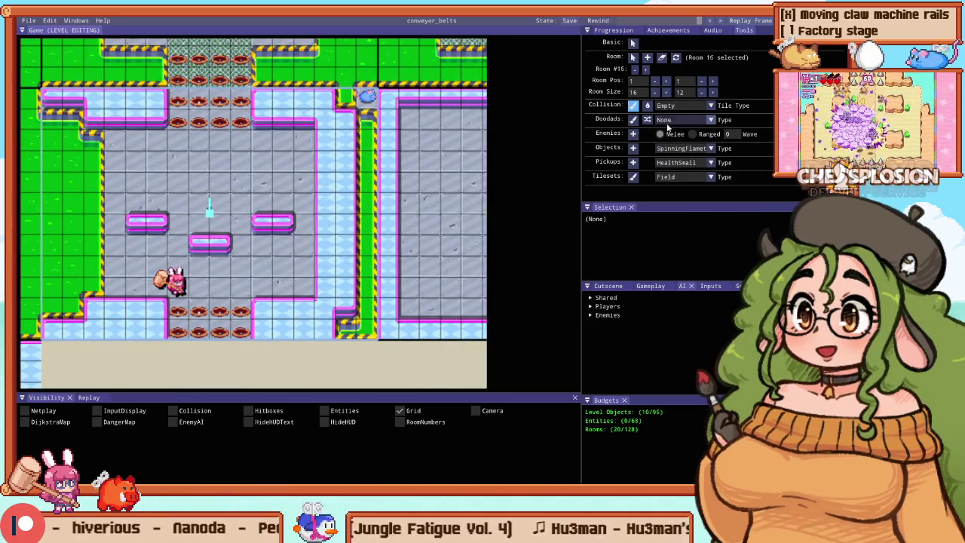
click(668, 107)
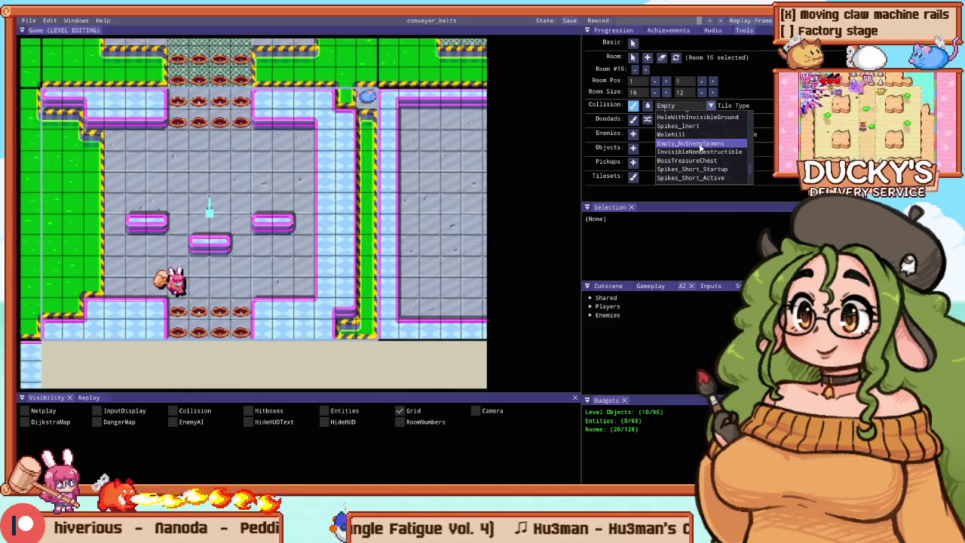
click(700, 144)
Step: Hide the tile grid and start a playtest of the redesigned room 16
scroll(212, 208, up, 1)
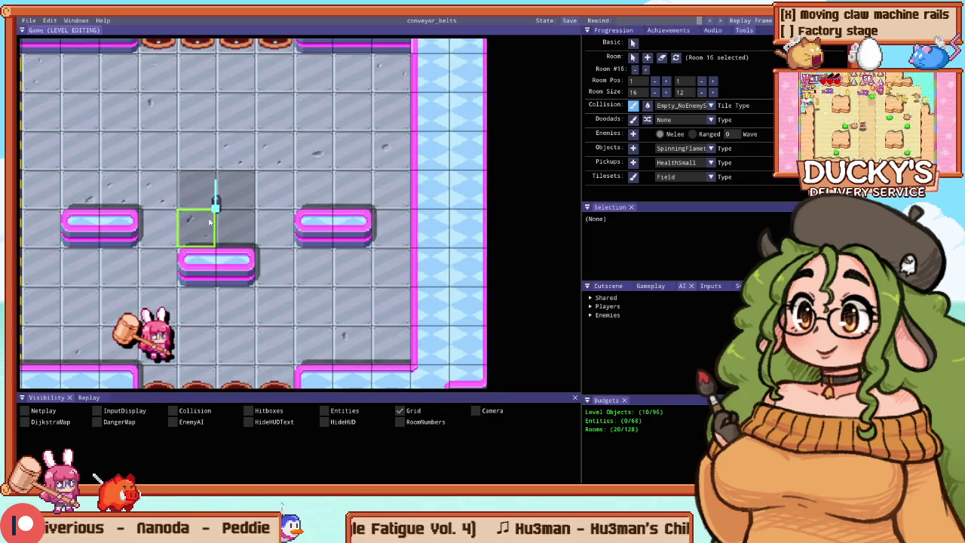
scroll(210, 221, down, 2)
scroll(182, 190, up, 1)
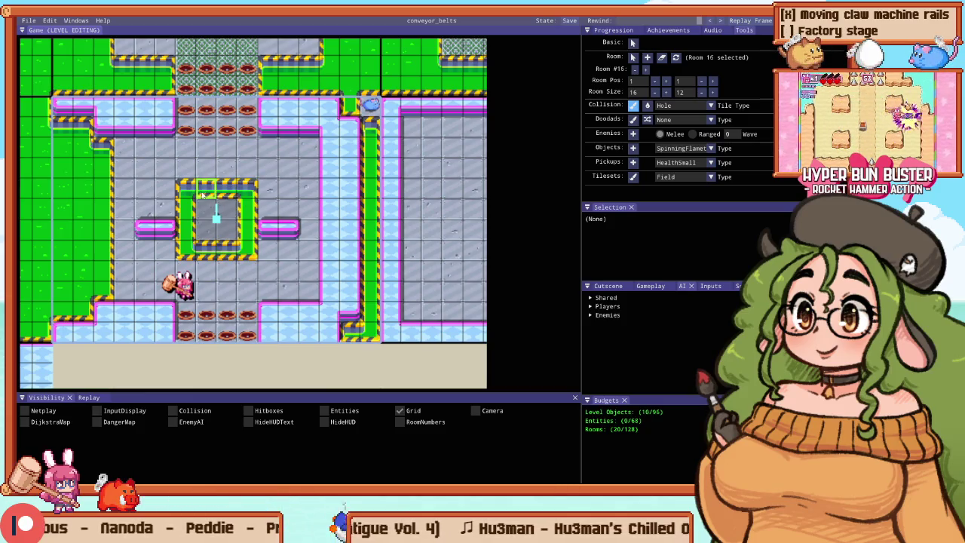
scroll(205, 193, up, 2)
key(g)
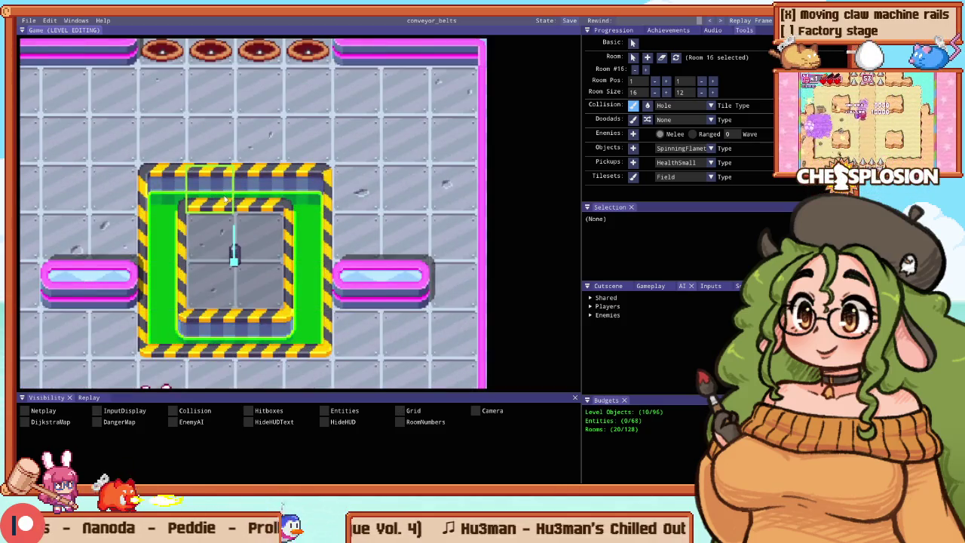
scroll(225, 190, down, 2)
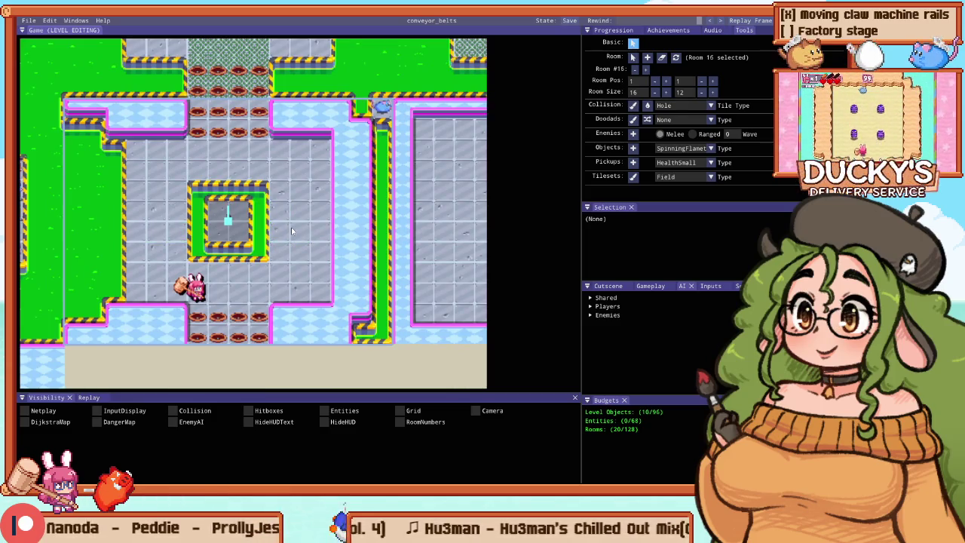
key(Tab)
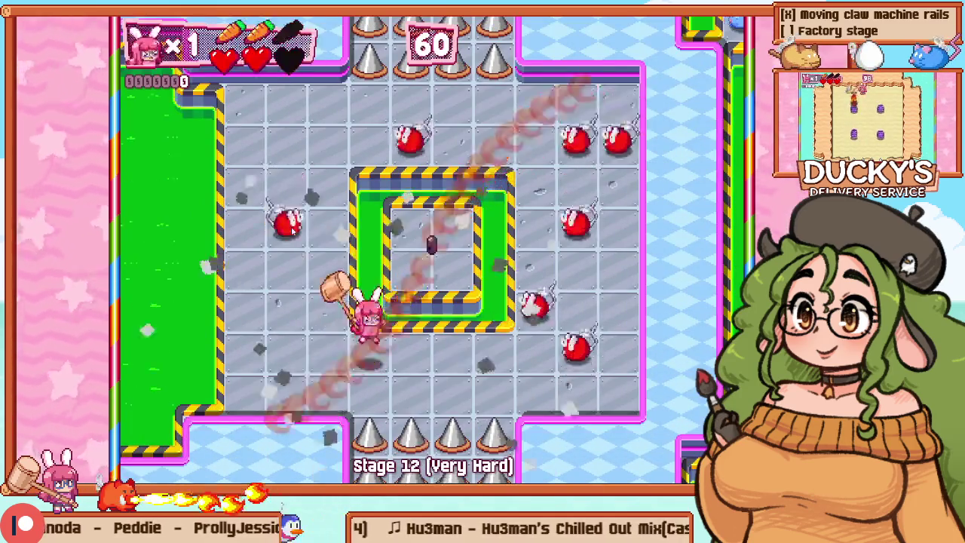
Step: Return from the playtest to editing room 16
key(Tab)
scroll(291, 231, down, 3)
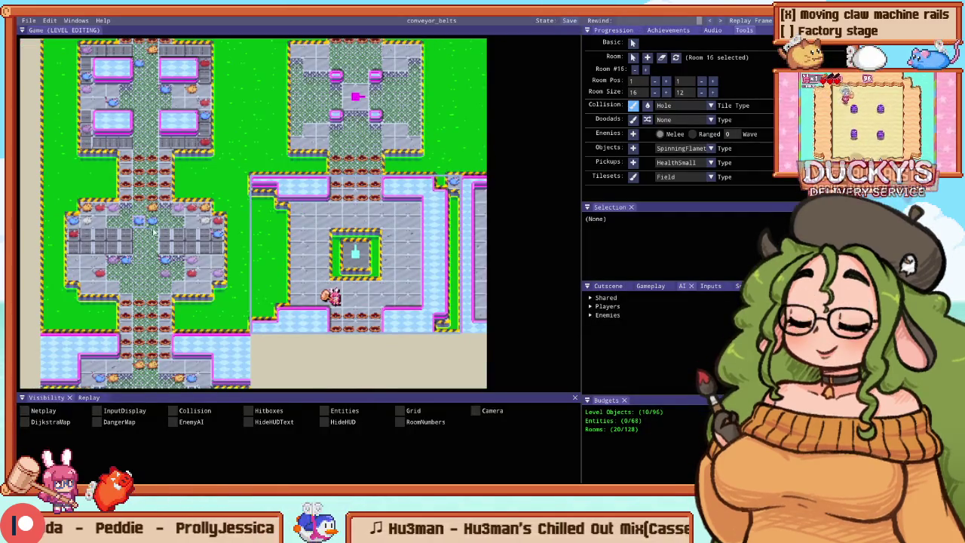
scroll(362, 258, up, 5)
scroll(362, 257, down, 2)
scroll(362, 257, down, 3)
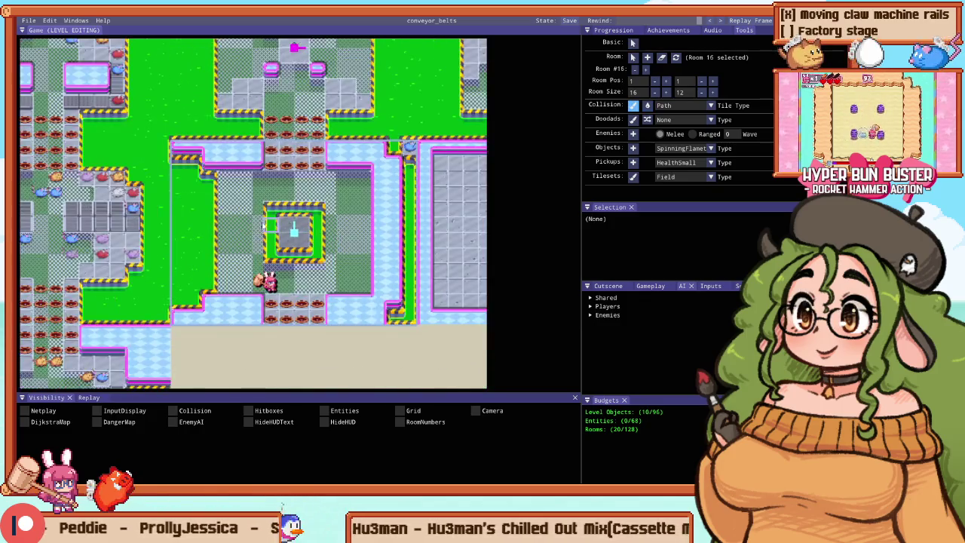
scroll(224, 198, up, 4)
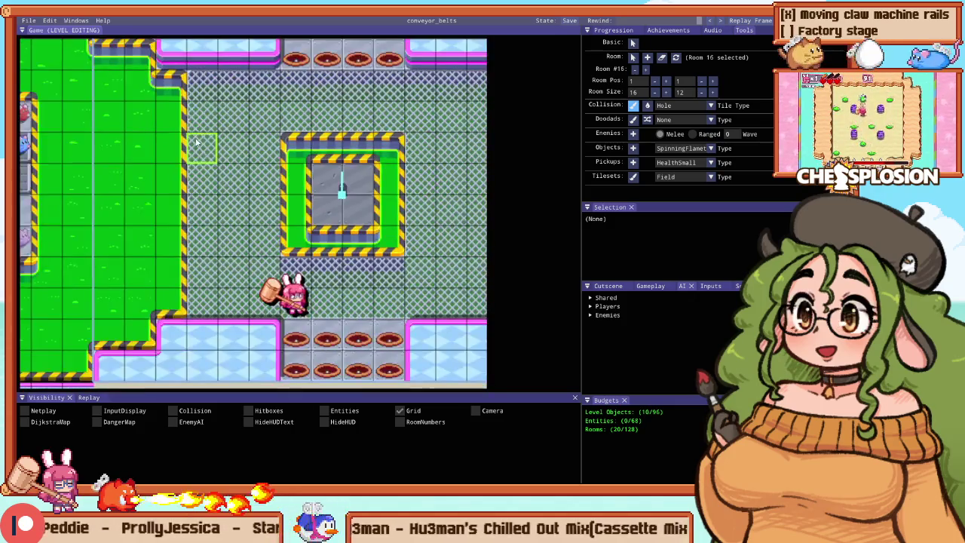
Step: Extend the magenta wall edge right, fill the right blue channel with holes, and hide the grid
key(Right)
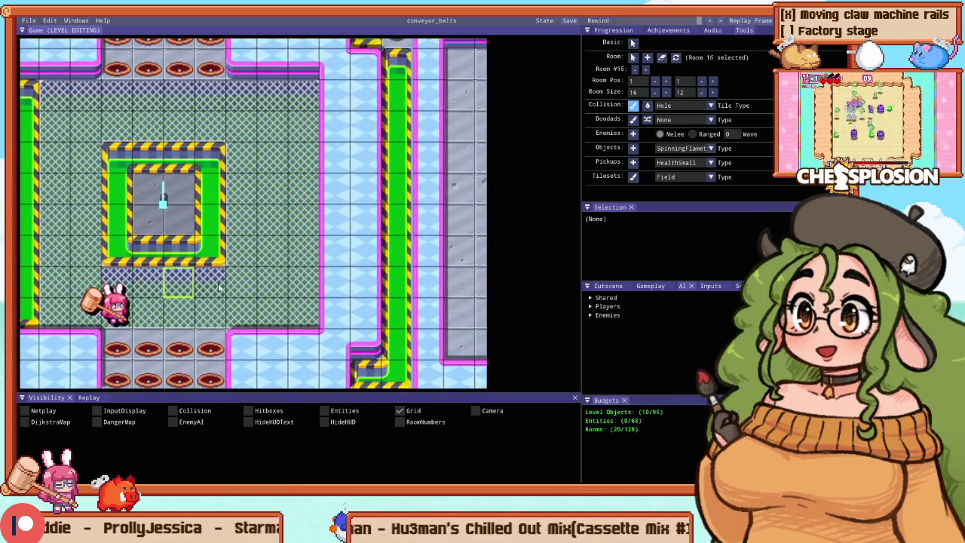
scroll(318, 143, down, 1)
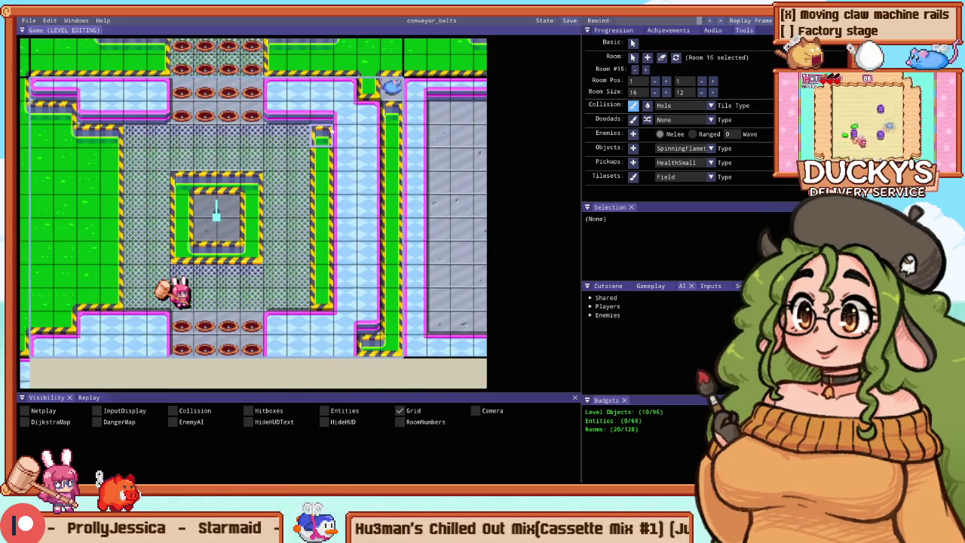
drag(333, 119, 351, 106)
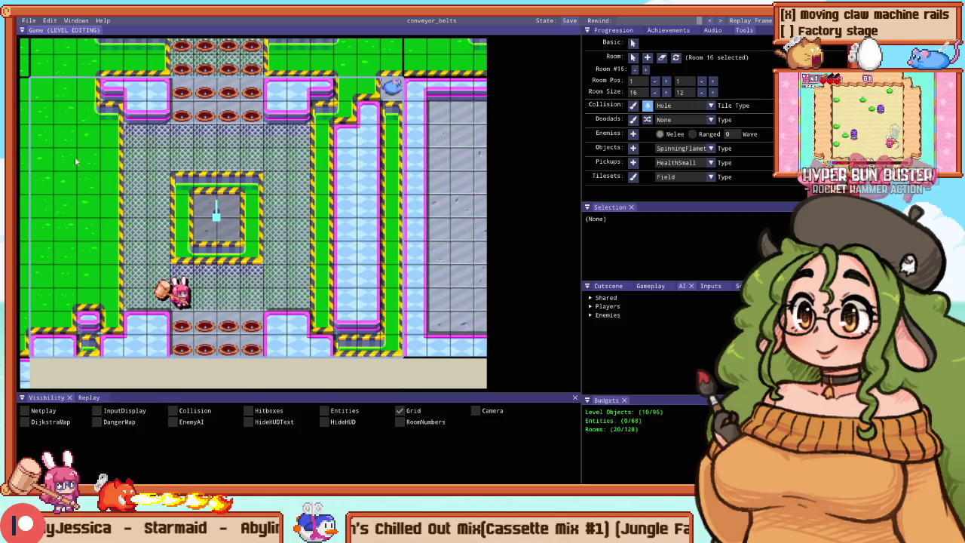
click(368, 208)
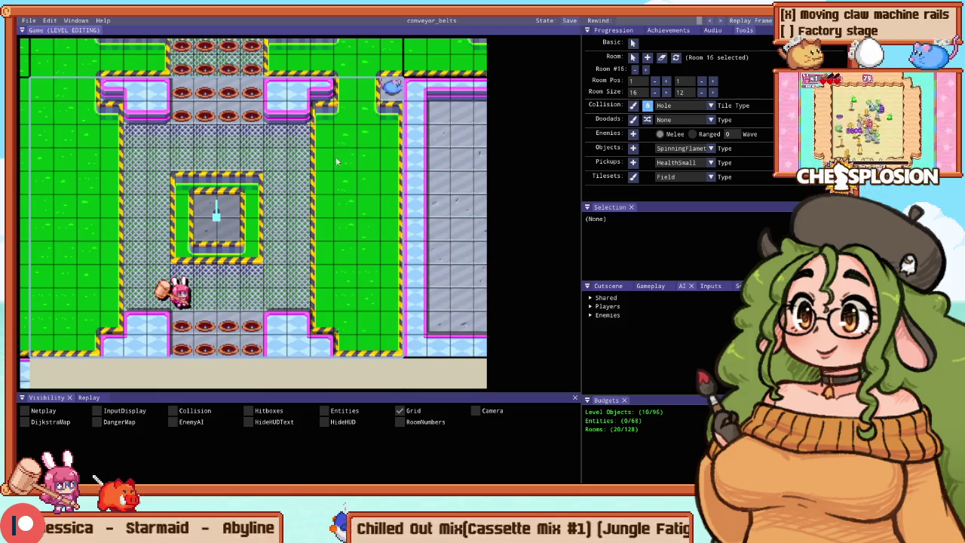
key(g)
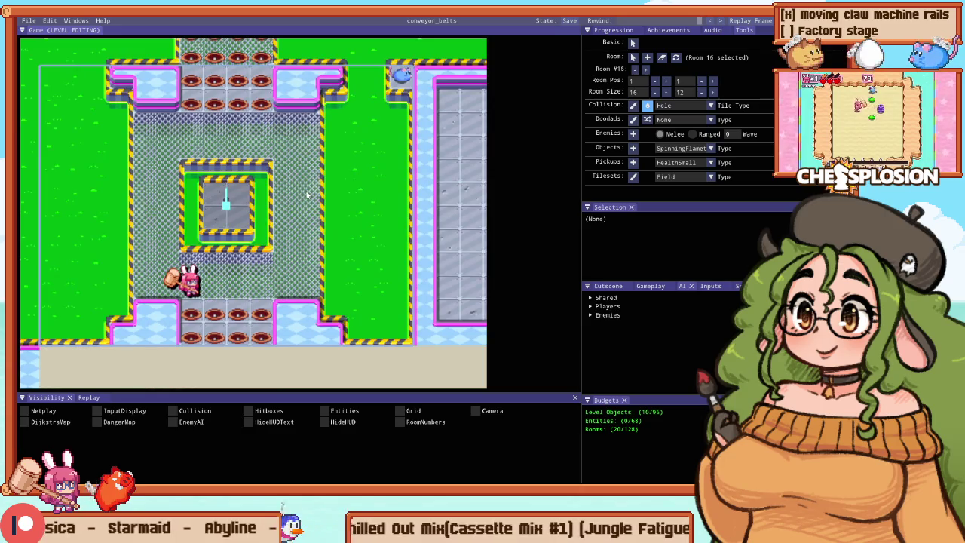
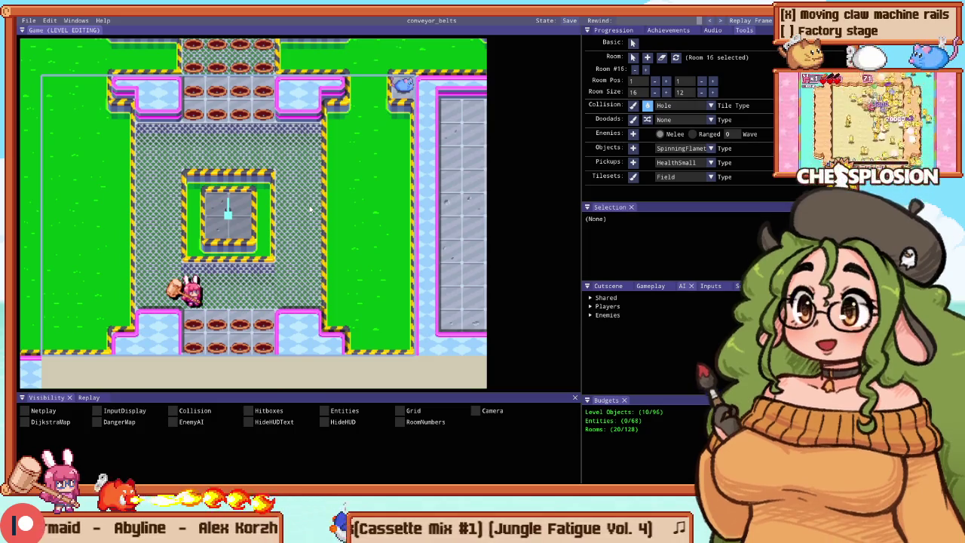
Step: After a quick playtest, set the central spinning flamethrower to start facing right
key(F5)
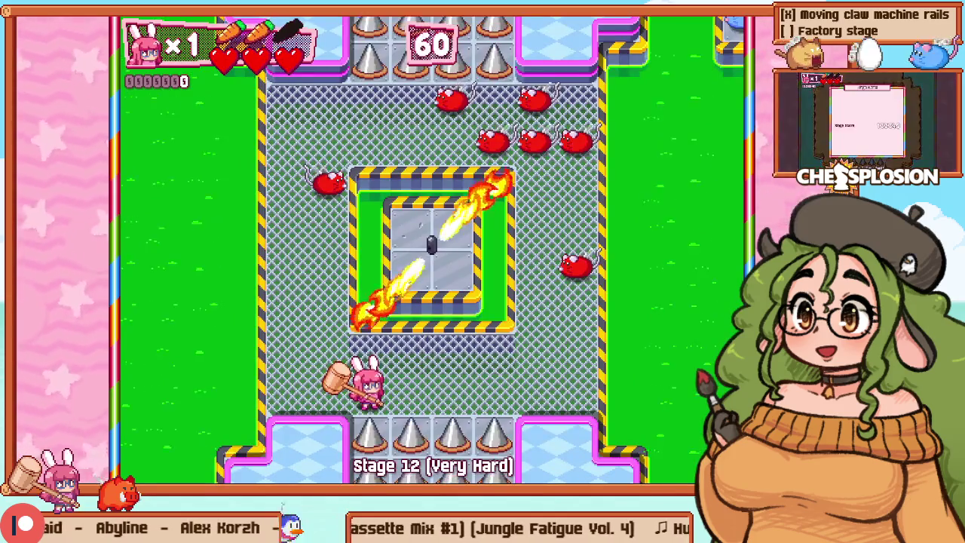
key(Escape)
key(Escape)
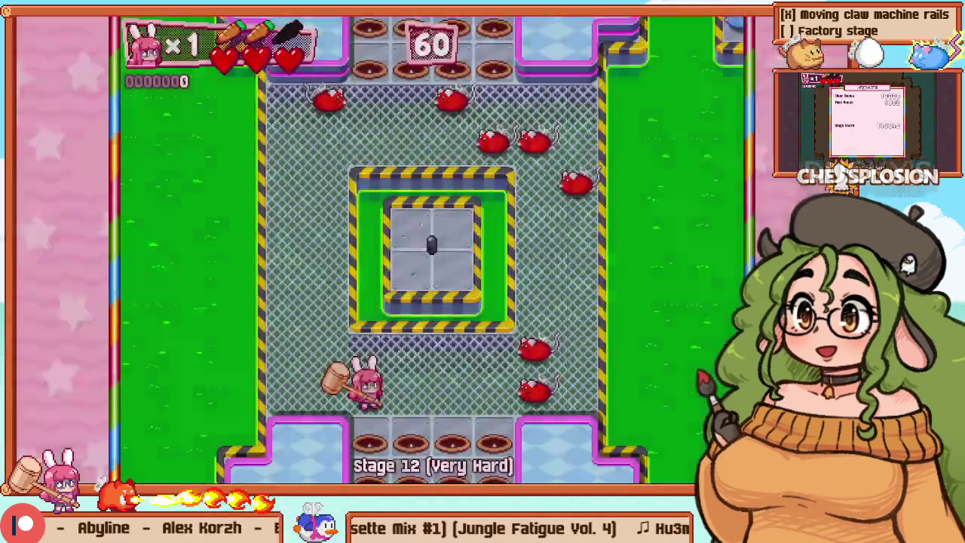
key(F5)
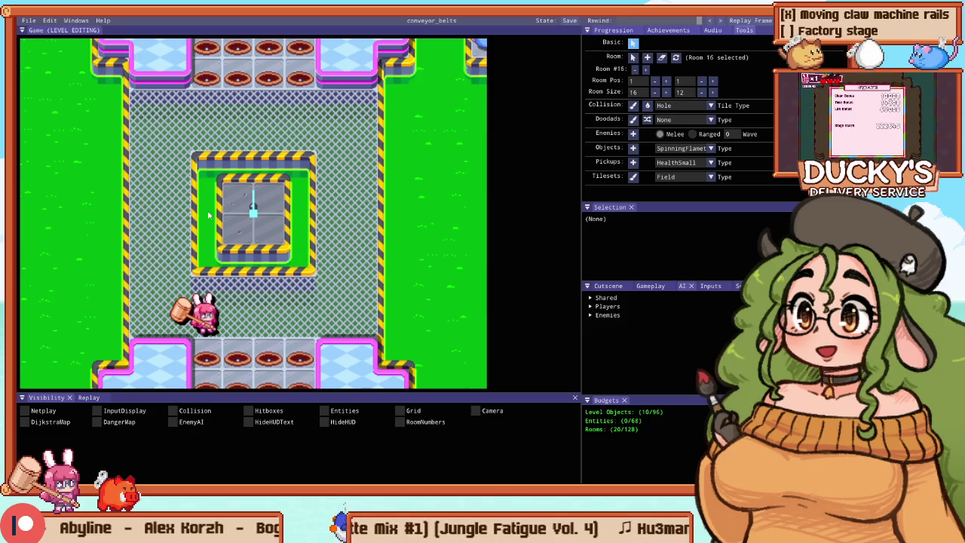
click(265, 216)
click(611, 229)
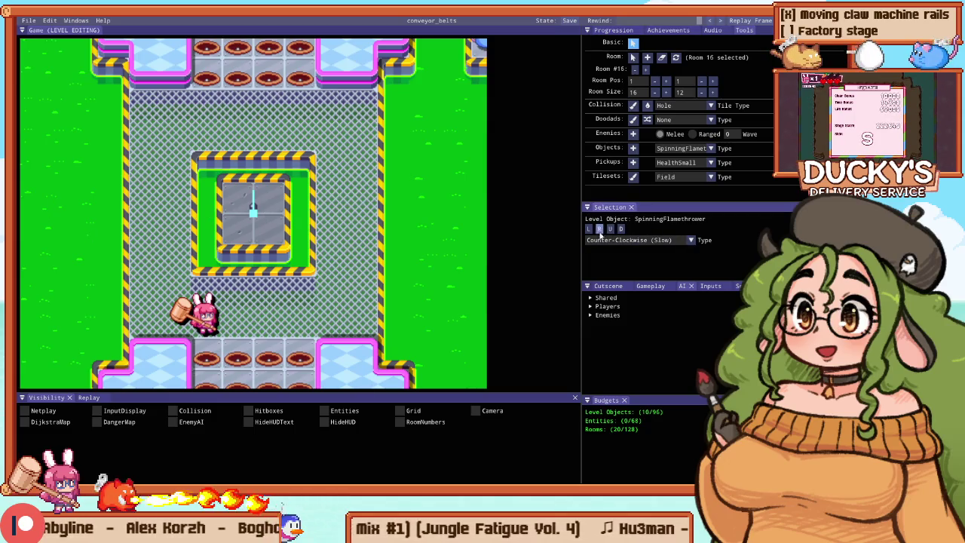
Step: Playtest with the right-facing flamethrower, hammering mice, then return to level editing
key(F5)
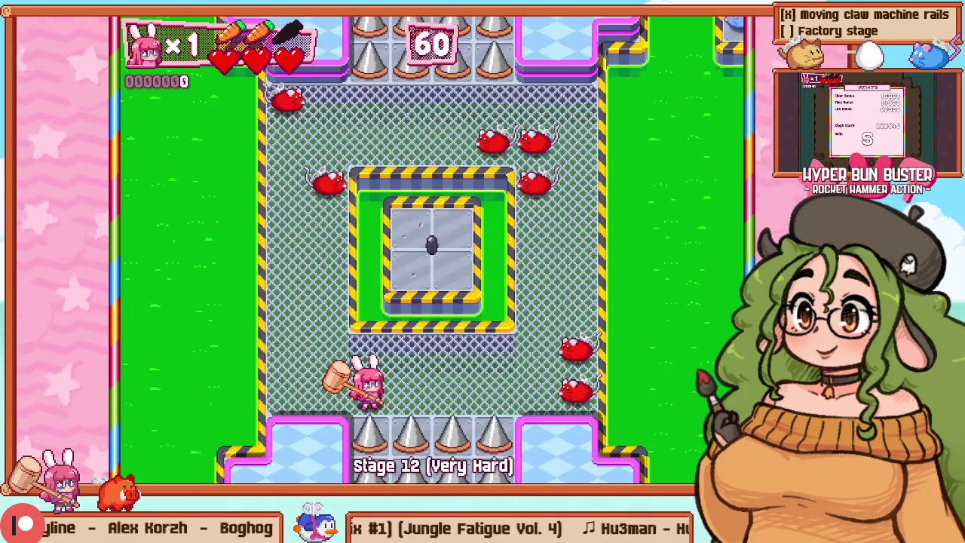
key(Right)
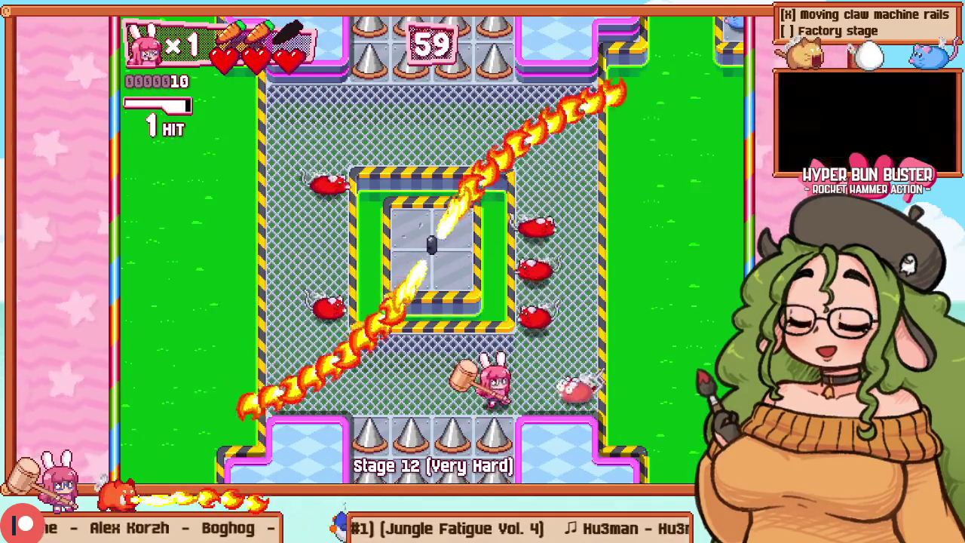
key(Up)
key(Right)
key(z)
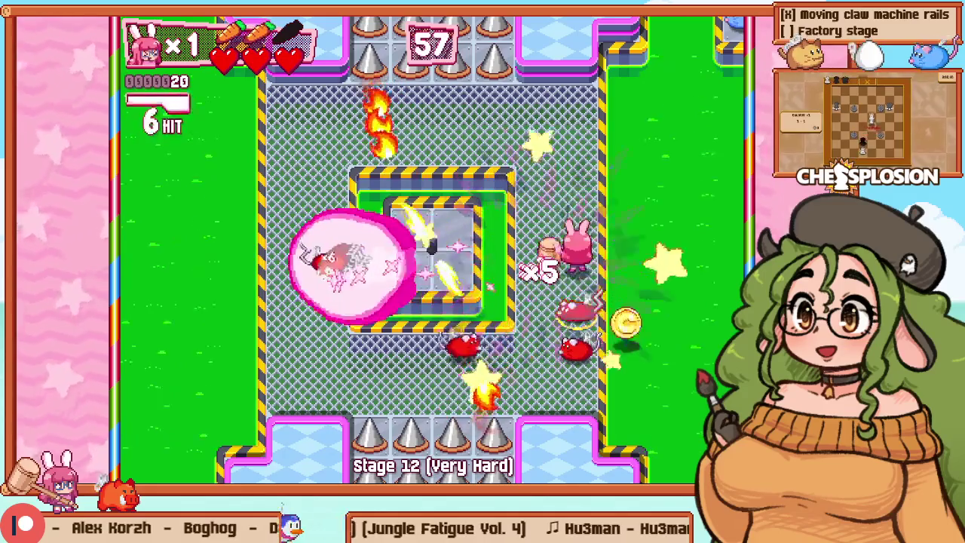
key(Up)
key(Left)
key(F11)
key(F2)
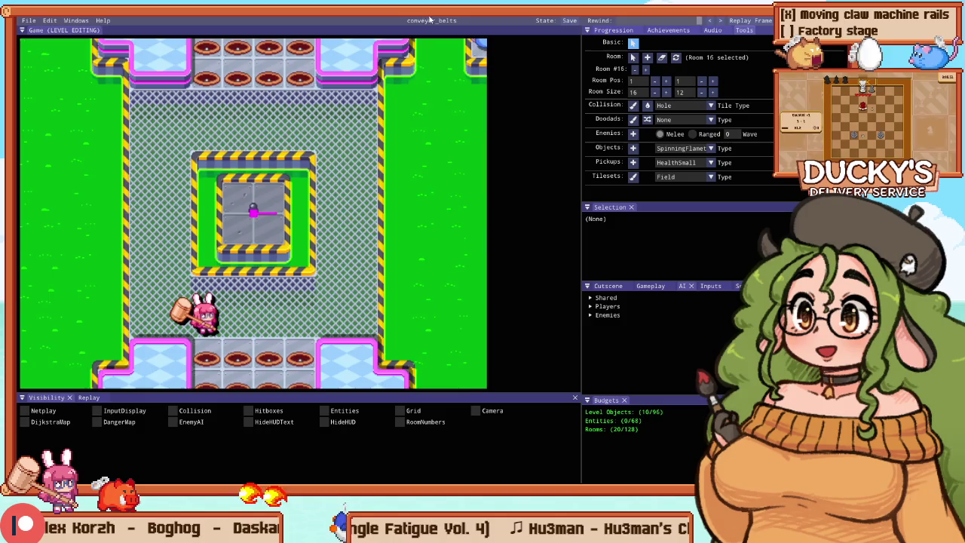
Step: Reshape the blue platforms into L pieces at the block's top-left and bottom-right corners
scroll(349, 209, down, 3)
scroll(322, 161, up, 3)
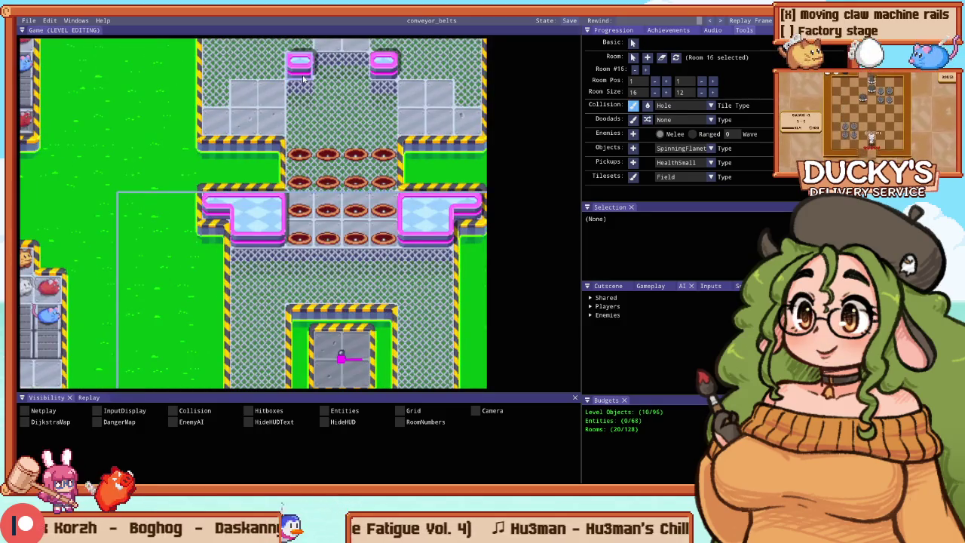
scroll(334, 292, down, 2)
drag(333, 294, 177, 233)
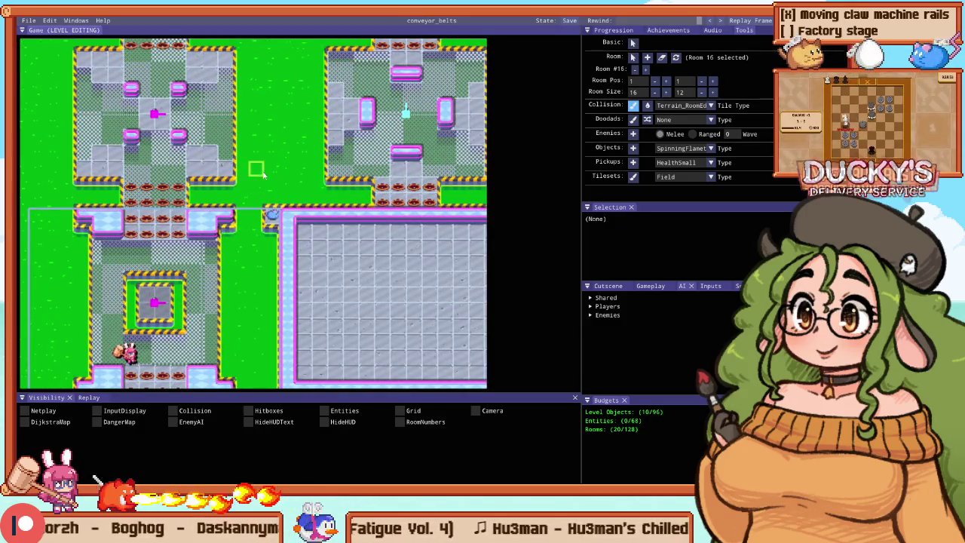
scroll(177, 265, up, 5)
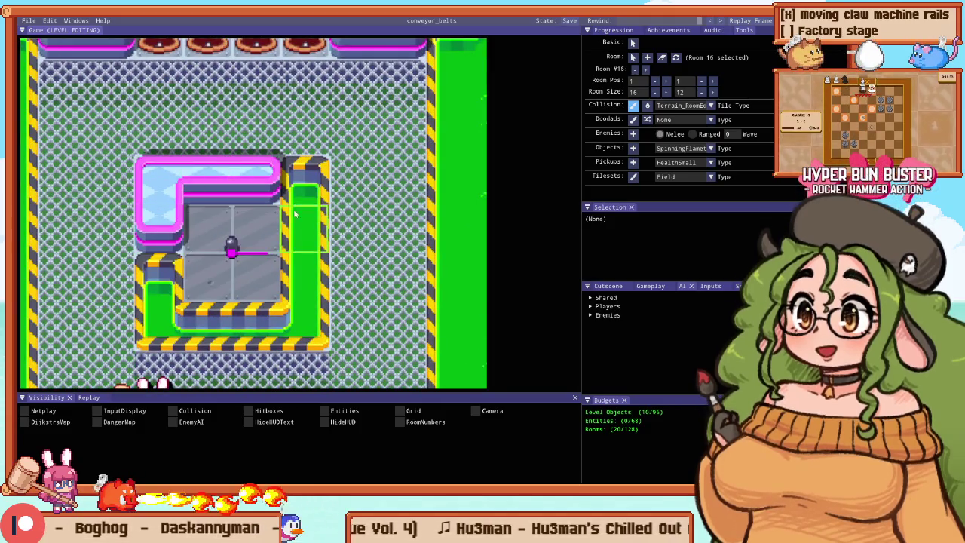
click(276, 180)
click(285, 285)
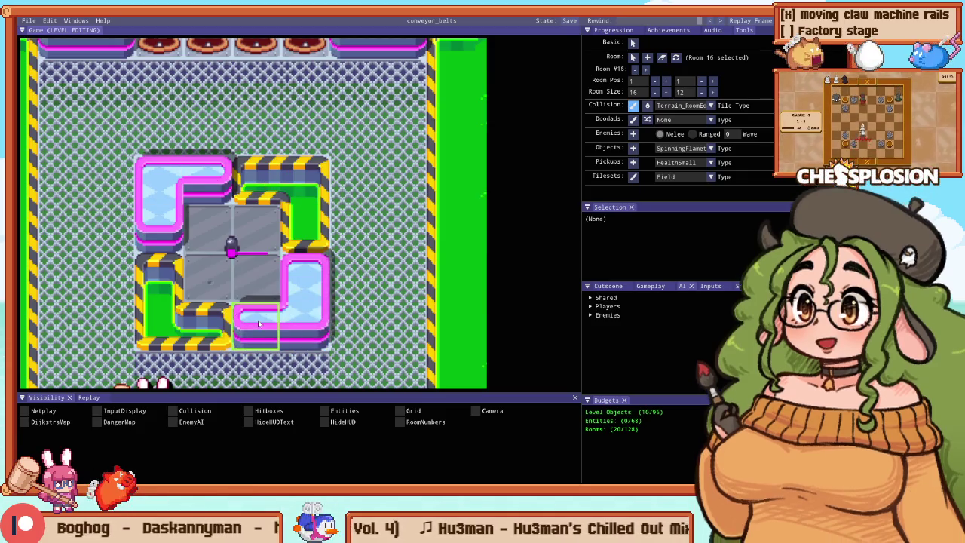
Step: Playtest the edited stage, clearing all mice for a score of 3050, then return to the editor
key(F5)
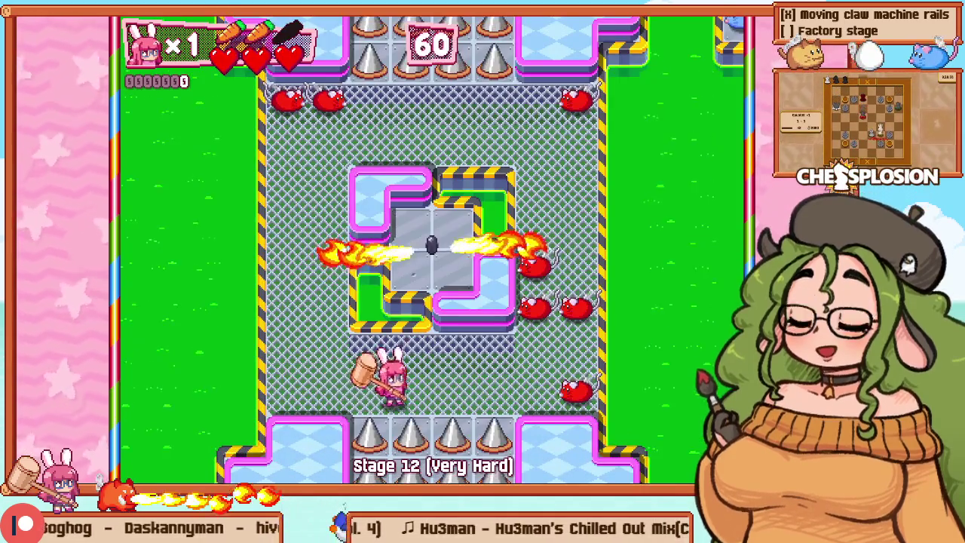
key(Right)
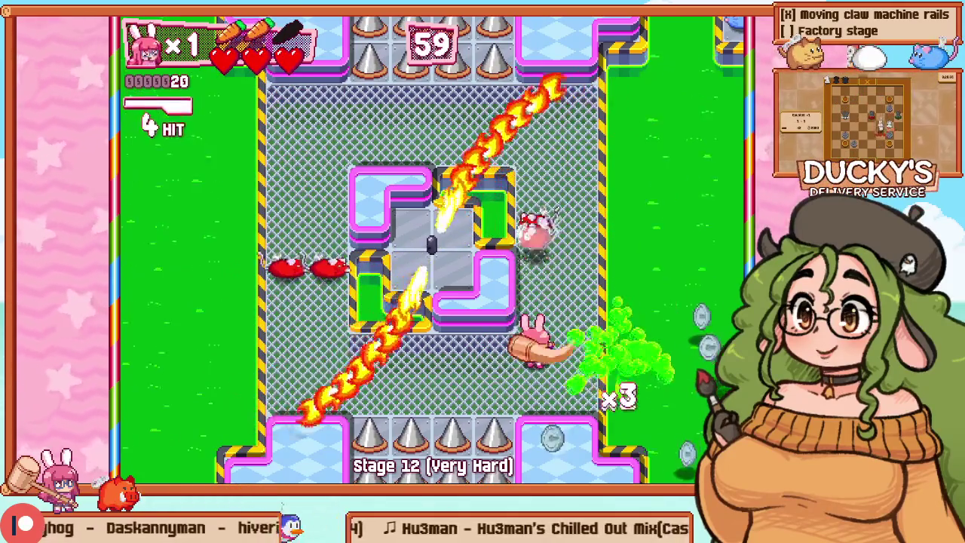
key(Up)
key(Up)
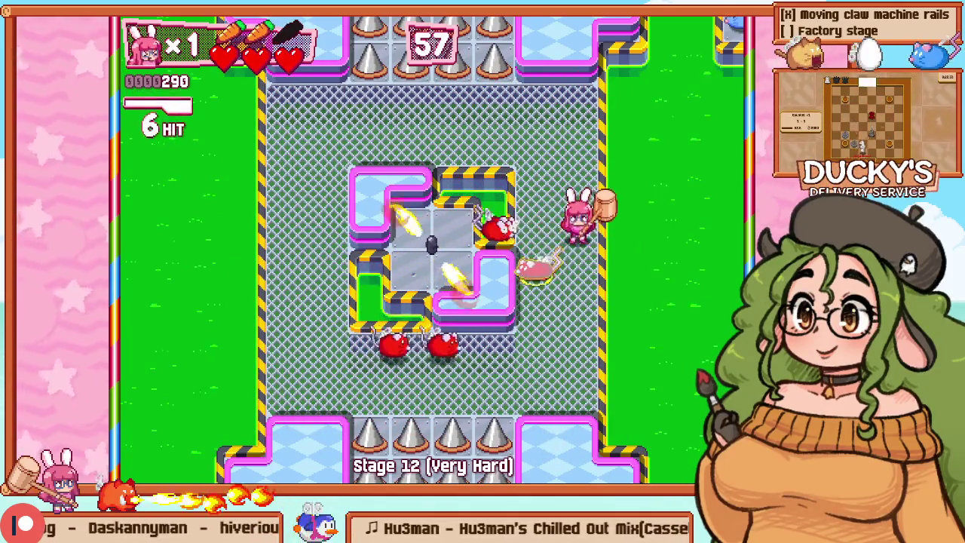
key(Down)
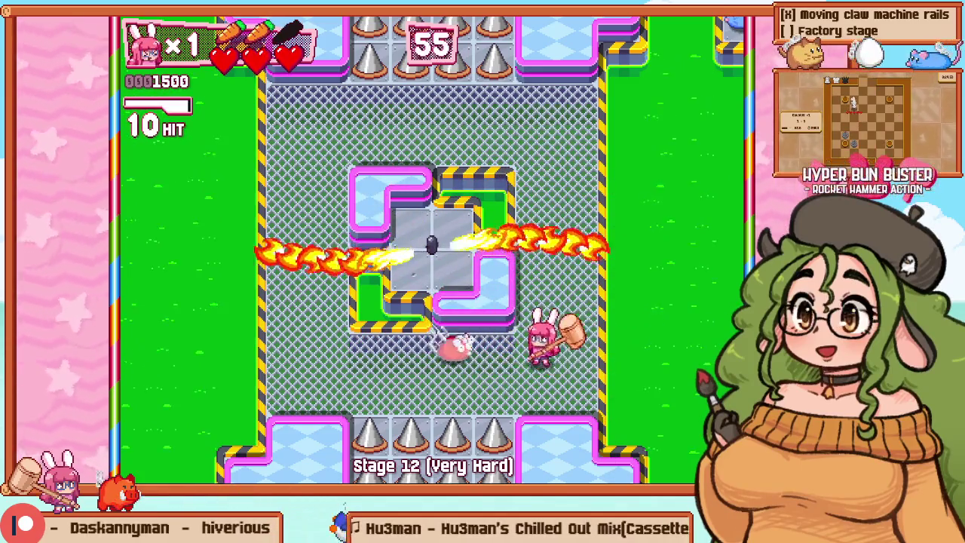
key(Left)
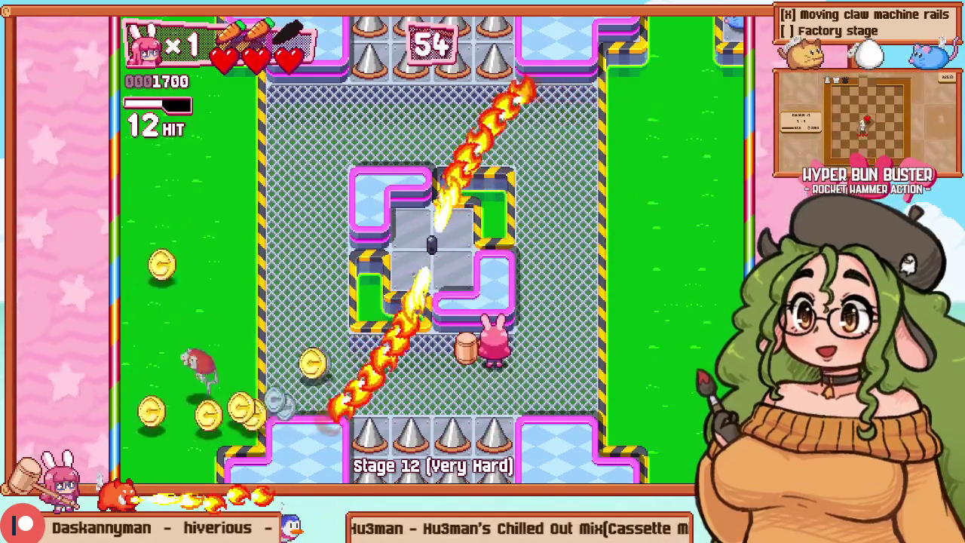
key(Left)
key(Left)
key(Up)
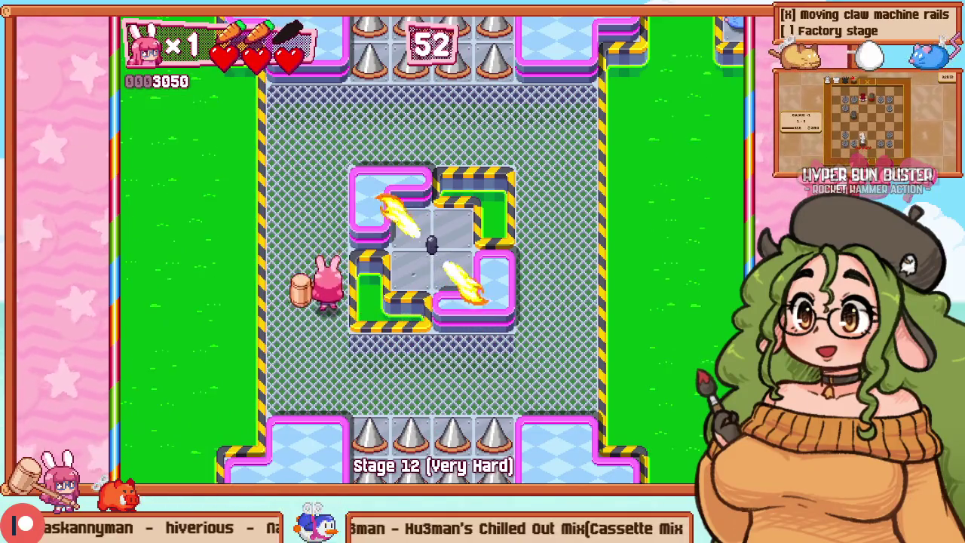
key(Up)
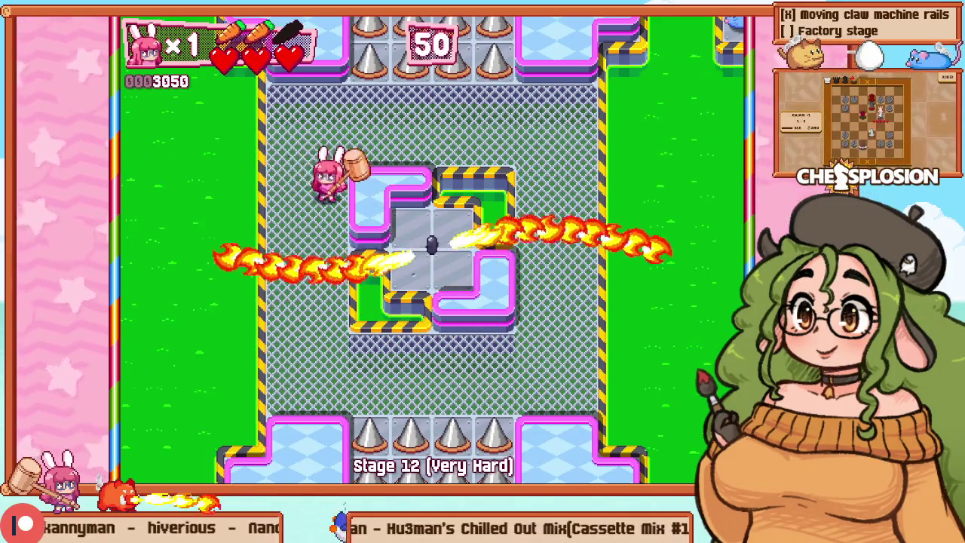
key(Down)
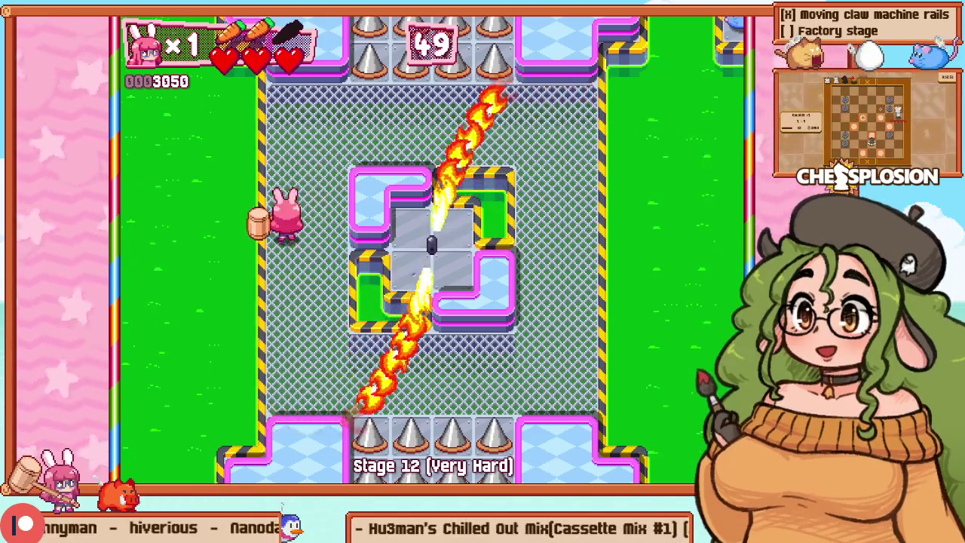
key(F1)
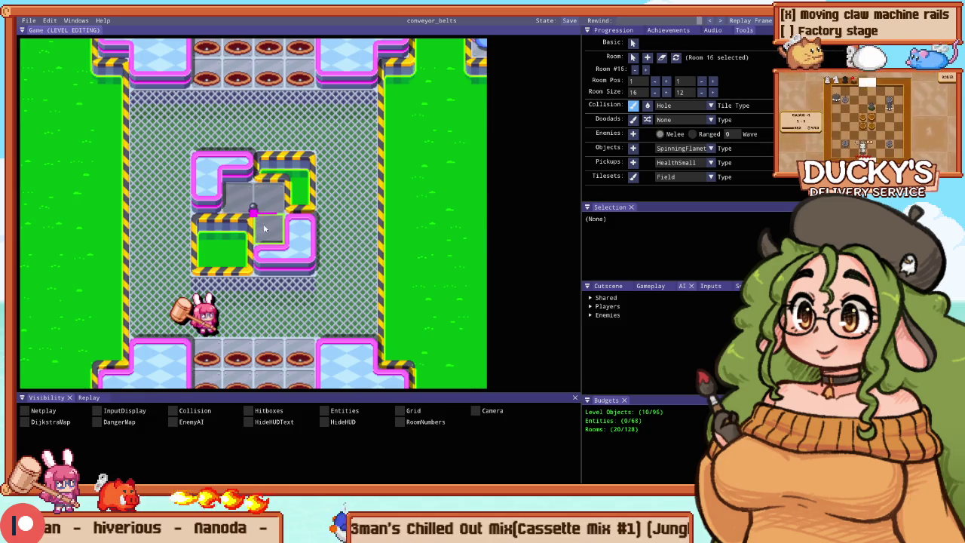
Step: Playtest the stage, retry it from the beginning, then return to the editor
key(F1)
key(Right)
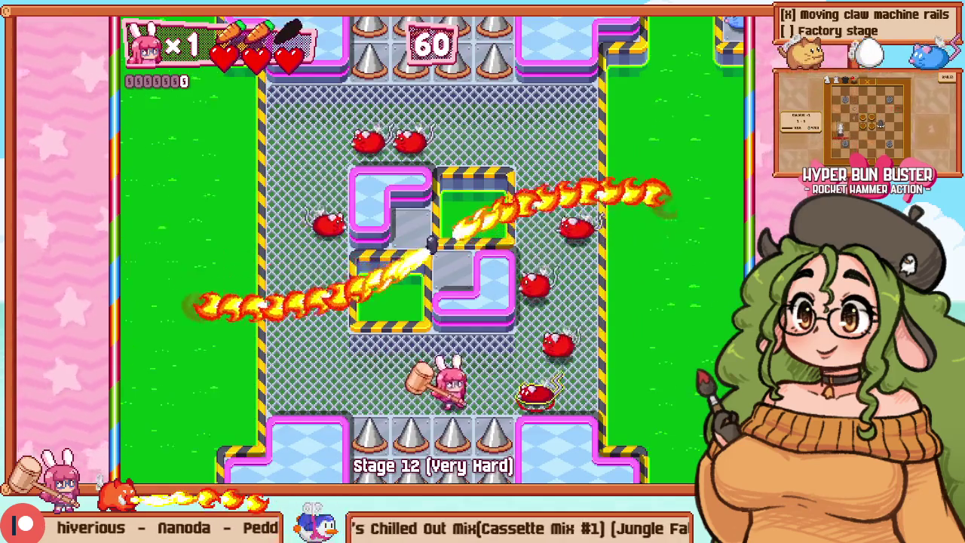
key(Up)
key(Escape)
key(Down)
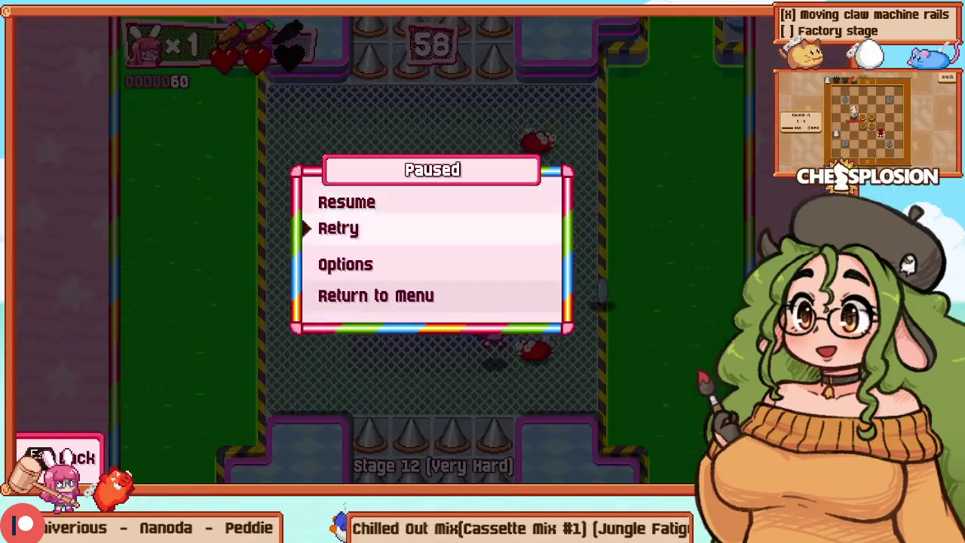
key(Return)
key(Right)
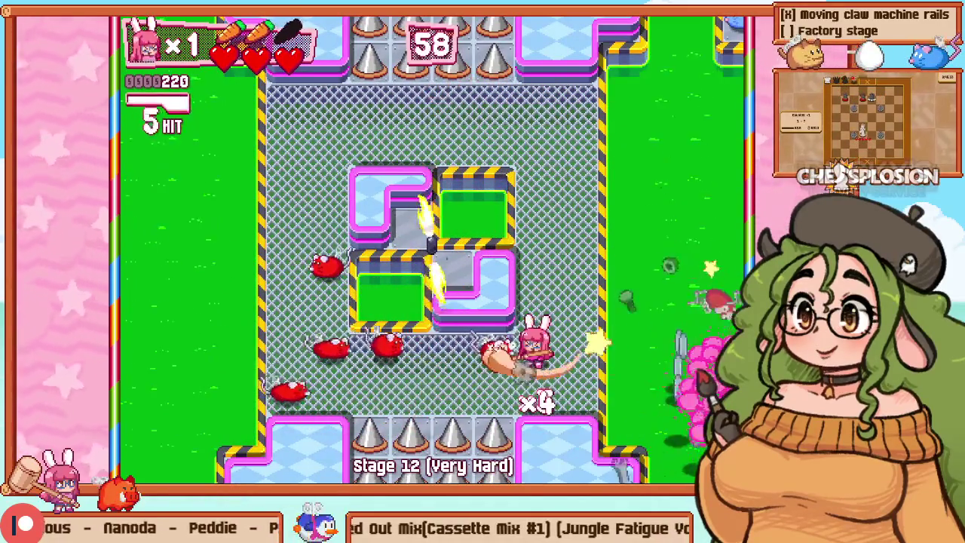
key(F1)
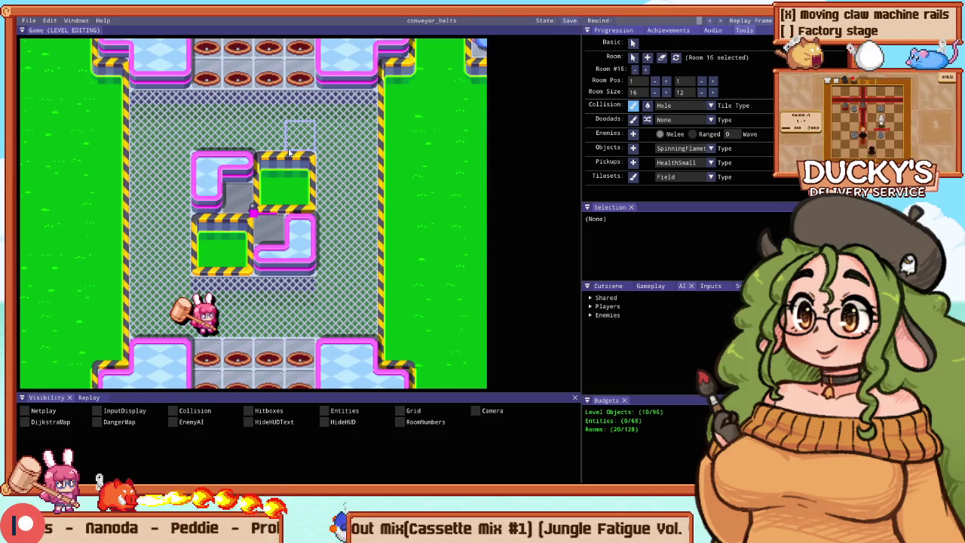
Step: Paint Path floor down the arena's left and right columns
right_click(341, 168)
drag(396, 104, 394, 323)
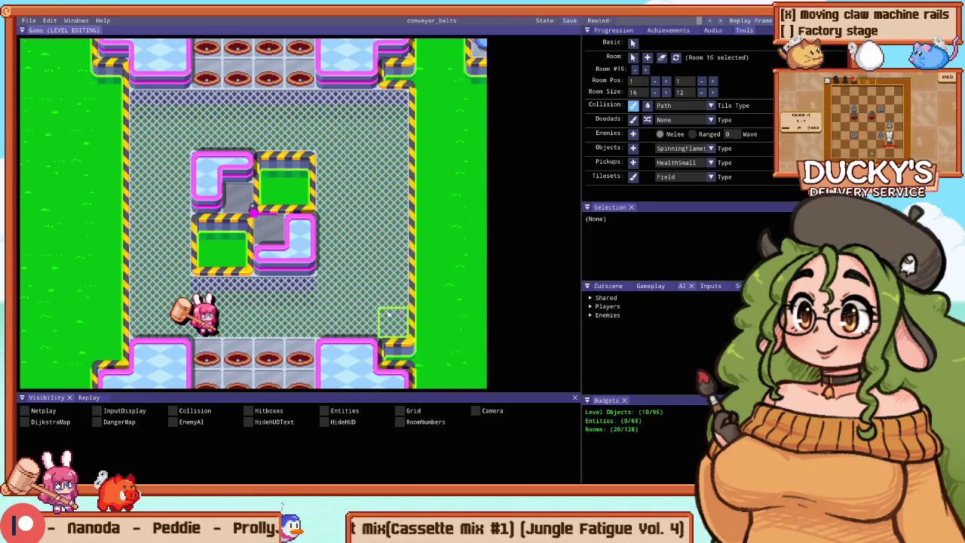
mouse_move(113, 324)
mouse_down()
mouse_move(115, 183)
mouse_move(140, 150)
mouse_up()
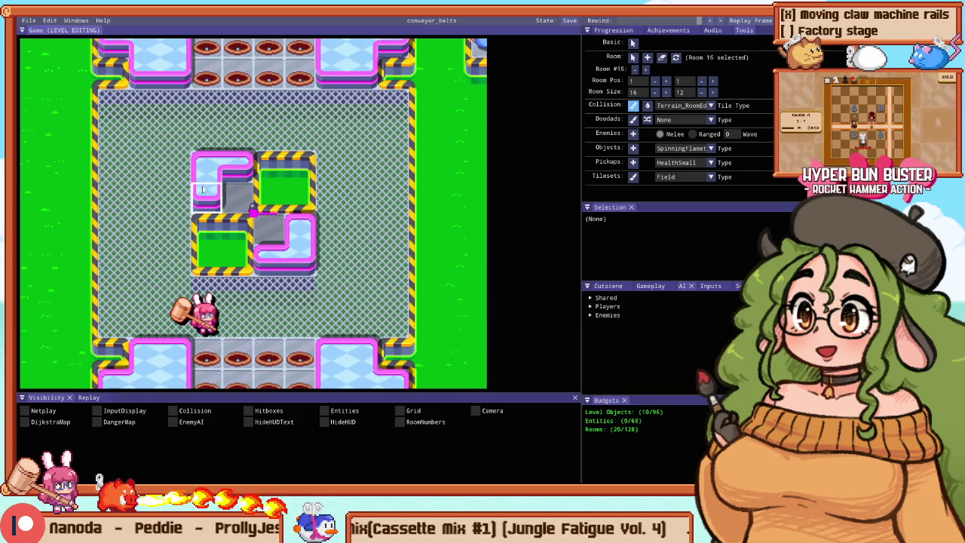
Step: Fill the block's green pit with empty floor, extend the pink platform, and add hole tiles
right_click(237, 197)
drag(271, 192, 247, 219)
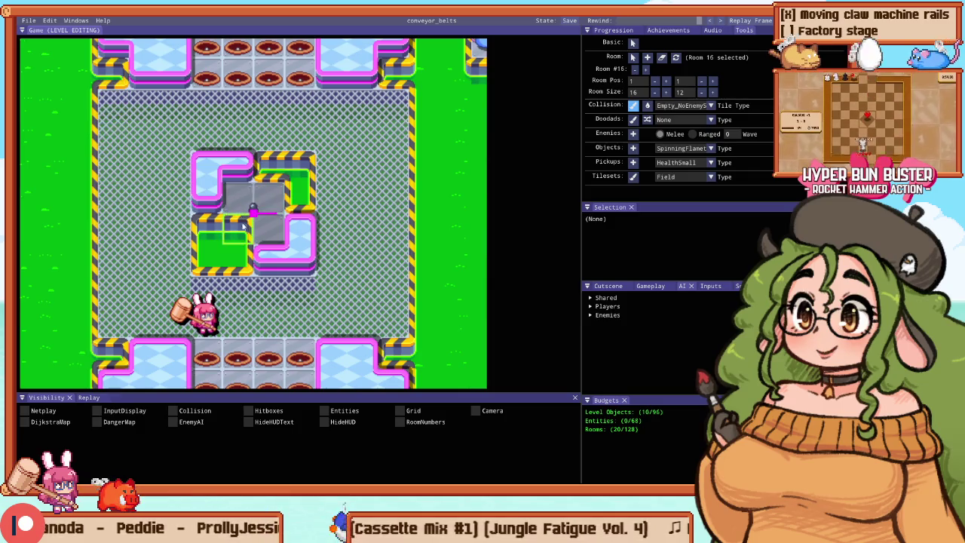
click(191, 193)
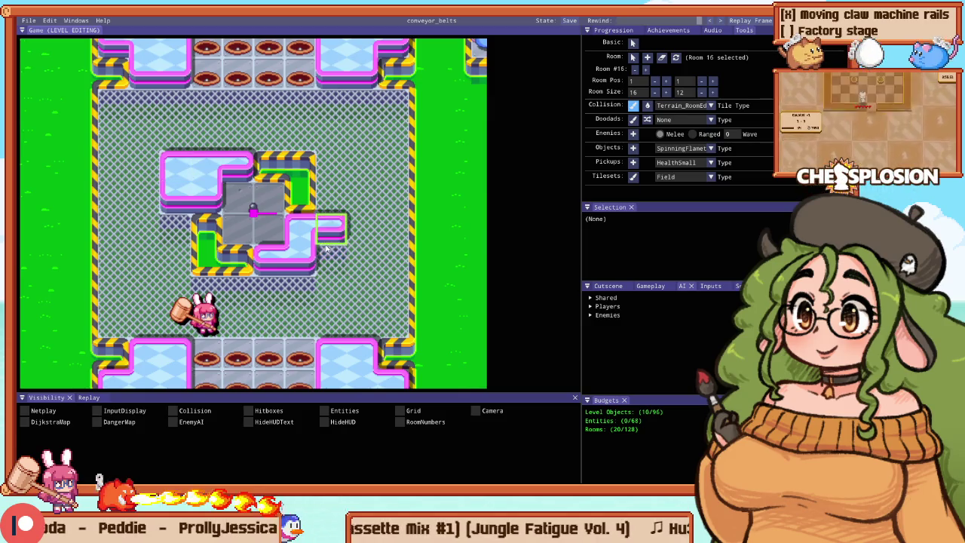
click(330, 230)
click(328, 187)
click(181, 241)
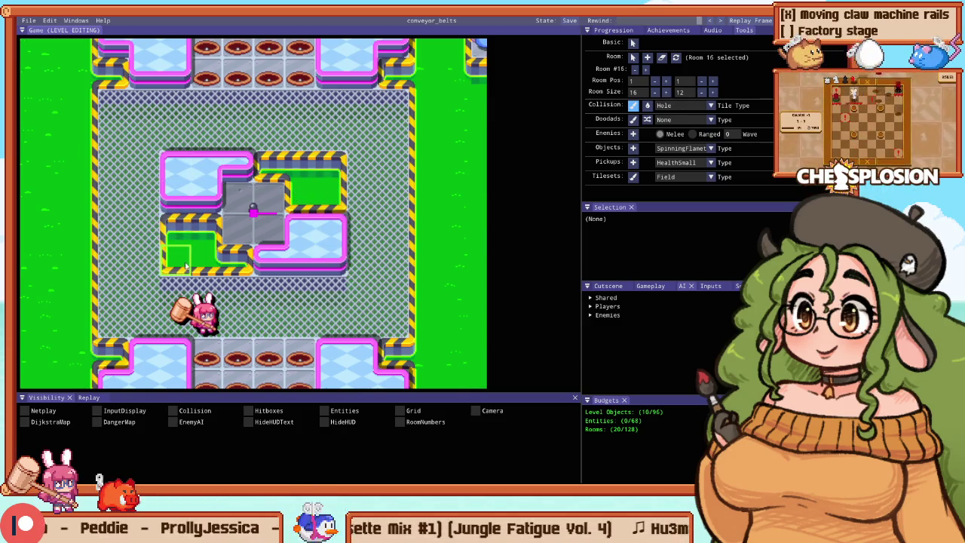
Step: Playtest the arena briefly and return to editing
key(F5)
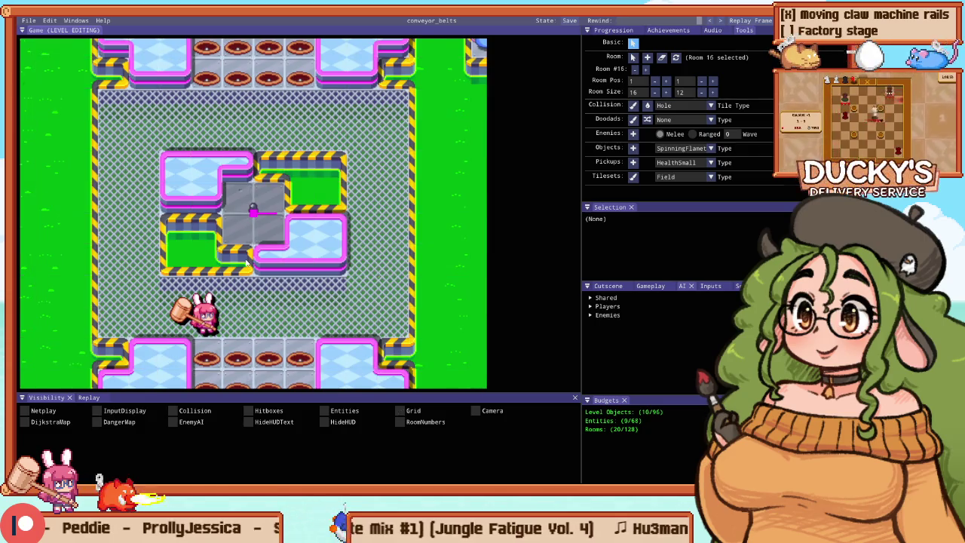
key(Right)
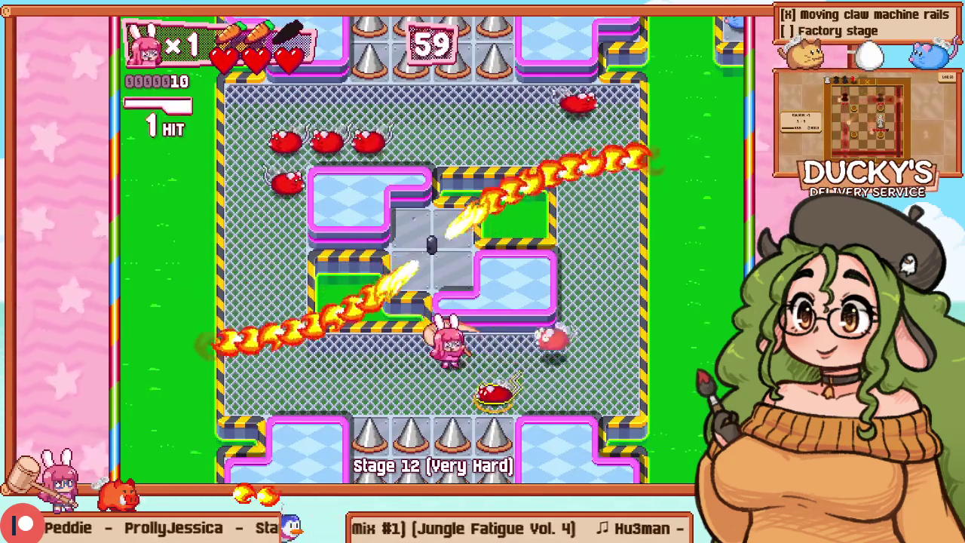
key(F5)
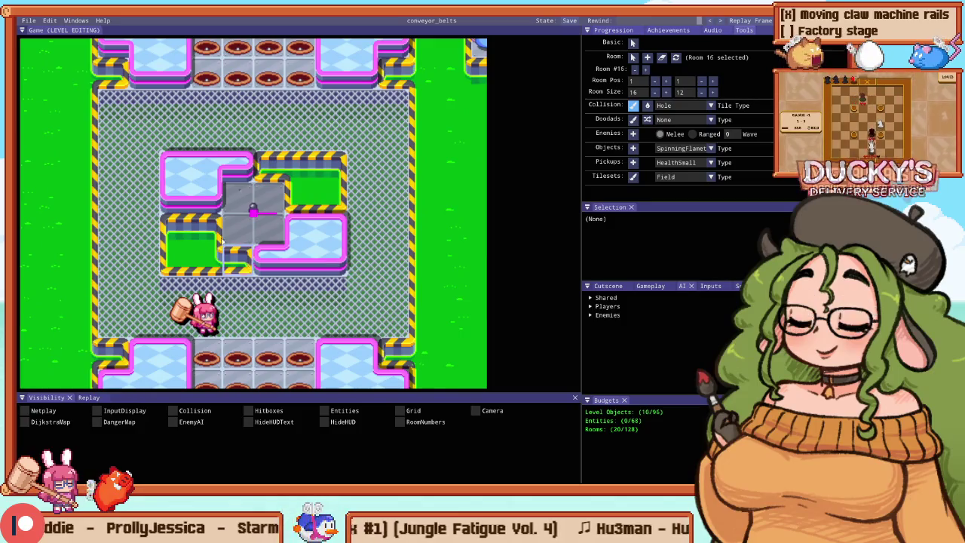
Step: Ring the grey platform with hole tiles and turn the side blocks into straight pillars
click(300, 238)
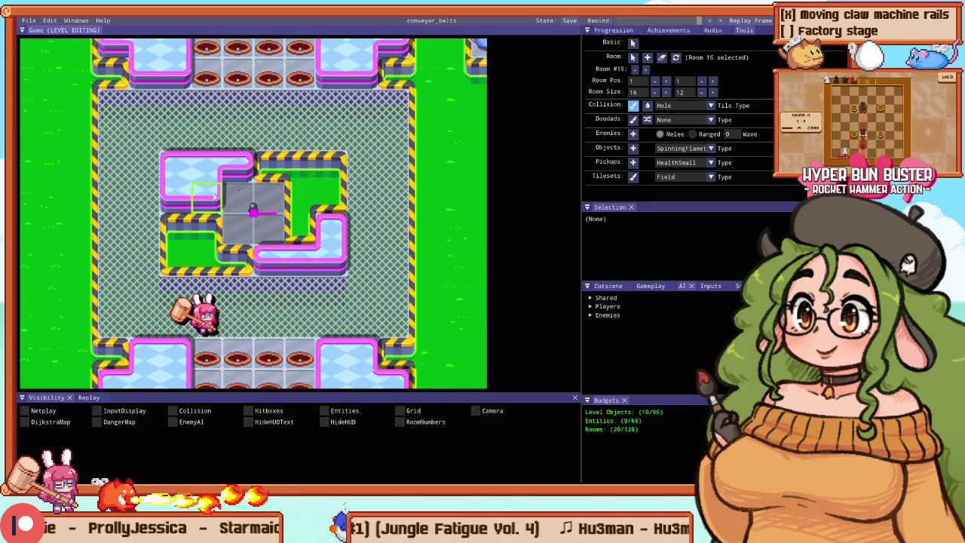
click(205, 197)
click(271, 263)
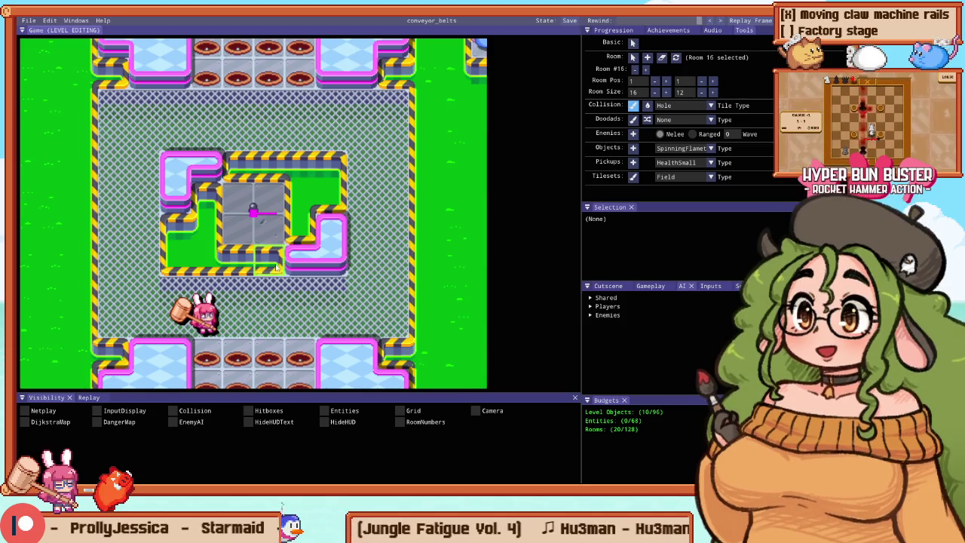
click(321, 208)
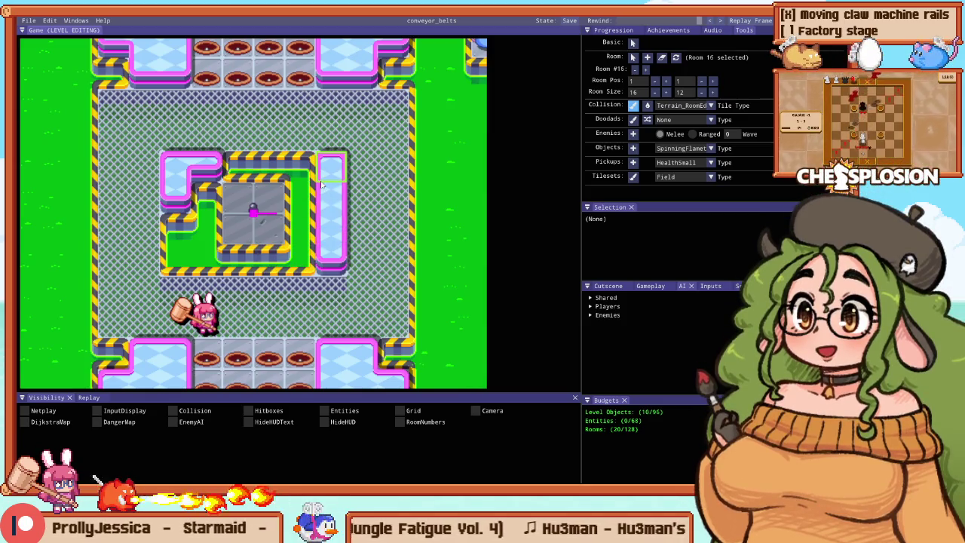
click(174, 225)
click(216, 182)
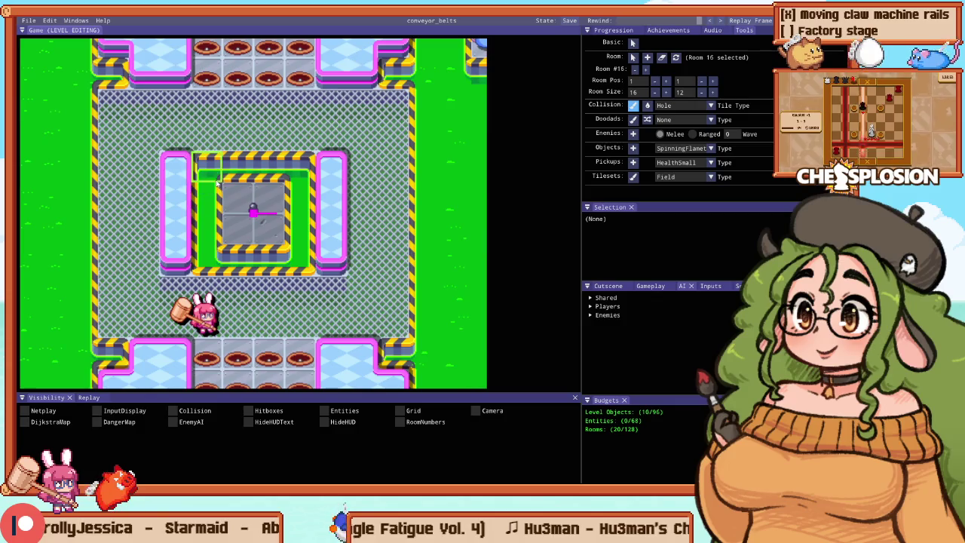
key(F5)
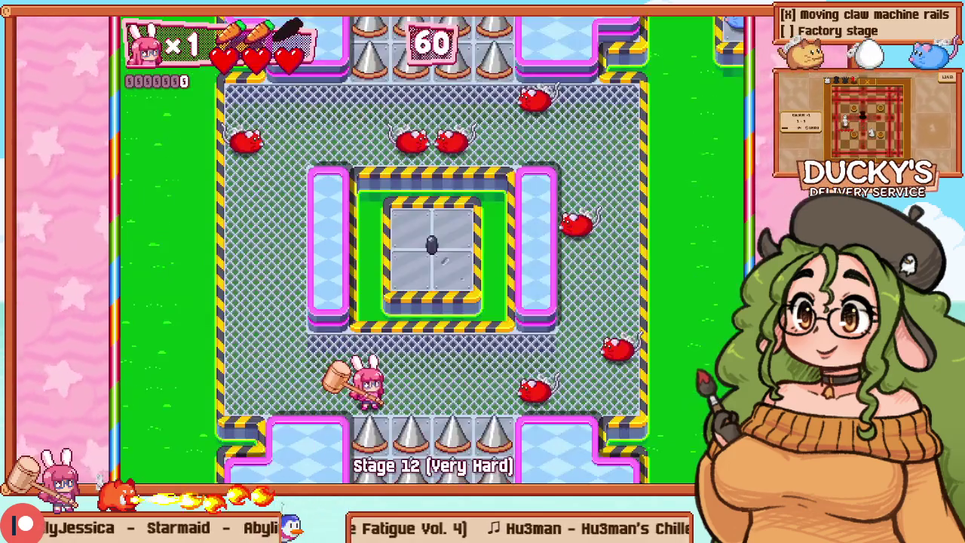
key(Up)
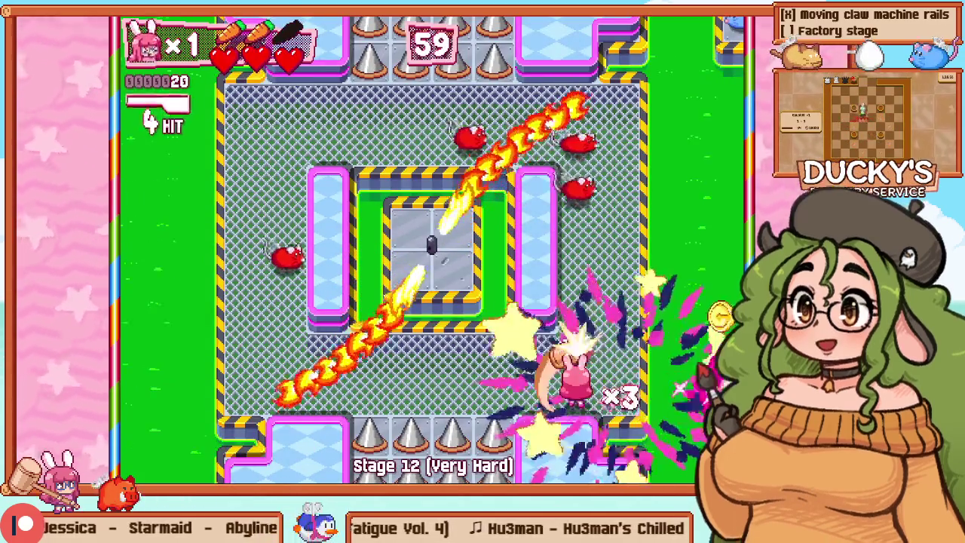
key(Down)
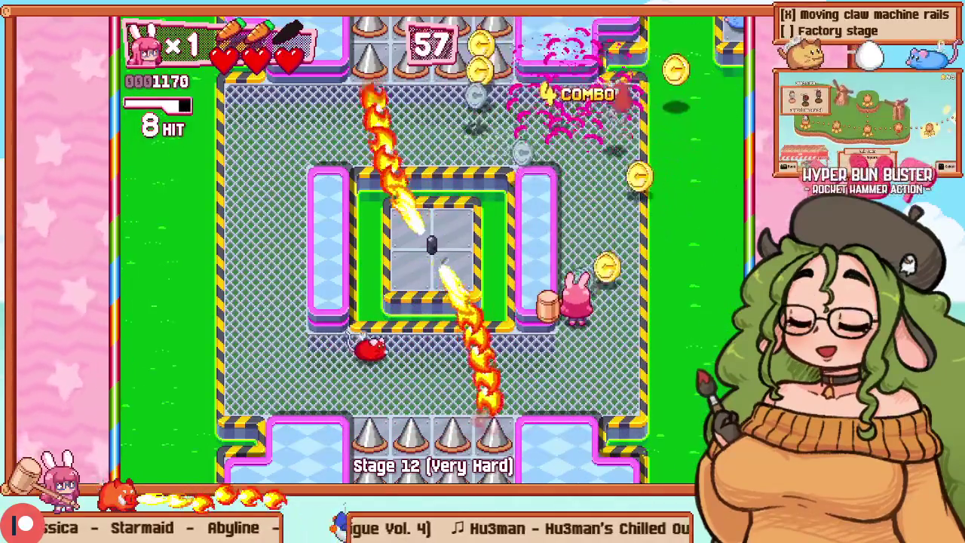
key(Left)
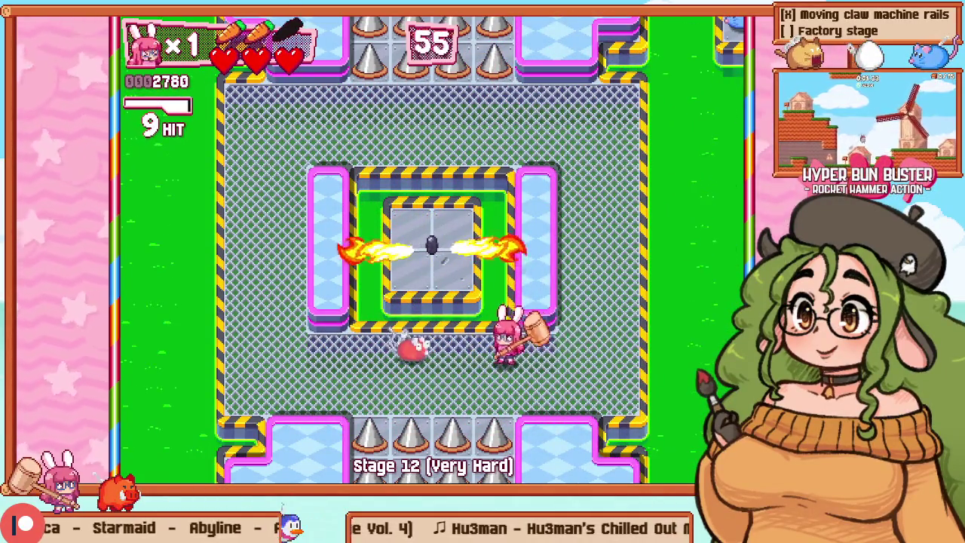
key(F1)
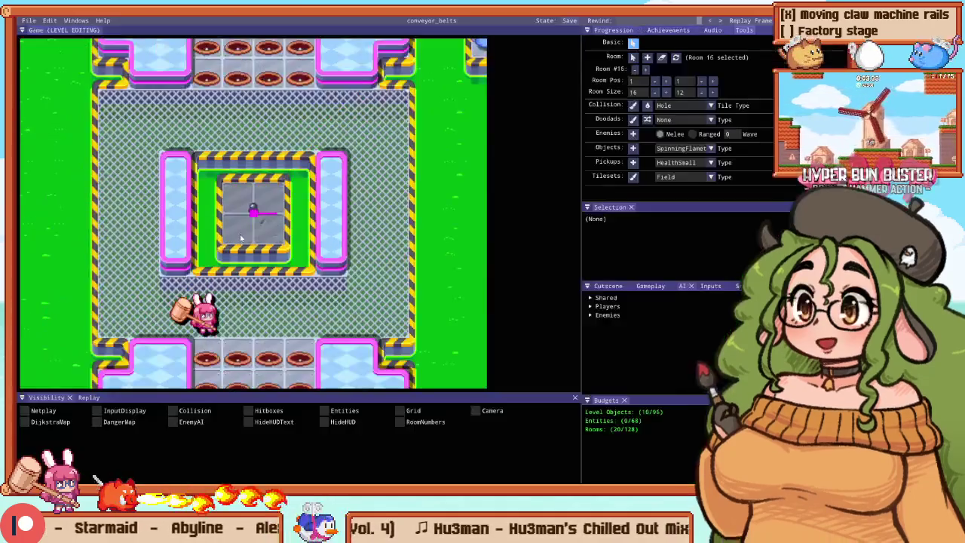
scroll(319, 118, down, 3)
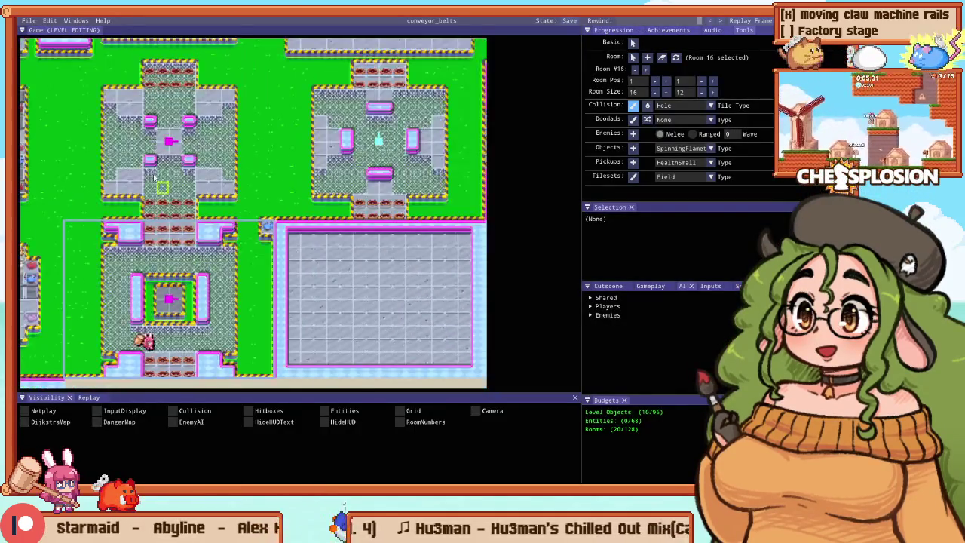
click(202, 177)
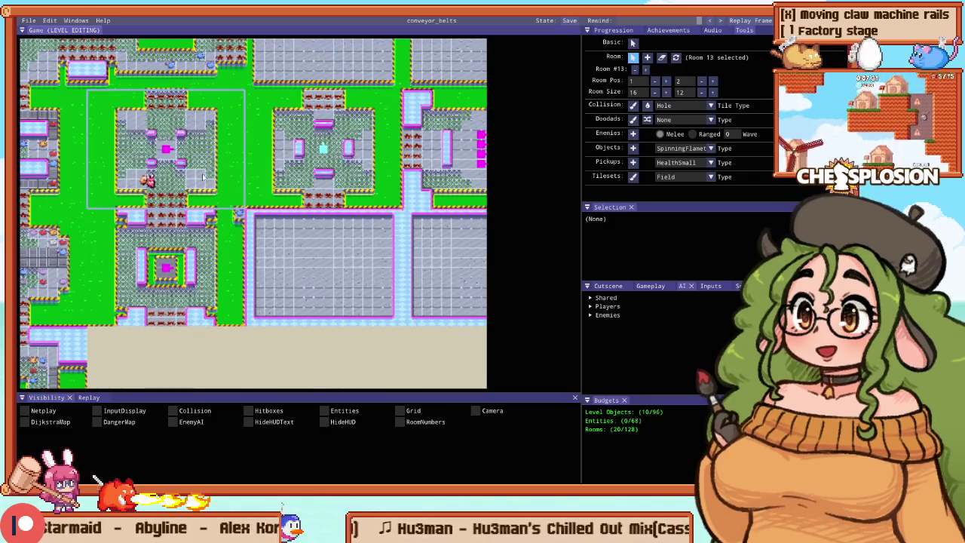
click(214, 243)
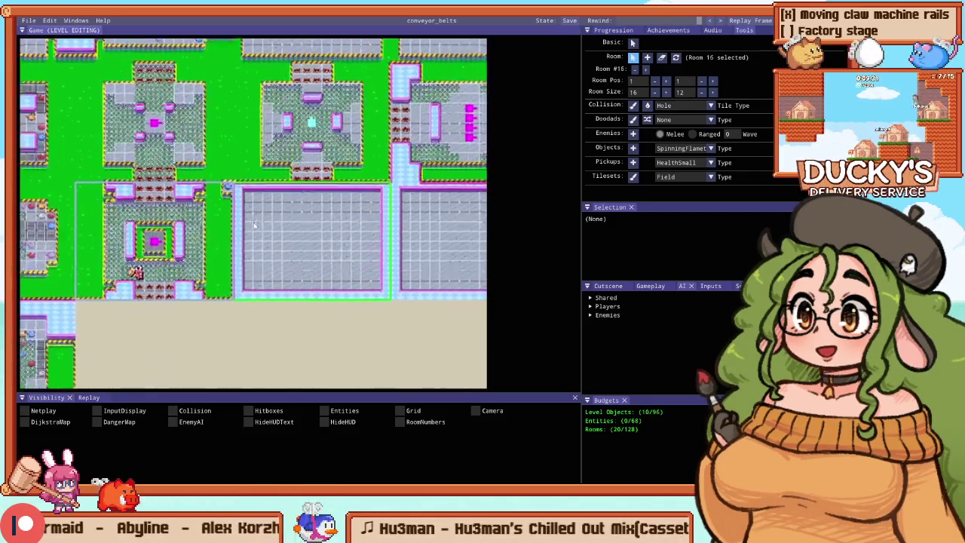
scroll(226, 223, up, 3)
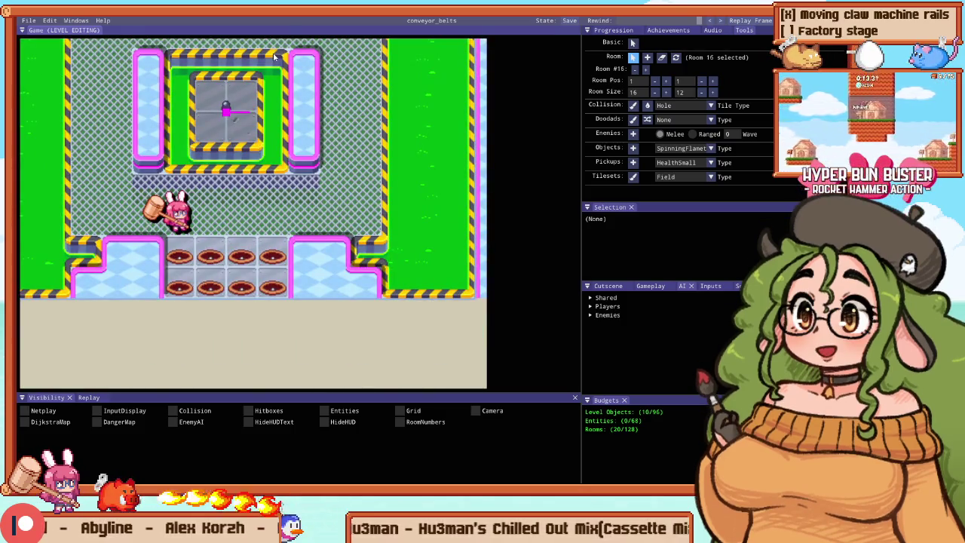
key(F1)
key(Up)
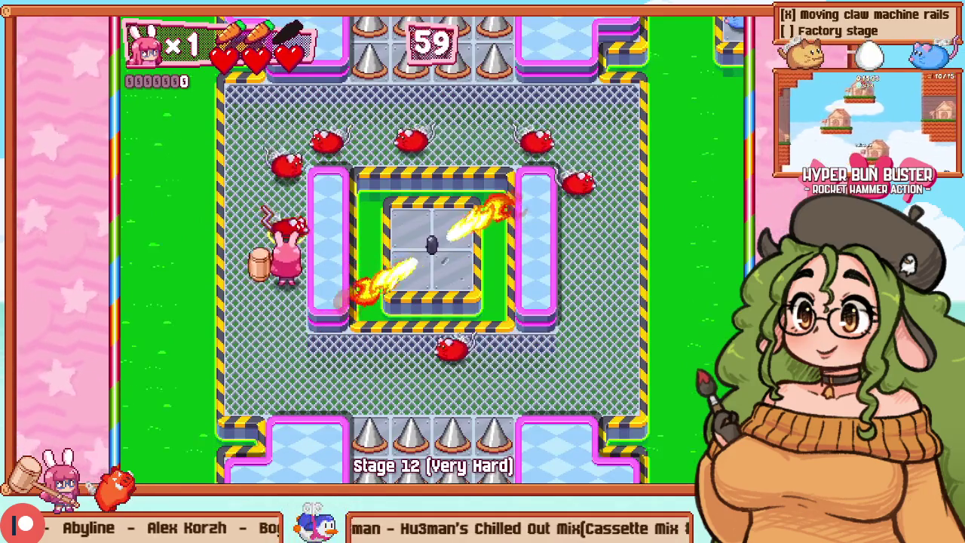
key(z)
key(Down)
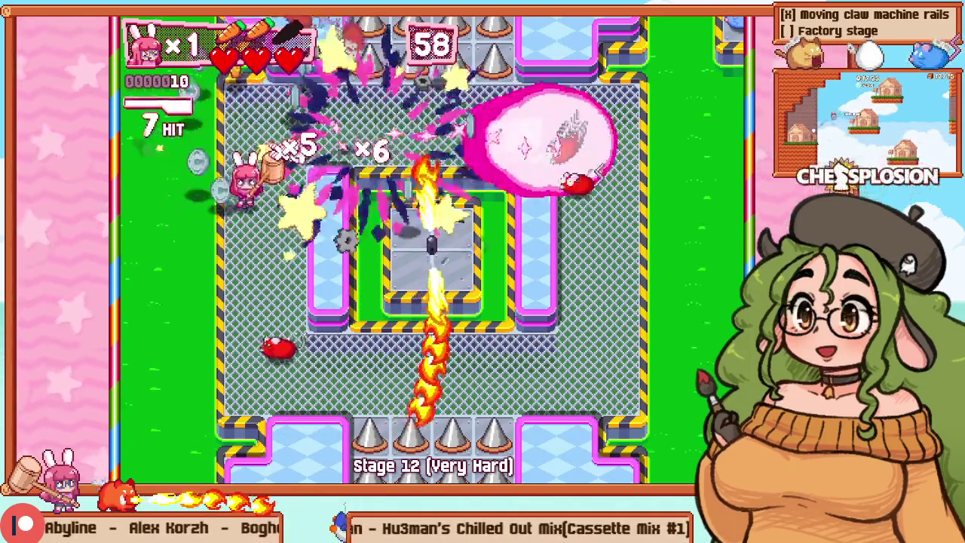
key(Down)
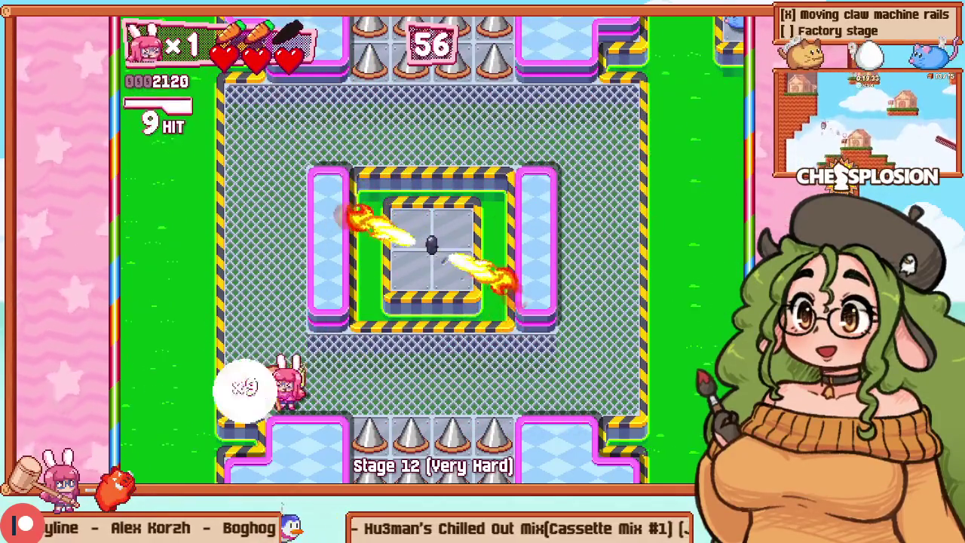
key(z)
key(Right)
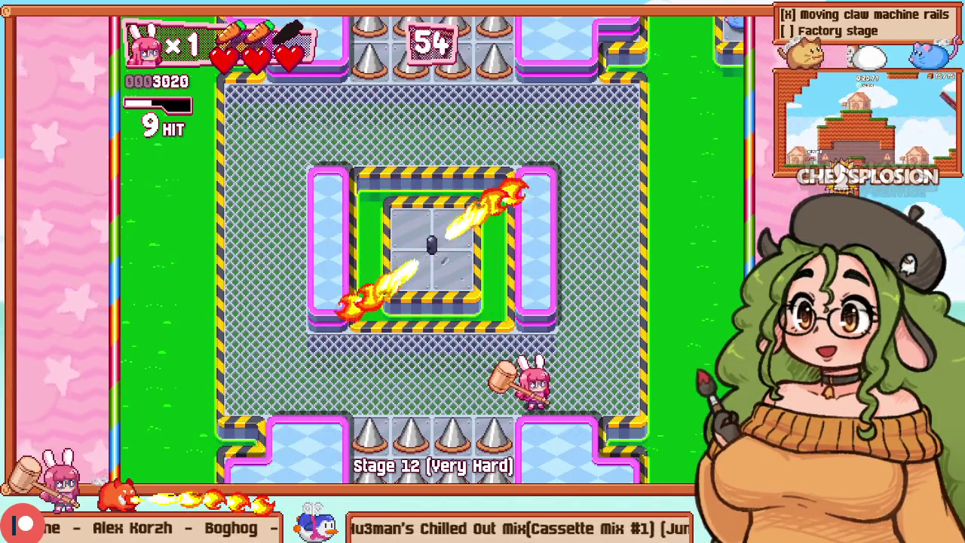
key(F1)
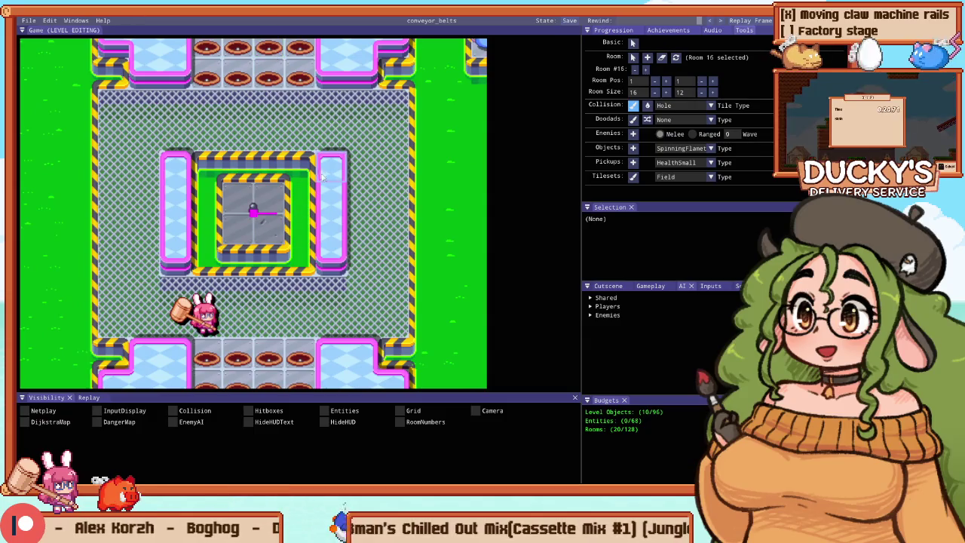
Step: Replace both side pillars with holes and widen the hole ring along the top and bottom
drag(330, 162, 328, 263)
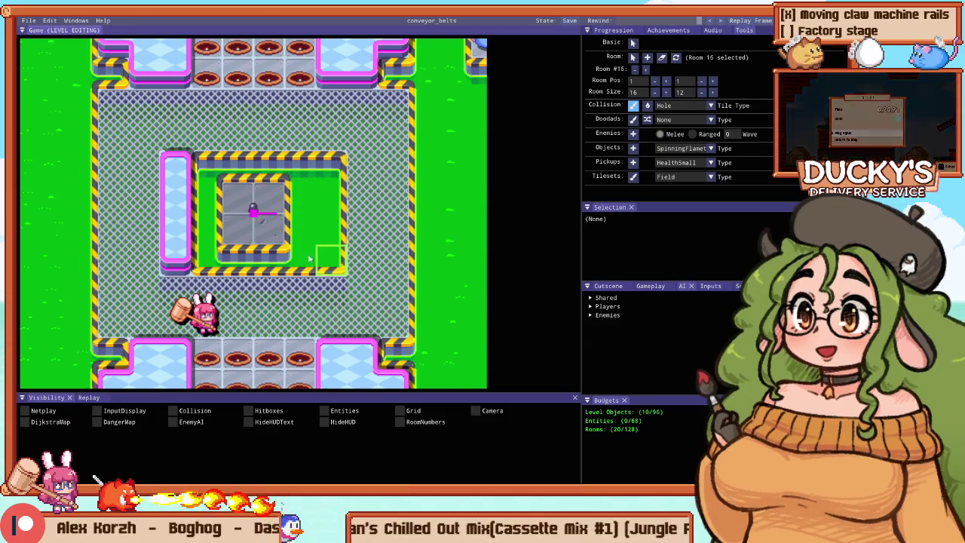
drag(181, 187, 187, 255)
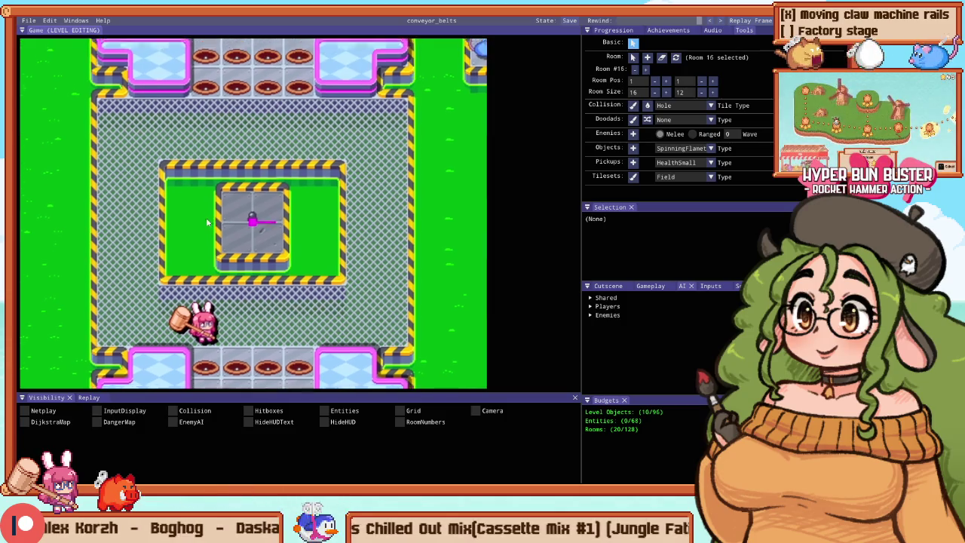
key(c)
drag(308, 167, 217, 168)
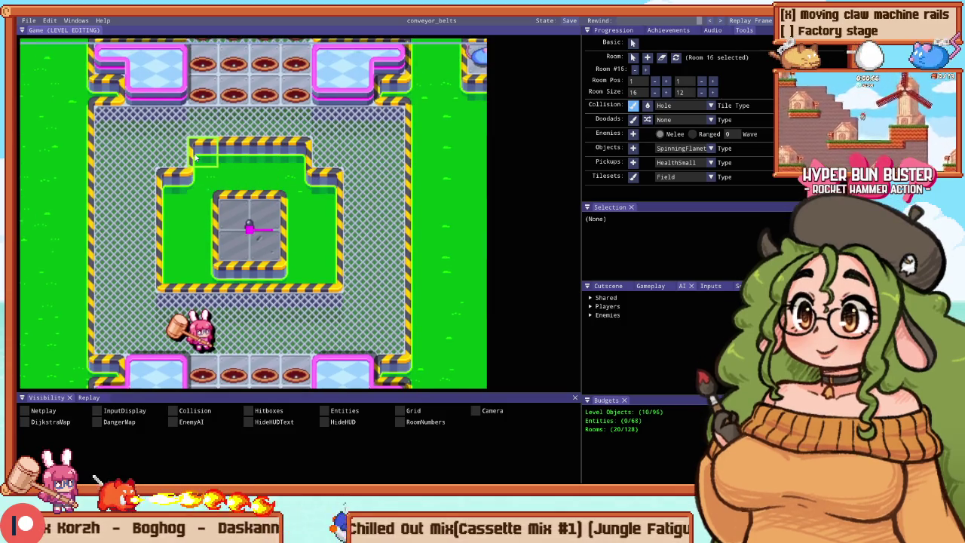
drag(200, 306, 304, 302)
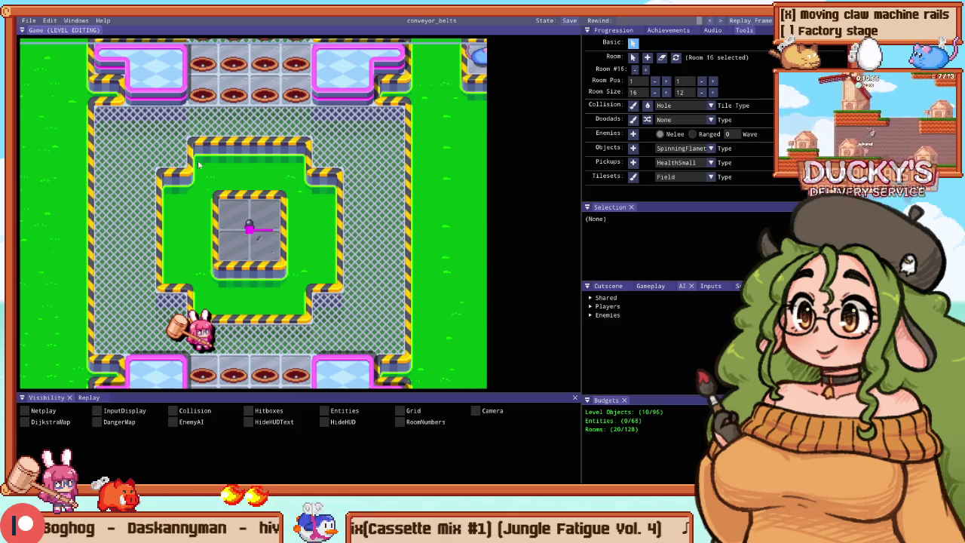
Step: Turn the chain-link strips left and right of the central block into holes
scroll(267, 255, up, 1)
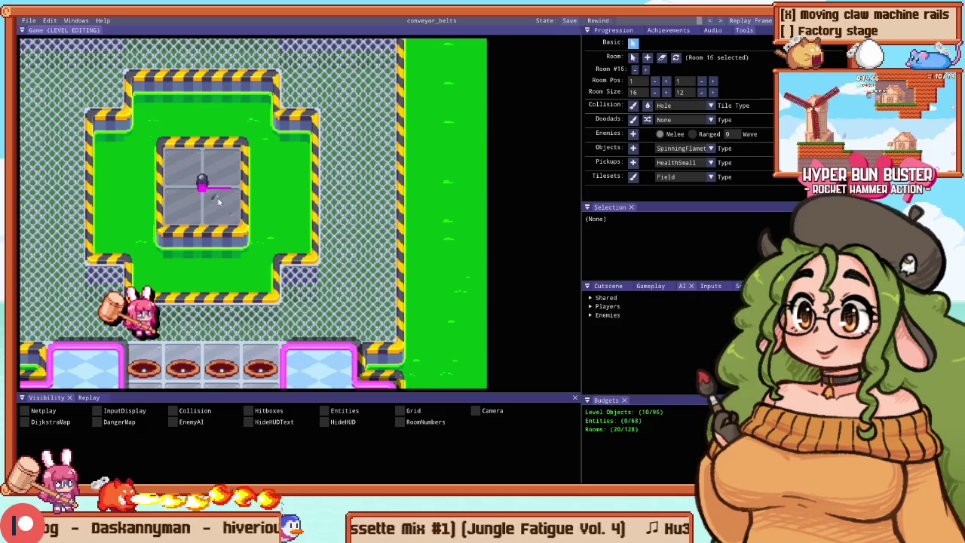
scroll(218, 198, down, 1)
scroll(217, 194, up, 1)
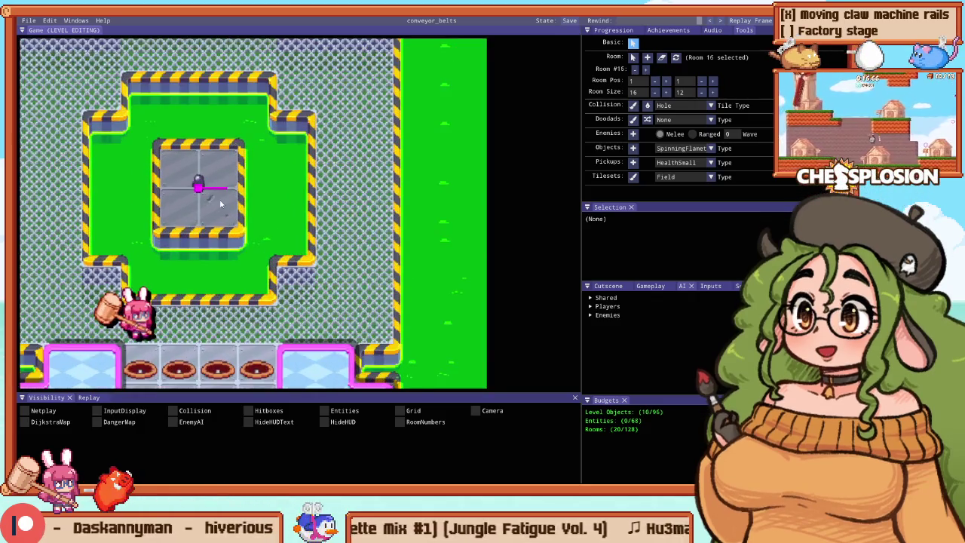
scroll(223, 196, up, 1)
scroll(230, 192, down, 1)
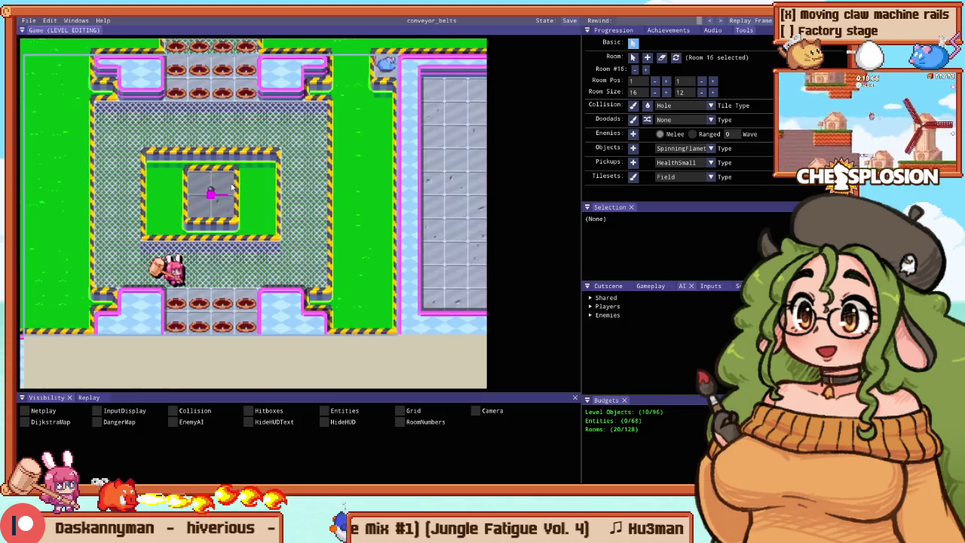
scroll(220, 171, up, 1)
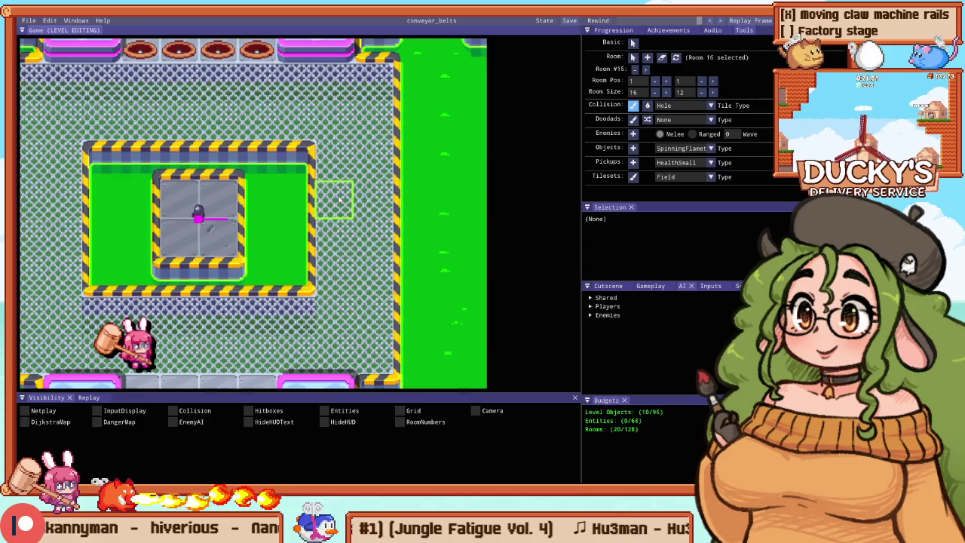
scroll(339, 198, down, 1)
mouse_move(301, 162)
mouse_down()
mouse_move(366, 194)
mouse_move(336, 219)
mouse_move(370, 253)
mouse_up()
mouse_move(130, 188)
mouse_down()
mouse_move(94, 226)
mouse_move(117, 226)
mouse_move(87, 200)
mouse_move(105, 188)
mouse_up()
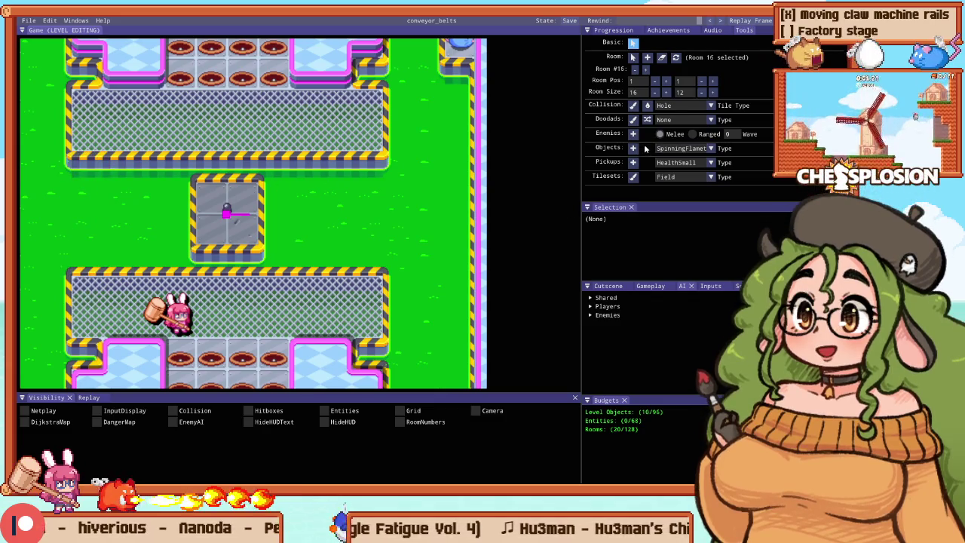
Step: Paint JumpU up-arrow pads on the lower-left and lower-right platforms
click(677, 107)
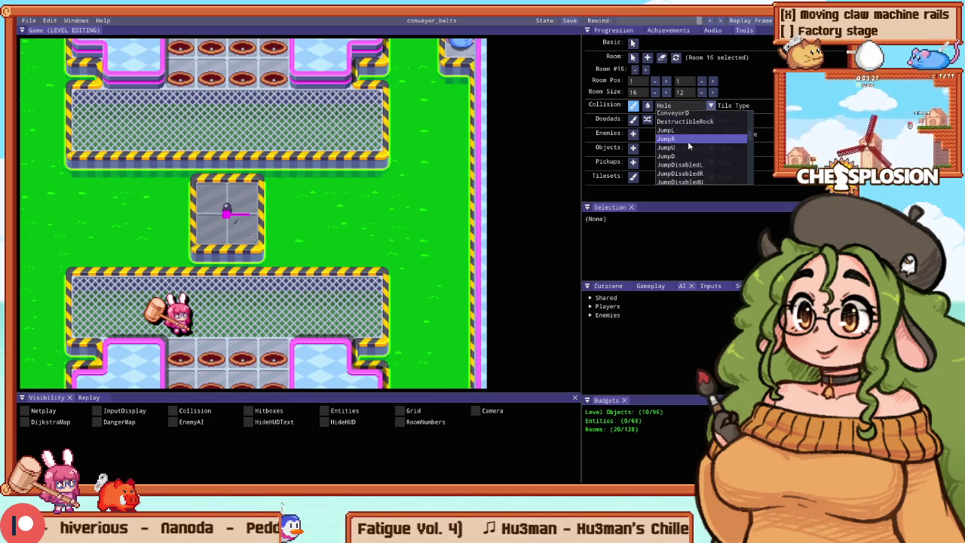
click(680, 148)
scroll(113, 259, down, 3)
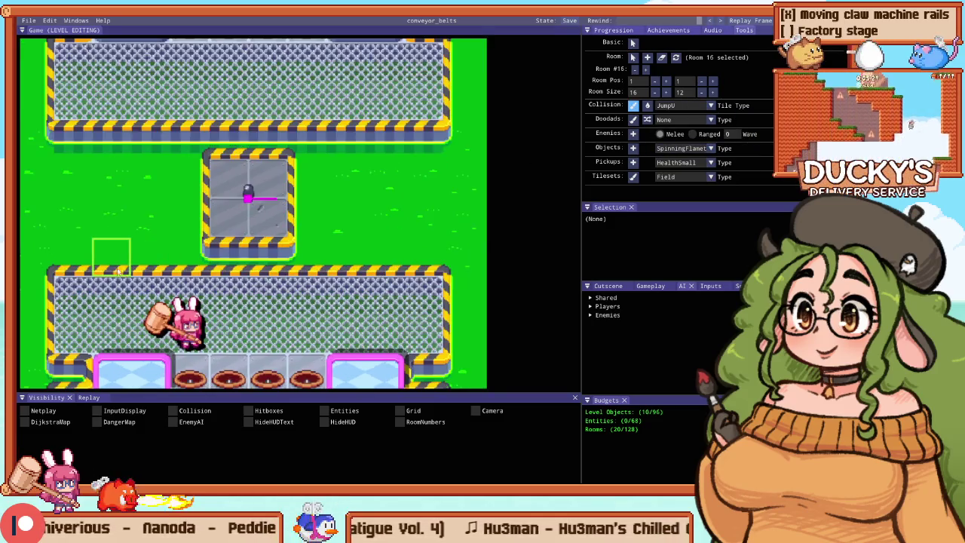
scroll(114, 257, up, 3)
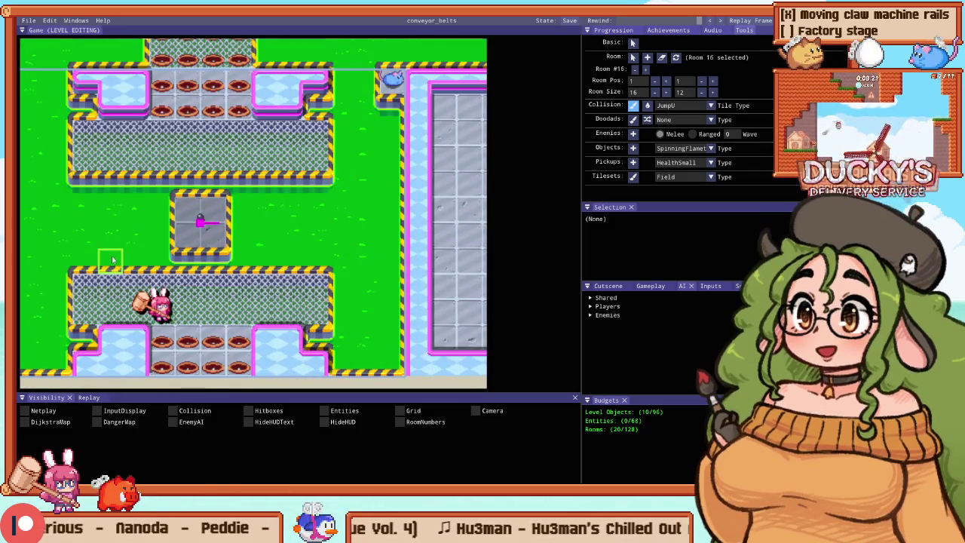
scroll(111, 258, up, 1)
drag(77, 261, 141, 261)
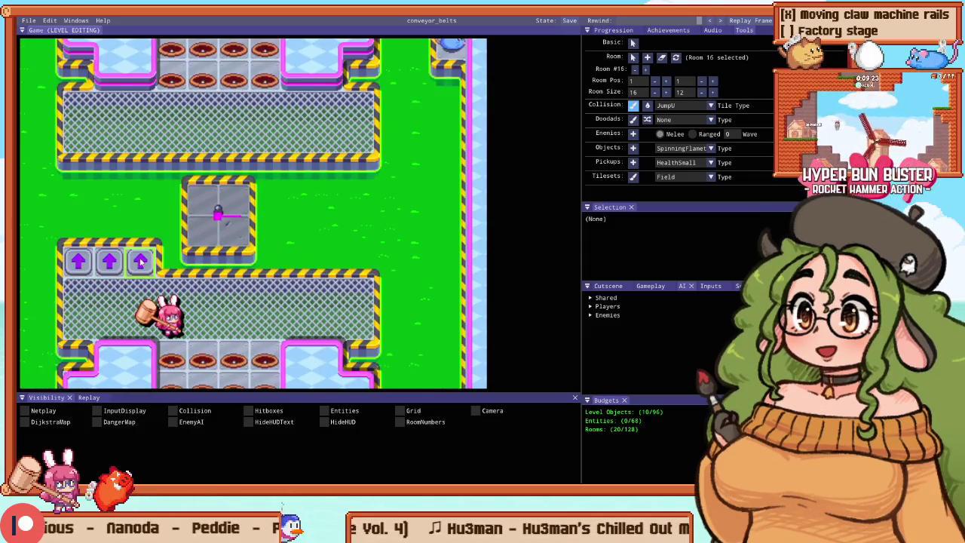
drag(295, 259, 358, 261)
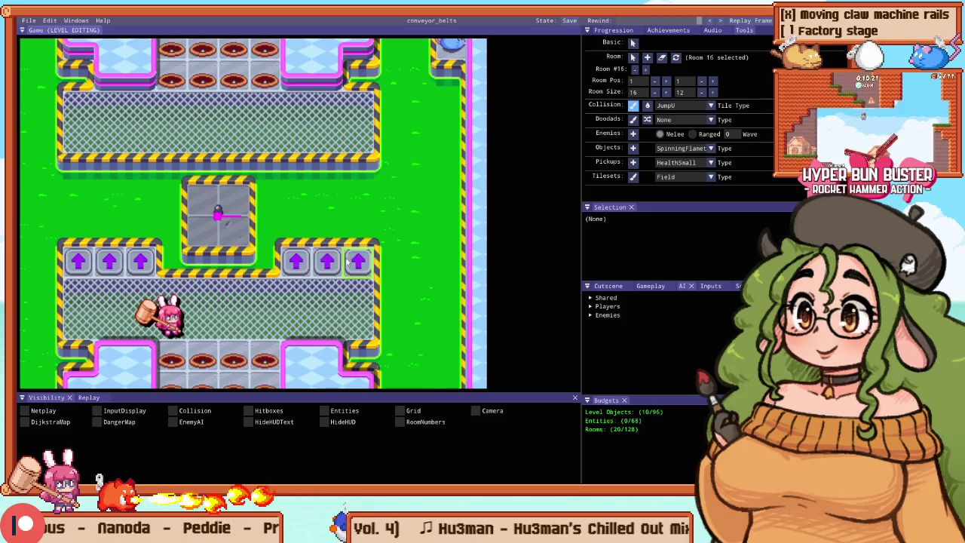
Step: Paint JumpD down-arrow pads on the upper-right and upper-left platforms
click(676, 106)
click(671, 156)
drag(358, 167, 310, 184)
drag(140, 170, 82, 173)
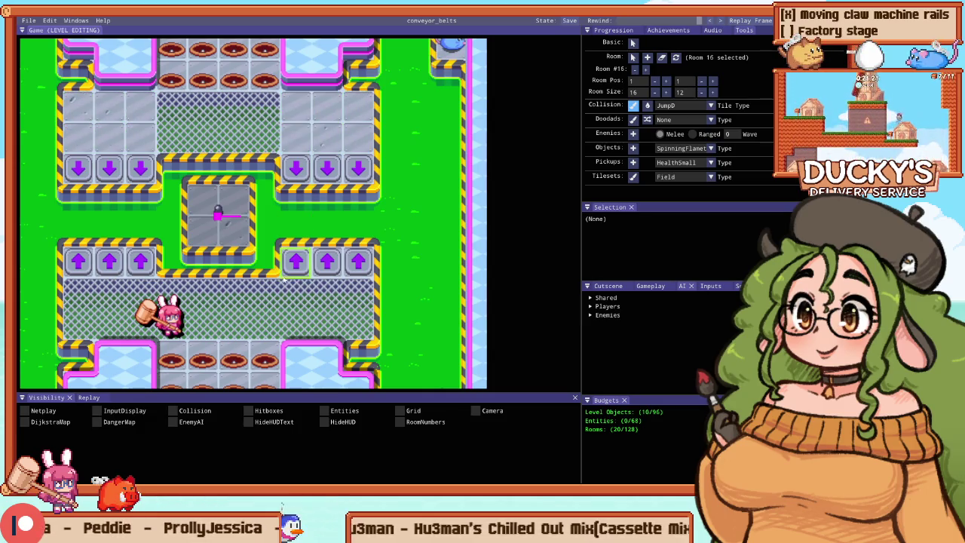
Step: Fill both mesh patches with metal floor, turn the innermost arrows into holes, and playtest
click(318, 307)
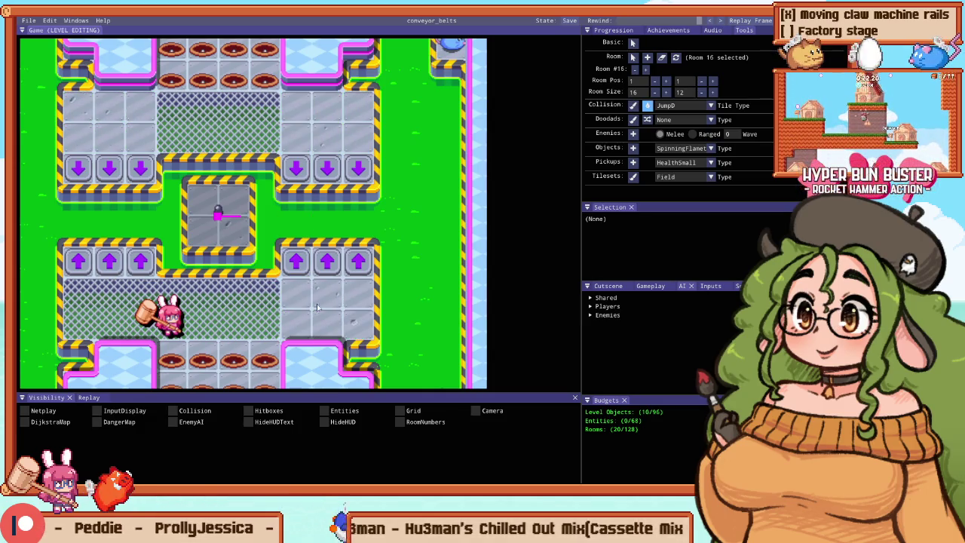
click(120, 312)
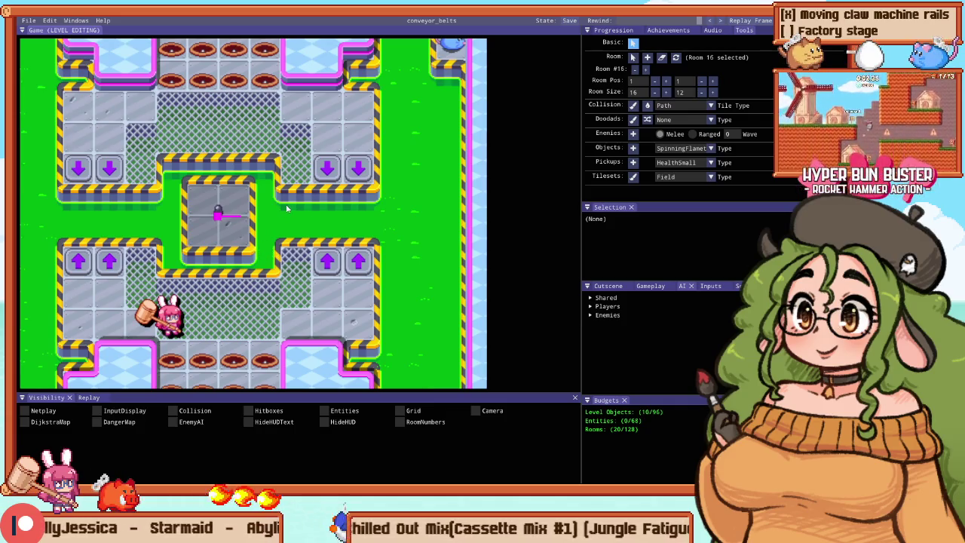
drag(285, 189, 302, 260)
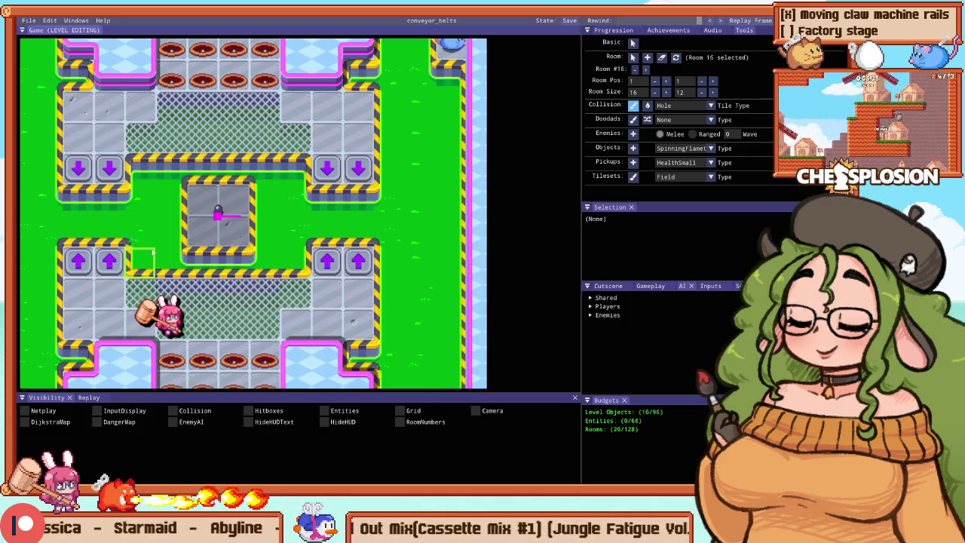
scroll(178, 195, down, 1)
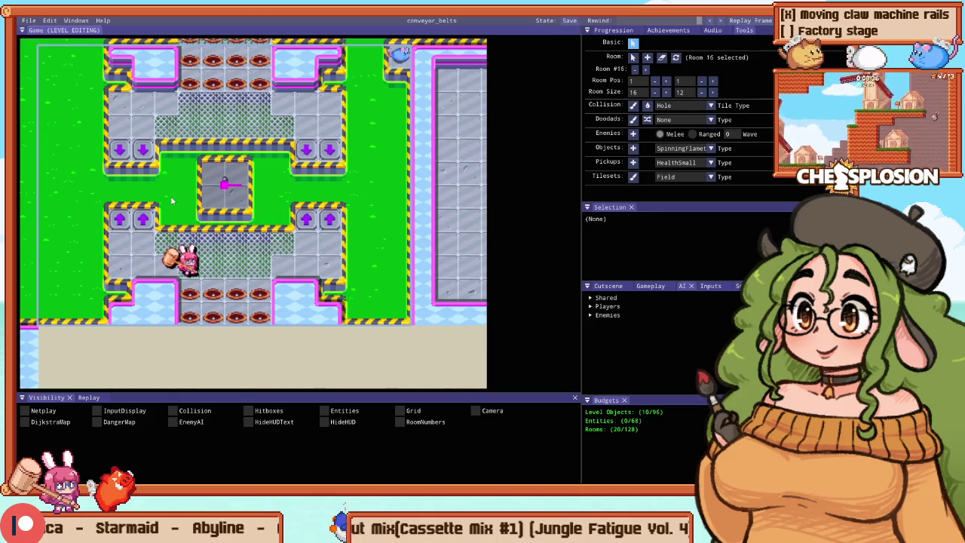
key(F5)
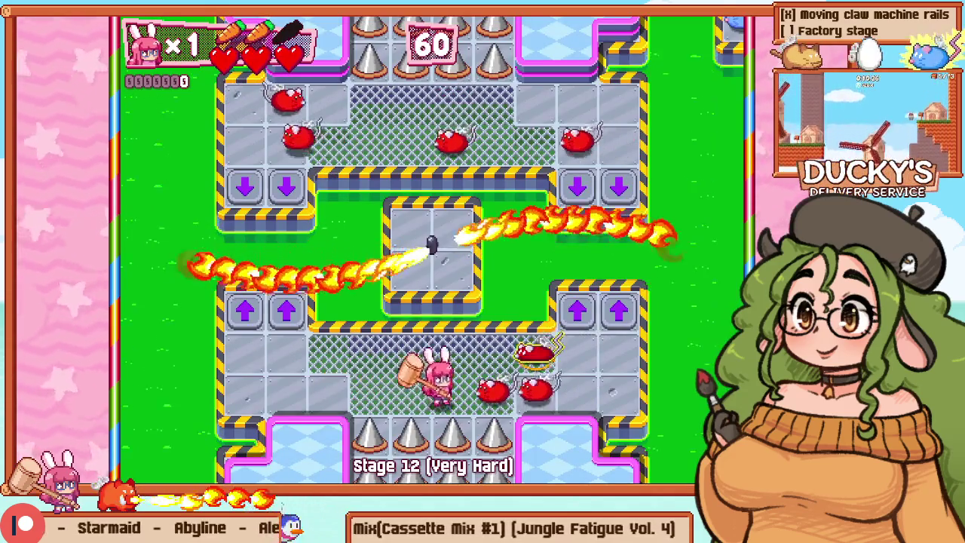
key(F1)
key(F2)
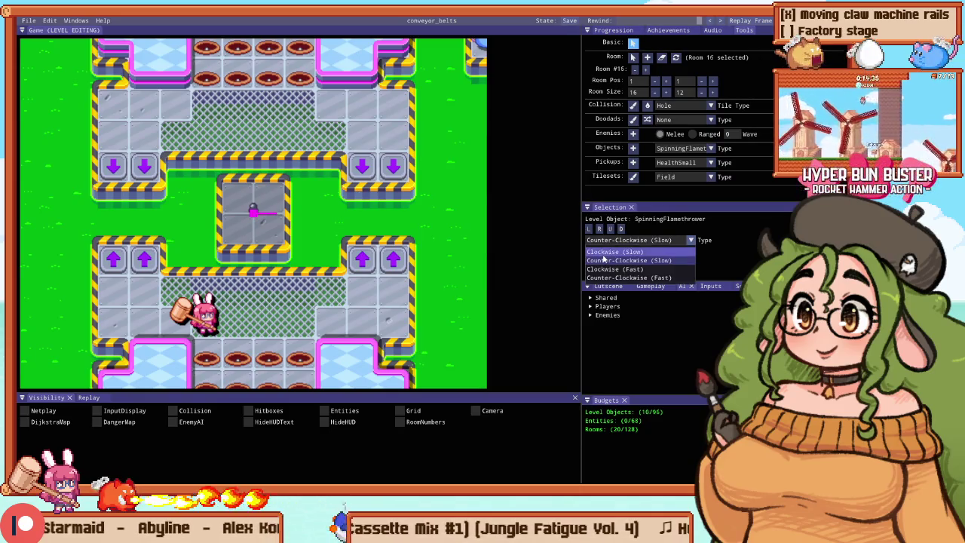
key(F2)
key(F1)
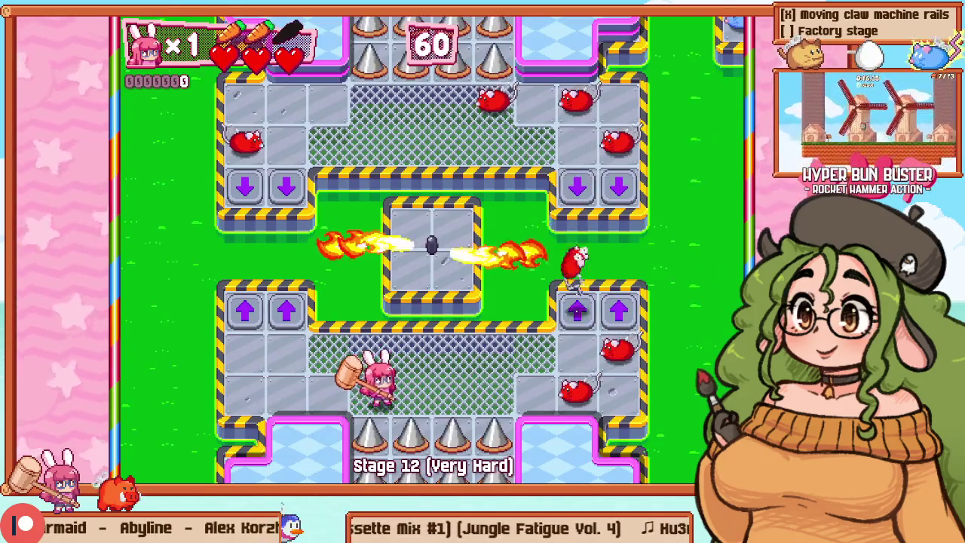
key(Left)
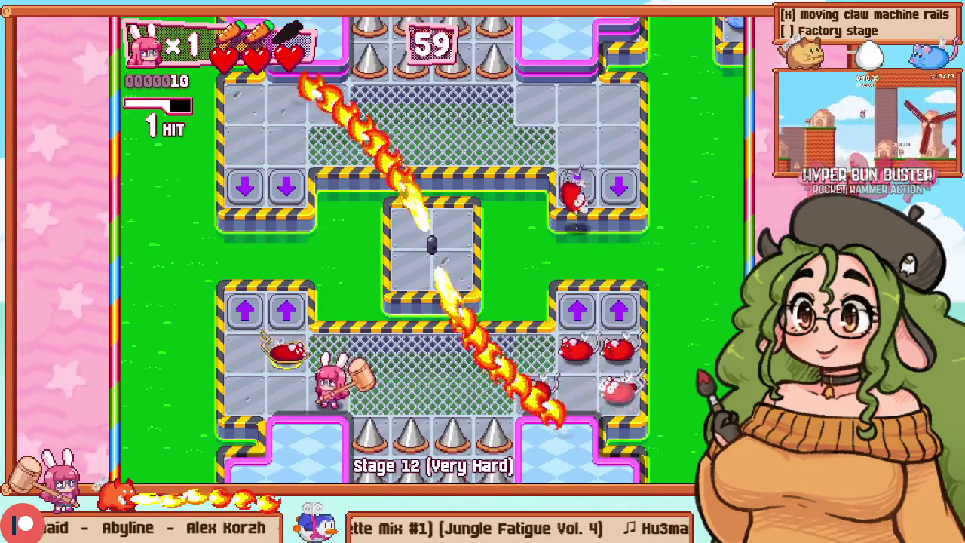
key(Up)
key(Up)
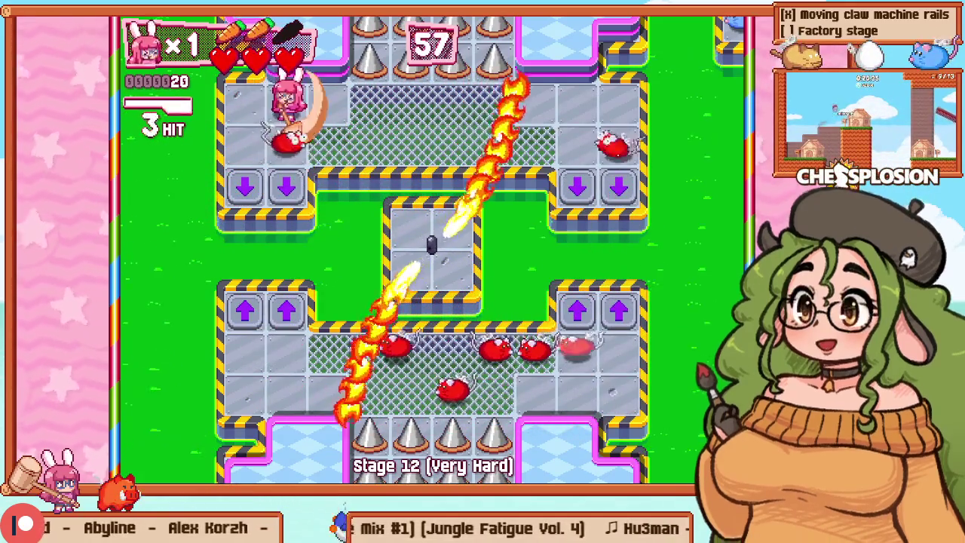
key(Left)
key(Down)
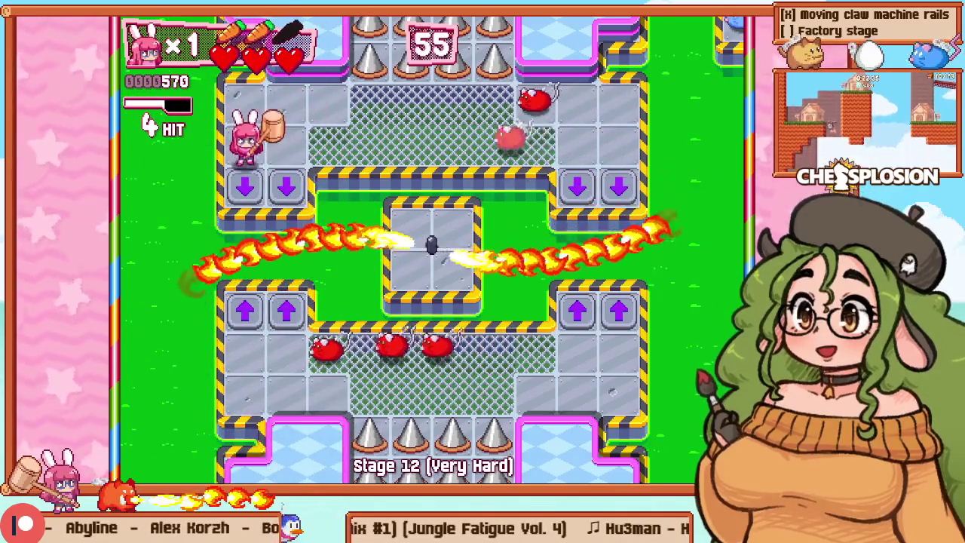
key(Right)
key(z)
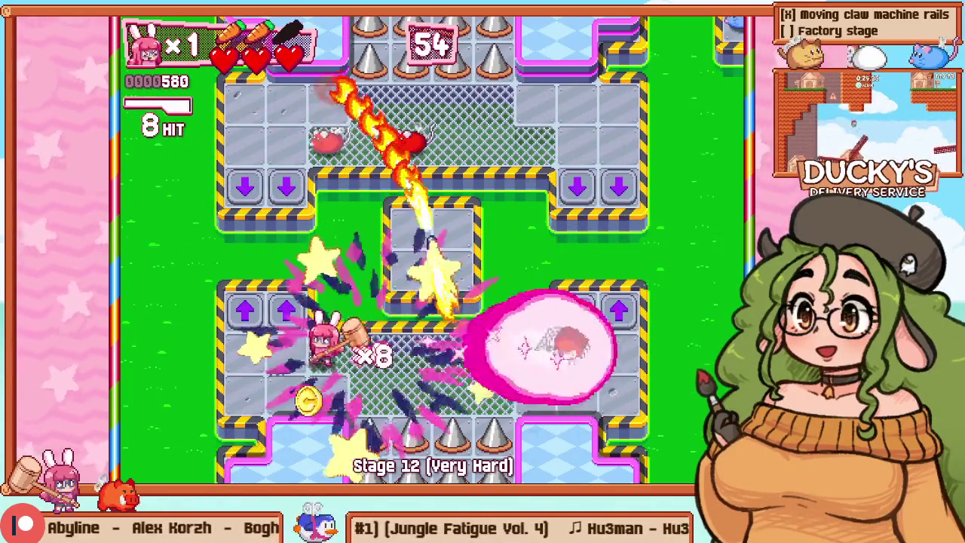
key(Left)
key(Up)
key(z)
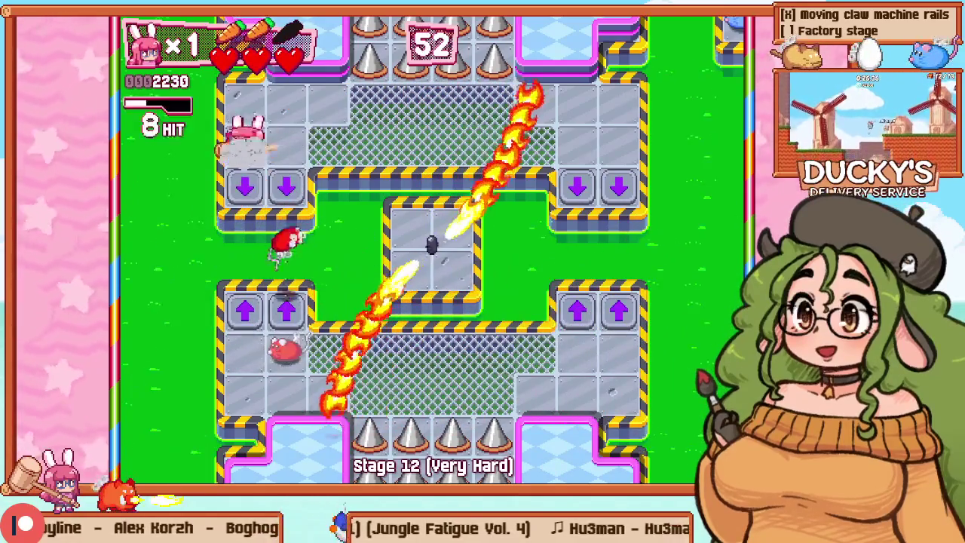
key(Right)
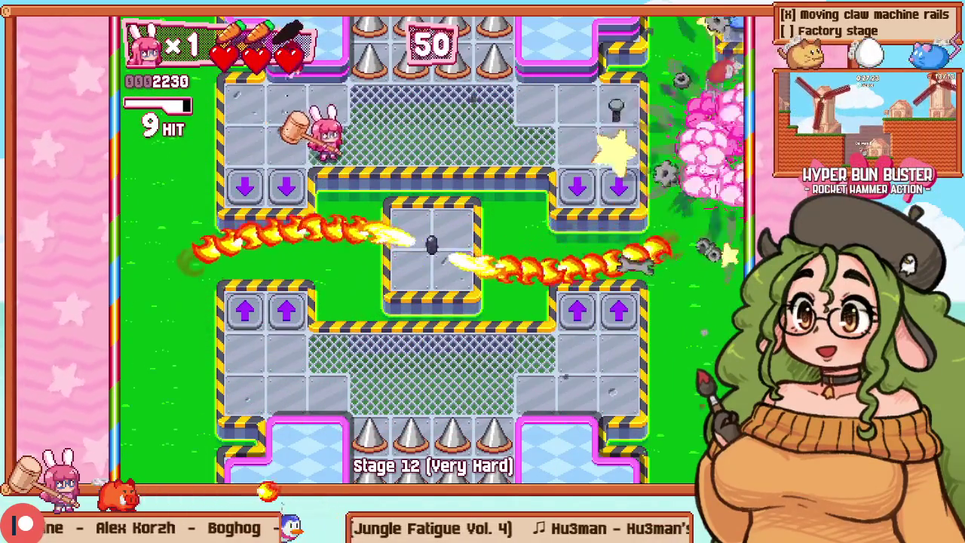
key(z)
key(Right)
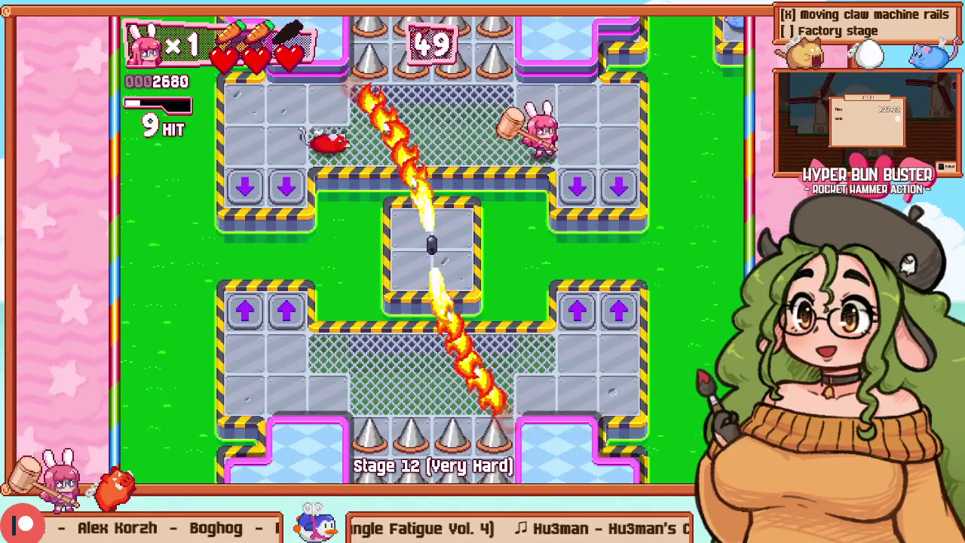
key(Down)
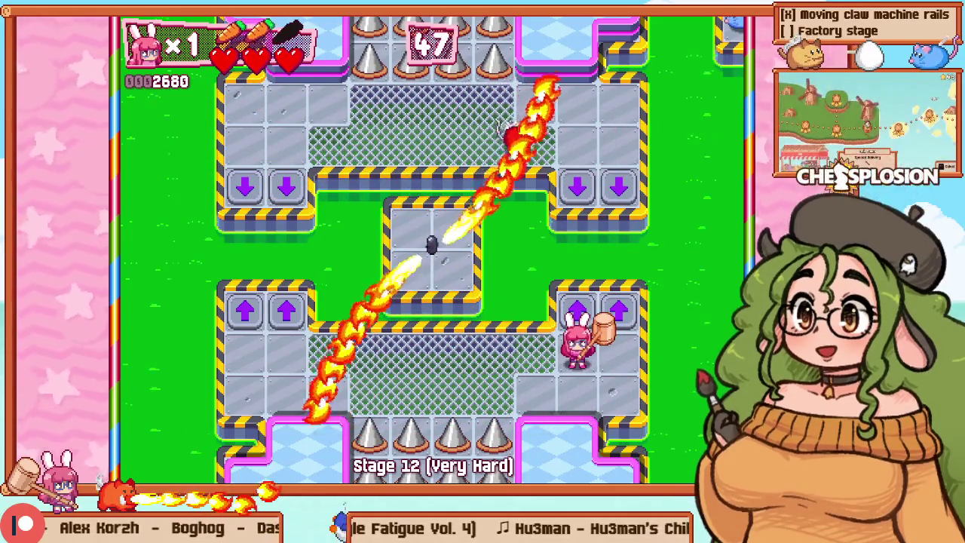
key(Up)
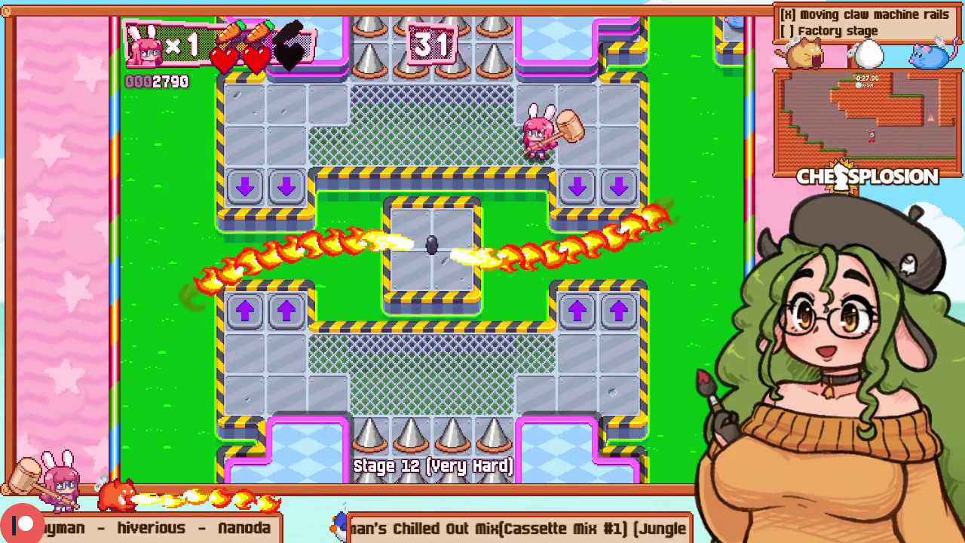
key(F1)
key(F2)
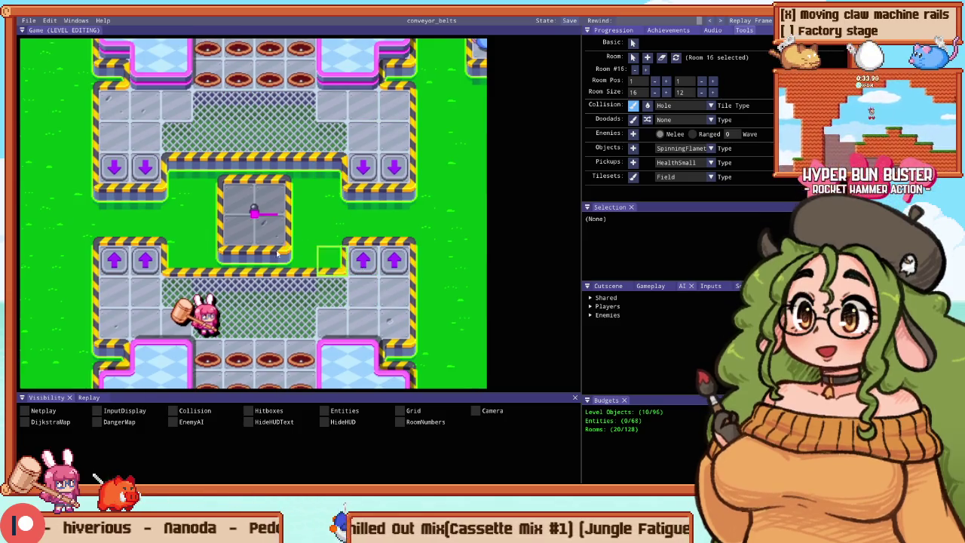
Step: Place a left-pointing JumpL pad on the upper platform
click(678, 106)
click(675, 135)
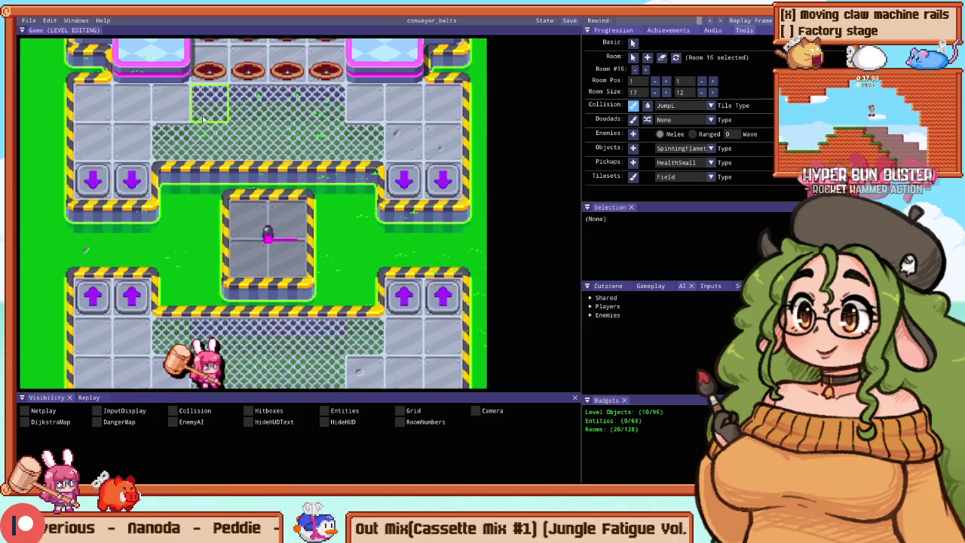
click(186, 119)
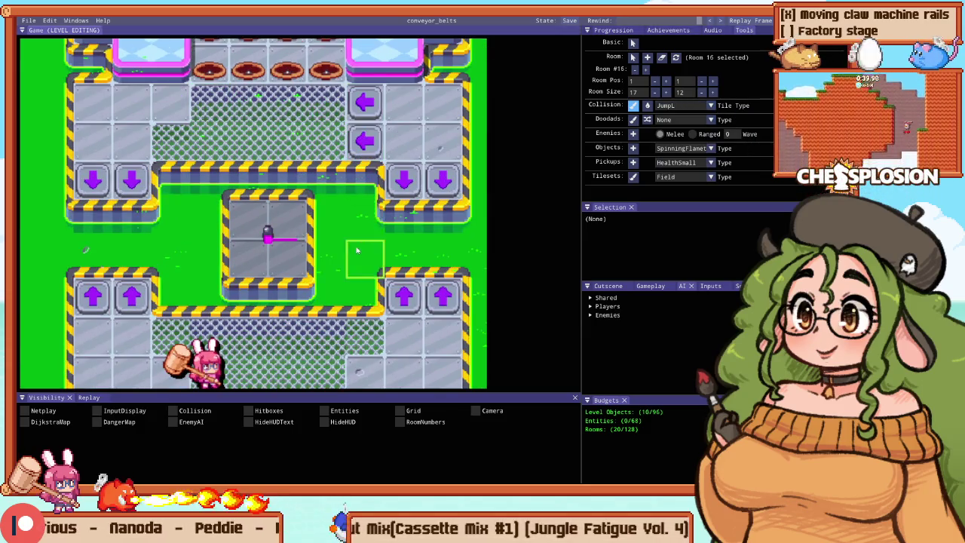
Step: Add right-pointing JumpR pads in the upper corridor and erase one left-arrow back to floor
scroll(369, 275, down, 2)
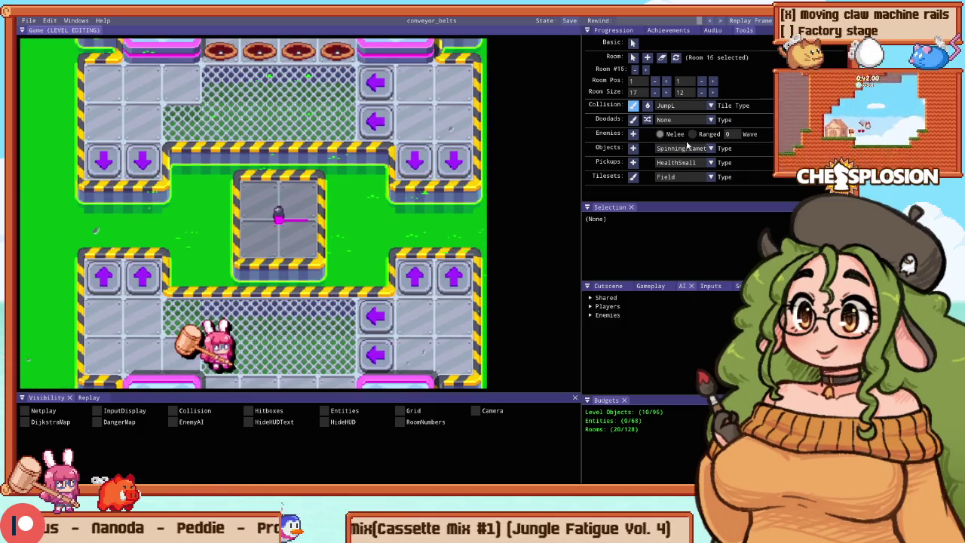
click(697, 111)
click(685, 155)
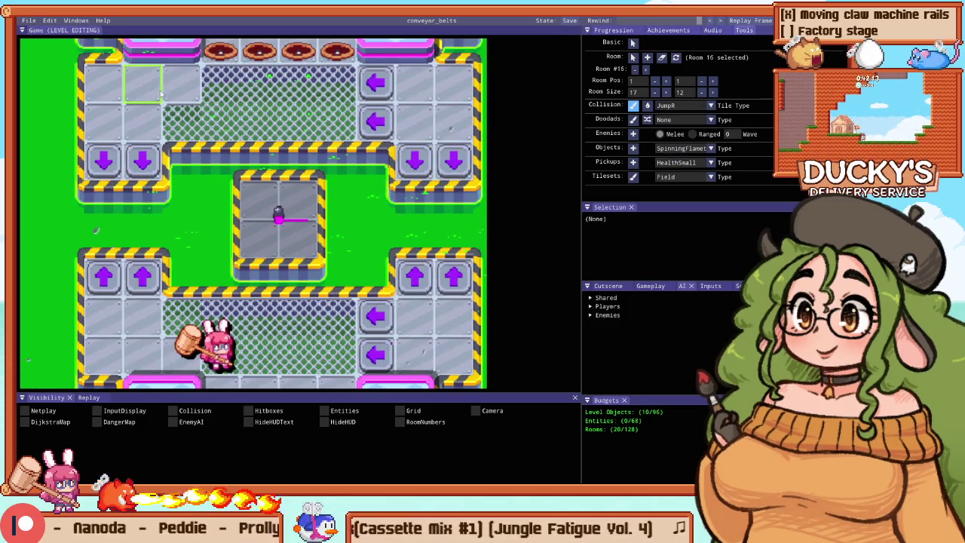
click(183, 87)
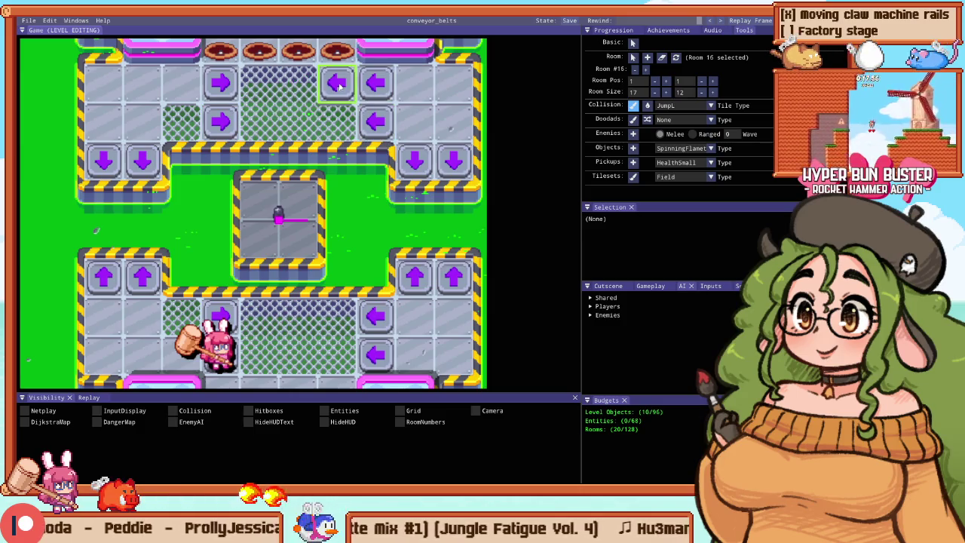
right_click(375, 90)
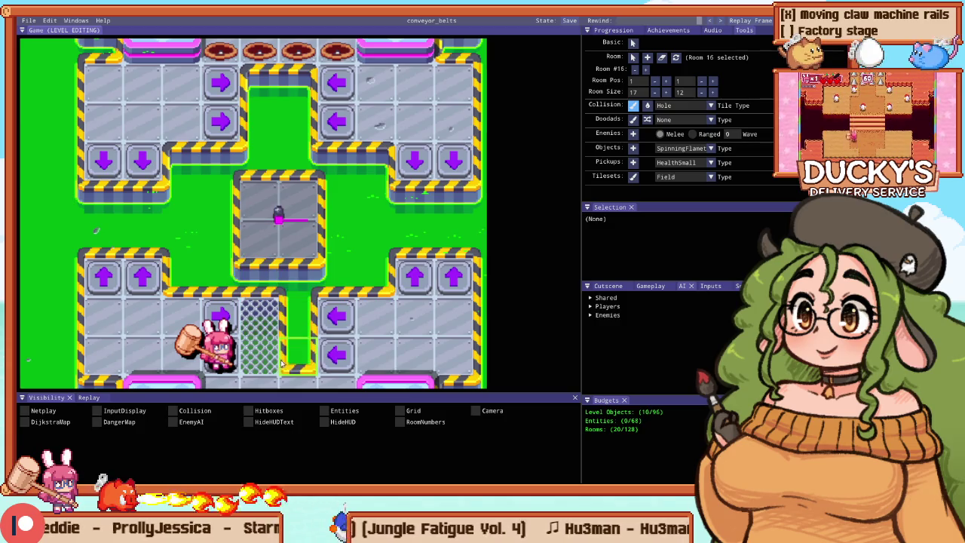
scroll(283, 366, down, 3)
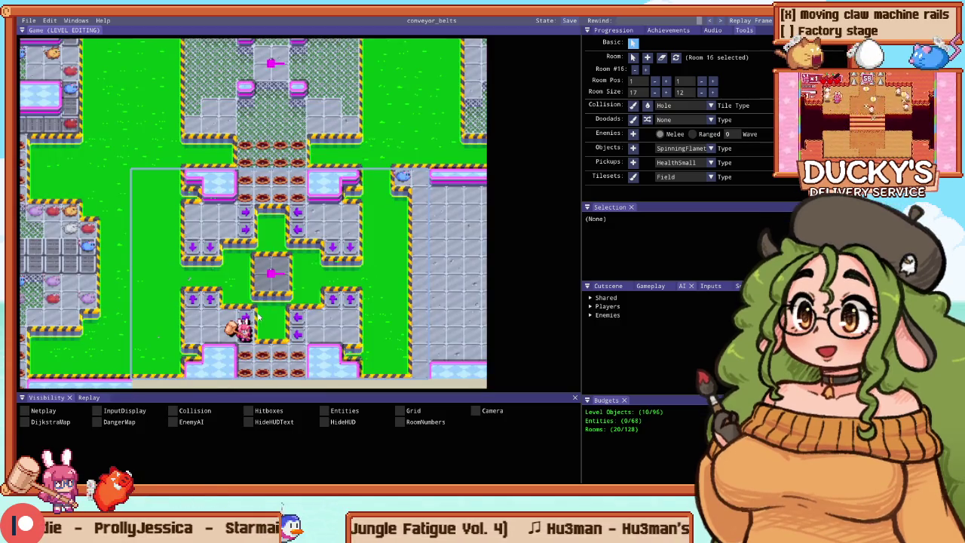
Step: After a playtest, select the stage room and reduce its width from 17 to 16 tiles
key(F5)
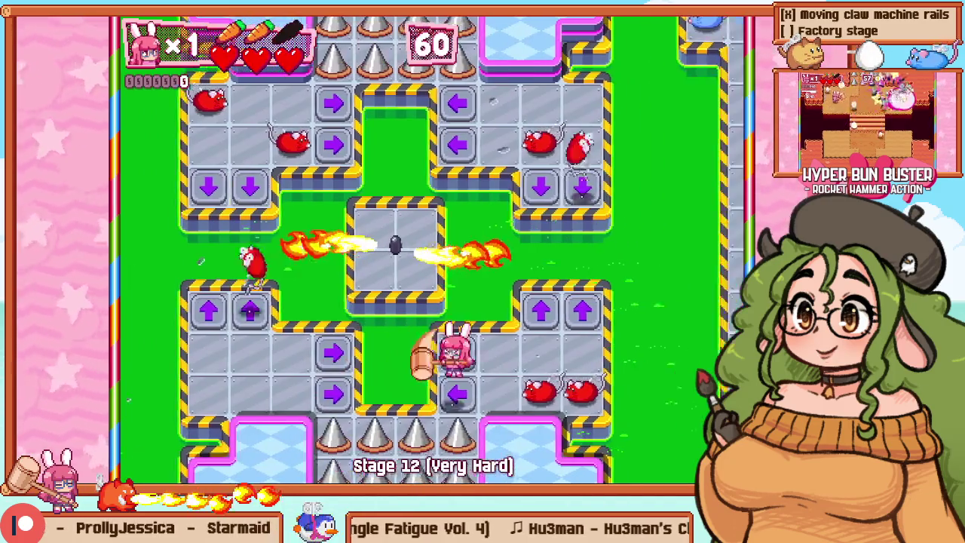
key(F5)
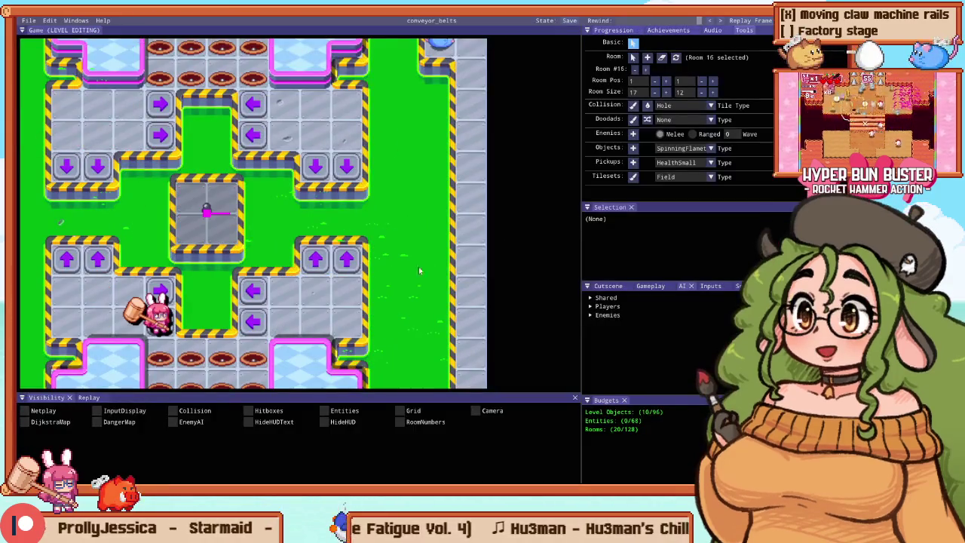
scroll(302, 245, down, 3)
drag(313, 238, 242, 206)
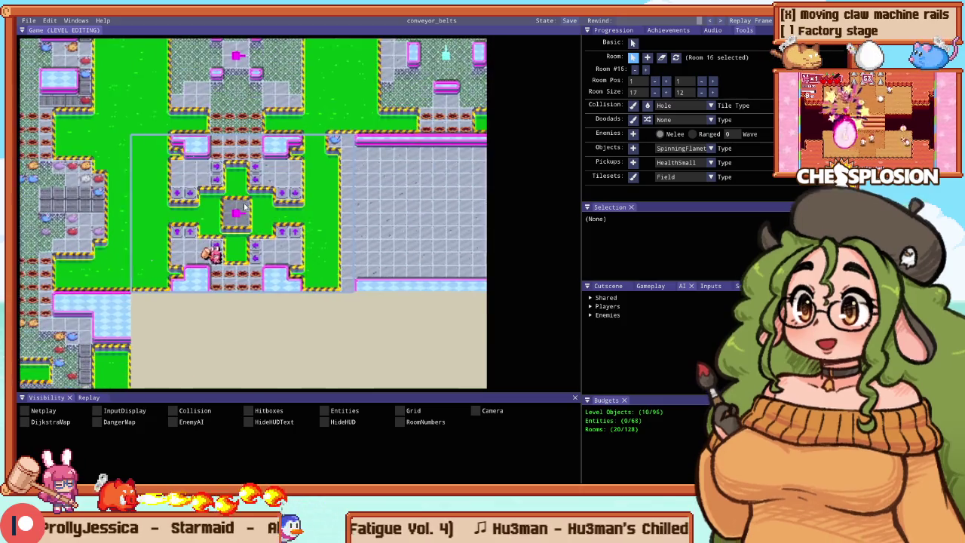
scroll(305, 197, down, 1)
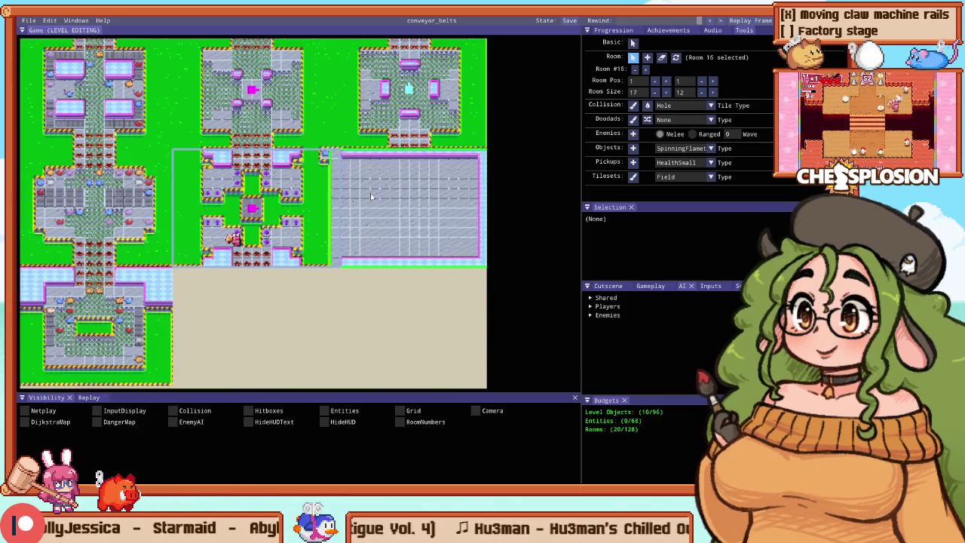
click(346, 126)
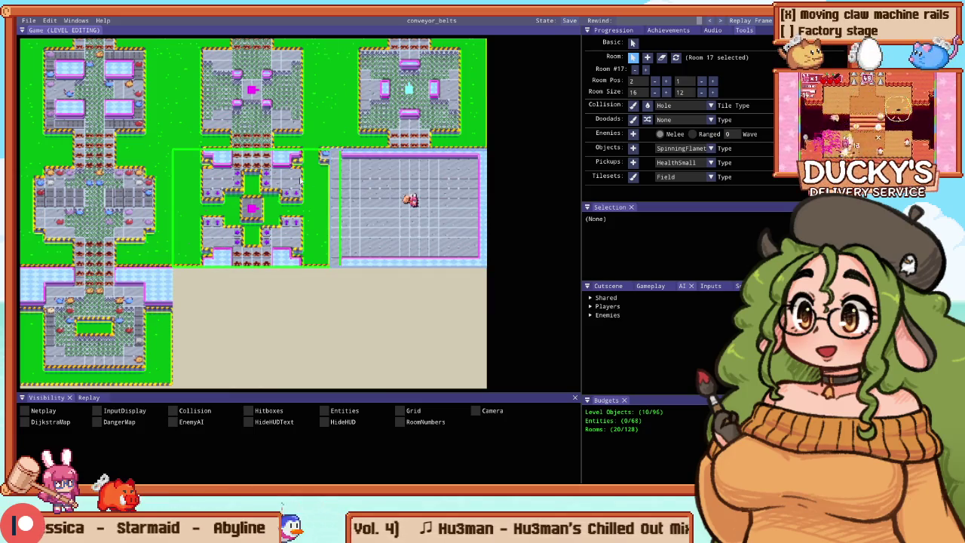
click(654, 92)
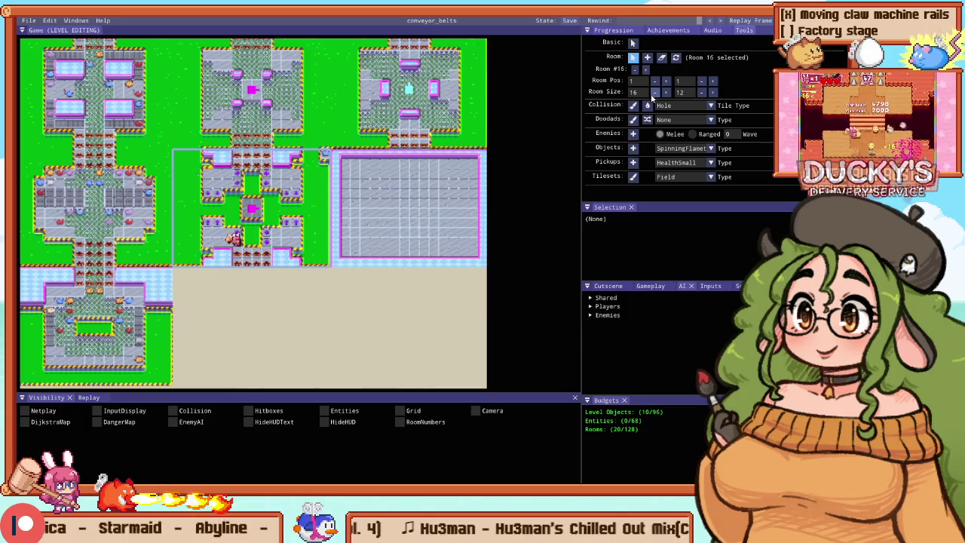
Step: Playtest again, then select the empty Room 17 right of the stage
key(F5)
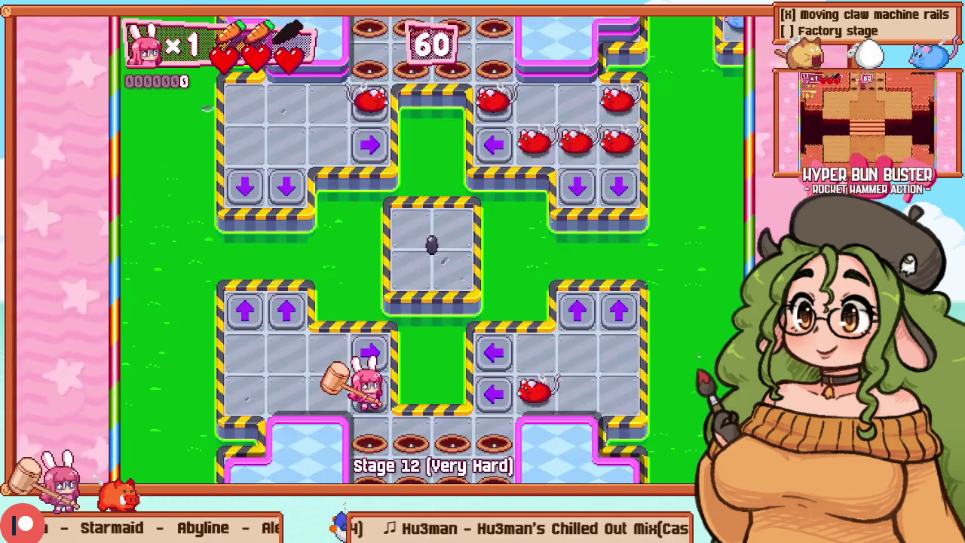
key(F5)
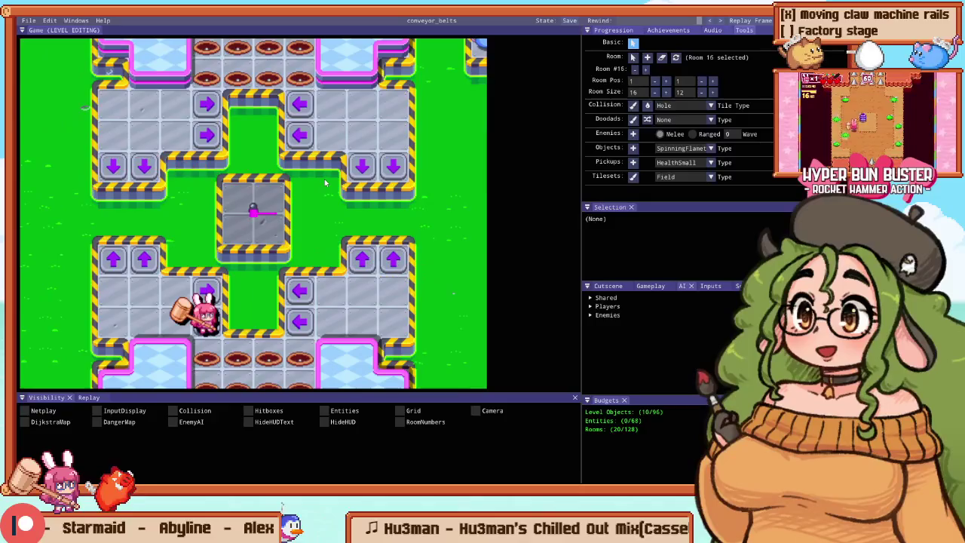
scroll(324, 179, down, 5)
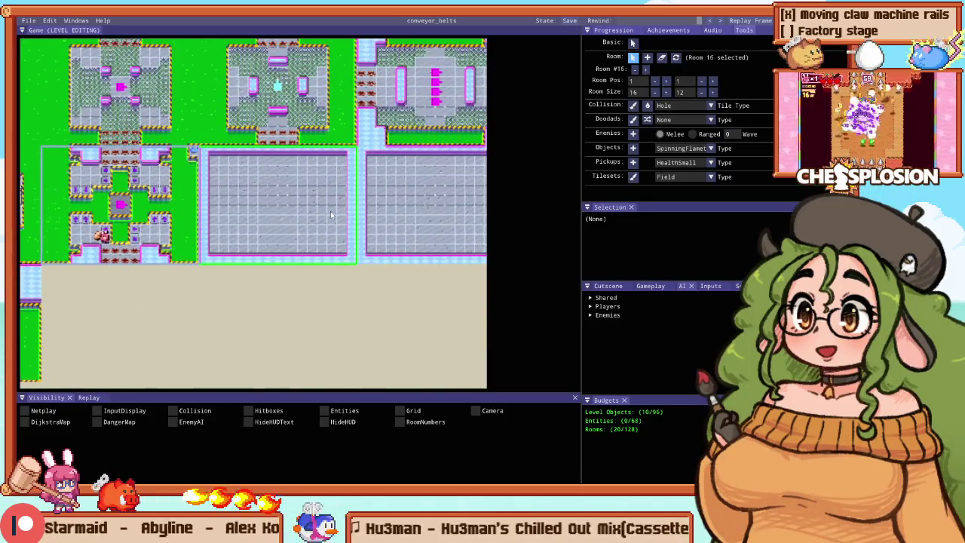
click(316, 215)
scroll(315, 215, up, 3)
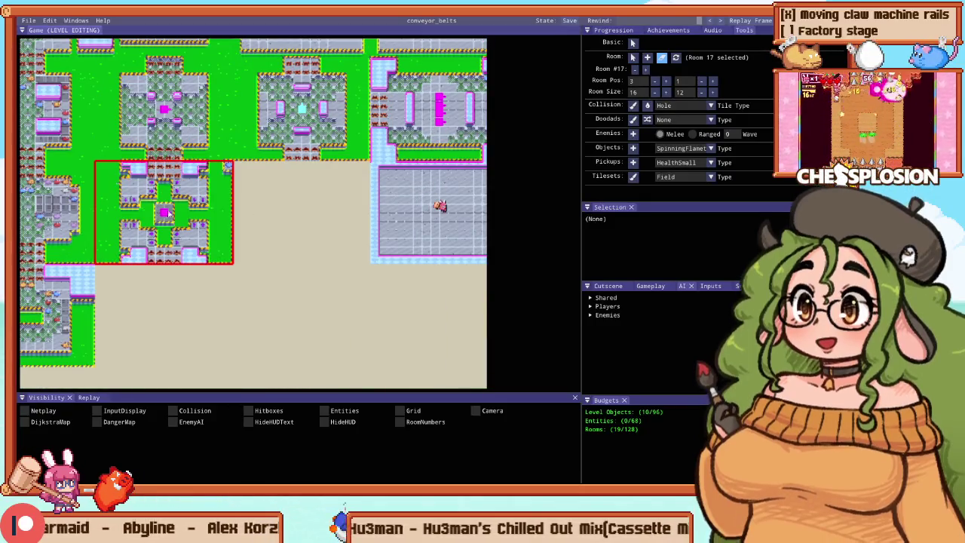
Step: Reposition Room 17 on the map and widen the Stage 12 room to 32 tiles
click(713, 81)
click(702, 81)
click(452, 165)
scroll(452, 165, up, 2)
click(665, 92)
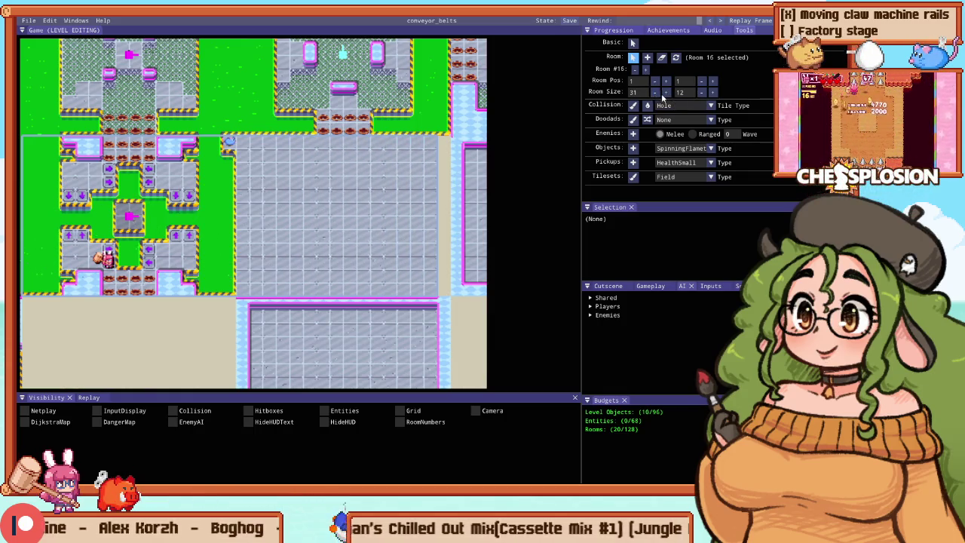
click(666, 92)
Step: Erase a tile to open metal floor on the right and start playing the stage
scroll(219, 226, up, 1)
right_click(213, 257)
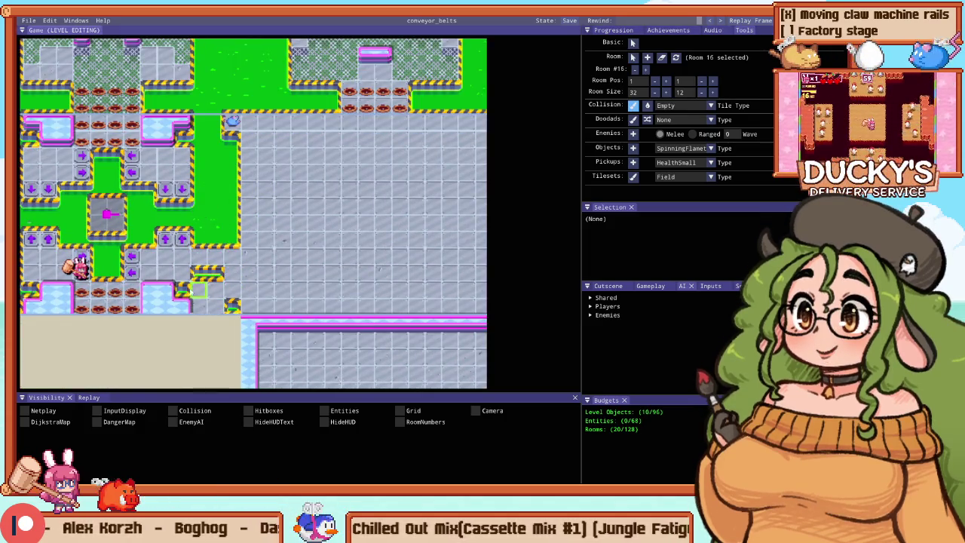
key(F5)
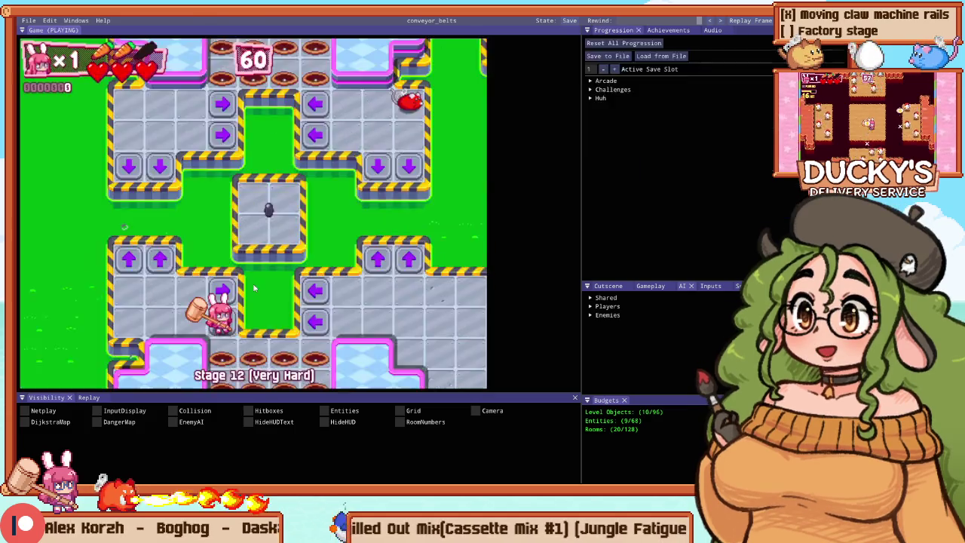
Step: Move the character around the open floor, smashing nearby enemies, then head left past the arrow pads
key(Right)
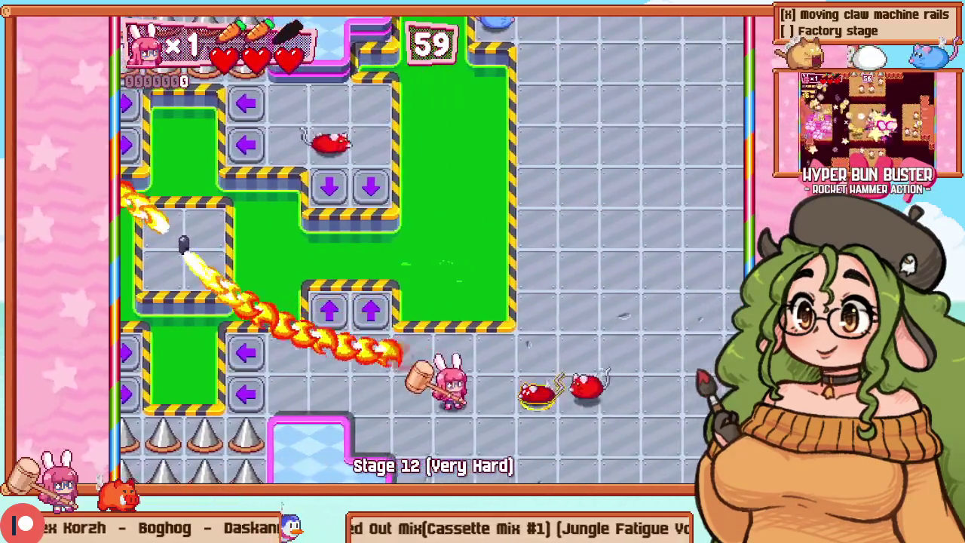
key(Right)
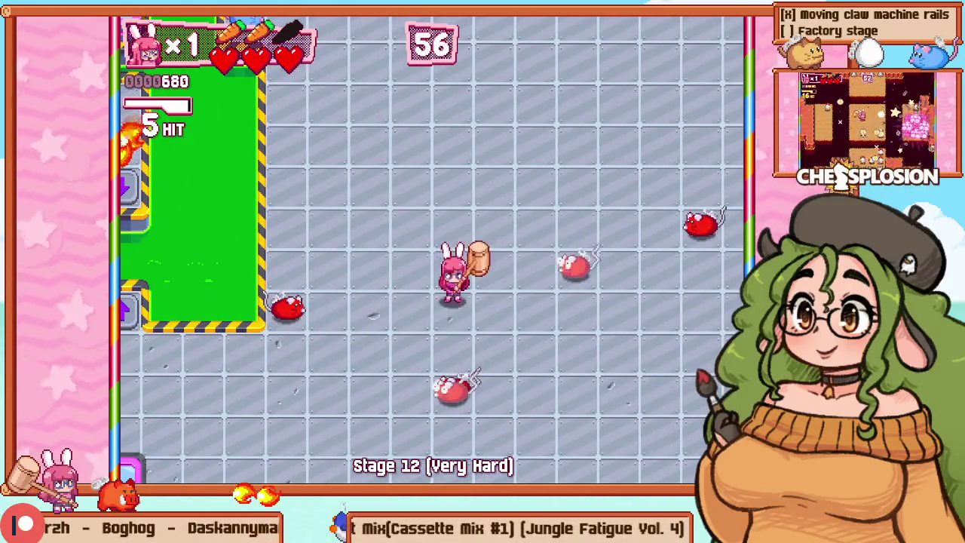
key(Left)
key(Down)
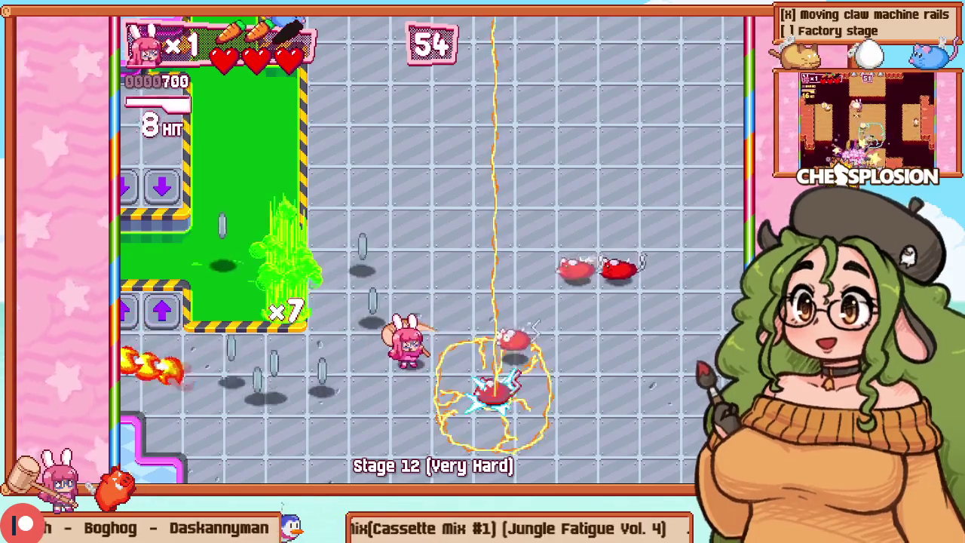
key(Right)
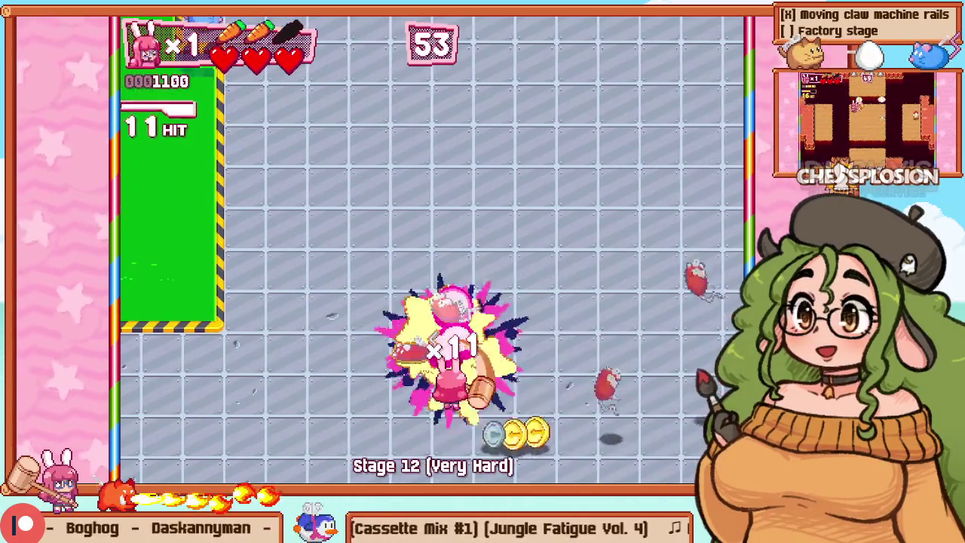
key(Left)
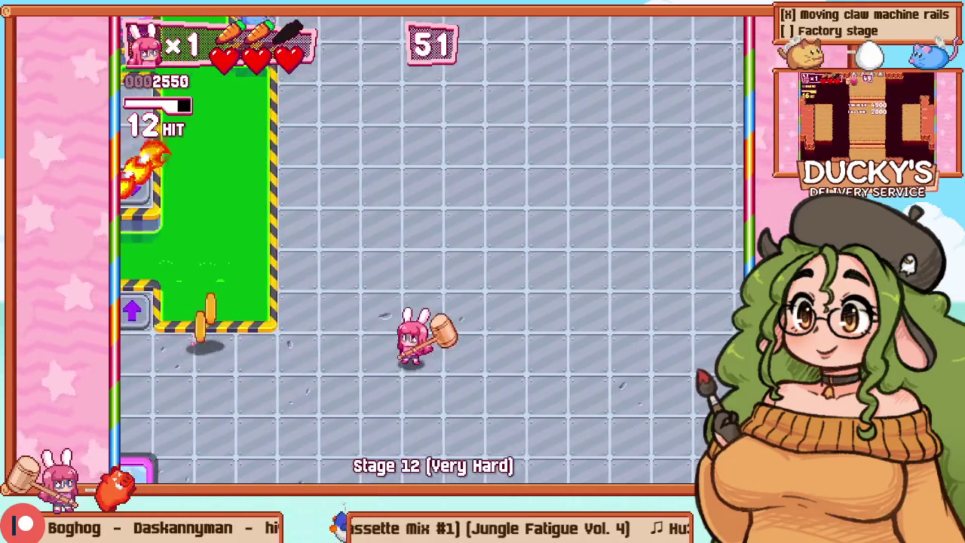
key(Left)
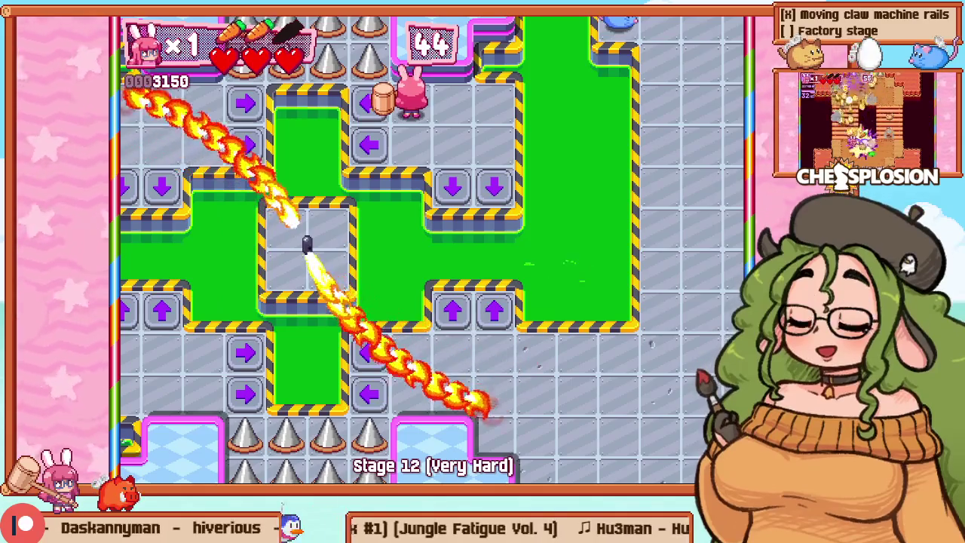
Step: Travel through the arena past the flamethrower and along the hole area, then back in
key(Right)
key(Down)
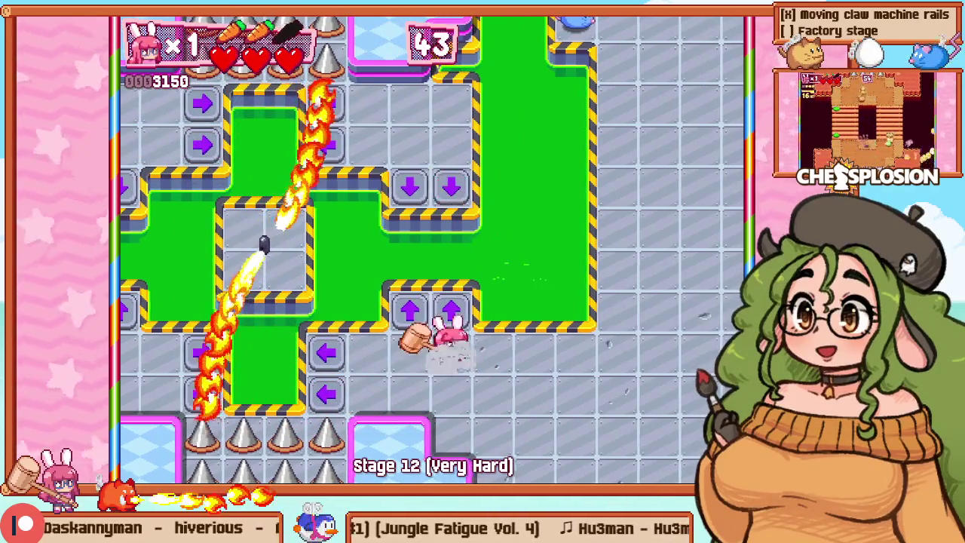
key(Right)
key(Right)
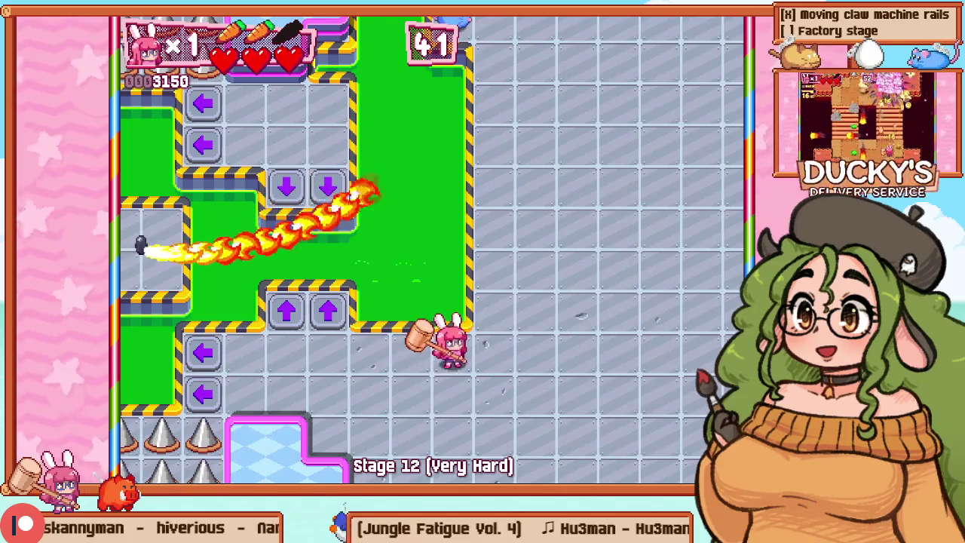
key(Right)
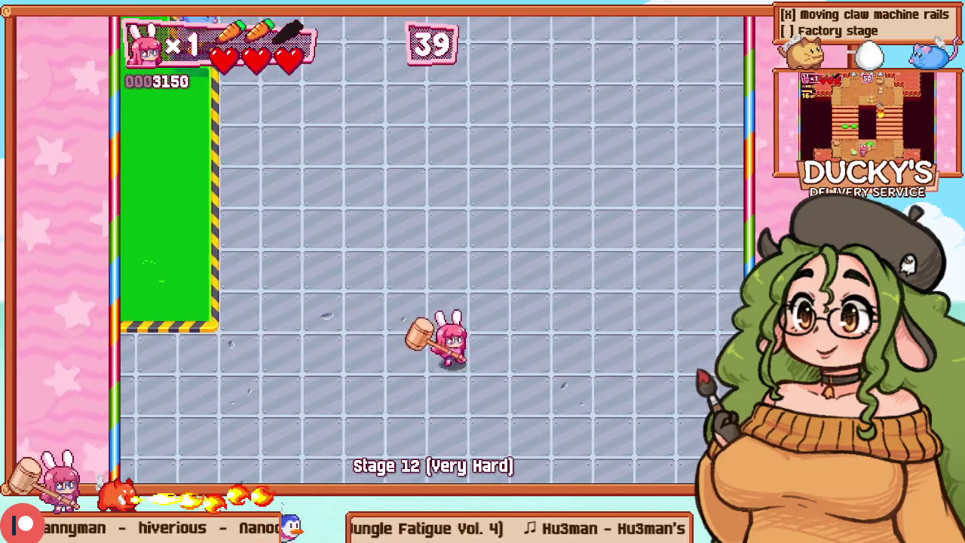
key(Right)
key(Left)
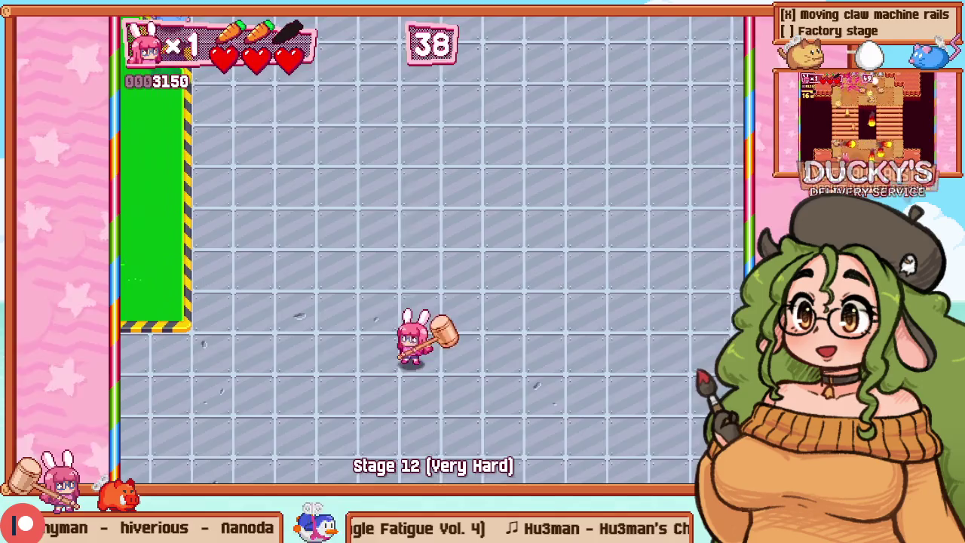
key(Left)
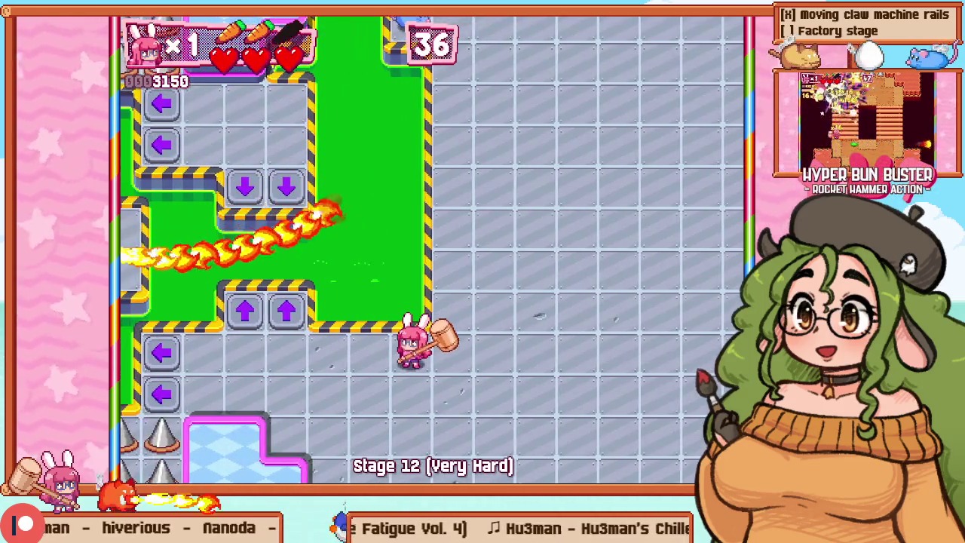
key(Left)
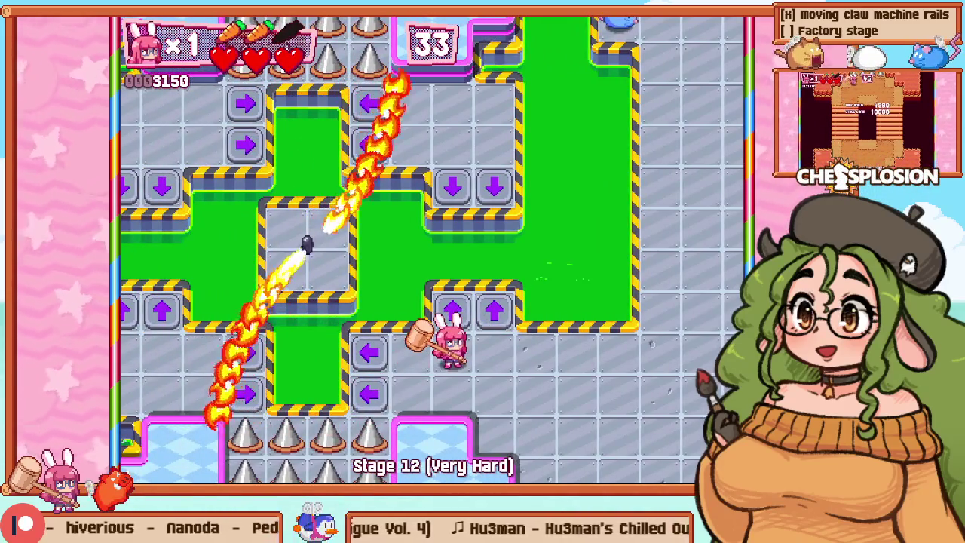
Step: Ride the up and down arrow conveyors, dodging the fire beam, then end the playtest with F1
key(Right)
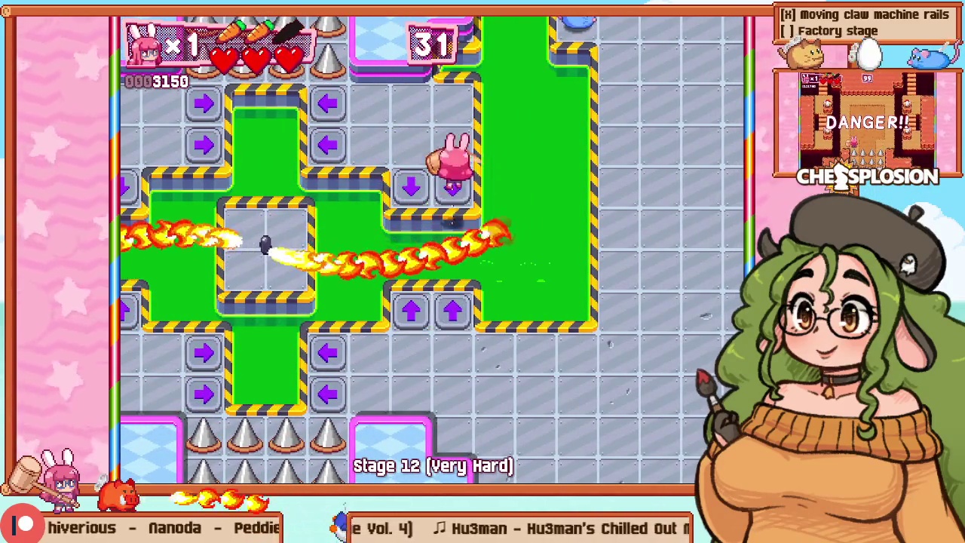
key(Up)
key(Down)
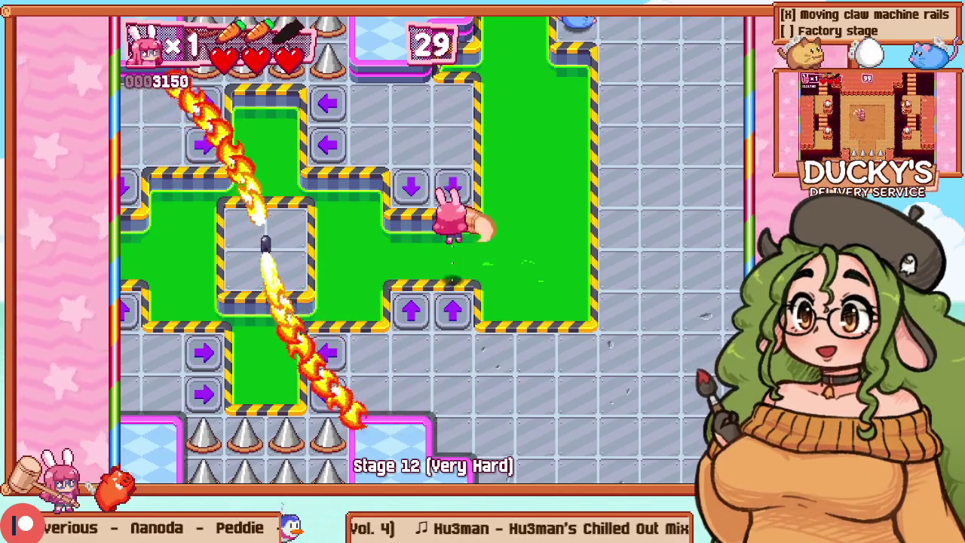
key(Left)
key(Down)
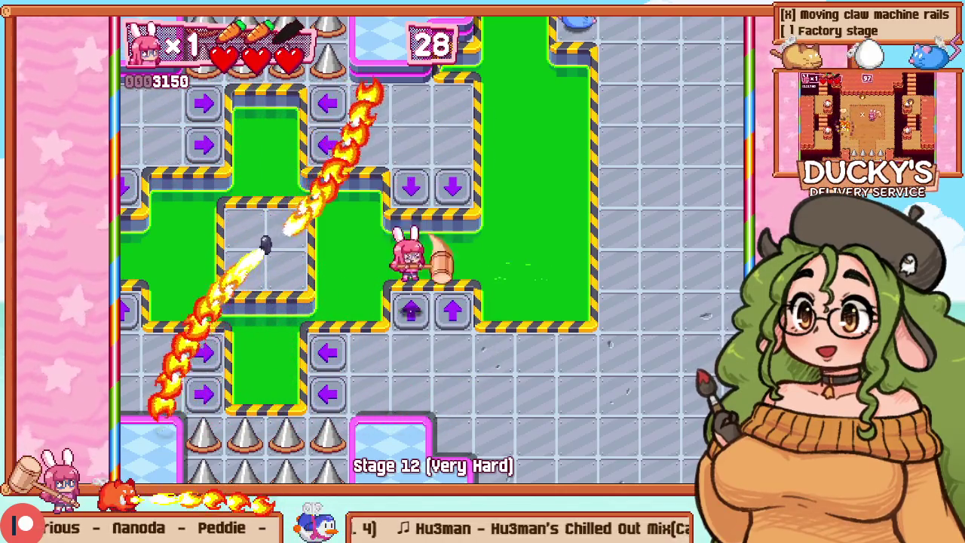
key(Up)
key(Up)
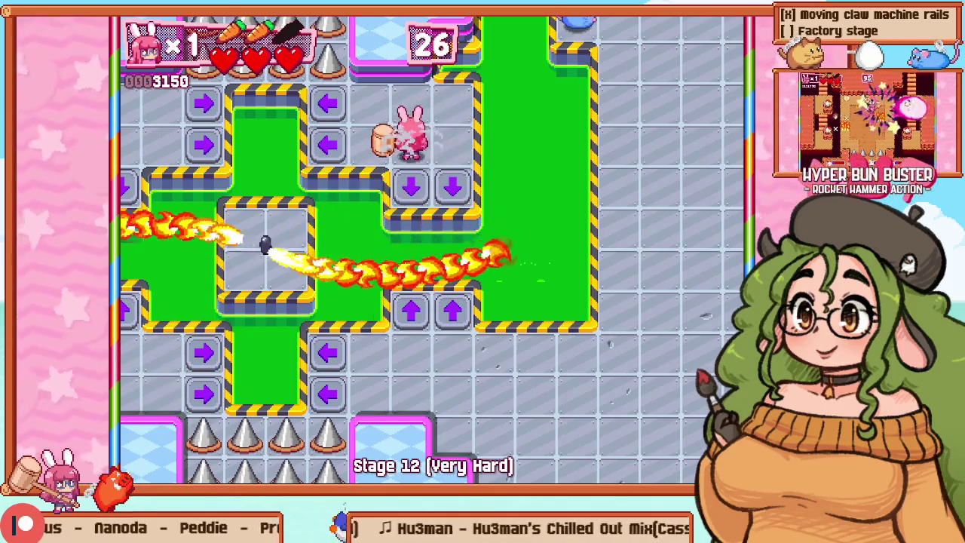
key(Left)
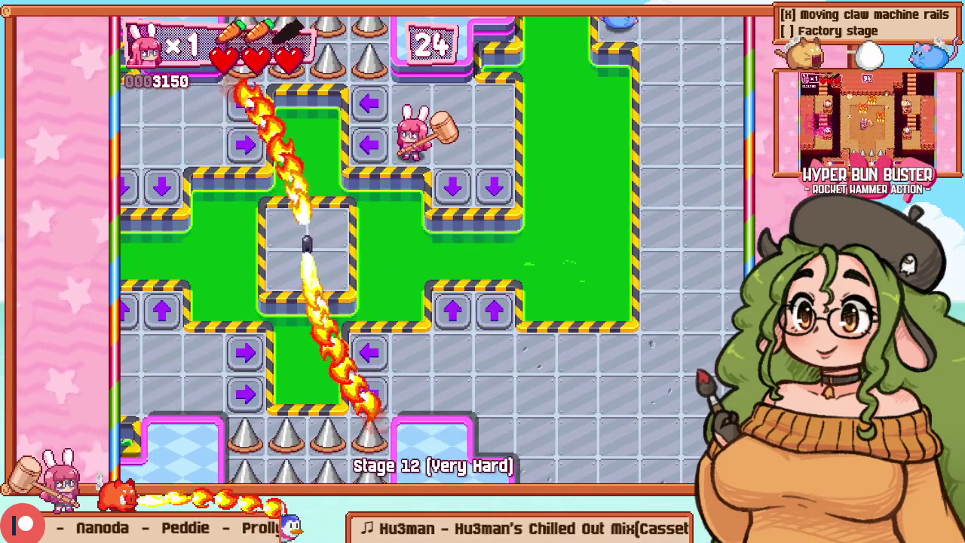
key(Left)
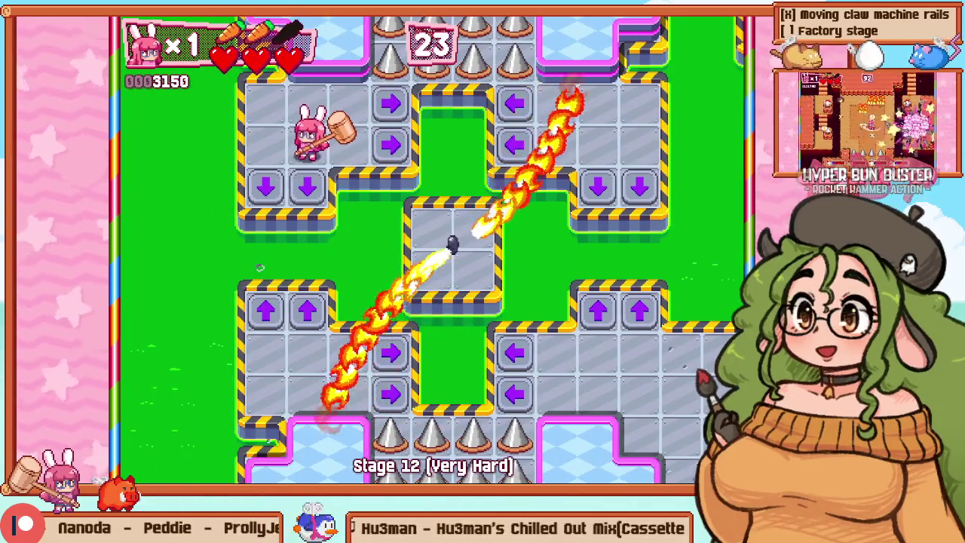
key(Down)
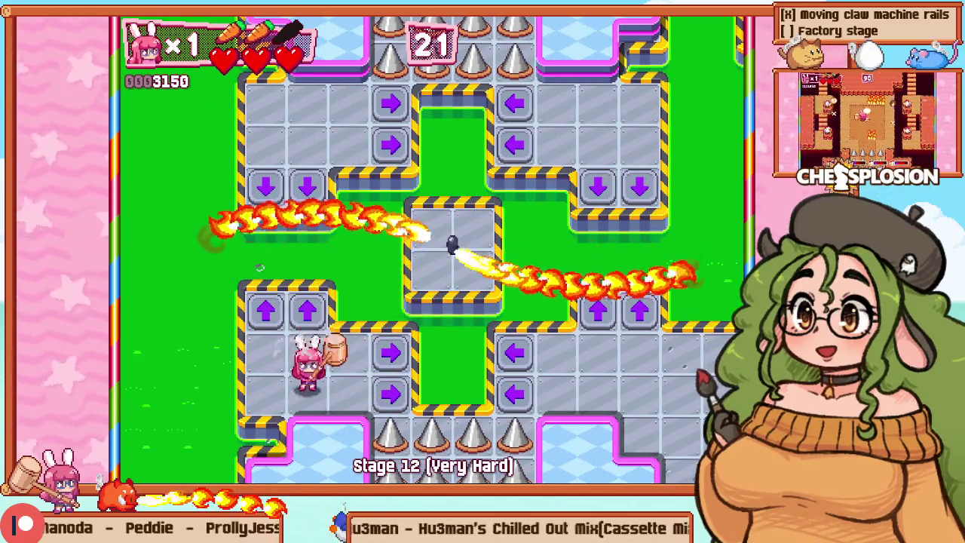
key(F1)
scroll(257, 278, down, 3)
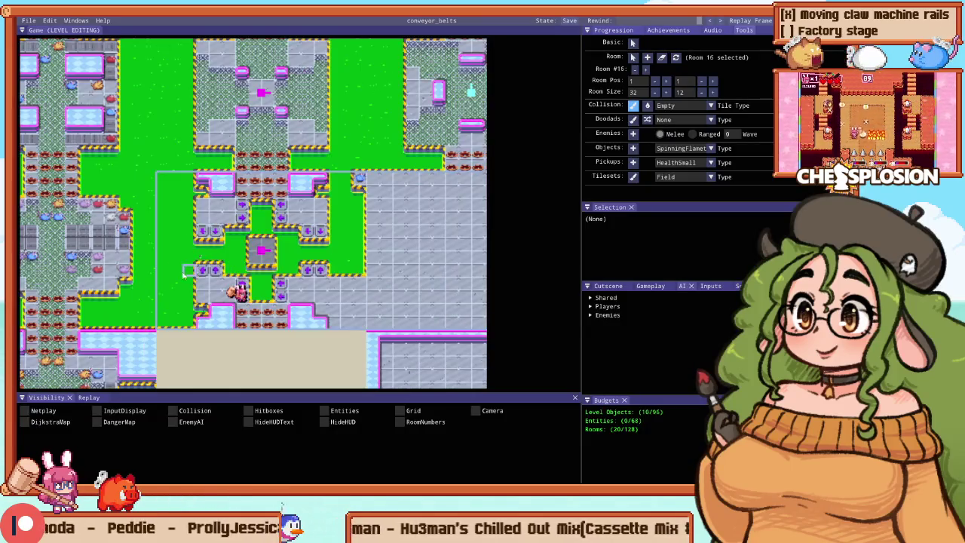
Step: Paint floor tiles over the lower-right hole area and fill the right-side holes with floor
scroll(174, 311, up, 3)
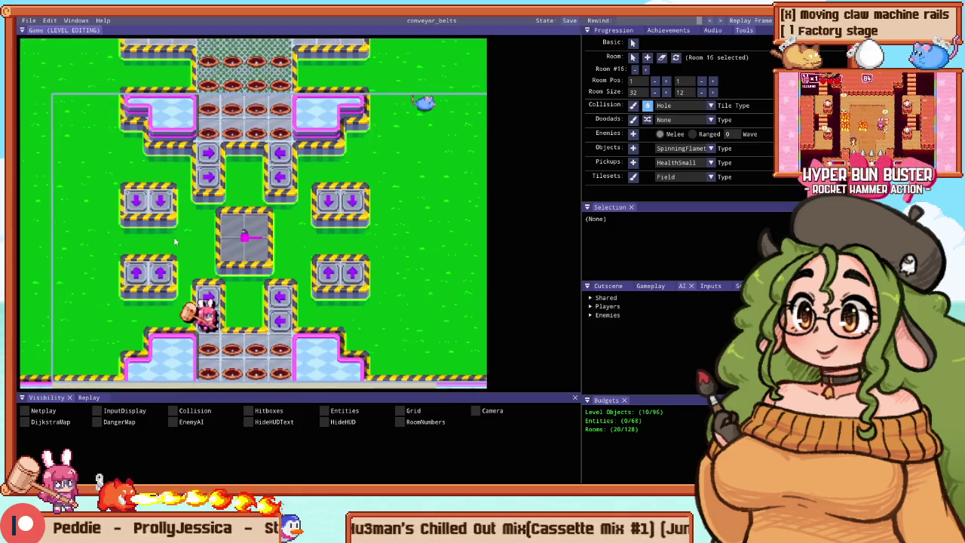
scroll(140, 236, up, 3)
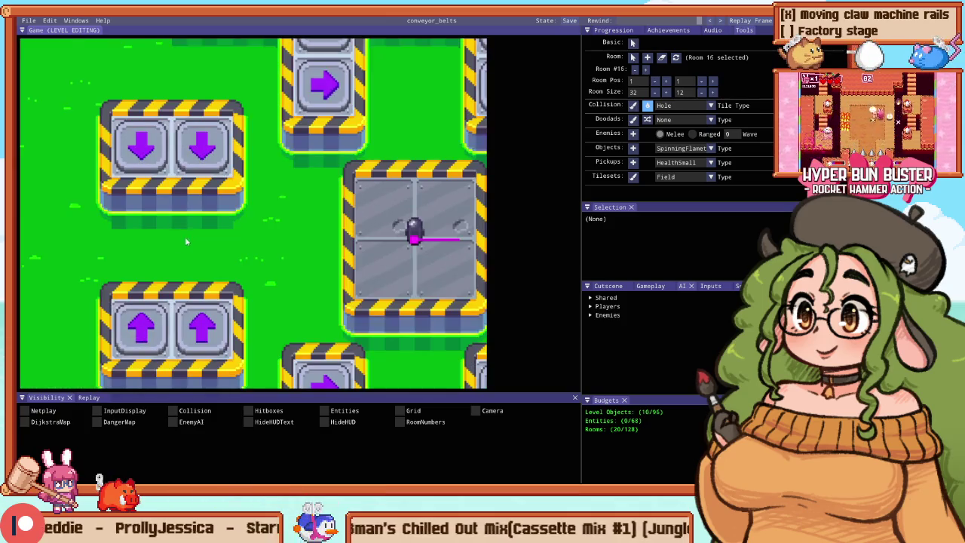
scroll(200, 244, down, 4)
scroll(202, 244, up, 3)
scroll(218, 218, down, 1)
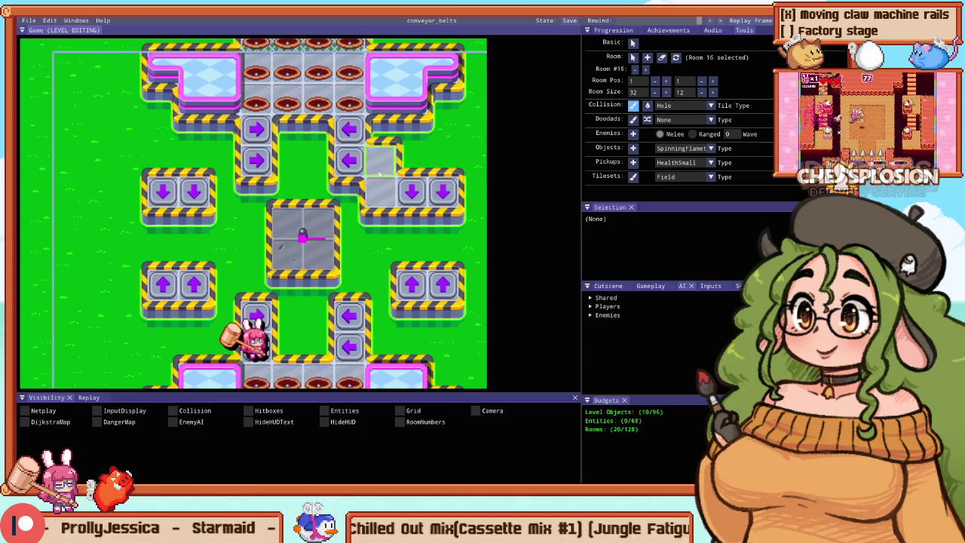
scroll(381, 135, down, 3)
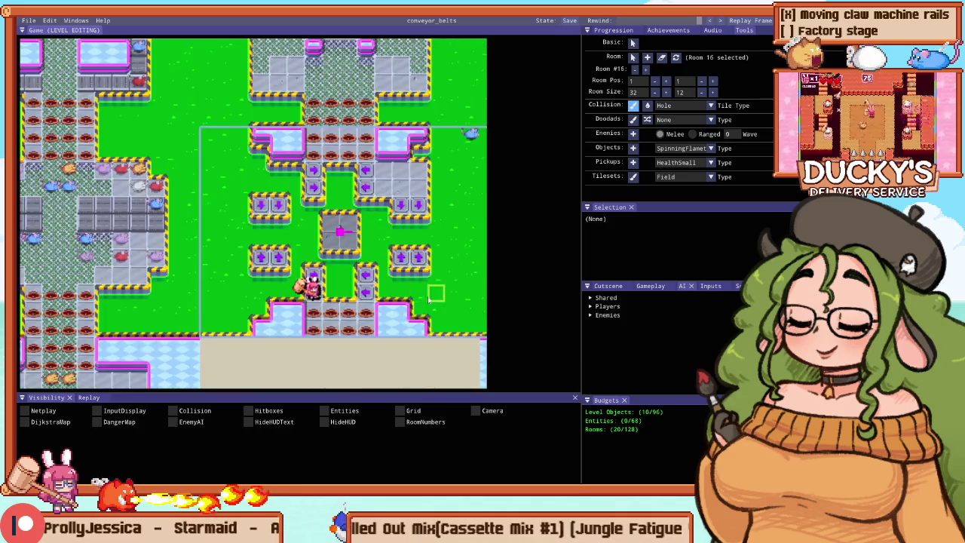
scroll(241, 231, up, 2)
drag(245, 238, 296, 204)
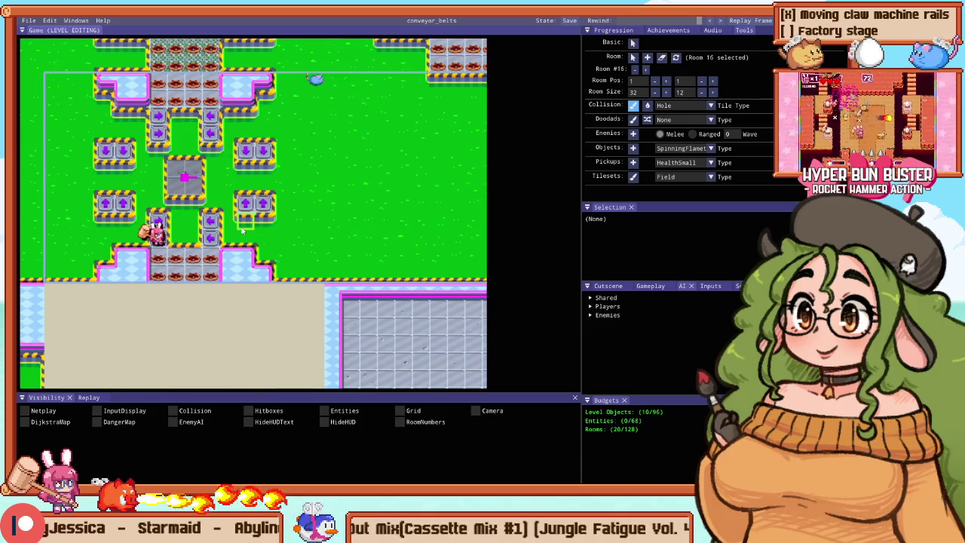
click(243, 216)
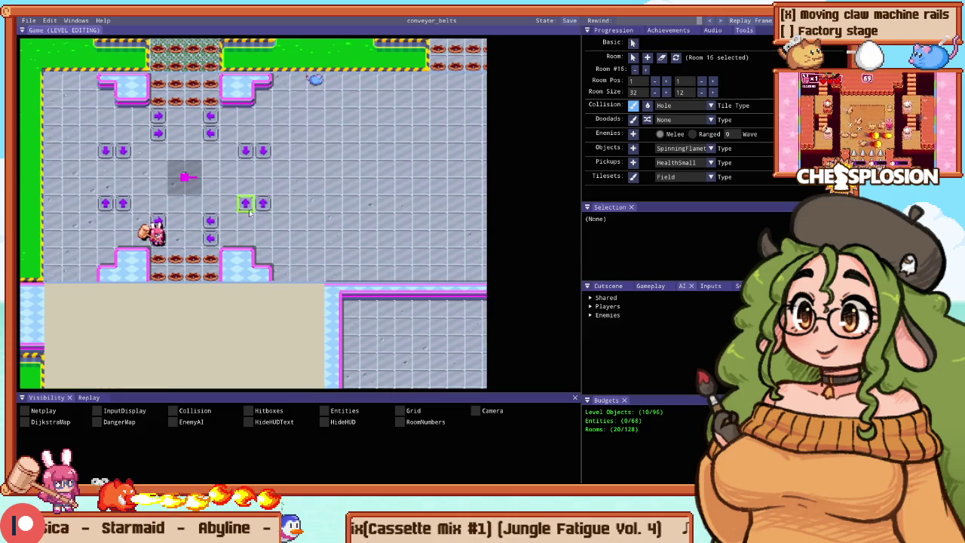
Step: Undo and redo the floor fill with Ctrl+Z and Ctrl+Y
scroll(279, 166, up, 2)
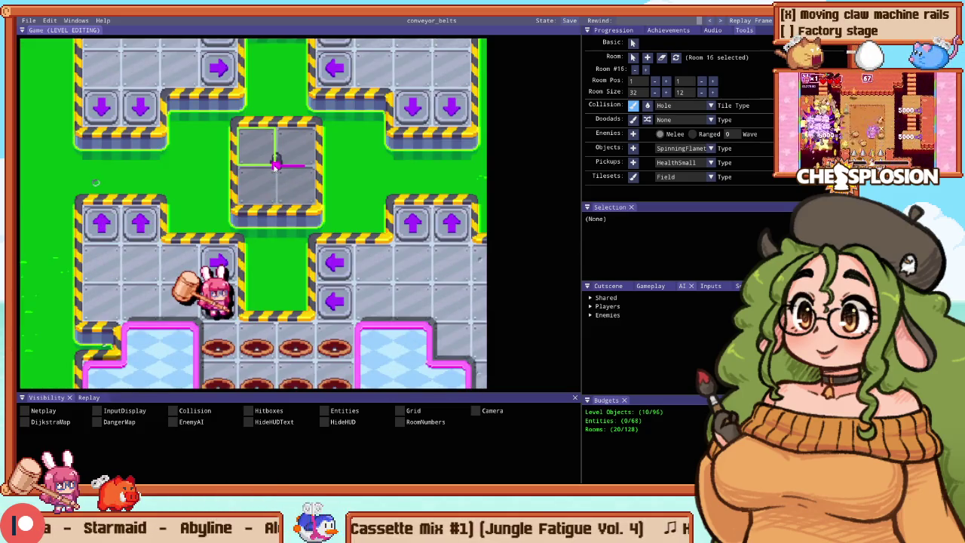
key(ctrl+z)
key(ctrl+y)
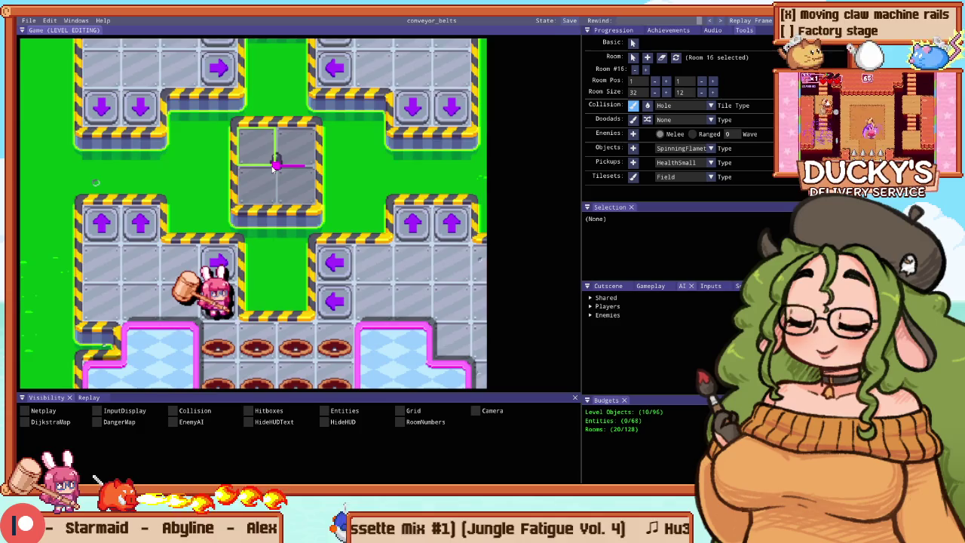
scroll(275, 165, down, 3)
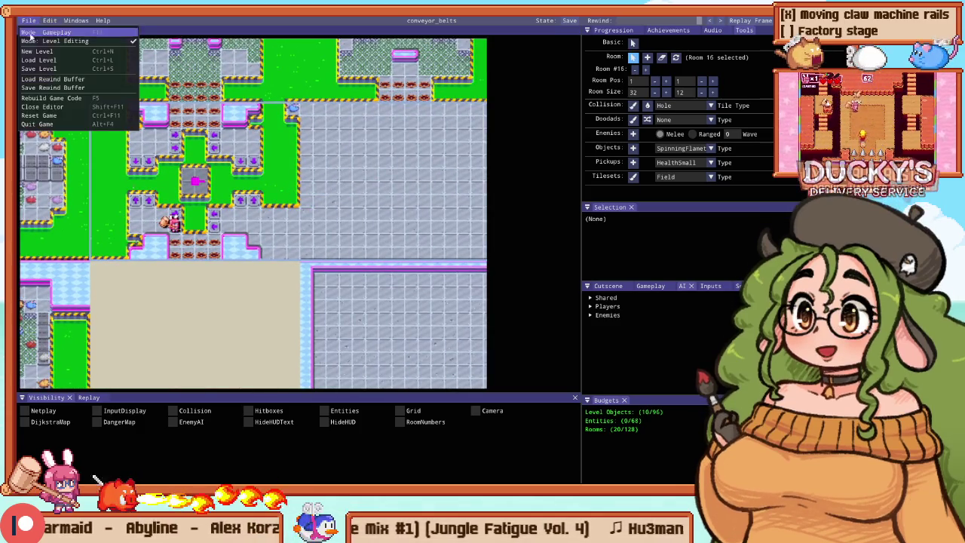
Step: Reload the saved level via File > Load Level and start playtesting Stage 12 with F5
click(30, 51)
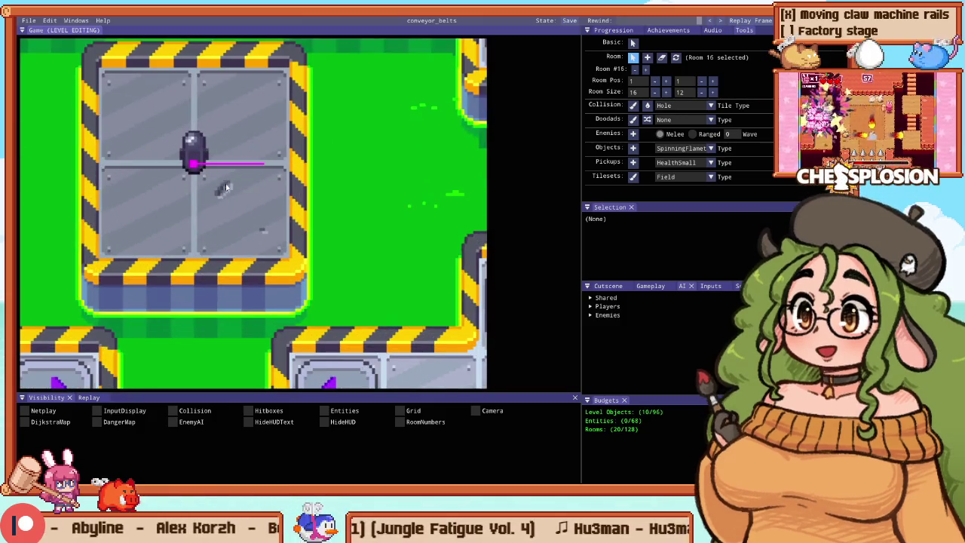
scroll(225, 194, down, 5)
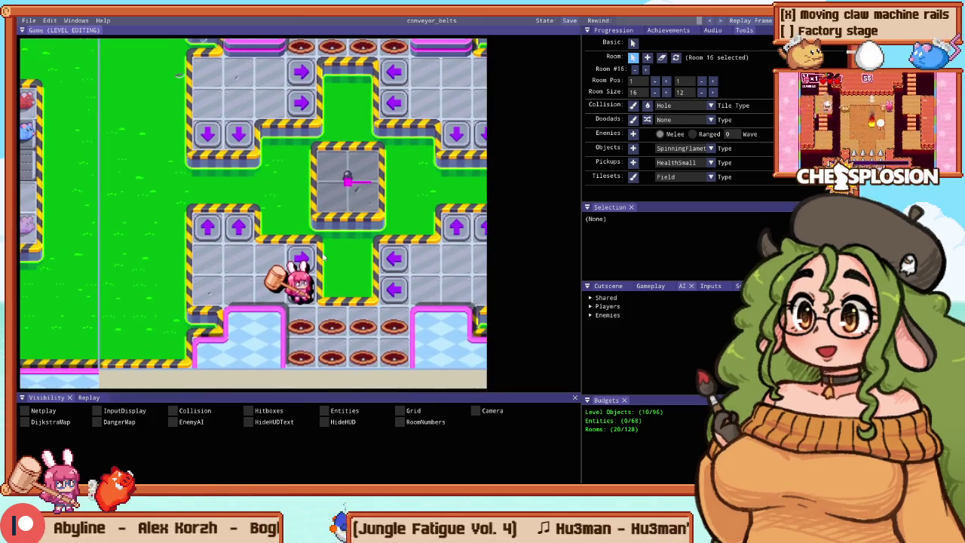
key(F5)
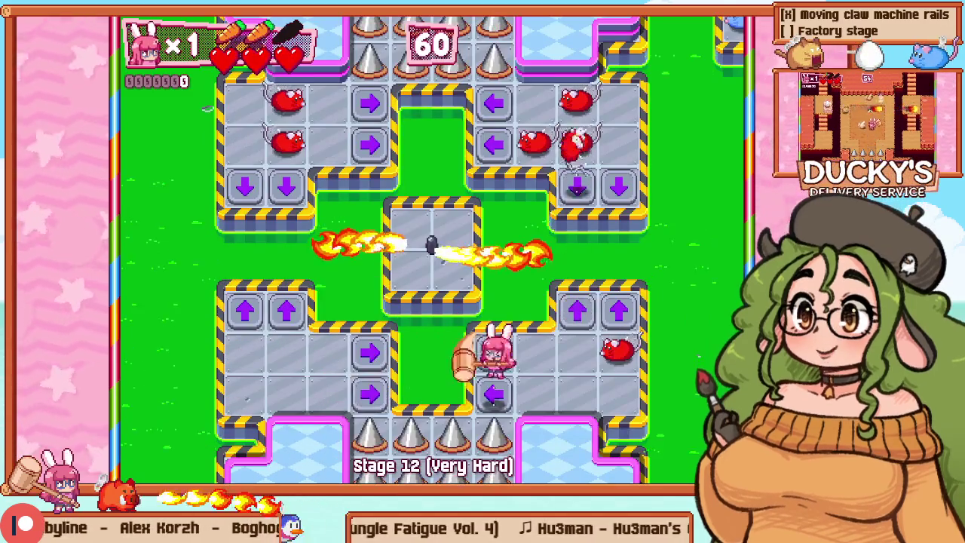
Step: Clear all mice with hammer swings and rocket dashes for 2800 points, then end the playtest with F1
key(Up)
key(Right)
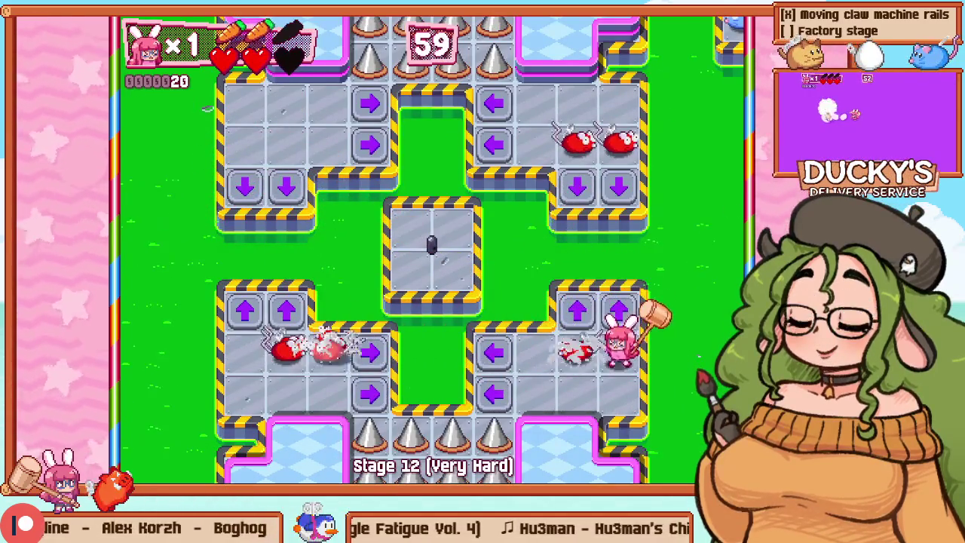
key(z)
key(z)
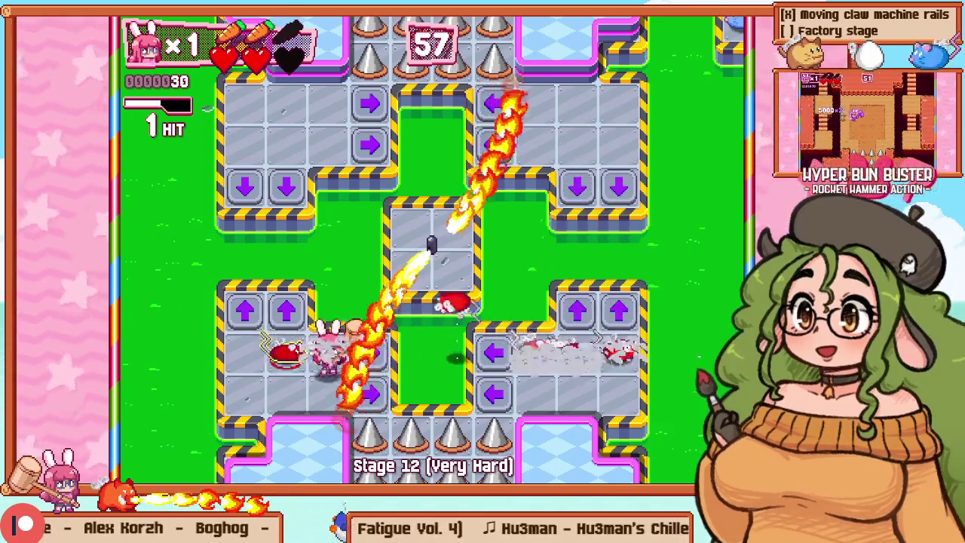
key(z)
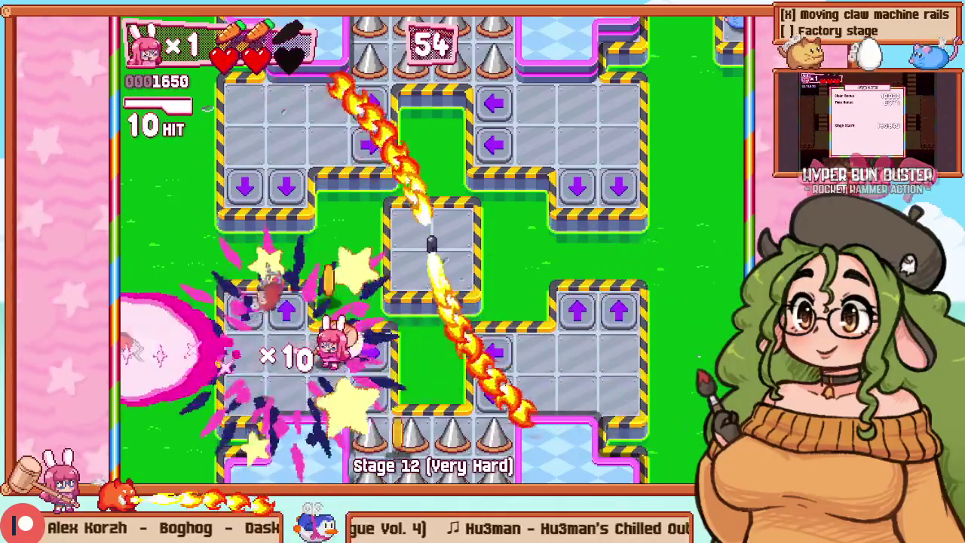
key(Right)
key(Right)
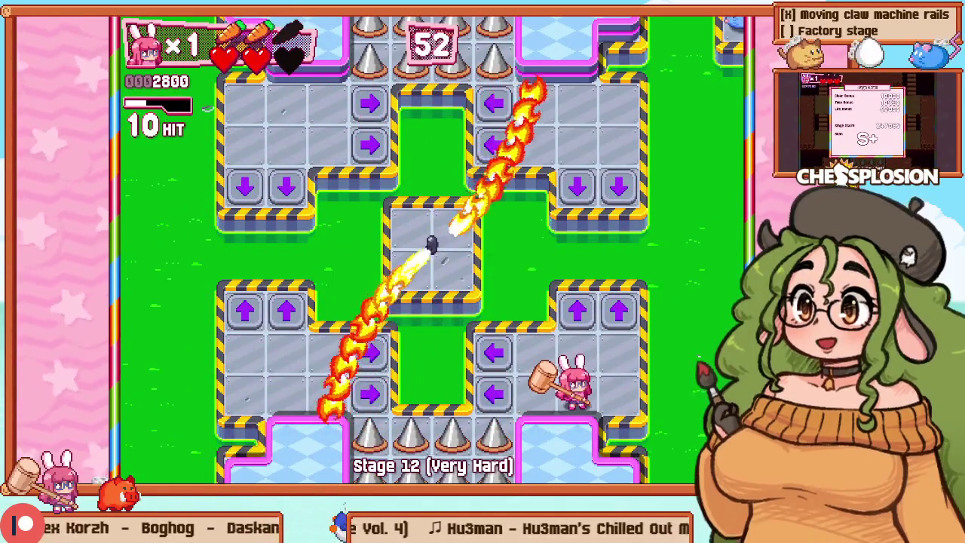
key(Up)
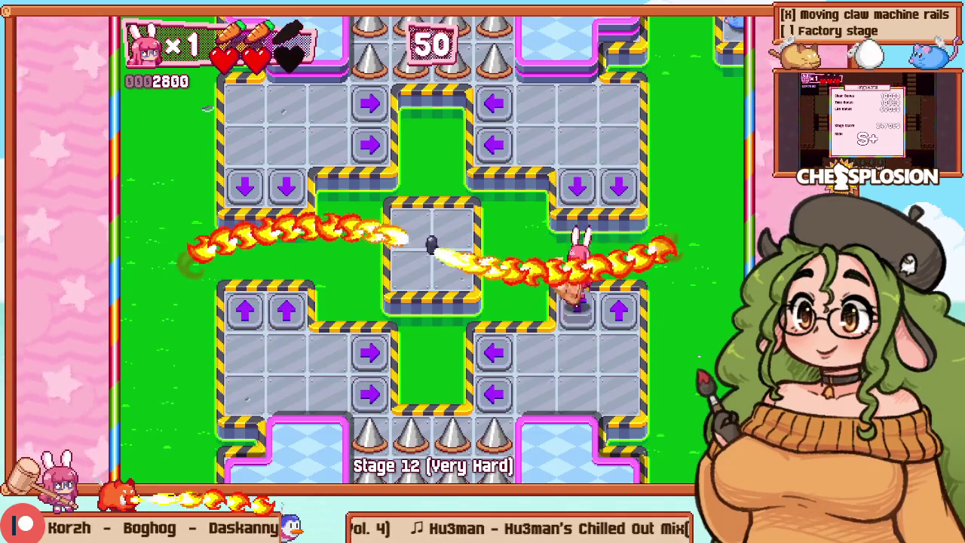
key(Left)
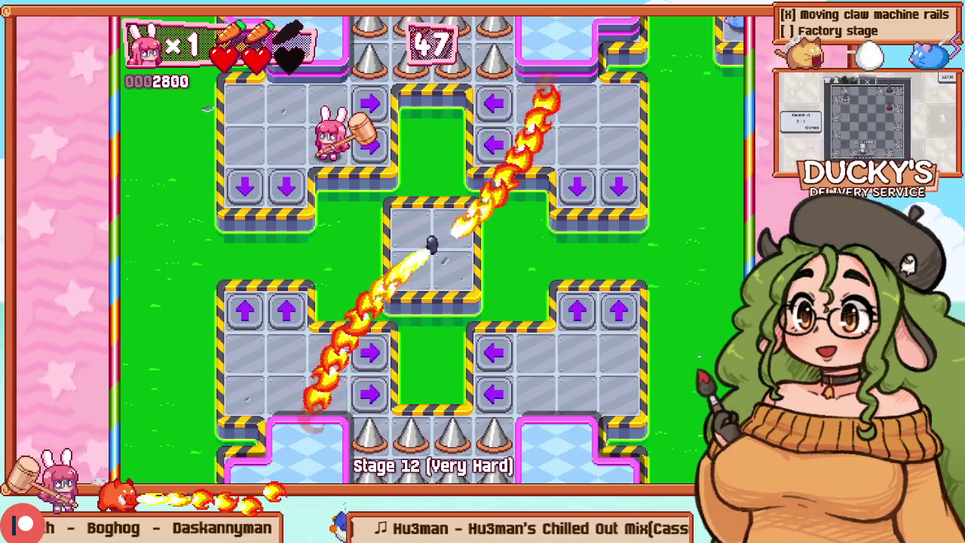
key(F1)
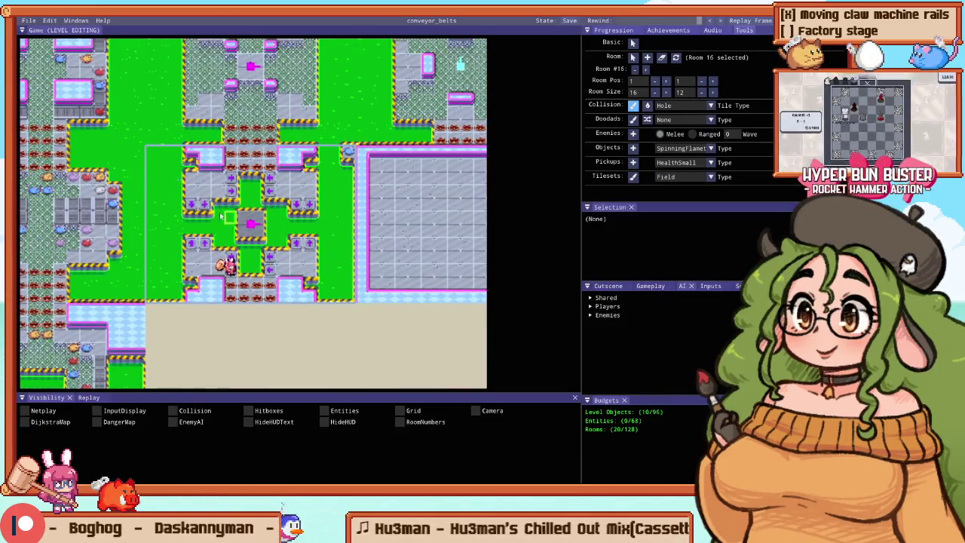